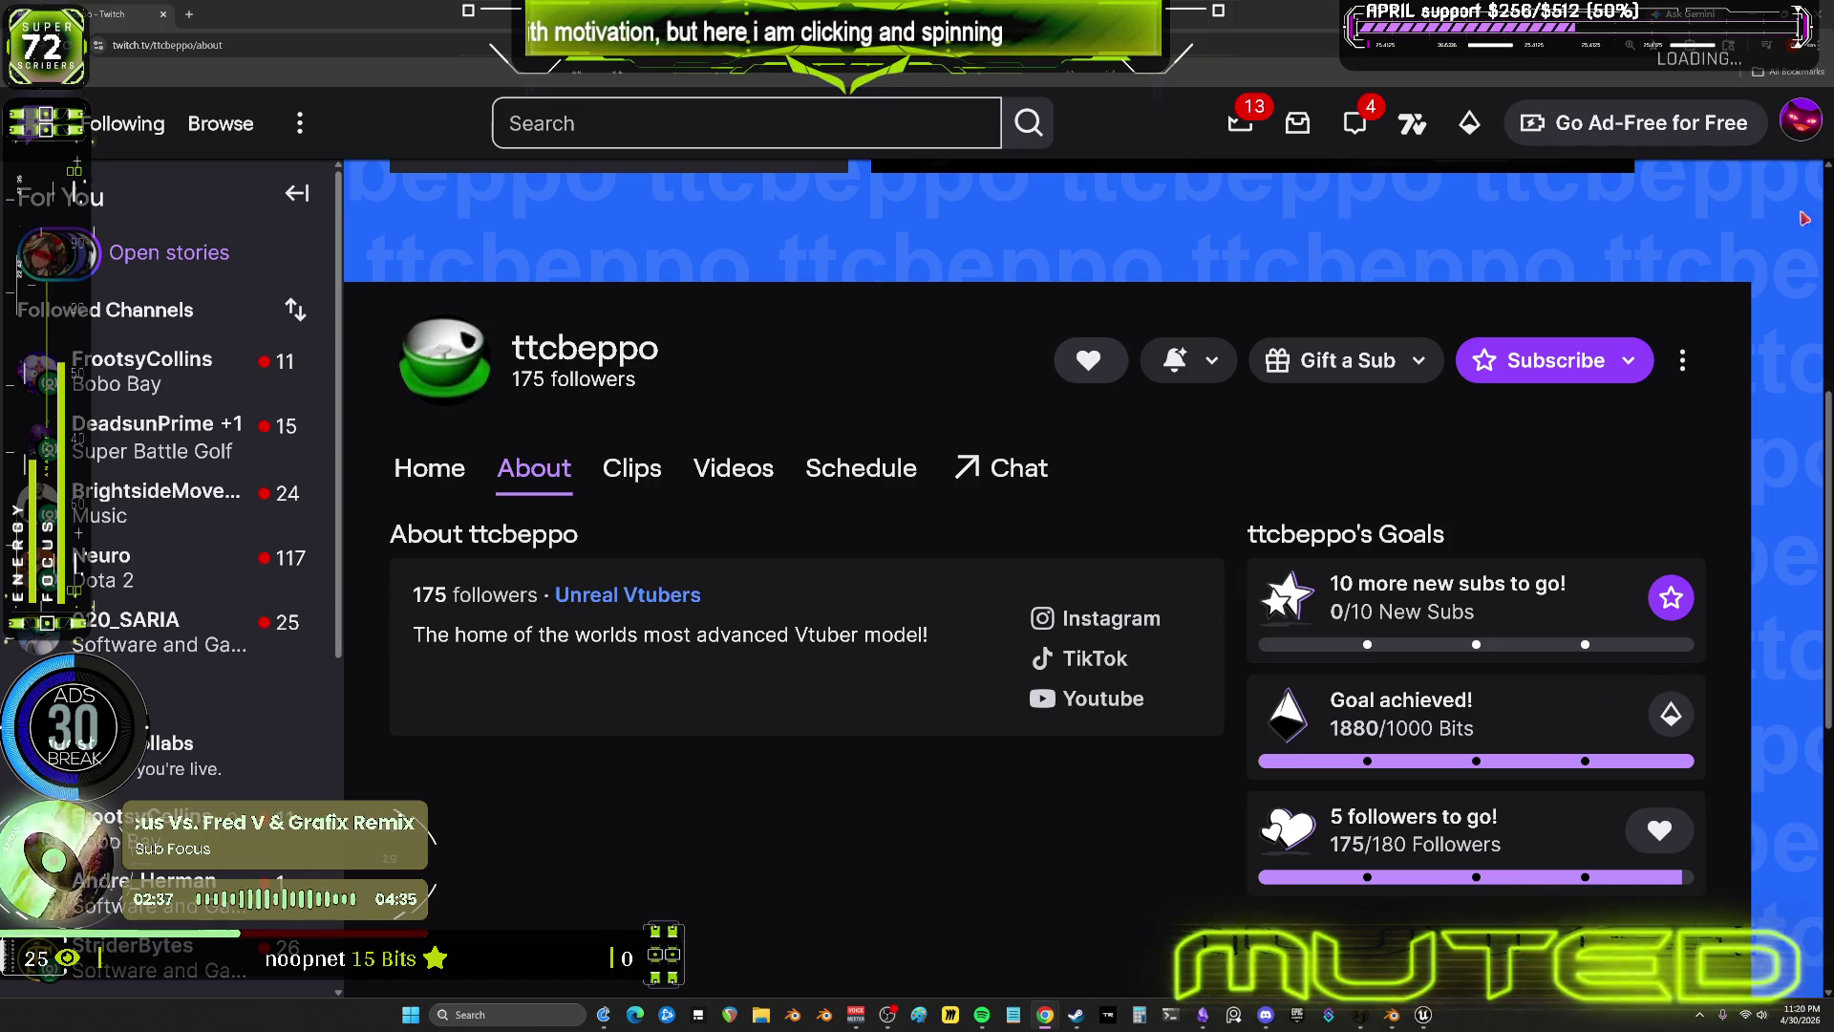
Play the channel's 'Showing off the Alien Vtuber Project's MIDI controls!' highlight from its Videos list
left_click(755, 468)
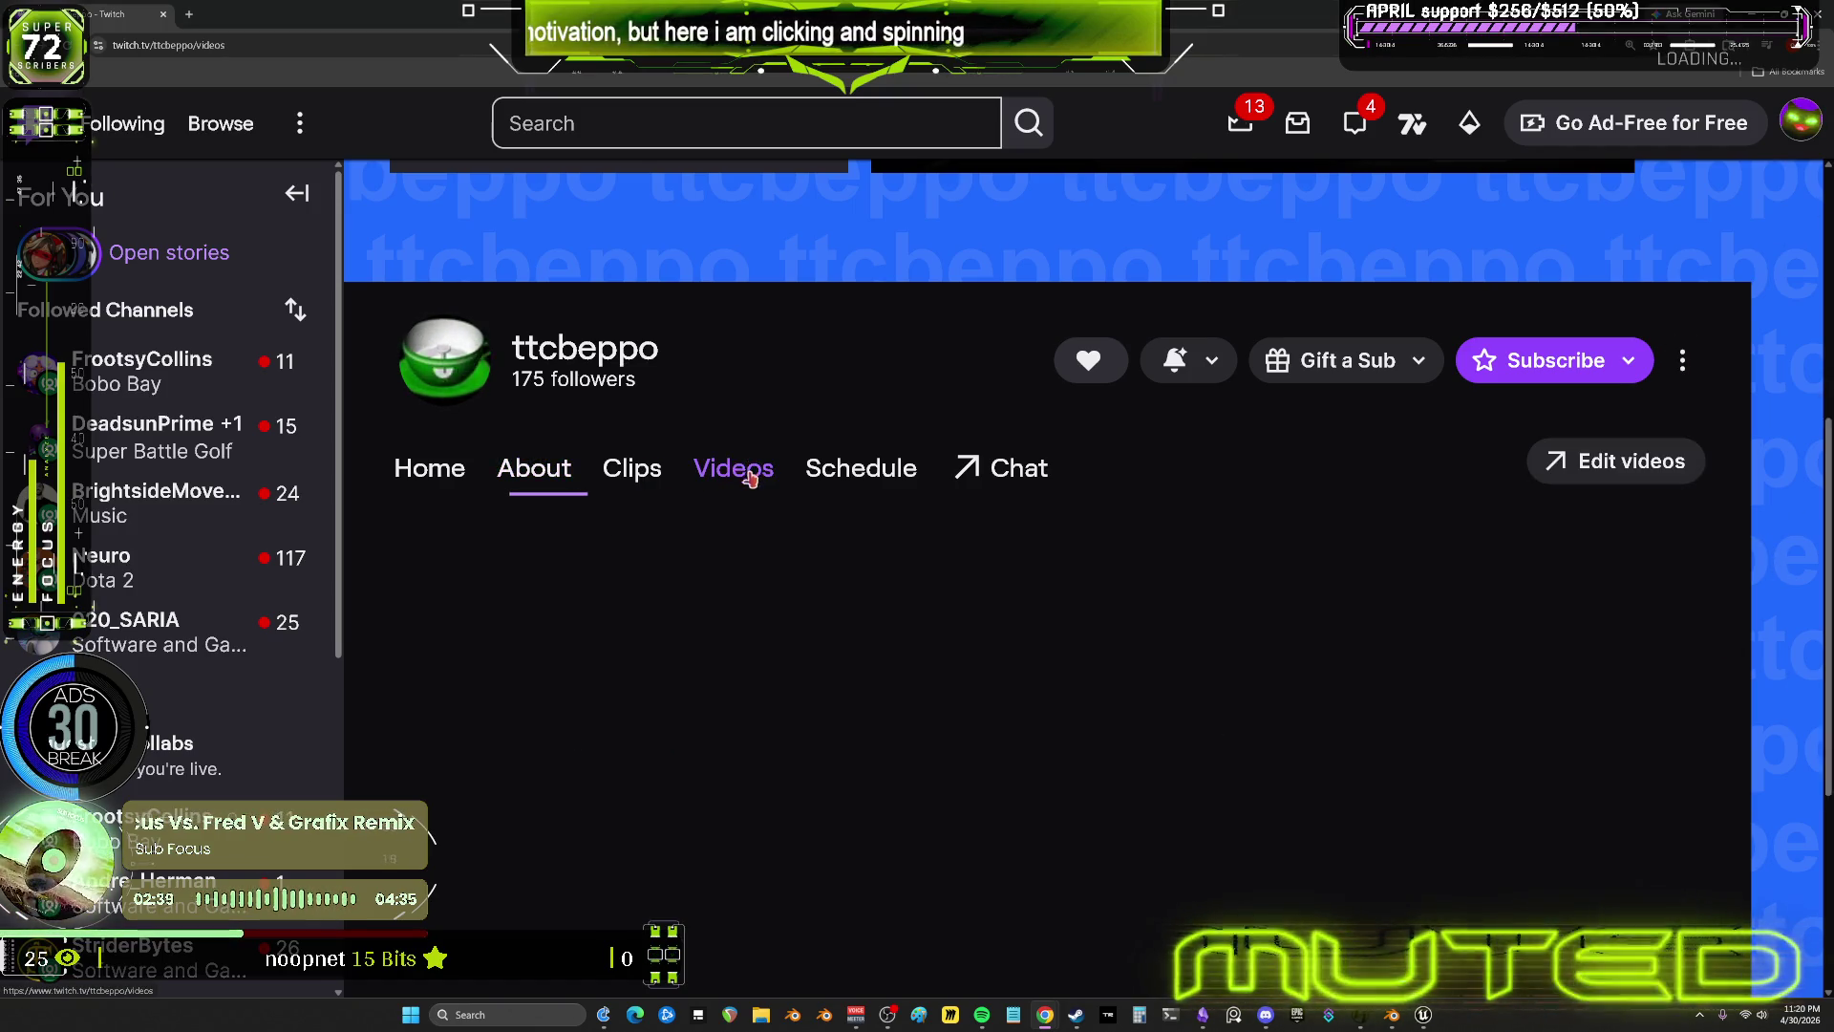
scroll(749, 711, "down", 4)
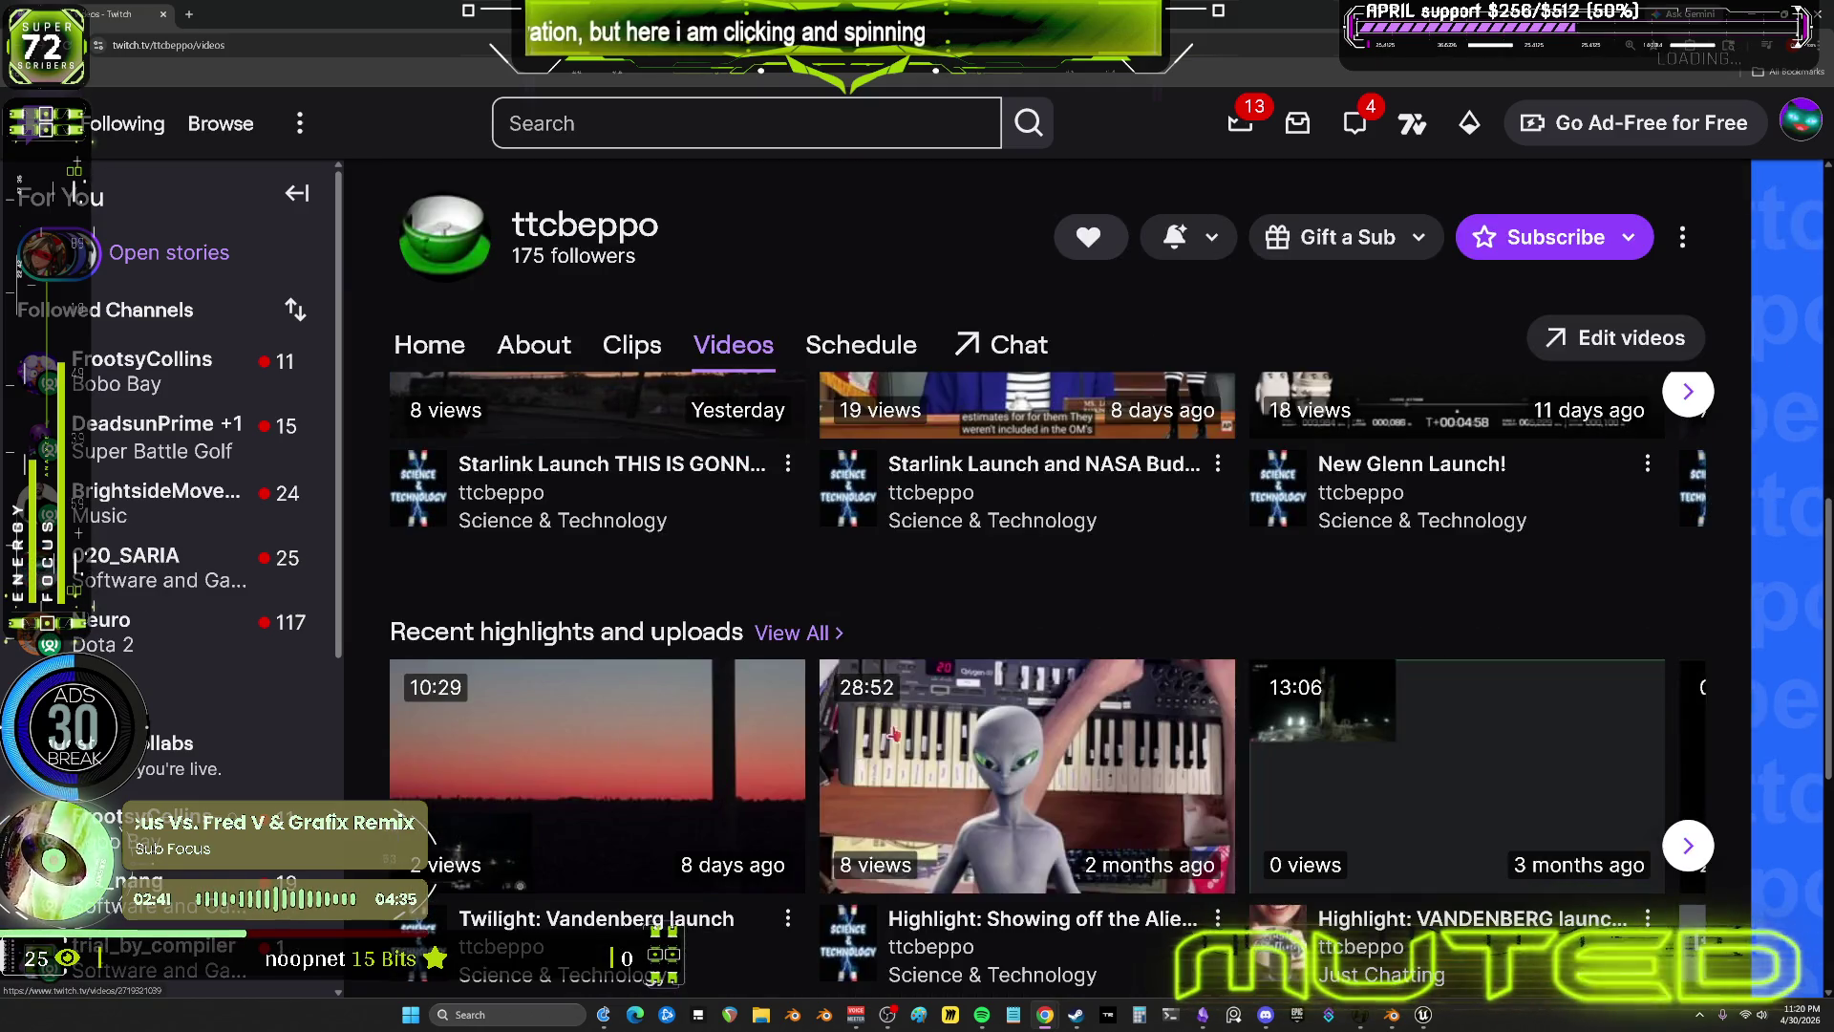
left_click(1019, 760)
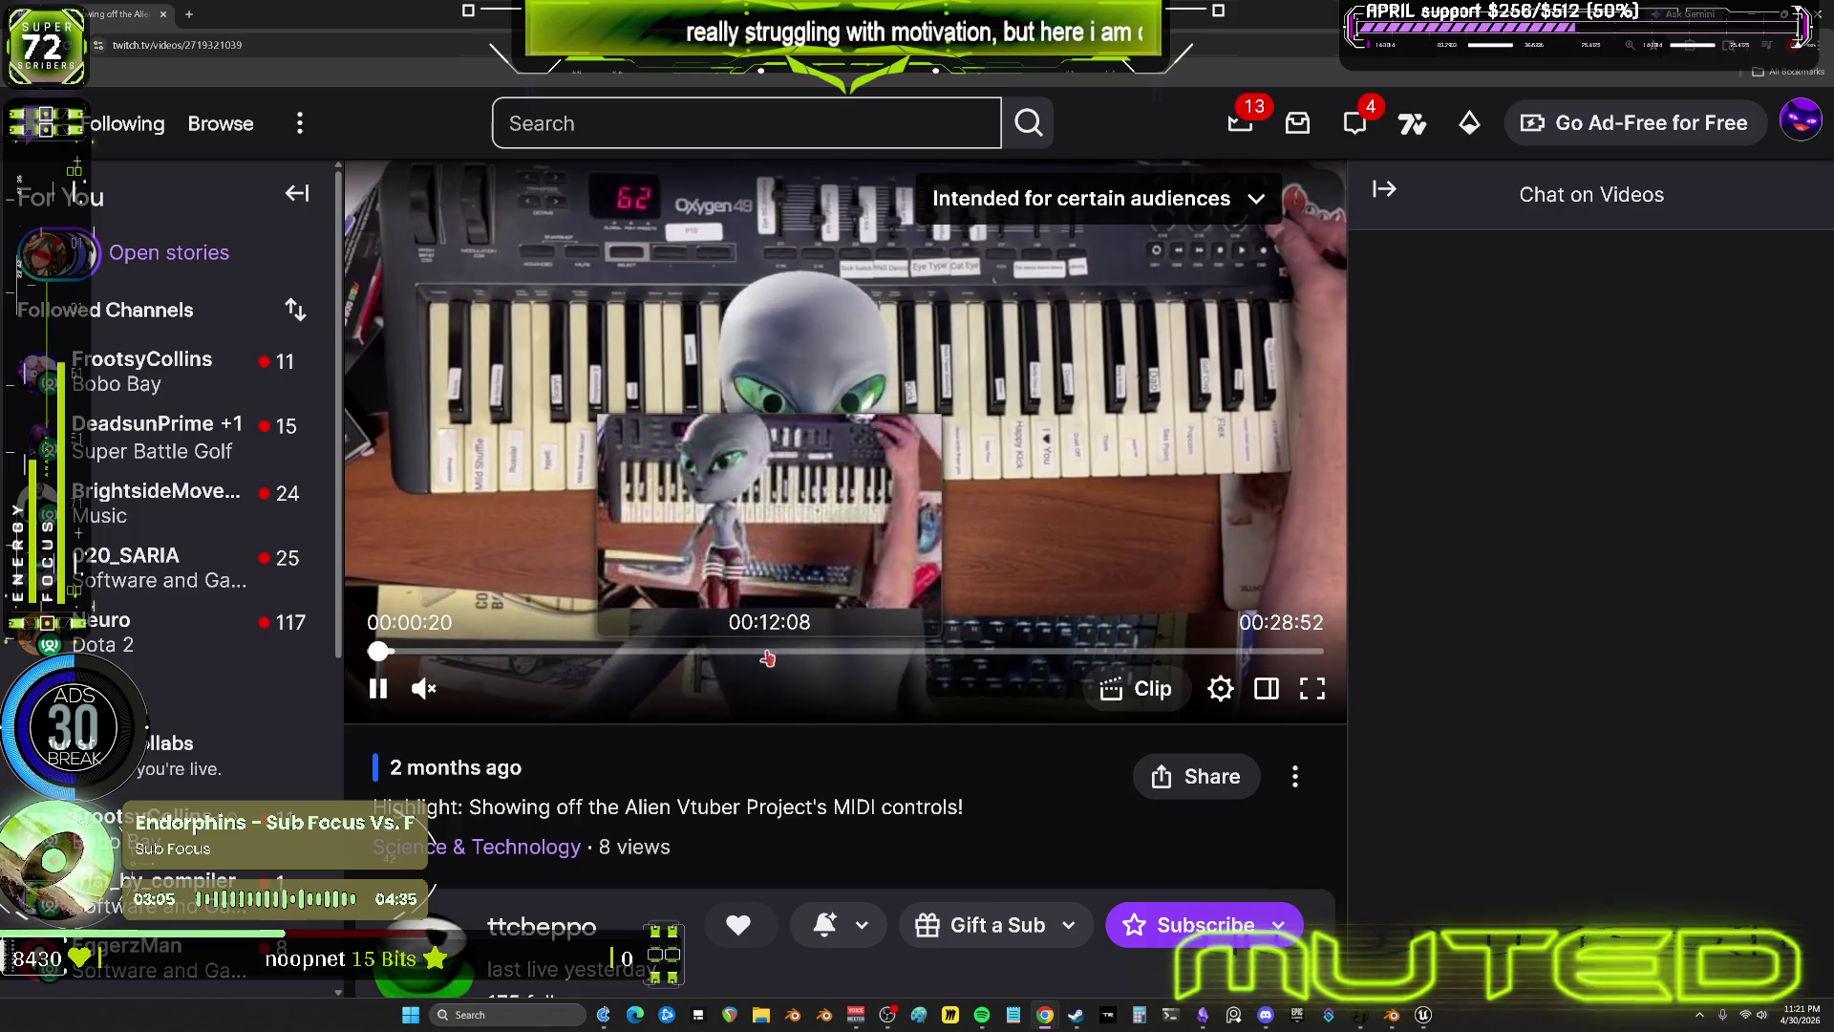
Skip the MIDI highlight to around 15 minutes, then bring up Unreal Engine and select BP_BEWMV
left_click(764, 655)
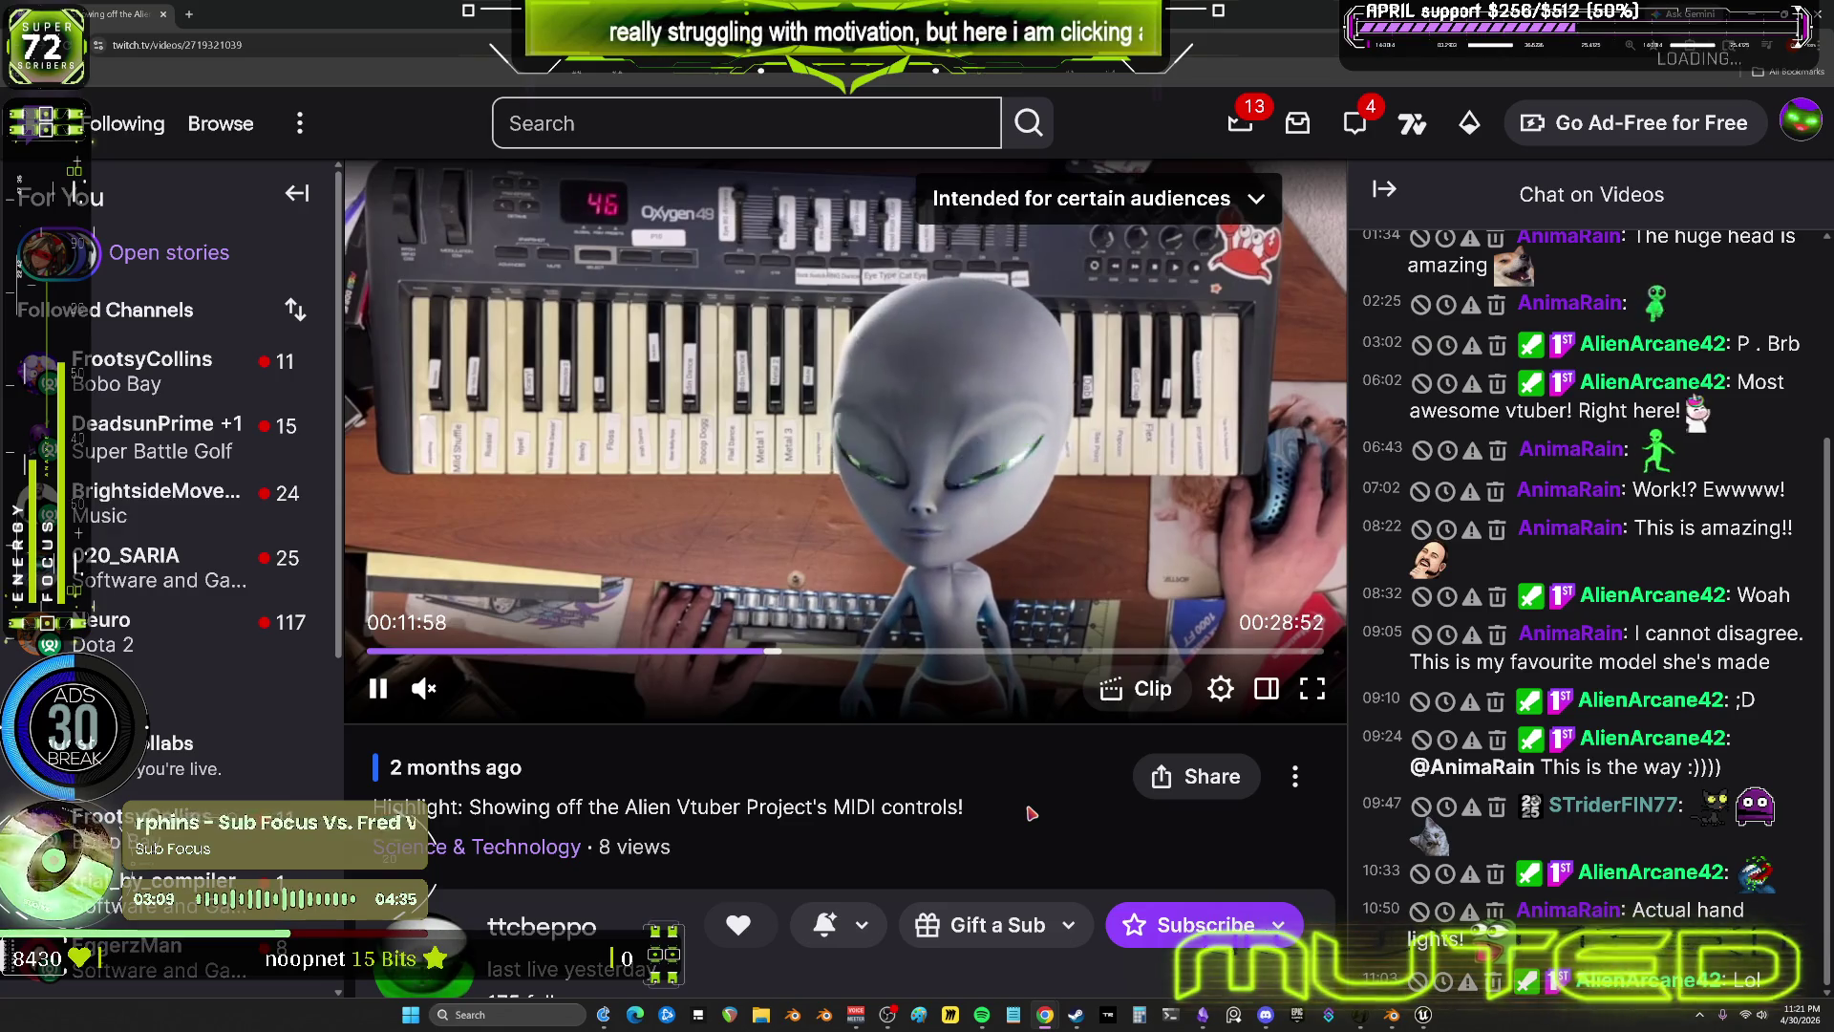
left_click(879, 651)
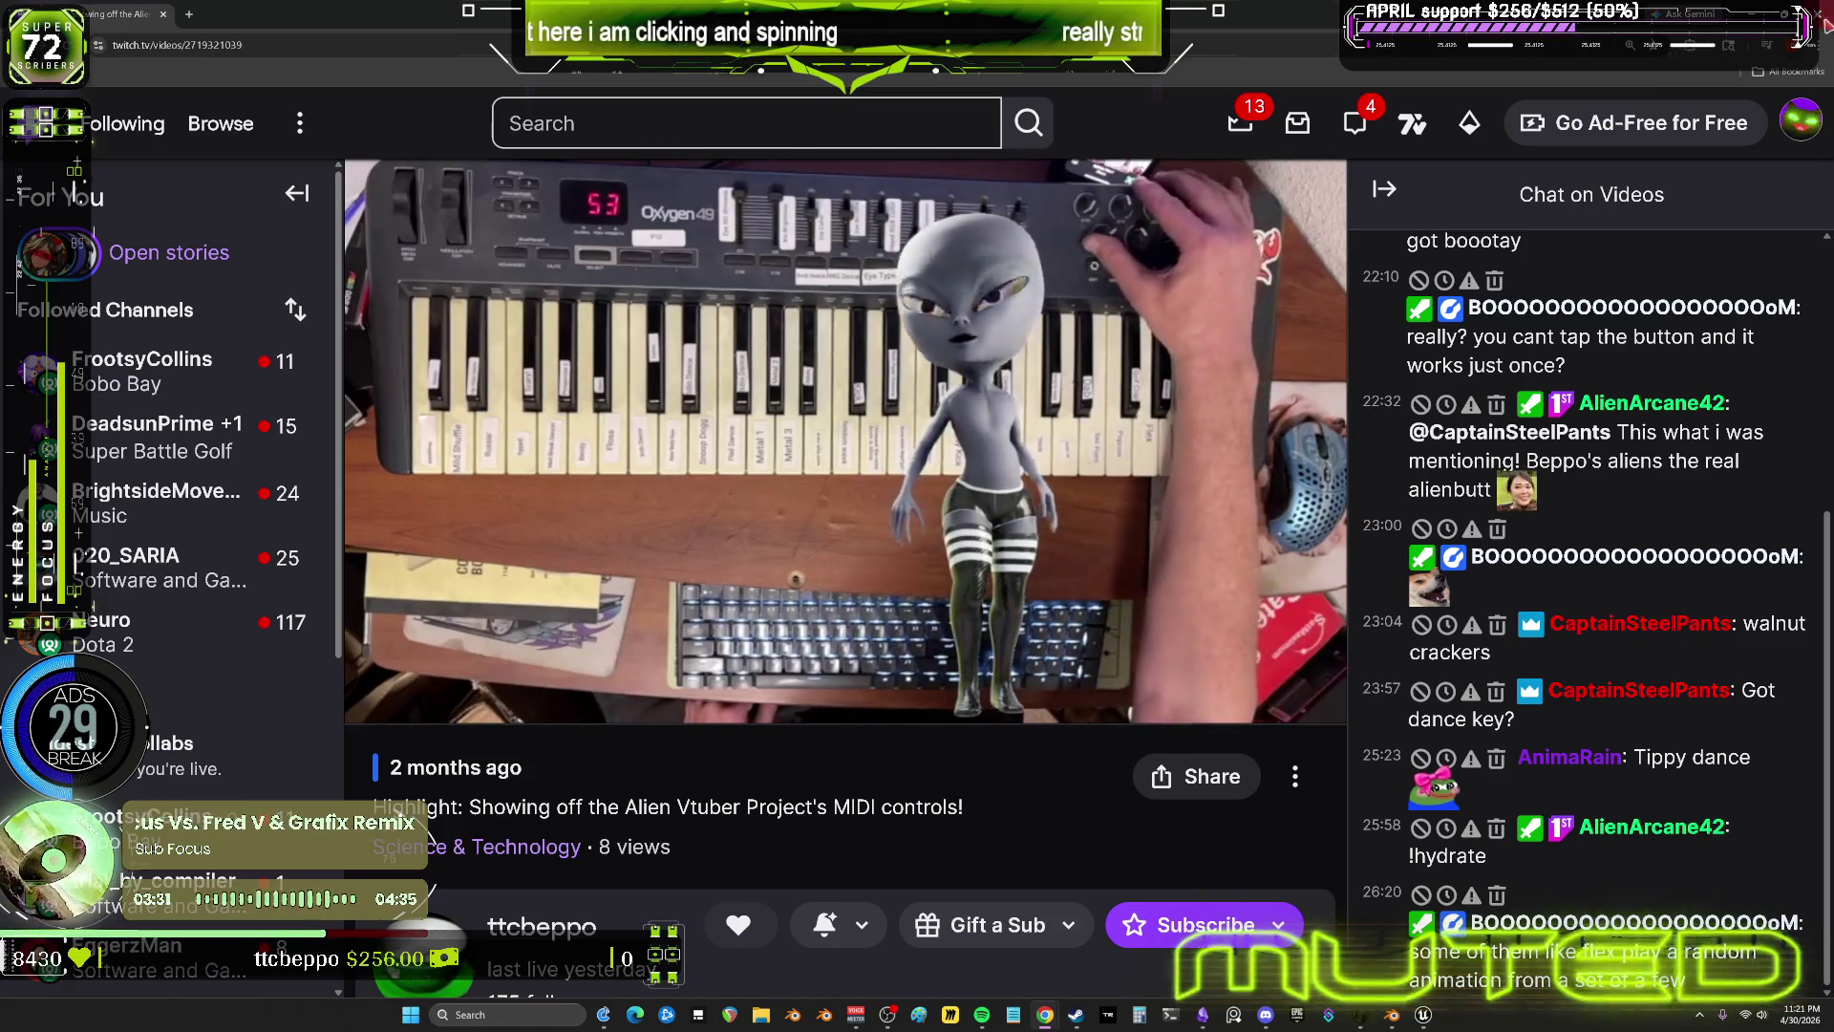
key("alt+Tab")
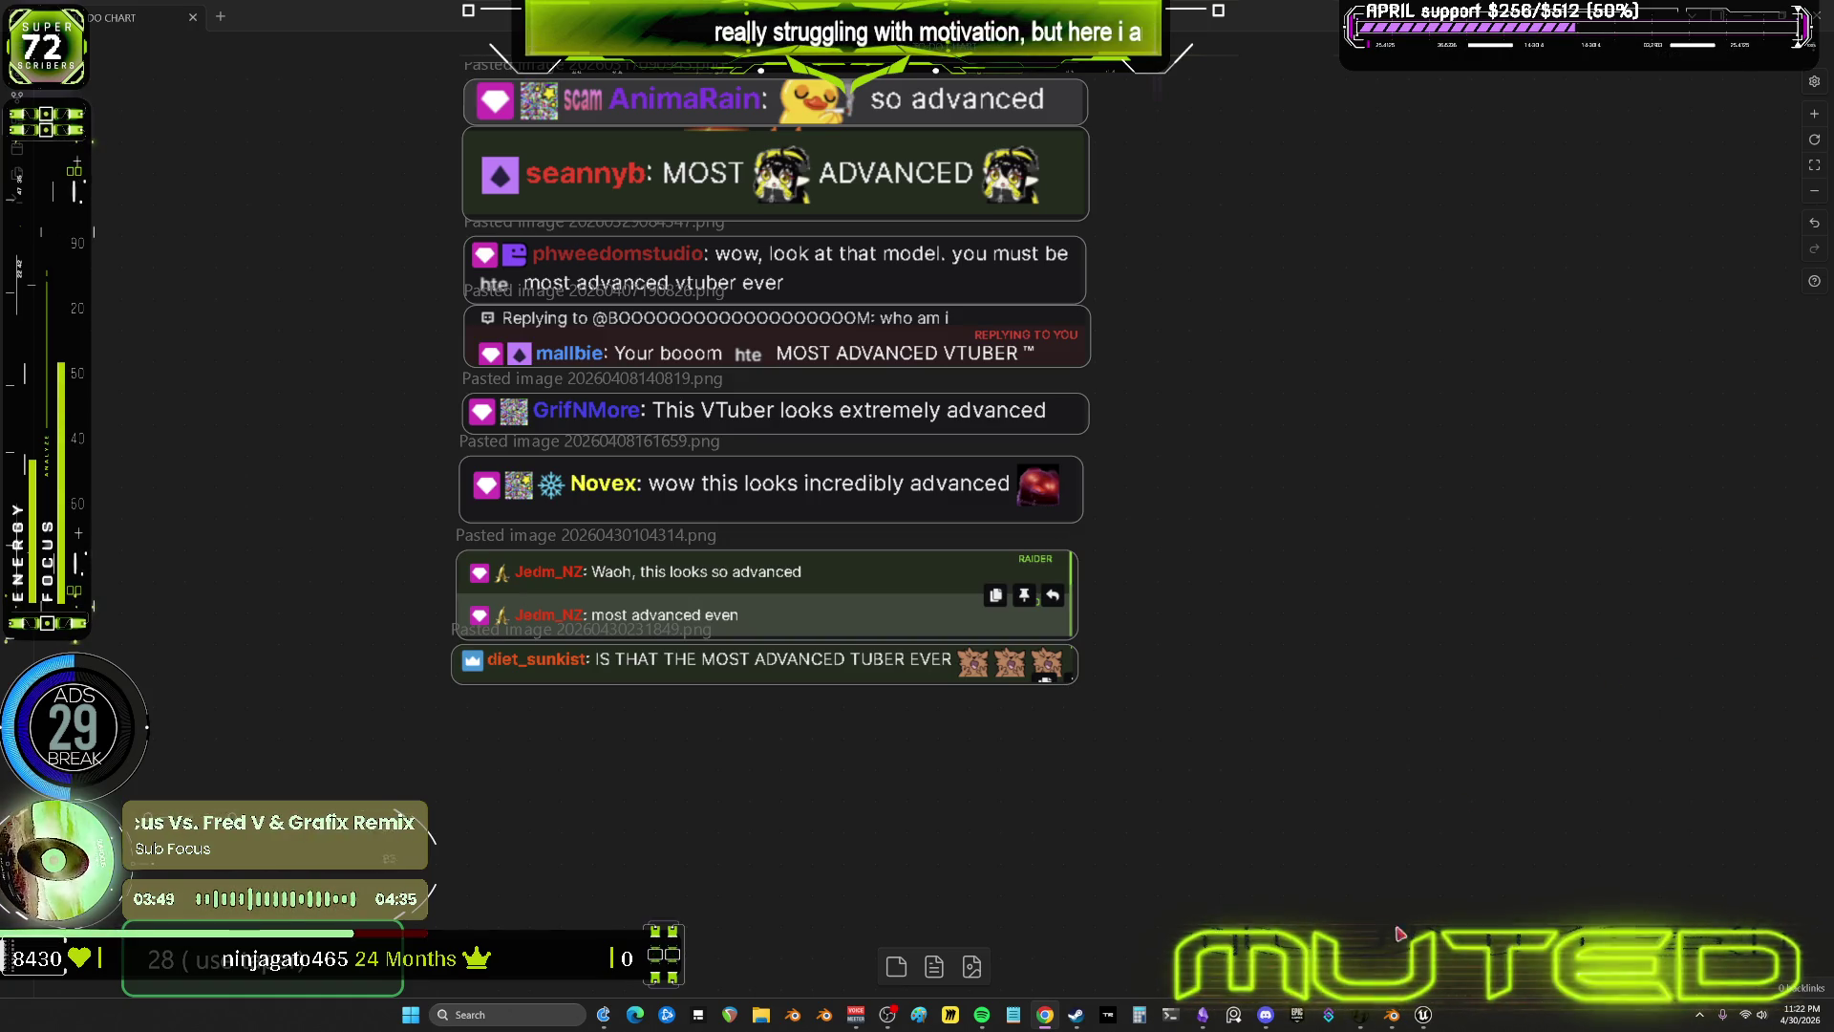
left_click(1419, 1021)
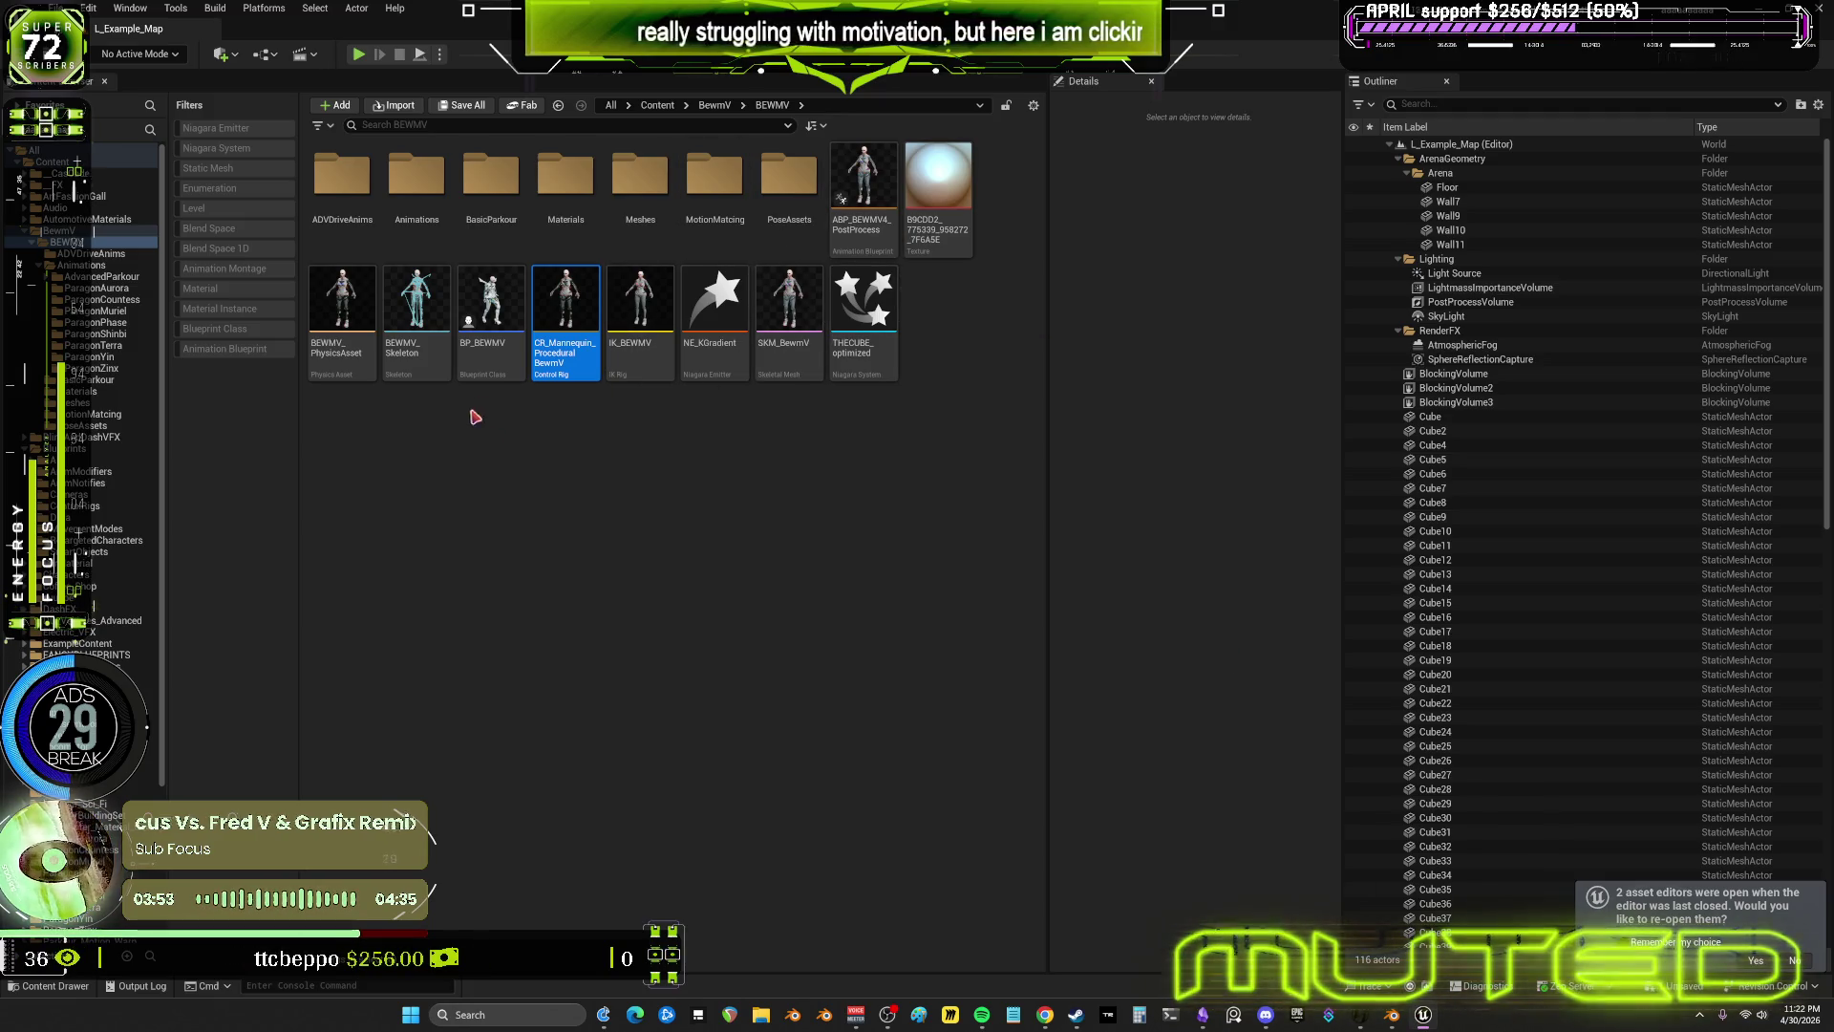
left_click(488, 359)
Open BP_BEWMV's Viewport preview, enlarge it, and orbit to a frontal close-up of the animated character
double_click(490, 364)
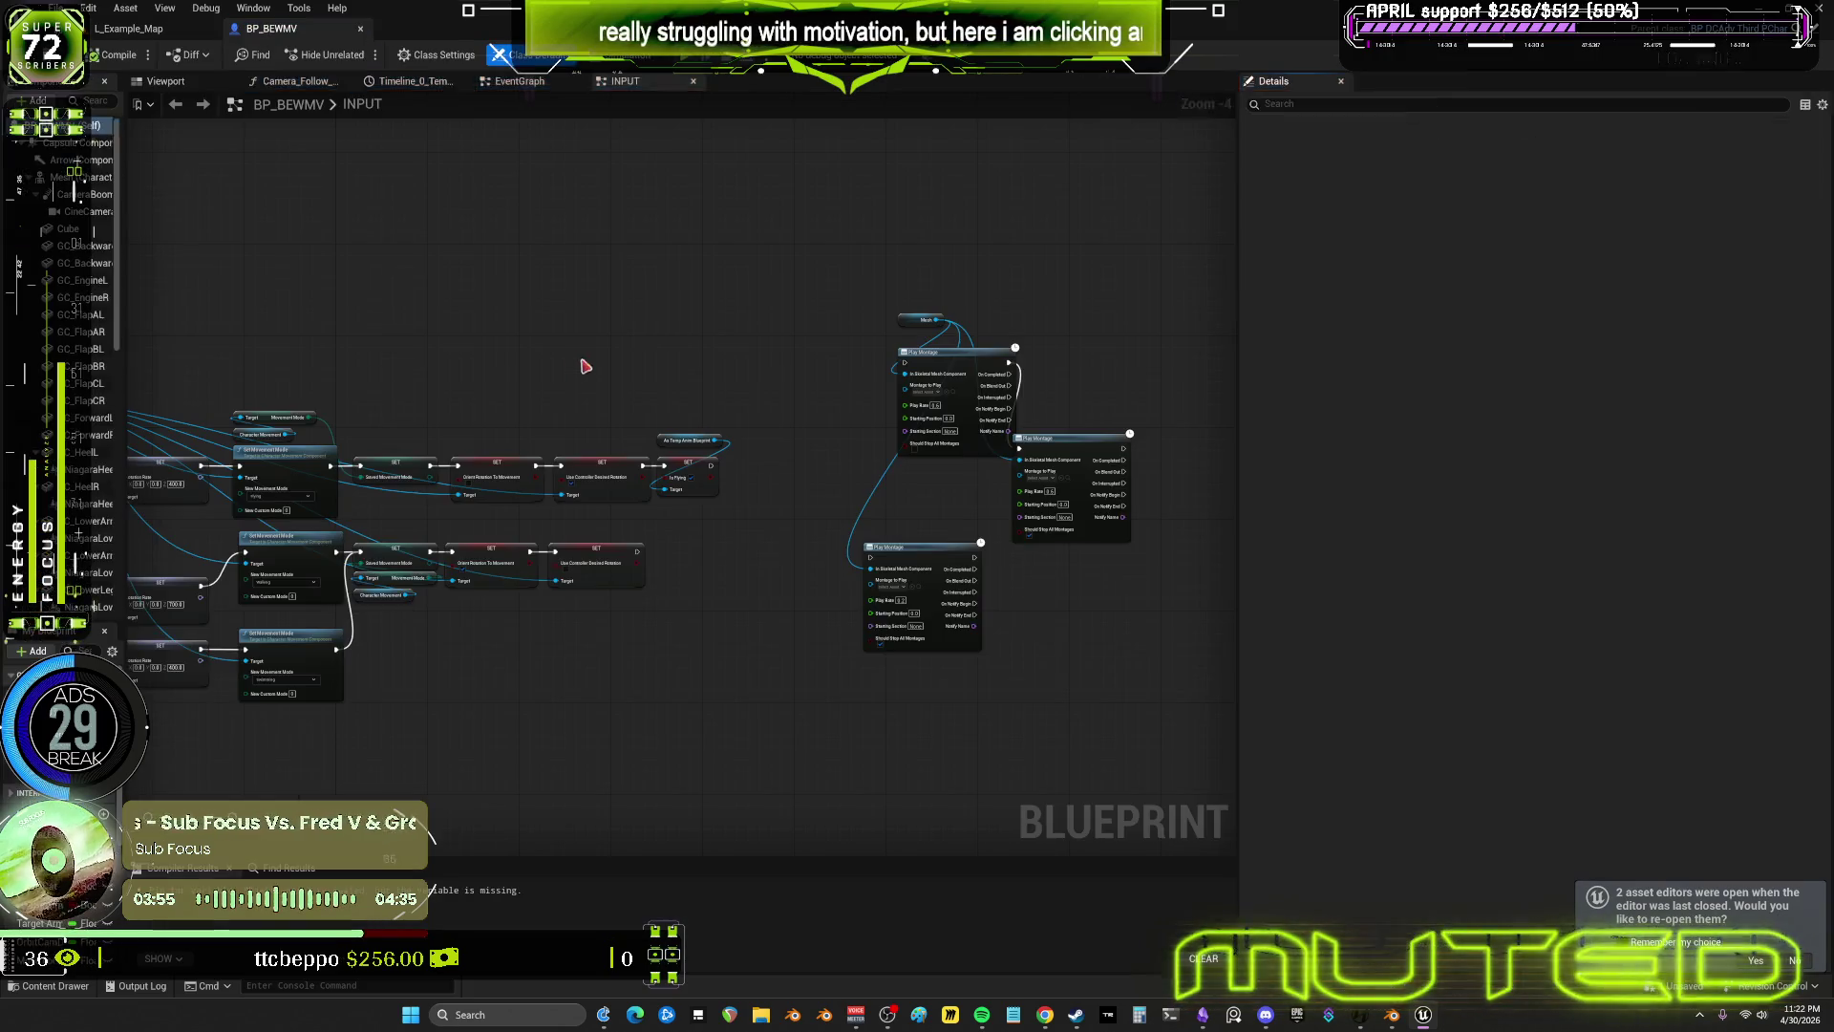
left_click(166, 82)
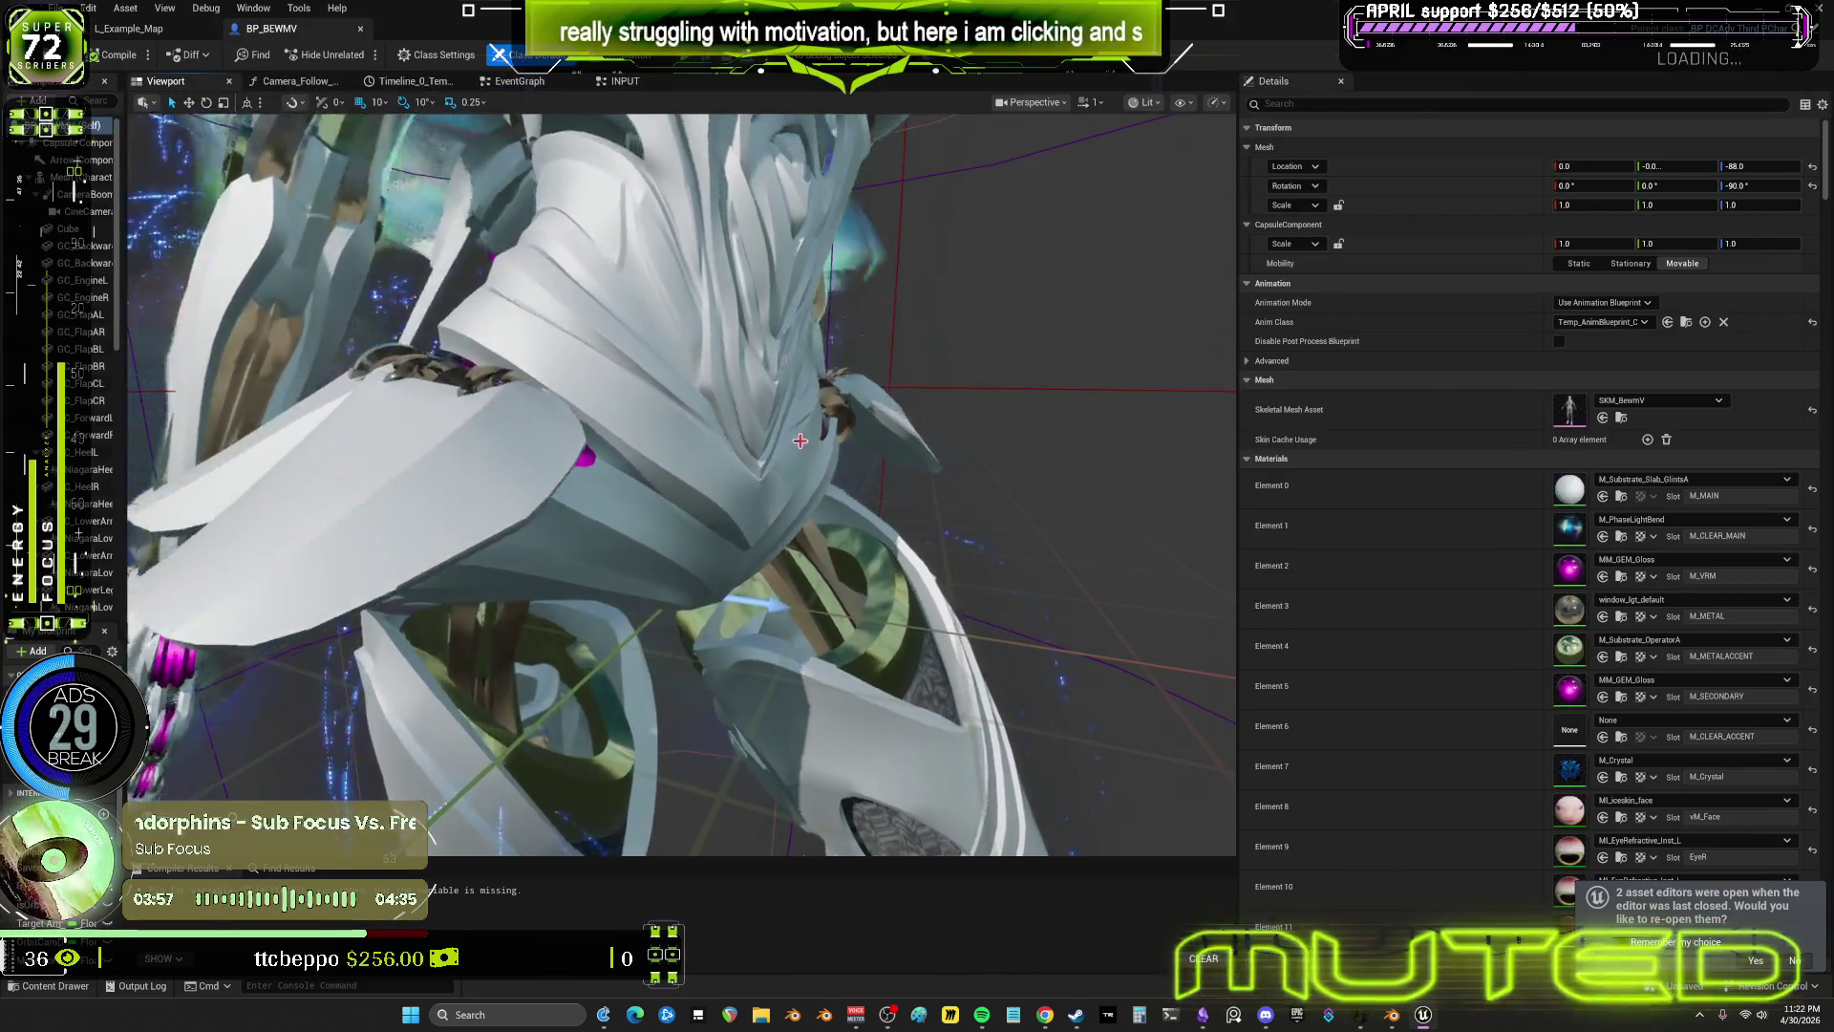
mouse_move(818, 514)
left_mouse_down()
mouse_move(669, 477)
mouse_move(798, 397)
mouse_move(818, 514)
left_mouse_up()
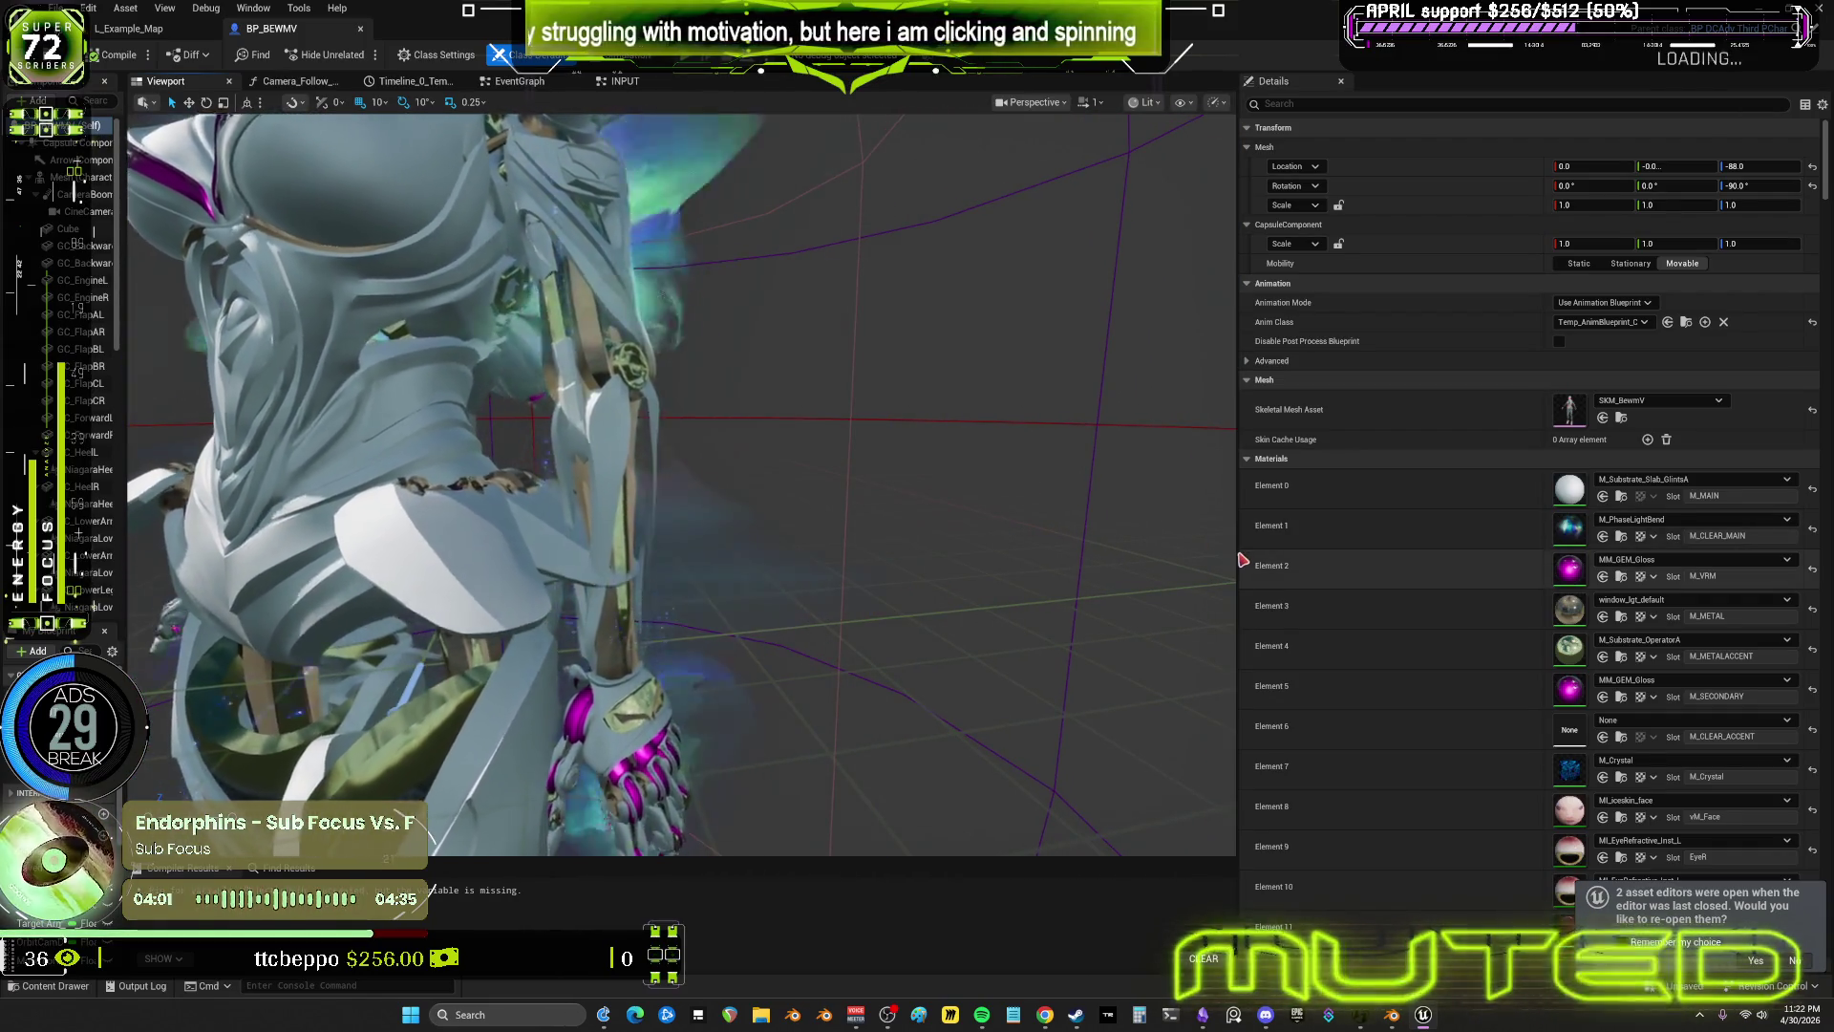
left_click_drag(1238, 539, 1645, 552)
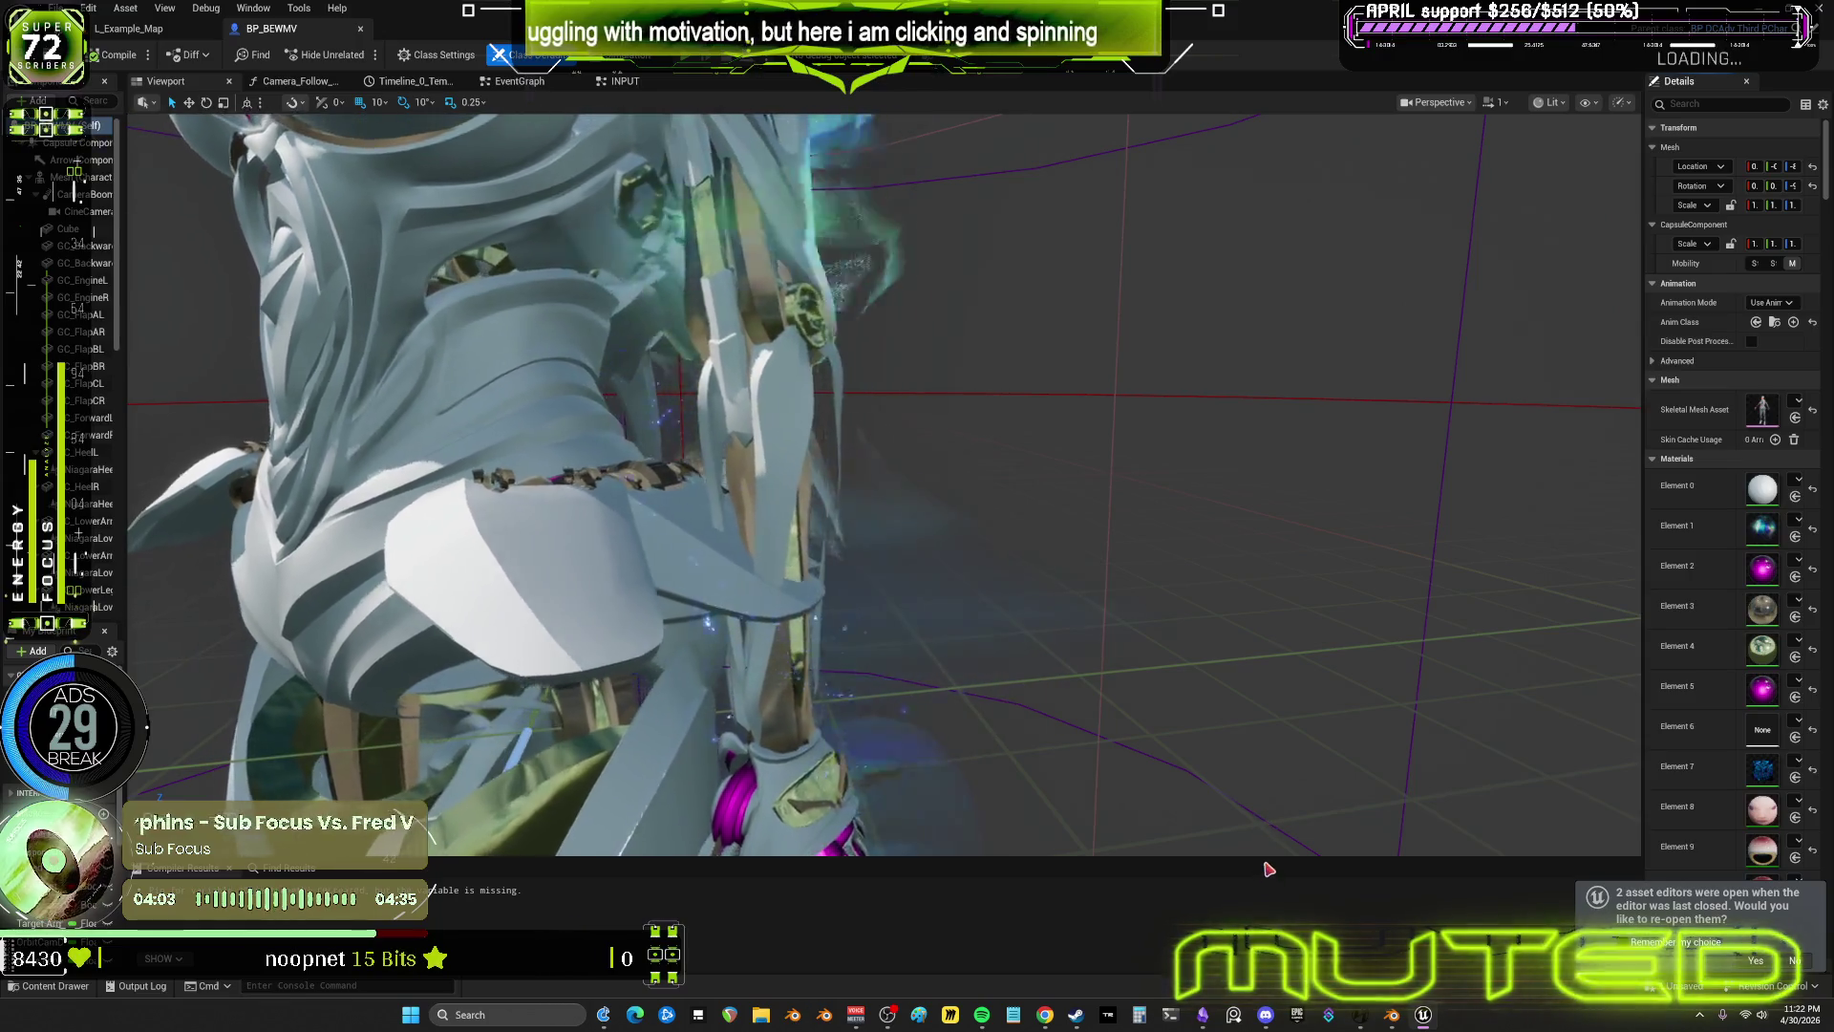
scroll(1137, 664, "down", 5)
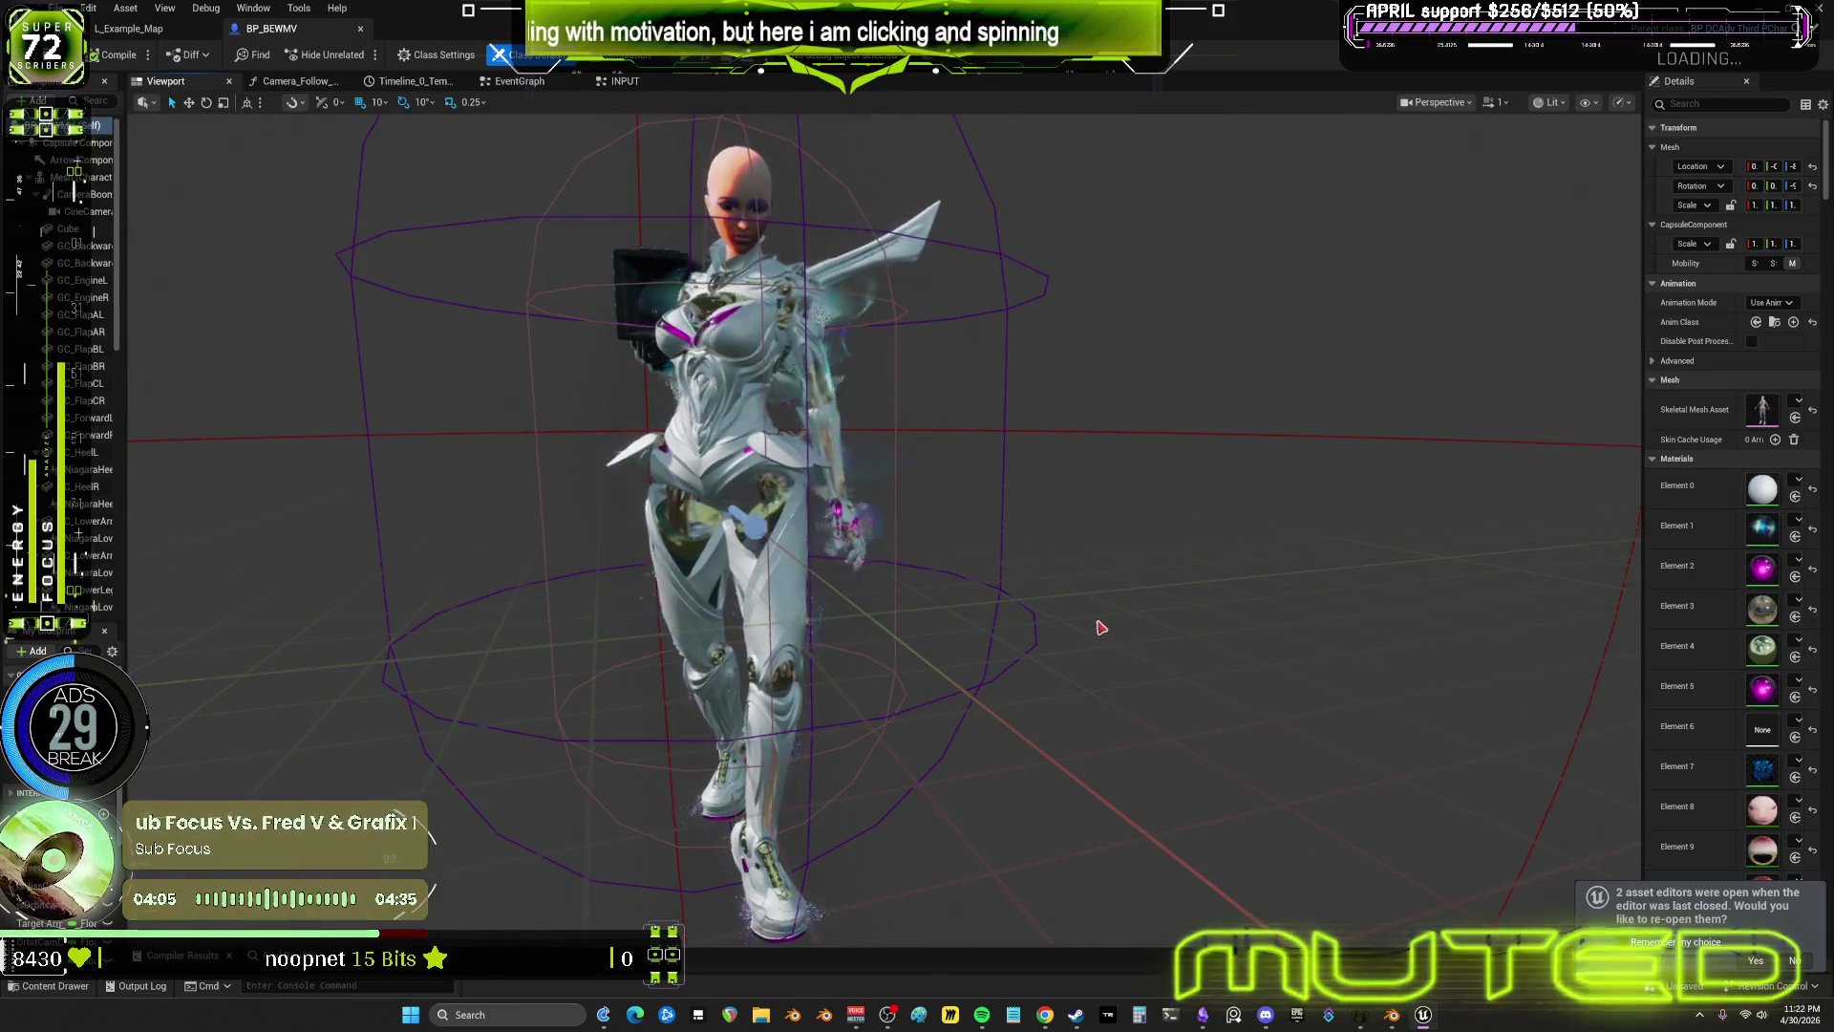
scroll(1101, 626, "up", 5)
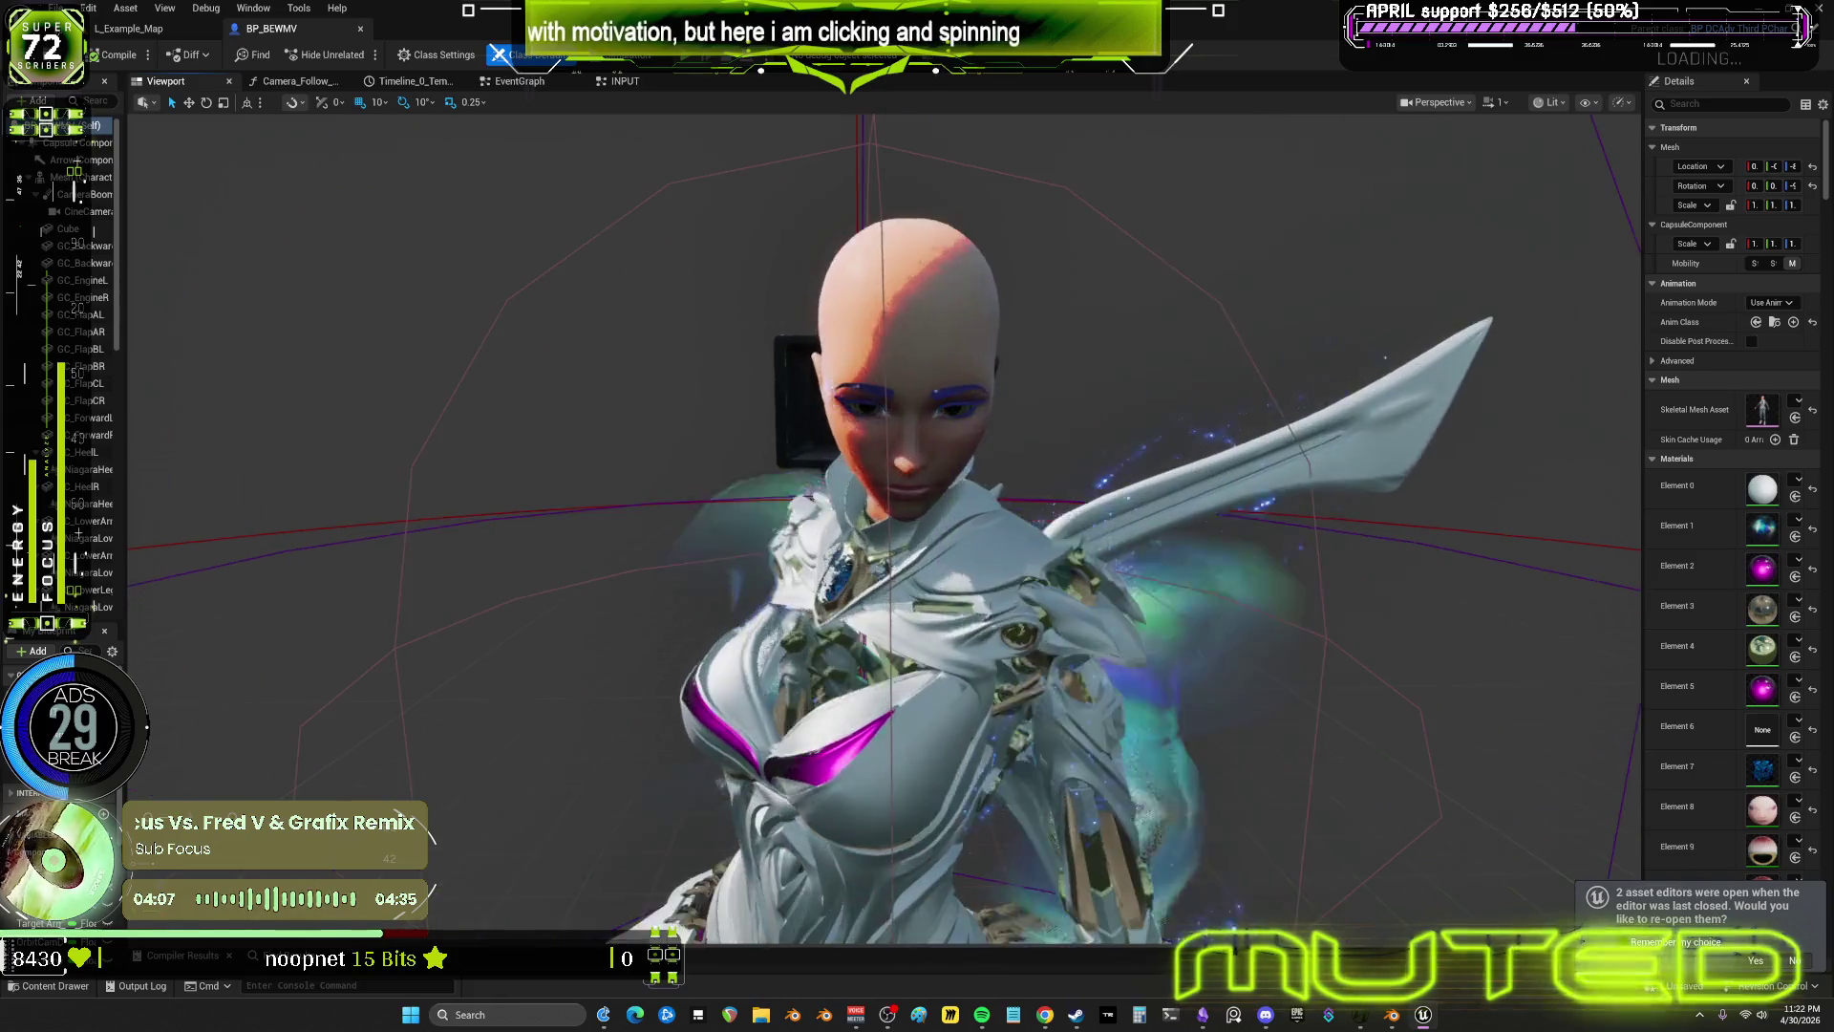
mouse_move(1100, 627)
left_mouse_down()
mouse_move(612, 627)
mouse_move(1085, 622)
mouse_move(1101, 573)
left_mouse_up()
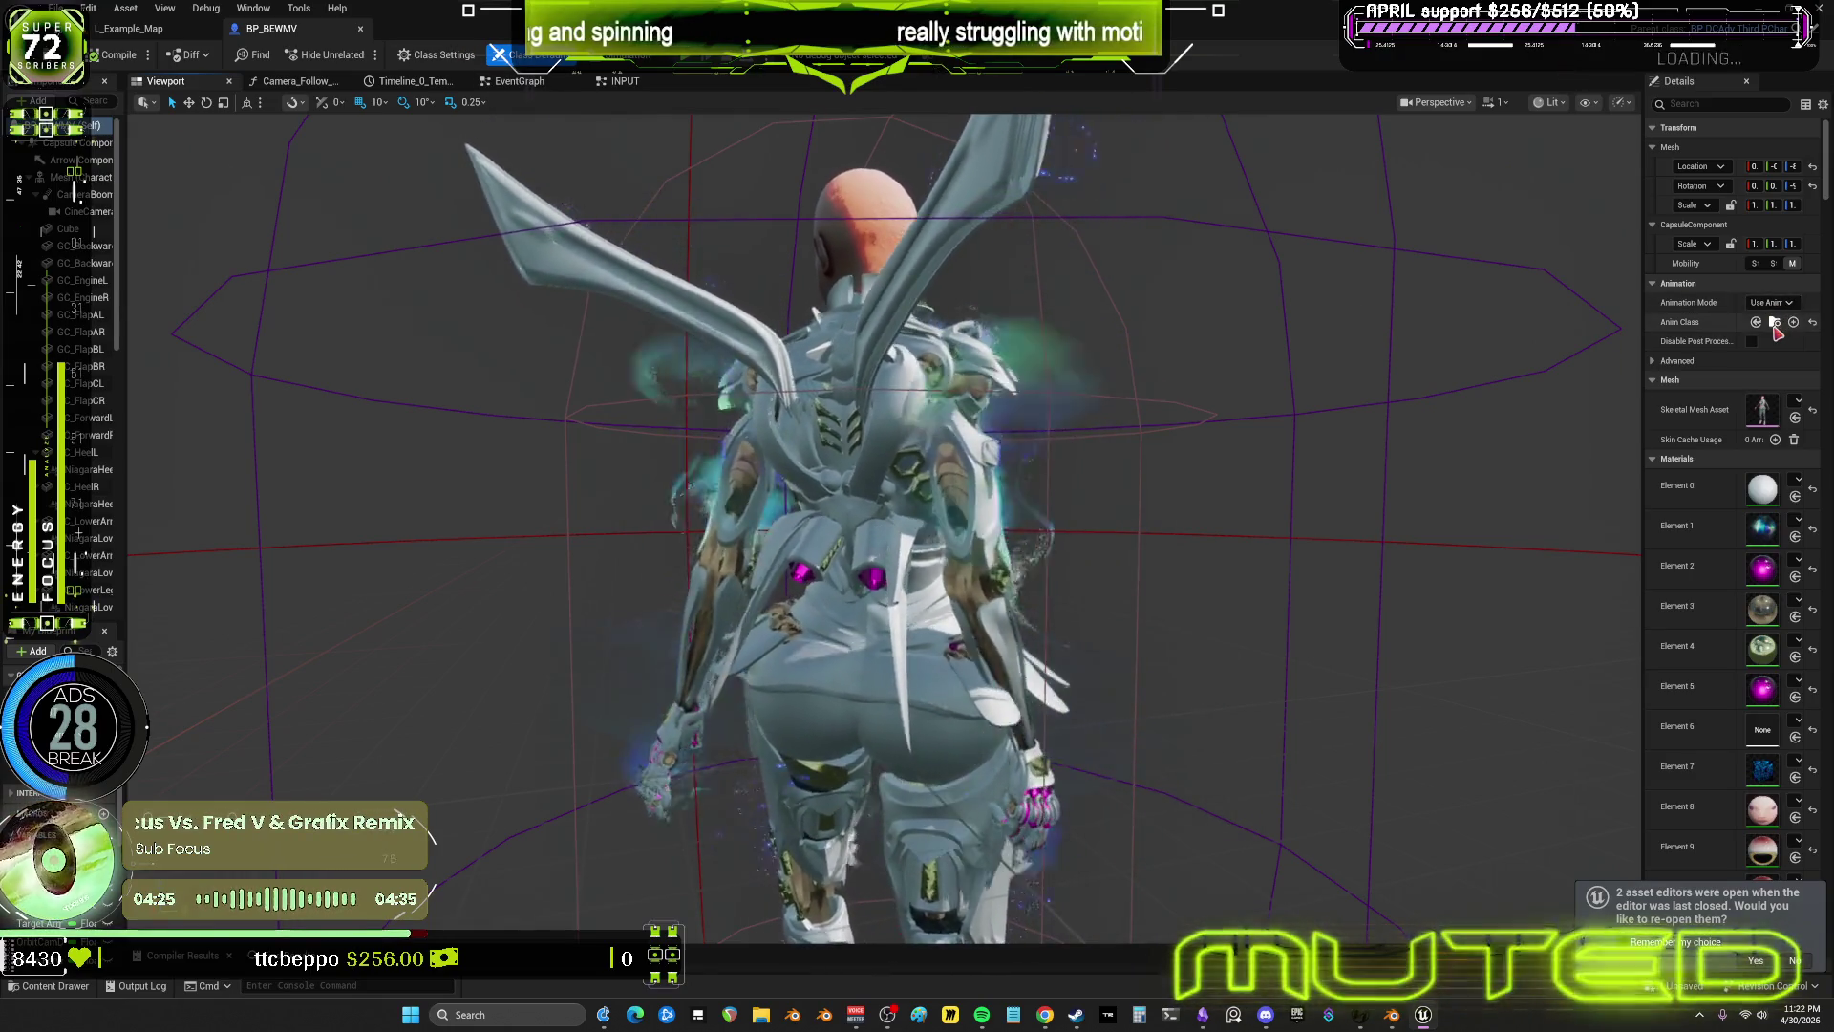
Inspect the Temp_Anim Blueprint's flying graph, then switch over to Blender
left_click(1774, 324)
double_click(430, 502)
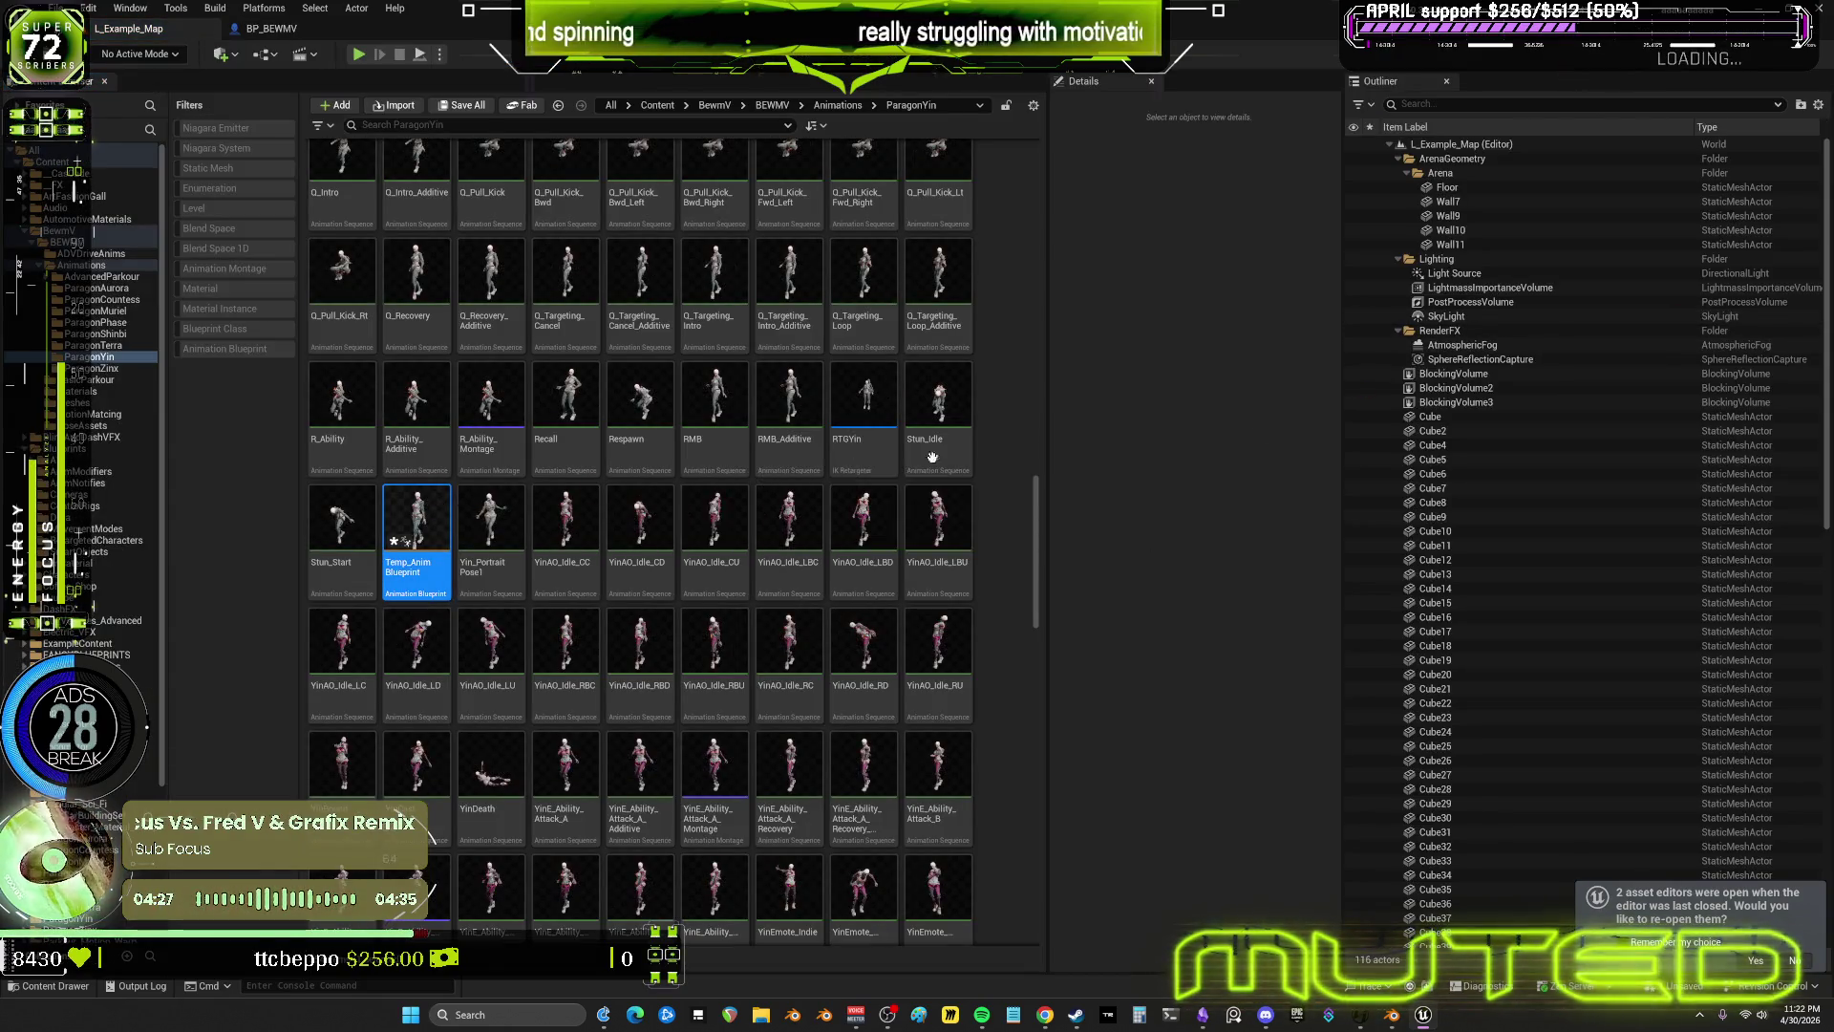
right_click_drag(1159, 425, 1011, 427)
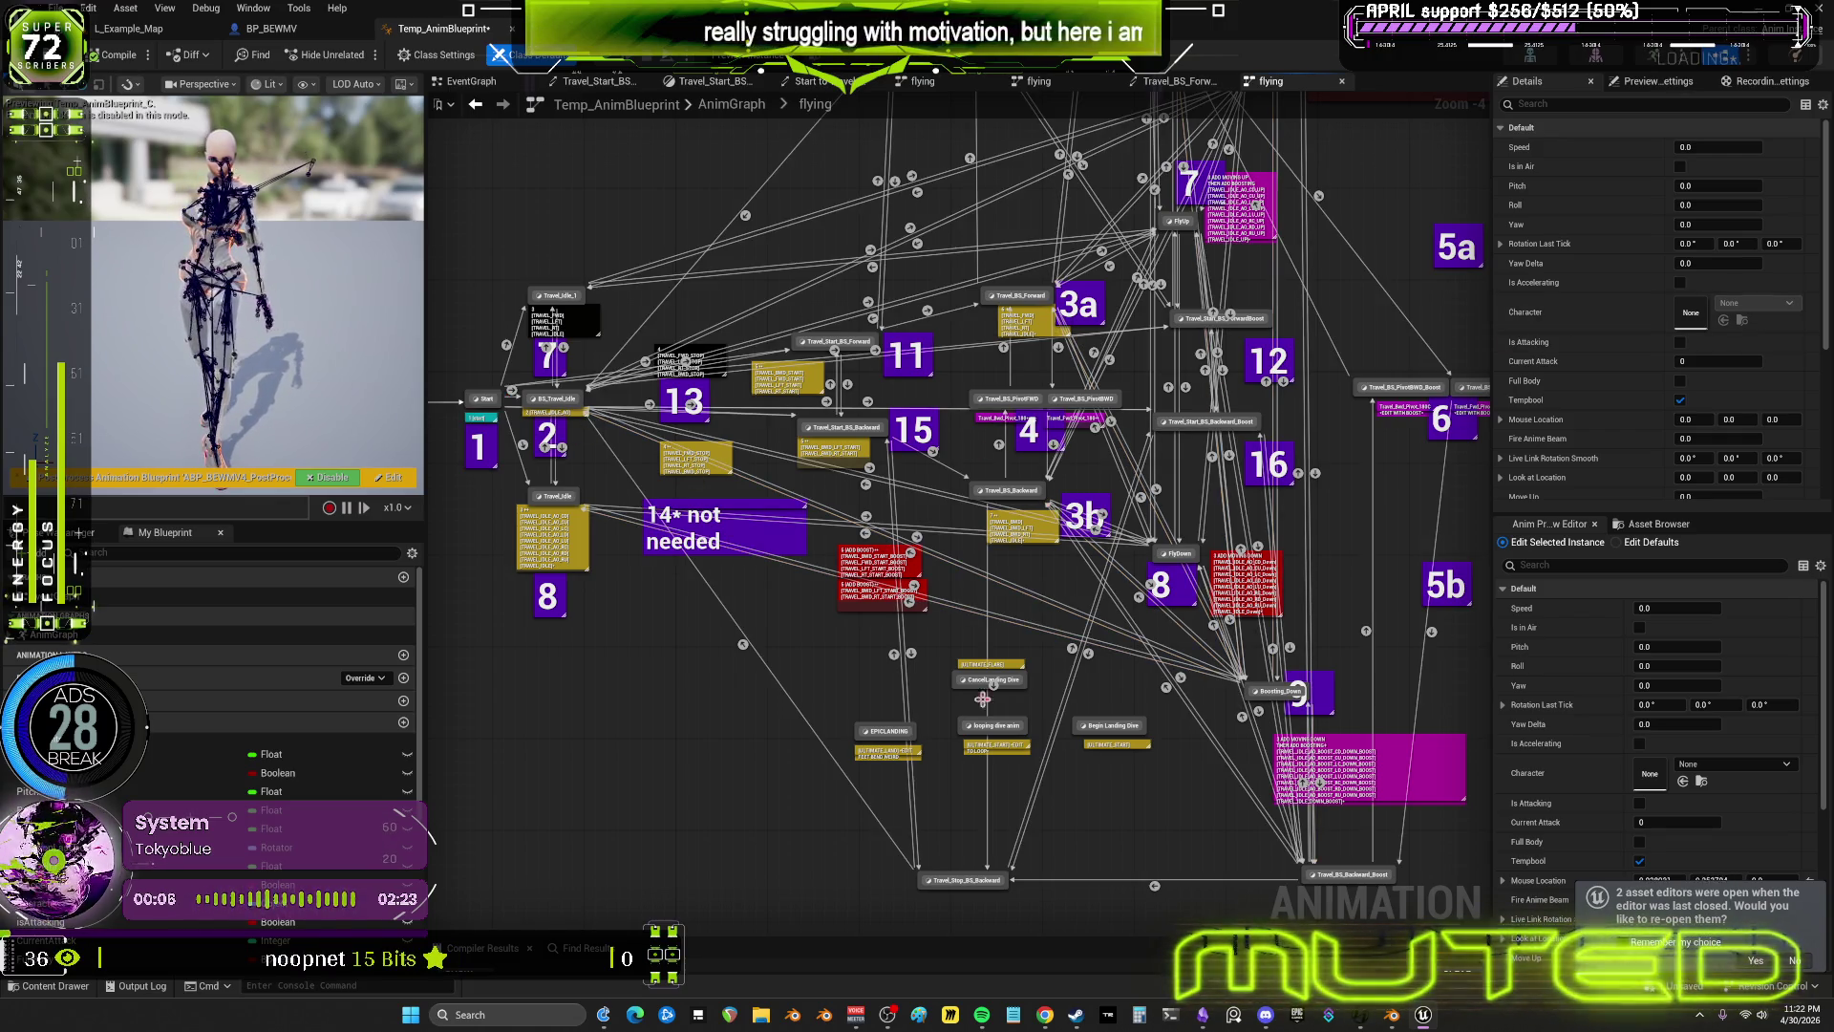
left_click(1393, 1013)
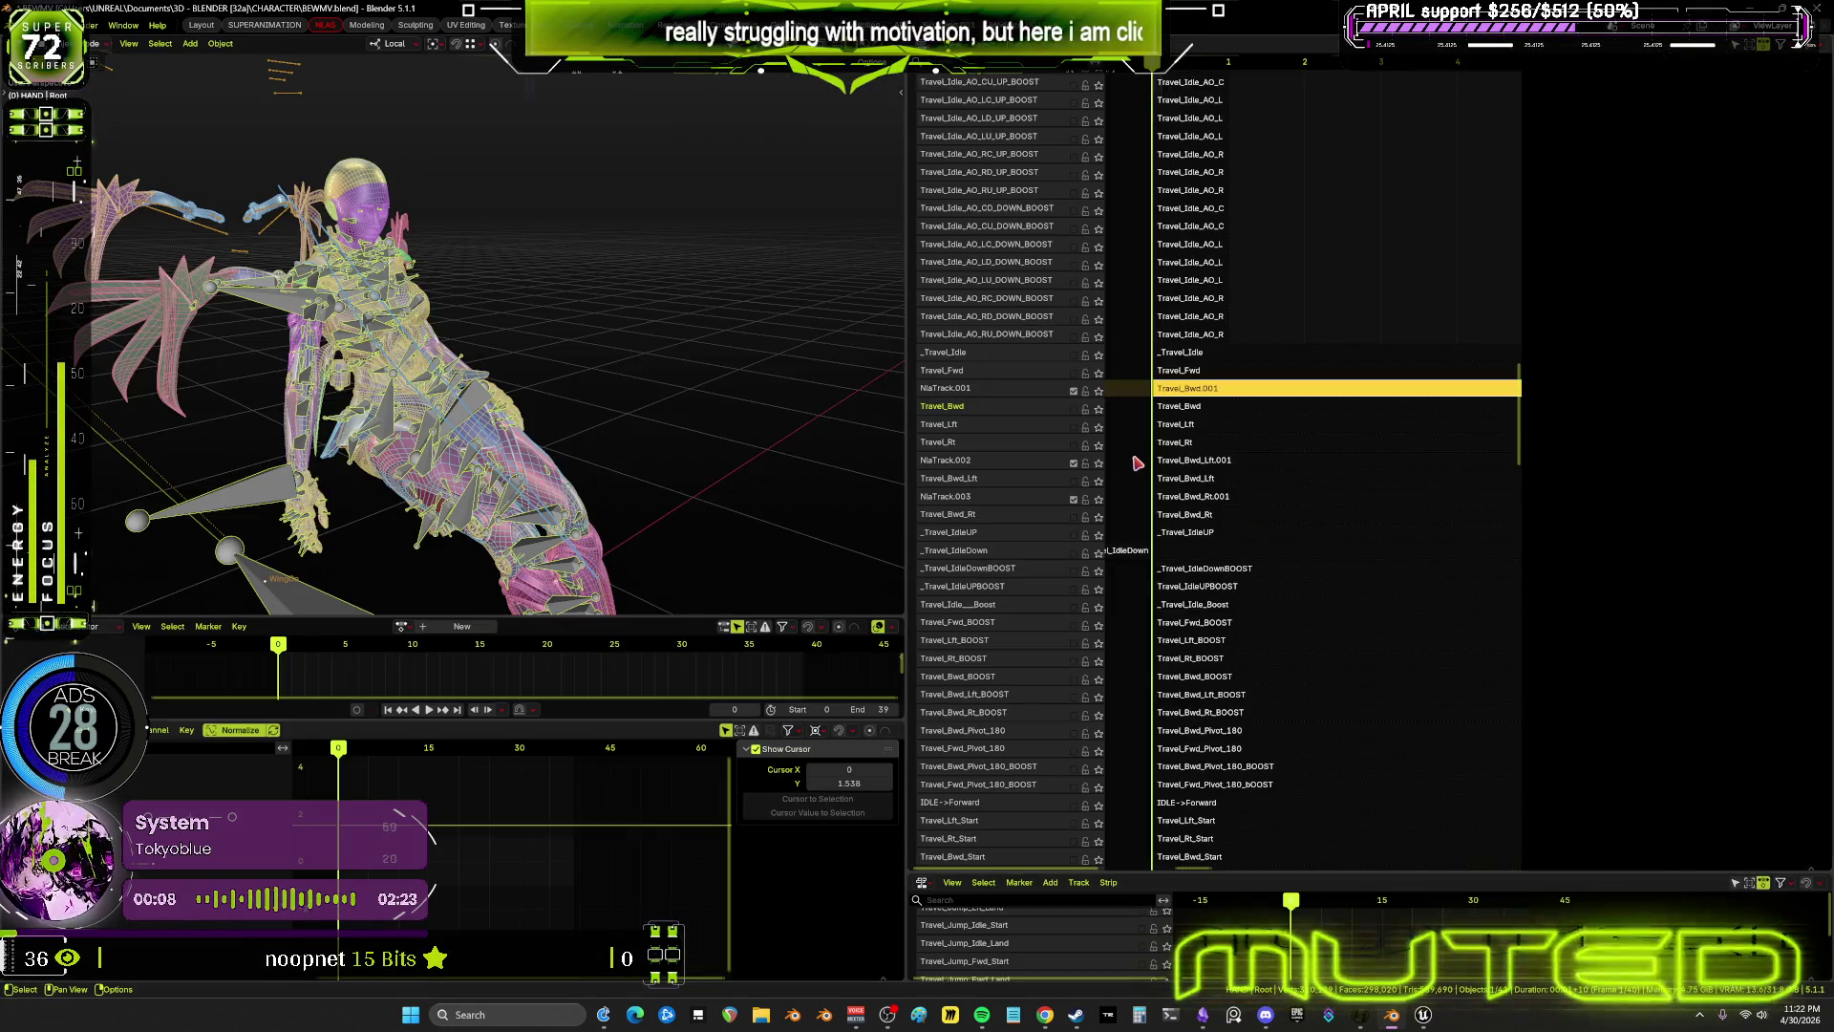
Rename NlaTrack.001 to temp_Travel_Bwd, keeping the original Travel_Bwd track name intact
double_click(953, 409)
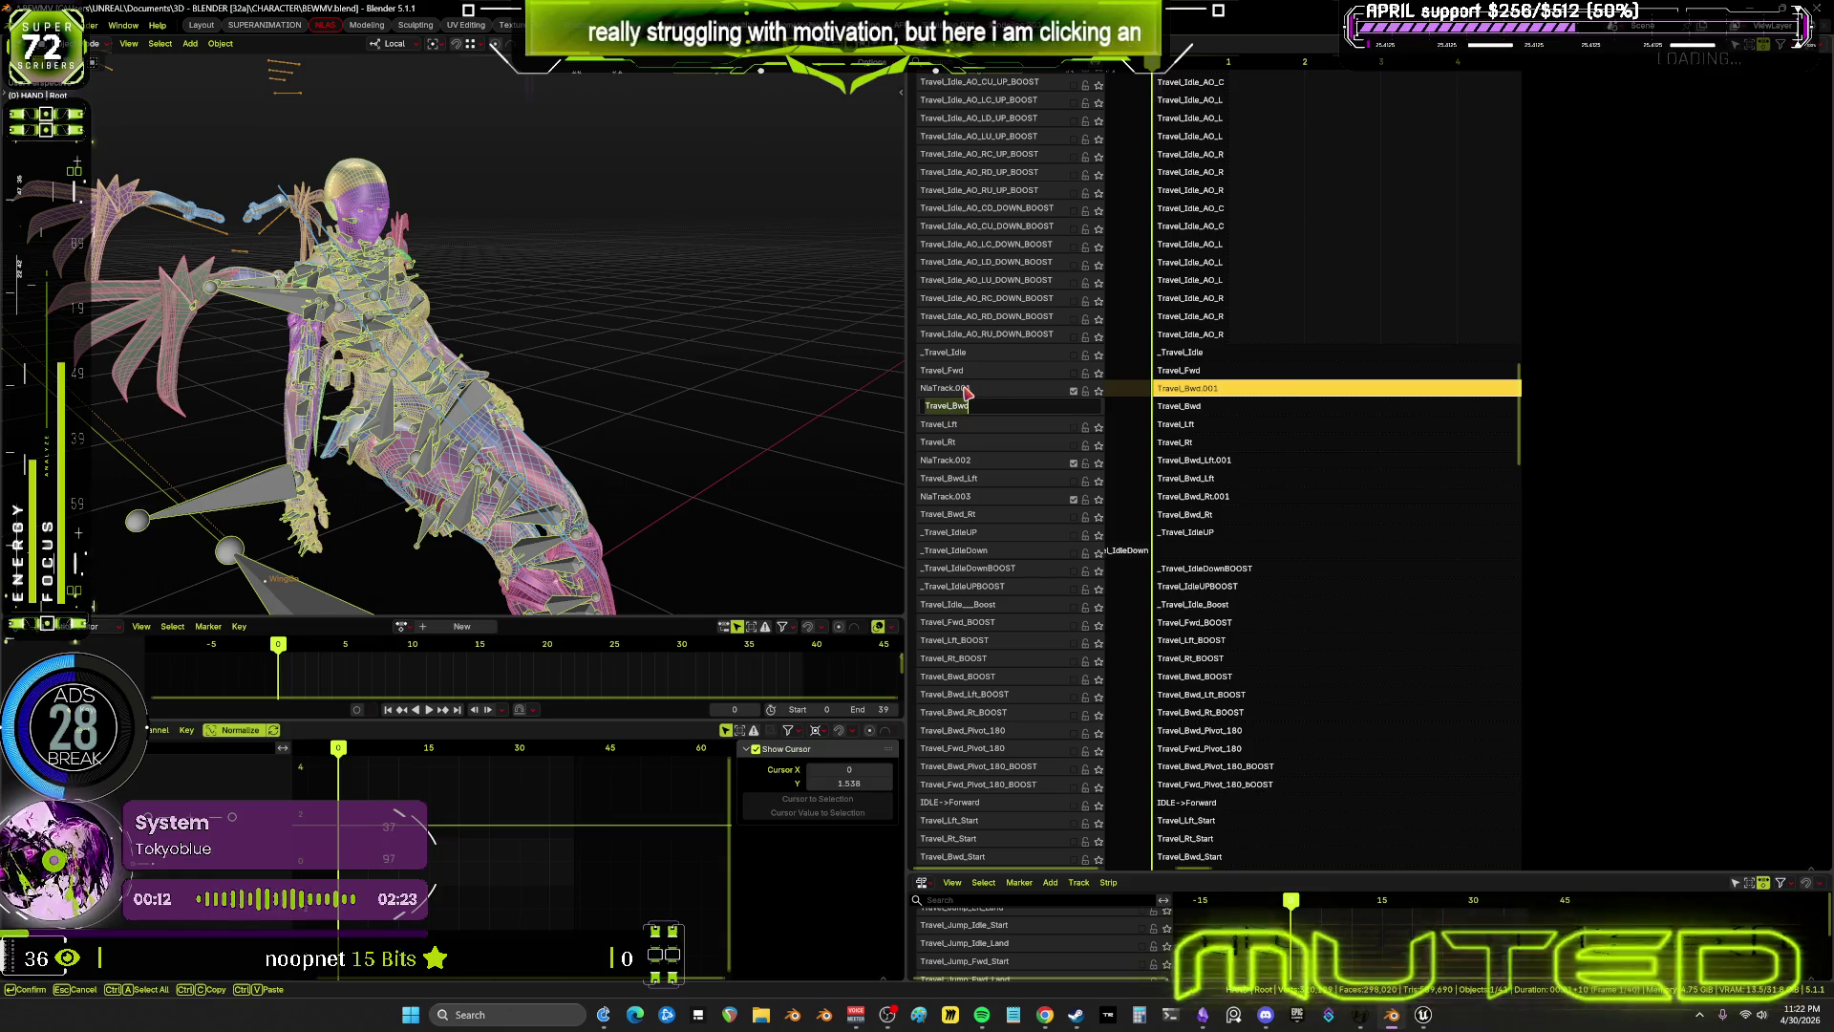
key("BackSpace")
key("Return")
key("ctrl+z")
key("n")
double_click(1007, 392)
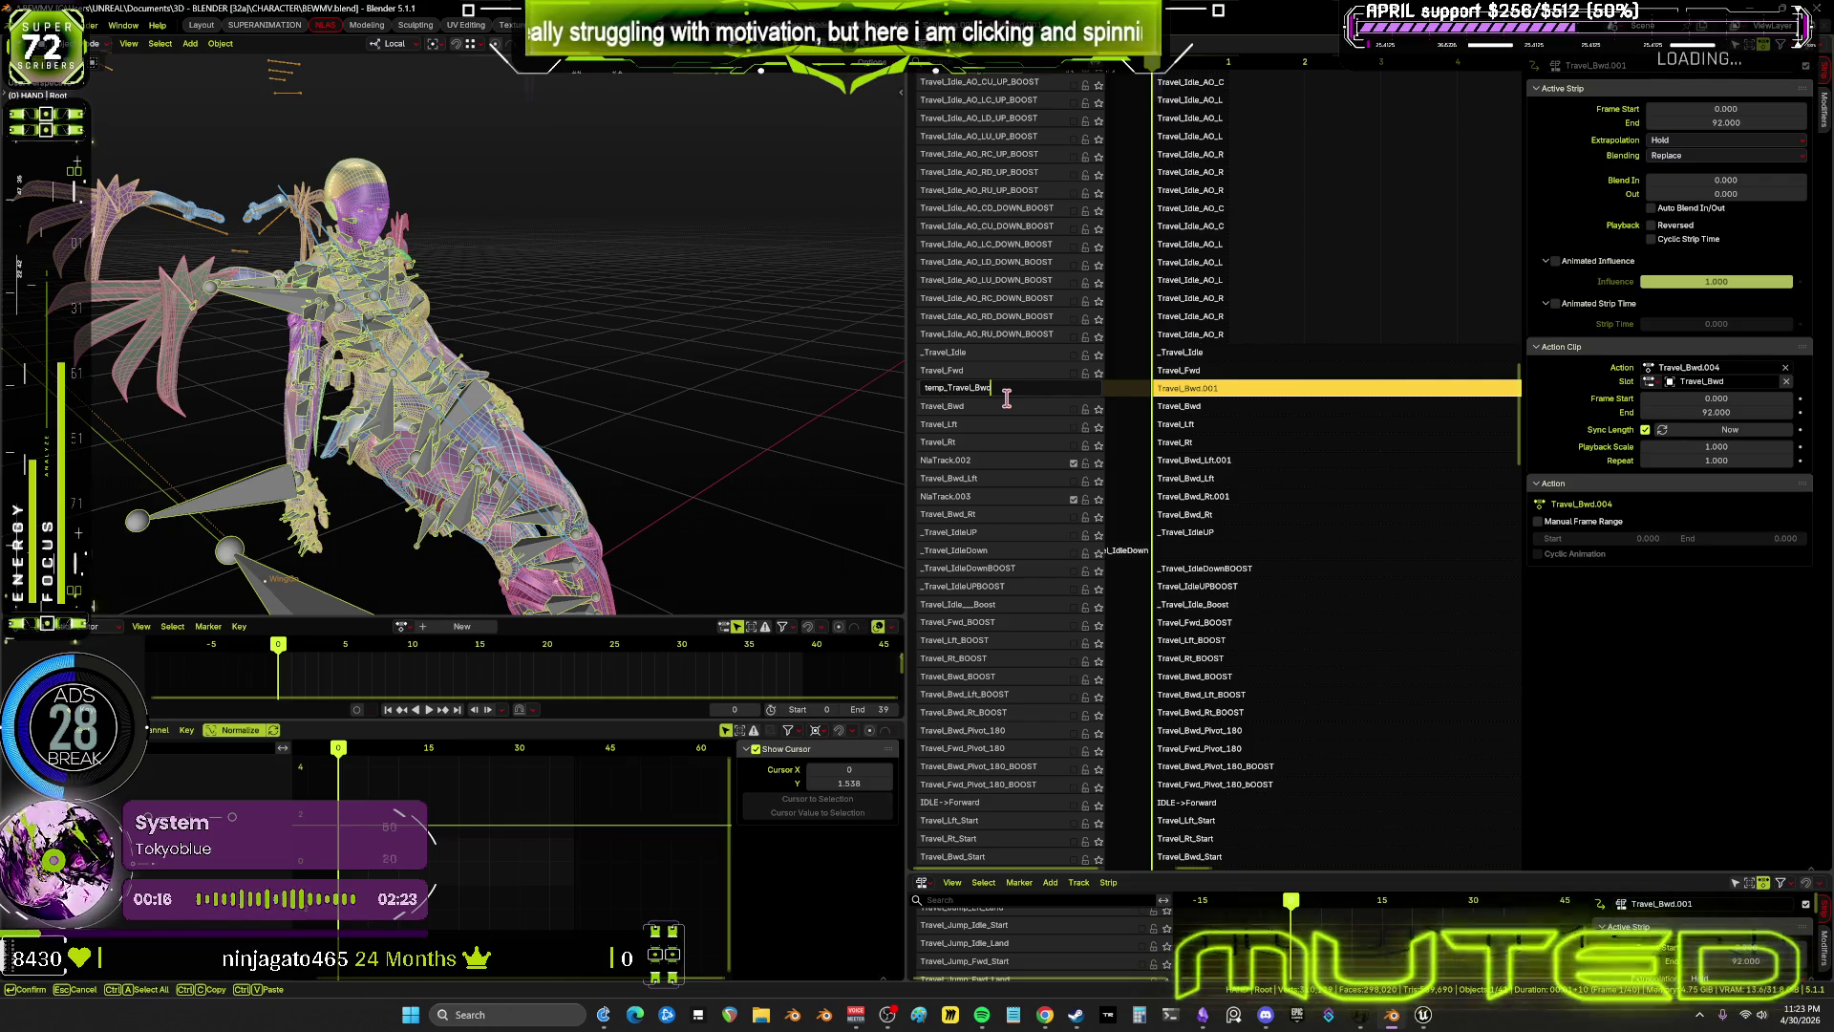
key("Return")
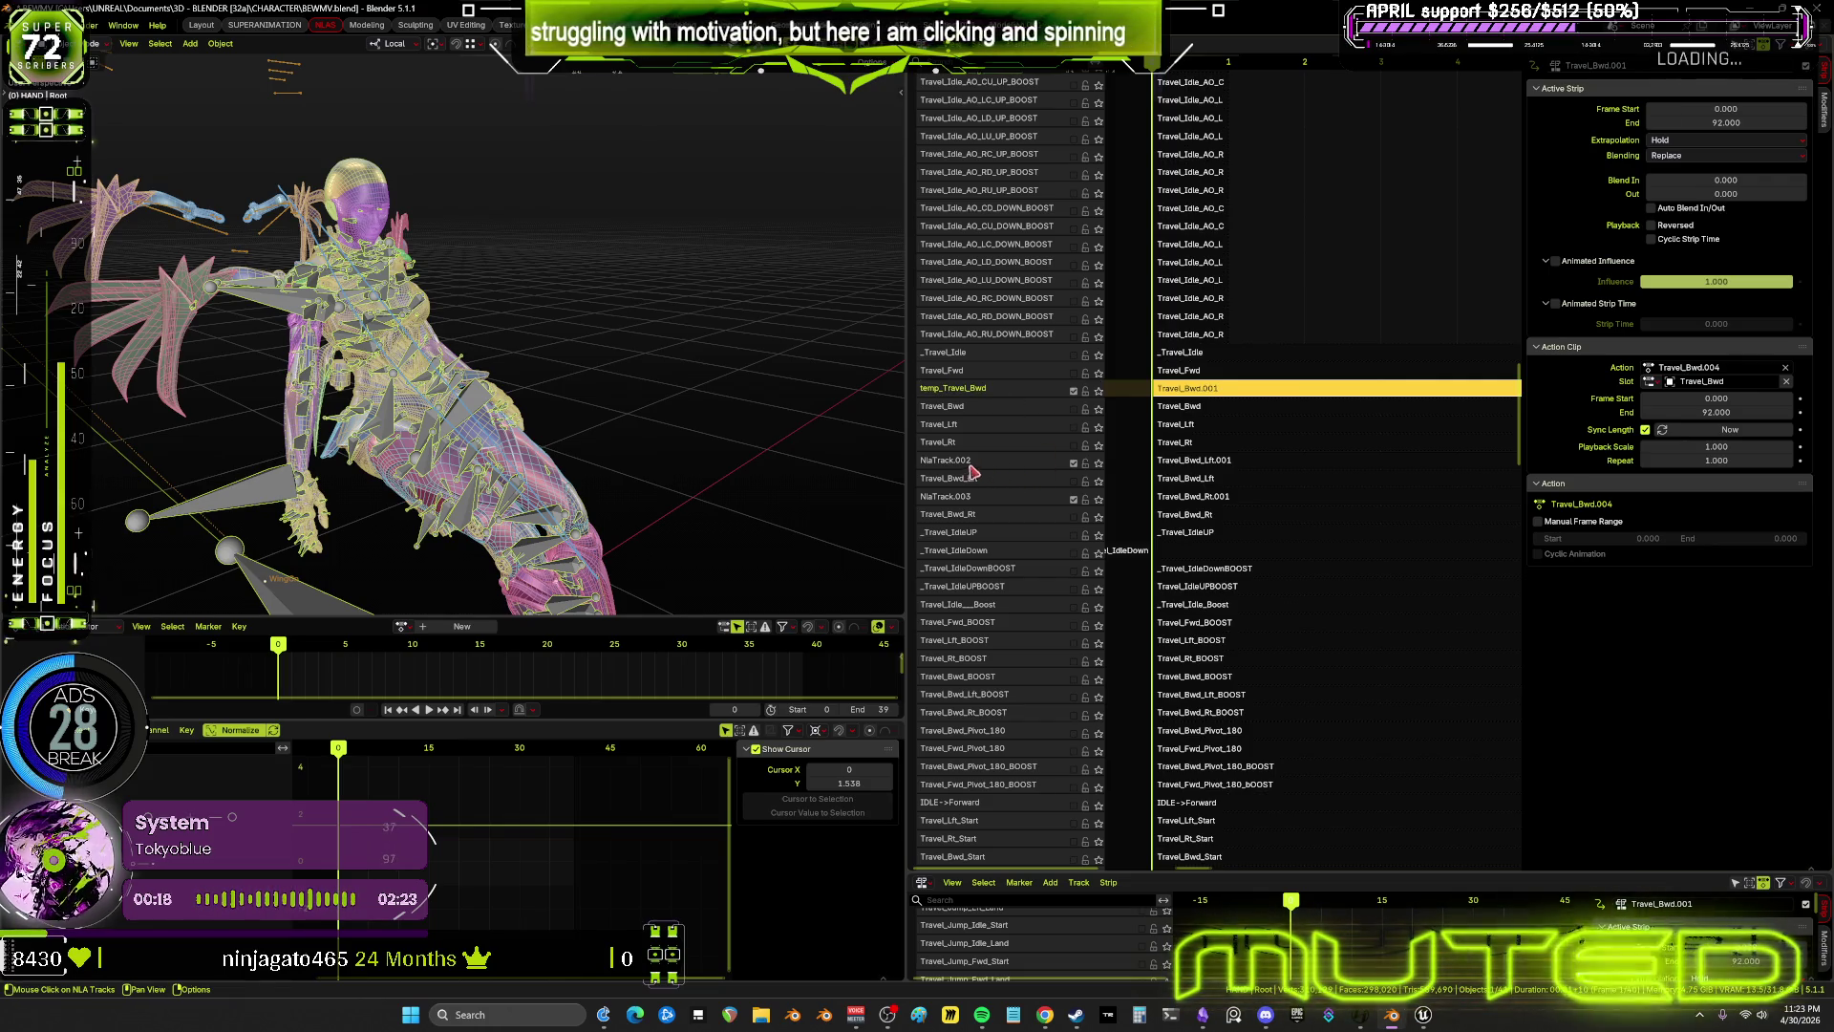
Rename NlaTrack.002 to temp_Travel_Bwd_Lft and NlaTrack.003 to temp_Travel_Bwd_Rt
left_click(967, 481)
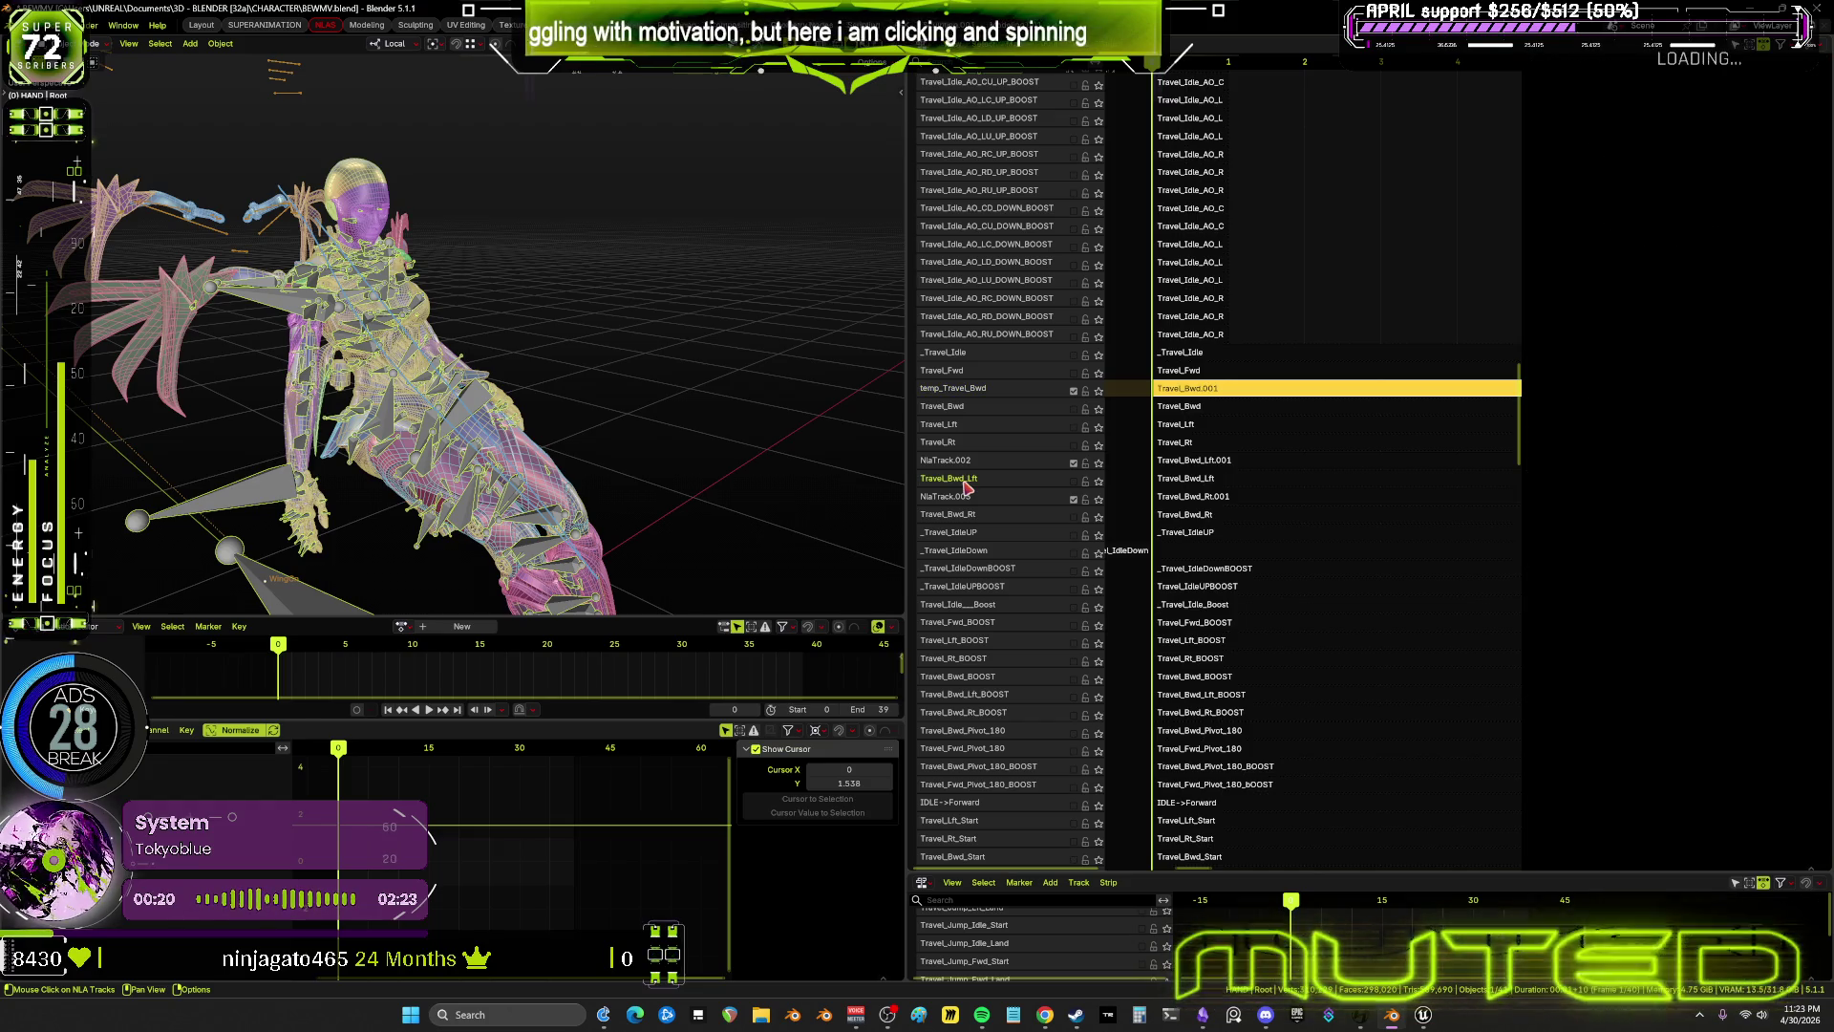
double_click(967, 485)
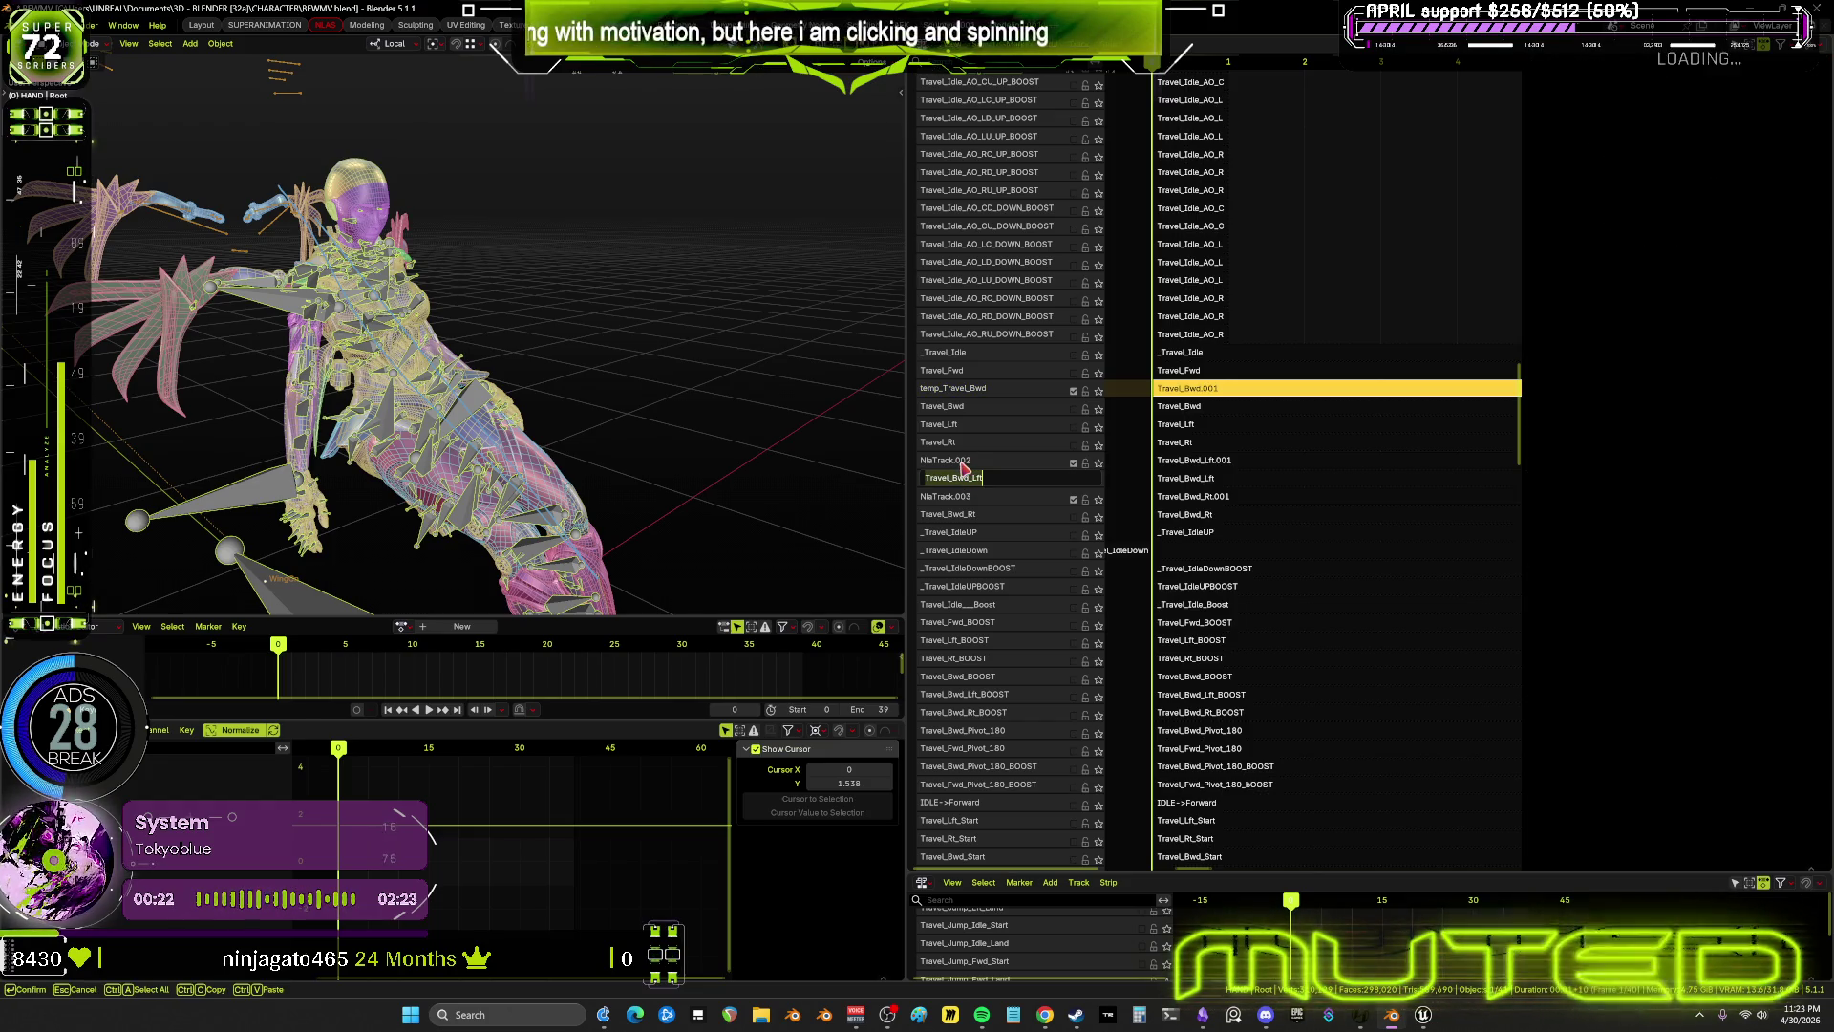
left_click(965, 467)
double_click(967, 463)
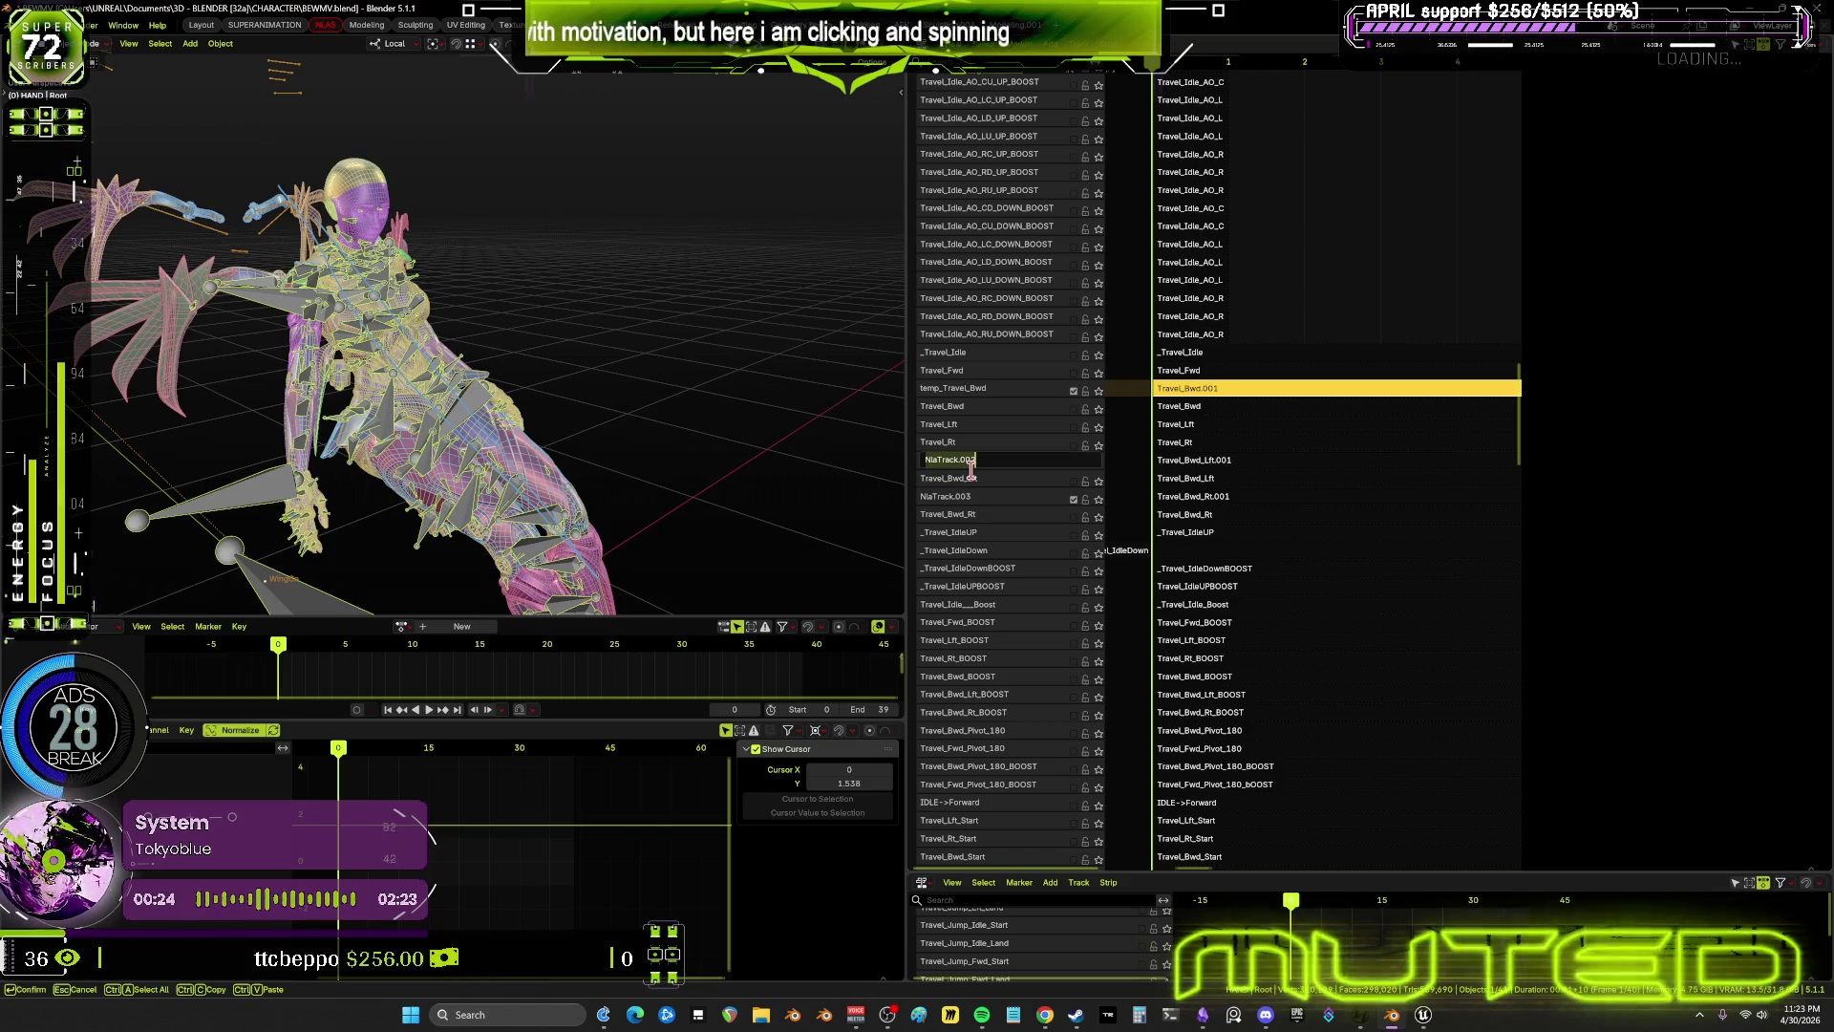
type("temp_Travel_Bwd_Lft")
key("Return")
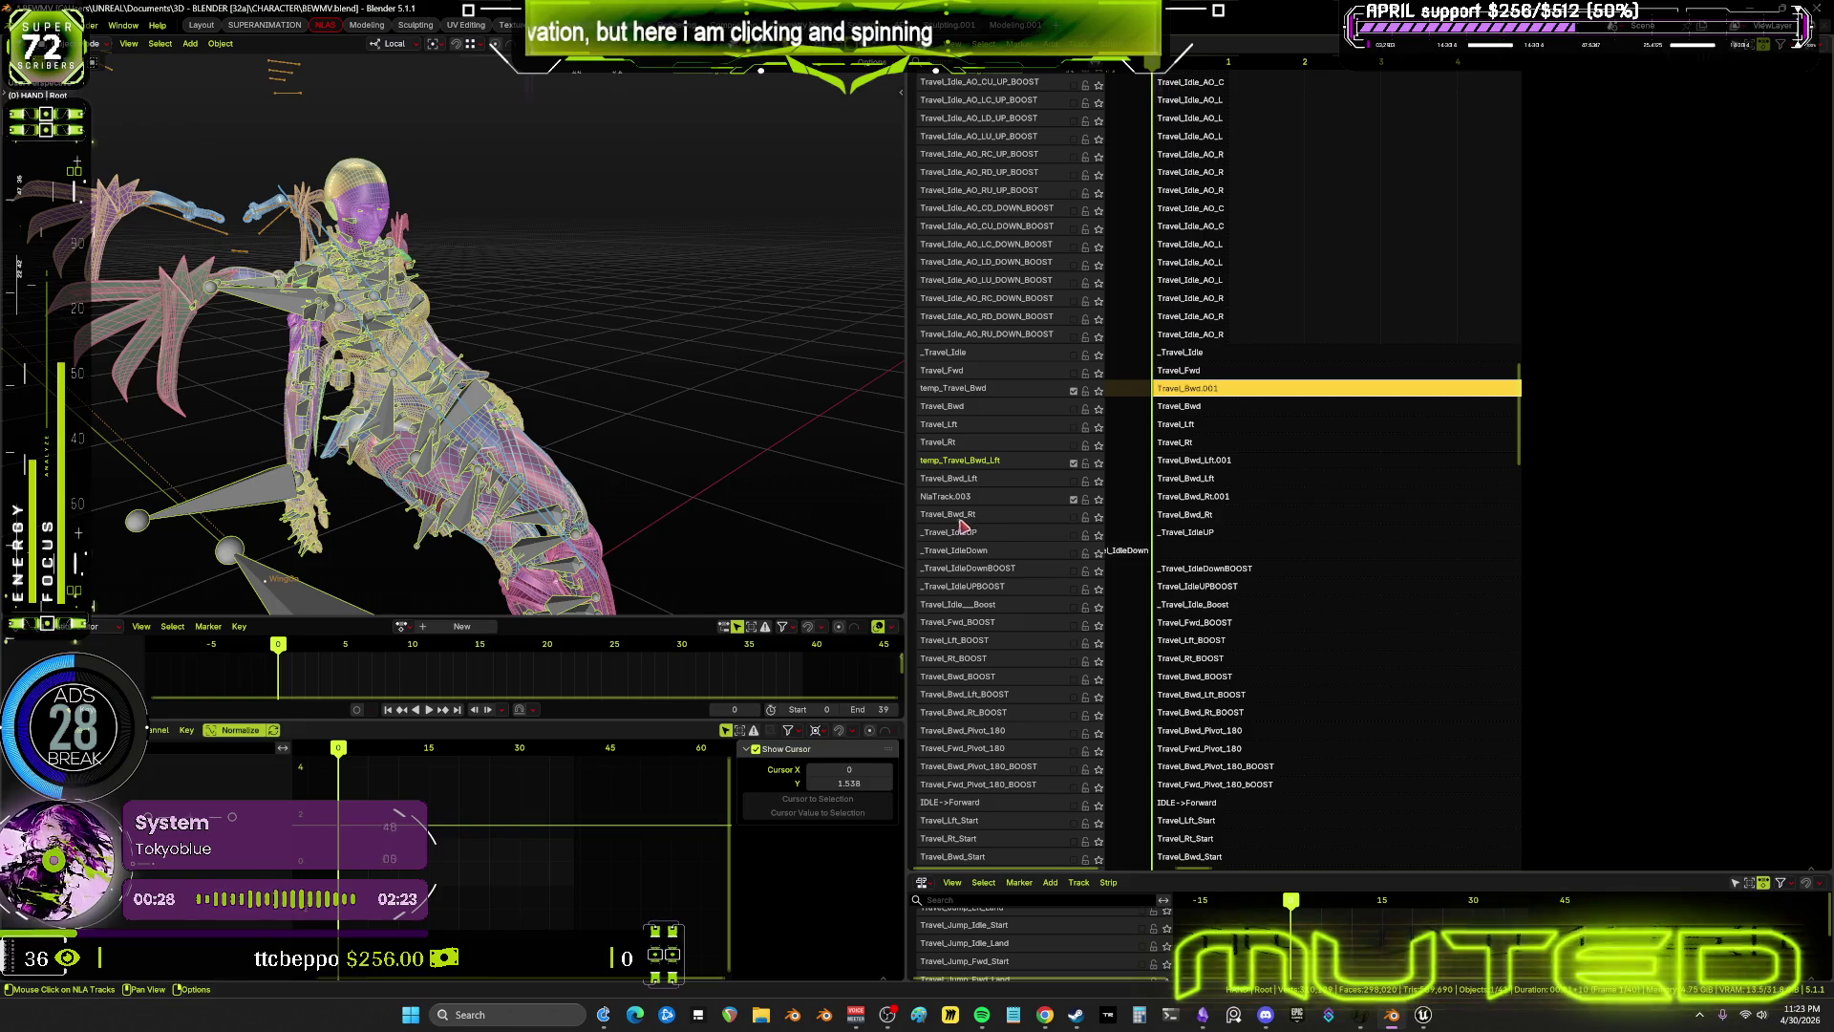
double_click(960, 517)
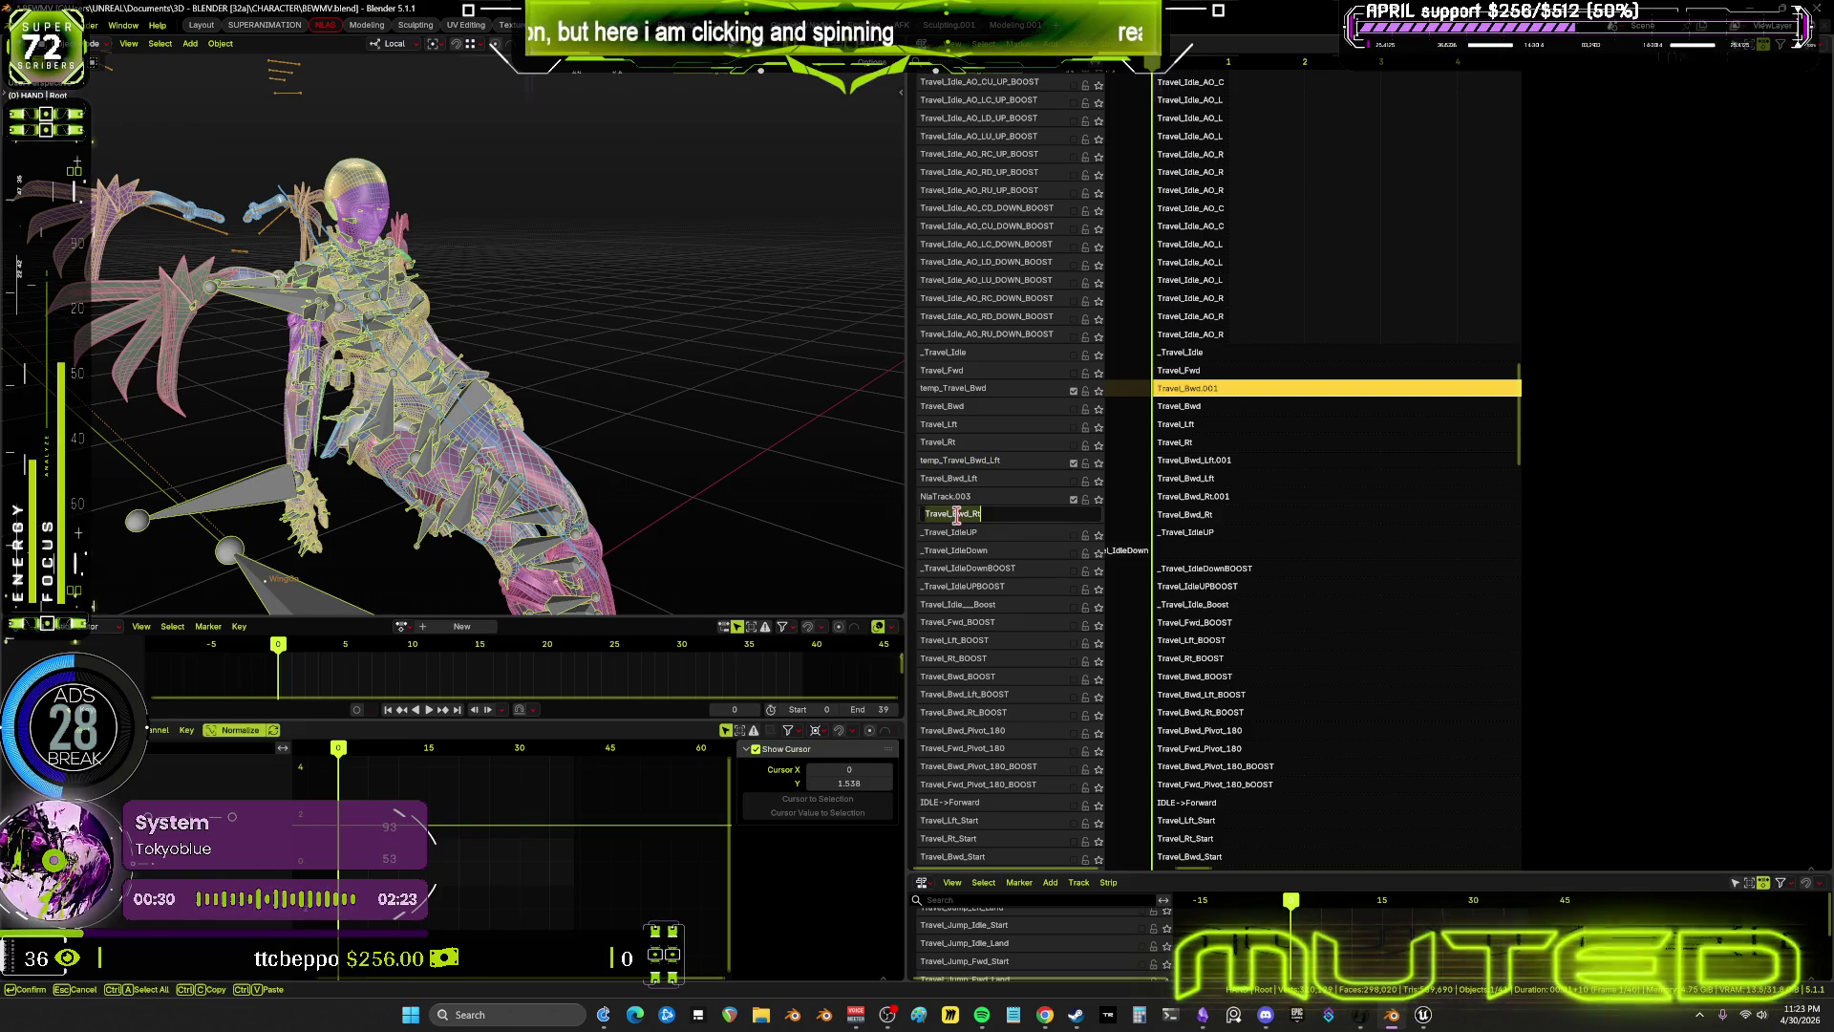
key("Return")
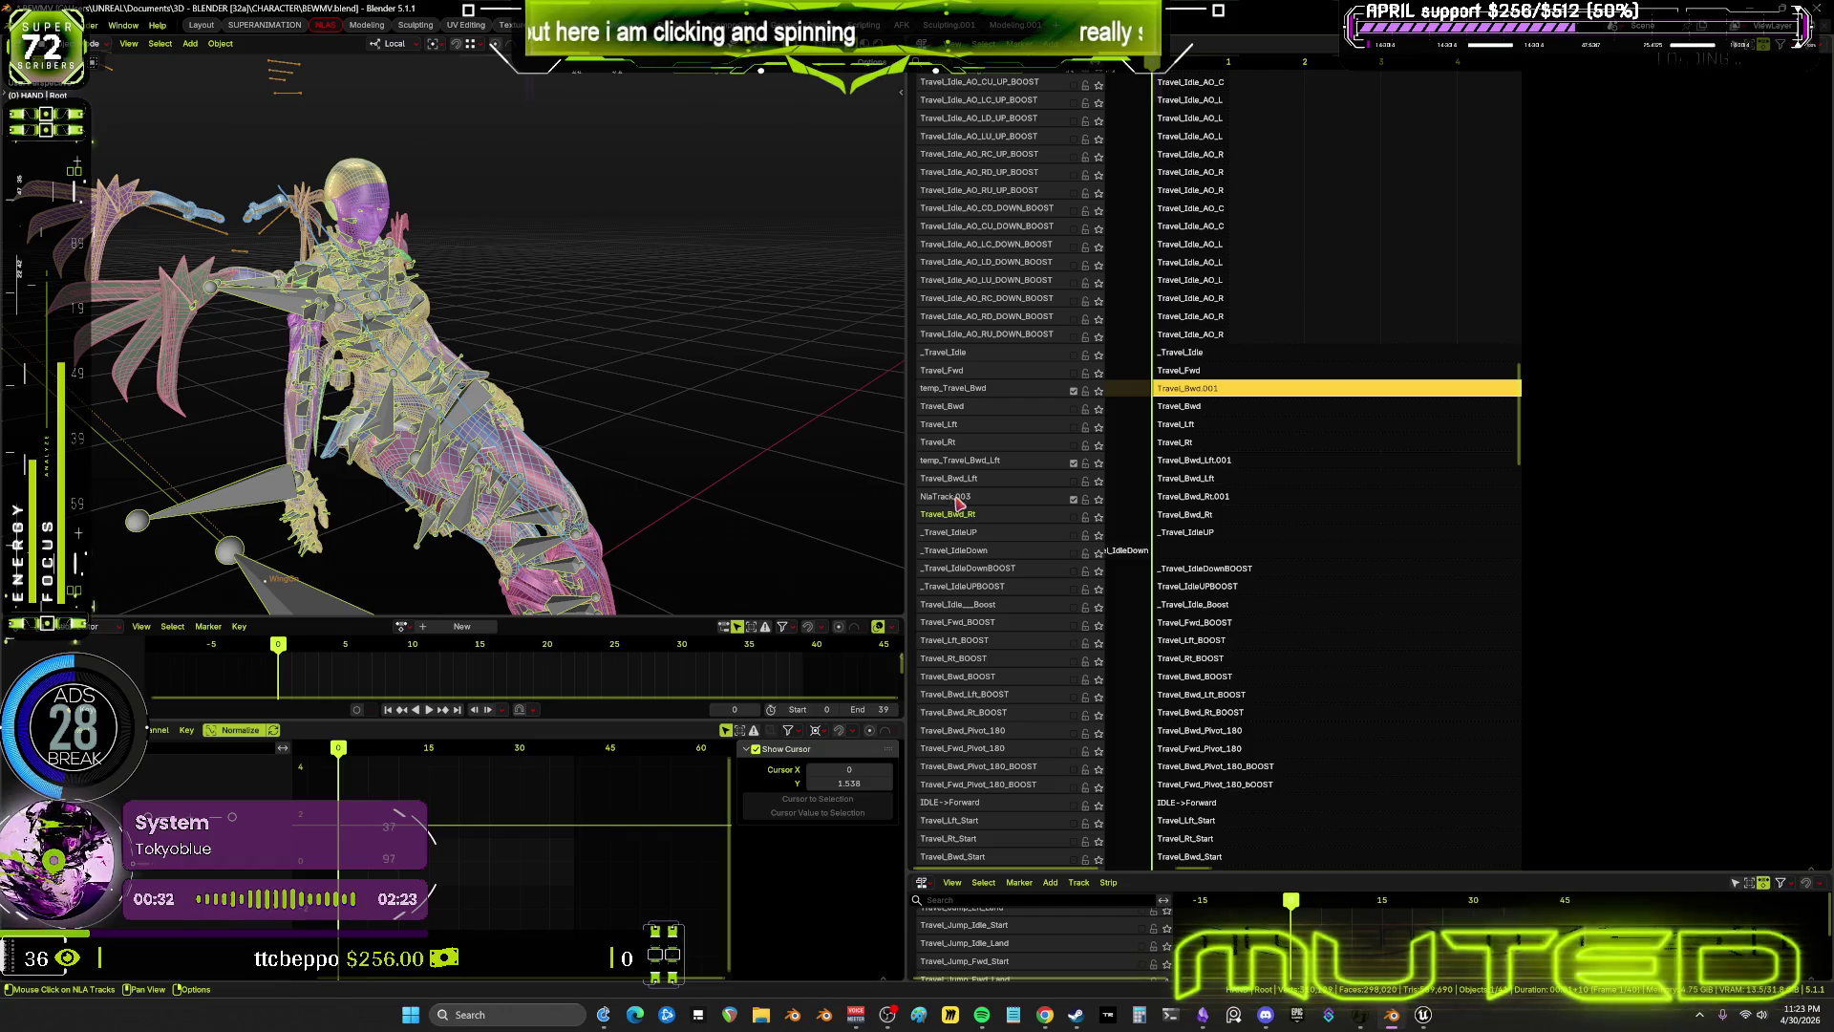
double_click(959, 501)
type("temp_Travel_Bwd_Rt")
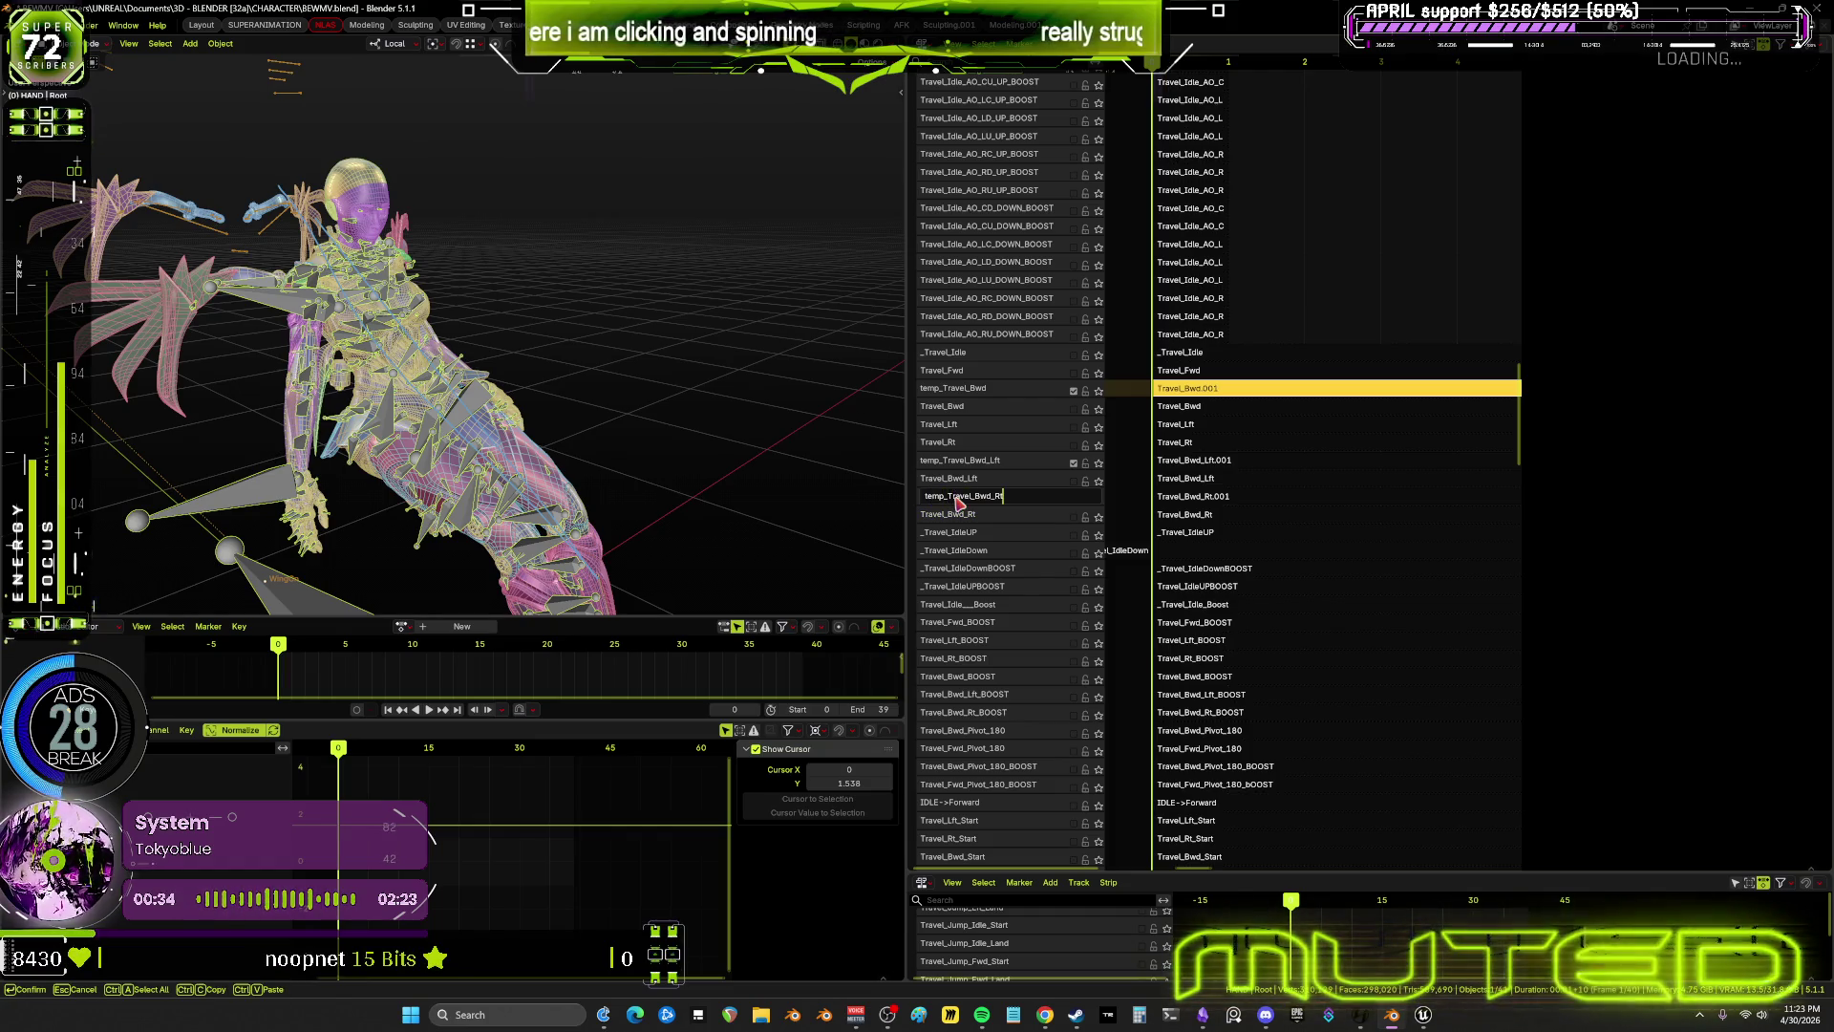
key("Return")
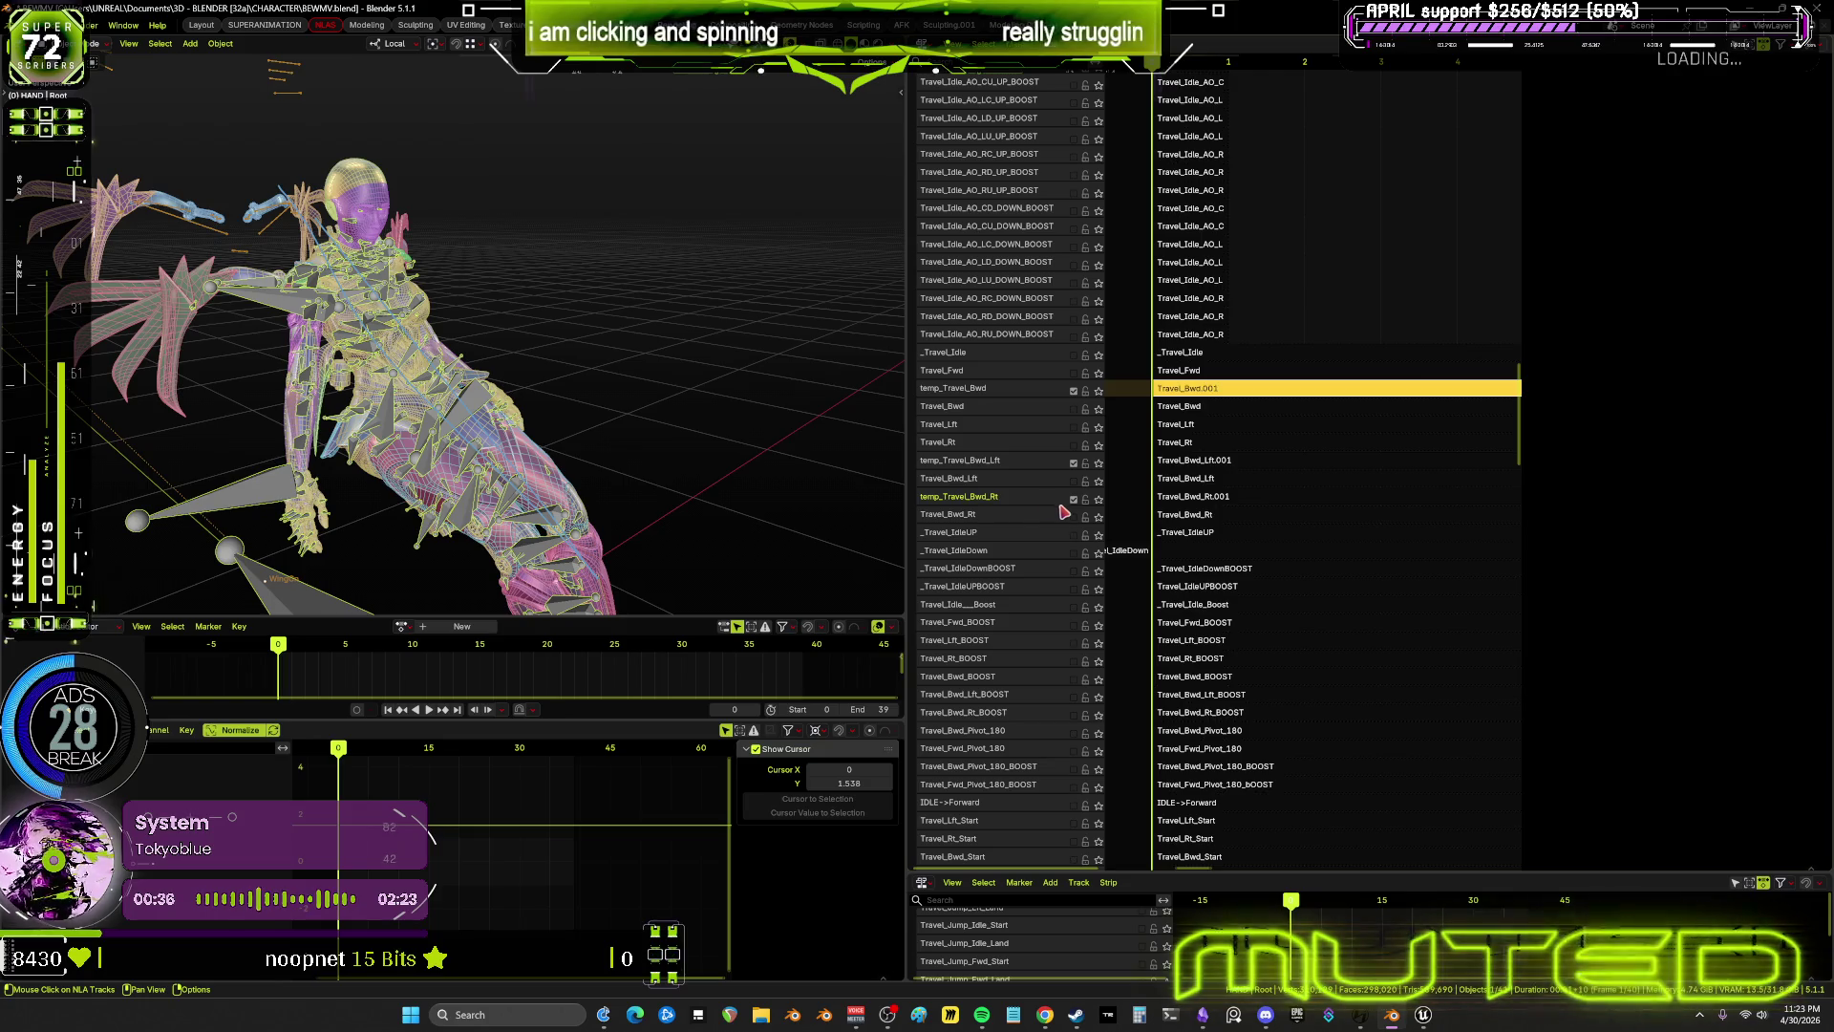
Accidentally add an empty NLA track from the track menu, then undo it
right_click(1006, 395)
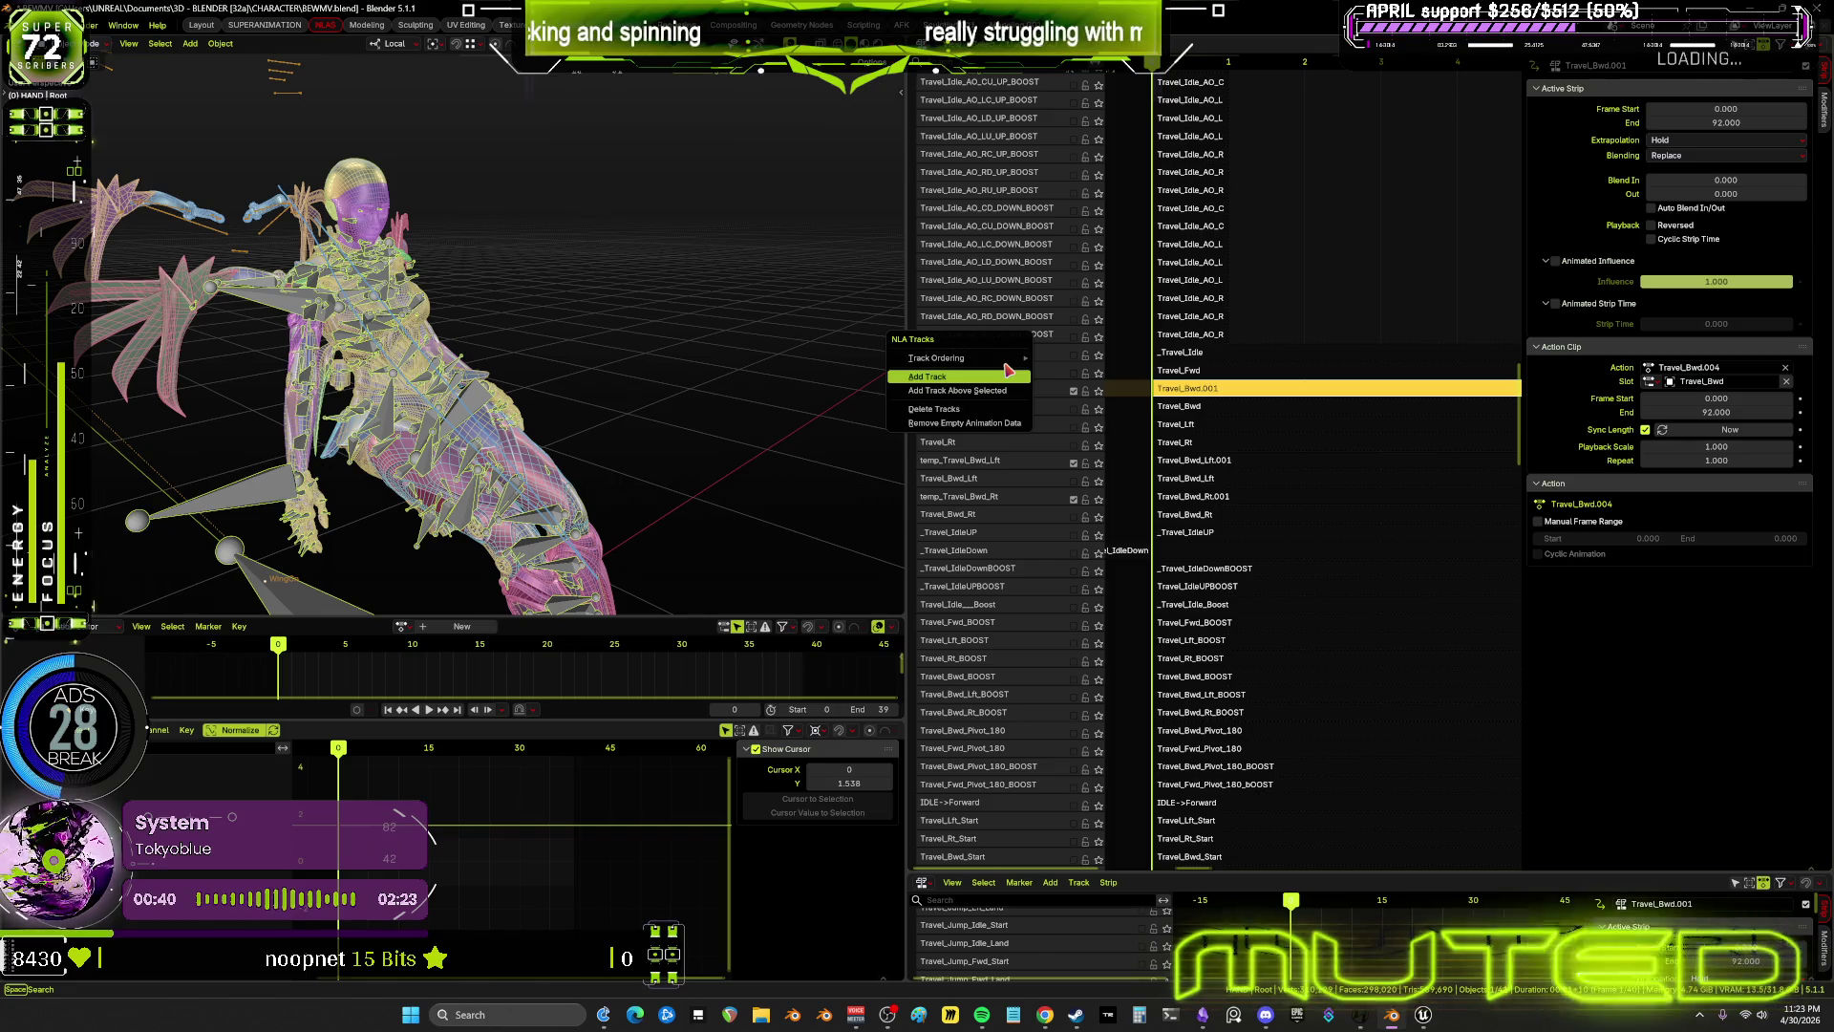
left_click(1009, 374)
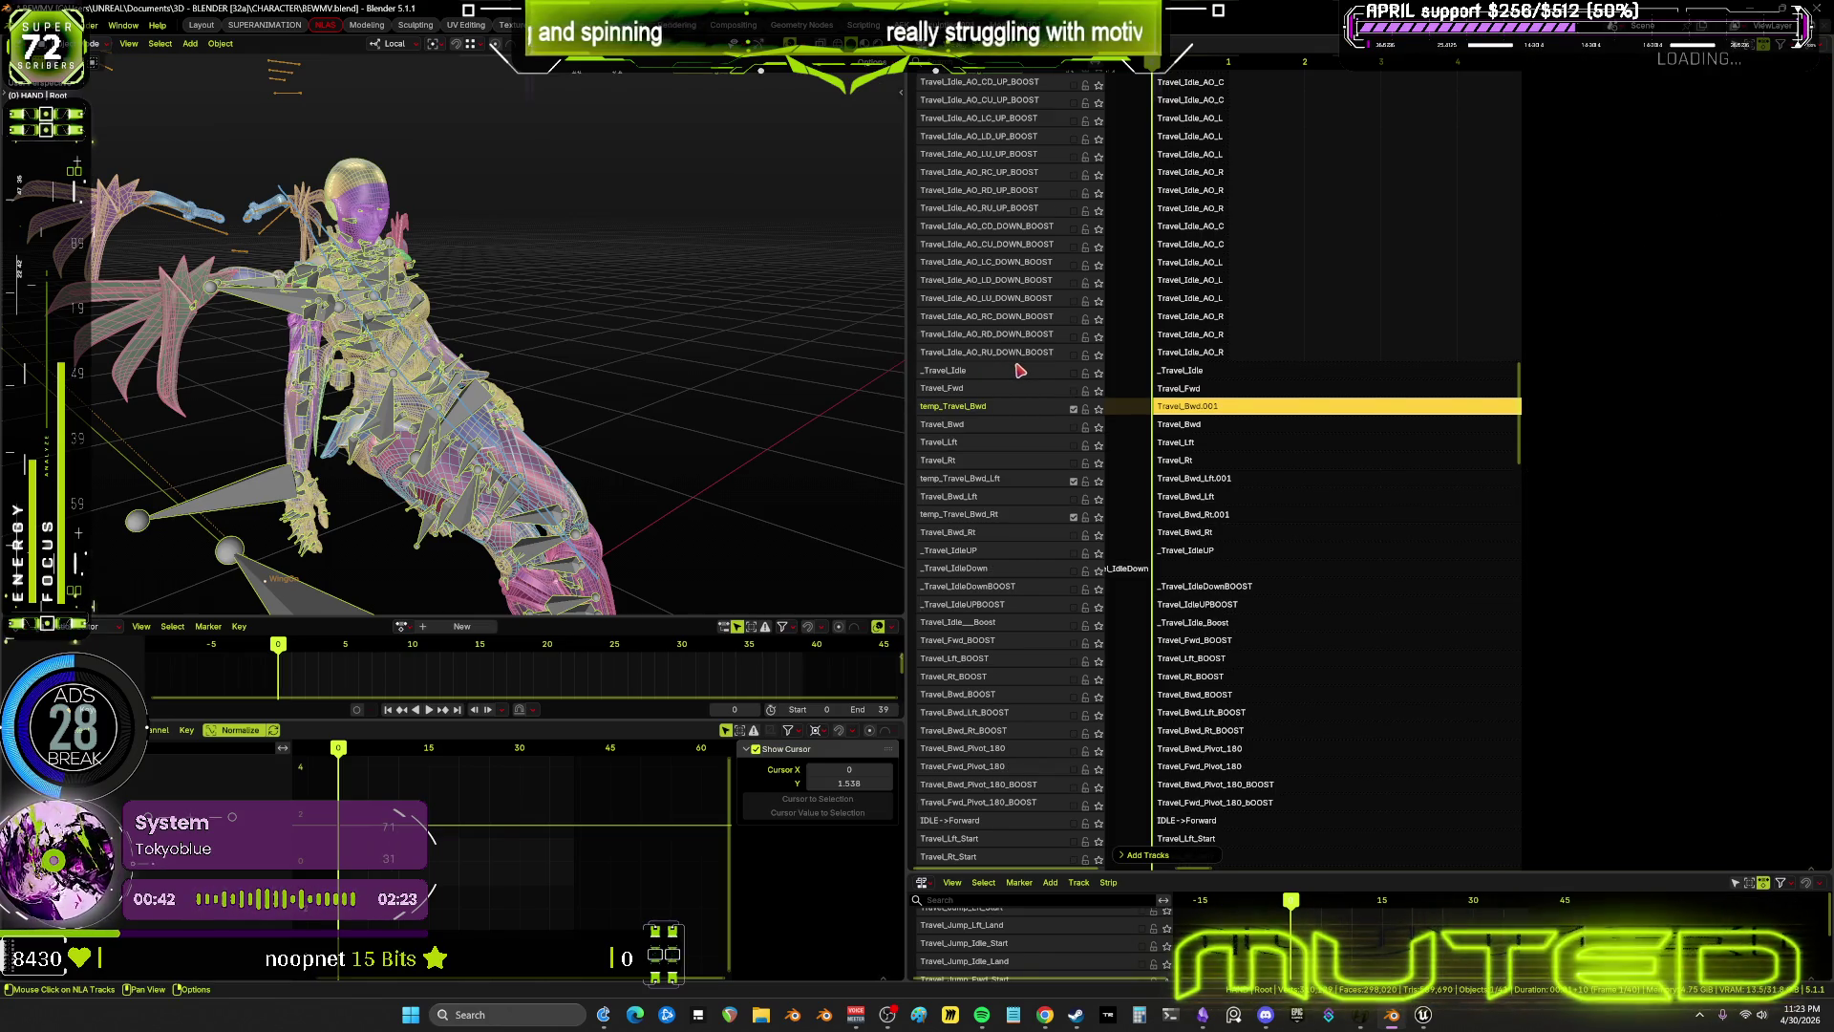
key("n")
scroll(1014, 387, "down", 1)
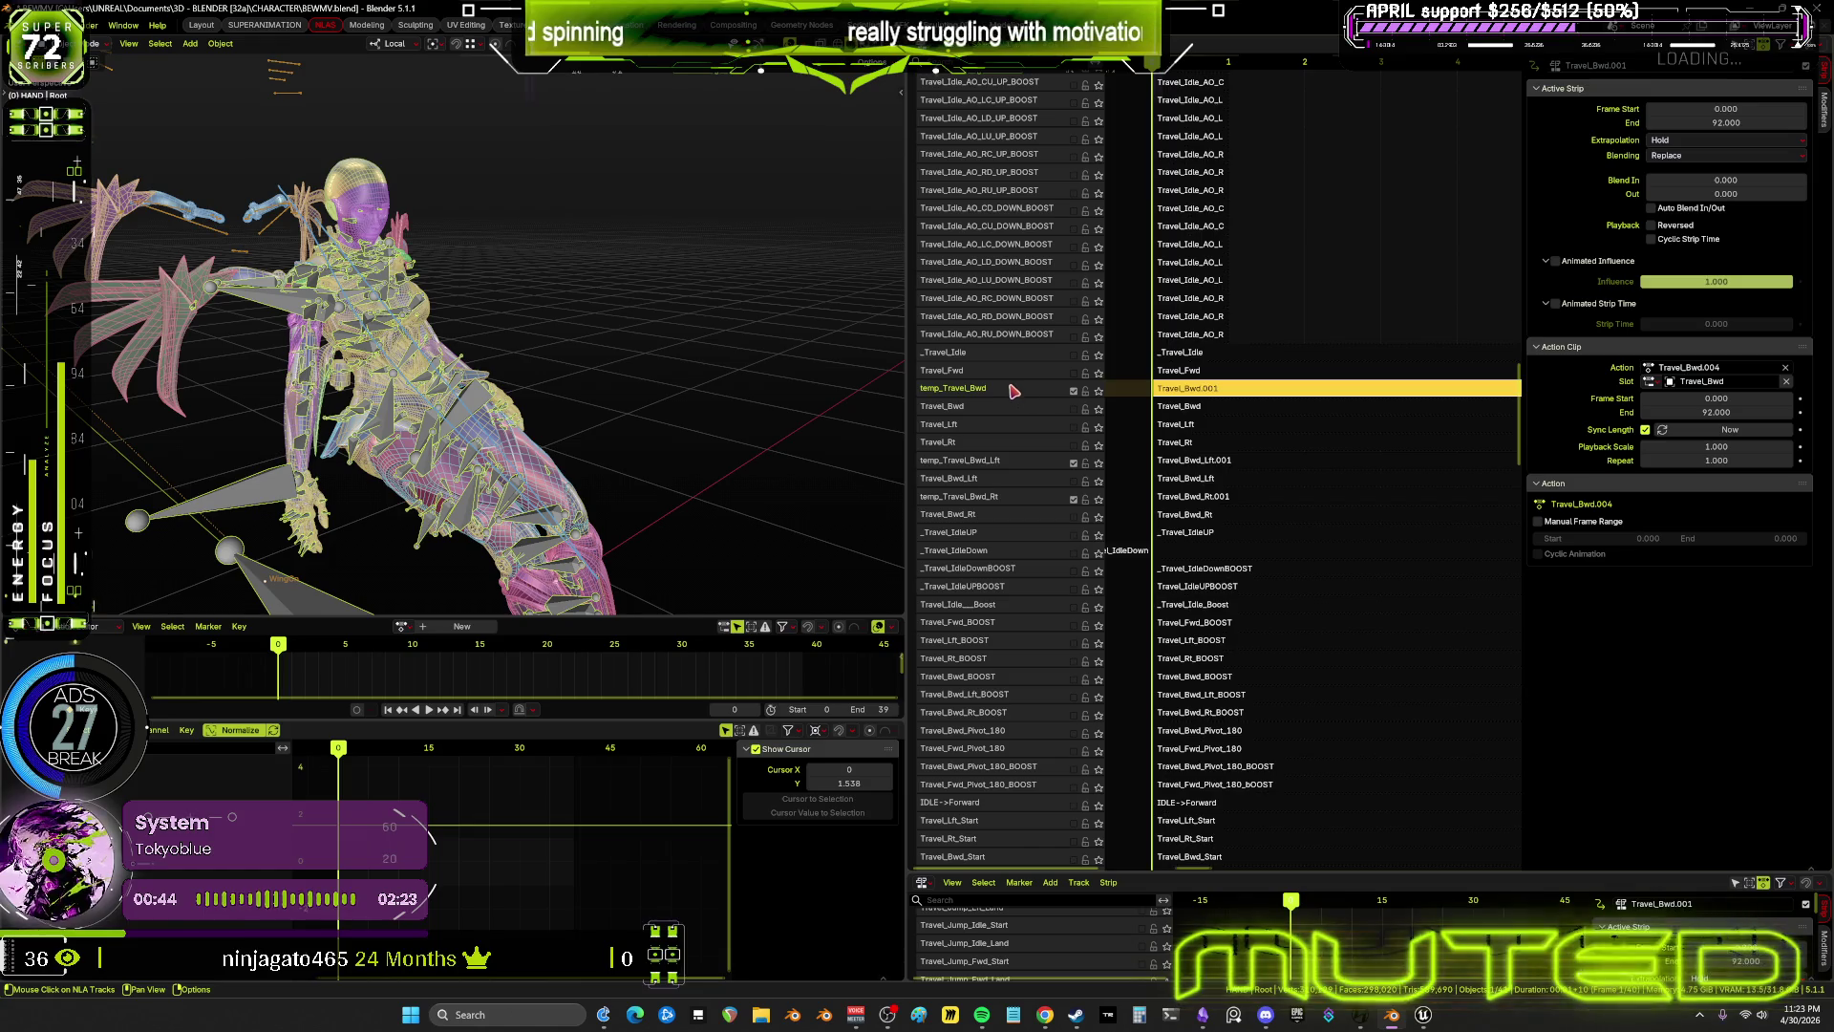
Send each of the three temp_Travel_Bwd tracks to the bottom via Track Ordering > To Bottom
right_click(1011, 392)
mouse_move(1003, 370)
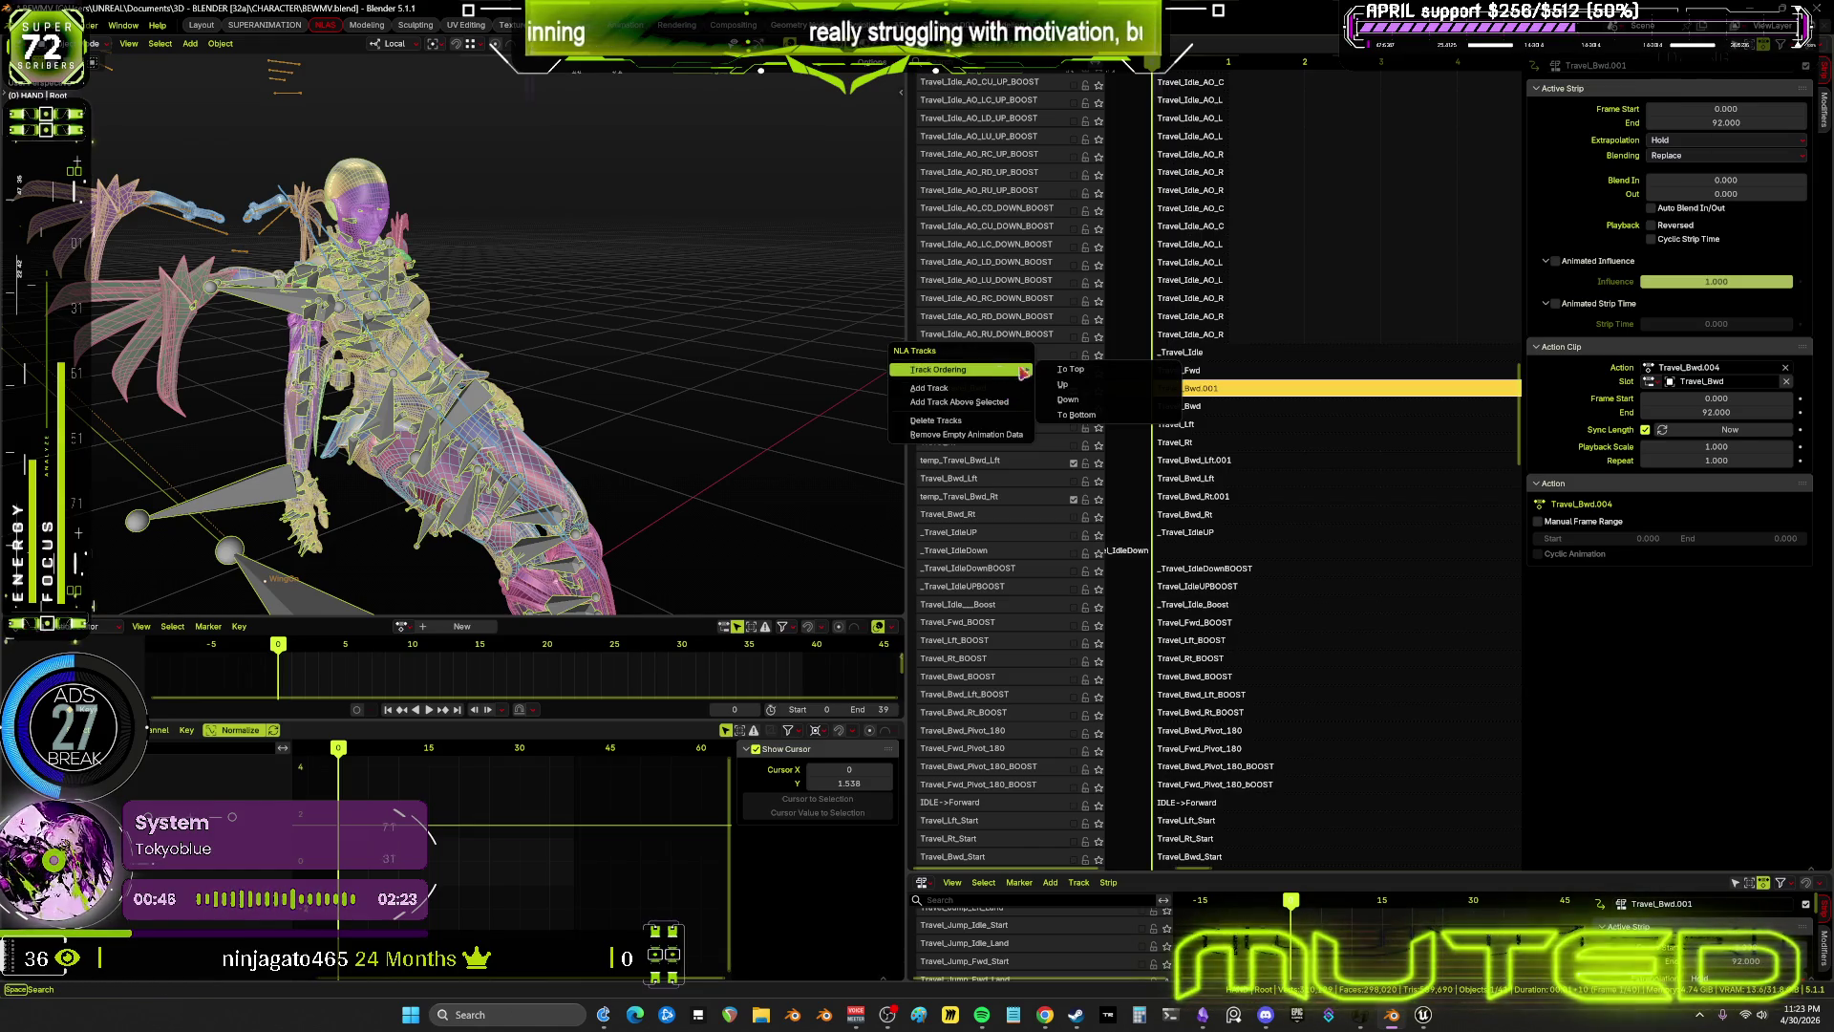
left_click(1089, 415)
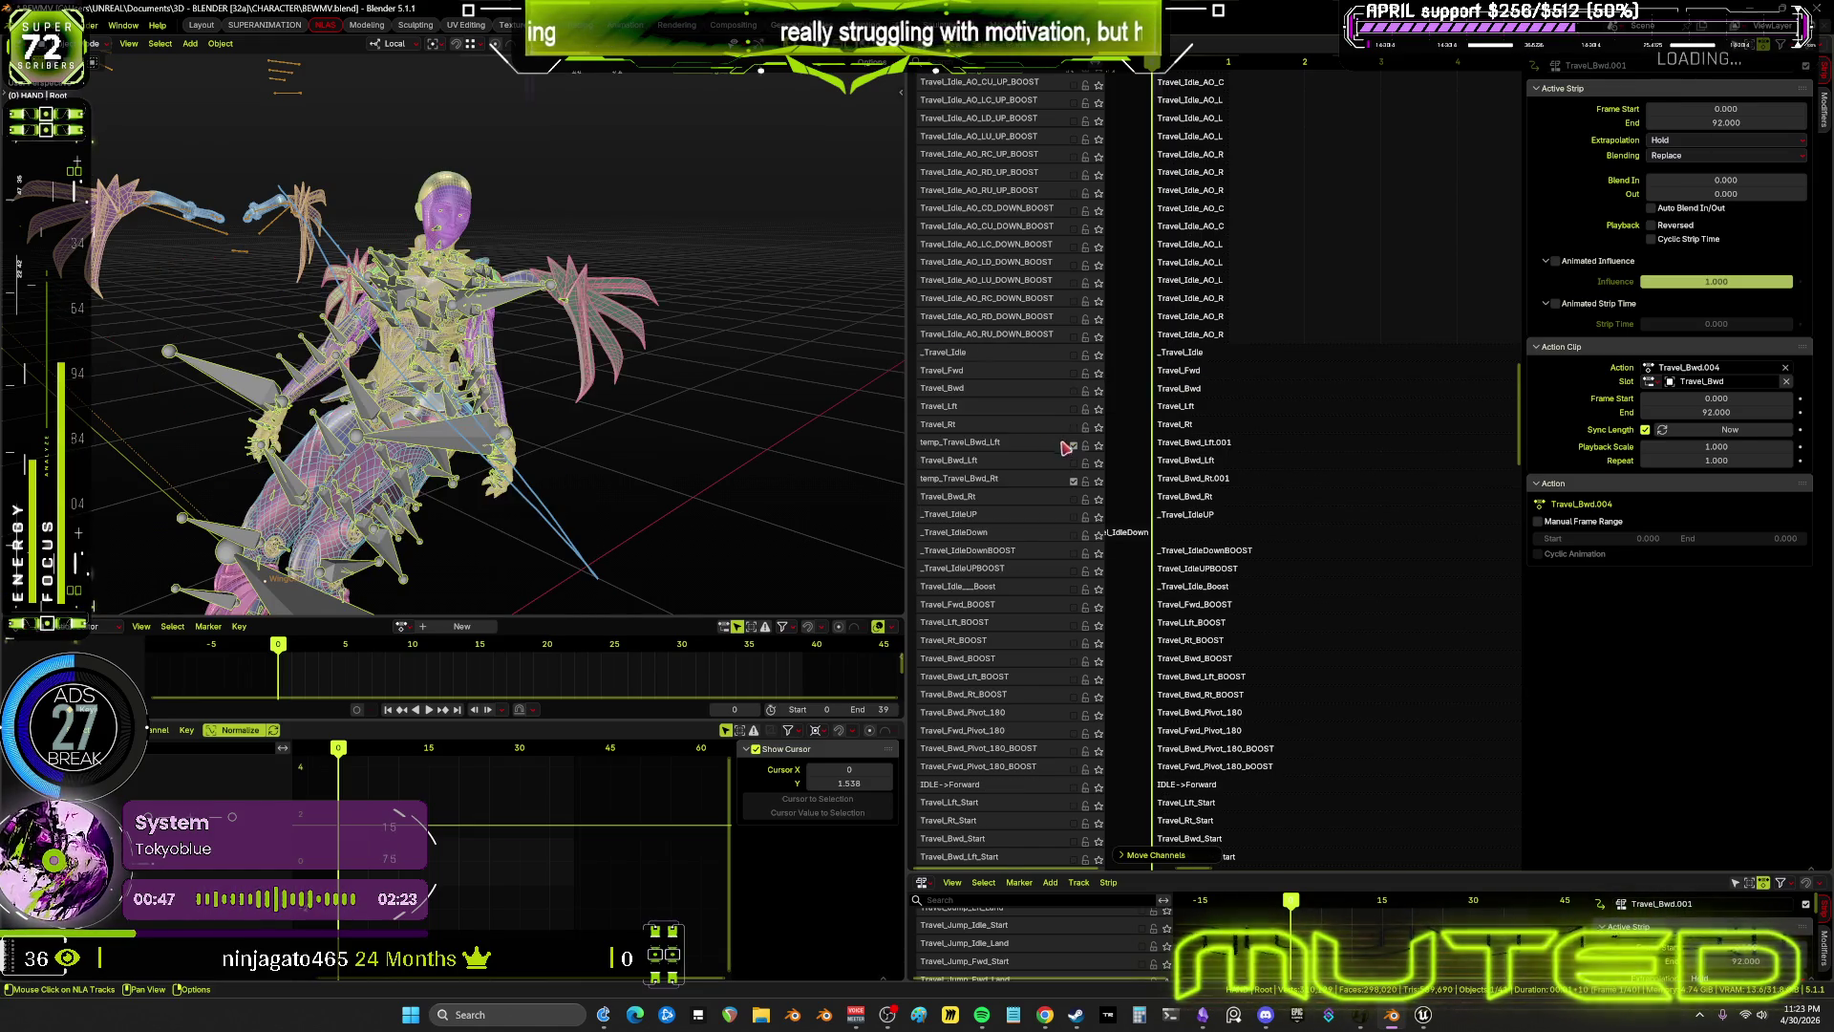
right_click(1031, 449)
mouse_move(1031, 446)
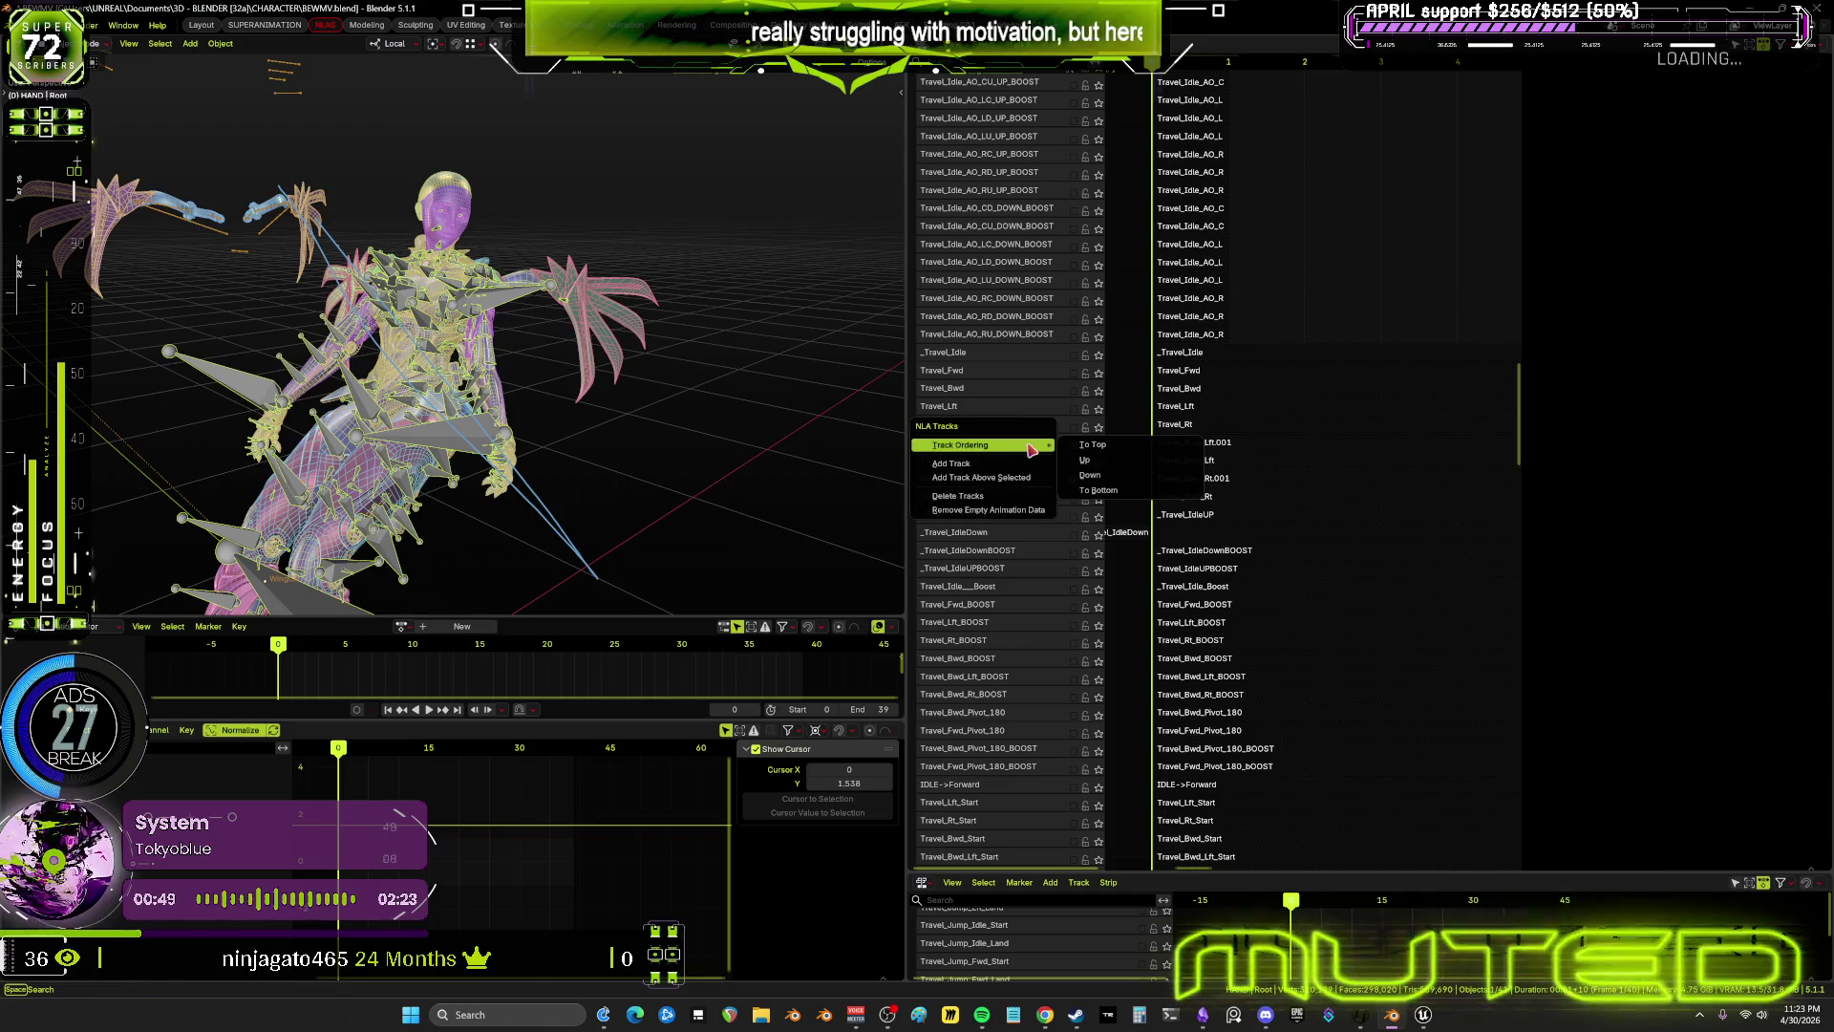
left_click(1108, 492)
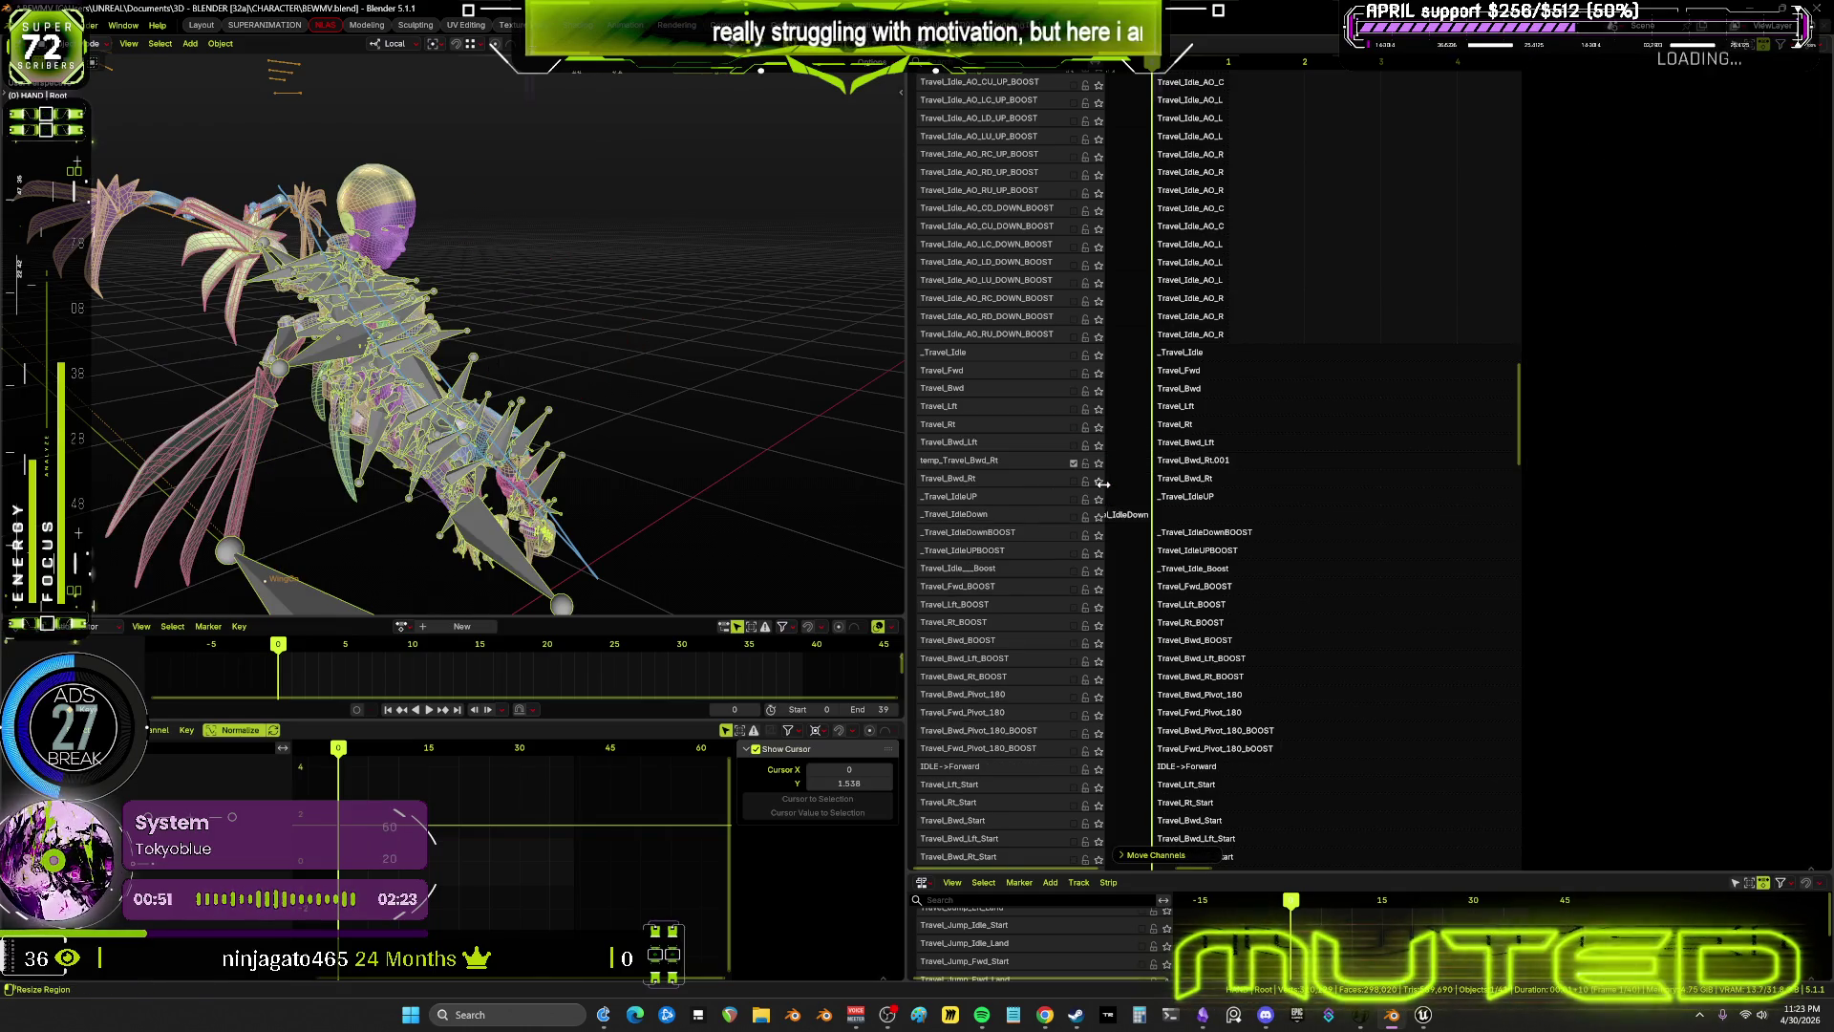
right_click(1026, 468)
mouse_move(1025, 465)
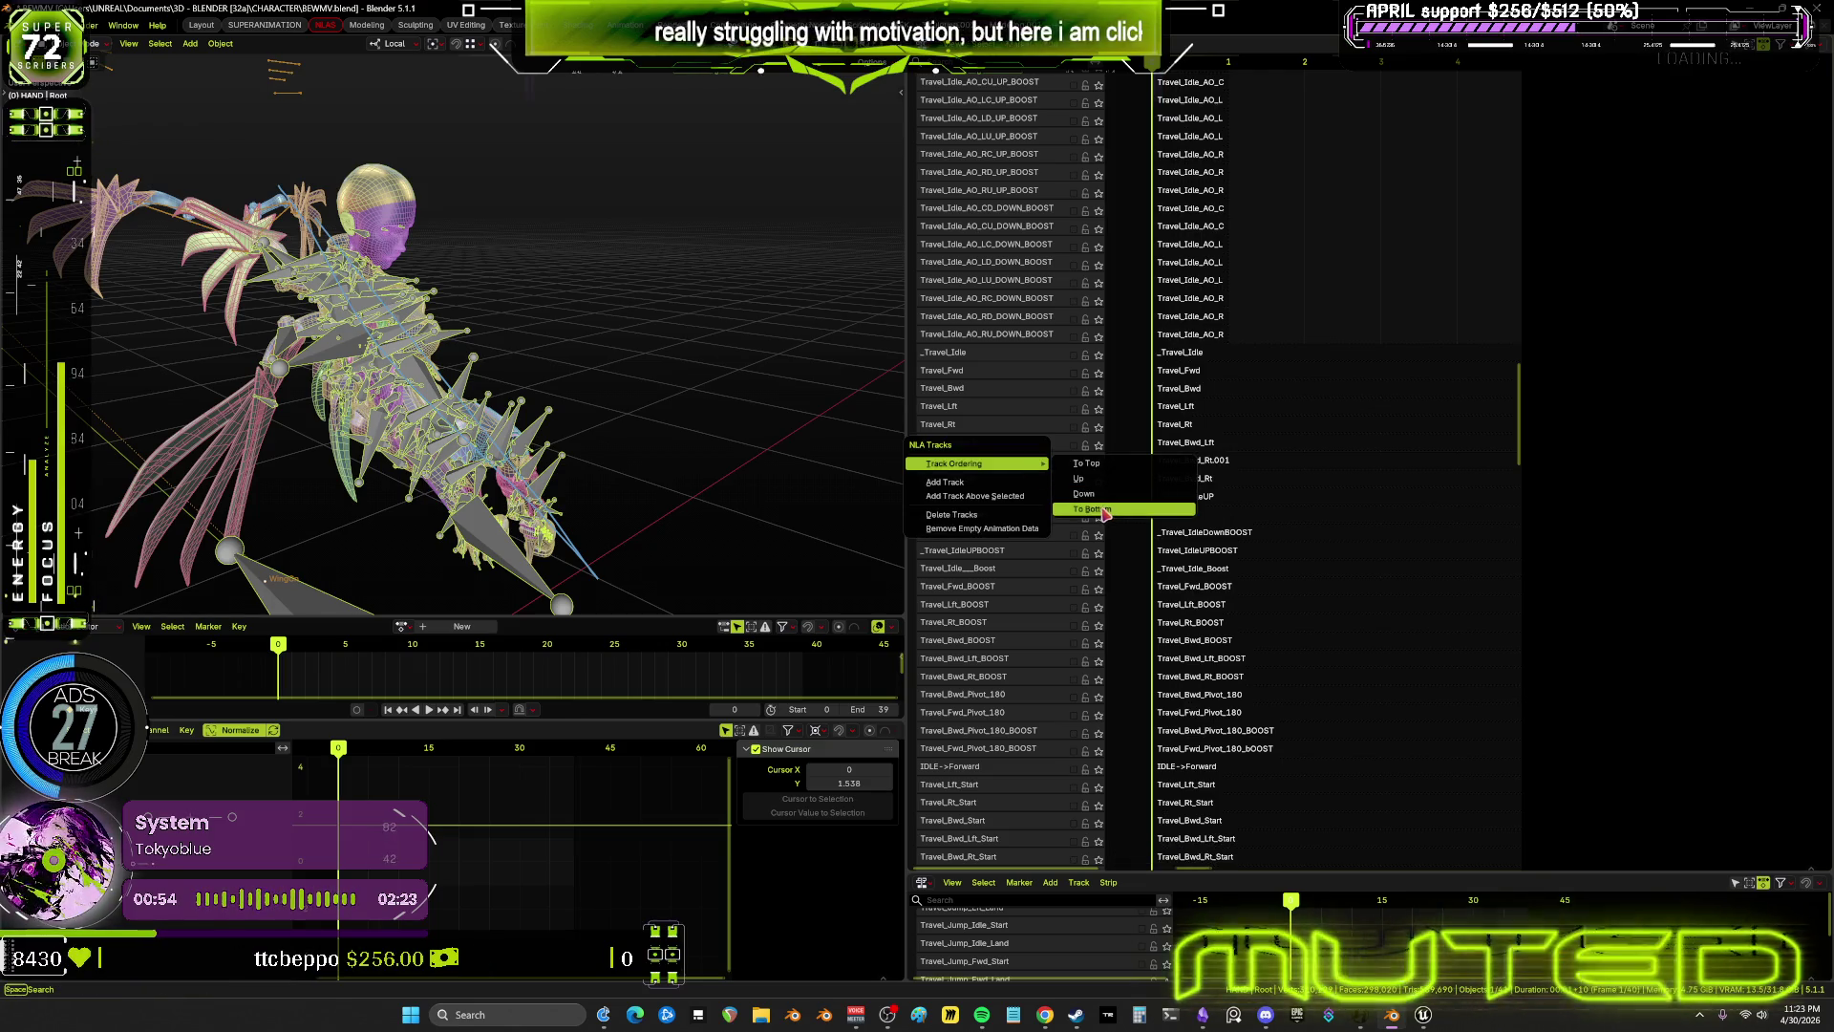
left_click(1106, 476)
scroll(1061, 472, "down", 15)
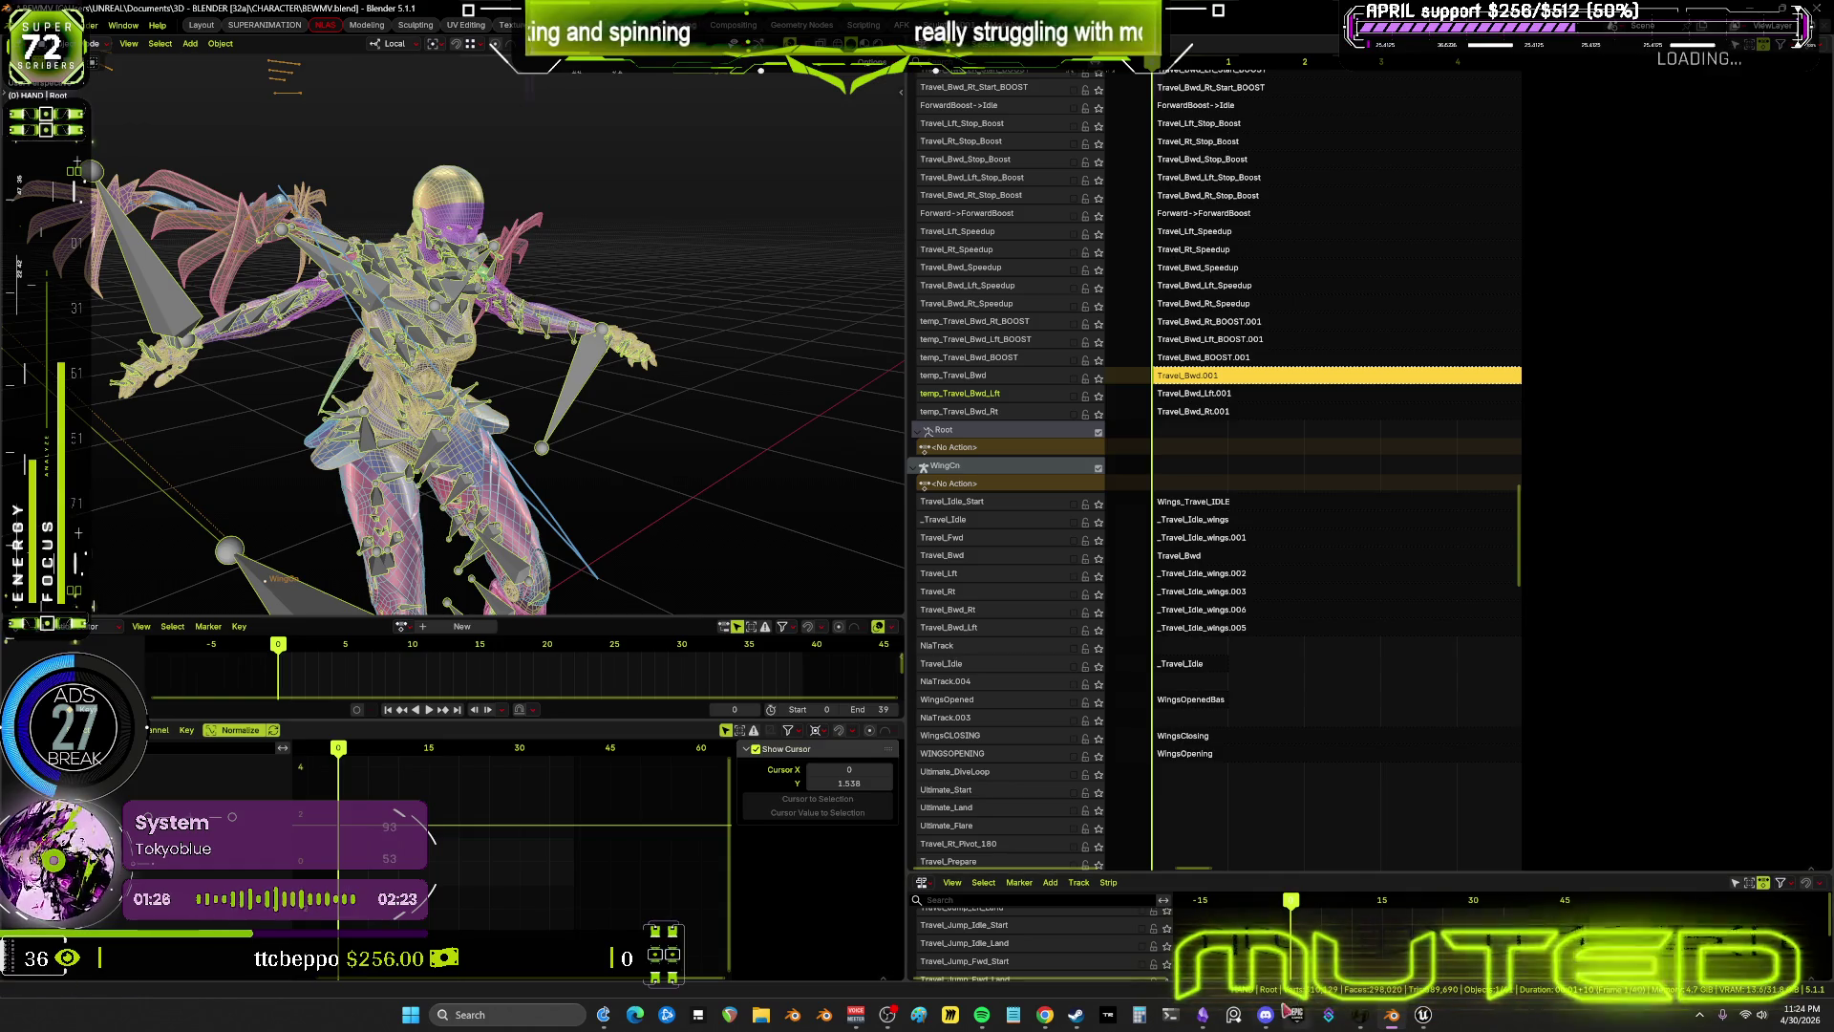
left_click(1203, 1014)
Find the Speedup/SlowDown nodes in the Obsidian flowchart, select TRAVEL_Bwd_Speedup, and return to Blender
scroll(725, 638, "down", 2)
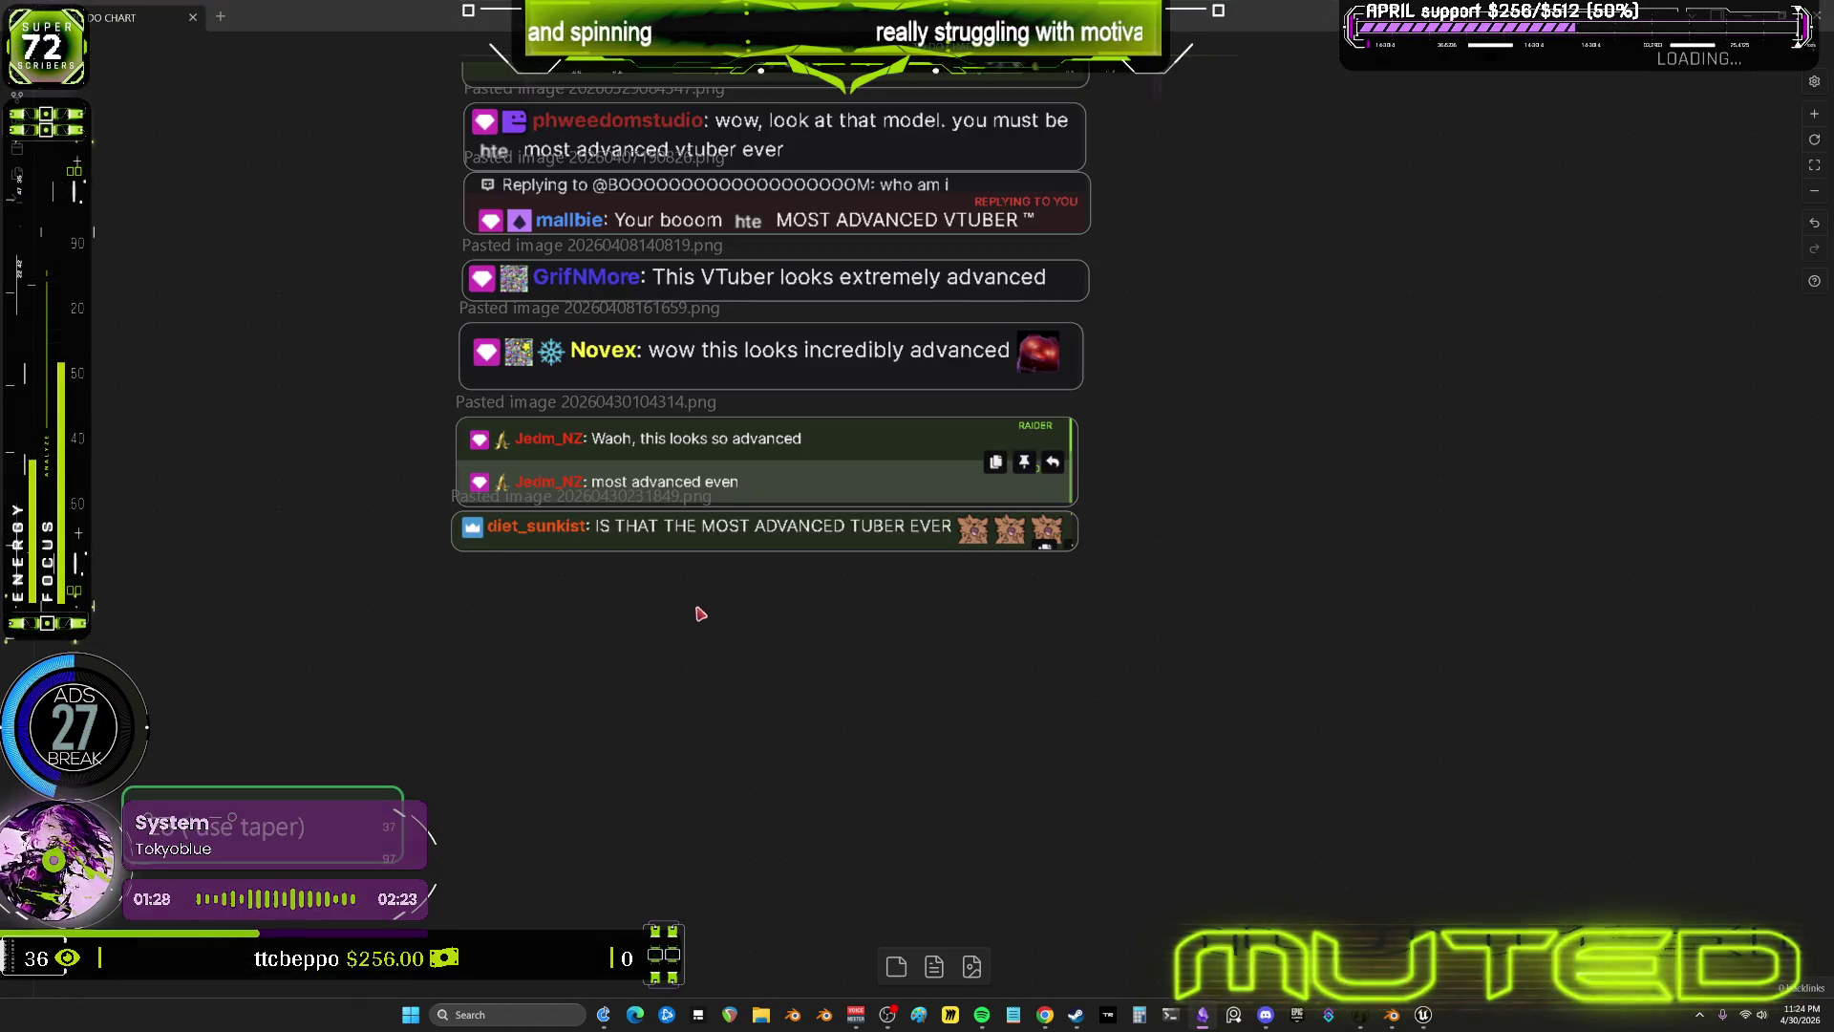
scroll(727, 635, "up", 2)
scroll(764, 645, "down", 10, "ctrl")
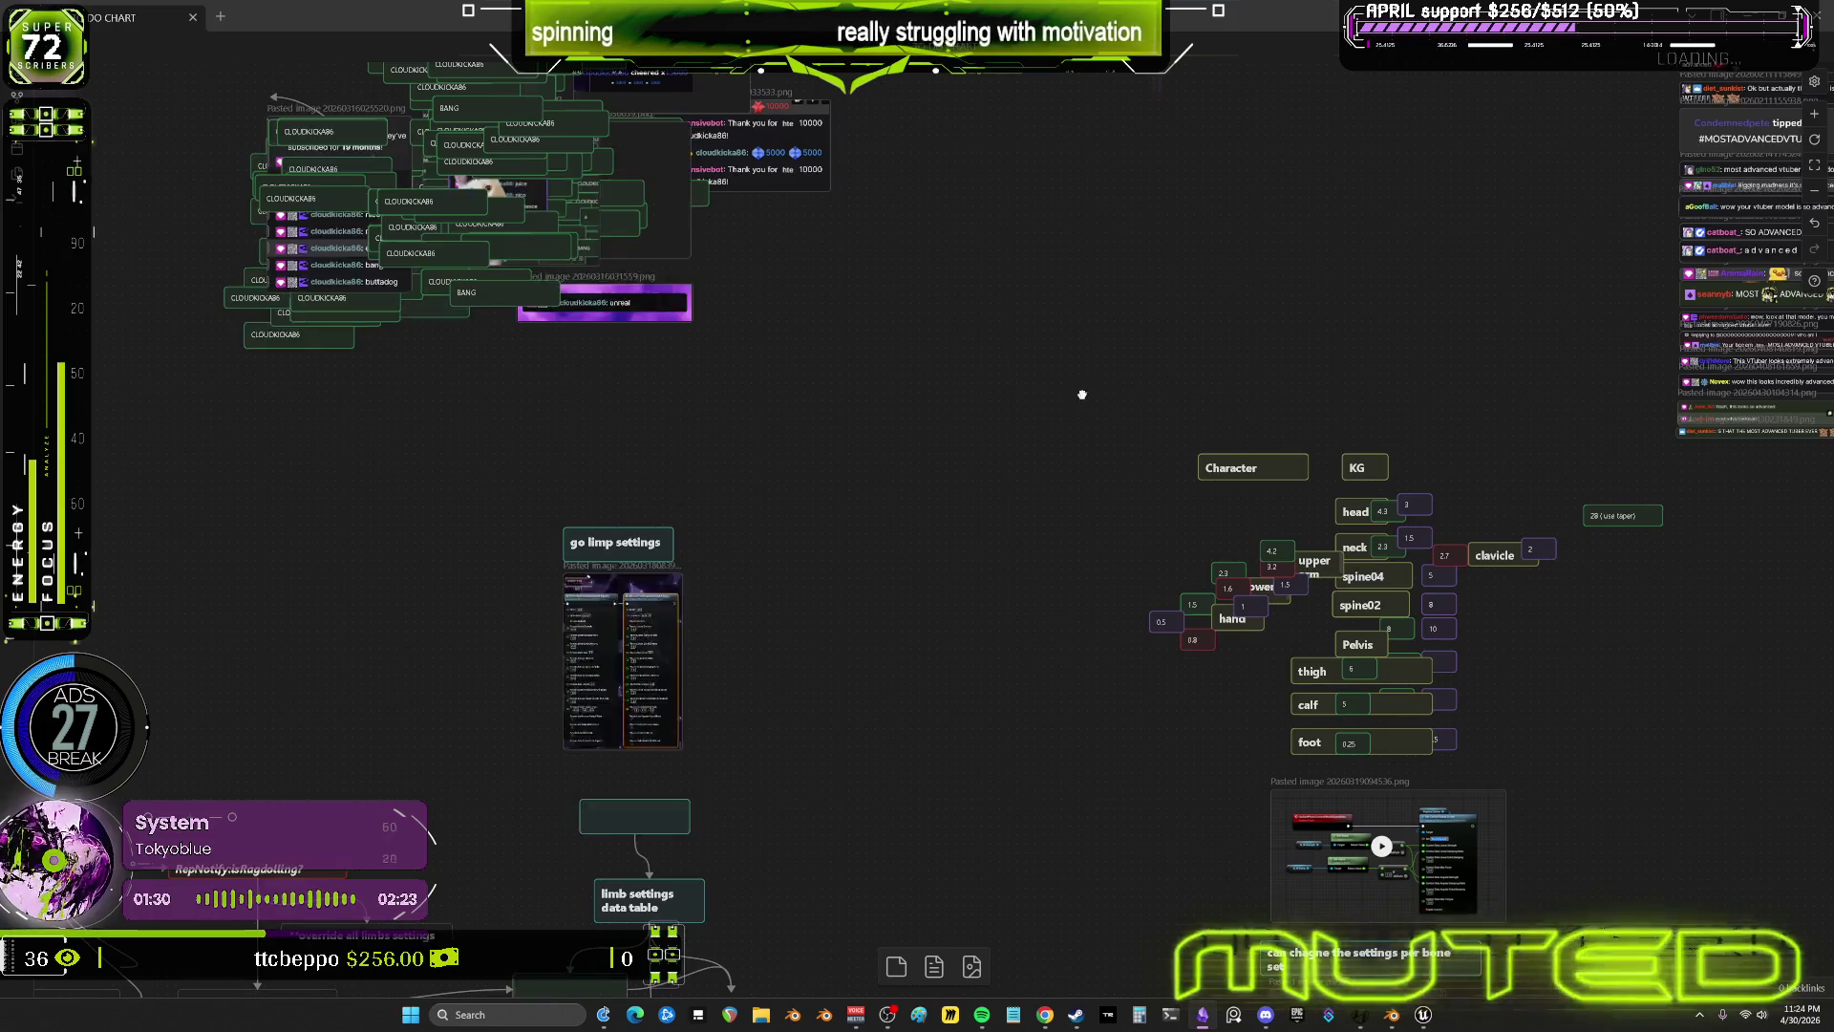
scroll(586, 512, "down", 3, "ctrl")
scroll(606, 439, "up", 10, "ctrl")
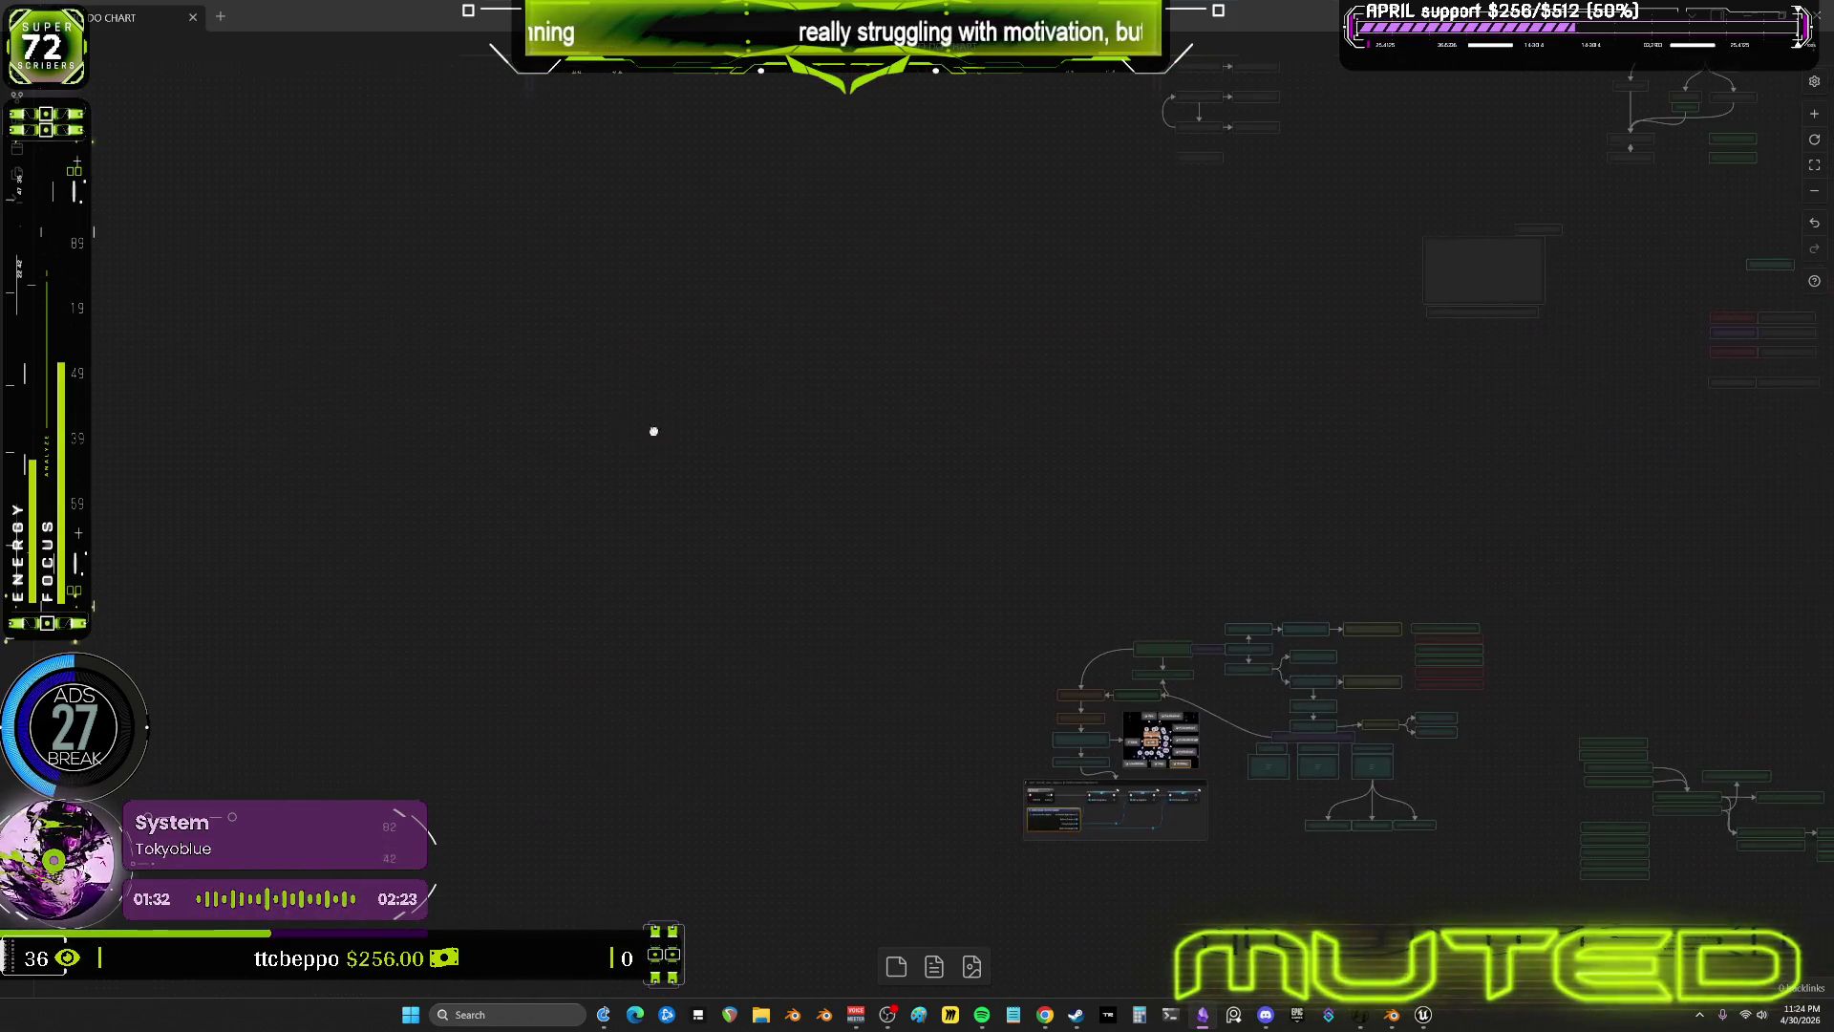
scroll(840, 635, "down", 6, "ctrl")
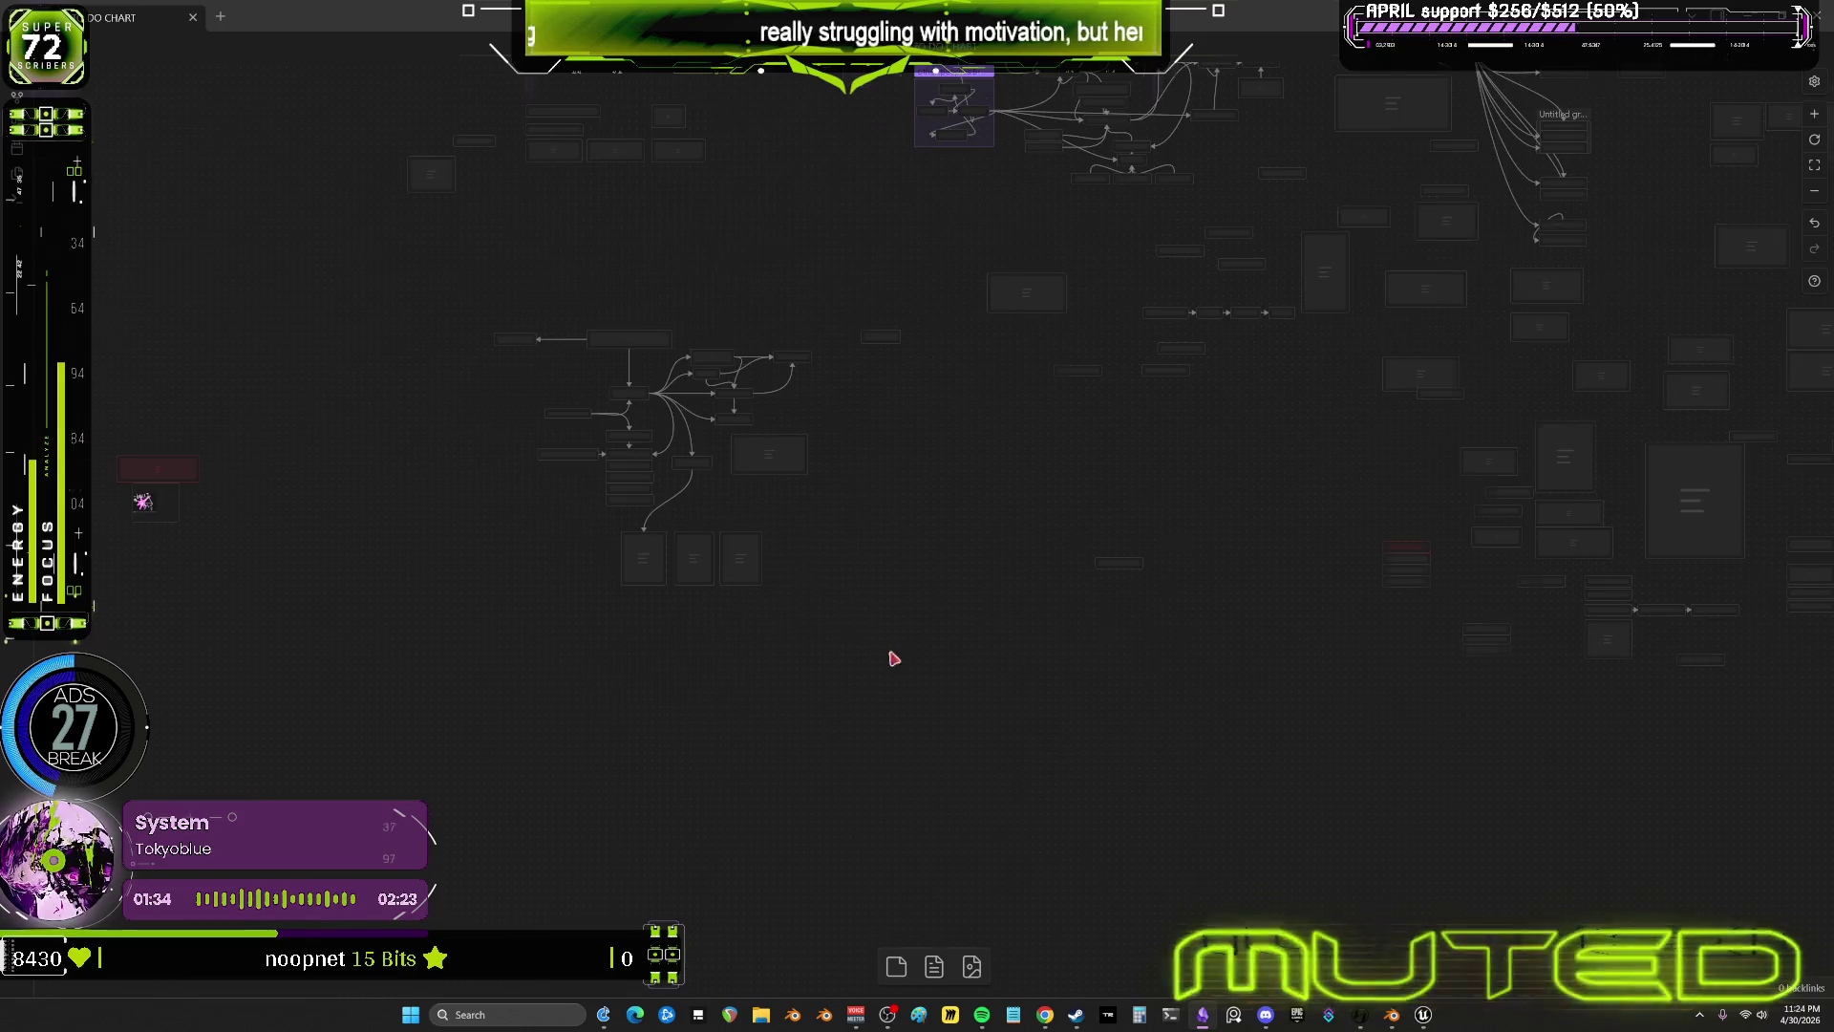
scroll(605, 315, "up", 5, "ctrl")
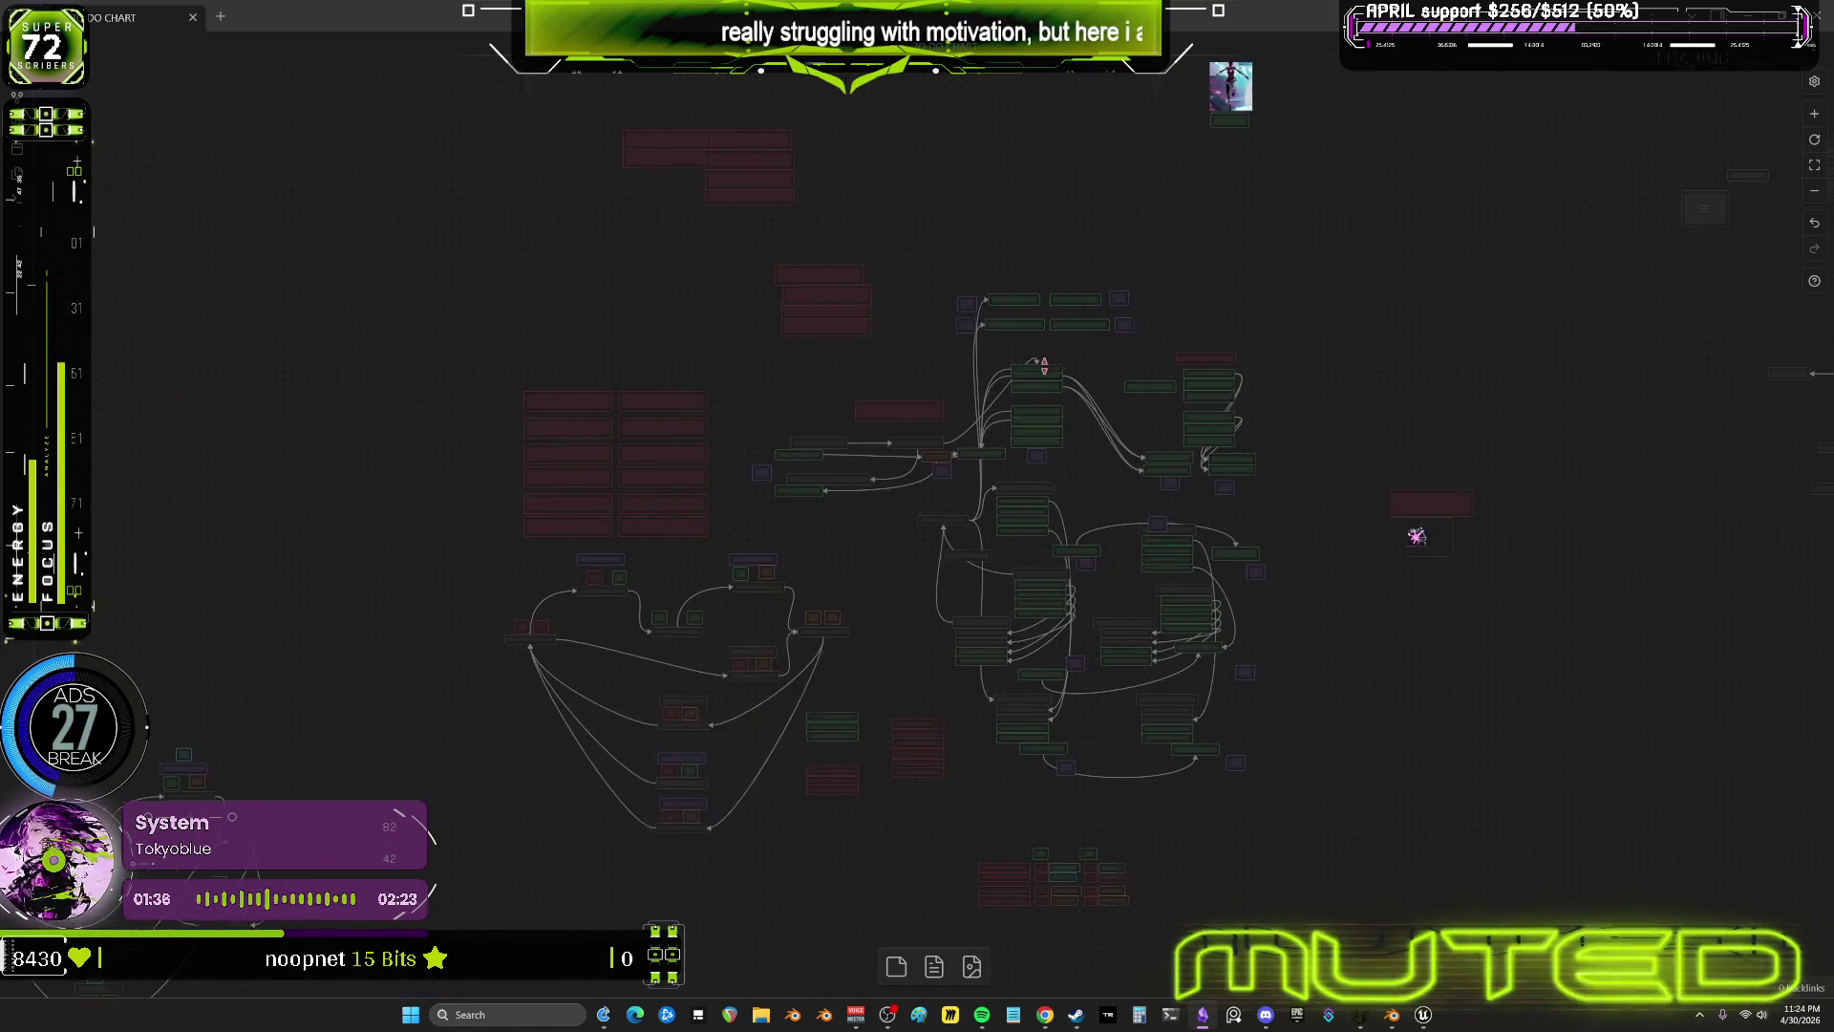
scroll(628, 596, "up", 2, "ctrl")
scroll(733, 516, "up", 2, "ctrl")
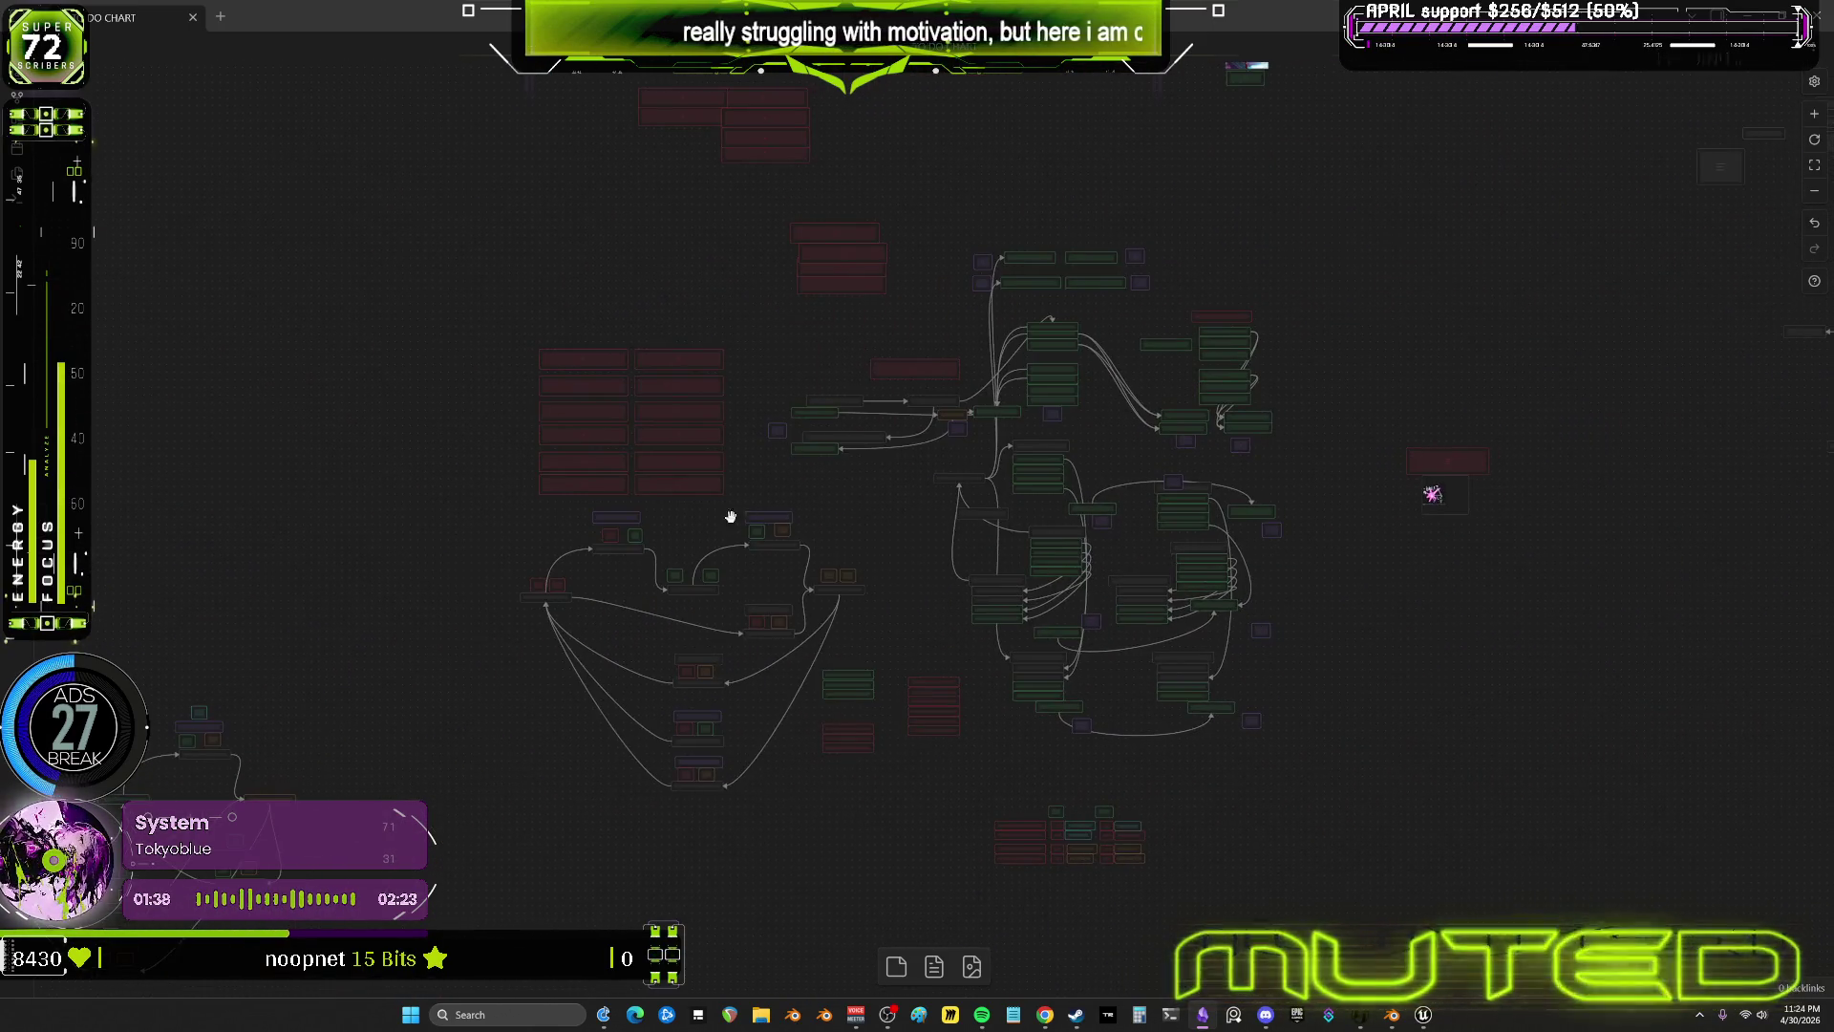
scroll(921, 516, "up", 3, "ctrl")
scroll(1025, 371, "down", 4)
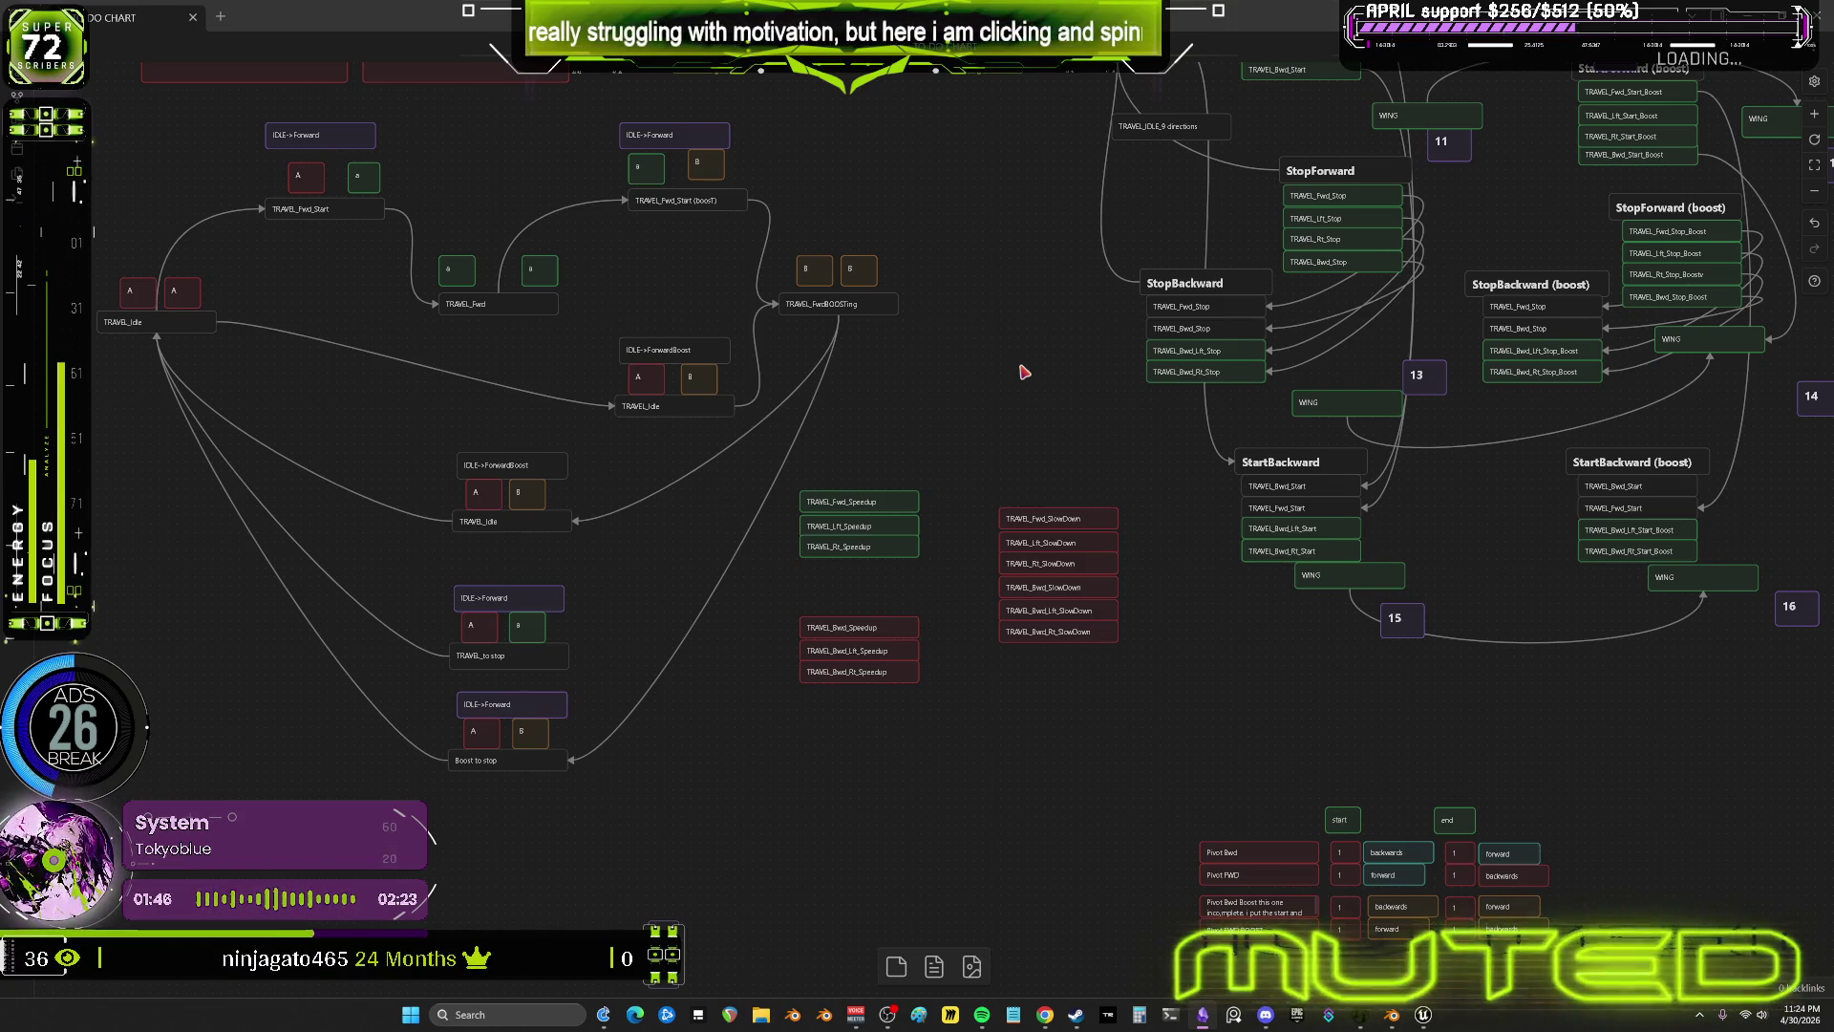
scroll(969, 516, "up", 2)
scroll(982, 315, "down", 3)
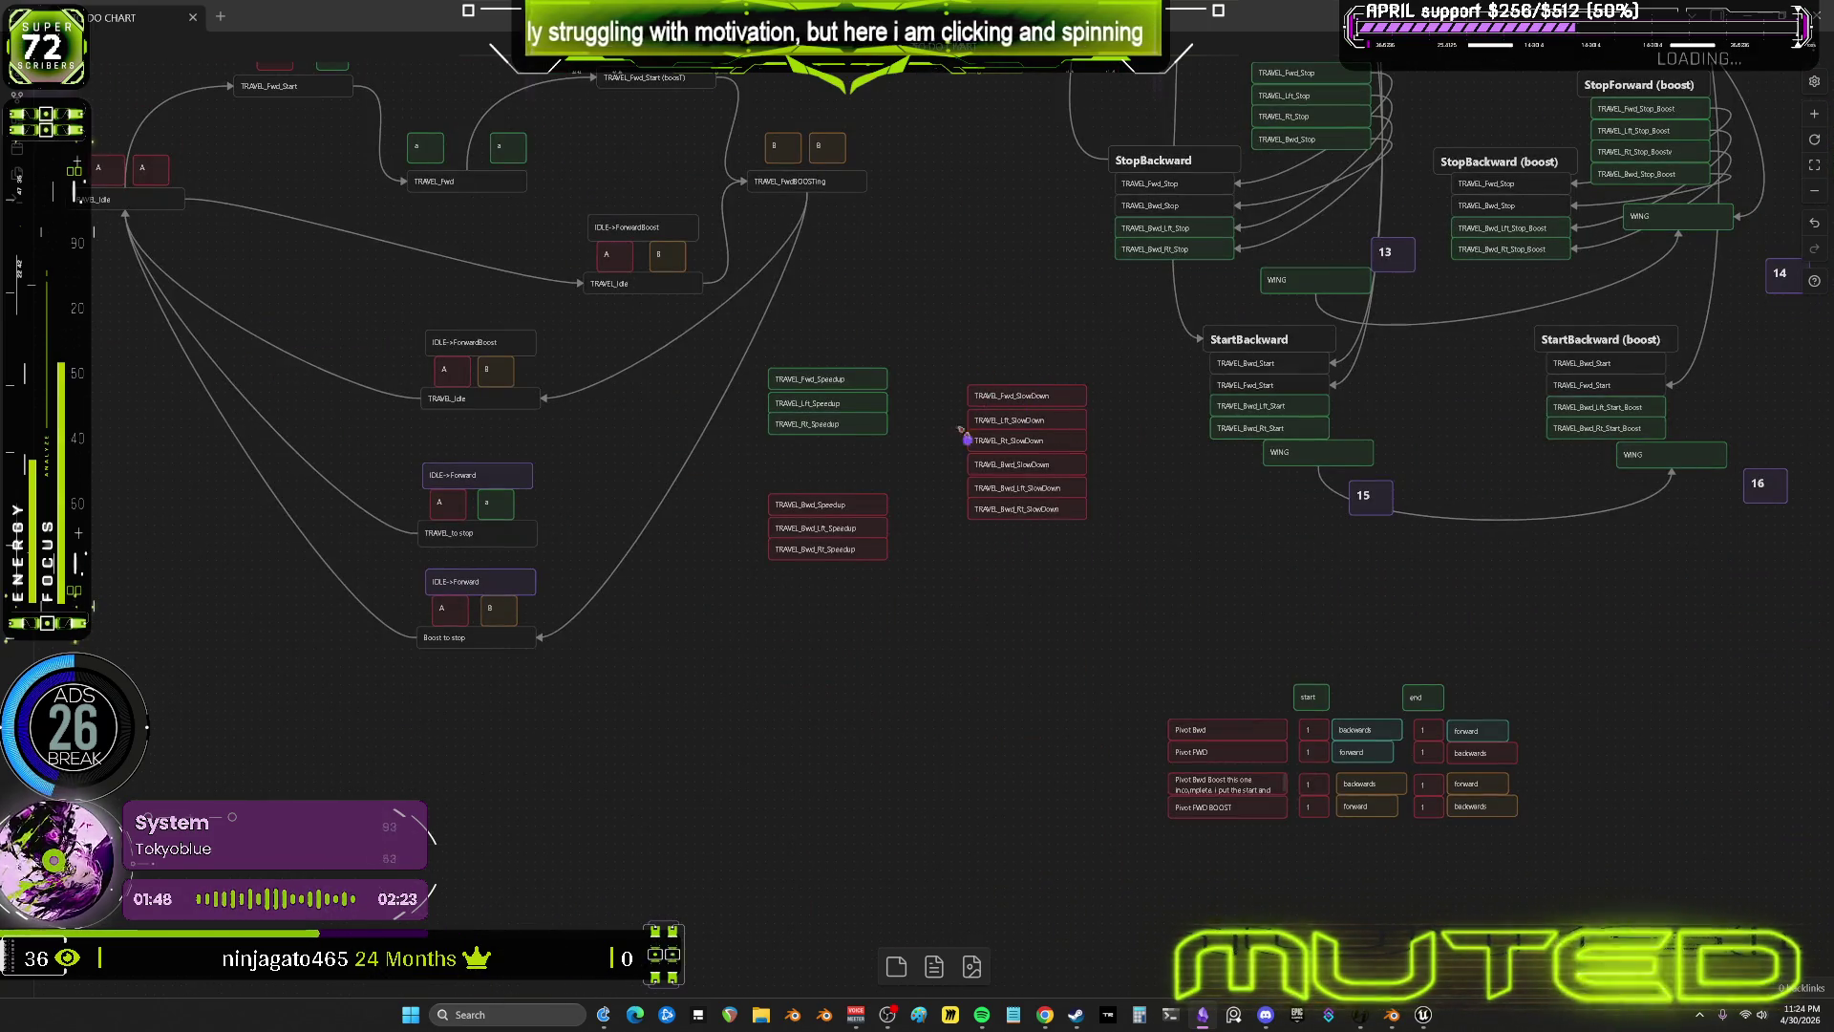
scroll(981, 482, "up", 5)
scroll(956, 542, "down", 2)
left_click(693, 552)
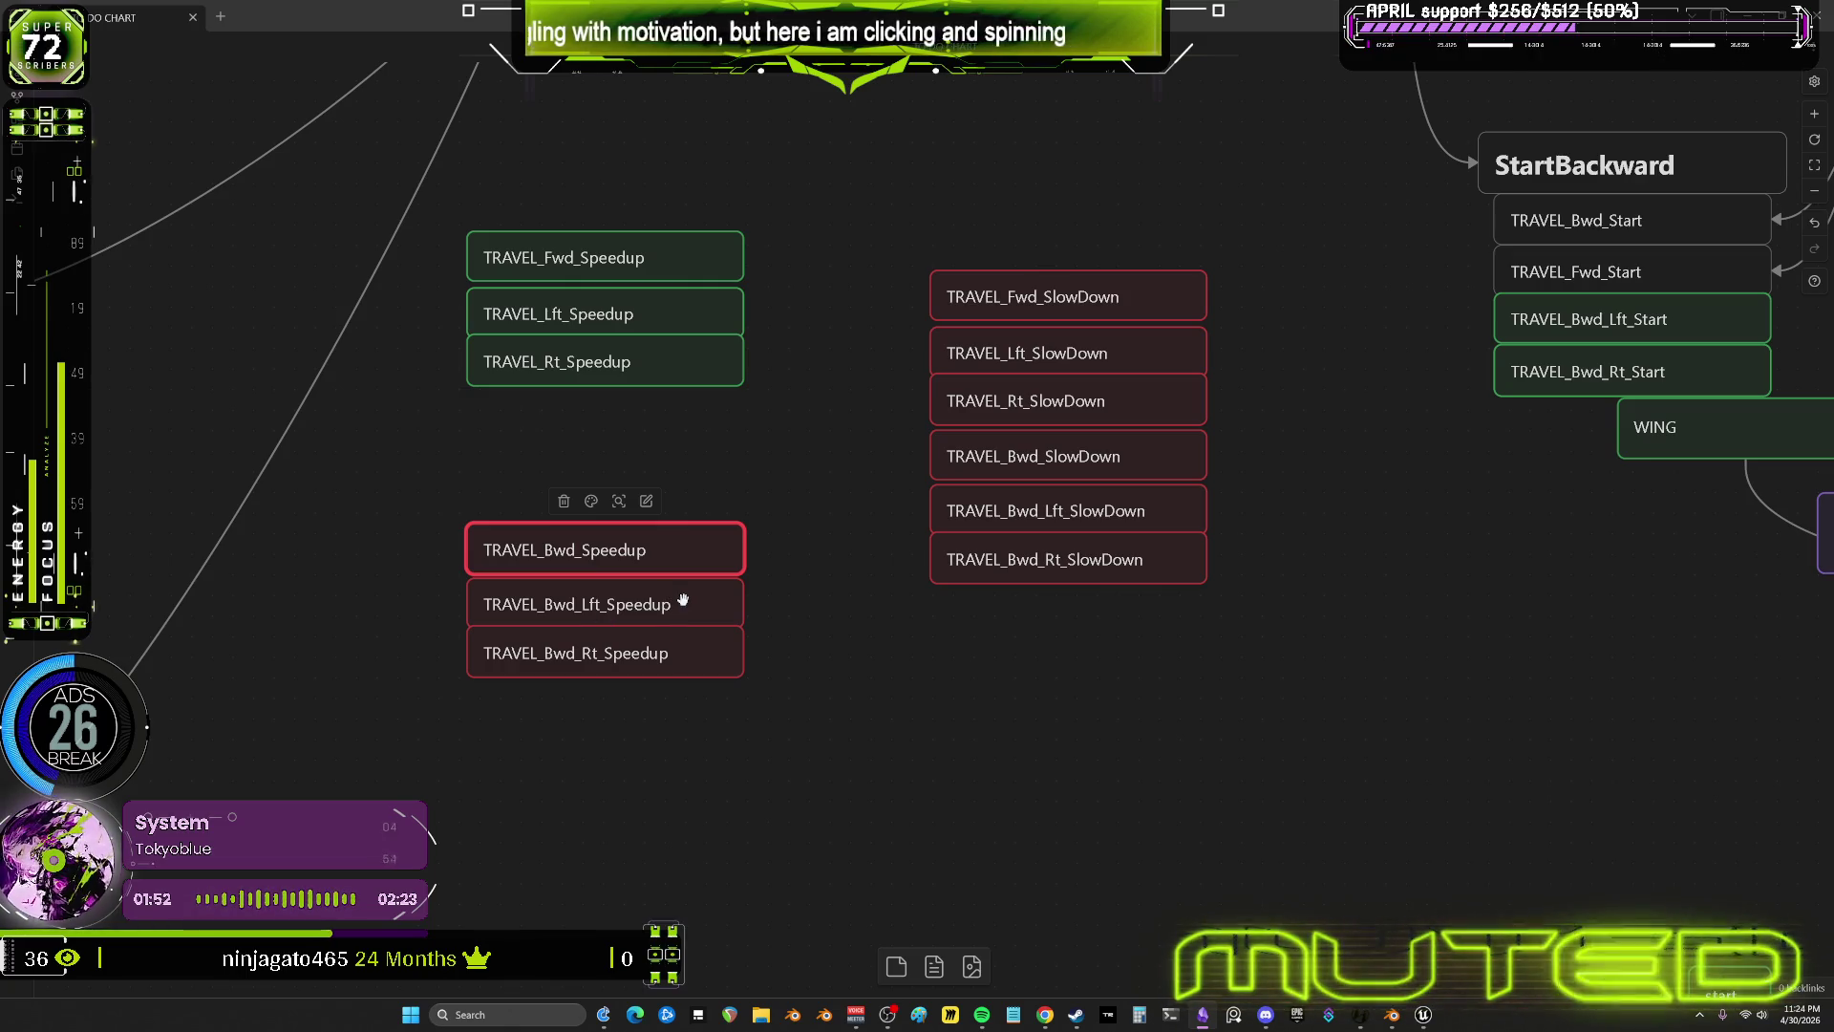
key("alt+Tab")
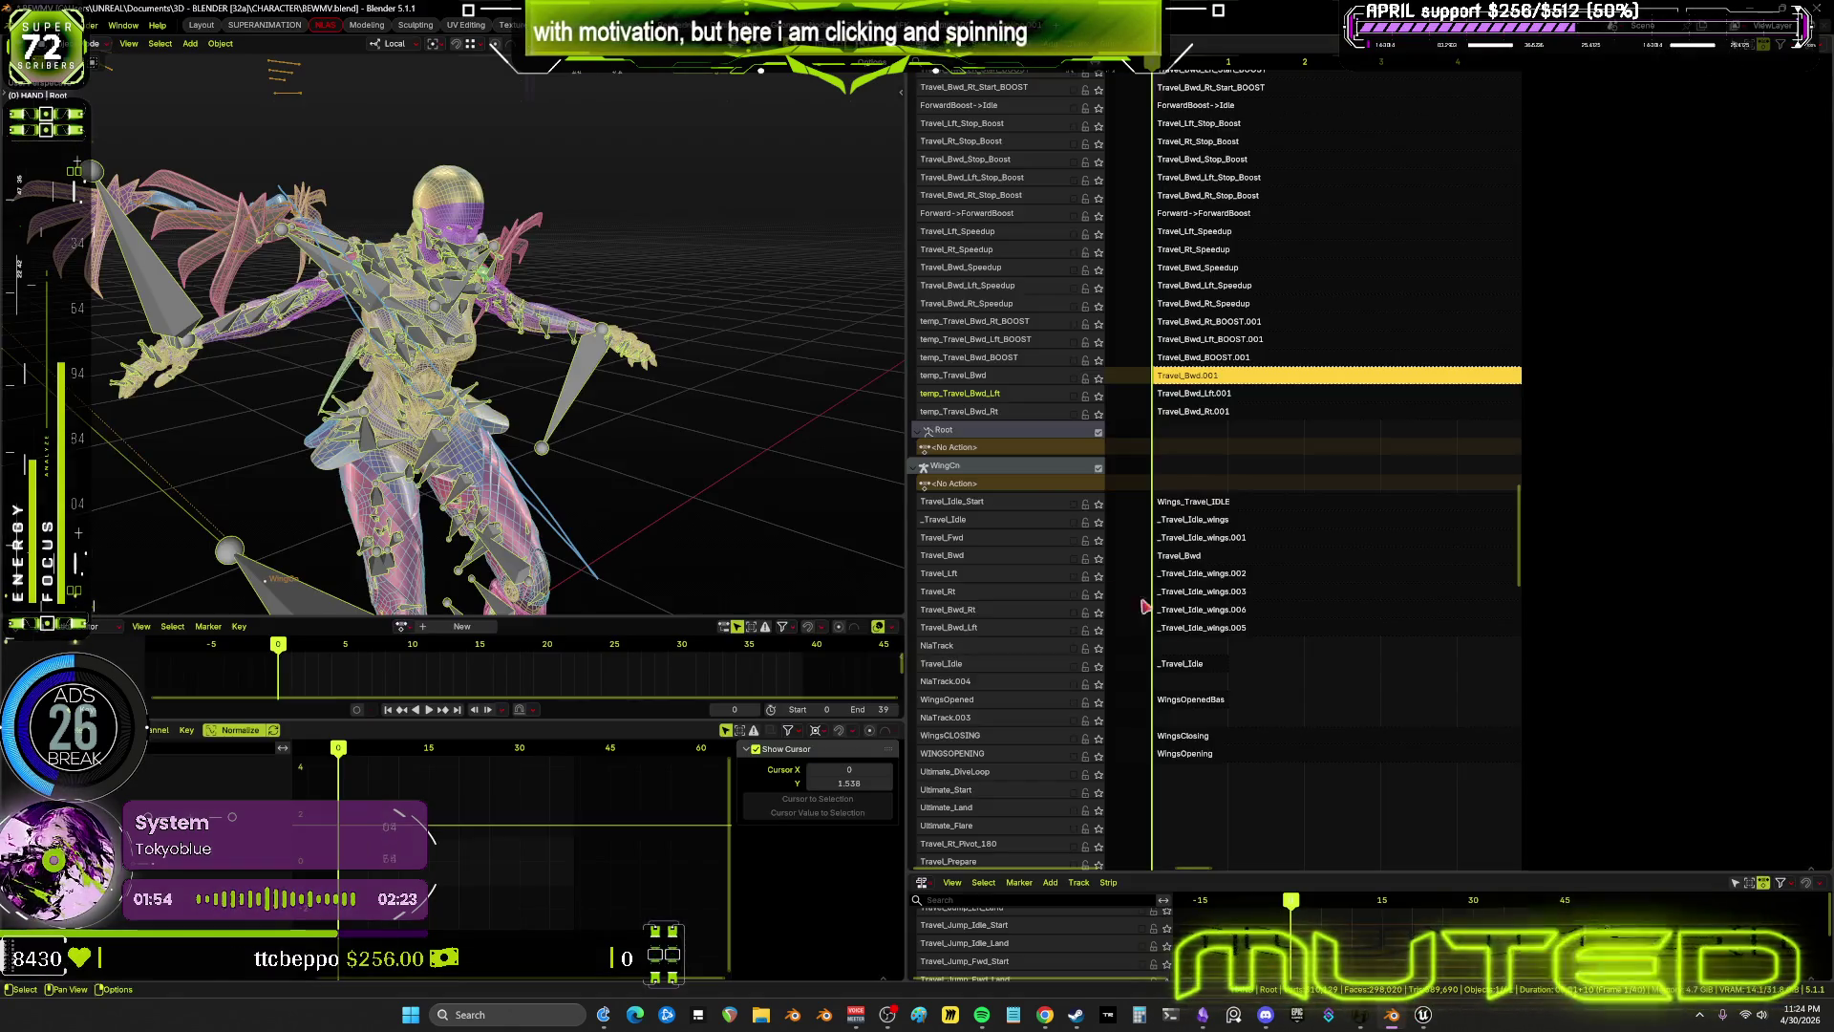
Shrink the 3D viewport to widen the NLA editor, and pan down to the lower tracks
left_click_drag(909, 389, 650, 390)
middle_click_drag(1099, 359, 1085, 483)
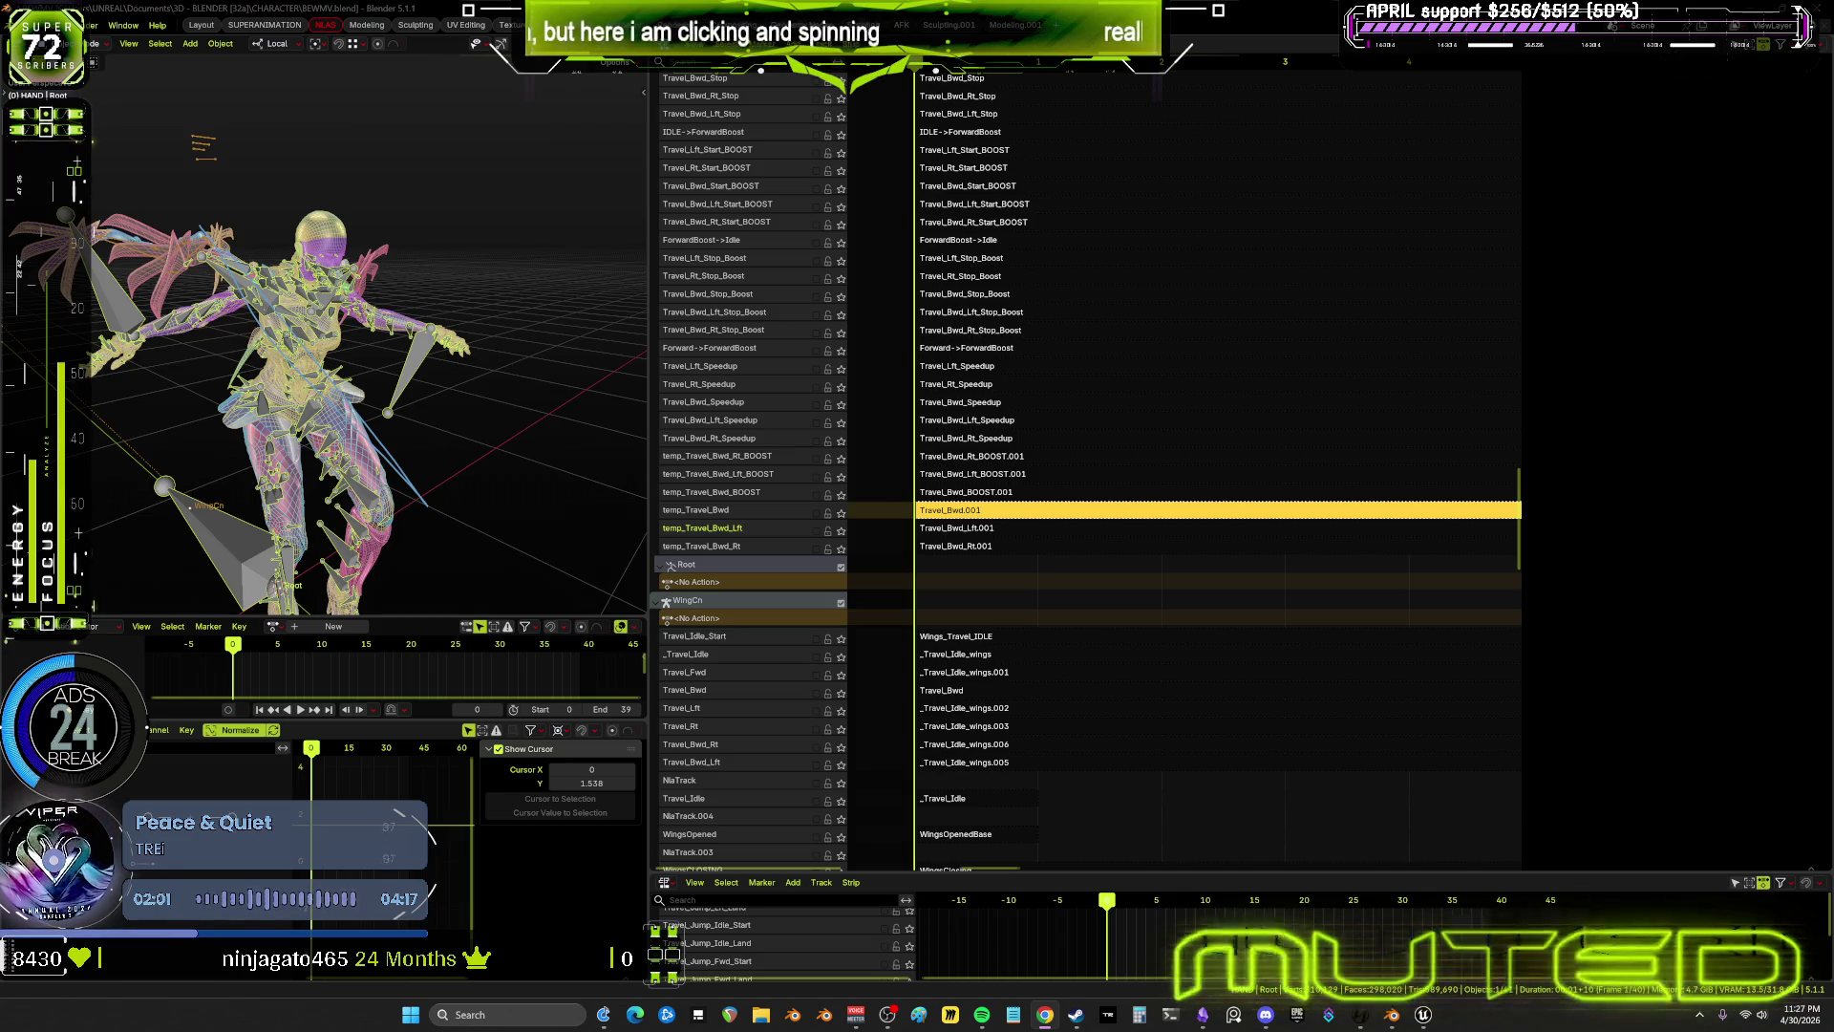
Scroll the NLA to the Backward->BackwardBoost track and enable it
scroll(1003, 525, "up", 5)
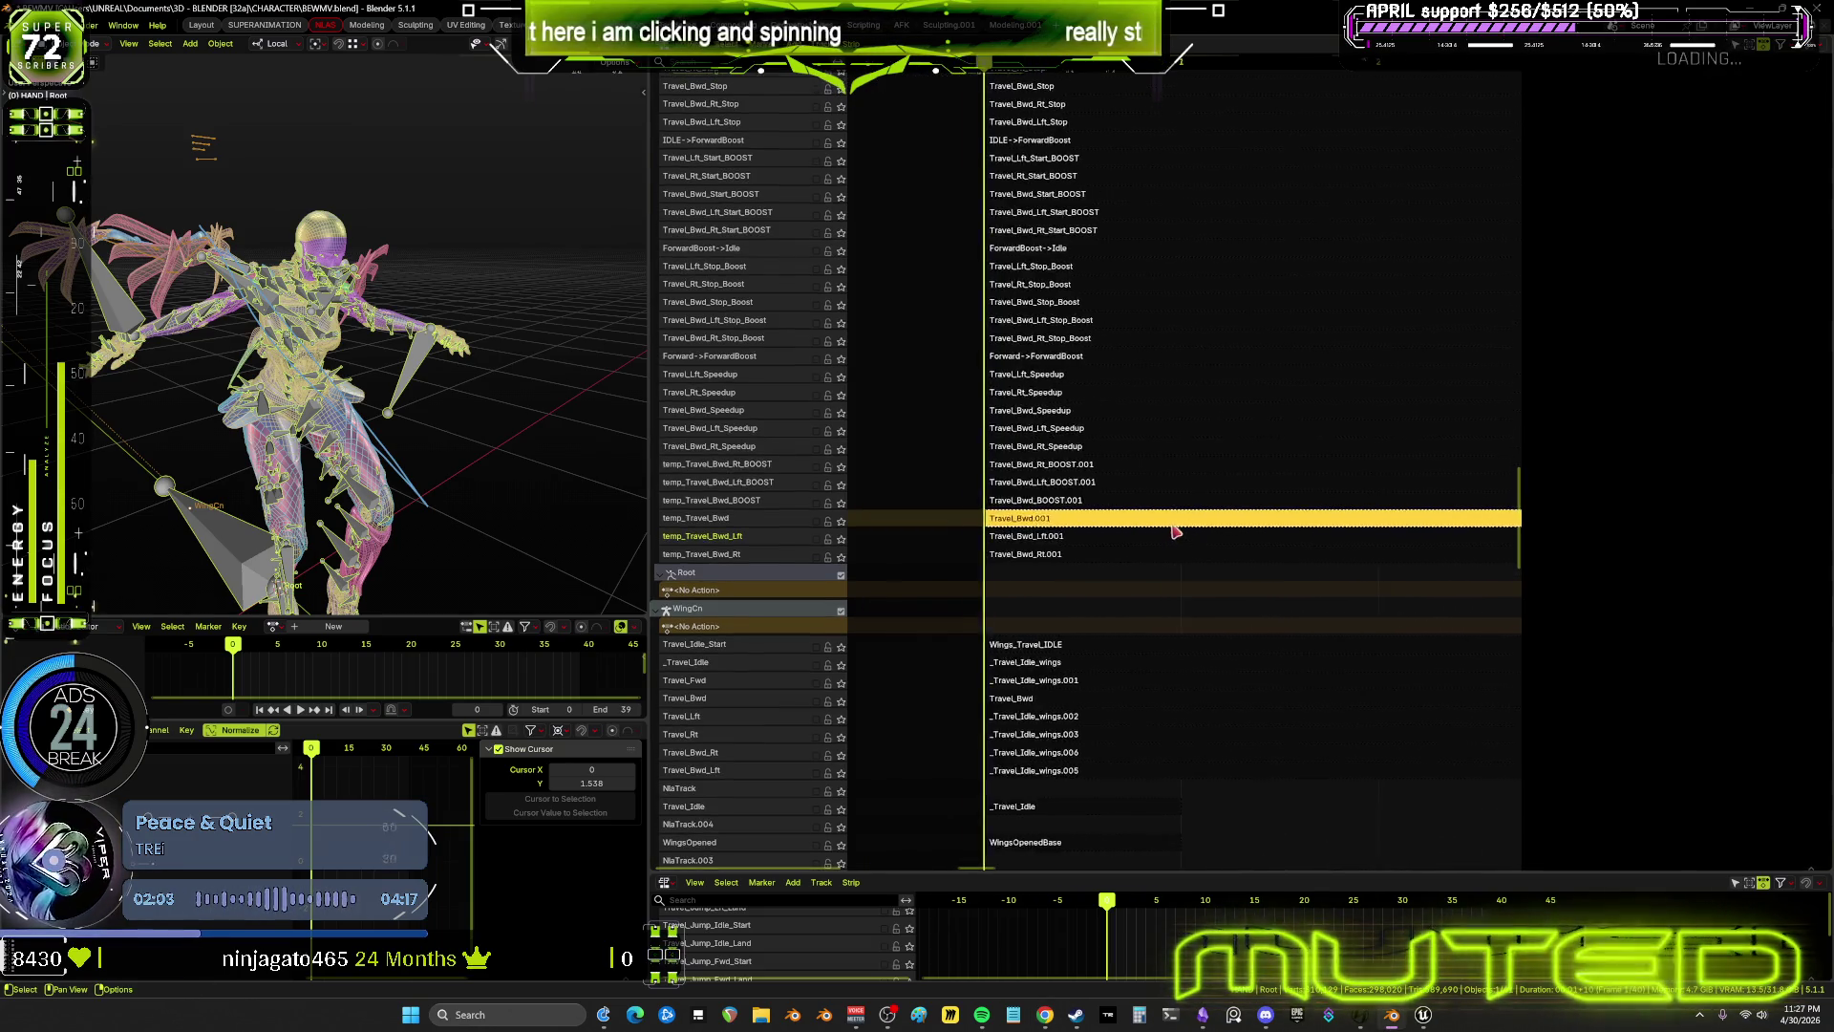
mouse_move(1108, 507)
middle_mouse_down()
mouse_move(979, 504)
mouse_move(1253, 496)
mouse_move(1308, 468)
mouse_move(1109, 398)
middle_mouse_up()
scroll(912, 710, "down", 10)
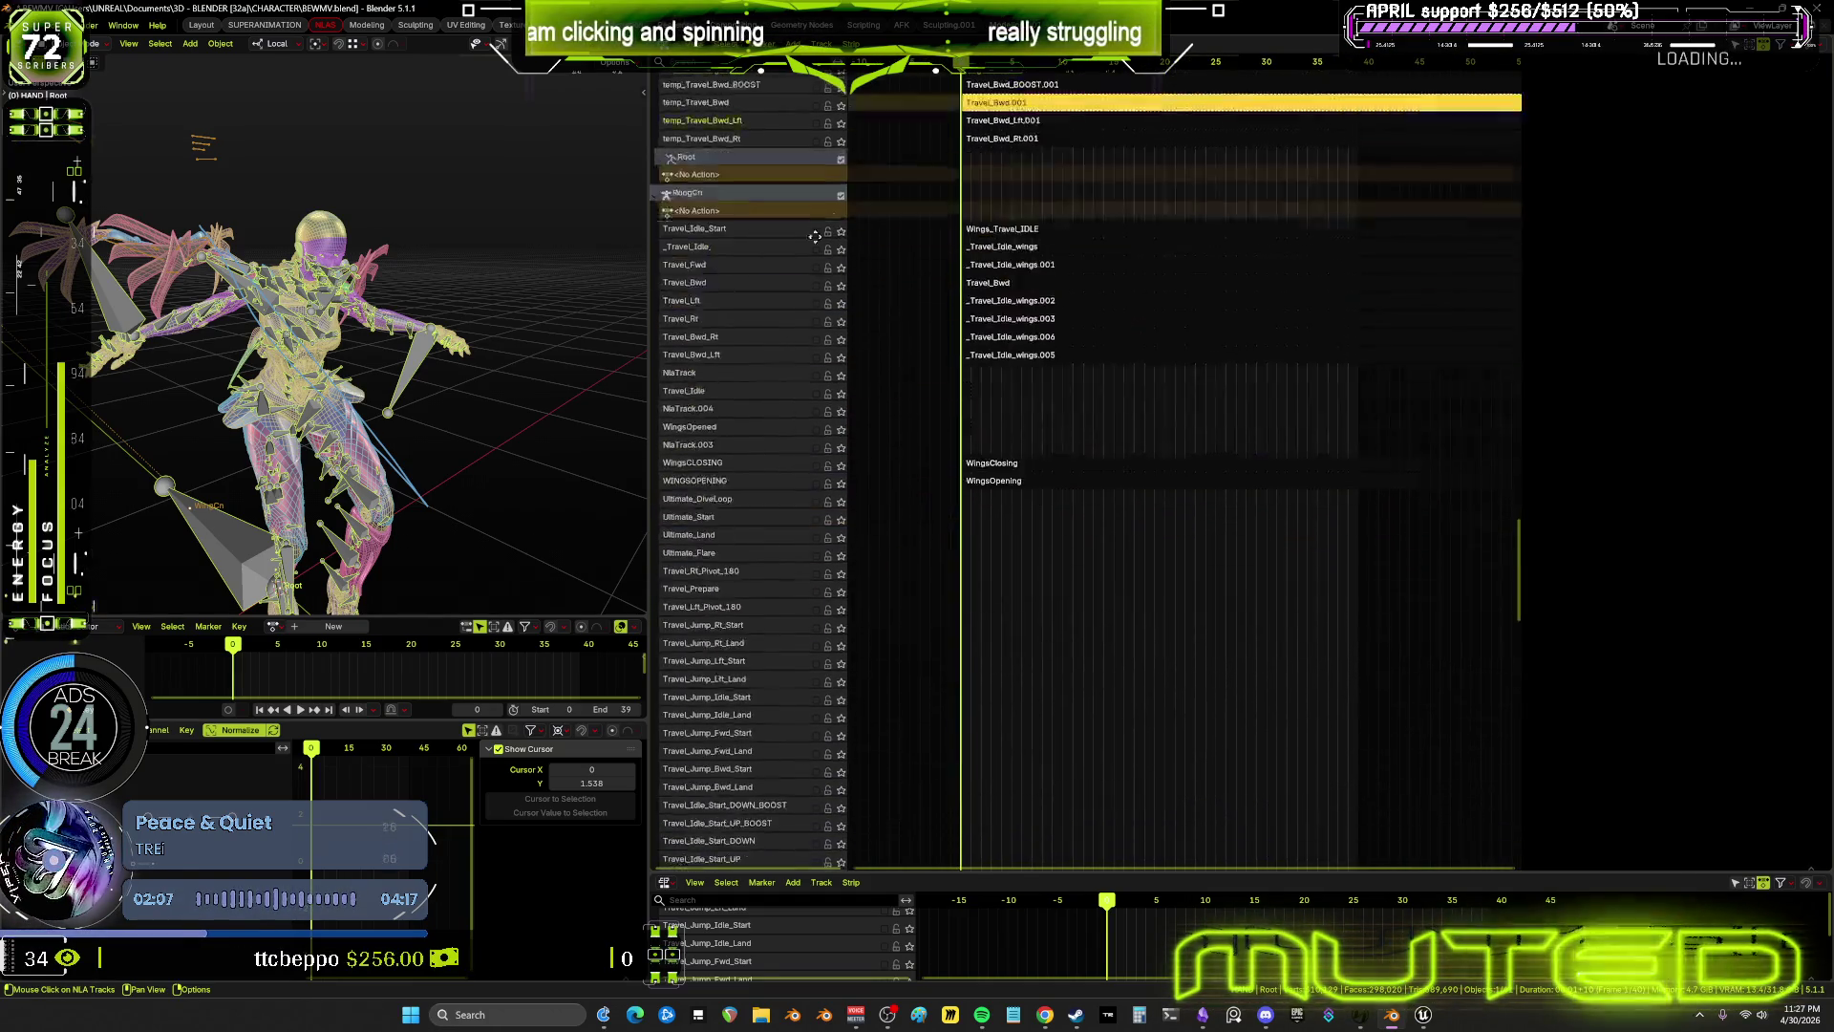
scroll(913, 710, "down", 15)
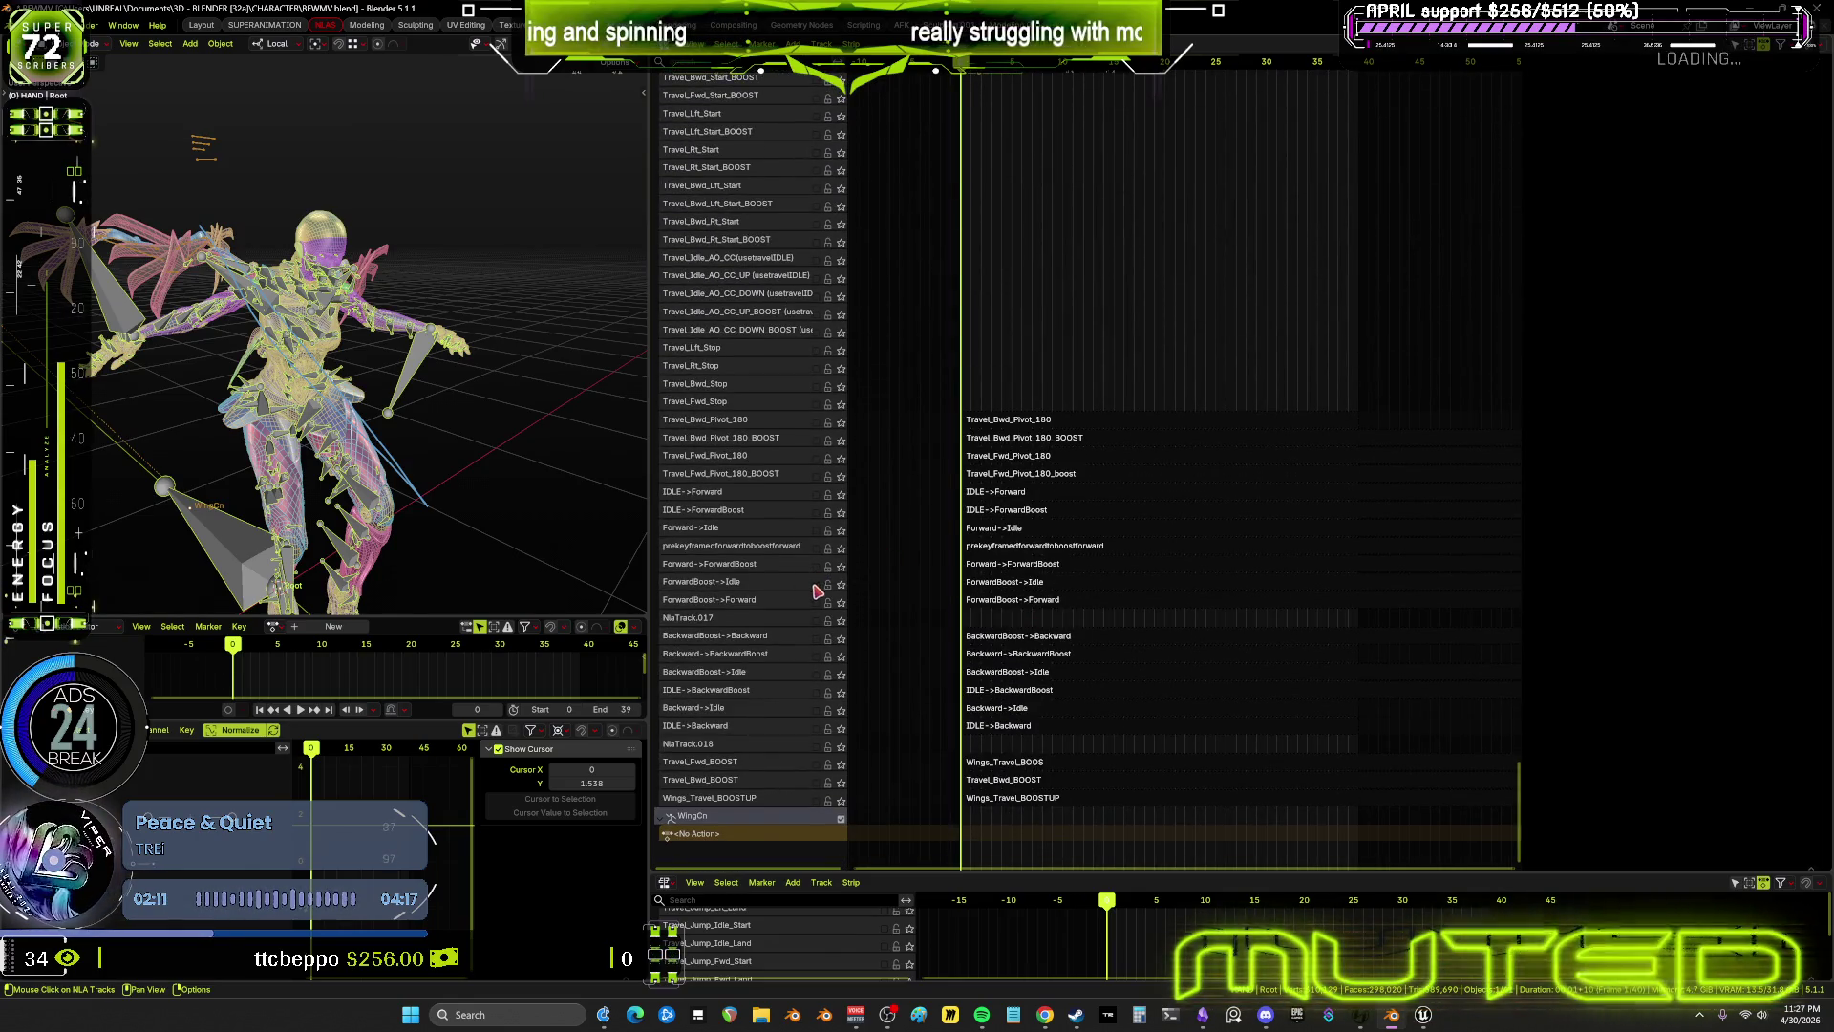
left_click(816, 657)
Preview the animation from a side view, then select the Backward->BackwardBoost strip
mouse_move(430, 513)
middle_mouse_down()
mouse_move(382, 406)
mouse_move(548, 412)
middle_mouse_up()
key("space")
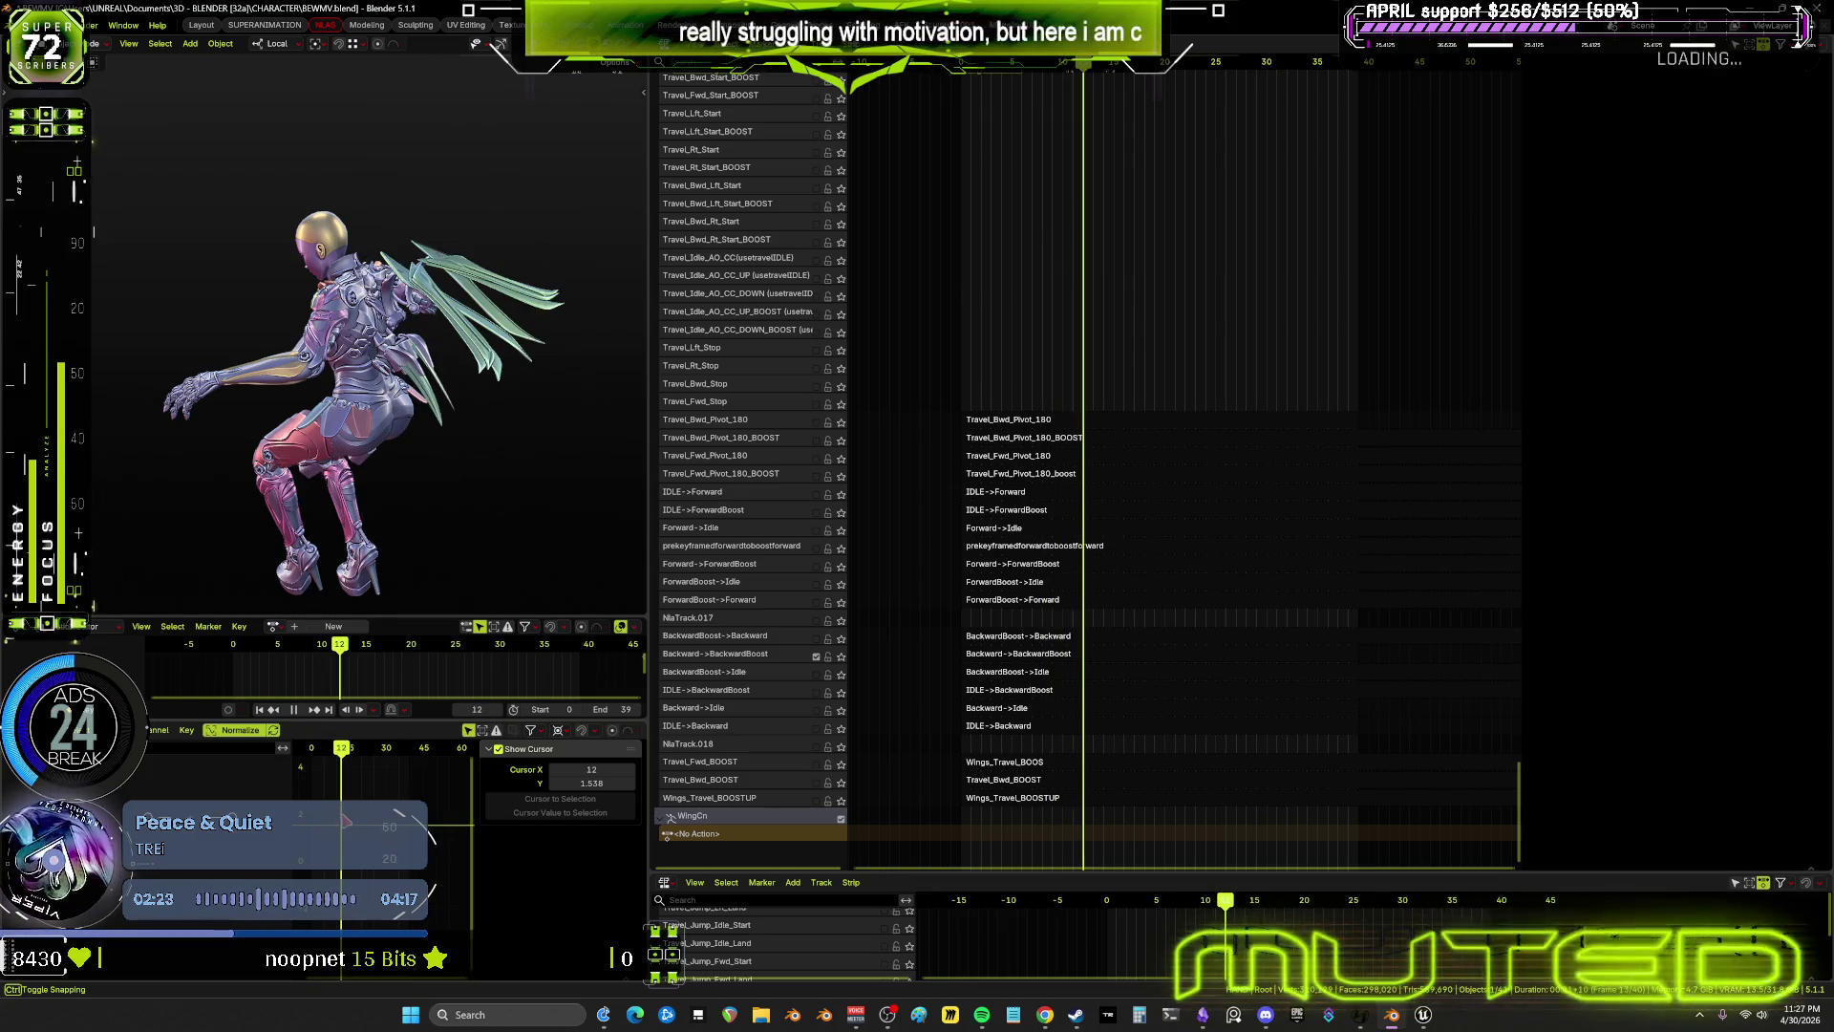
key("space")
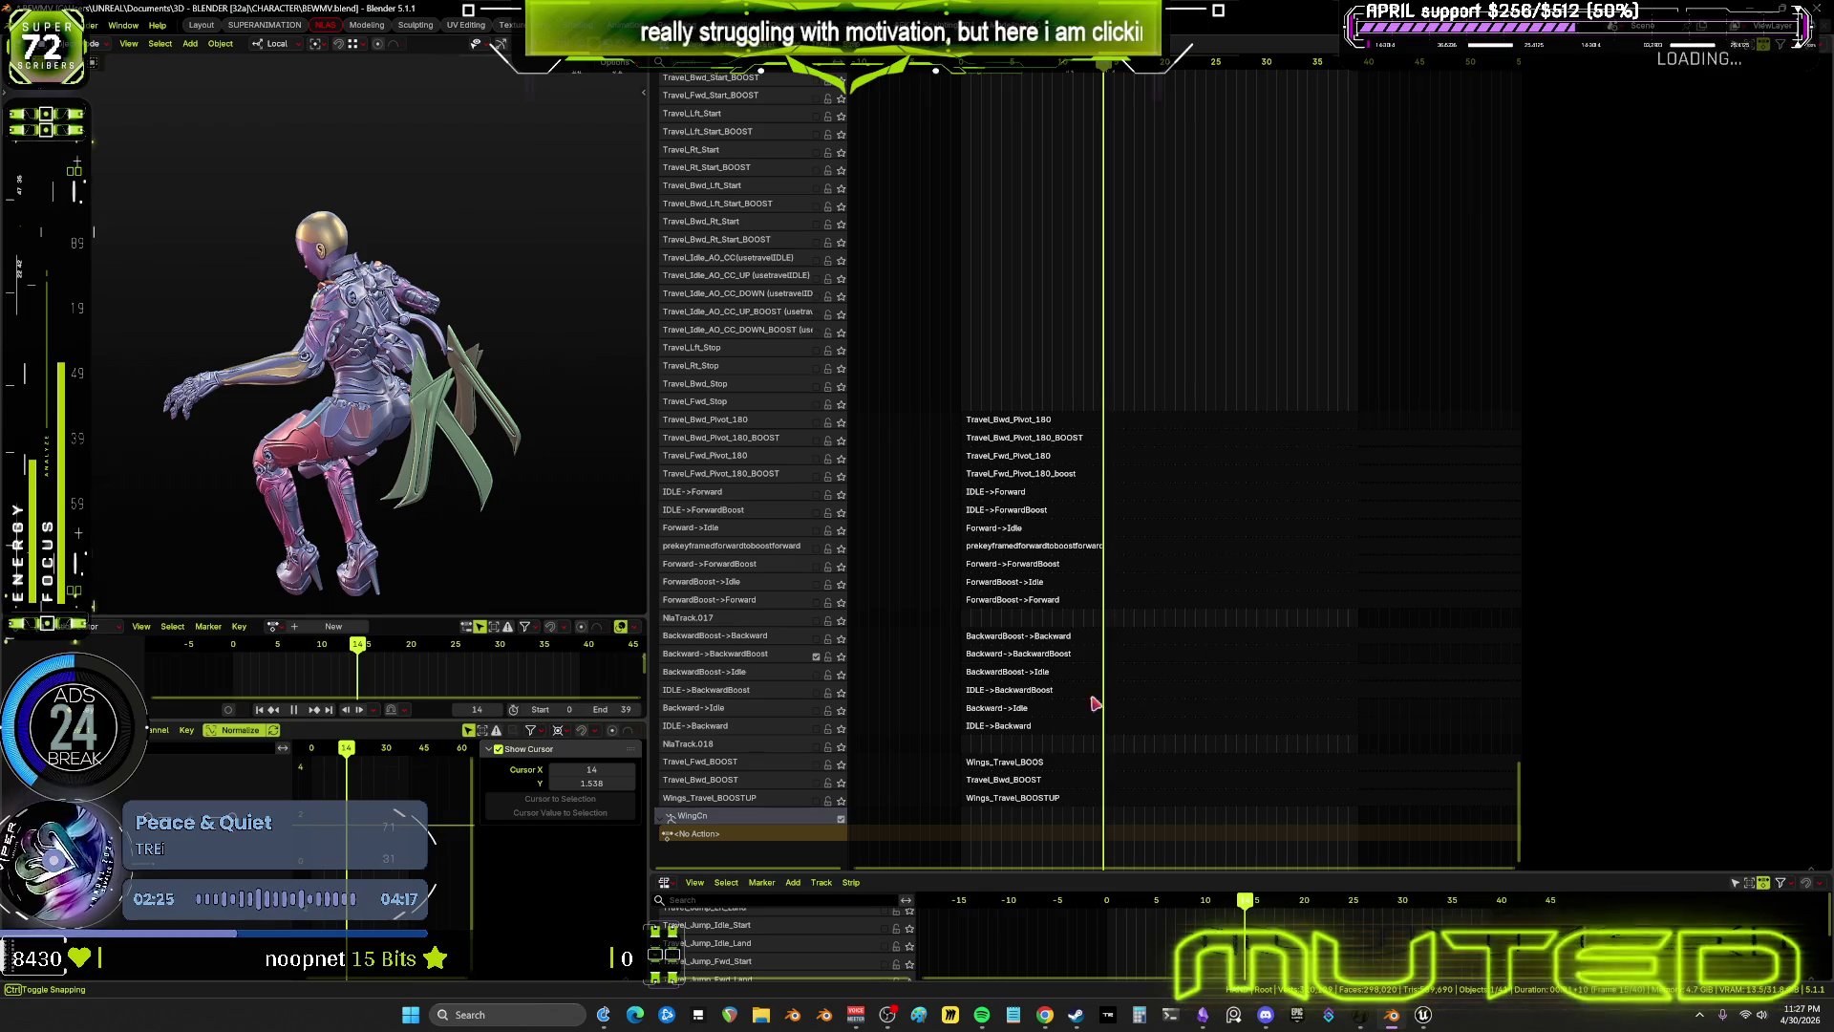
left_click(1010, 659)
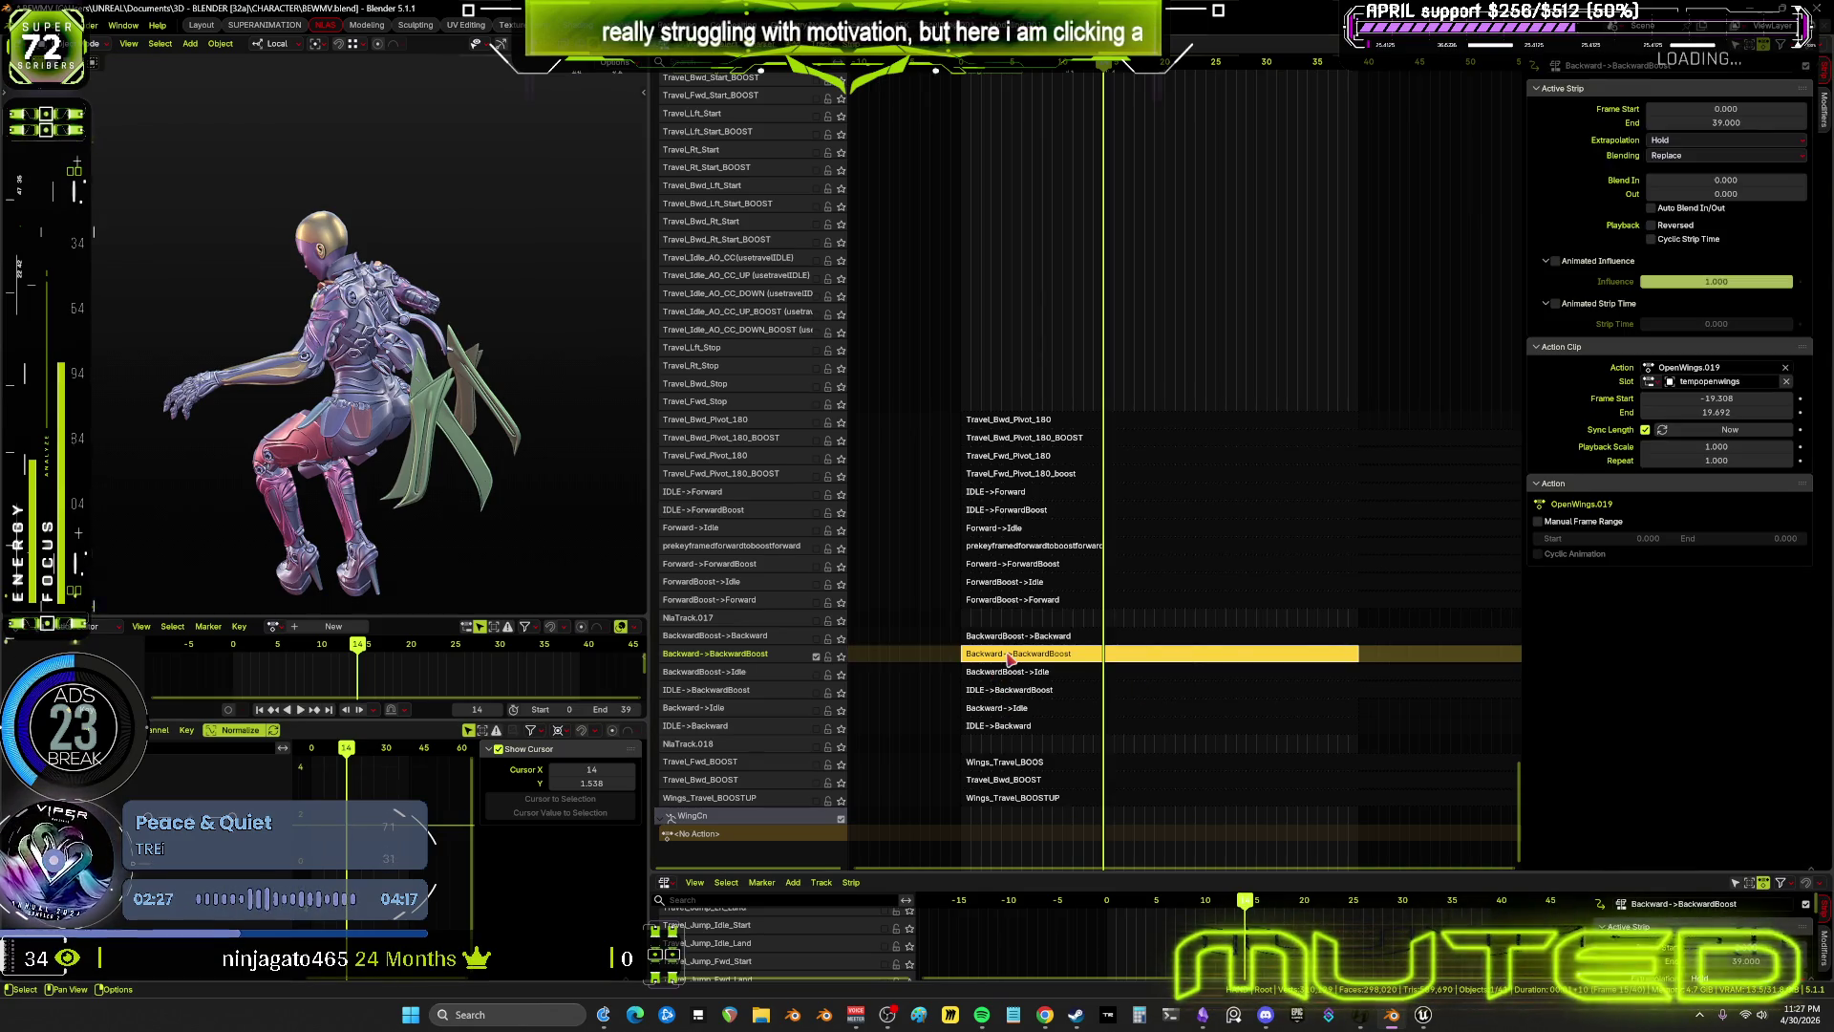
Enter tweak mode on the strip's OpenWings.019 action and isolate the wings in an enlarged 3D view
key("Tab")
key("KP_Divide")
mouse_move(411, 402)
middle_mouse_down()
mouse_move(463, 461)
mouse_move(377, 485)
middle_mouse_up()
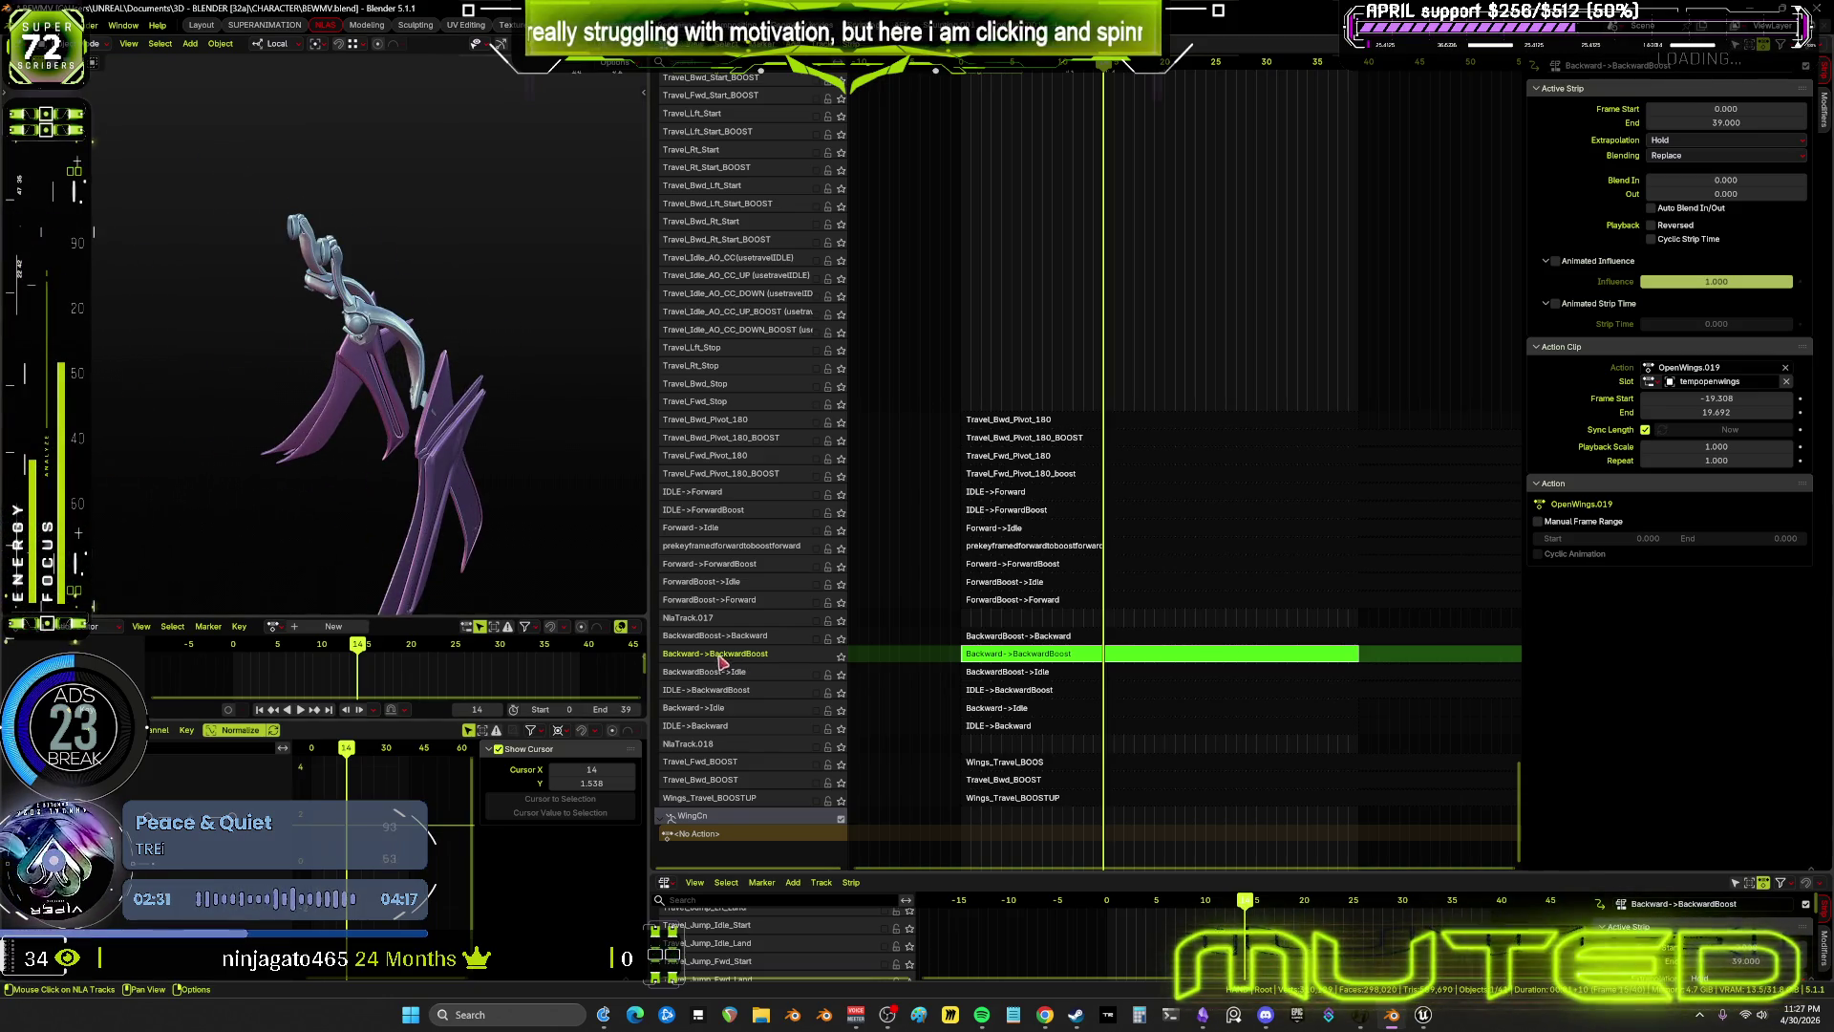
left_click_drag(654, 658, 1189, 658)
scroll(772, 365, "up", 2)
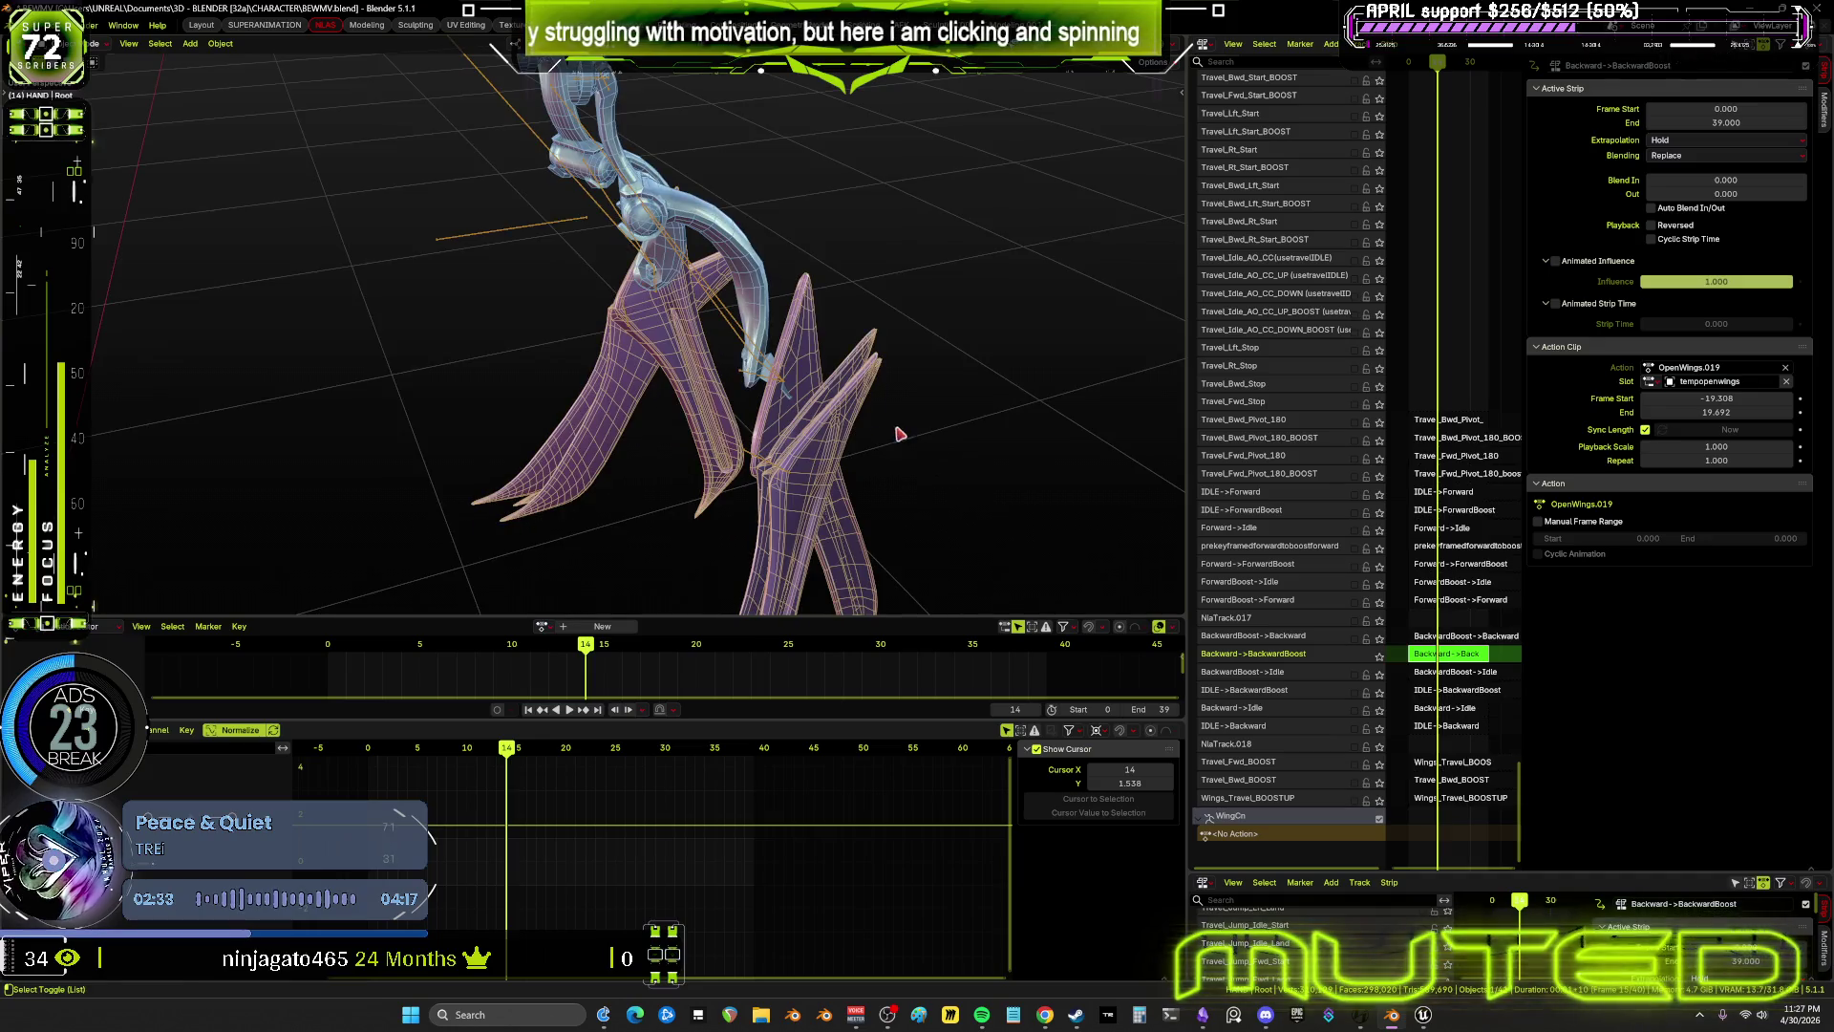
Put the WingCn armature in Pose mode, select all bones, and check wing poses at frames 6, 2 and 10
left_click(738, 345)
key("ctrl+Tab")
mouse_move(738, 345)
middle_mouse_down()
mouse_move(771, 432)
mouse_move(714, 363)
middle_mouse_up()
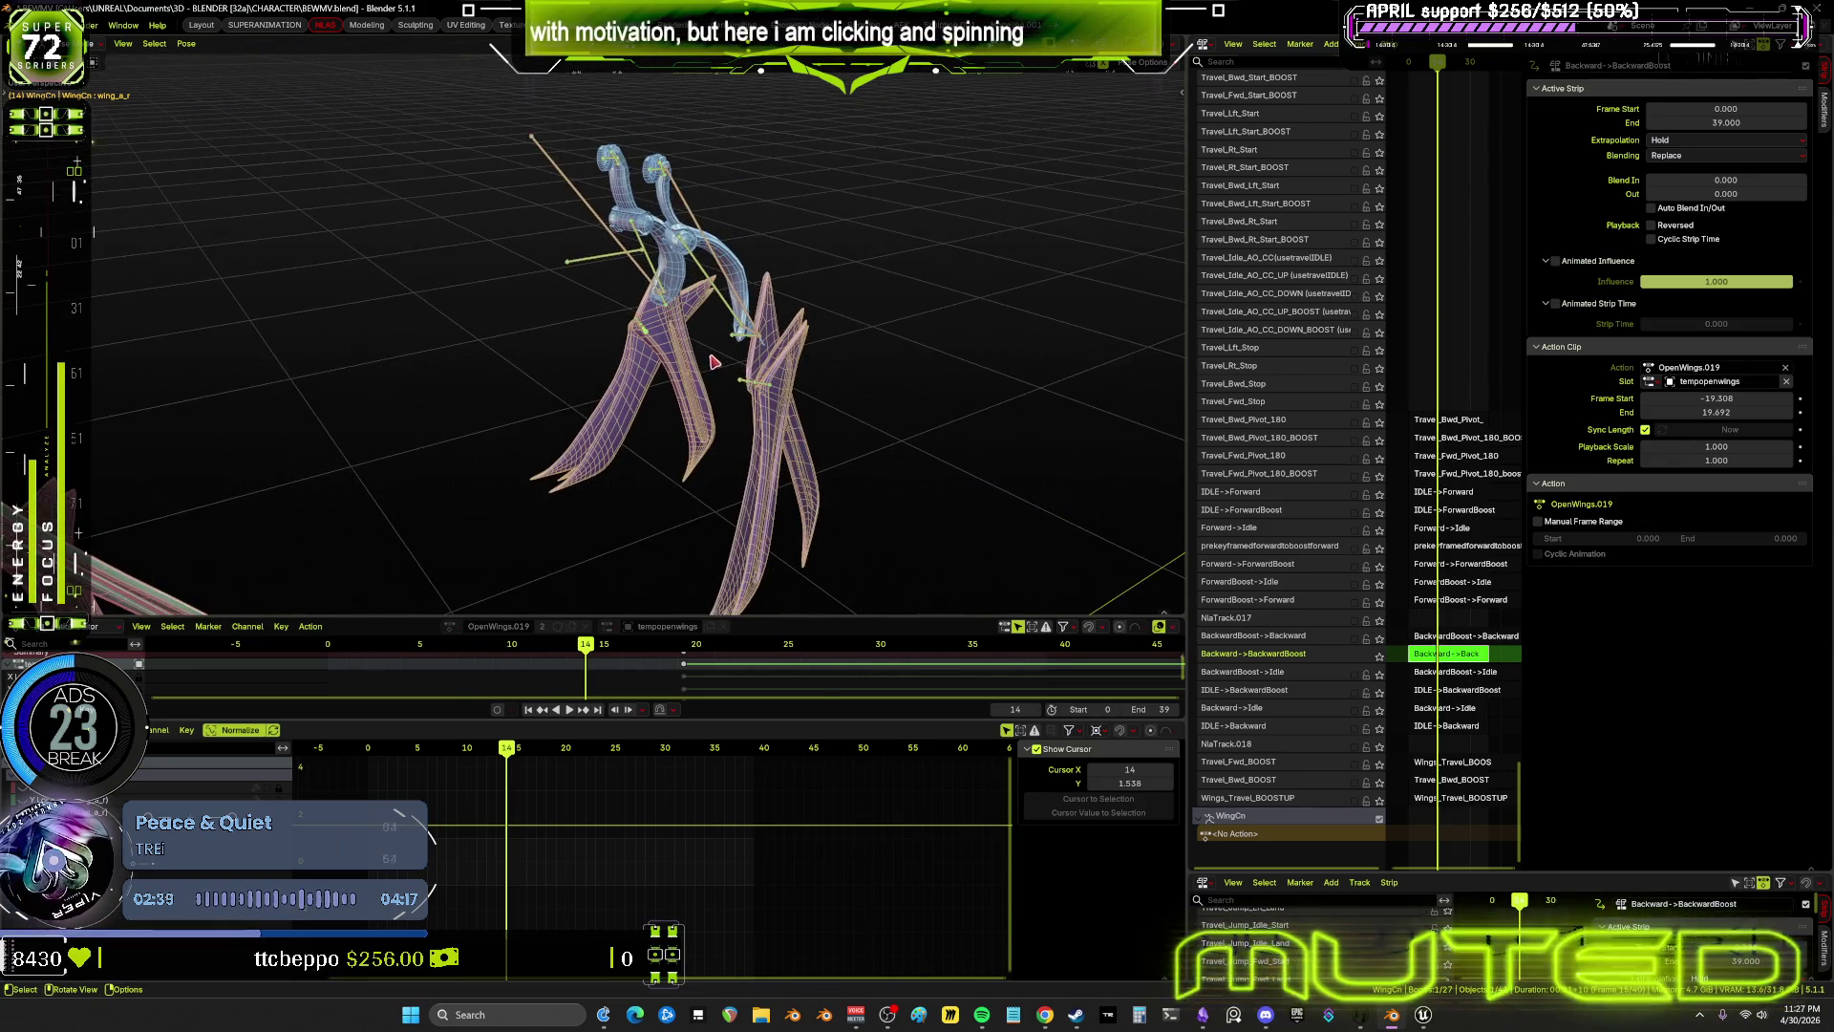
key("a")
left_click_drag(508, 749, 390, 761)
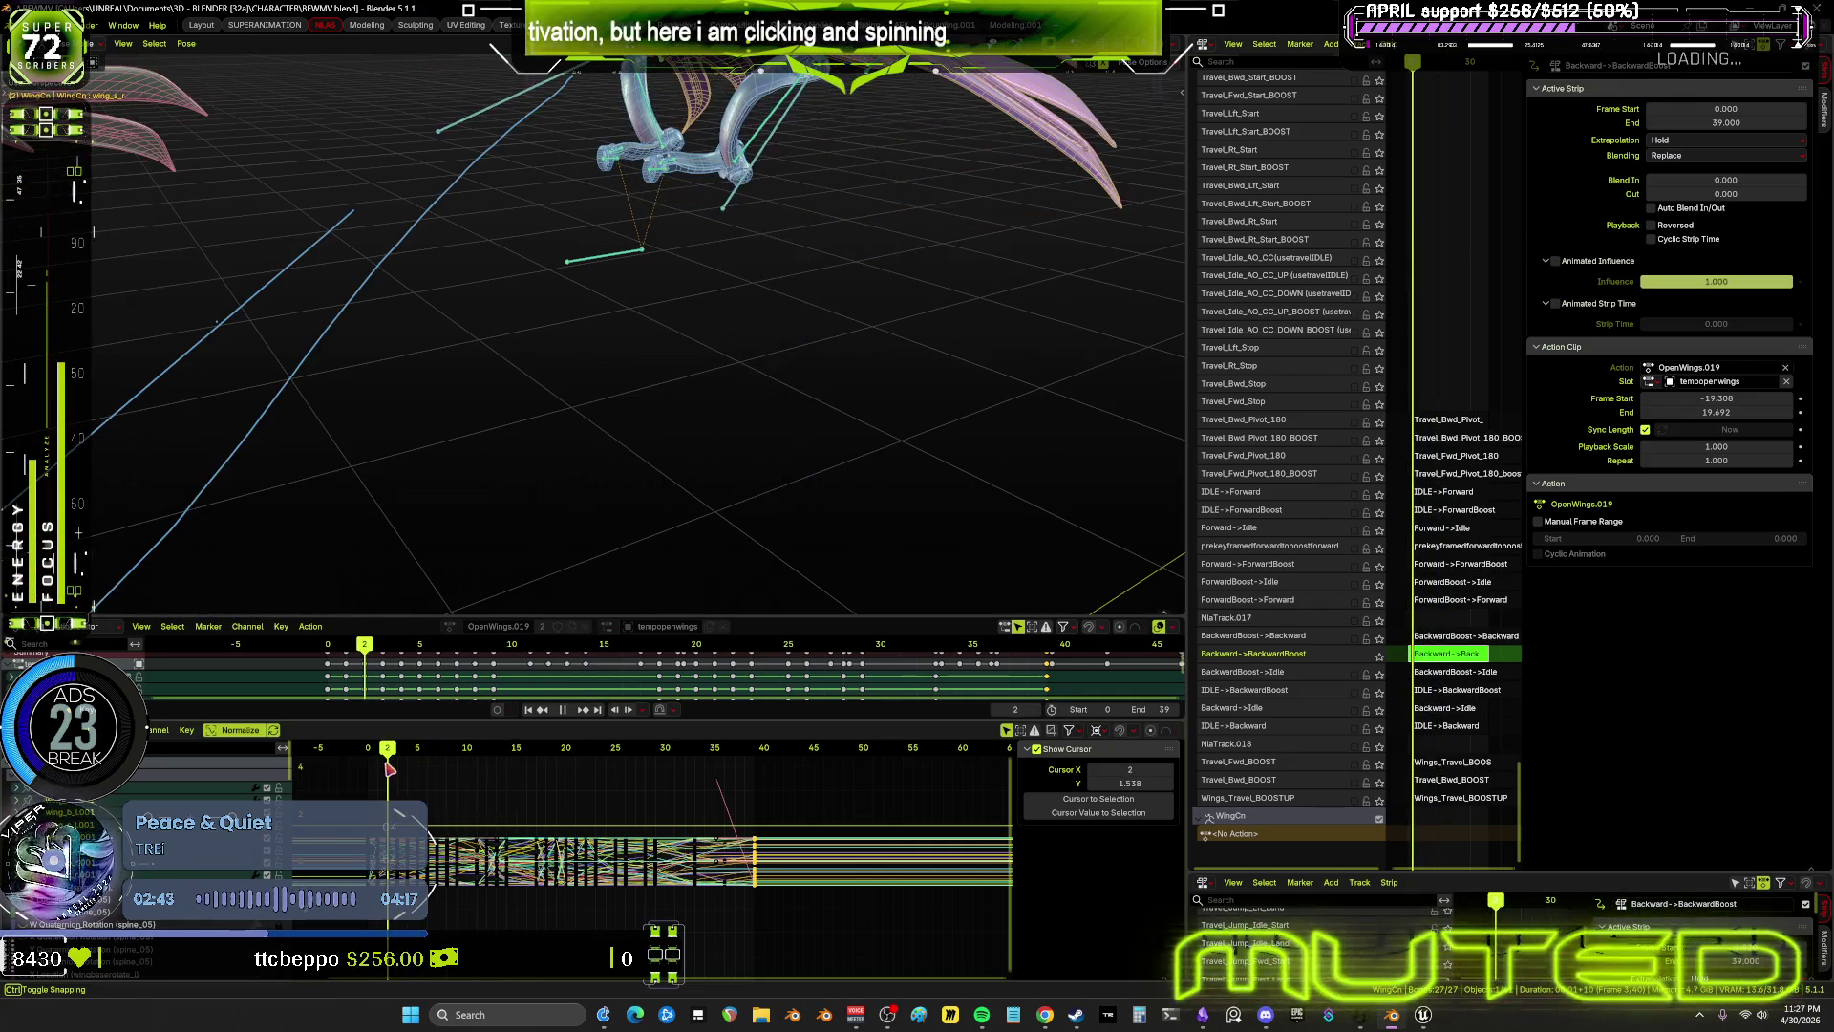
mouse_move(802, 295)
middle_mouse_down()
mouse_move(748, 423)
mouse_move(729, 401)
middle_mouse_up()
mouse_move(391, 772)
left_mouse_down()
mouse_move(723, 807)
mouse_move(511, 803)
left_mouse_up()
Maximize the Graph Editor and zoom so frames 10–20 fill the view
key("ctrl+space")
scroll(721, 672, "up", 5)
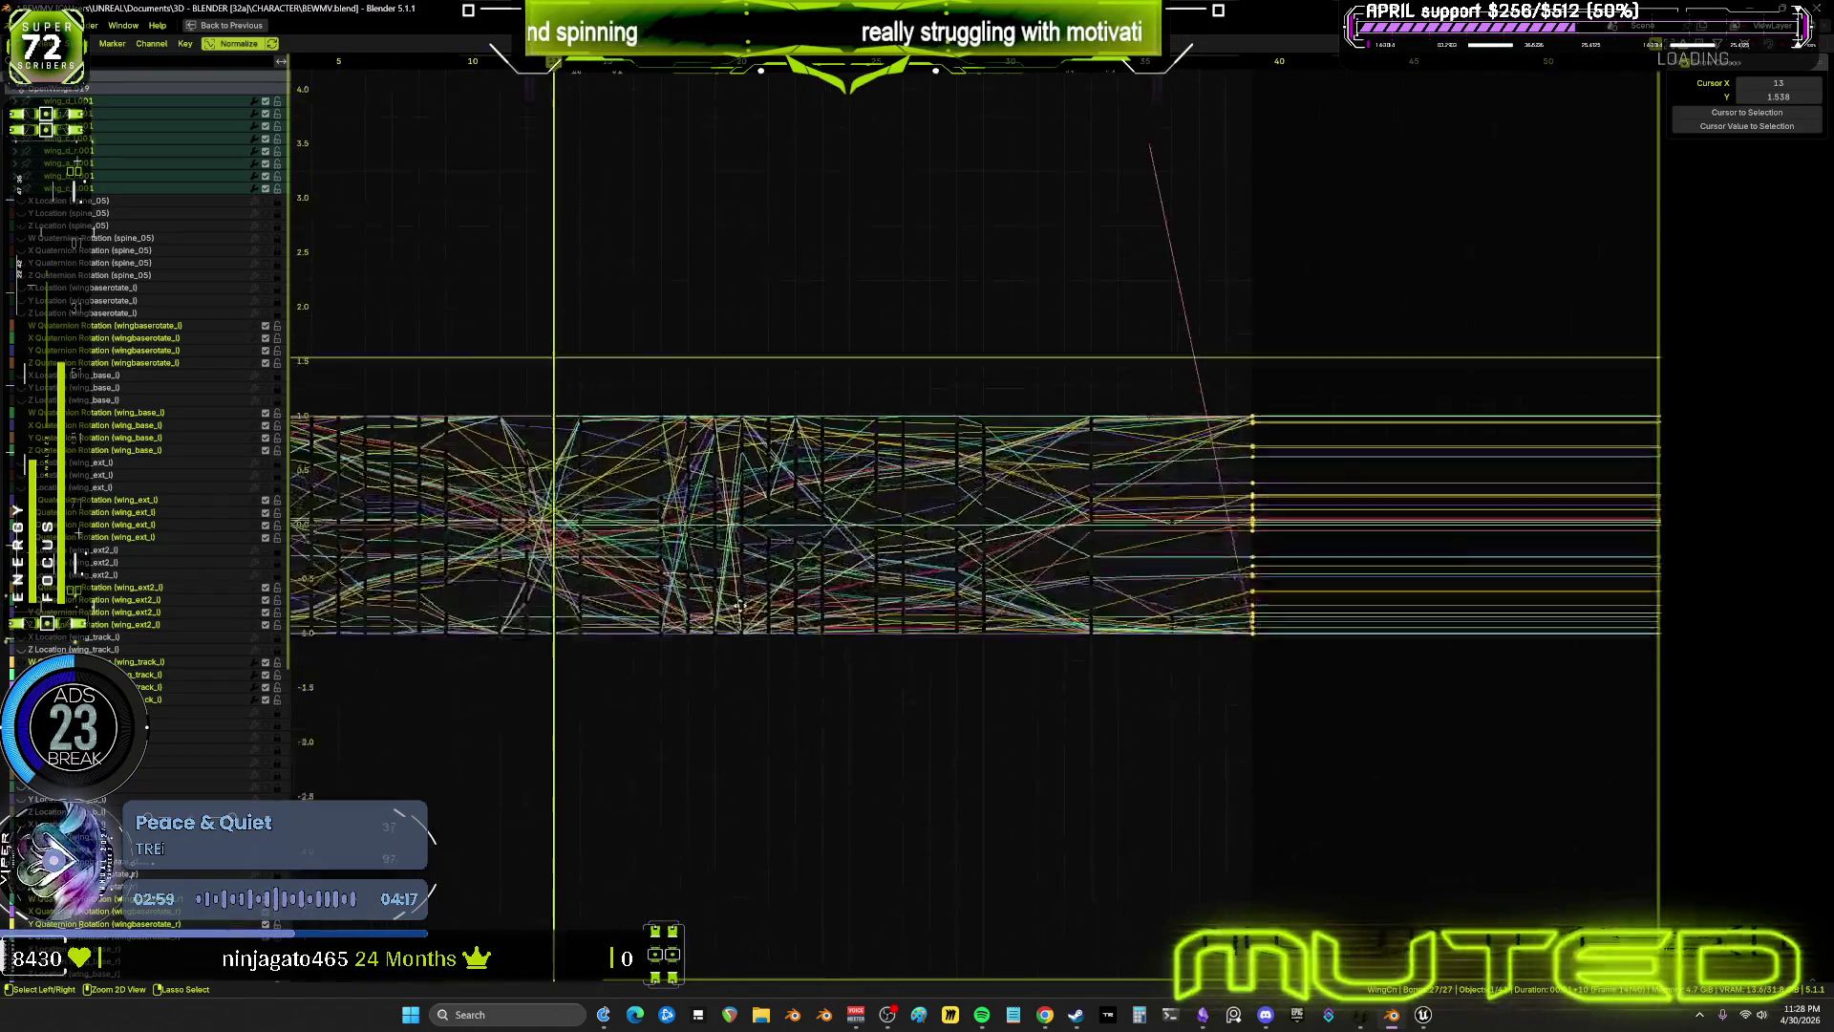
key("KP_0")
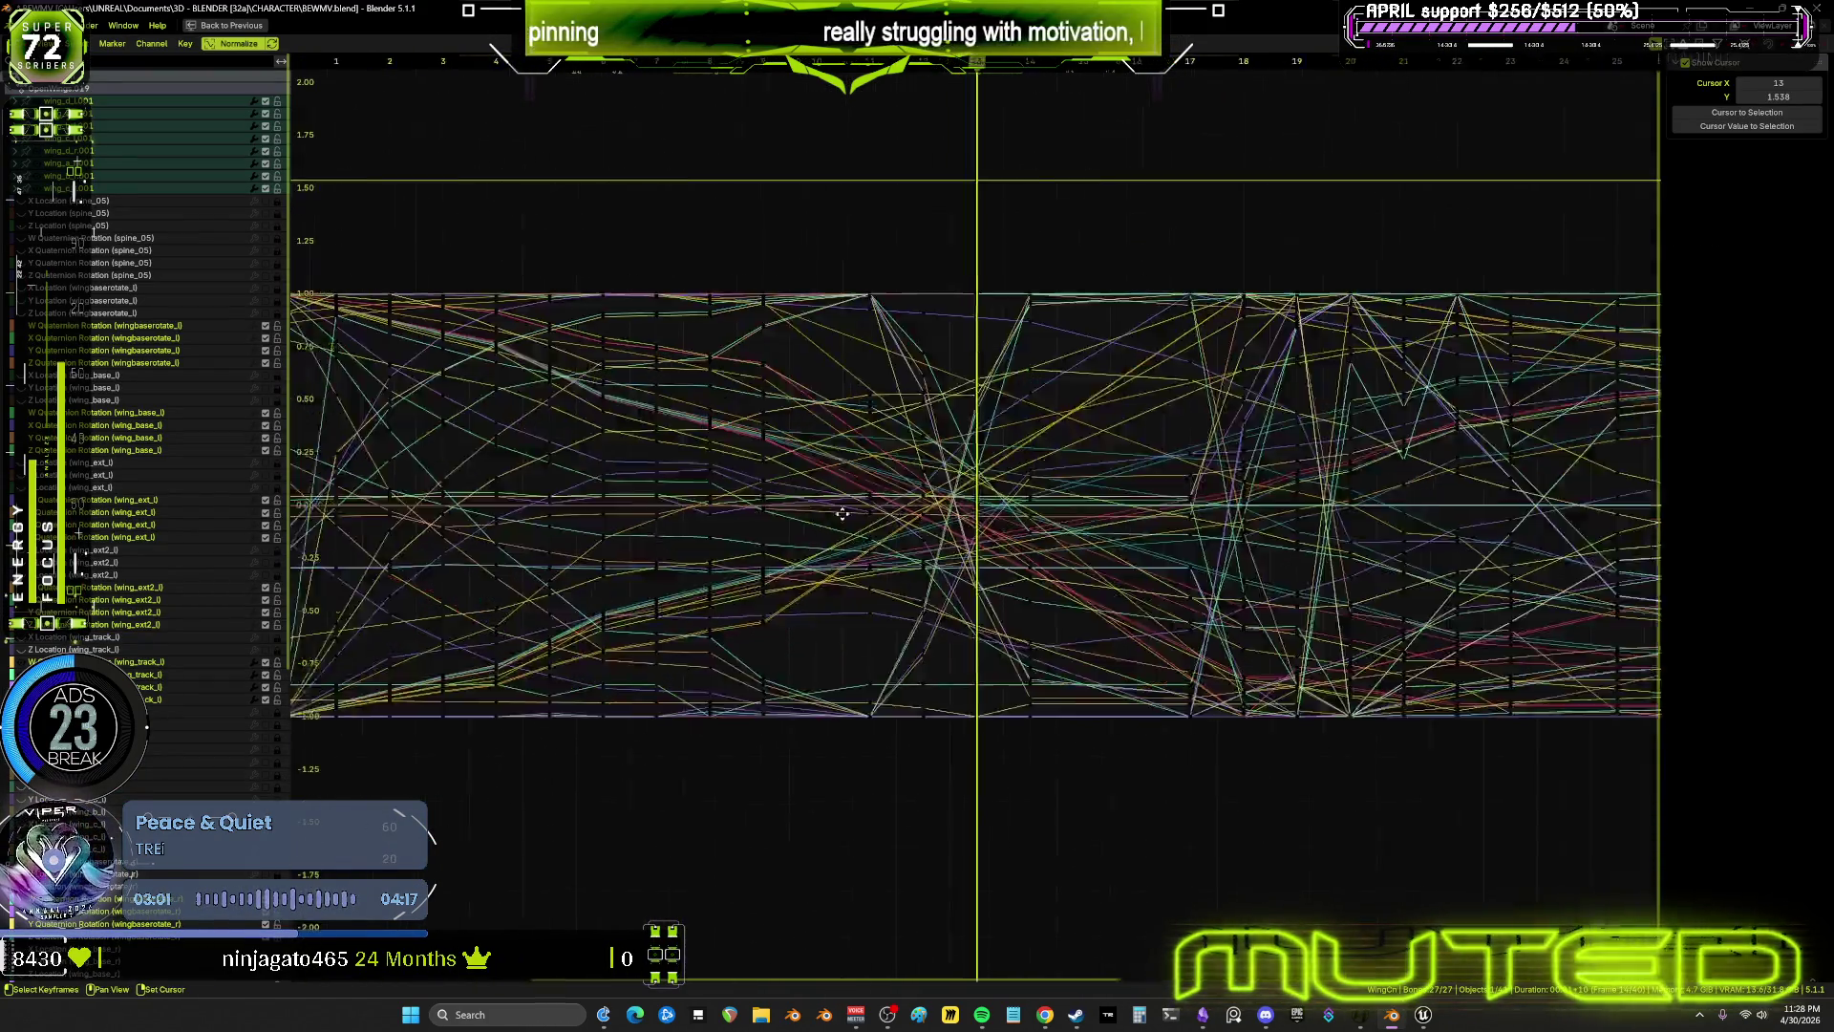
scroll(758, 500, "up", 1)
mouse_move(1213, 576)
middle_mouse_down("ctrl")
mouse_move(1003, 545)
mouse_move(1015, 525)
mouse_move(1028, 630)
mouse_move(1120, 621)
middle_mouse_up("ctrl")
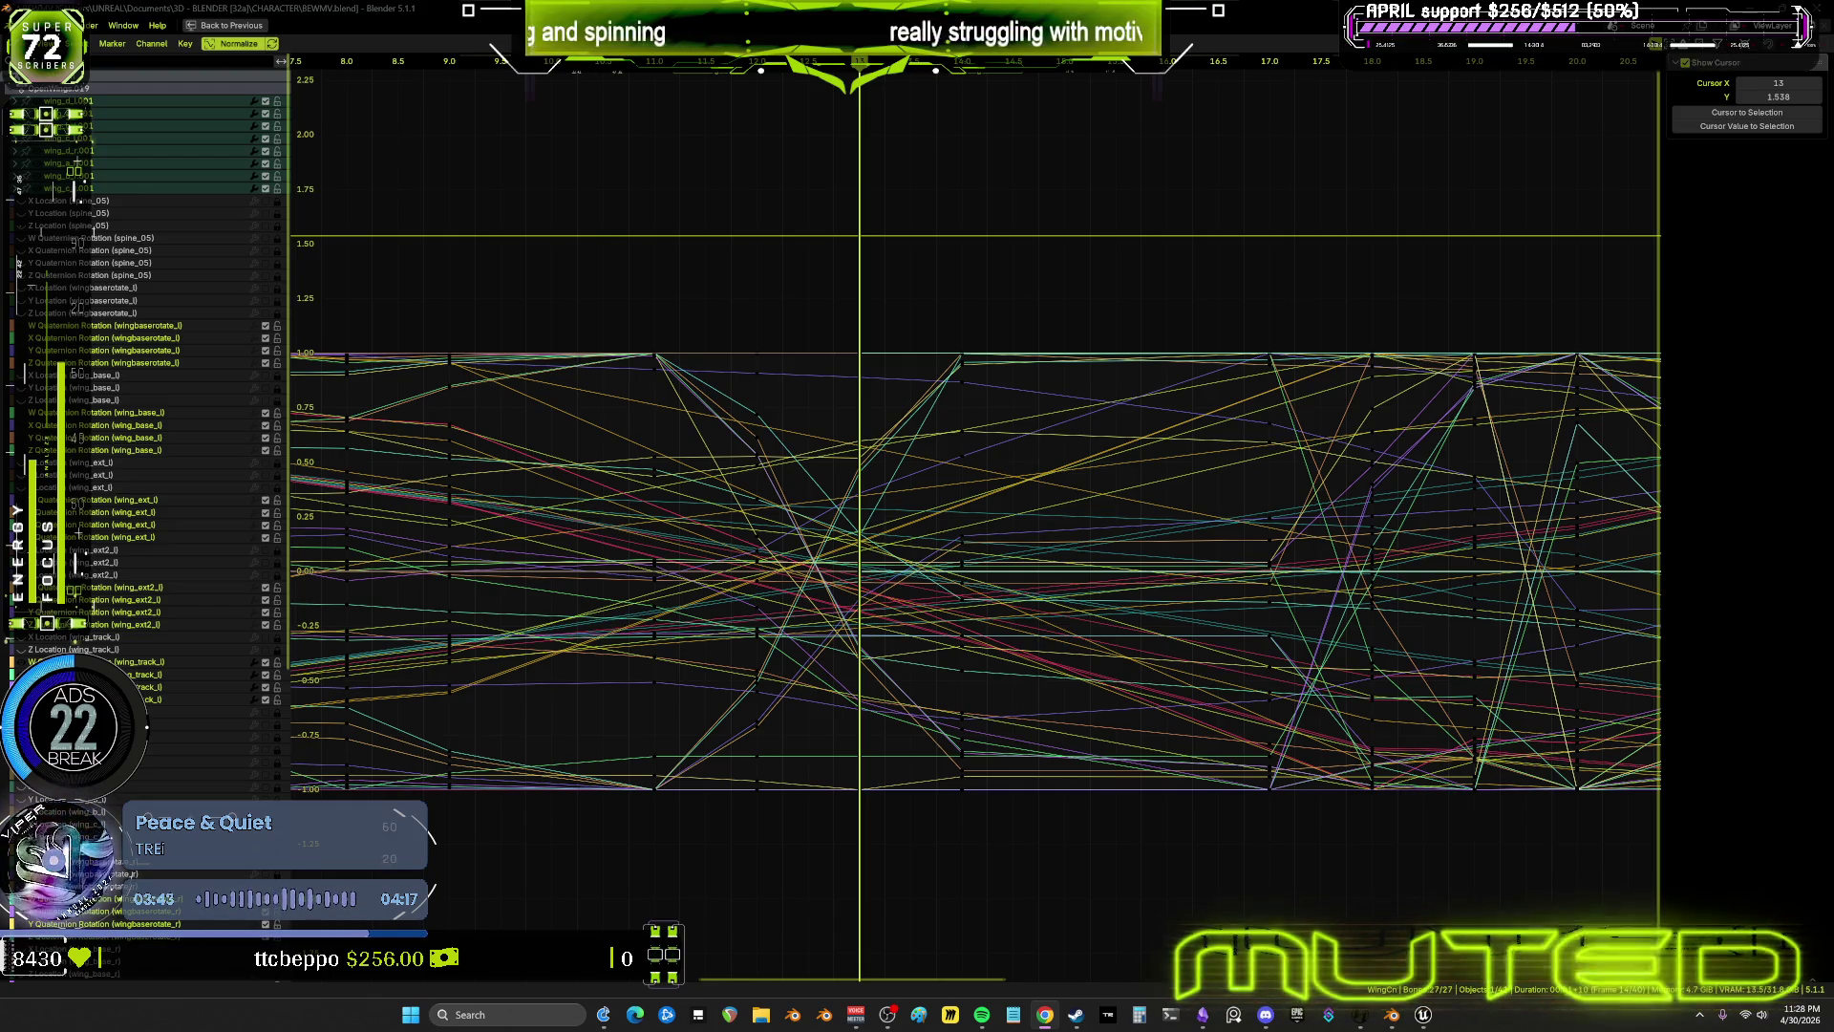
Box-select wing keyframe columns, shift them later in time, and restore the full layout
left_click_drag(567, 316, 684, 827)
key("g")
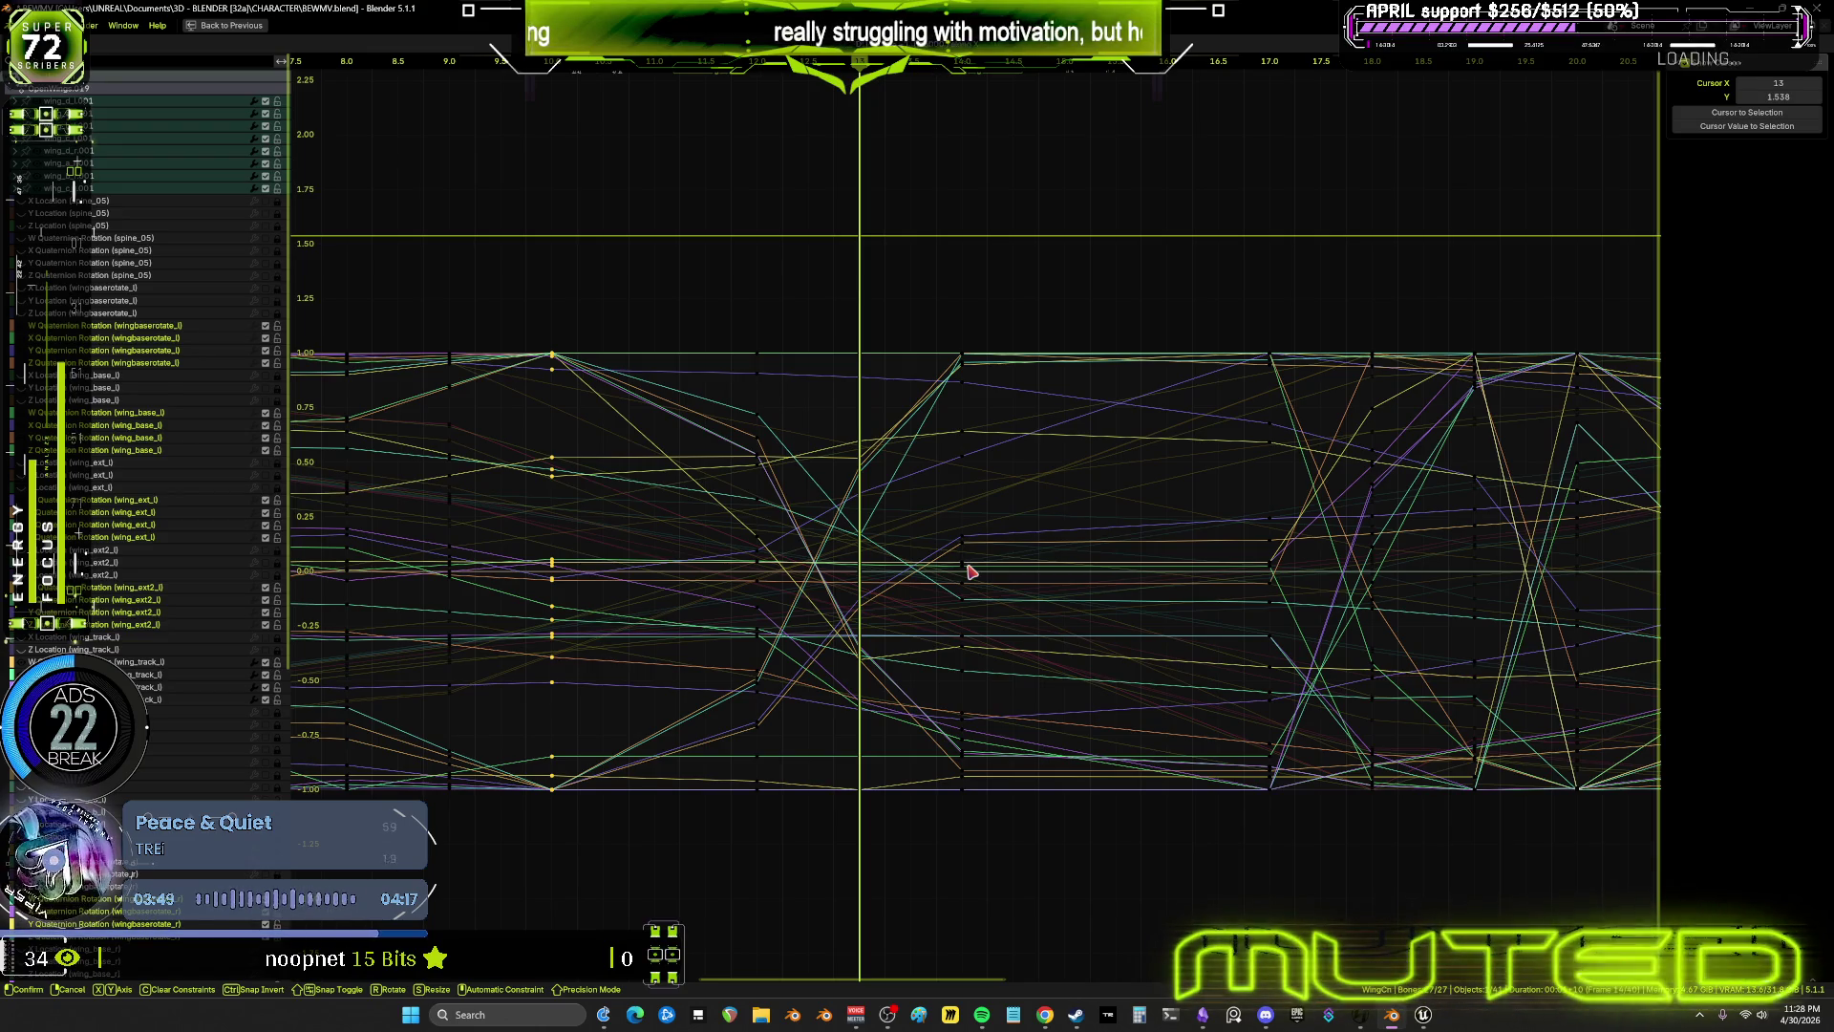
left_click(969, 566)
mouse_move(708, 302)
left_mouse_down()
mouse_move(757, 700)
mouse_move(818, 860)
left_mouse_up()
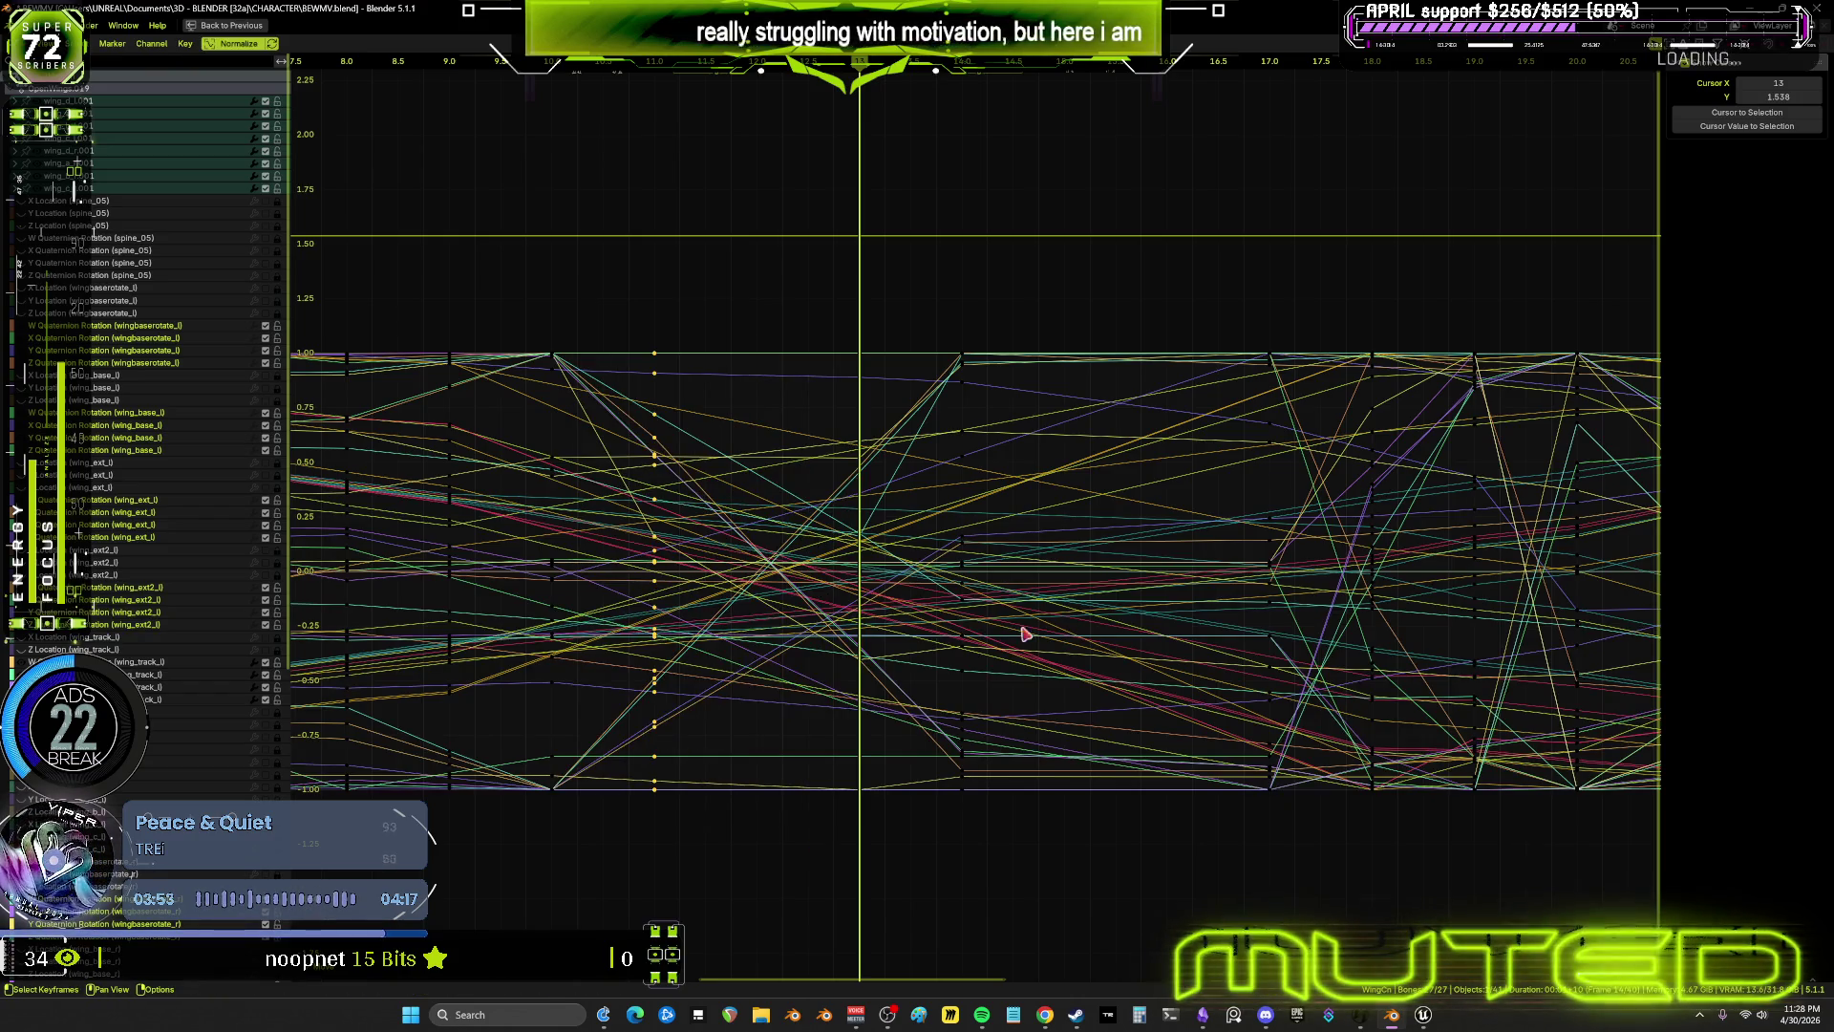
left_click_drag(1073, 909, 918, 301)
scroll(922, 306, "down", 2)
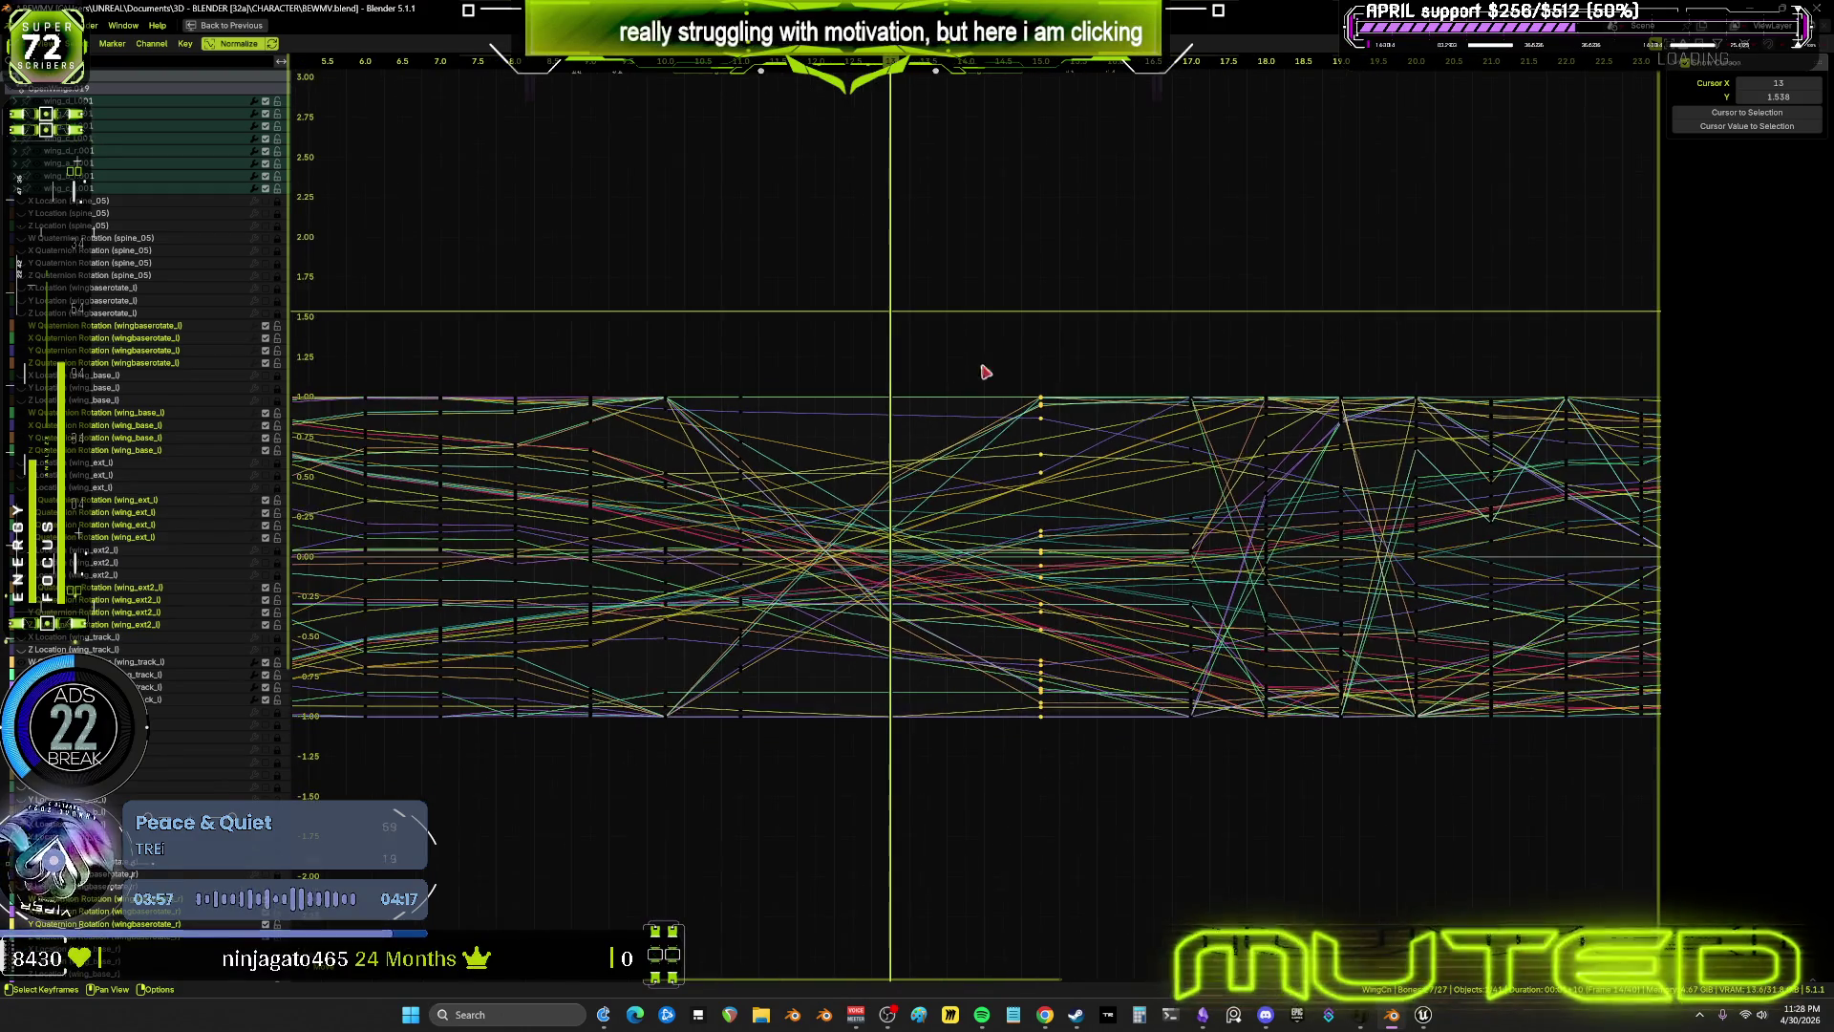
left_click_drag(1163, 360, 1222, 795)
key("g")
left_click(1097, 676)
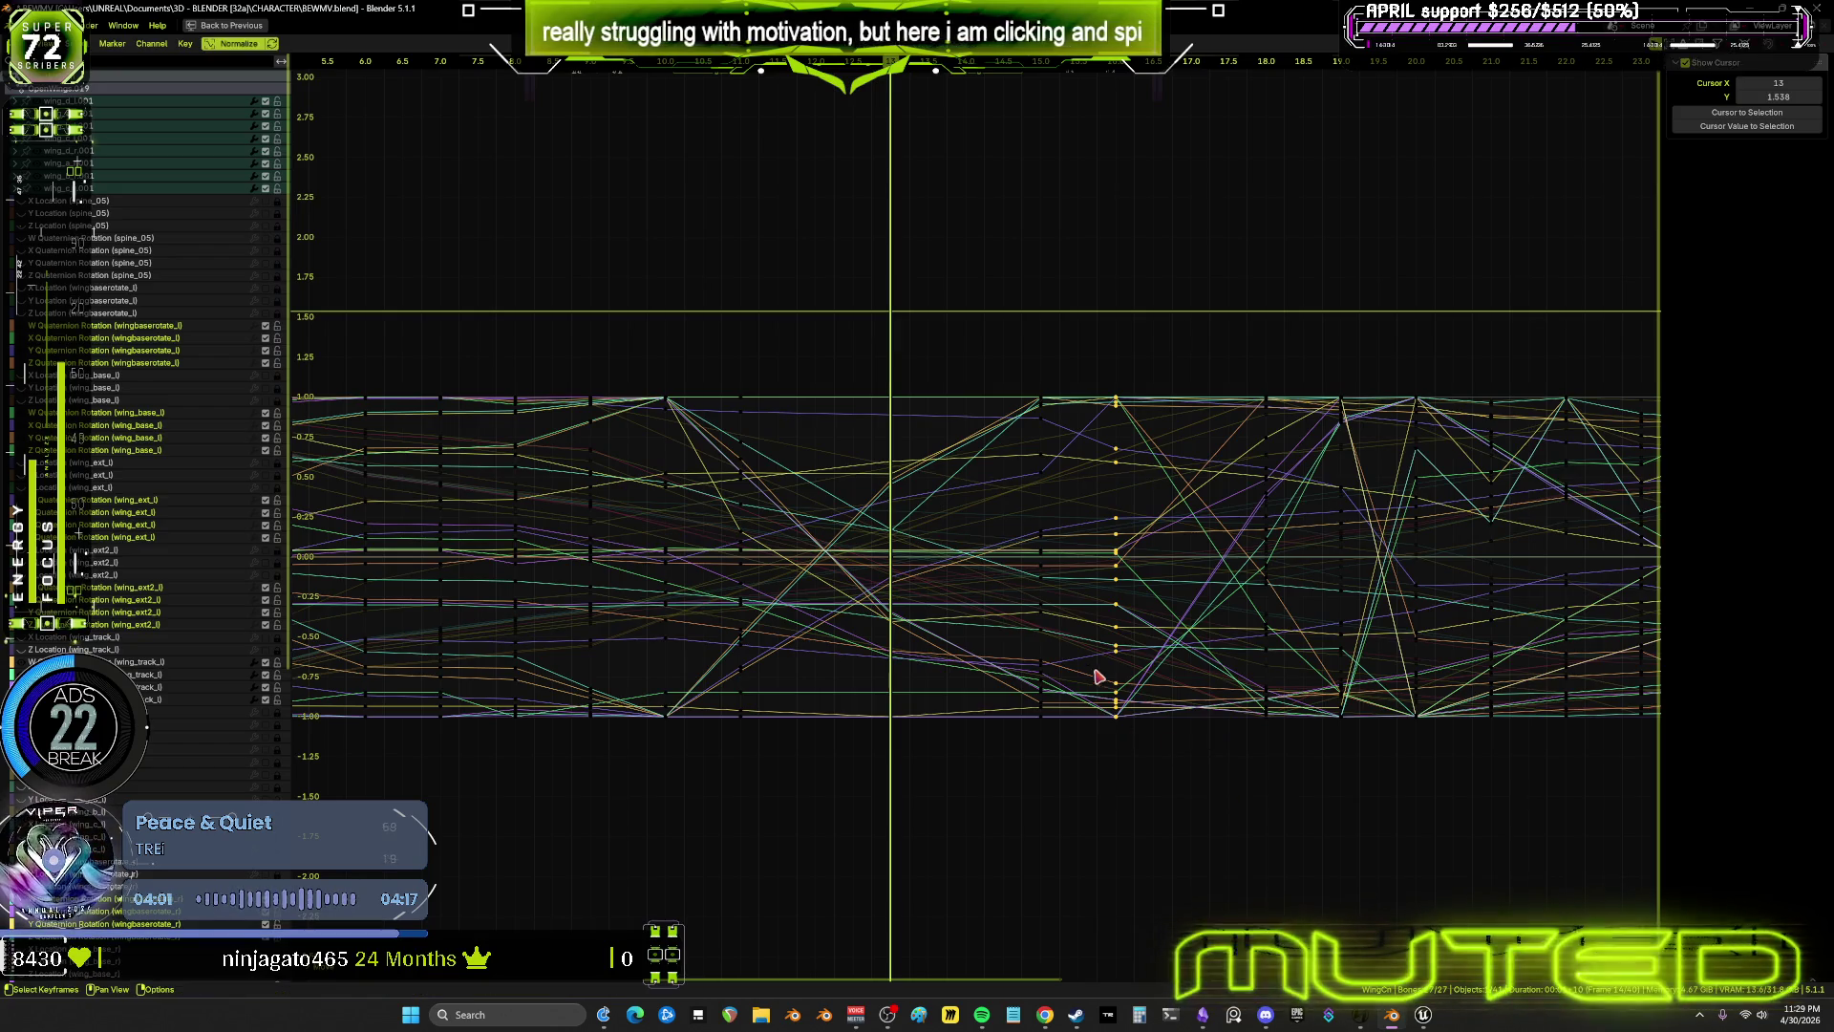
key("ctrl+space")
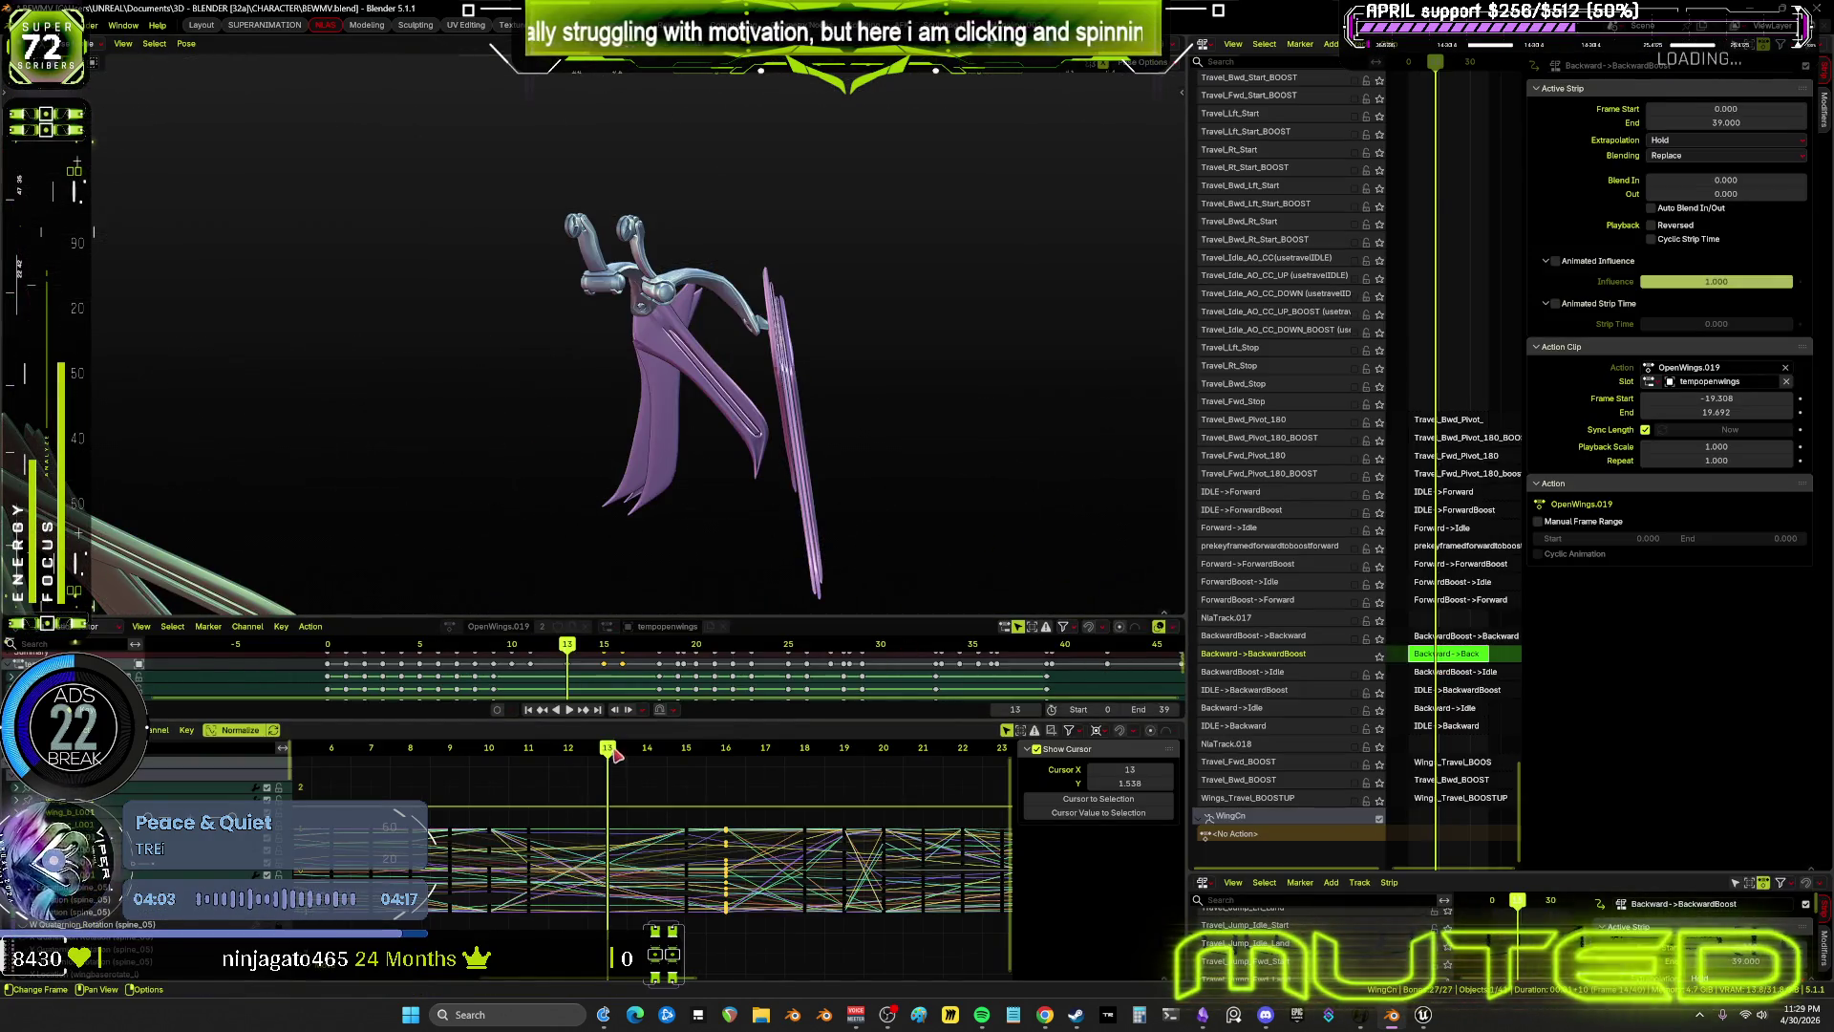
key("space")
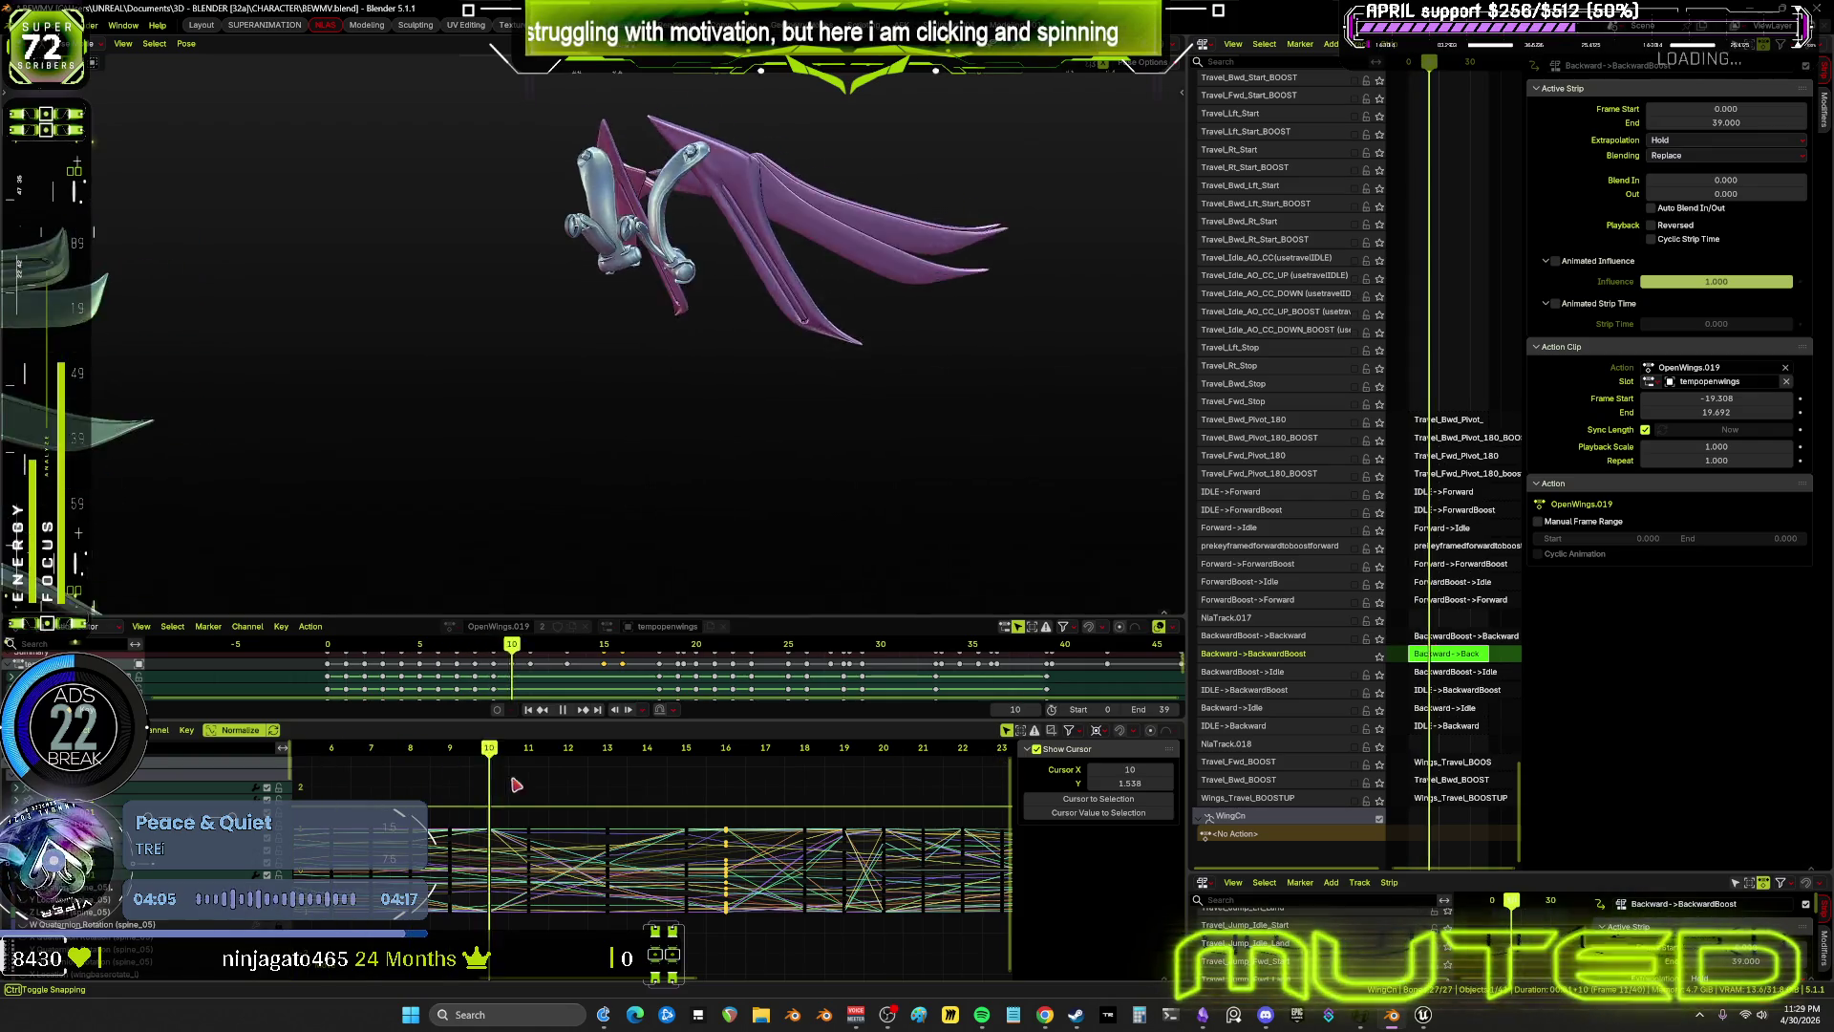
mouse_move(671, 830)
left_mouse_down()
mouse_move(497, 860)
mouse_move(836, 876)
mouse_move(586, 867)
left_mouse_up()
mouse_move(794, 411)
middle_mouse_down()
mouse_move(804, 468)
mouse_move(753, 421)
mouse_move(840, 397)
mouse_move(858, 368)
mouse_move(793, 291)
mouse_move(850, 256)
middle_mouse_up()
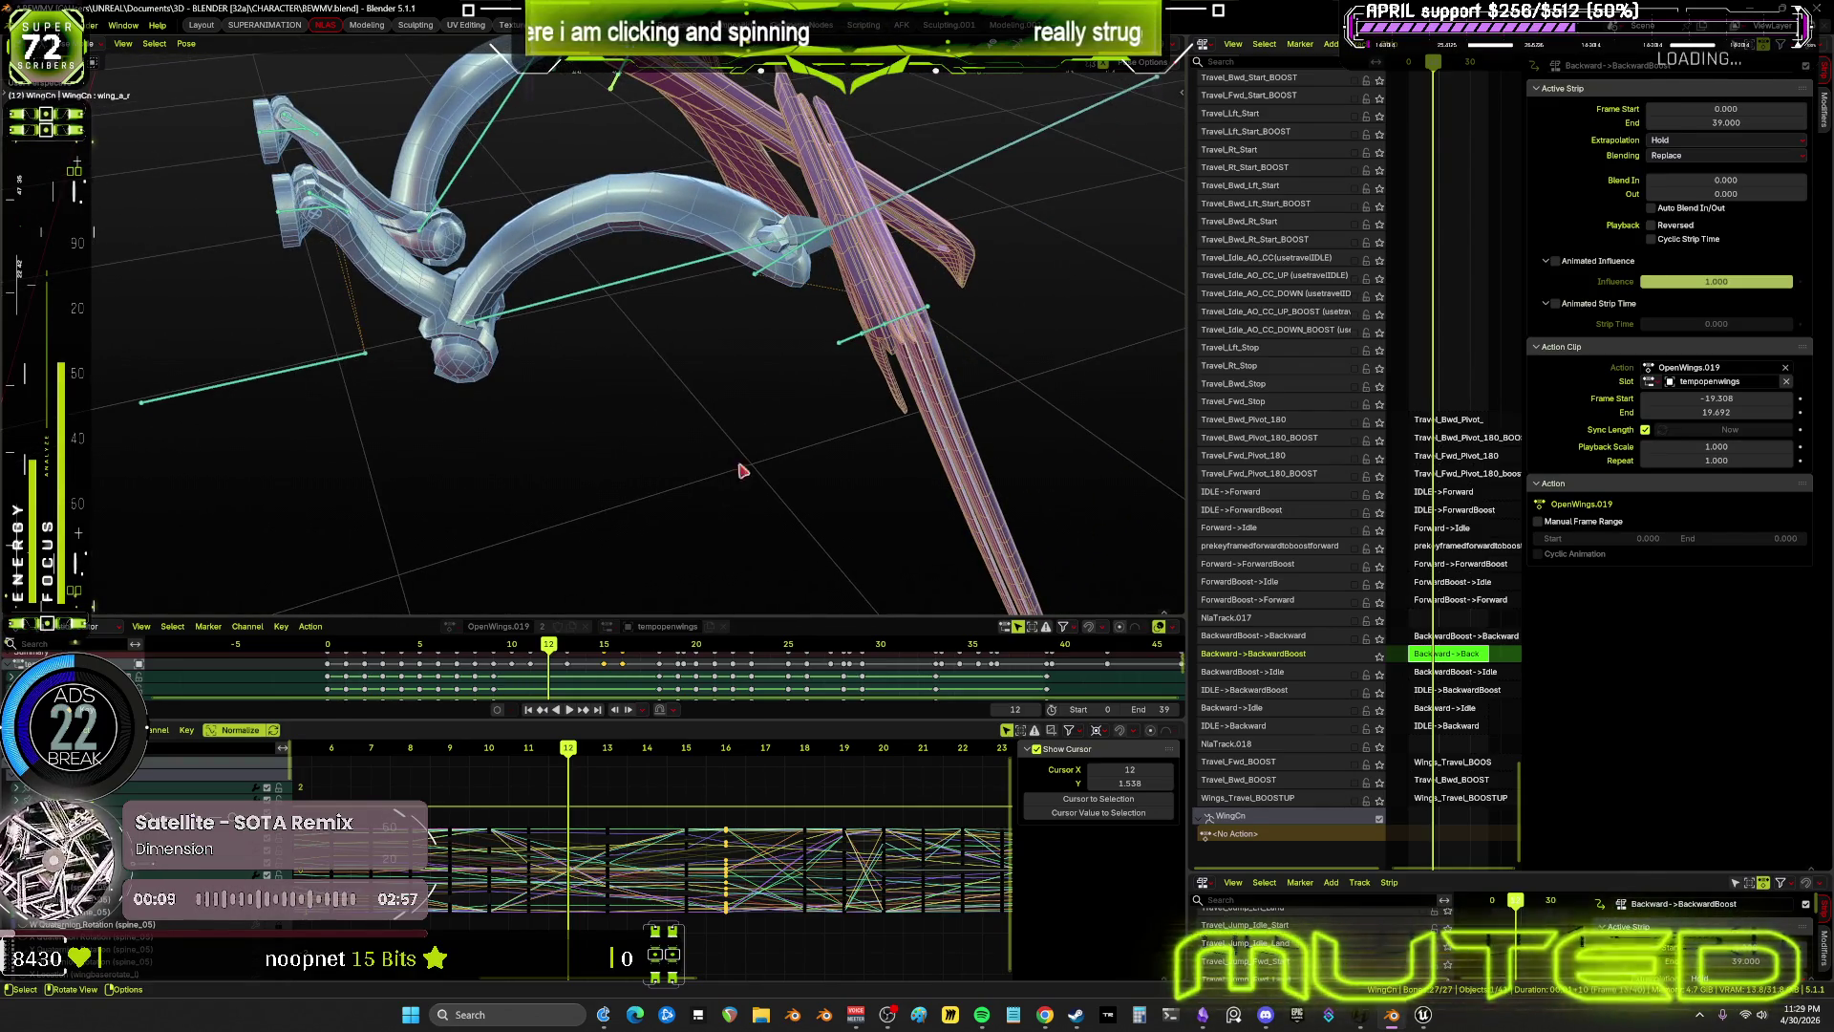
middle_click_drag(707, 488, 1058, 465)
mouse_move(1010, 393)
middle_mouse_down()
mouse_move(1004, 429)
mouse_move(778, 249)
mouse_move(1061, 391)
middle_mouse_up()
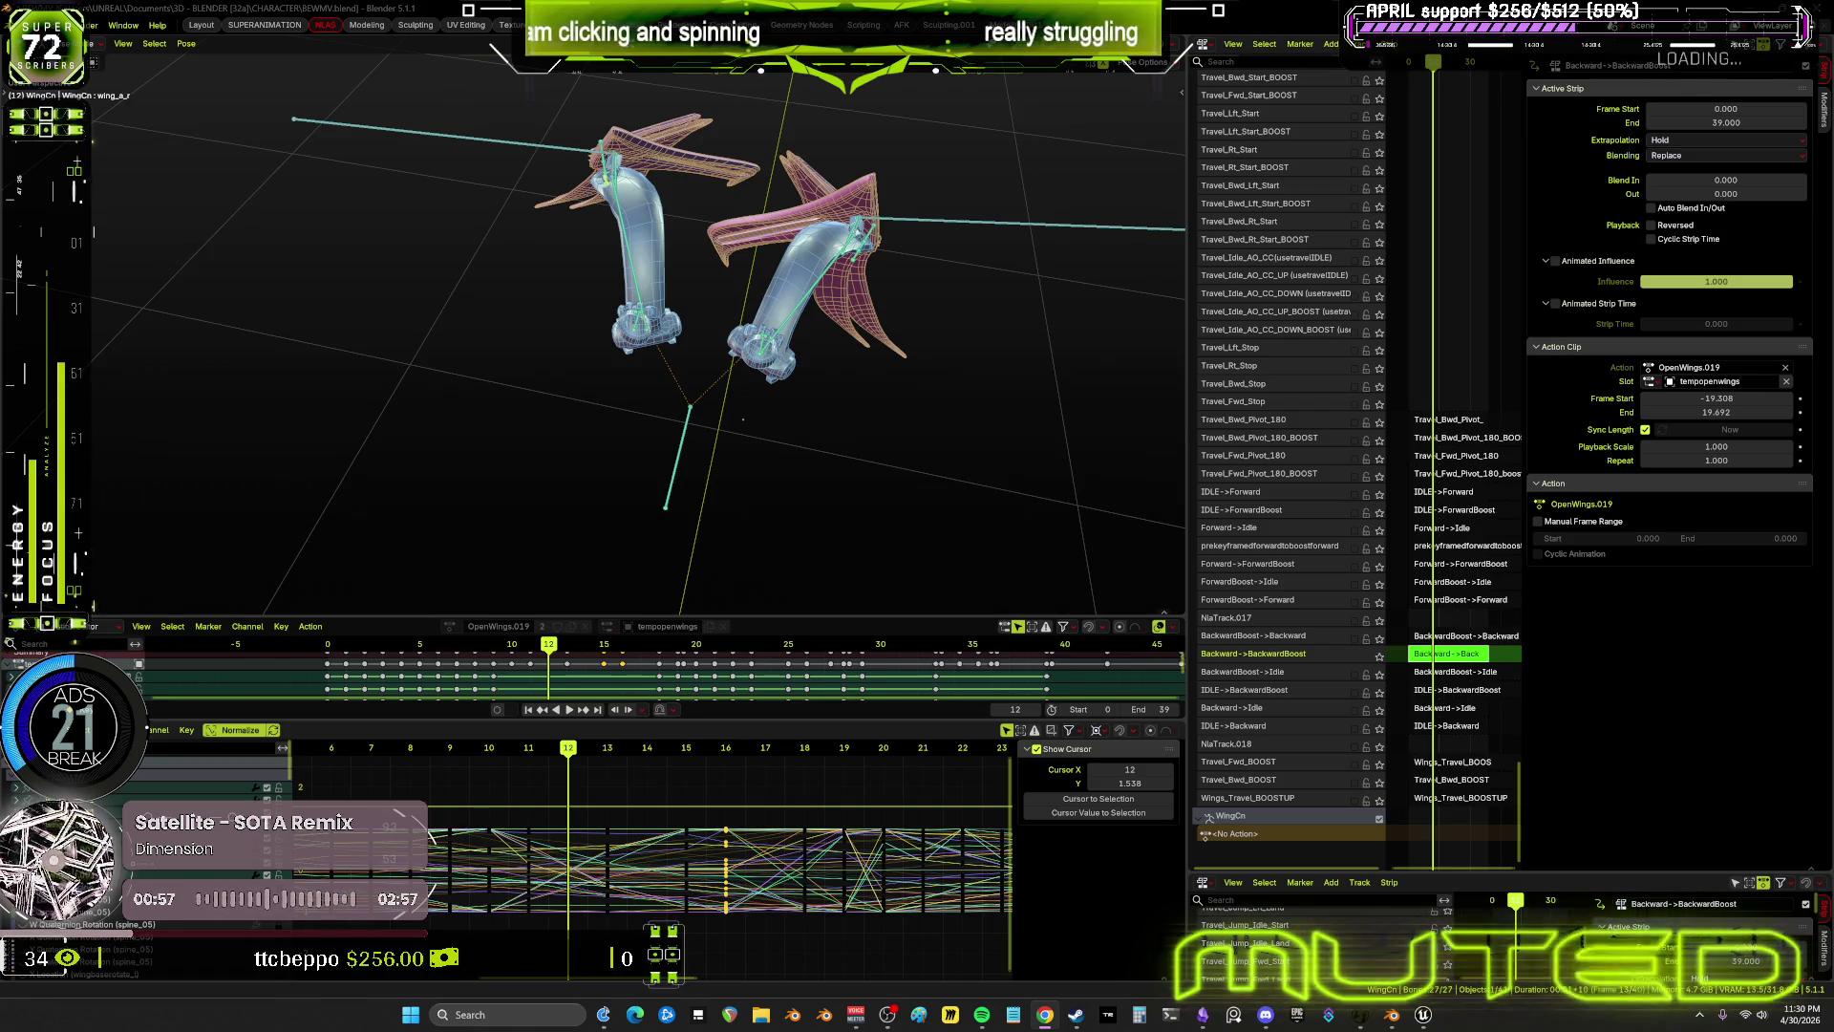
mouse_move(841, 220)
middle_mouse_down()
mouse_move(860, 184)
mouse_move(828, 155)
mouse_move(745, 352)
mouse_move(769, 431)
mouse_move(807, 401)
mouse_move(760, 410)
mouse_move(652, 285)
middle_mouse_up()
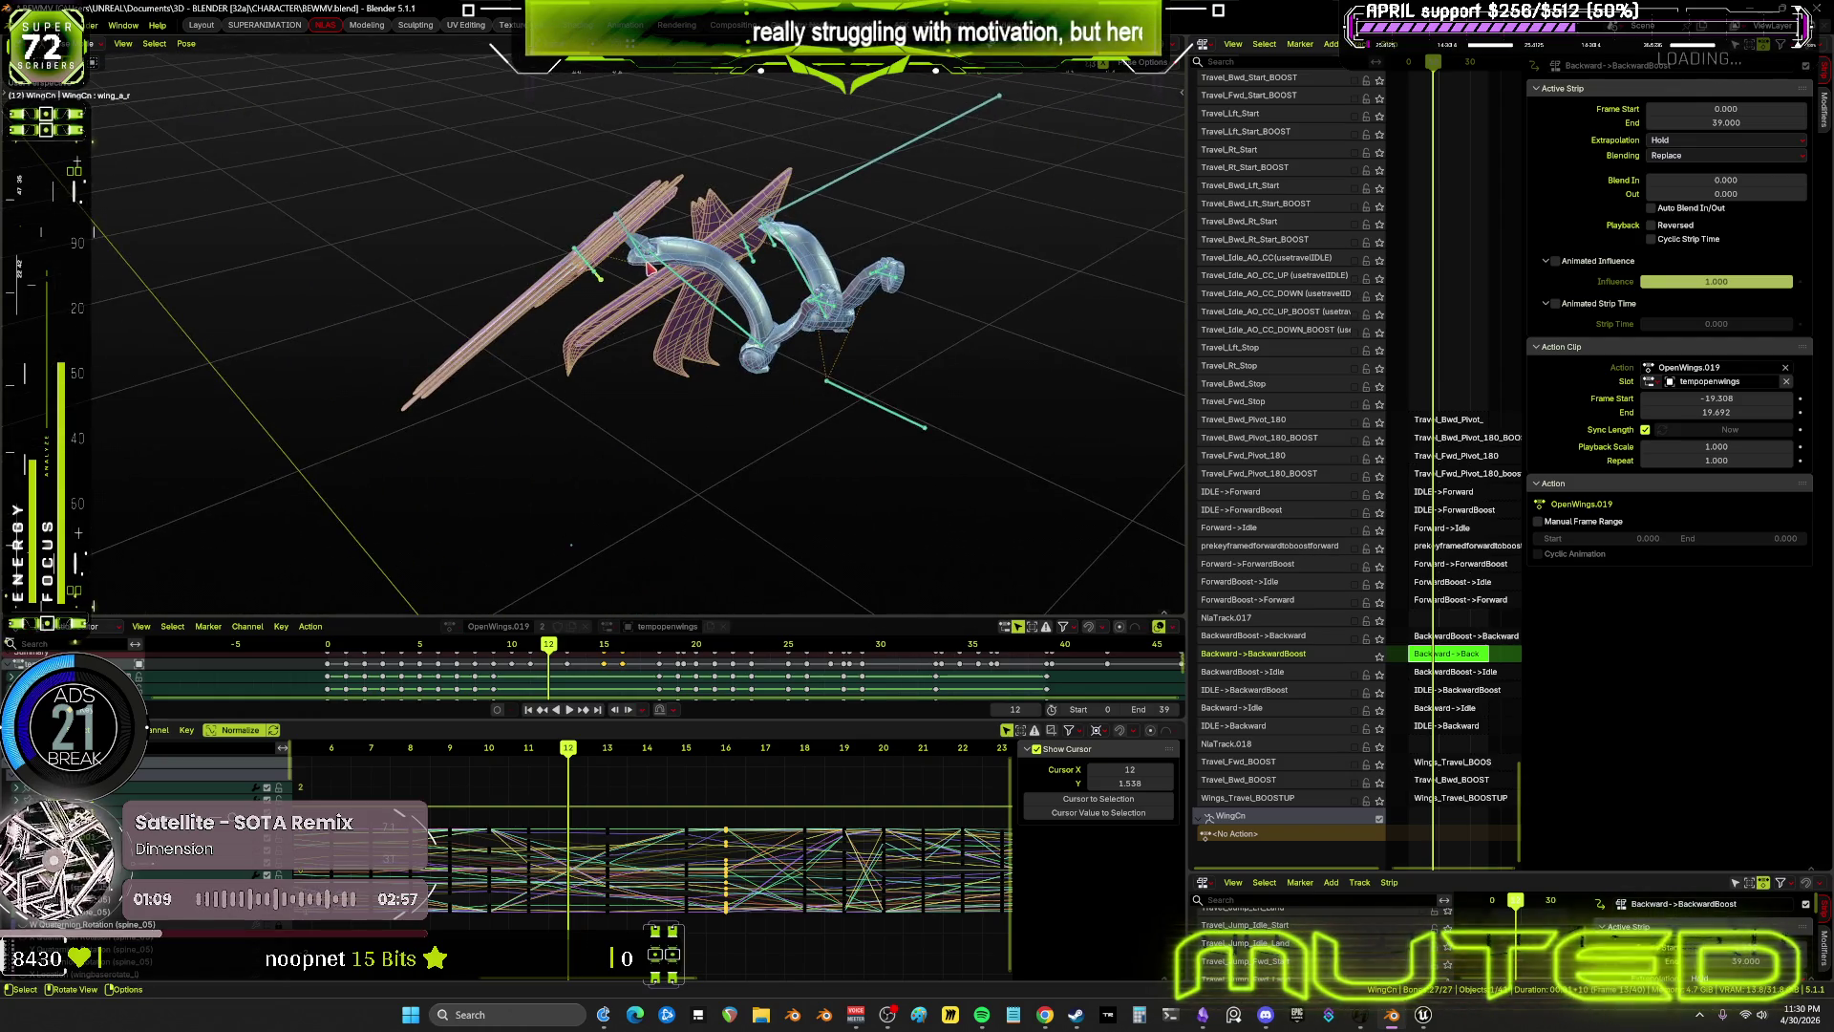
left_click(819, 271)
mouse_move(819, 272)
middle_mouse_down()
mouse_move(845, 296)
mouse_move(842, 349)
mouse_move(672, 228)
mouse_move(839, 283)
mouse_move(838, 325)
middle_mouse_up()
key("r")
right_click(841, 351)
scroll(671, 227, "up", 4)
scroll(671, 228, "down", 3)
left_click(671, 227)
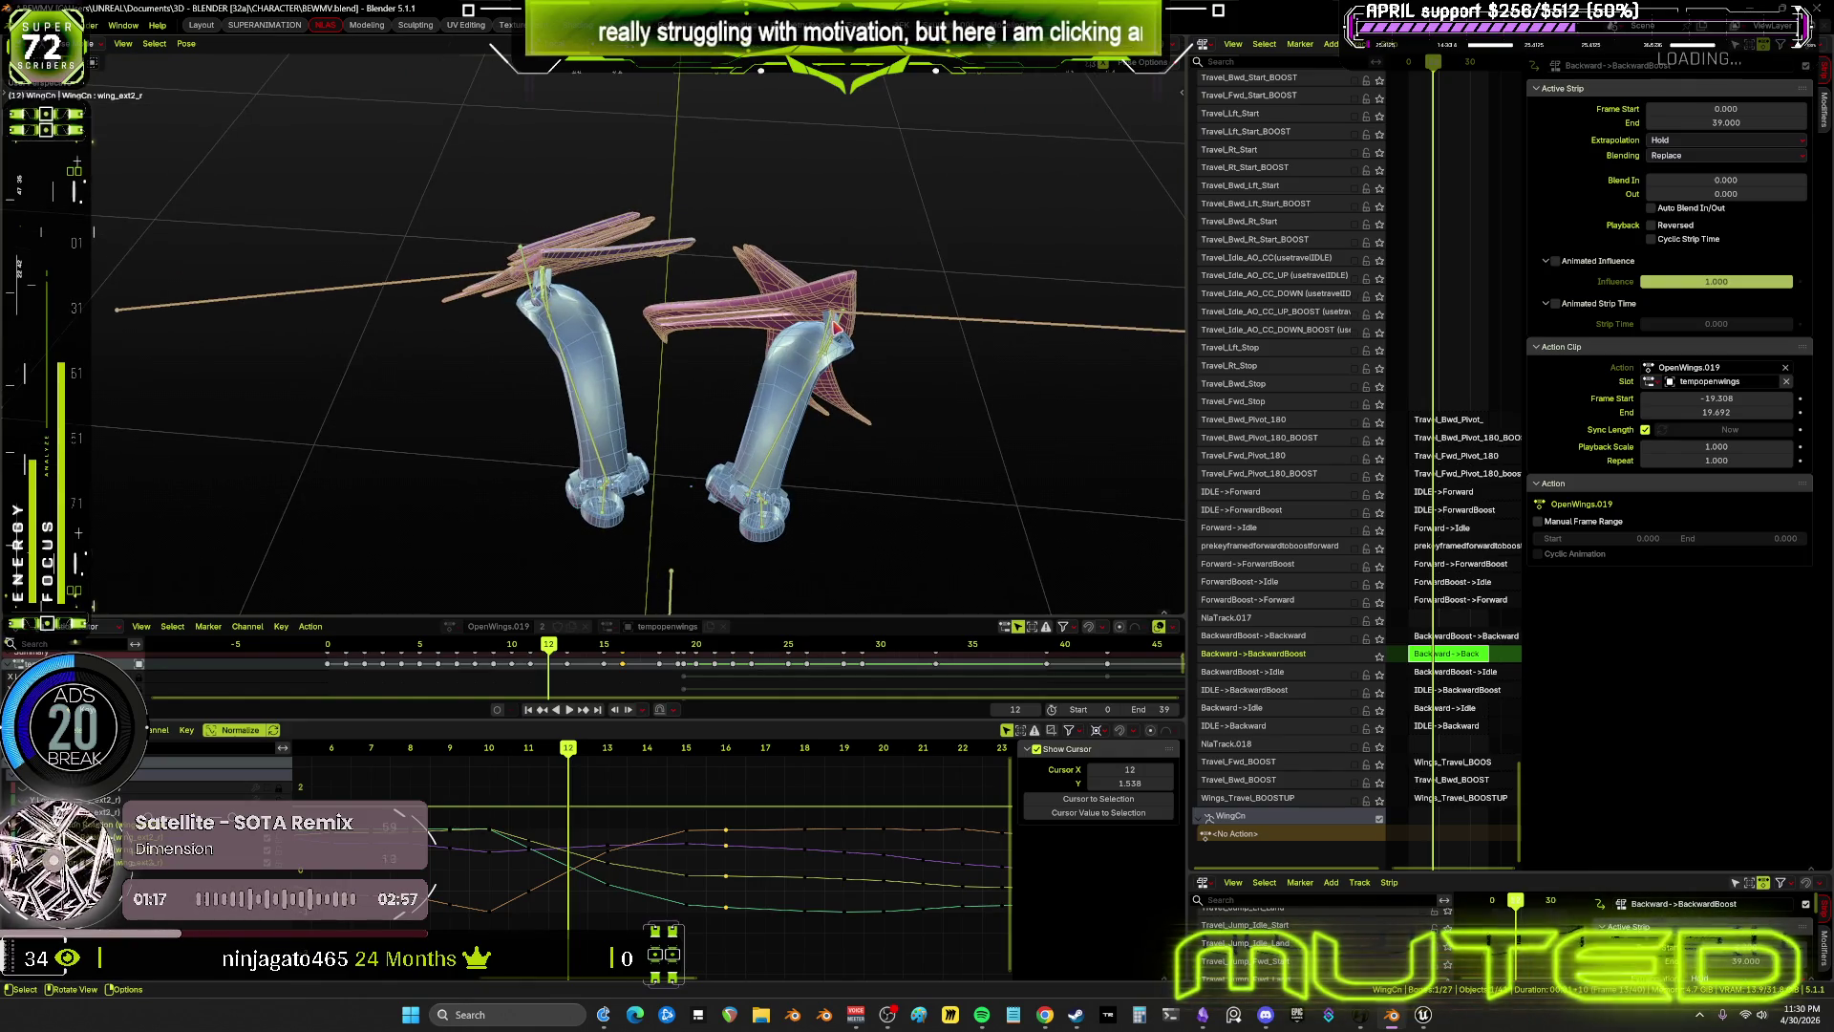
scroll(838, 328, "up", 3)
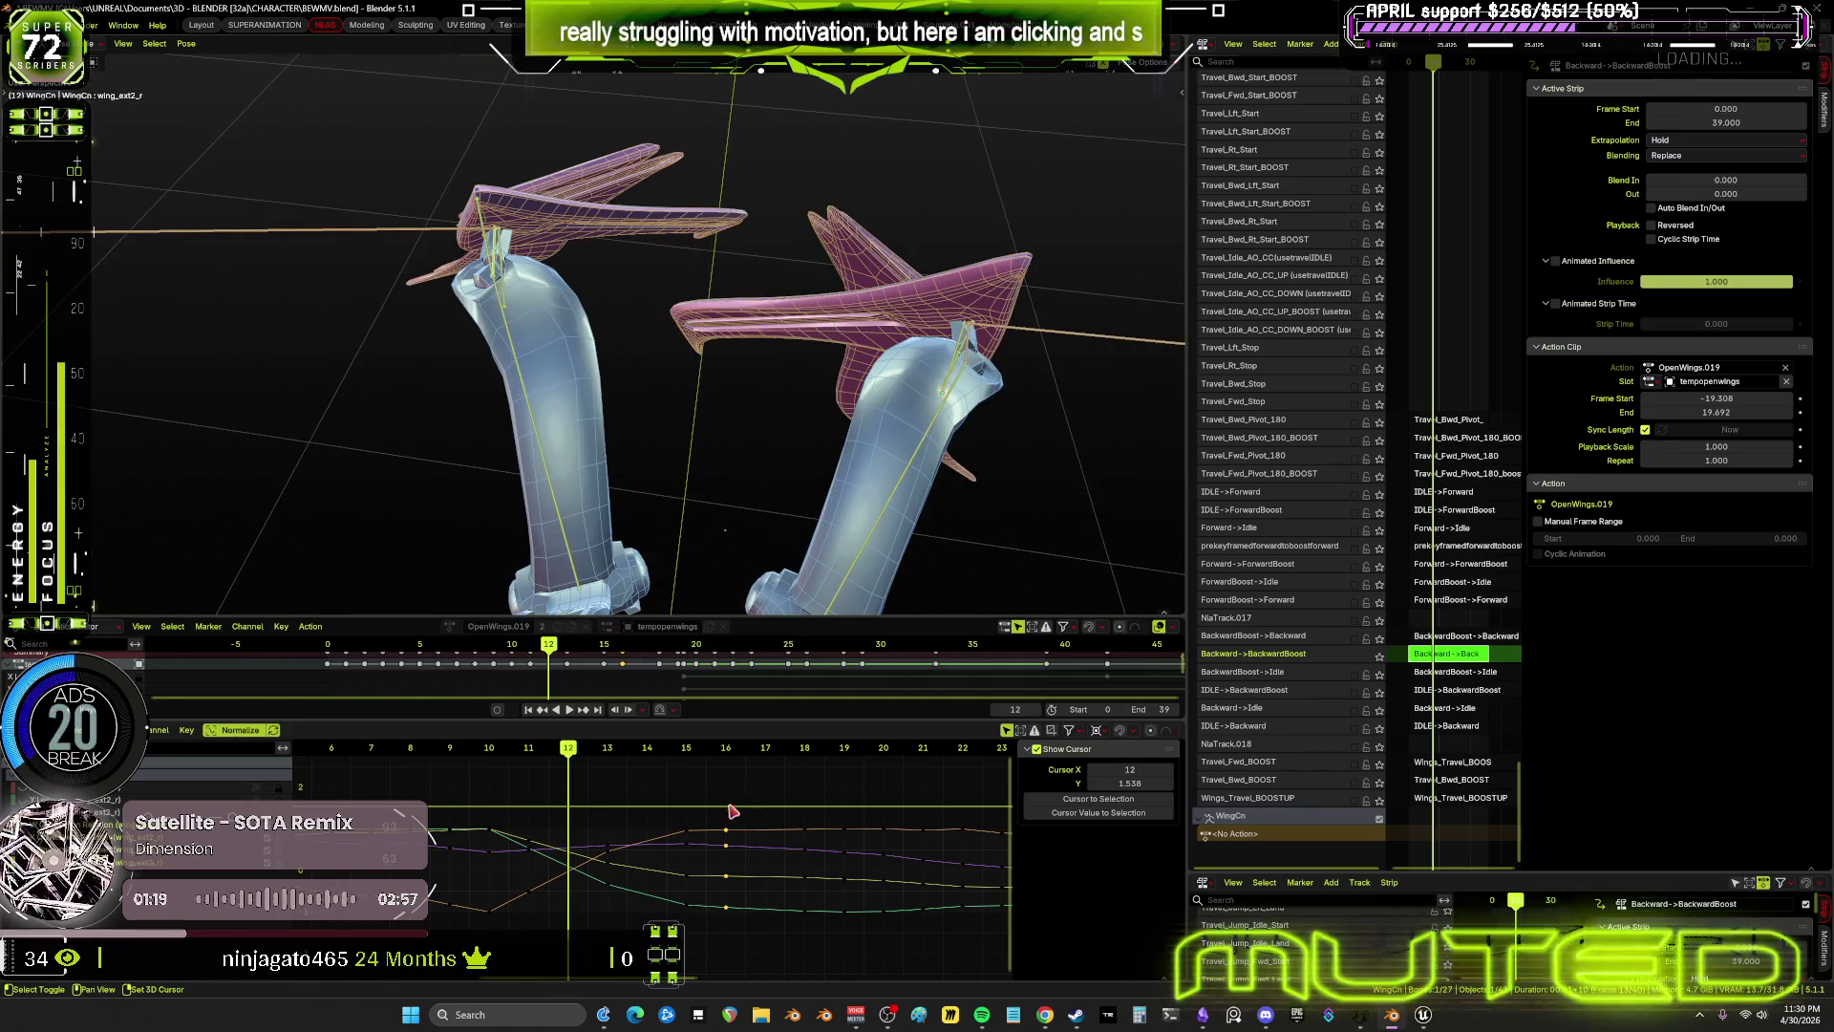
key("ctrl+space")
scroll(872, 646, "down", 3)
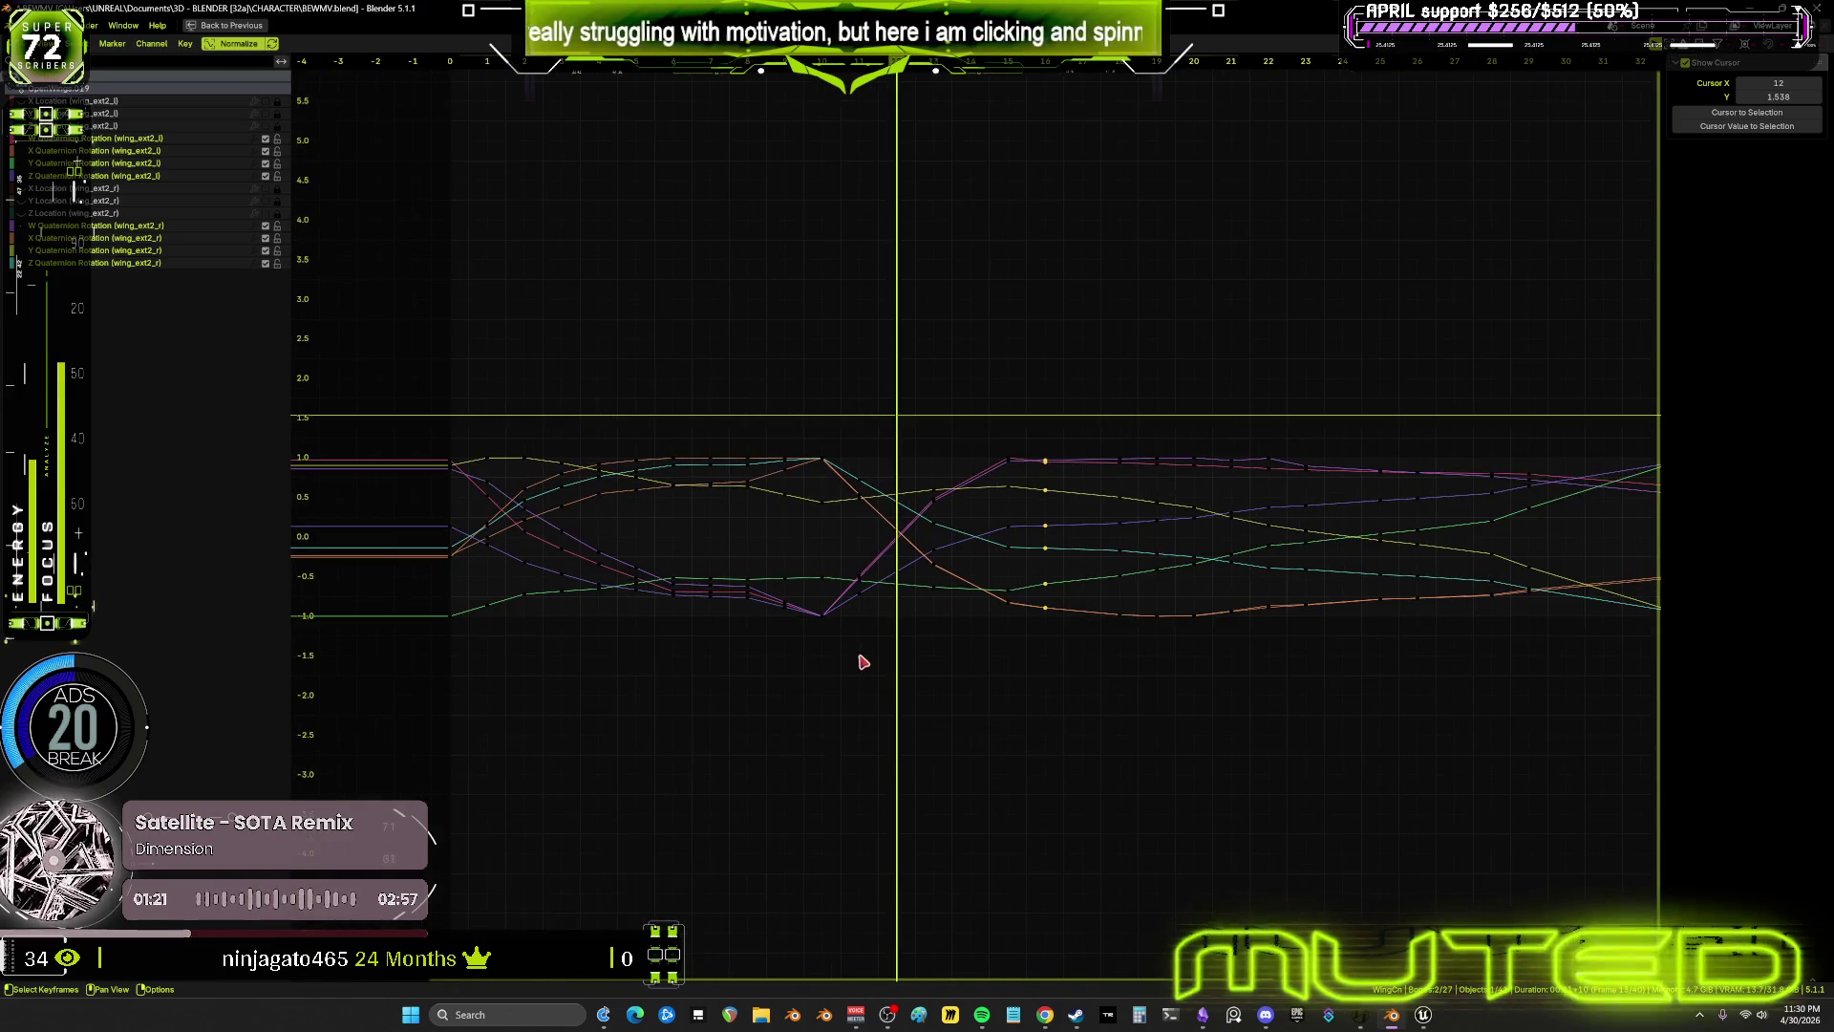
key("ctrl+space")
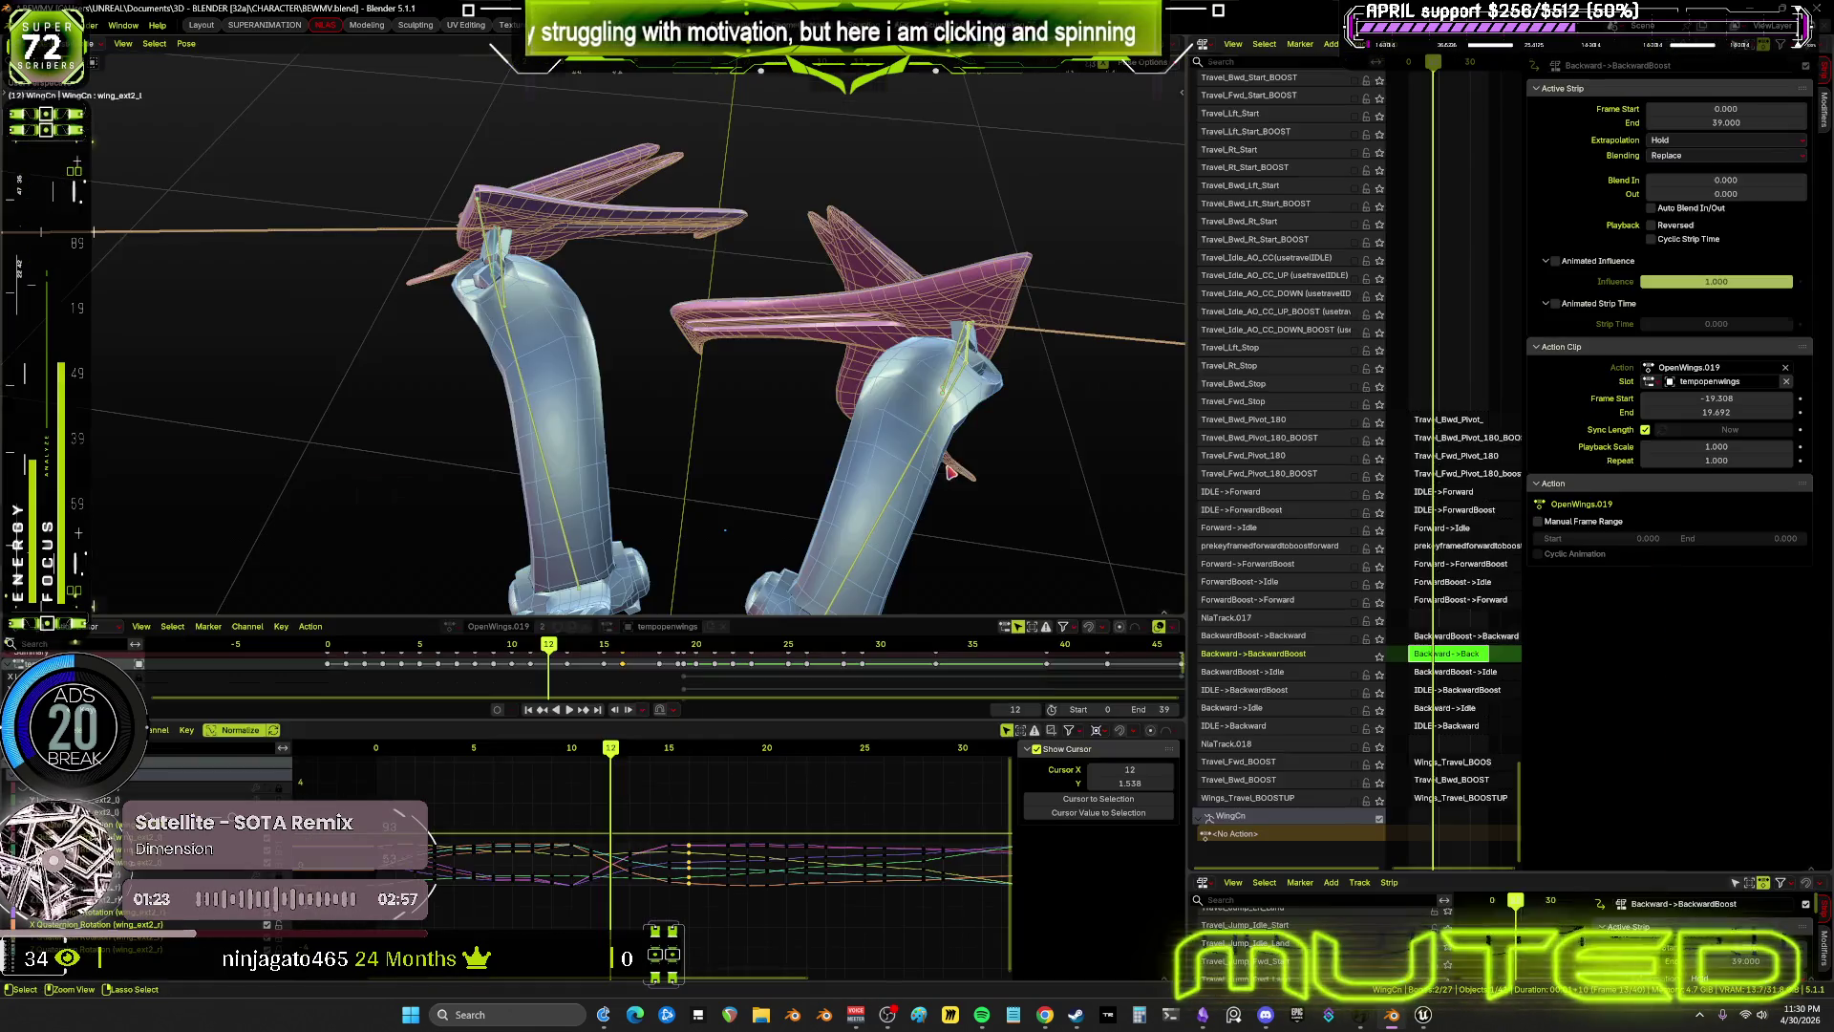
middle_click_drag(775, 361, 800, 382)
mouse_move(611, 748)
left_mouse_down()
mouse_move(559, 752)
mouse_move(657, 729)
left_mouse_up()
mouse_move(947, 429)
middle_mouse_down()
mouse_move(737, 303)
mouse_move(516, 330)
middle_mouse_up()
scroll(515, 330, "up", 3)
left_click_drag(650, 748, 513, 750)
middle_click_drag(764, 402, 883, 479)
Isolate the wing rig full-screen in Local View and inspect it from side and front angles
key("ctrl+space")
key("KP_Divide")
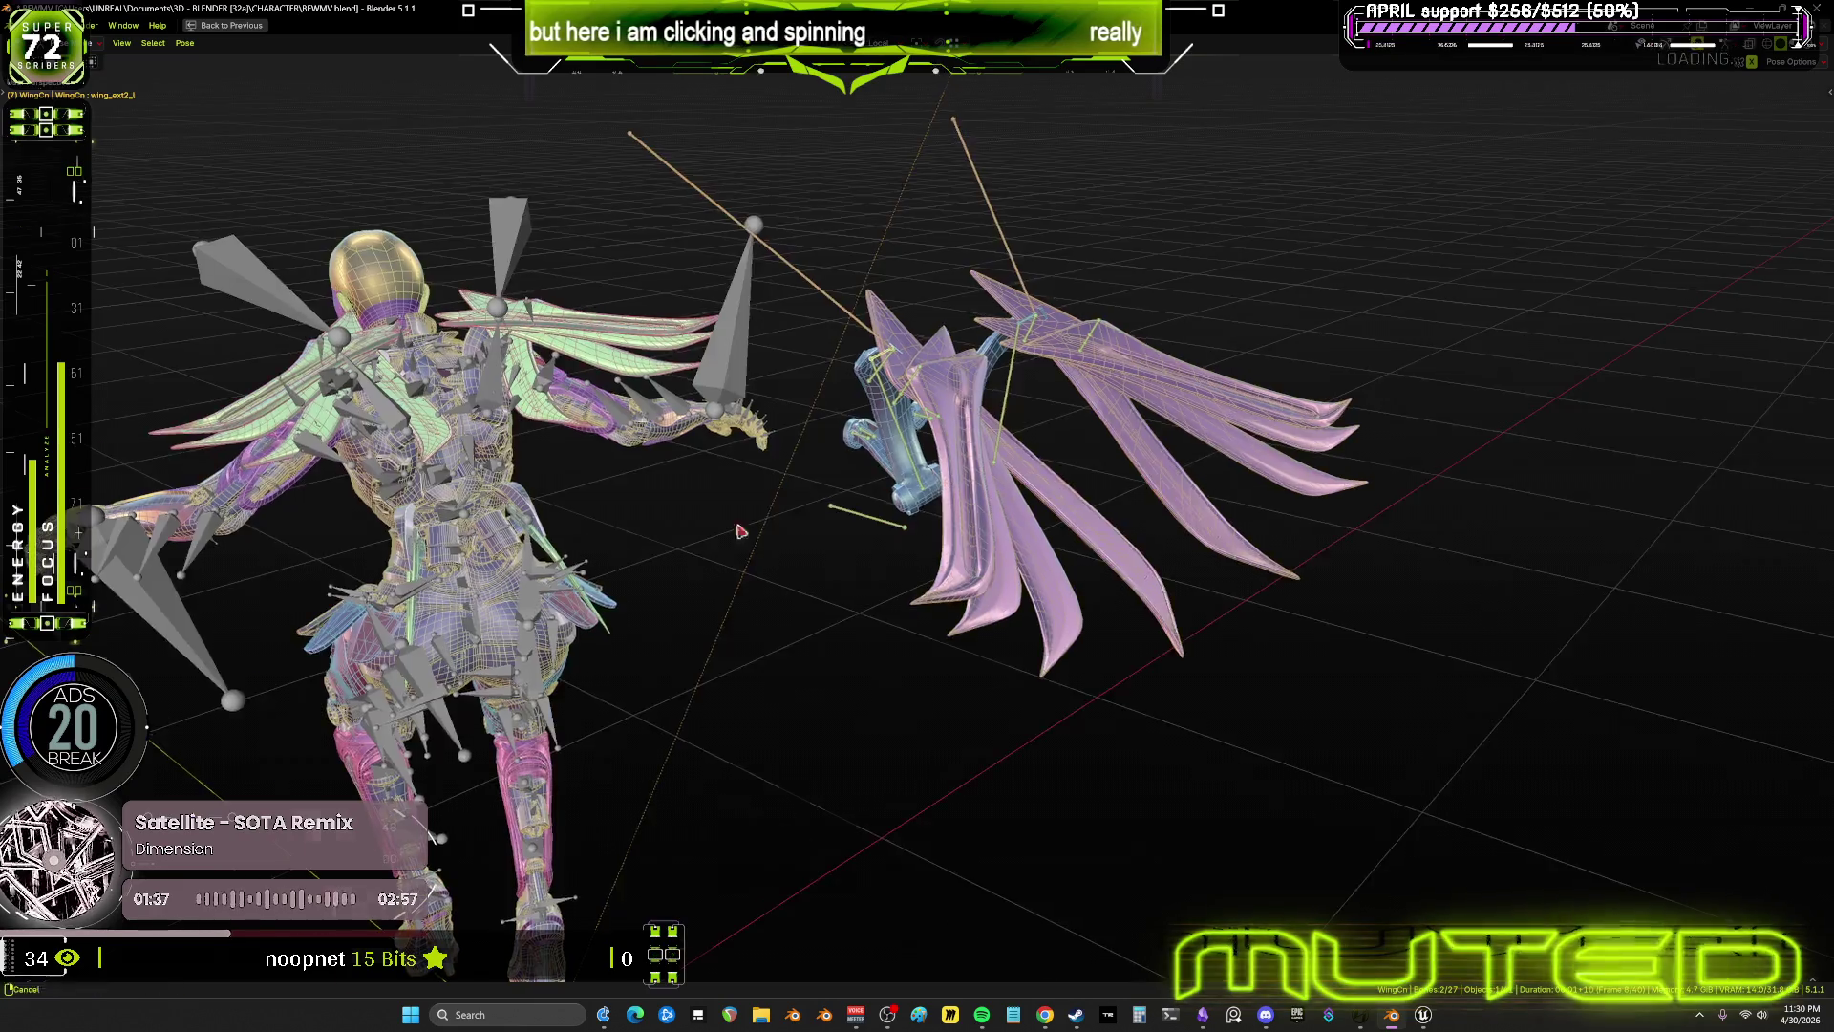
mouse_move(749, 422)
middle_mouse_down()
mouse_move(860, 527)
mouse_move(840, 532)
middle_mouse_up()
scroll(860, 526, "down", 2, "alt")
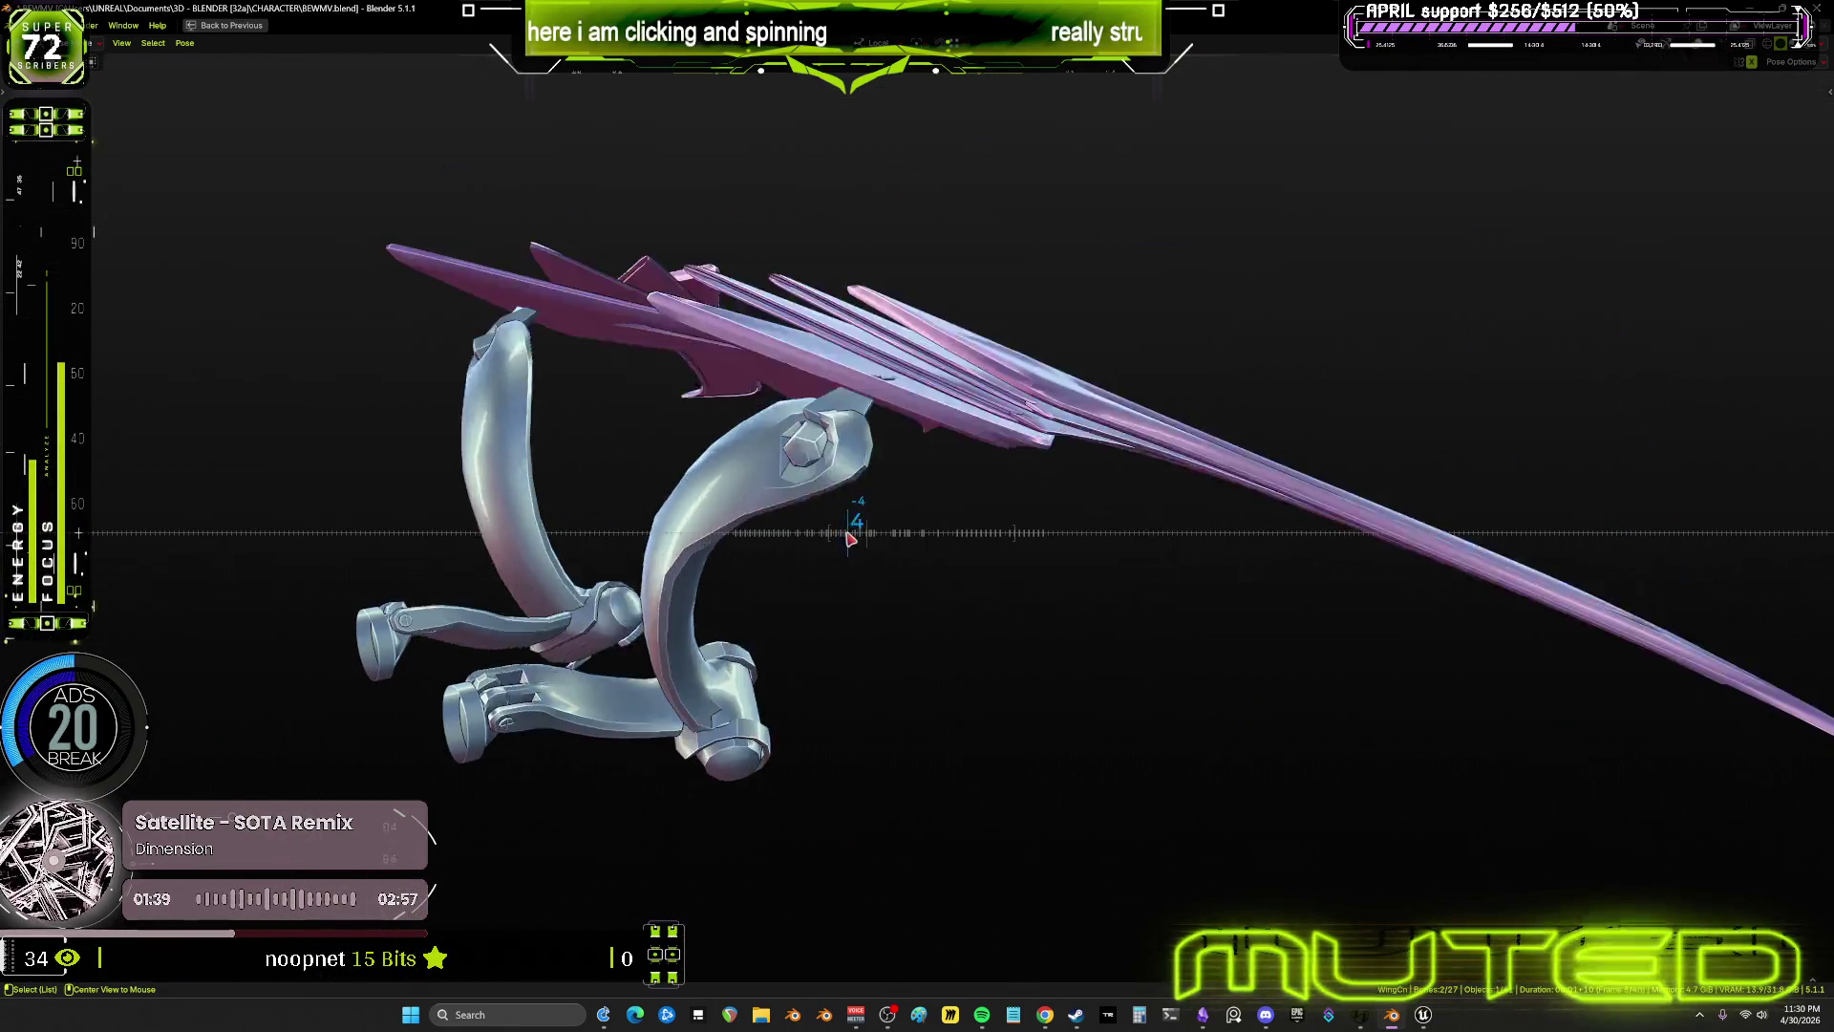
scroll(875, 541, "down", 4, "alt")
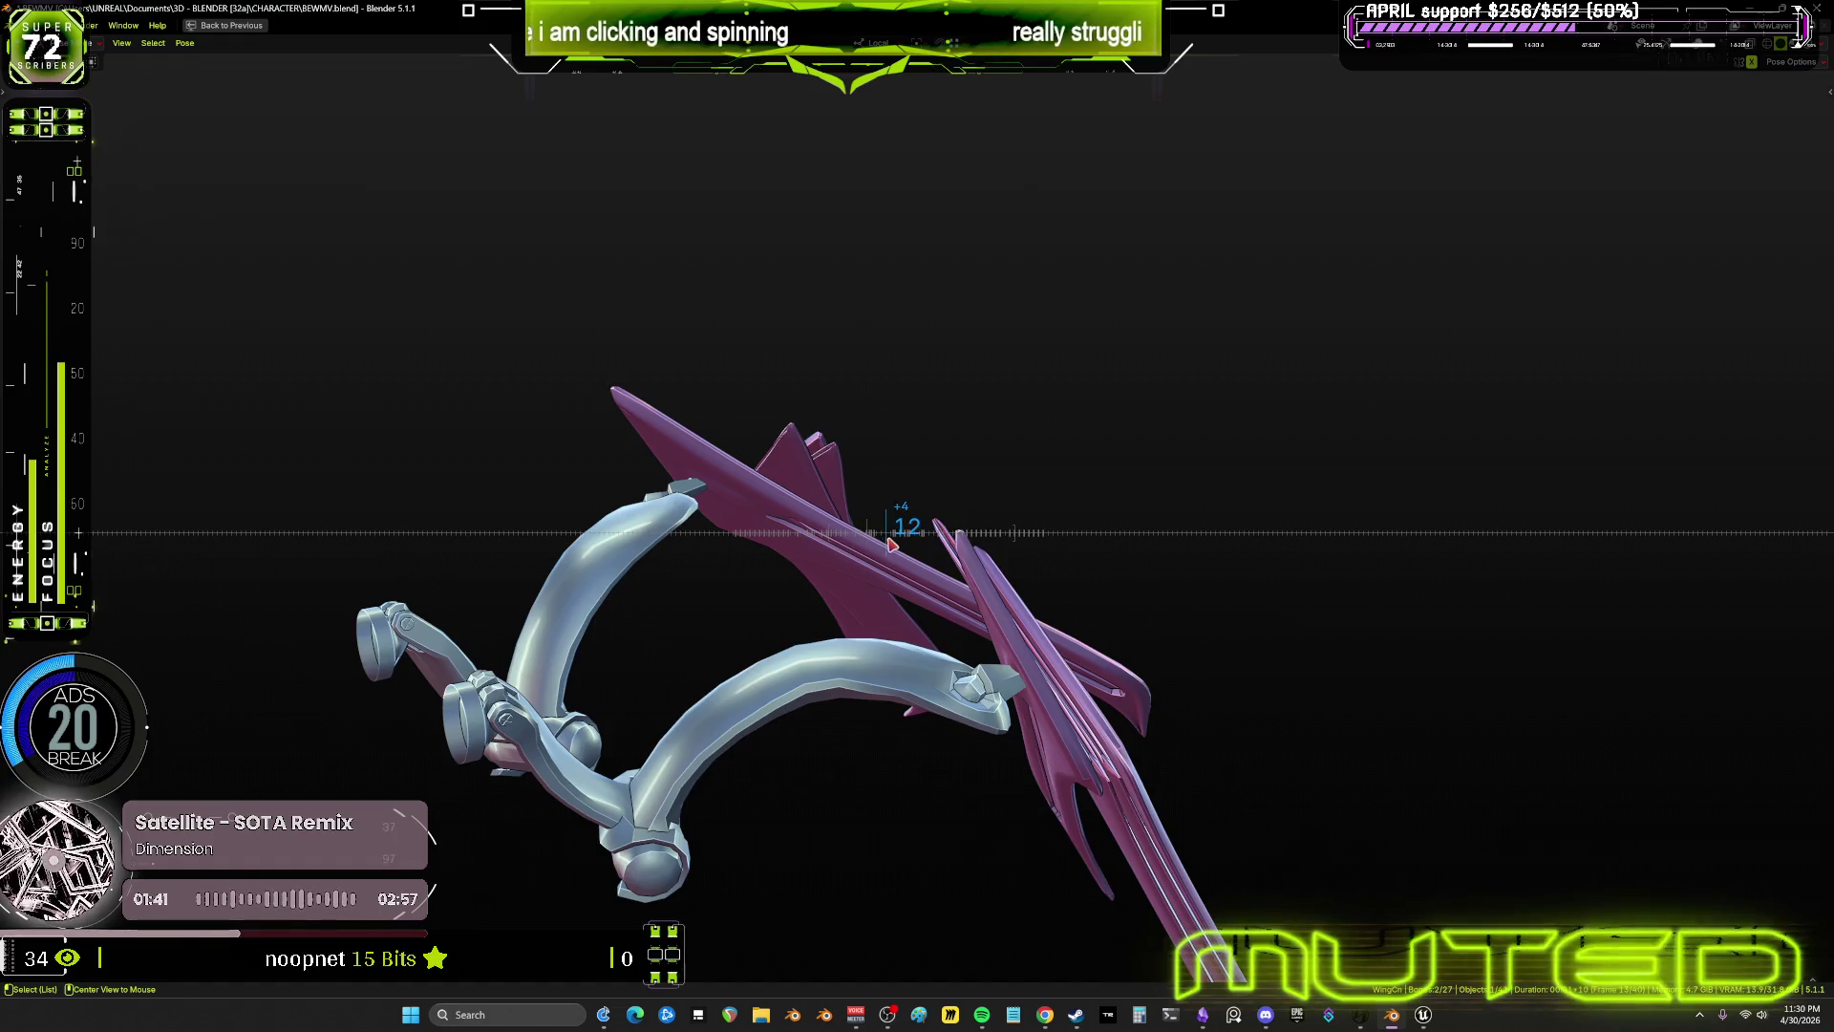
scroll(894, 545, "up", 11, "alt")
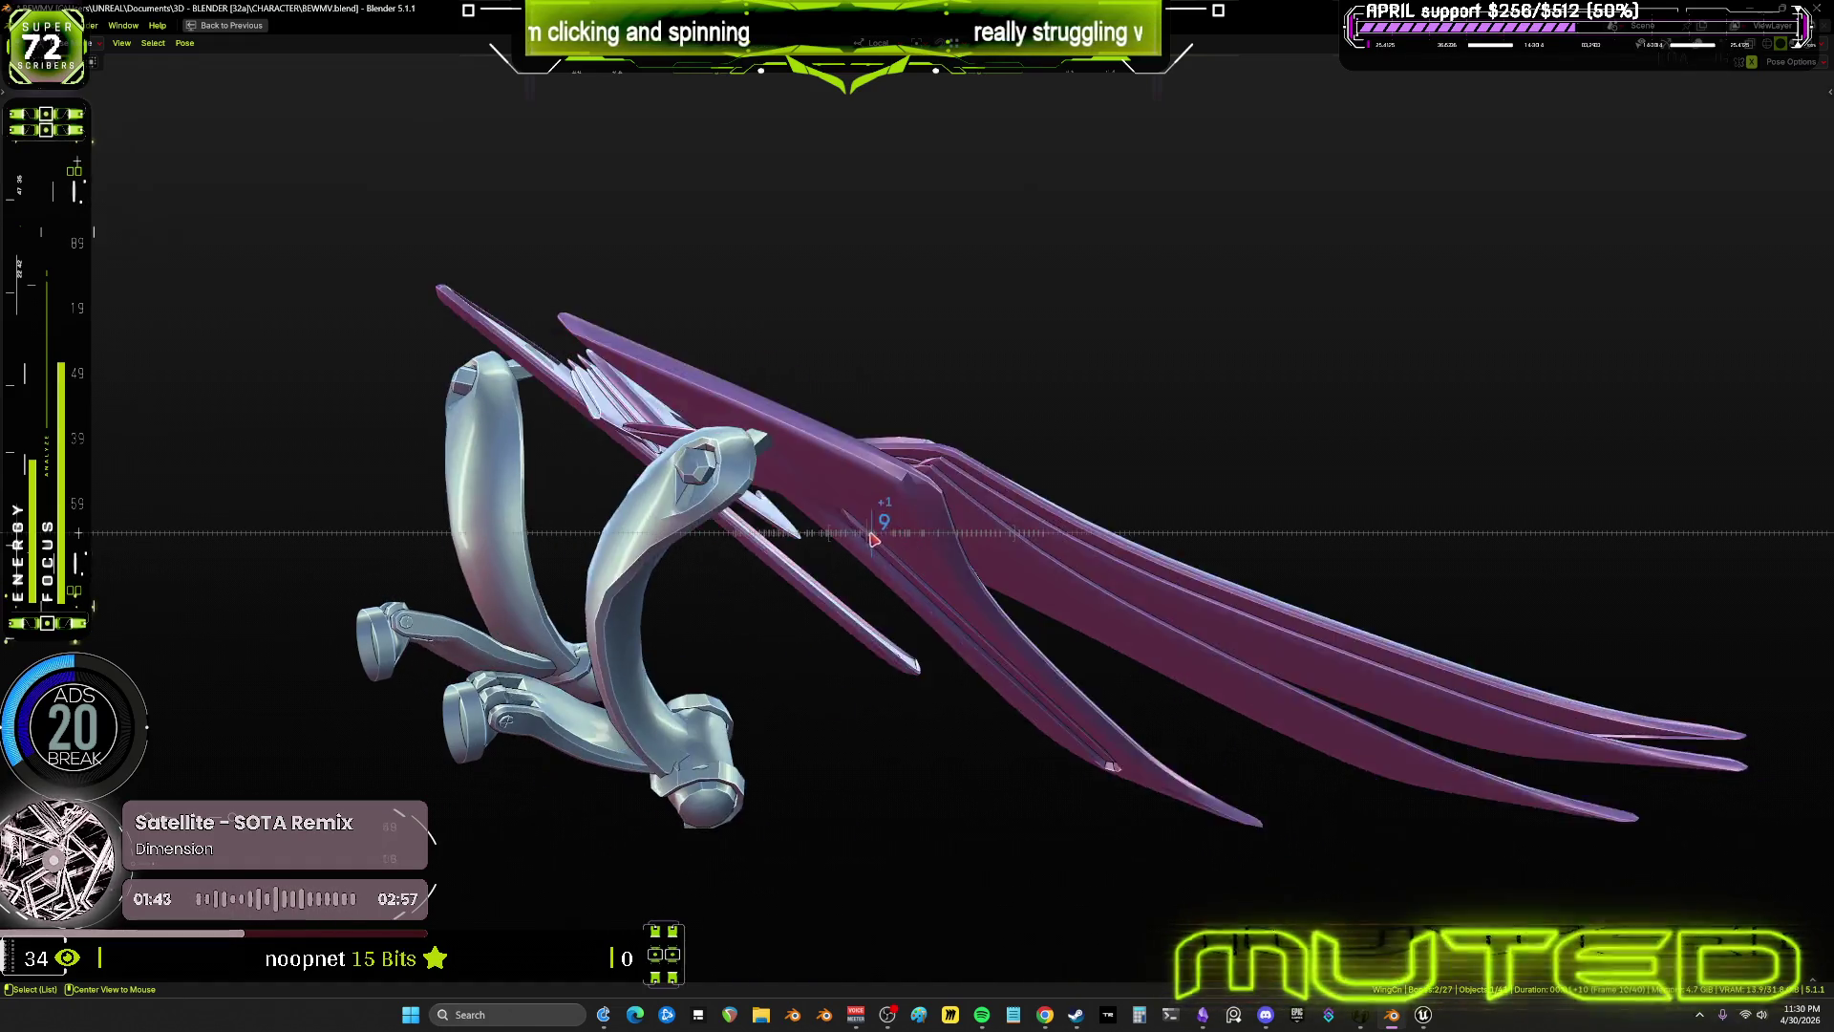
scroll(836, 532, "up", 2, "alt")
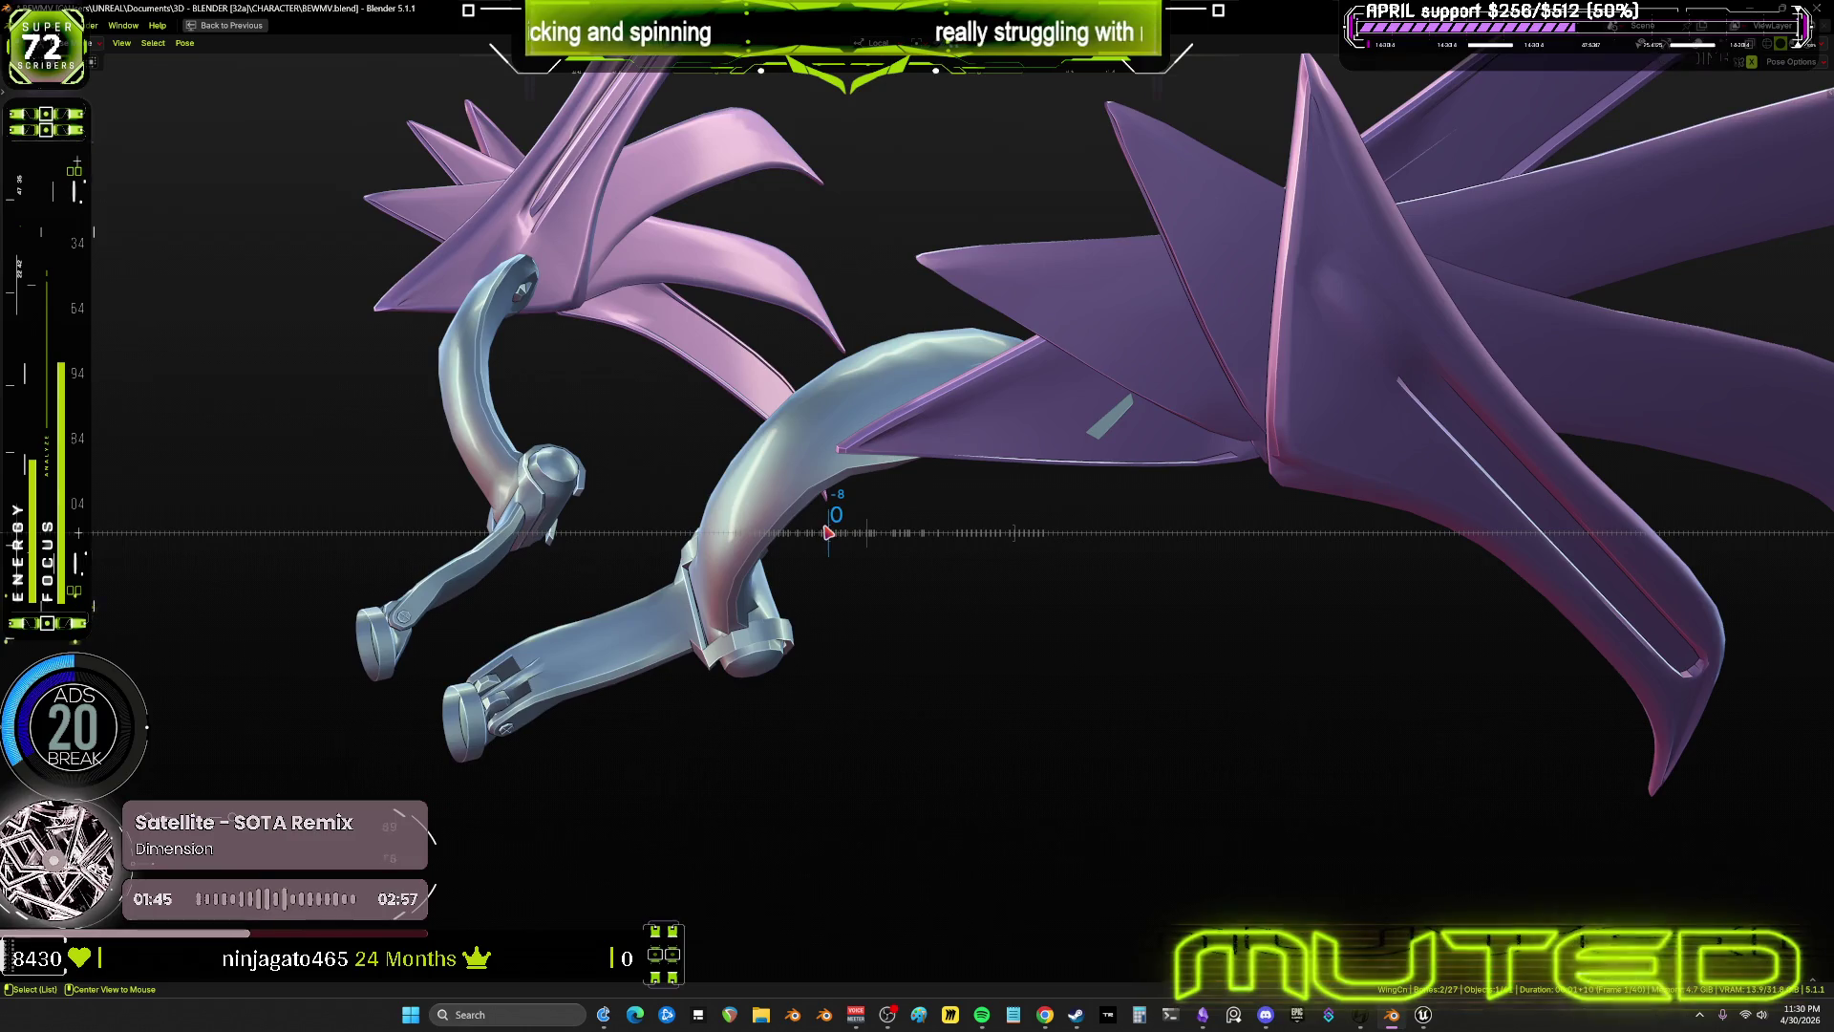
mouse_move(785, 475)
middle_mouse_down()
mouse_move(832, 475)
mouse_move(929, 532)
mouse_move(761, 507)
mouse_move(798, 548)
mouse_move(707, 478)
mouse_move(614, 450)
mouse_move(711, 427)
middle_mouse_up()
scroll(812, 547, "down", 3, "alt")
key("ctrl+space")
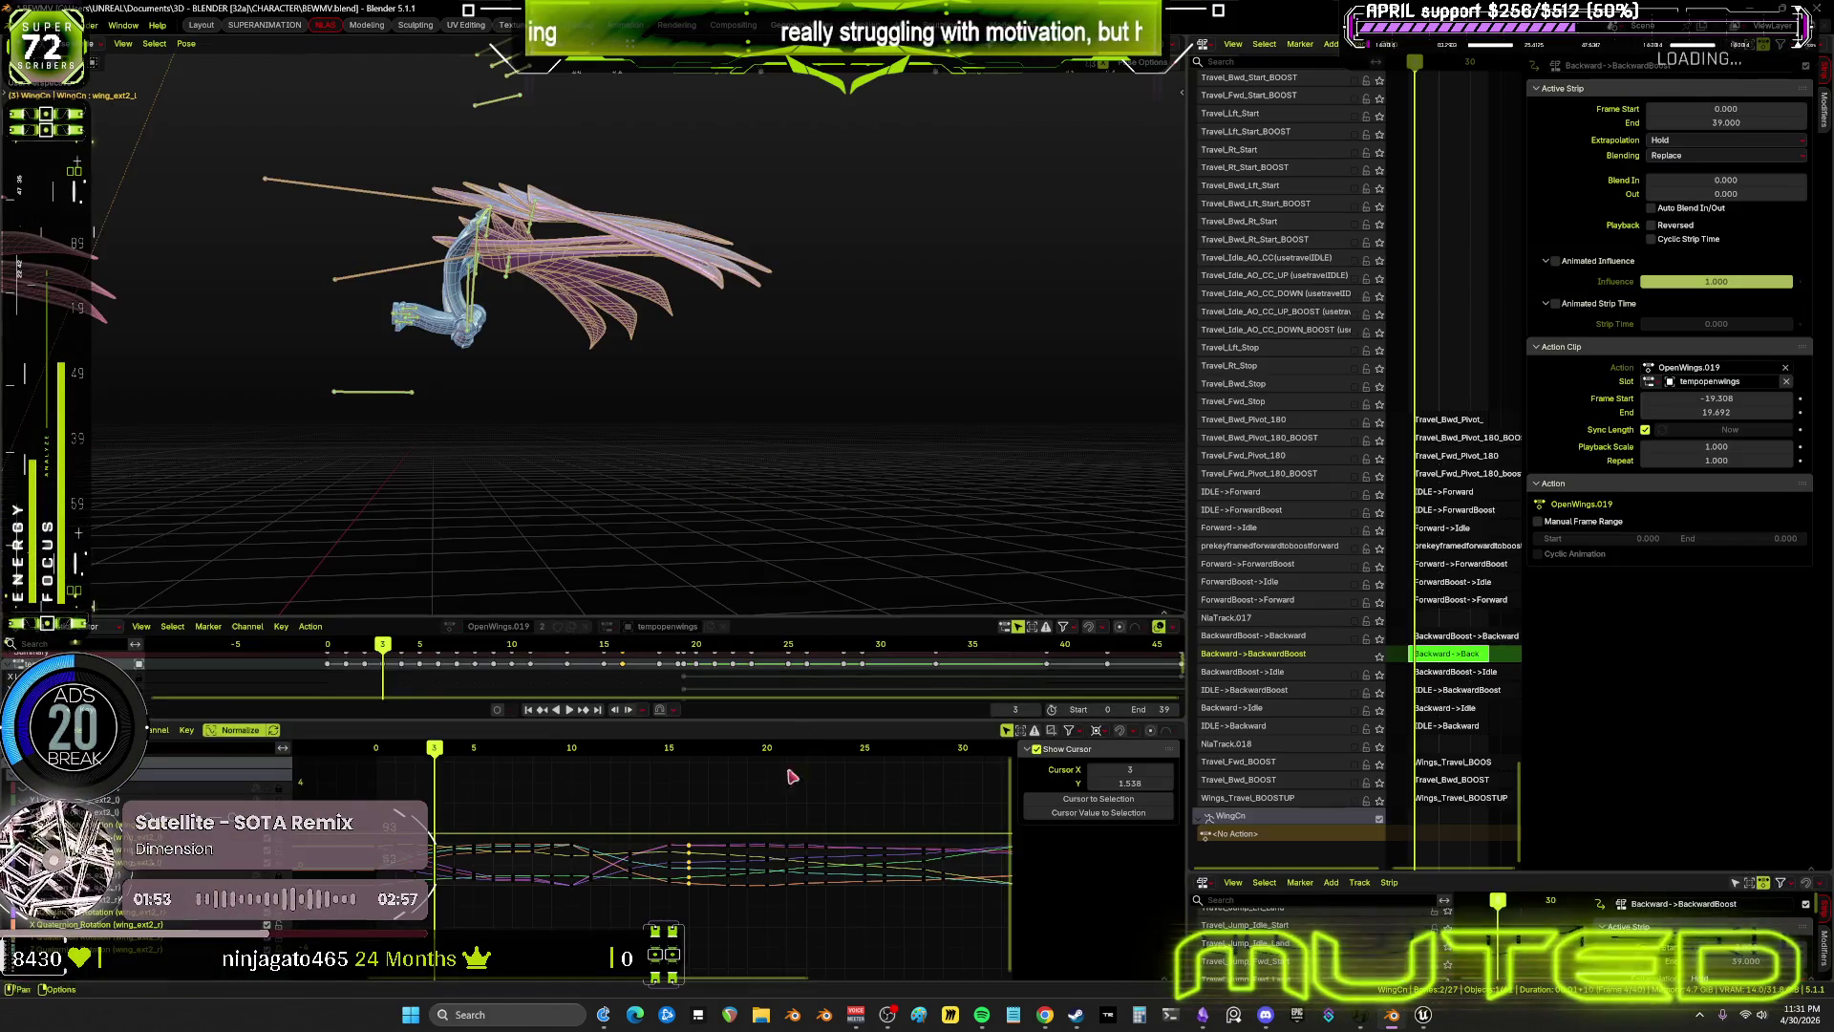
Inspect the wing animation curves full screen, fitted to all keys, then restore the layout
key("ctrl+space")
key("Home")
middle_click_drag(697, 545, 1012, 549)
key("ctrl+space")
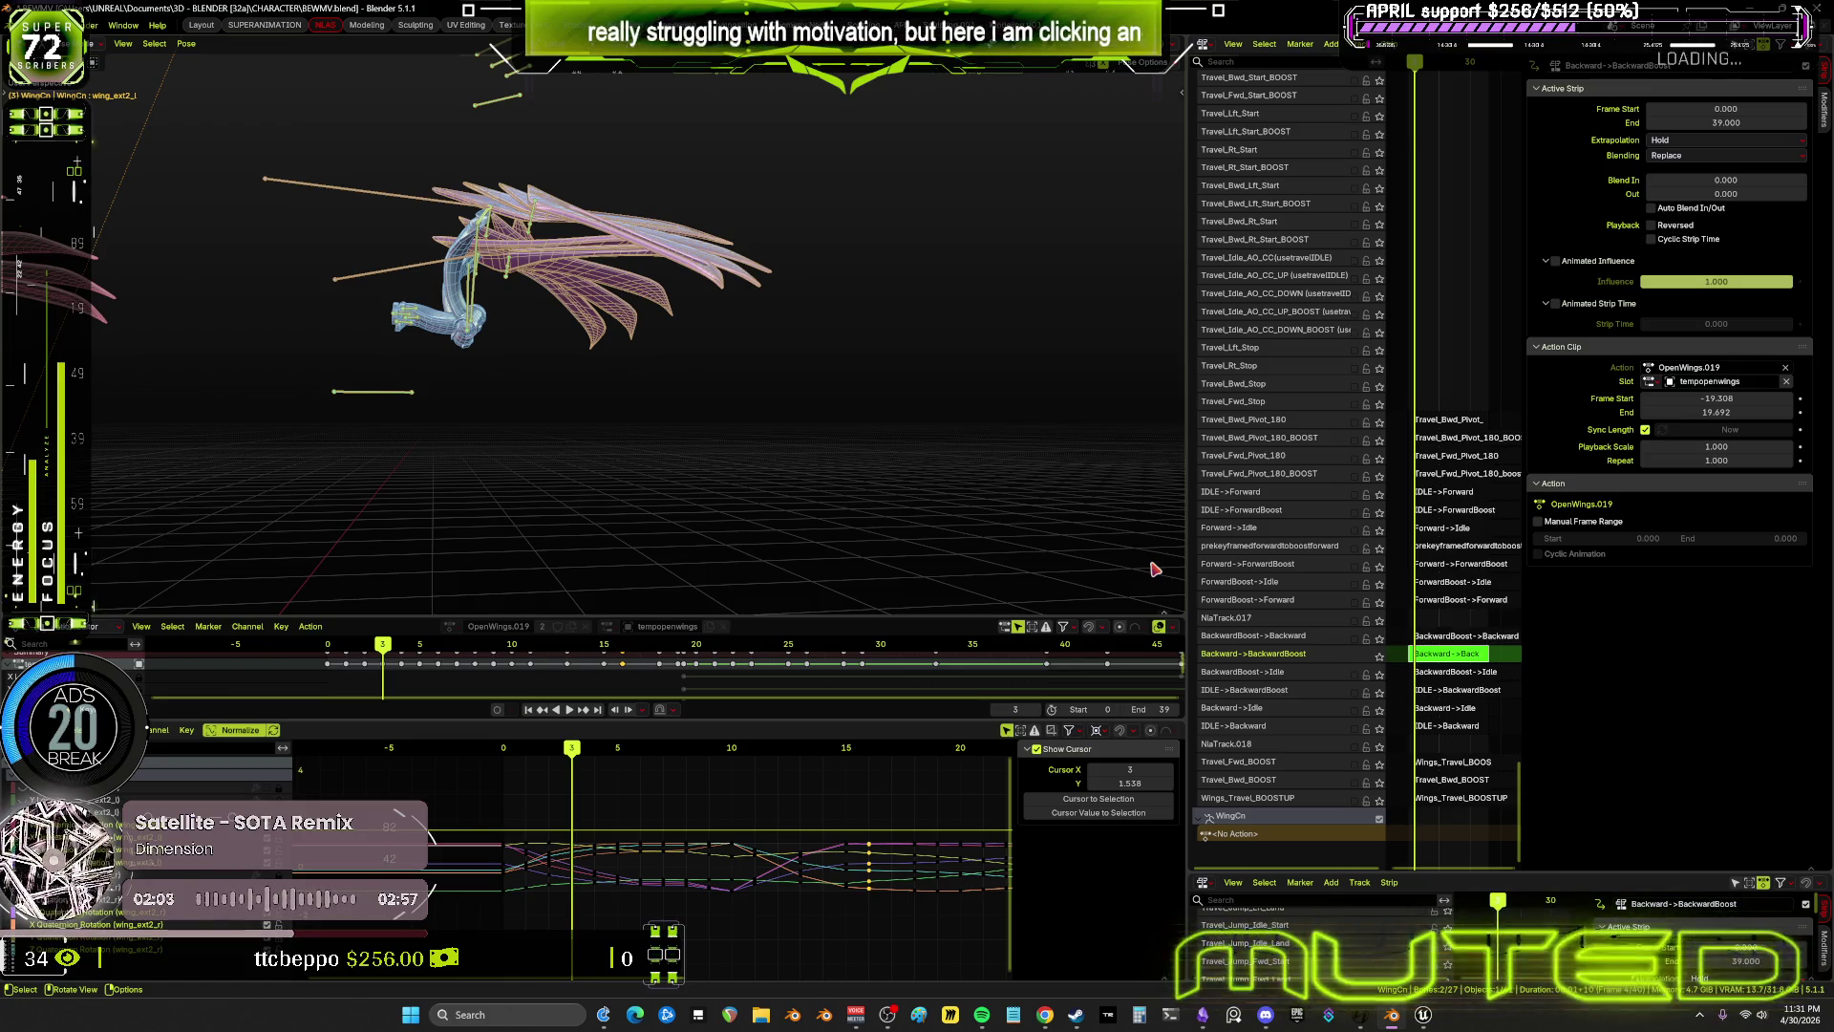
Play back the wing animation and turn the viewport overlays back on
mouse_move(620, 497)
middle_mouse_down()
mouse_move(607, 345)
mouse_move(694, 359)
middle_mouse_up()
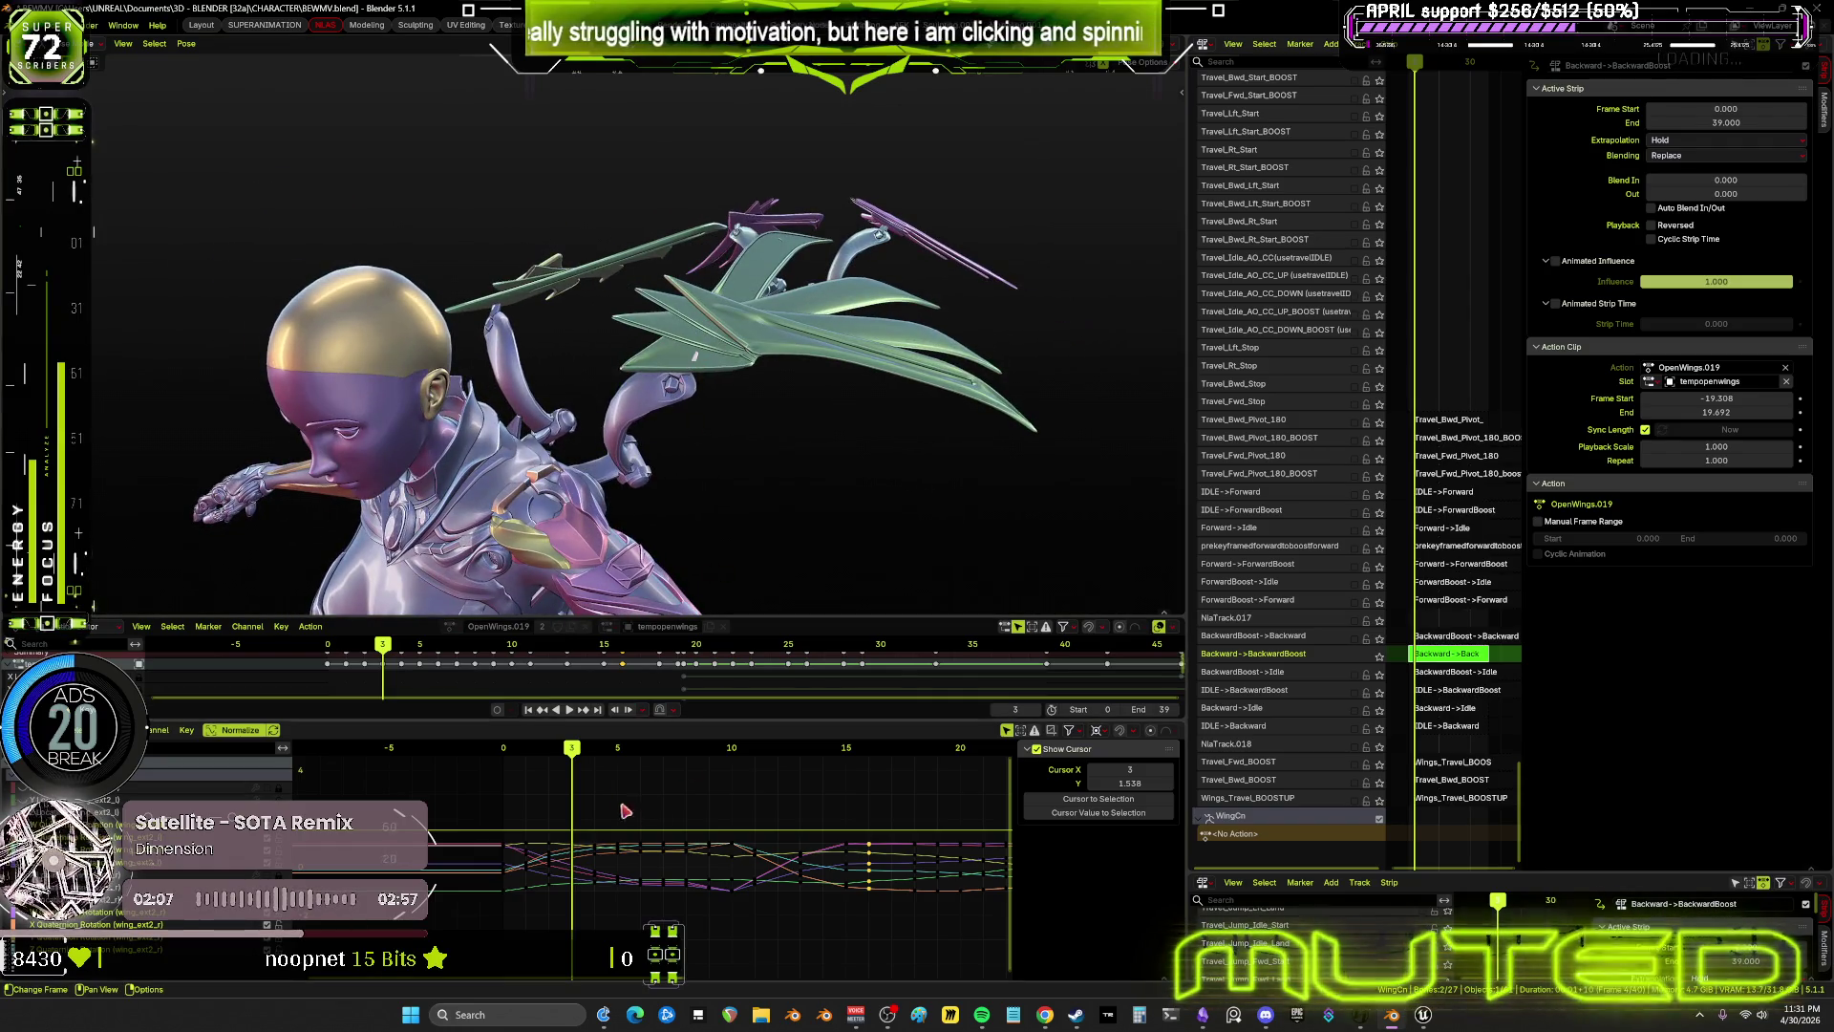
key("space")
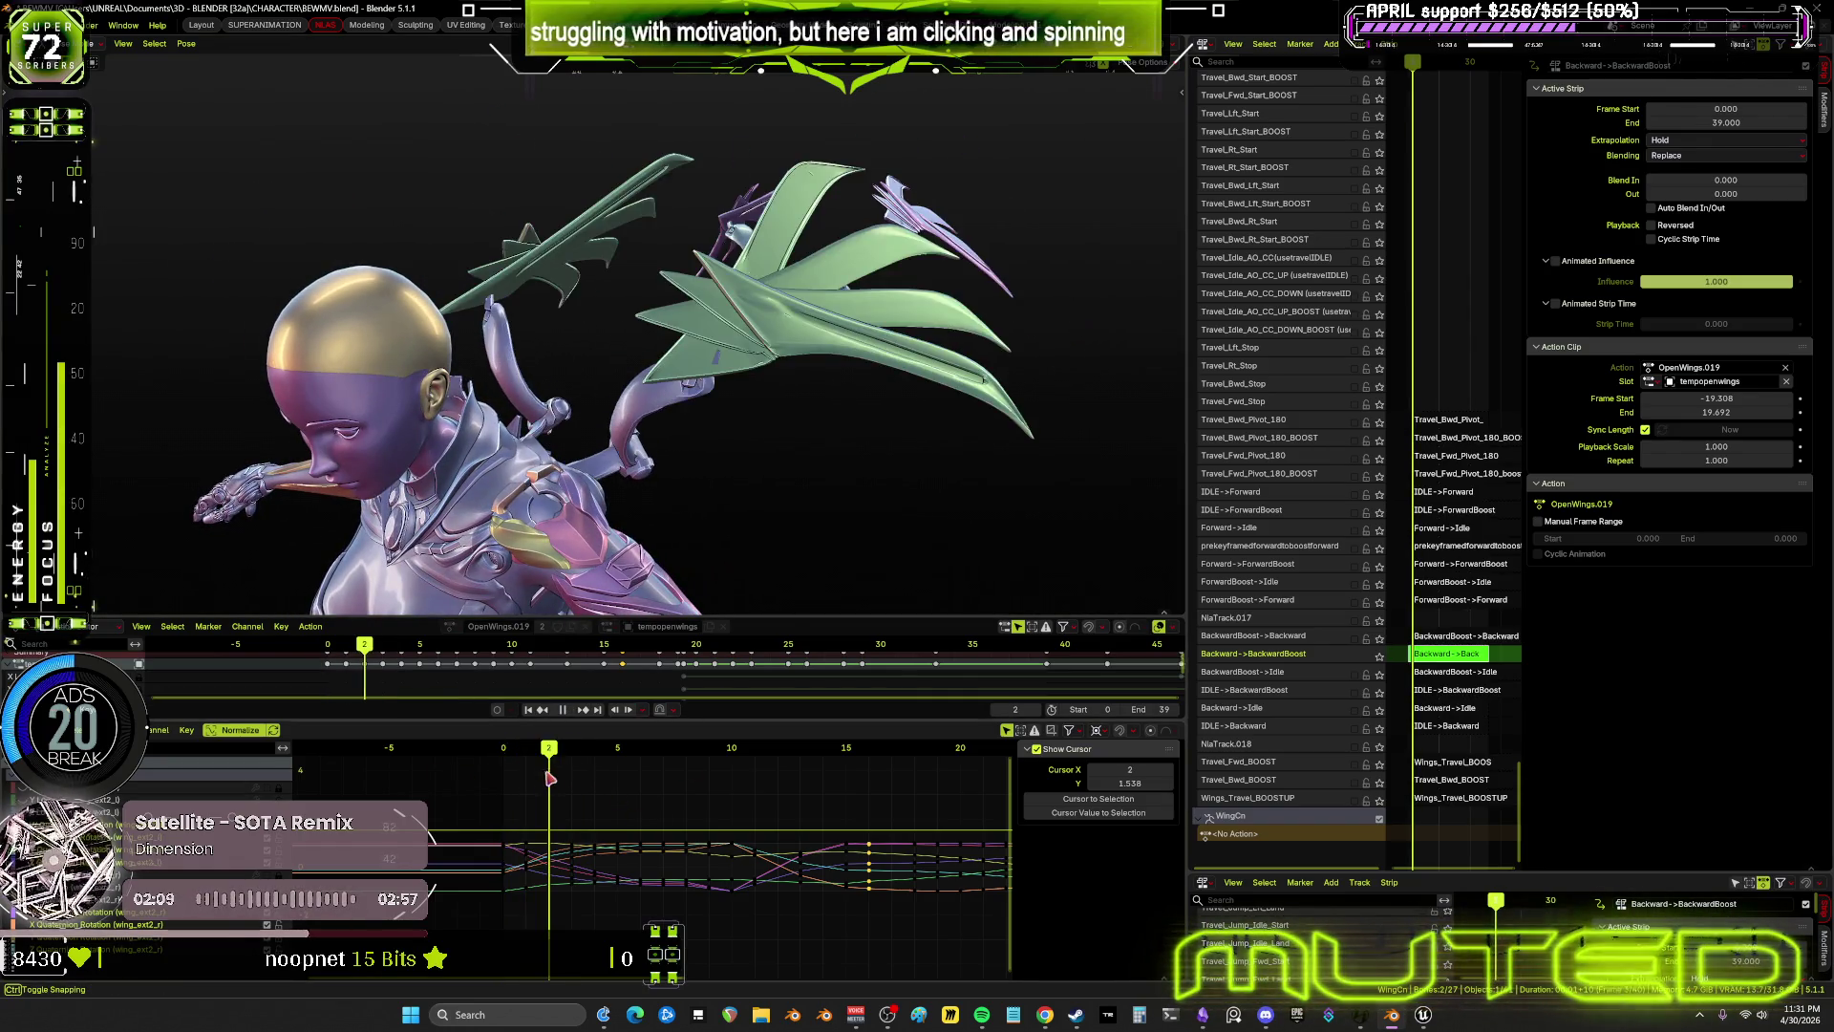
key("space")
mouse_move(820, 577)
middle_mouse_down()
mouse_move(1057, 312)
mouse_move(627, 341)
mouse_move(755, 430)
mouse_move(791, 485)
mouse_move(823, 462)
middle_mouse_up()
key("shift+alt+z")
Set the rotation pivot point and rotate the wing bones around local Z
key("comma")
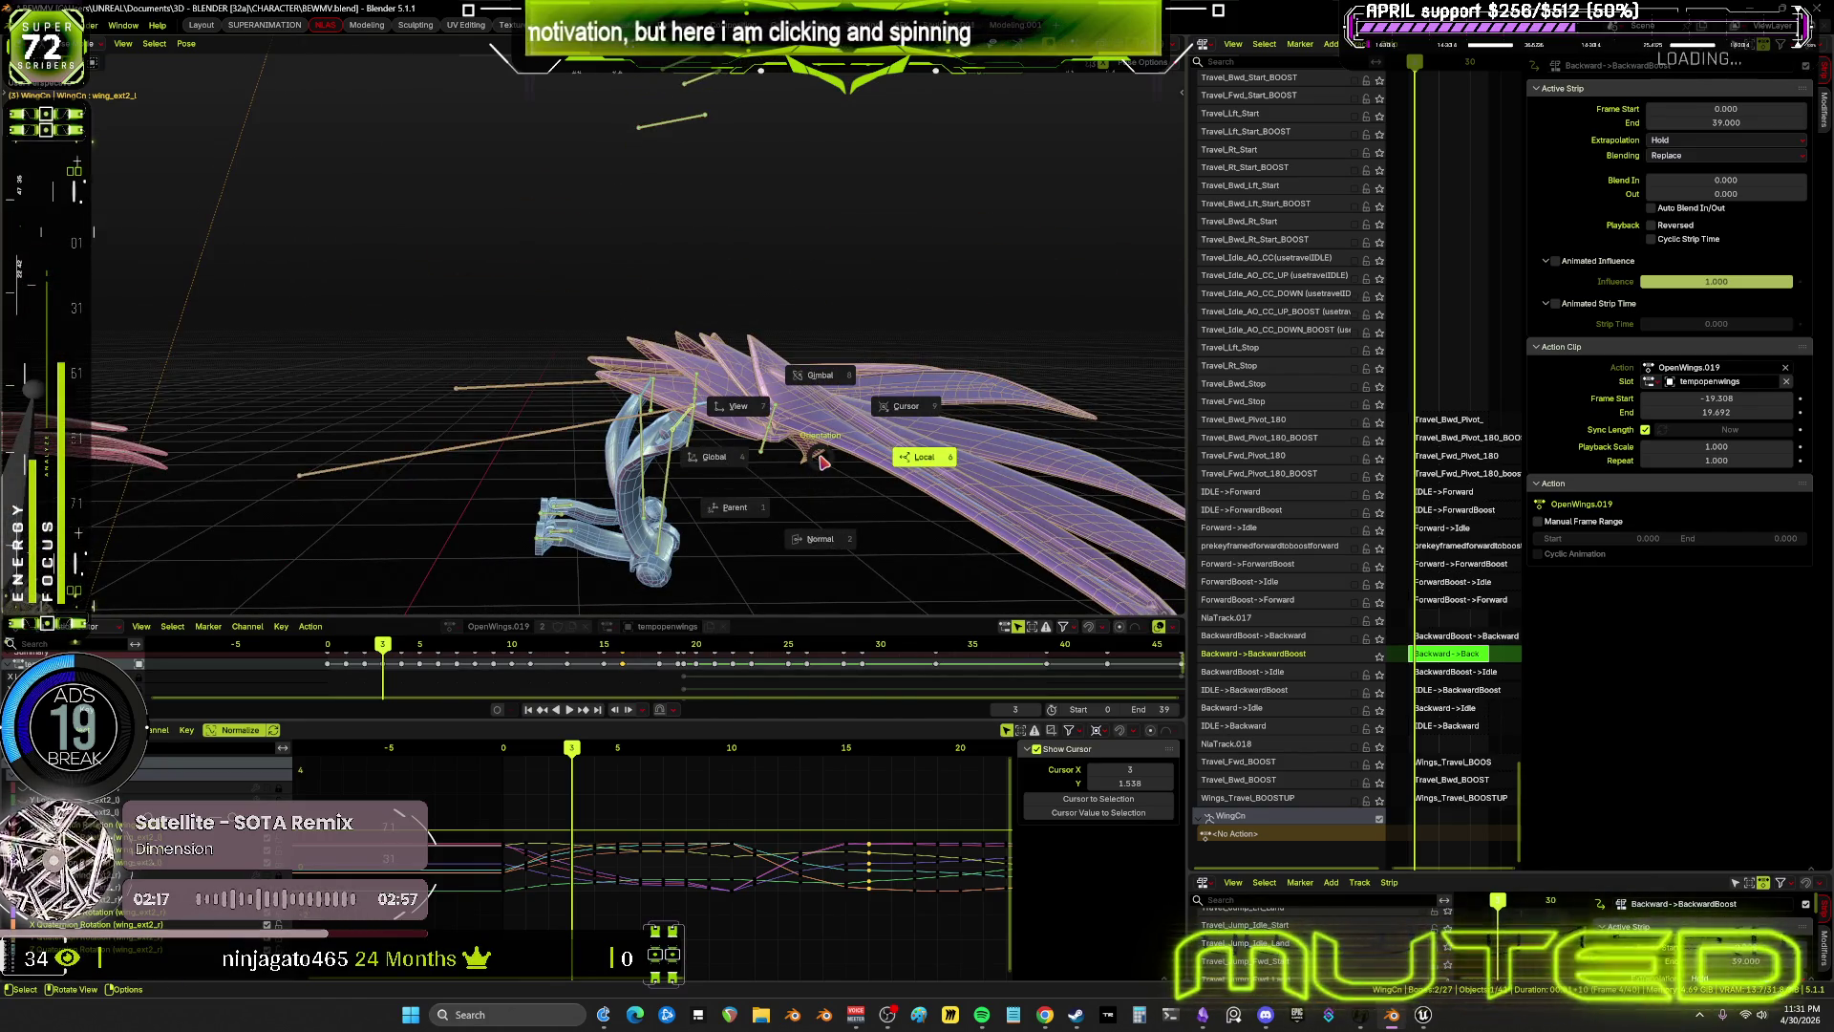
key("period")
left_click(946, 460)
key("r")
key("z")
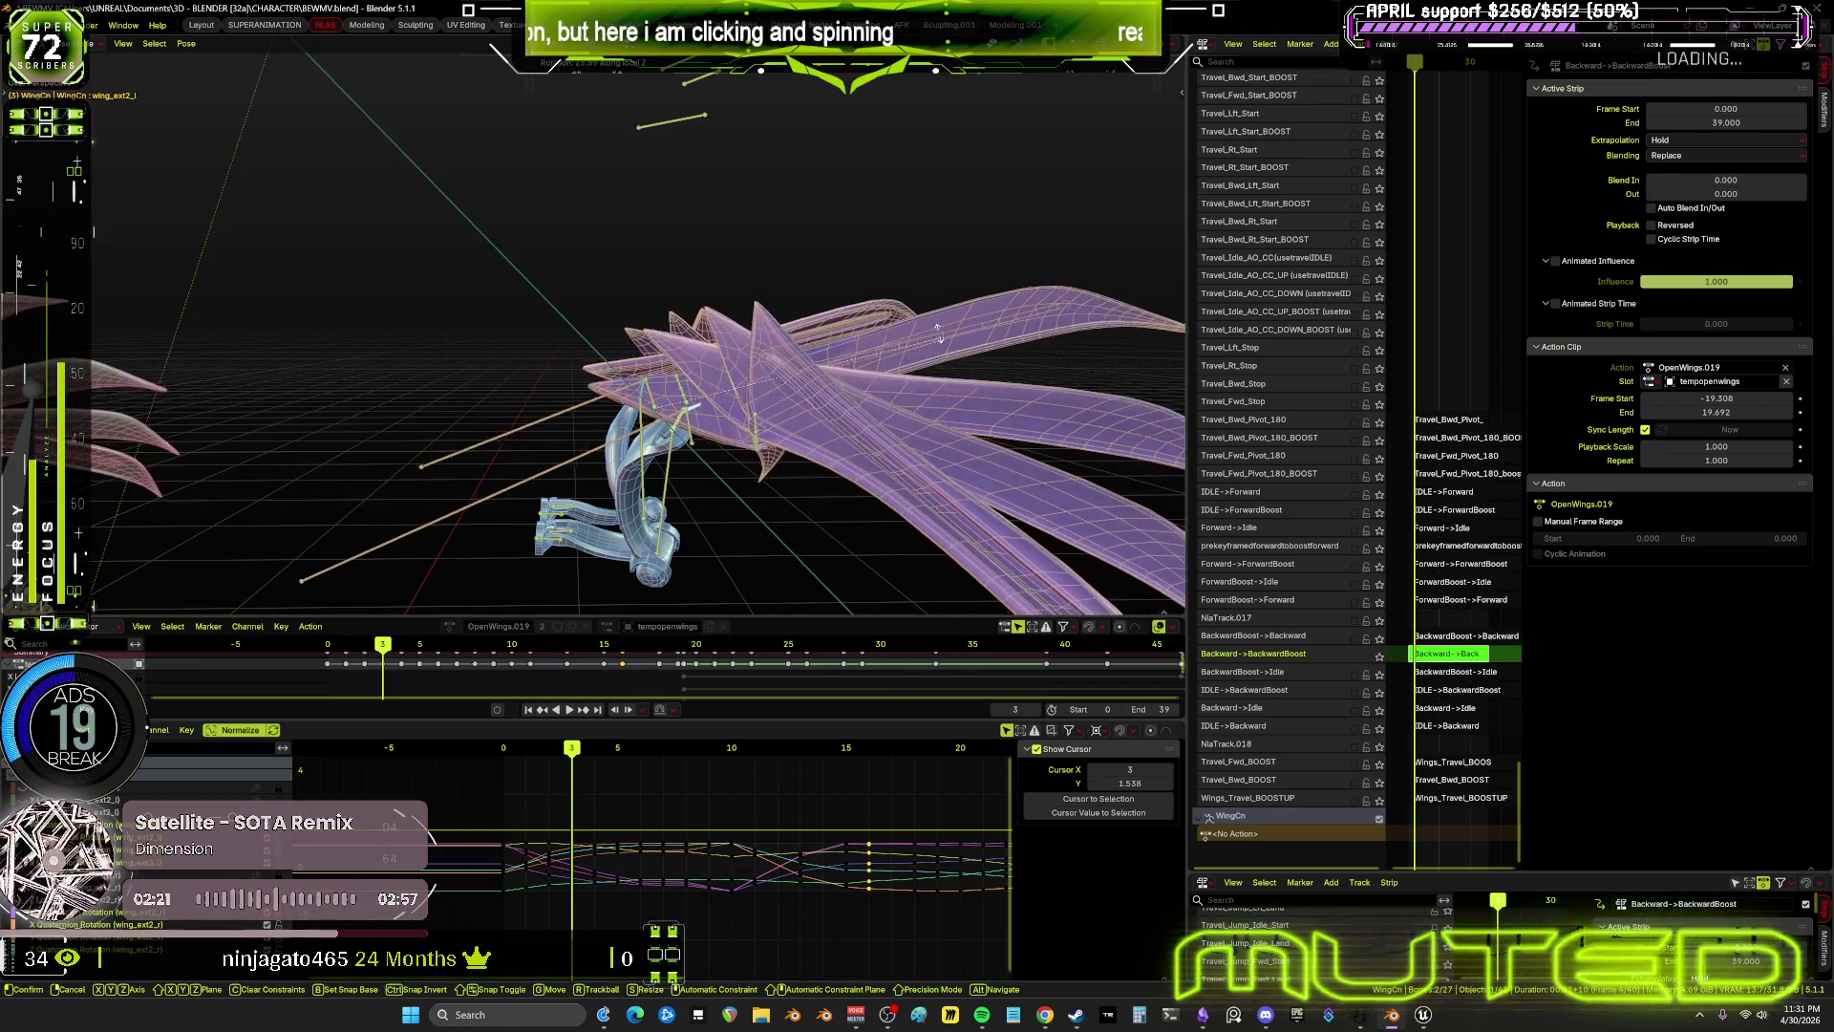
left_click(834, 264)
Rotate the wing bones further, finishing on the local Y axis
mouse_move(837, 277)
middle_mouse_down()
mouse_move(840, 401)
mouse_move(872, 398)
mouse_move(707, 364)
mouse_move(876, 364)
middle_mouse_up()
key("r")
key("y")
key("y")
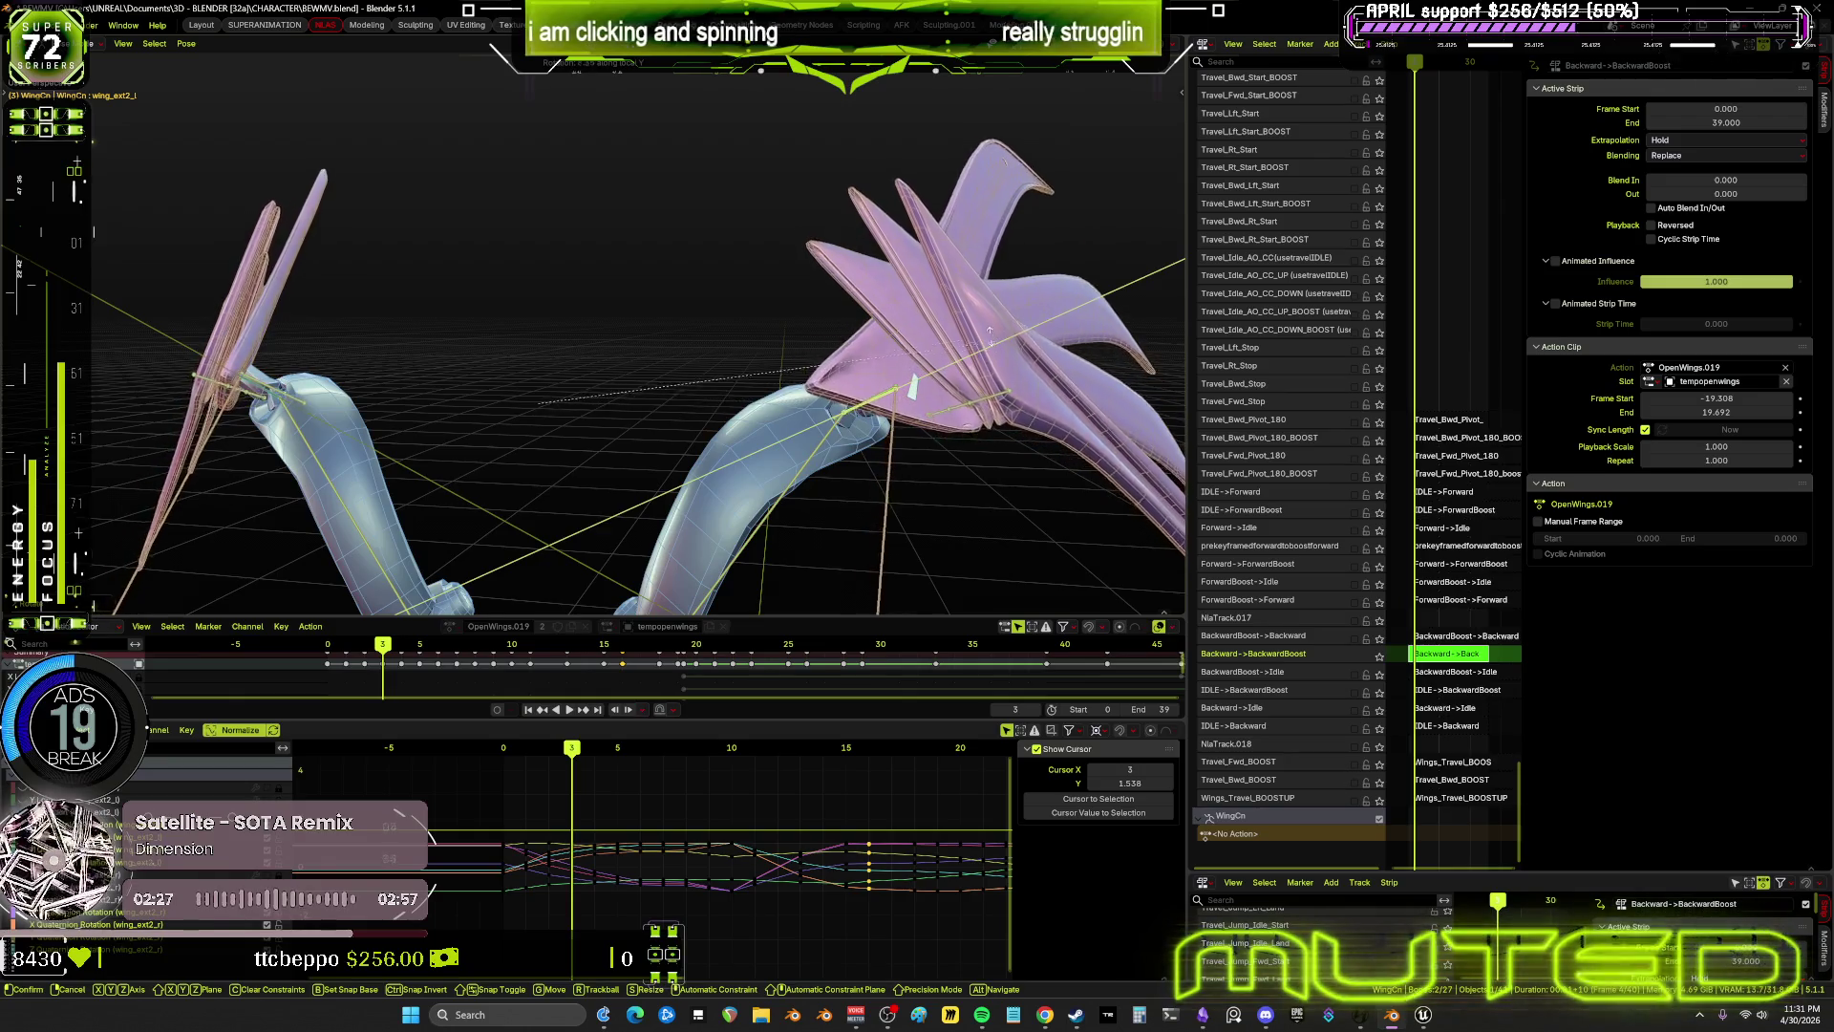
key("z")
key("z")
mouse_move(955, 320)
middle_mouse_down()
mouse_move(906, 238)
mouse_move(994, 299)
mouse_move(1010, 374)
mouse_move(746, 308)
middle_mouse_up()
key("y")
key("y")
left_click(746, 308)
Key the wing bones' rotation and check the curves full screen
key("KP_1")
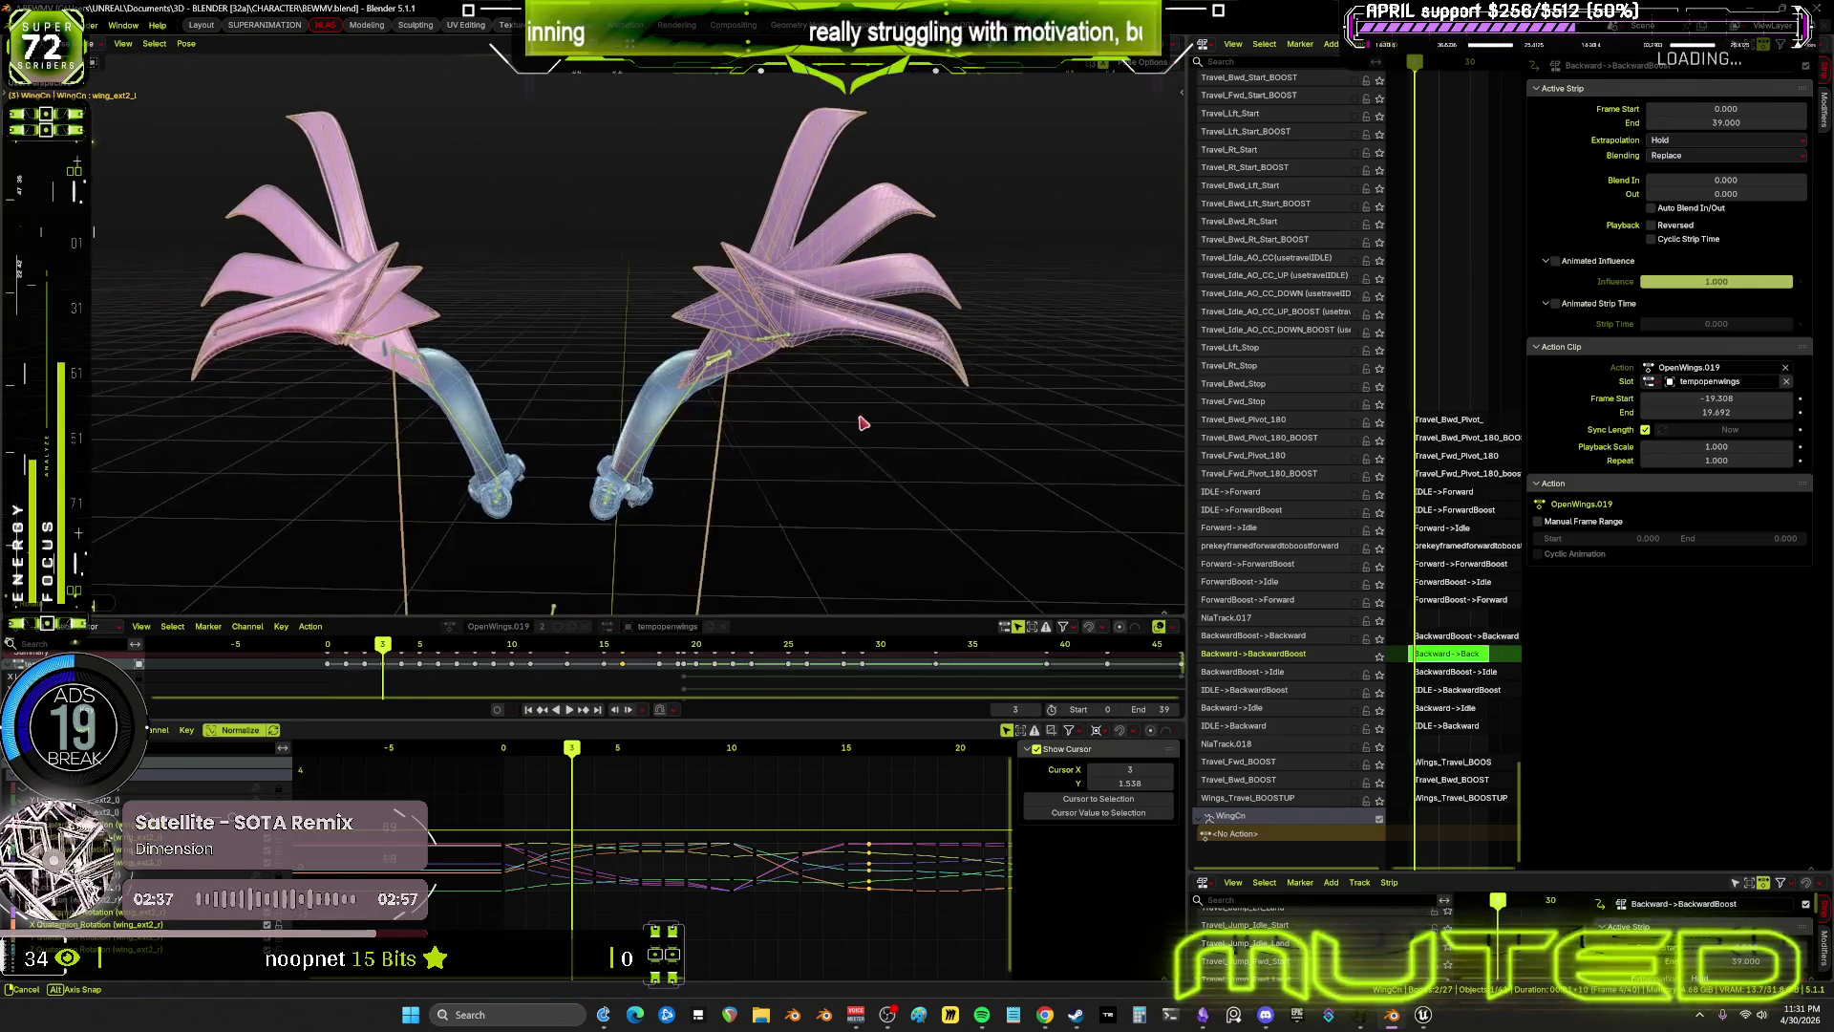
key("i")
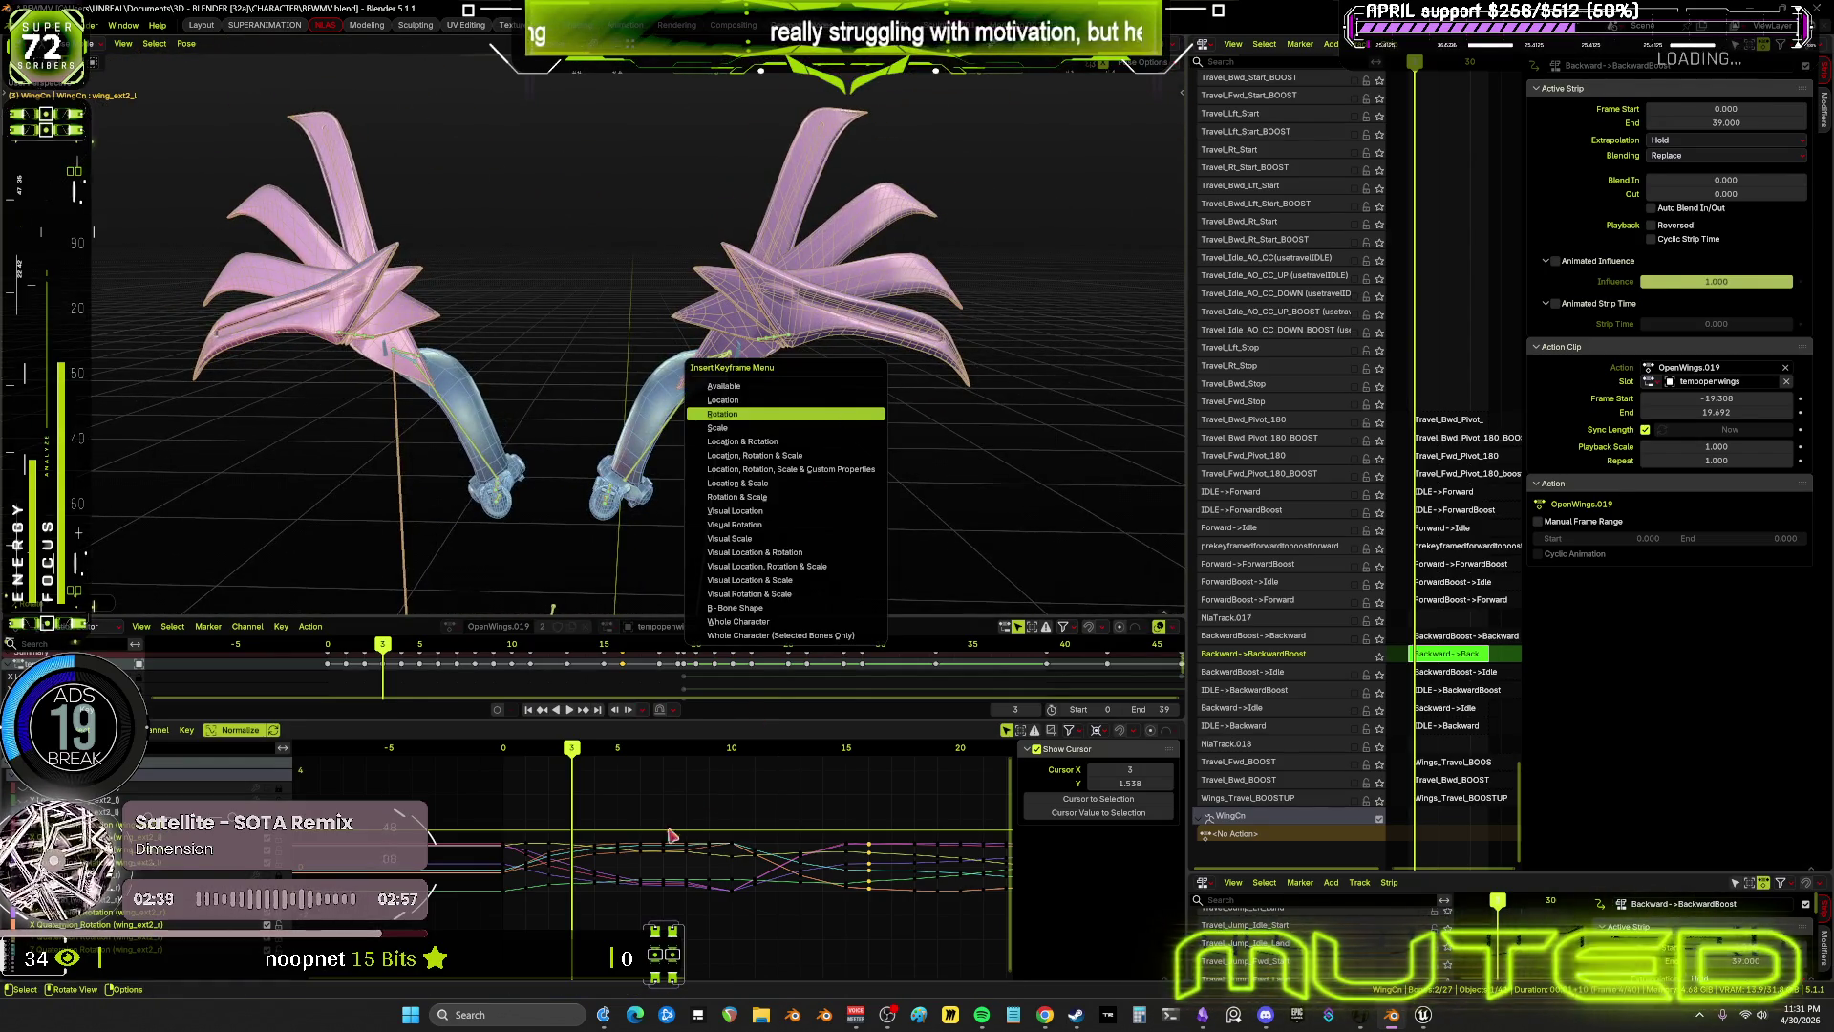
key("Escape")
key("ctrl+space")
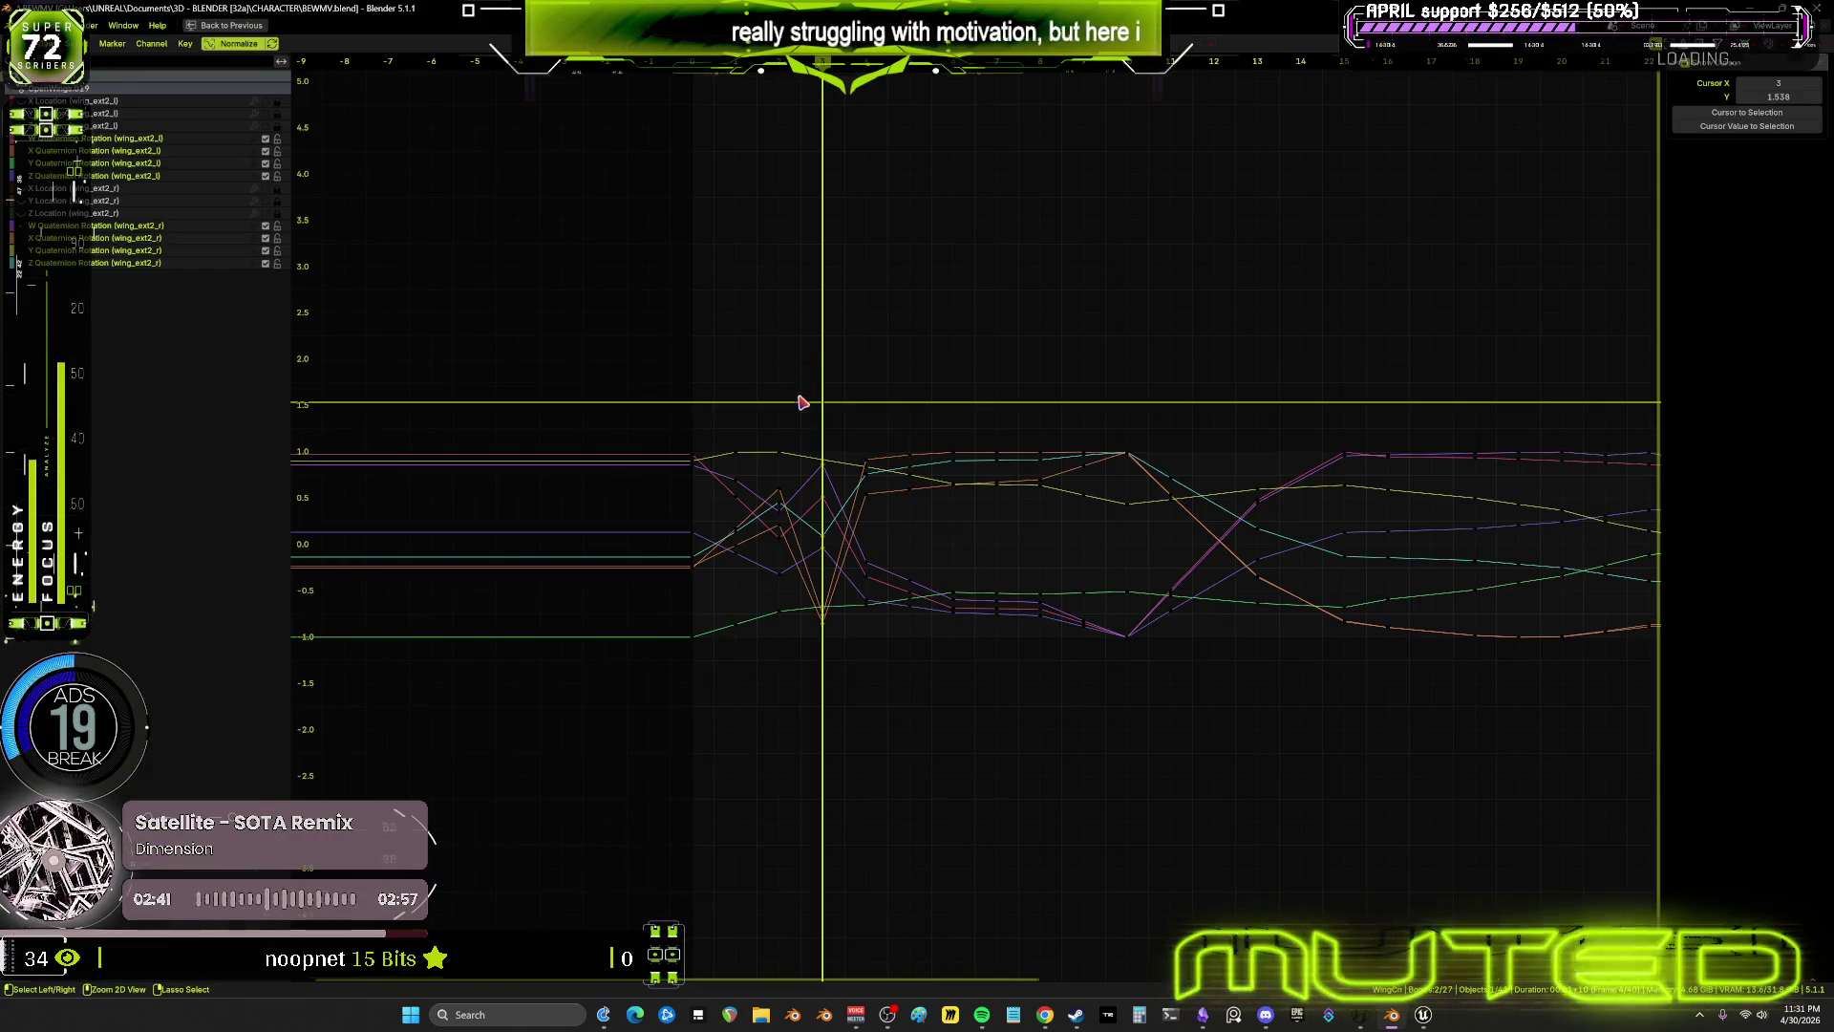
key("ctrl+space")
key("ctrl+space")
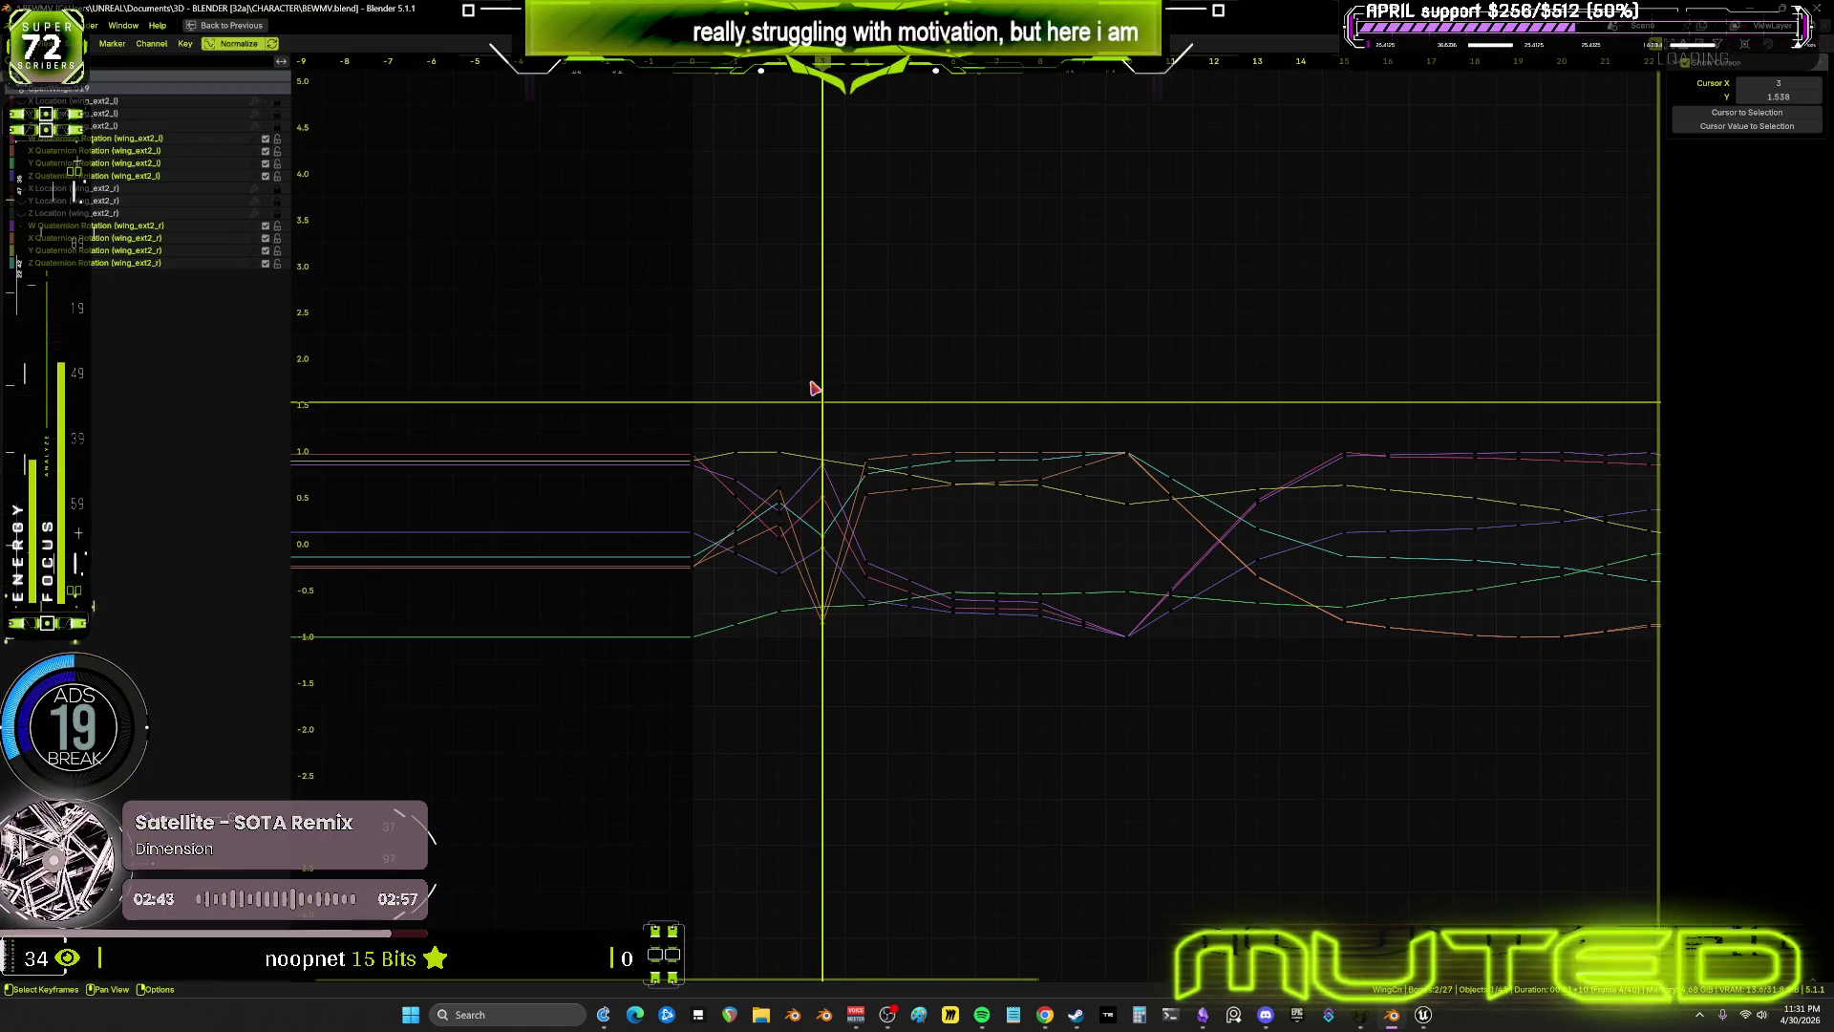
key("ctrl+space")
Scrub the pose back to frame 0 and box-select keyframes on the curves
middle_click_drag(669, 363, 554, 358)
left_click_drag(571, 752, 460, 764)
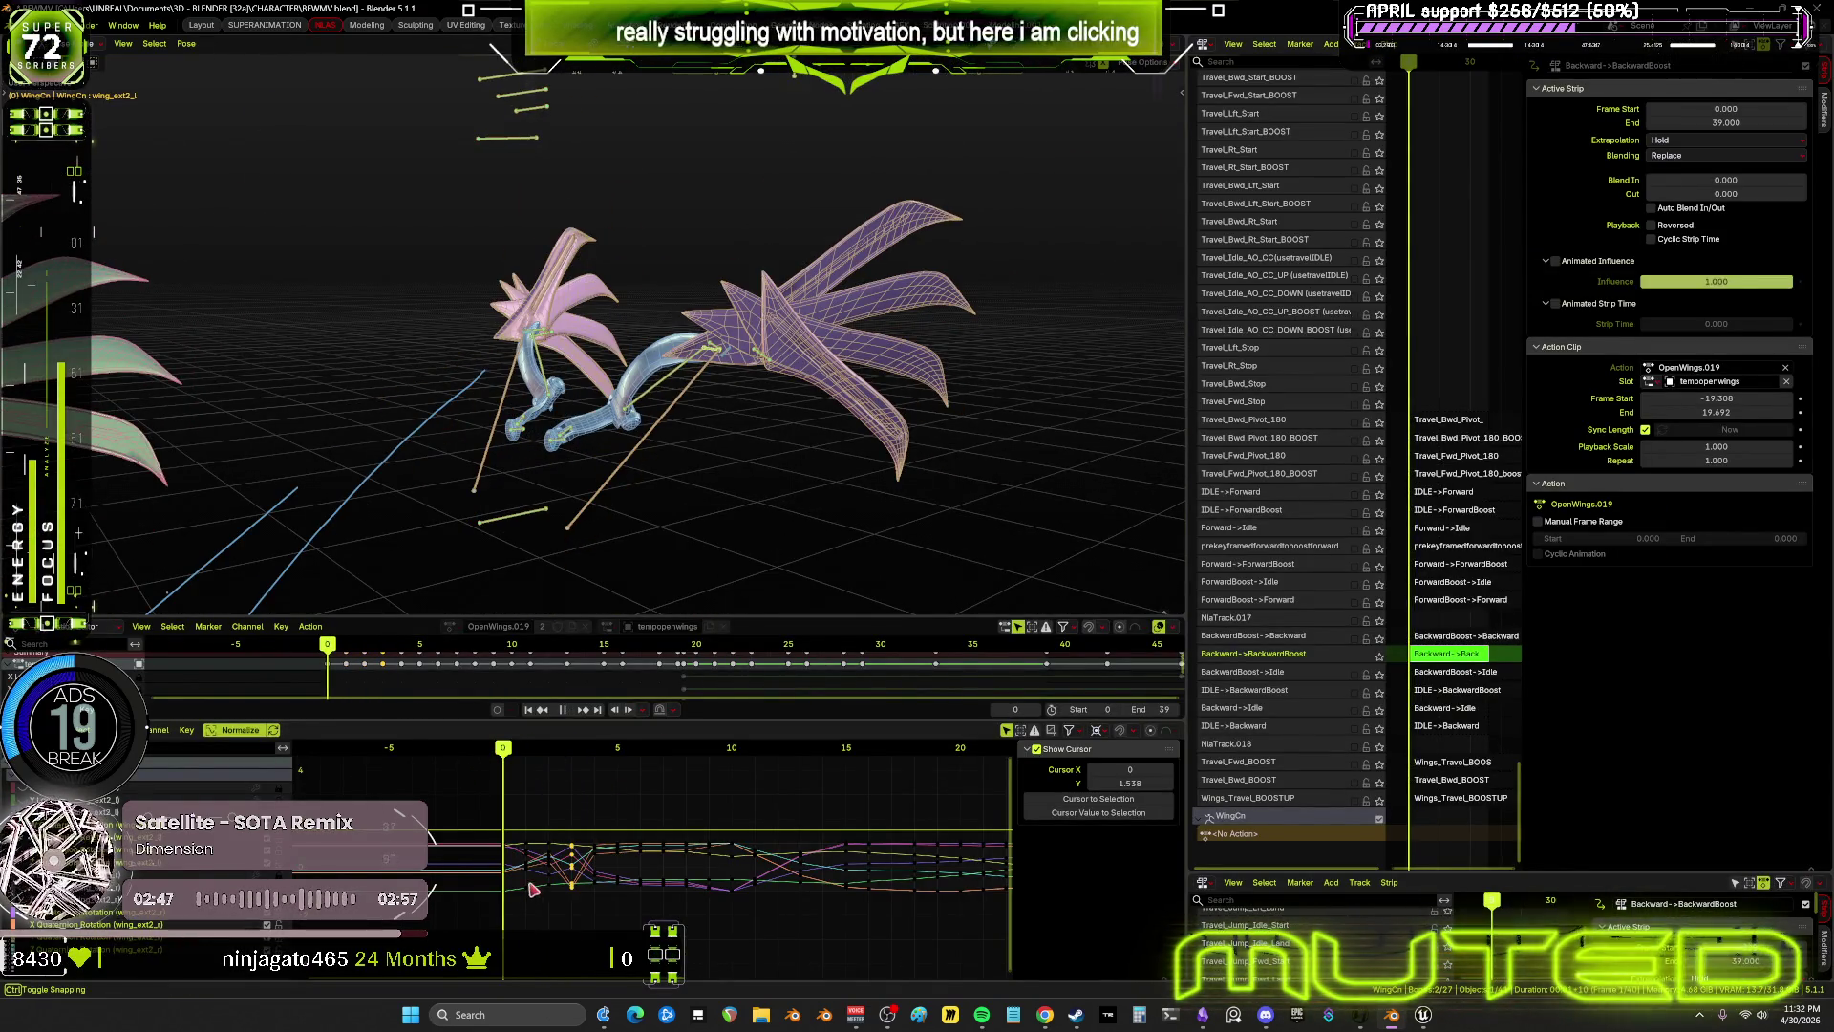
left_click_drag(543, 881, 561, 915)
mouse_move(594, 795)
left_mouse_down()
mouse_move(527, 760)
mouse_move(732, 782)
left_mouse_up()
Rotate the wing bones around local Y again and insert a rotation keyframe
mouse_move(672, 432)
middle_mouse_down()
mouse_move(737, 475)
mouse_move(573, 372)
middle_mouse_up()
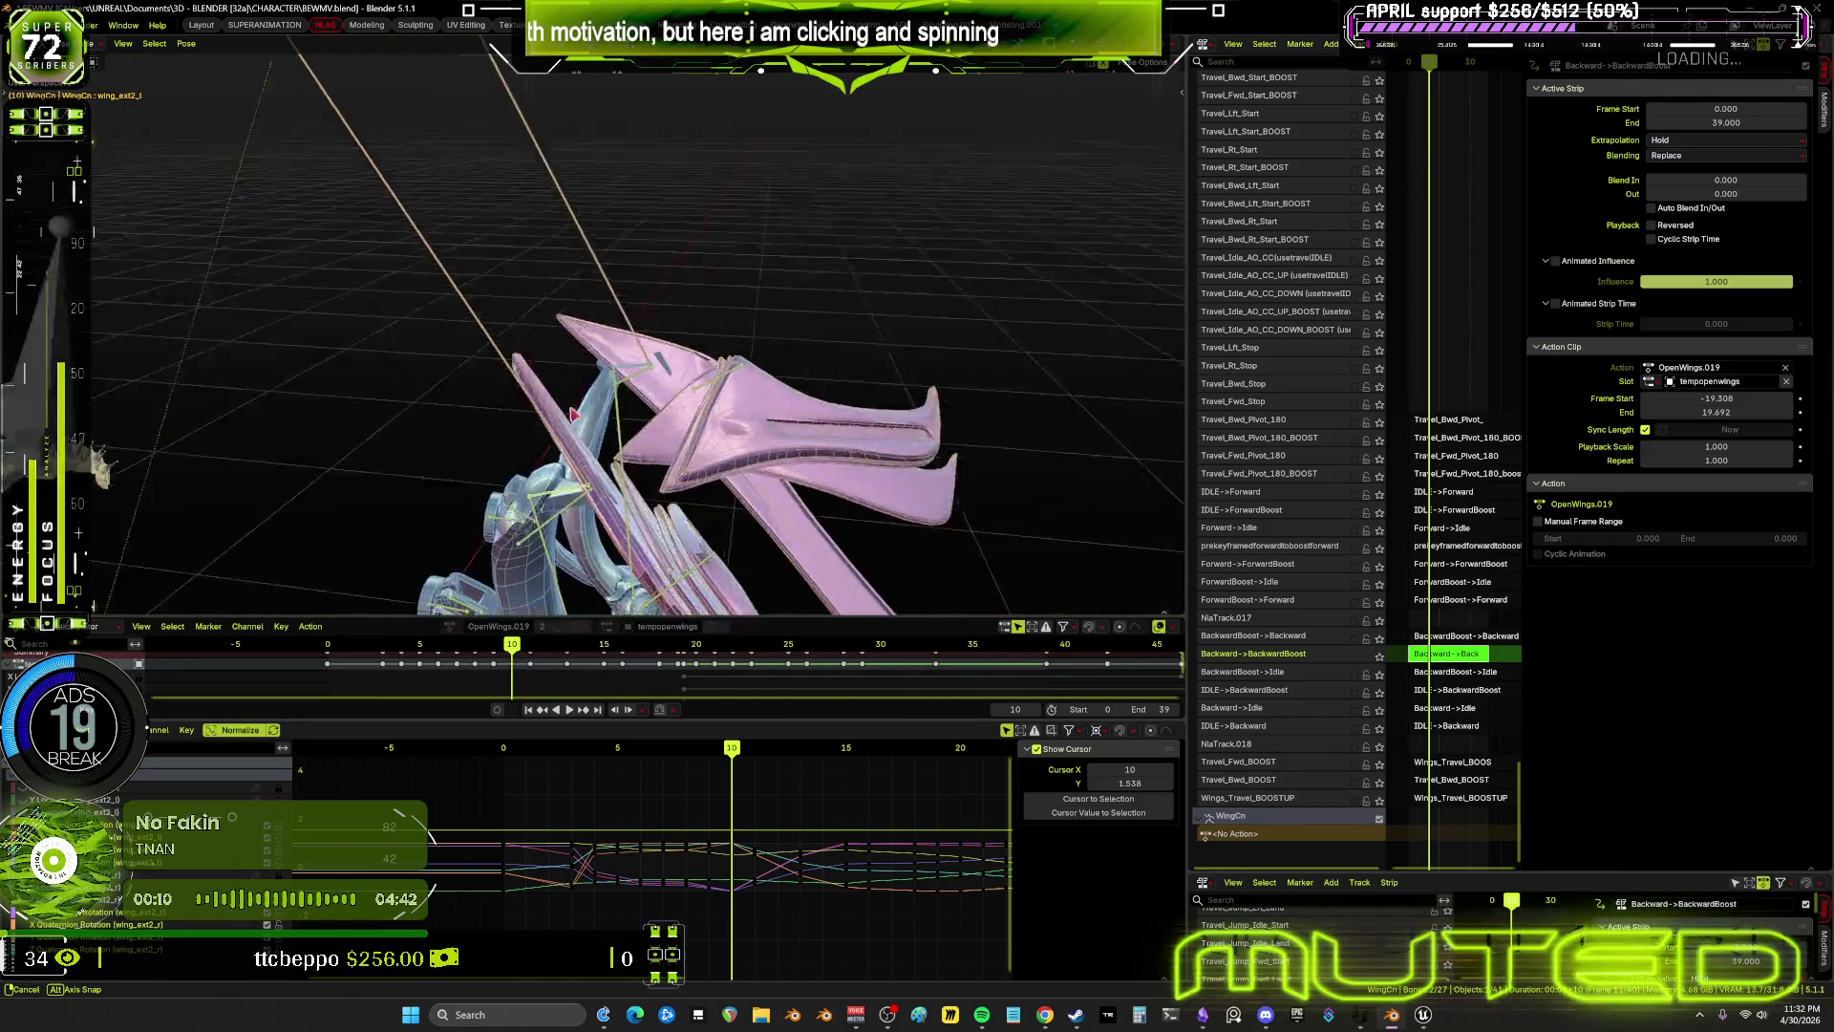
key("r")
key("z")
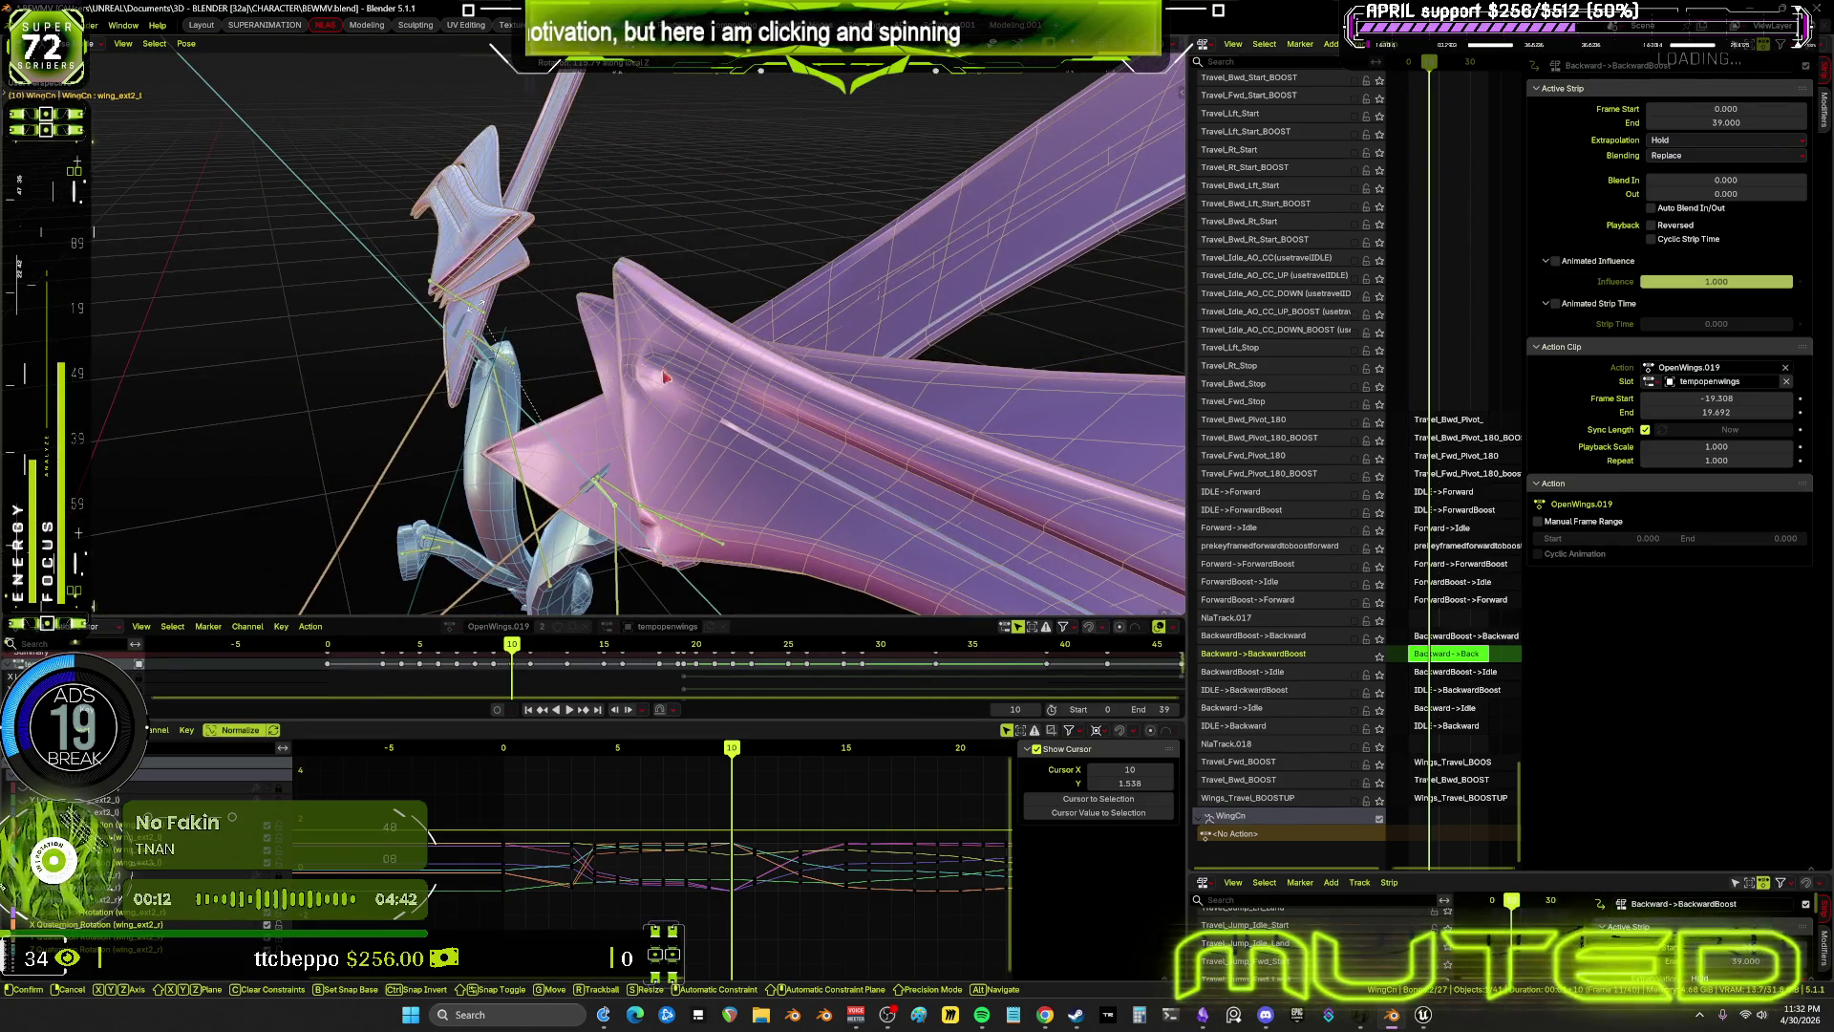
key("y")
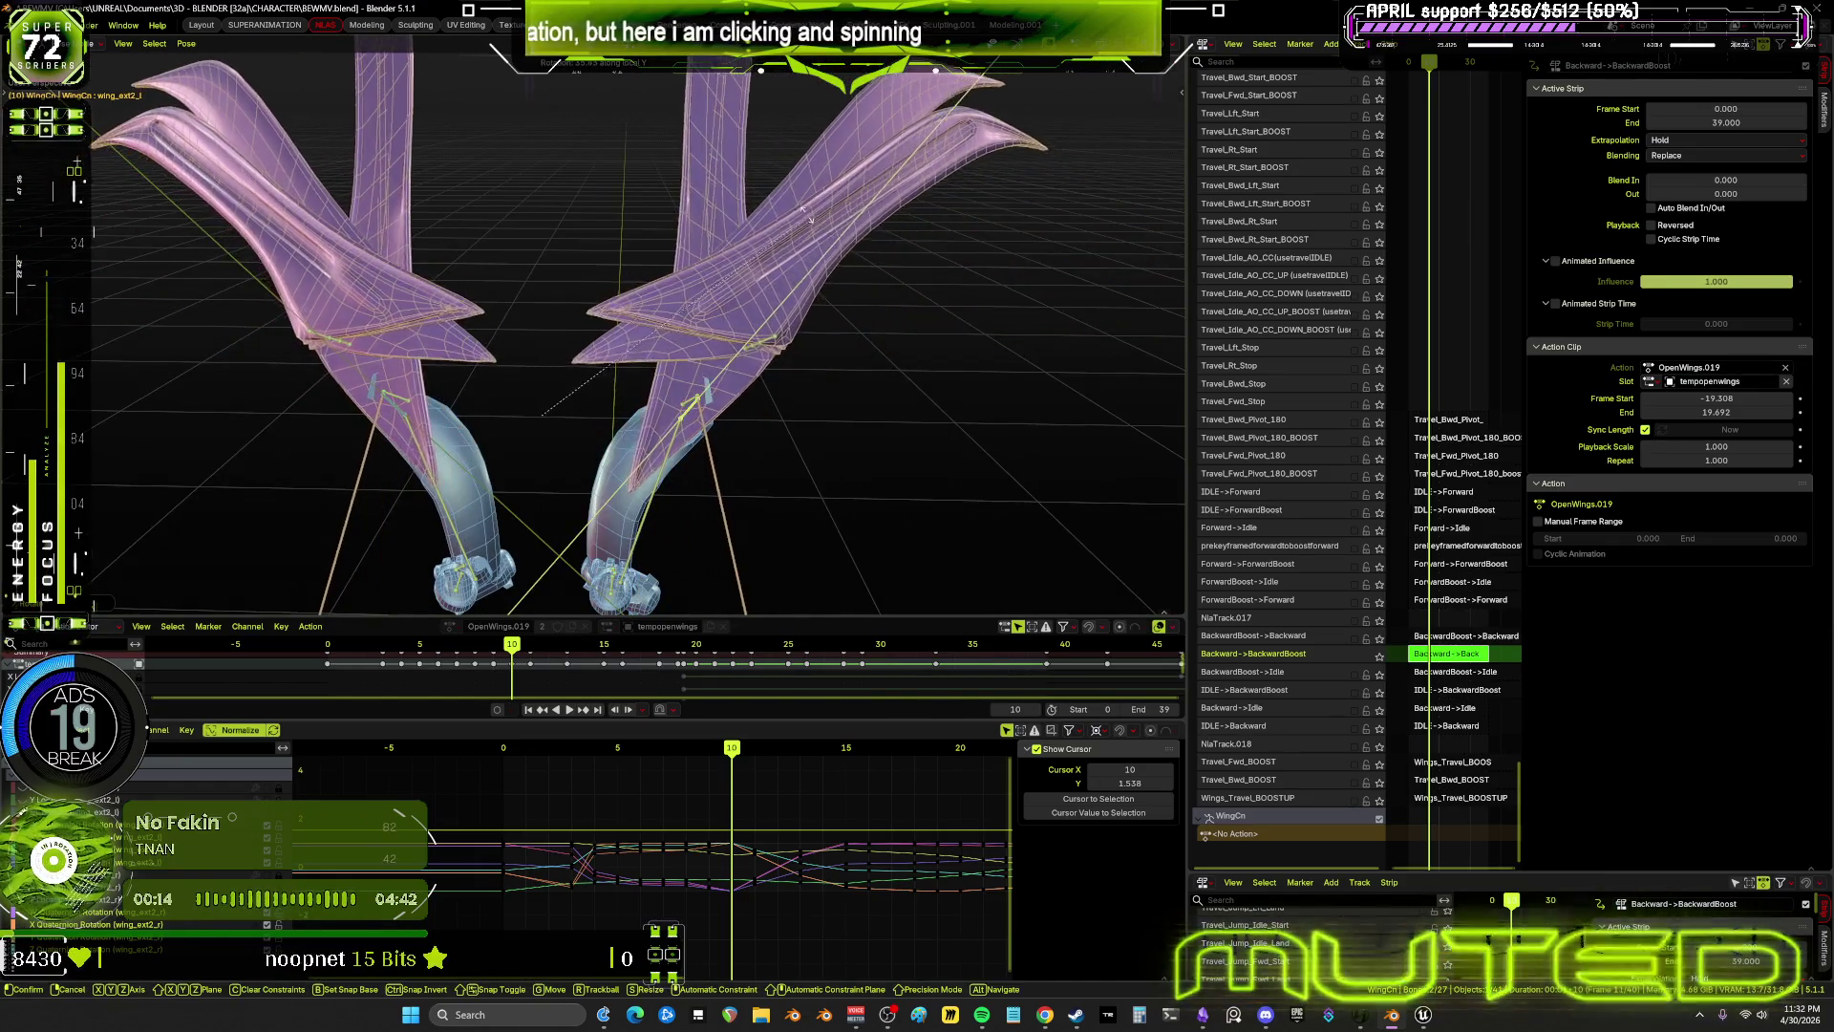
left_click(763, 384)
key("i")
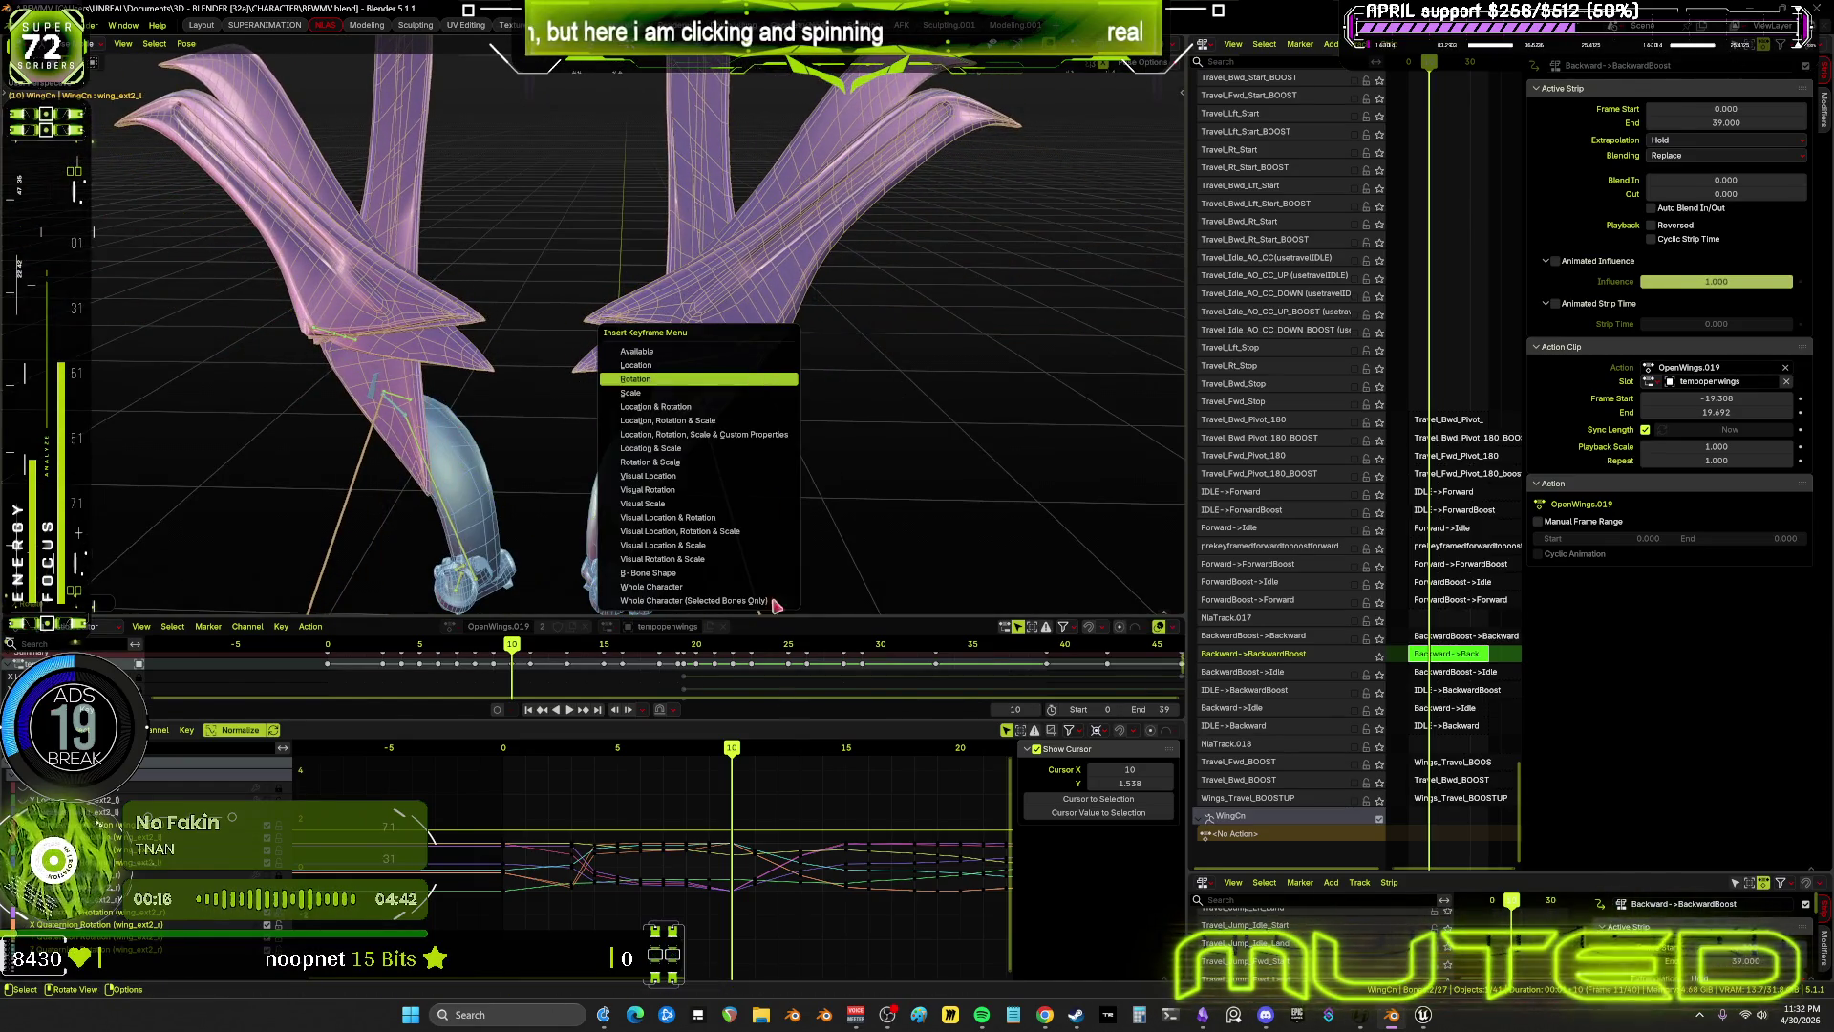
key("ctrl+space")
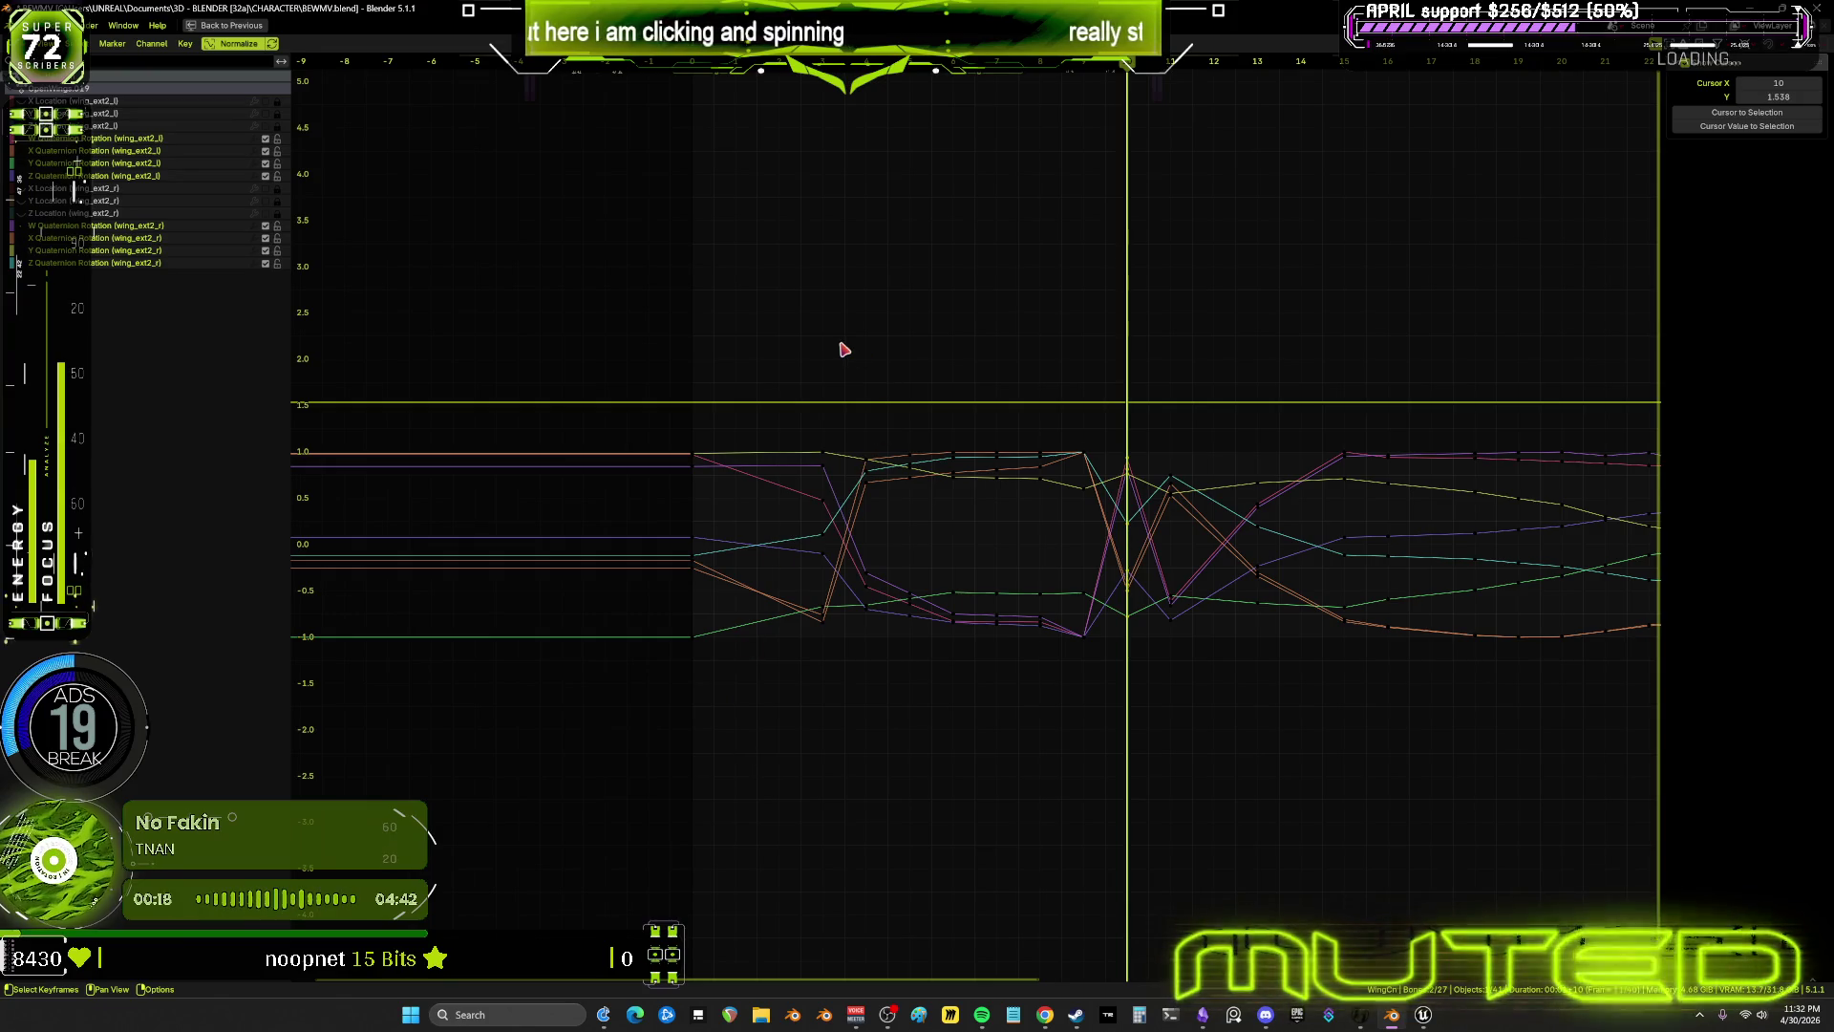
Delete the wing keyframes between frames 0 and 10, then return to frame 0
mouse_move(841, 344)
left_mouse_down()
mouse_move(1077, 704)
mouse_move(1116, 727)
mouse_move(1125, 706)
left_mouse_up()
key("Delete")
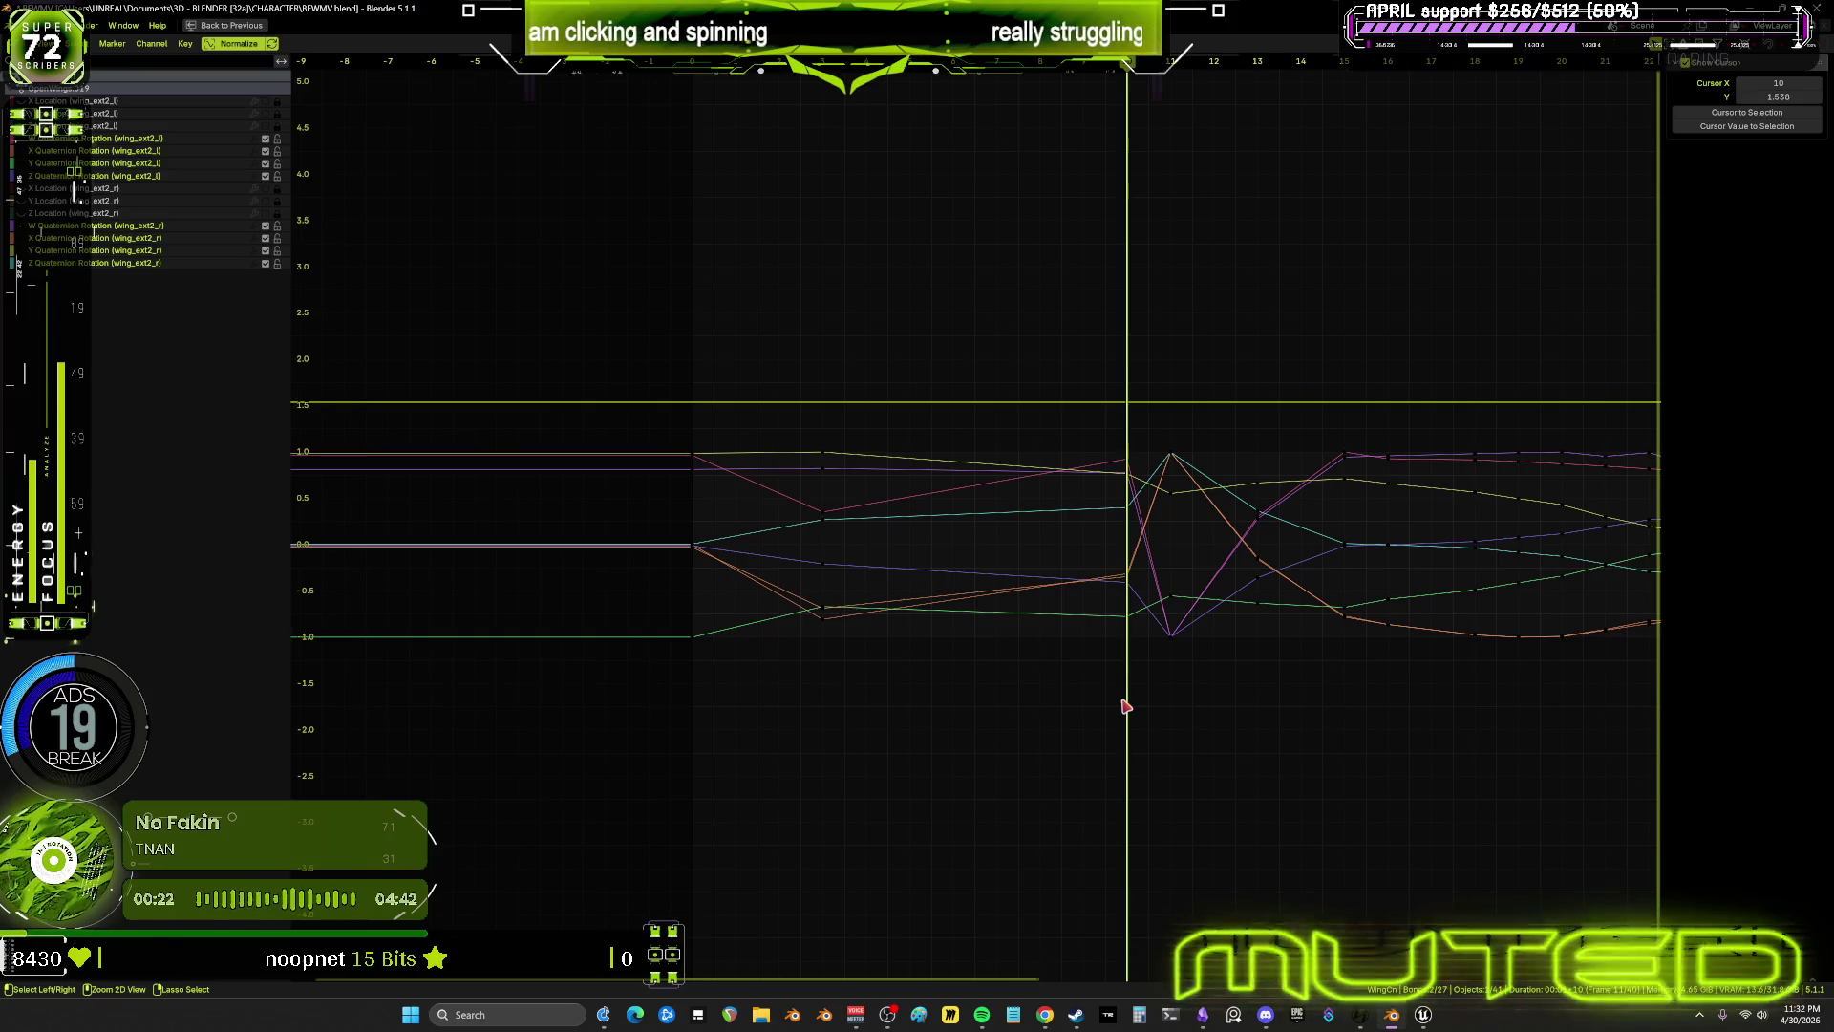
key("ctrl+space")
mouse_move(785, 438)
left_mouse_down()
mouse_move(728, 441)
mouse_move(802, 446)
mouse_move(839, 478)
left_mouse_up()
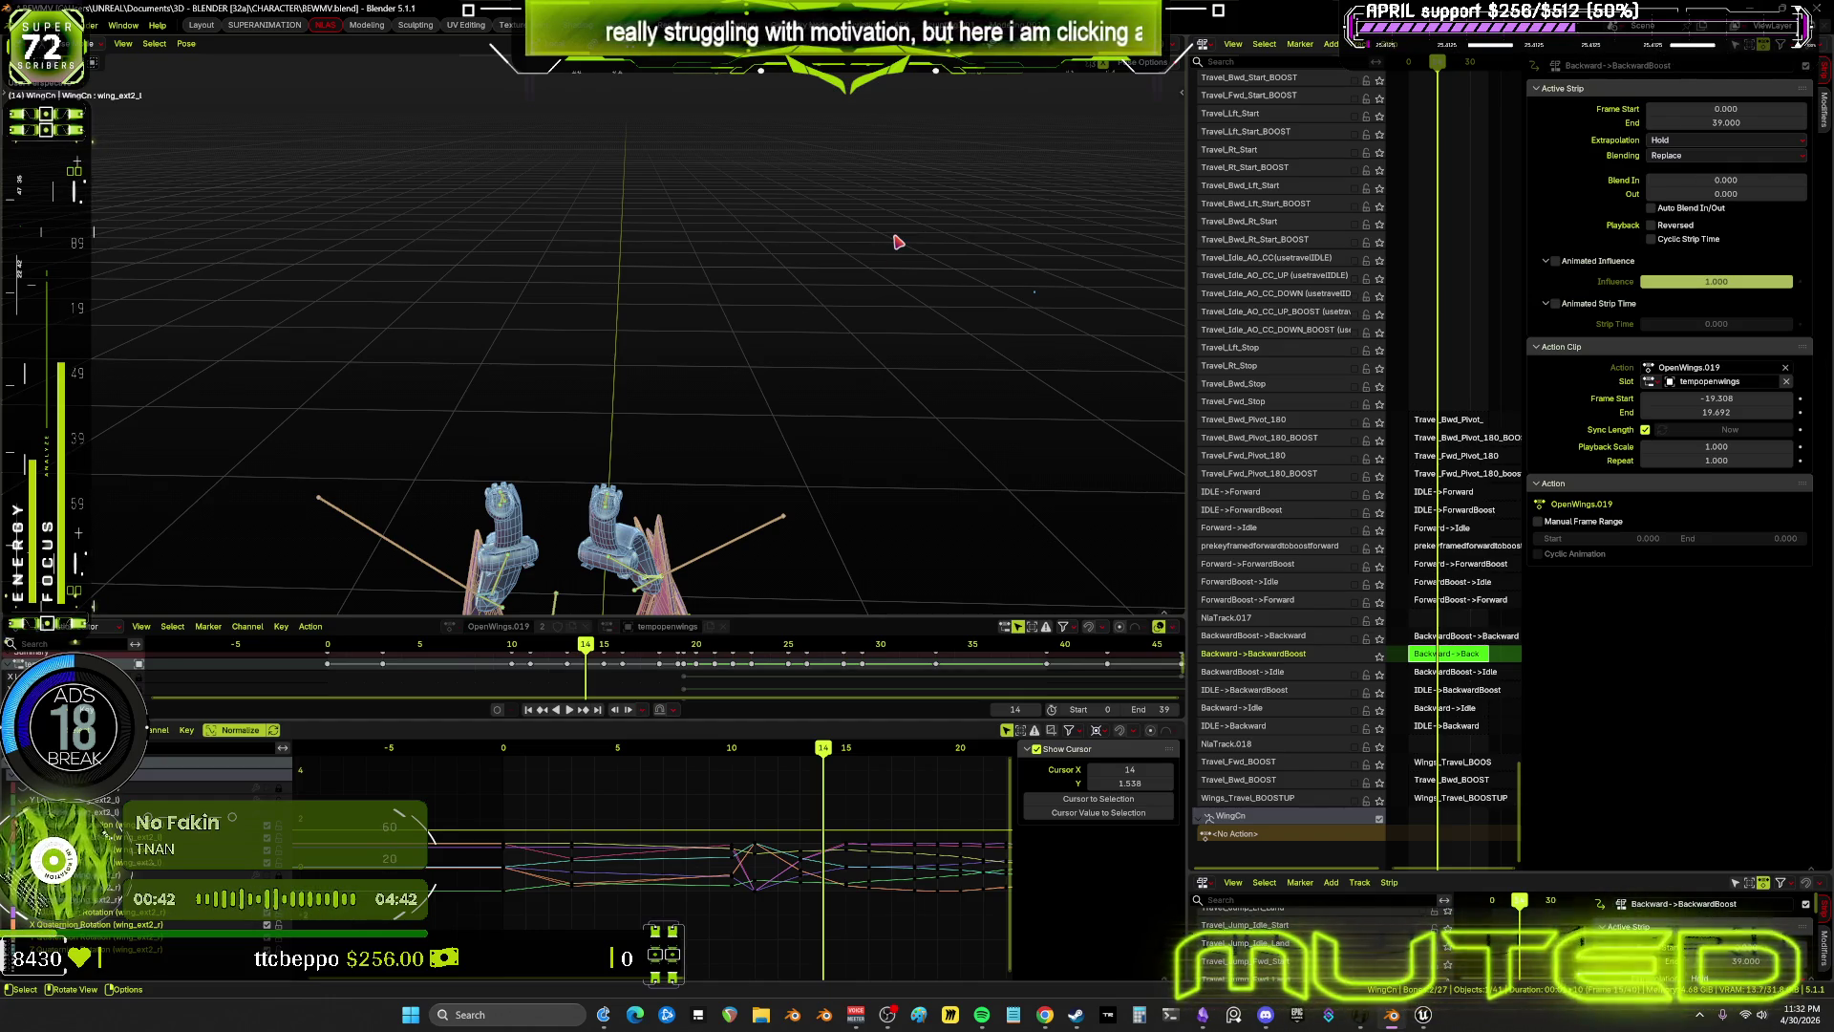
mouse_move(897, 241)
middle_mouse_down()
mouse_move(761, 156)
mouse_move(649, 277)
middle_mouse_up()
mouse_move(810, 755)
left_mouse_down()
mouse_move(552, 795)
mouse_move(829, 819)
left_mouse_up()
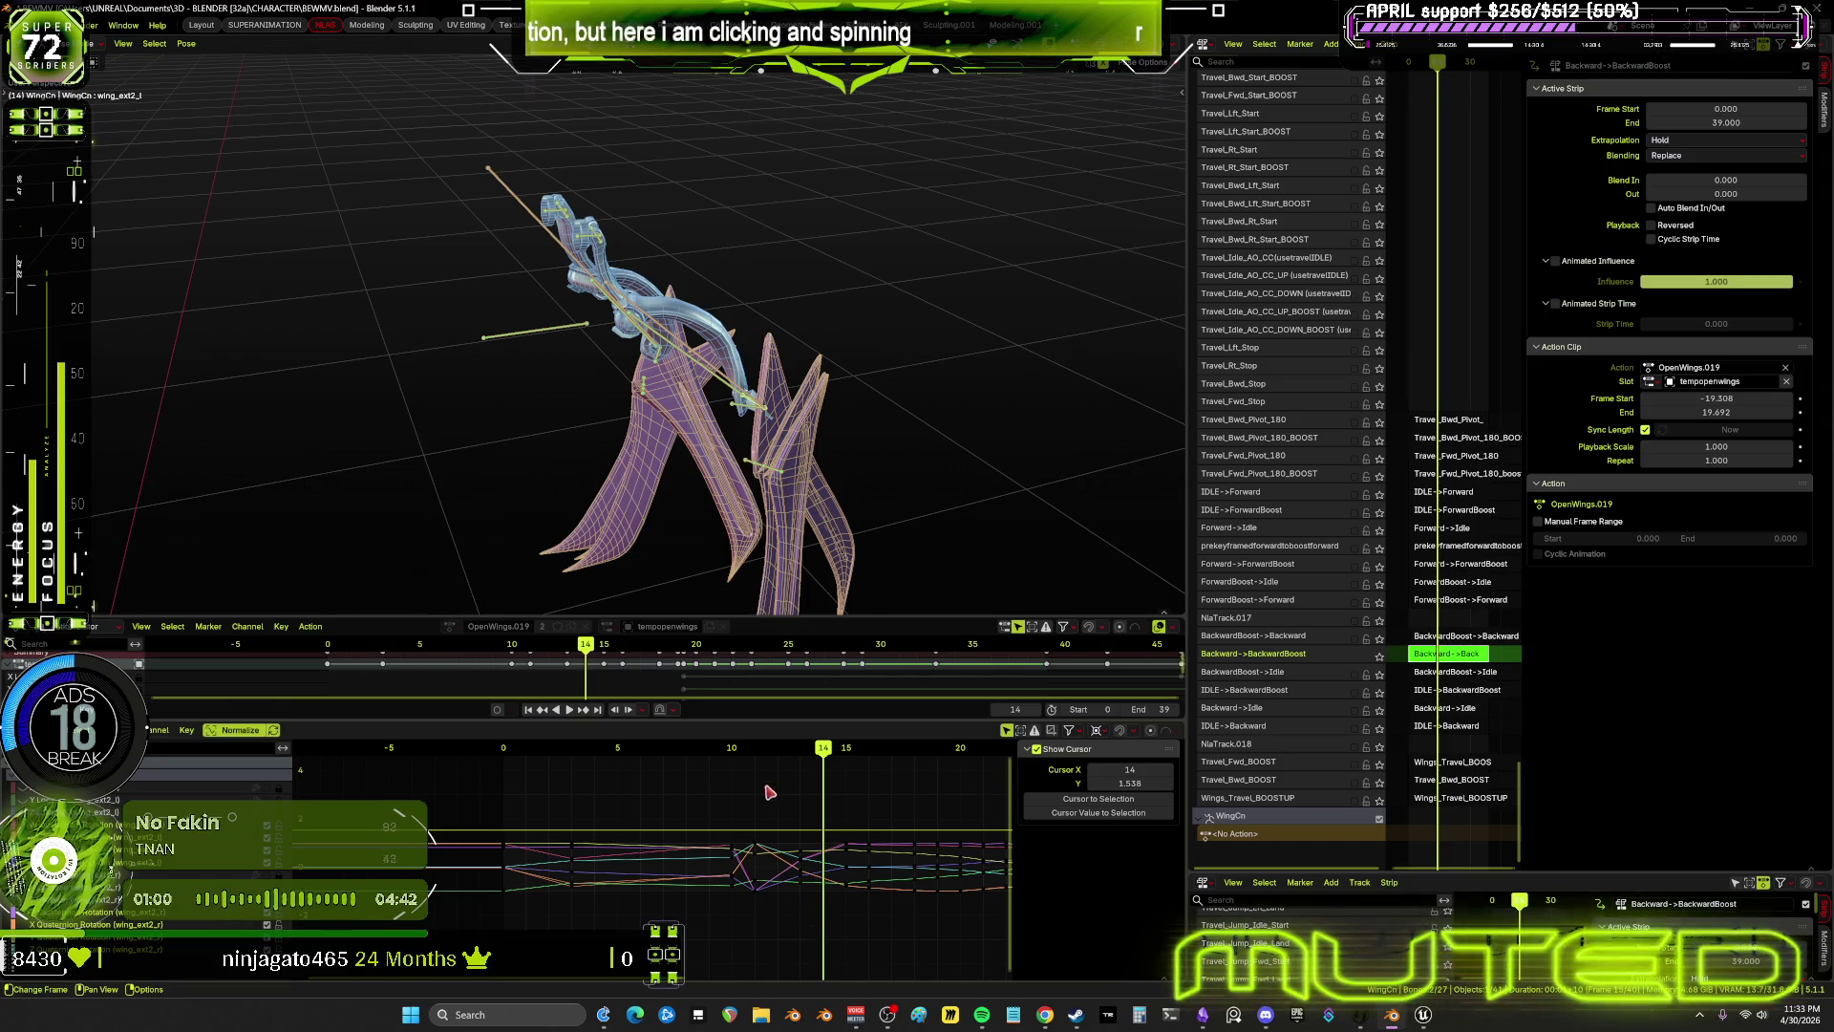
left_click_drag(820, 924, 748, 796)
mouse_move(831, 749)
left_mouse_down()
mouse_move(680, 750)
mouse_move(958, 779)
left_mouse_up()
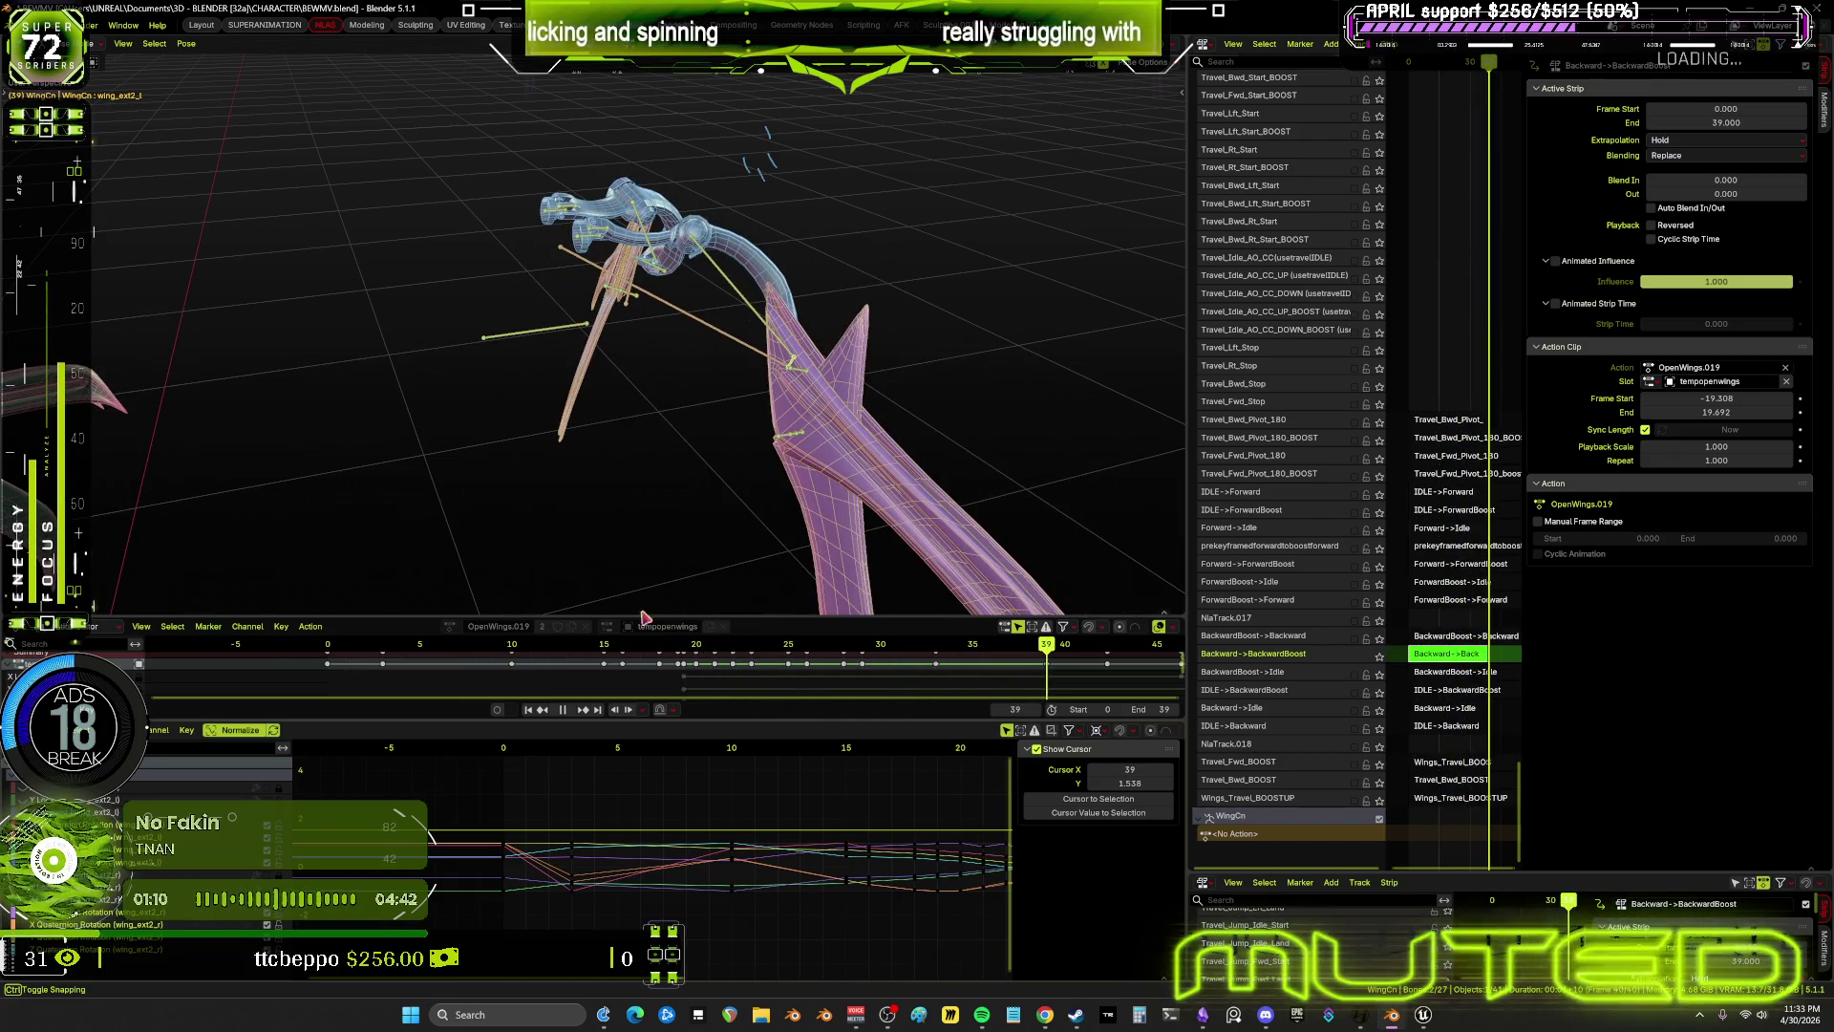
key("space")
middle_click_drag(876, 344, 649, 442)
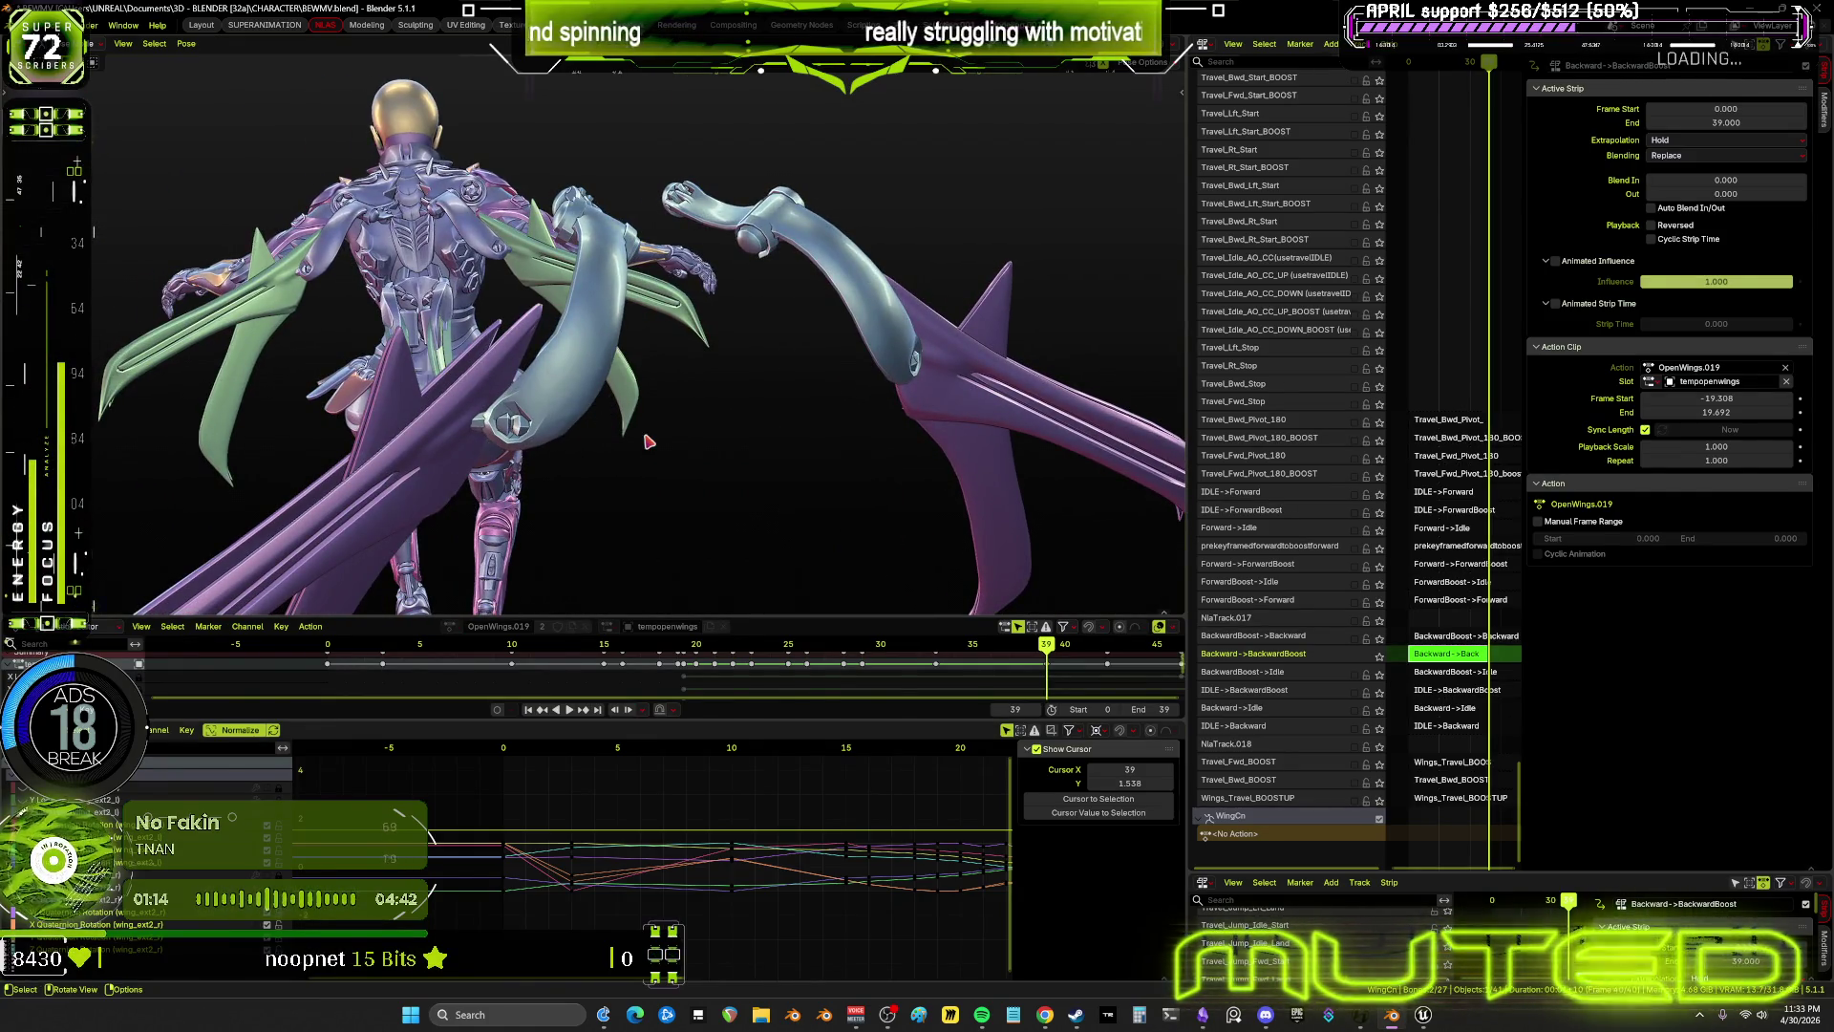
key("shift+alt+z")
middle_click_drag(841, 879, 372, 843)
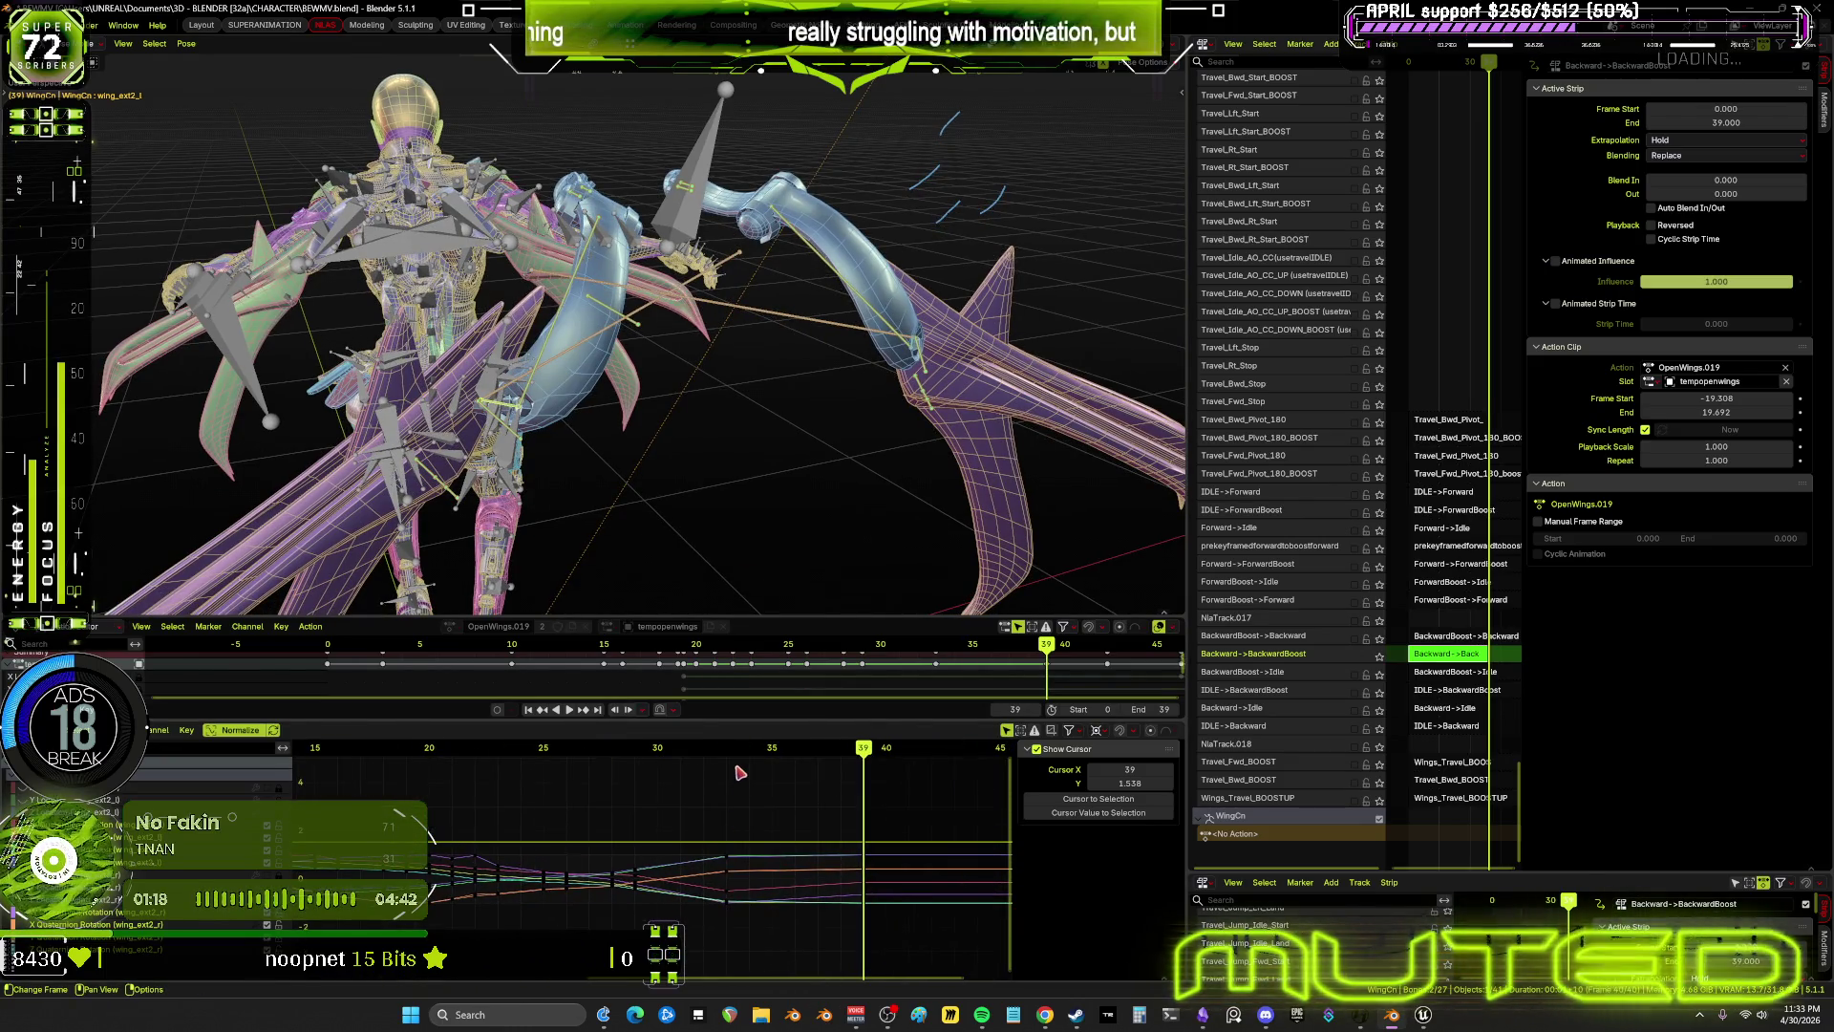
left_click_drag(732, 761, 738, 755)
key("shift+alt+z")
middle_click_drag(649, 430, 684, 397)
key("r")
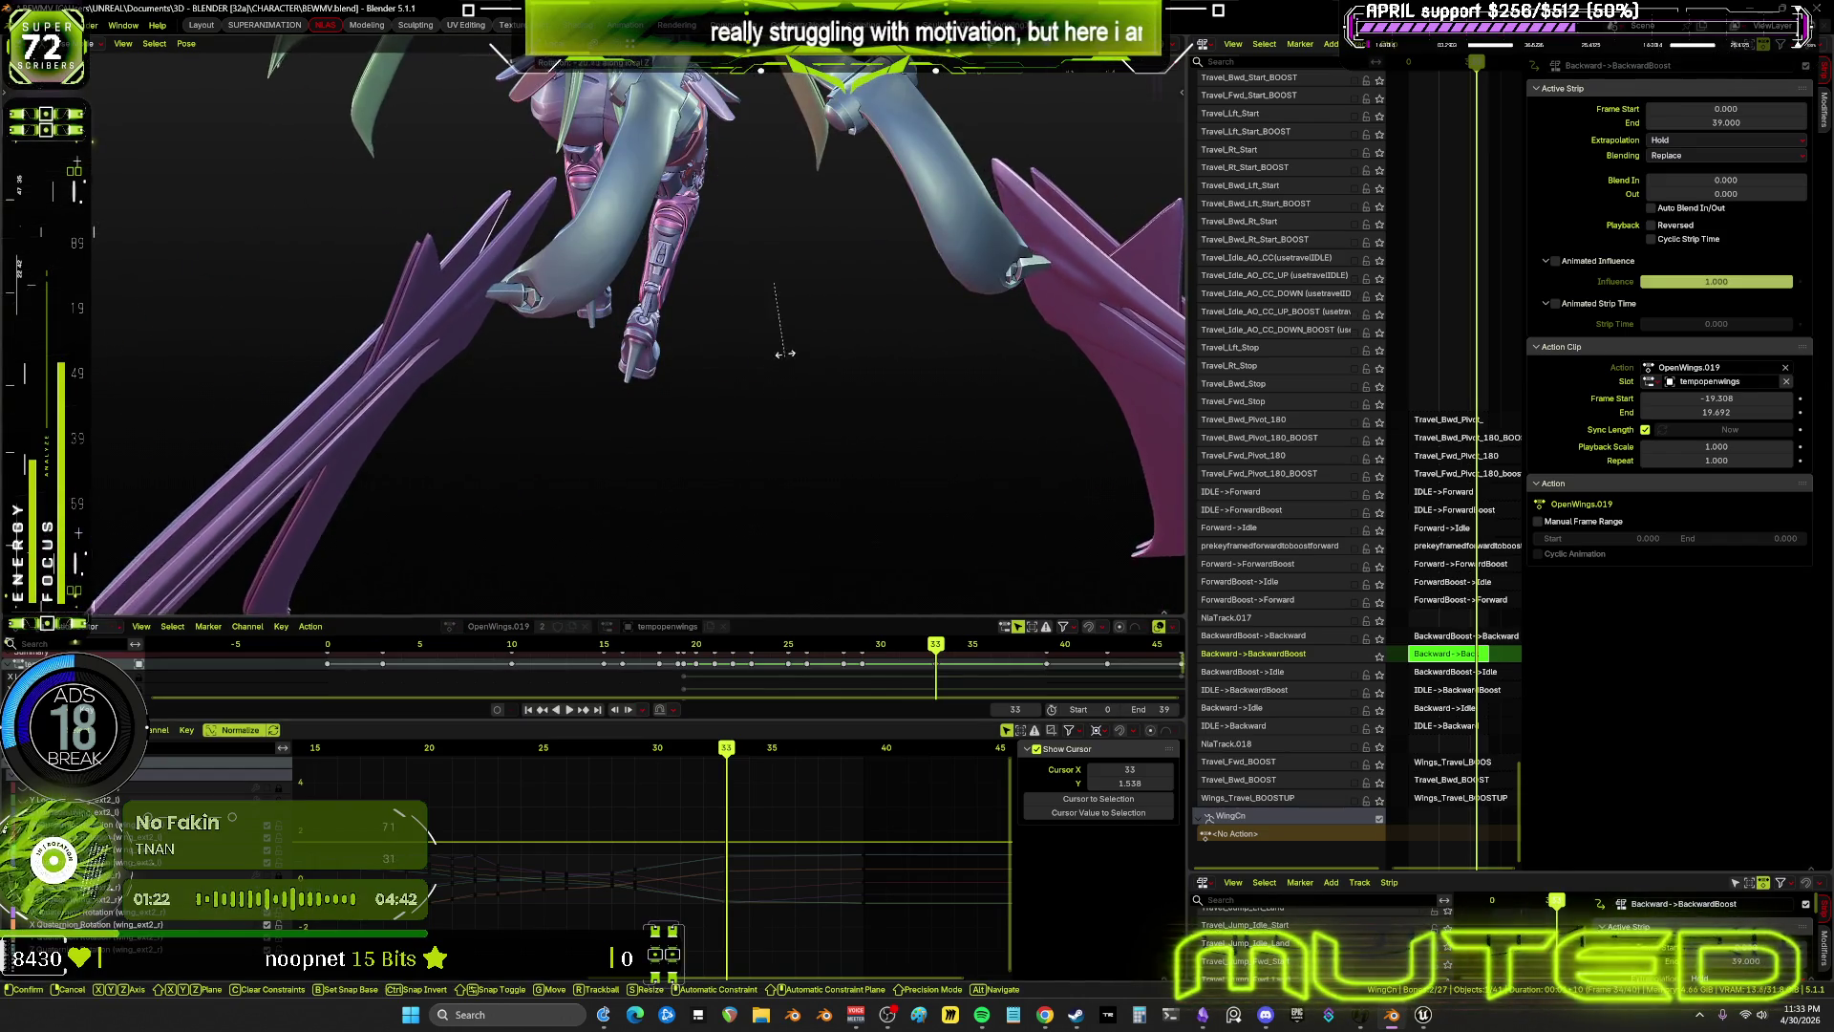
left_click(842, 322)
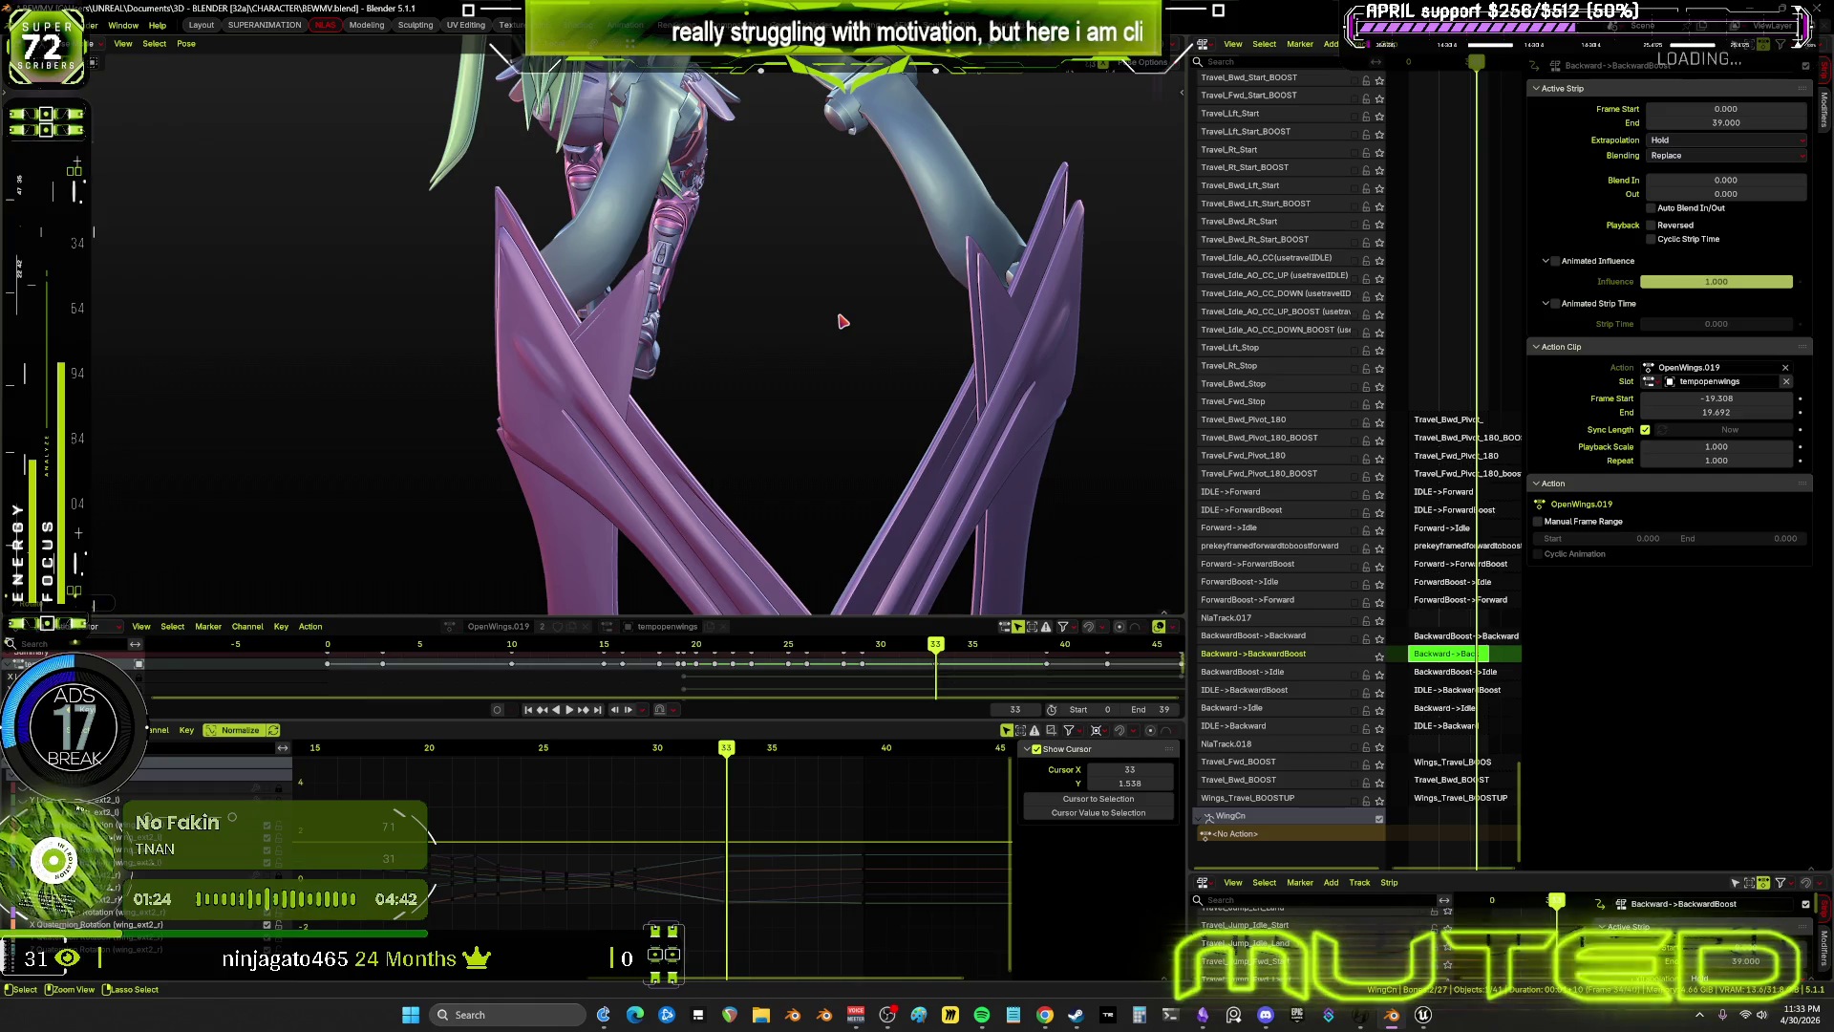
key("ctrl+z")
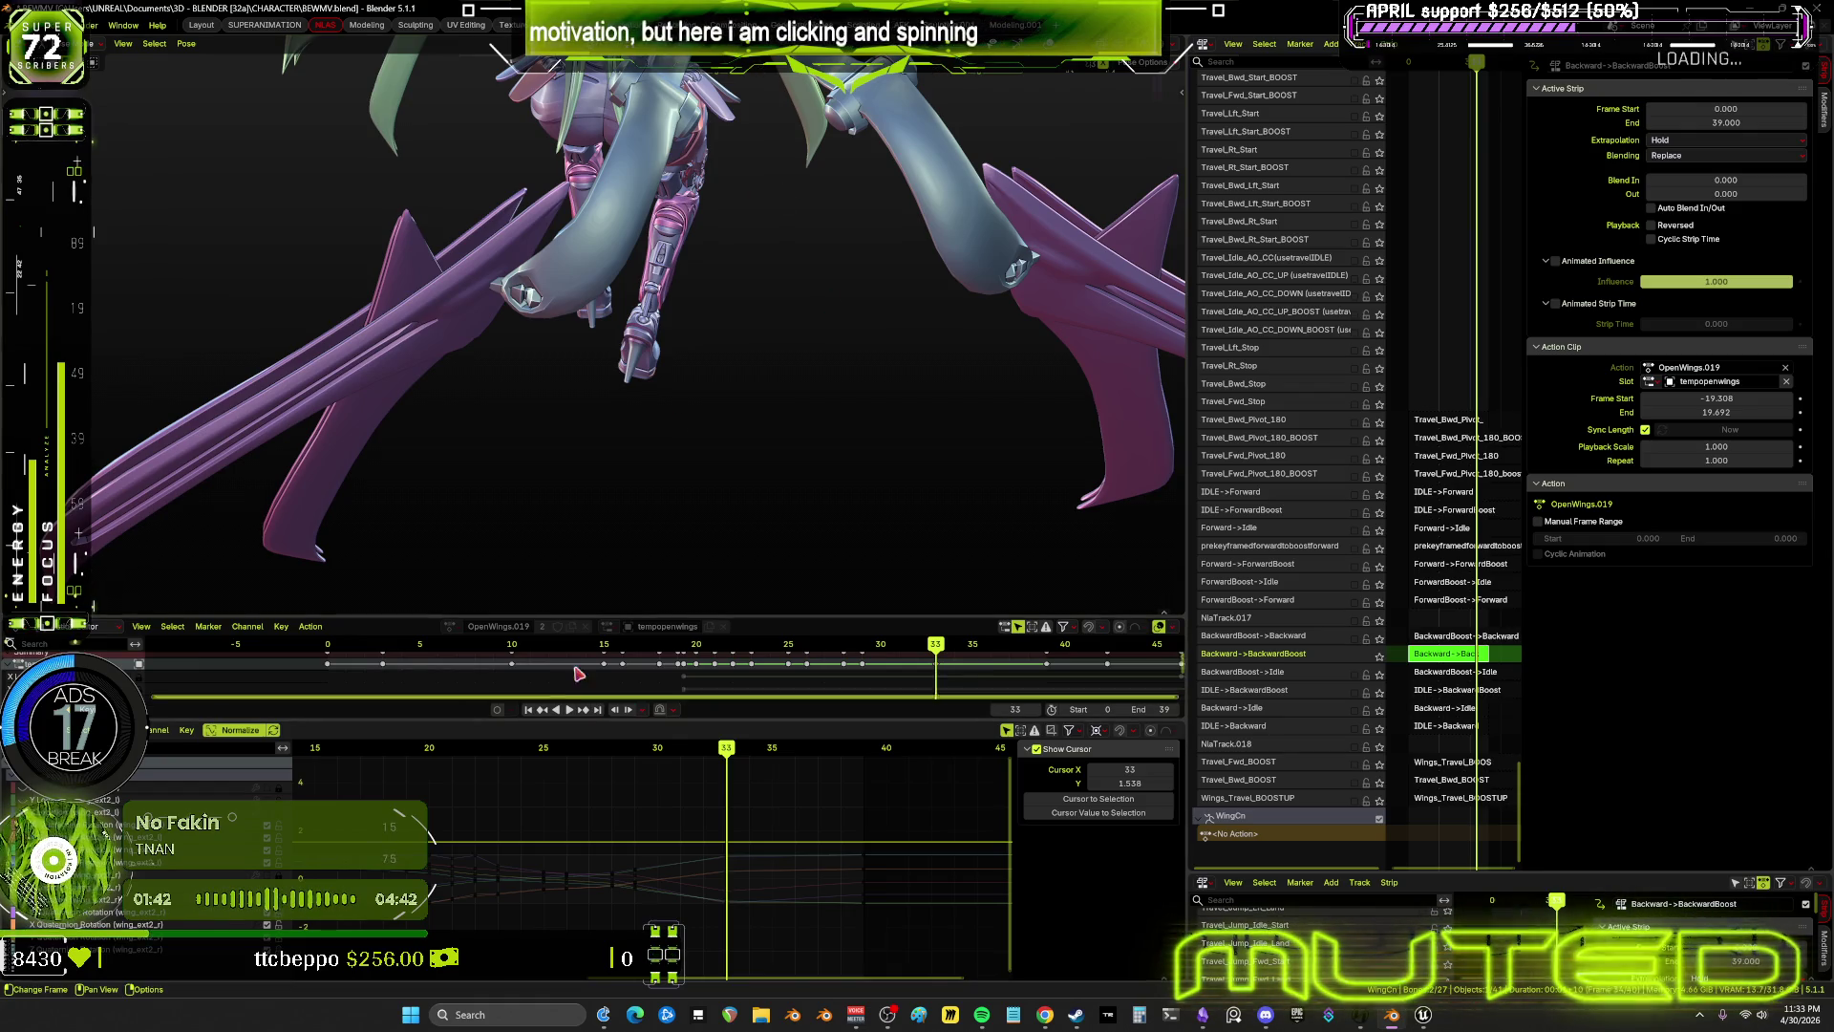
Preview the character full view, stop playback at frame 35, and open Edit > Undo History
scroll(840, 496, "down", 5)
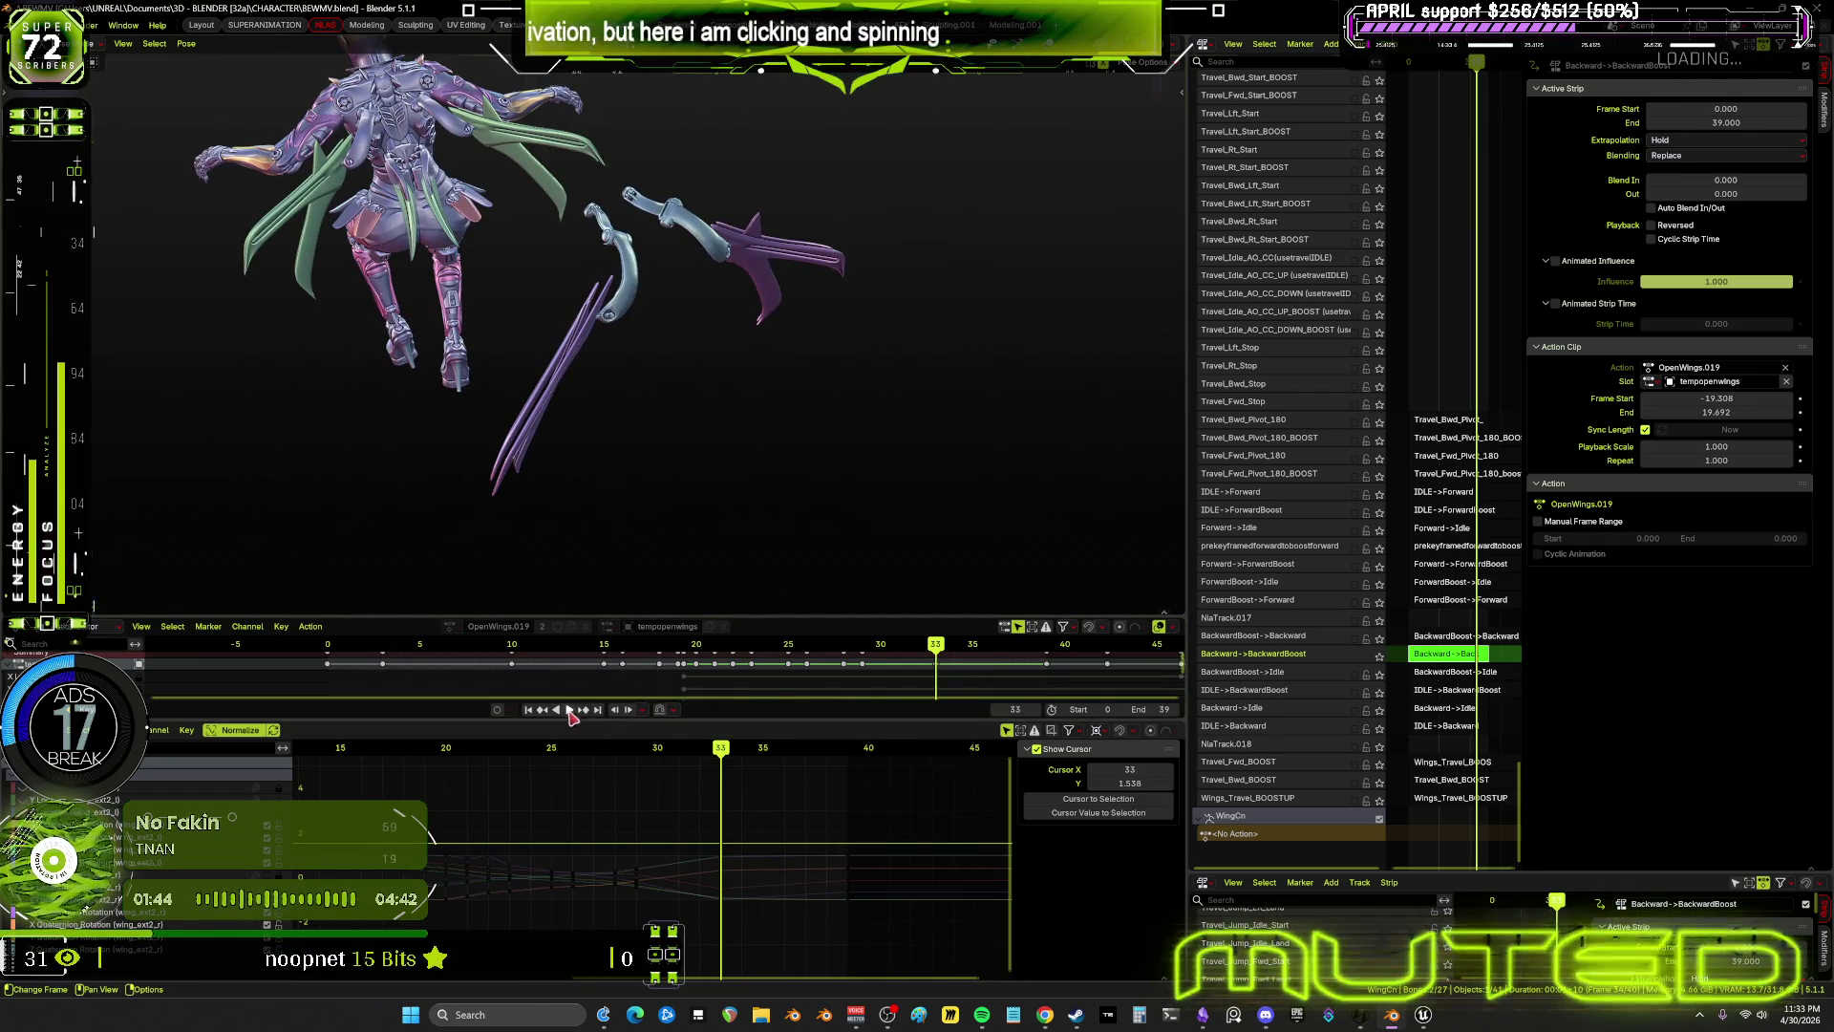
mouse_move(649, 440)
middle_mouse_down()
mouse_move(749, 397)
mouse_move(946, 397)
mouse_move(684, 528)
mouse_move(864, 393)
mouse_move(886, 453)
middle_mouse_up()
key("ctrl+space")
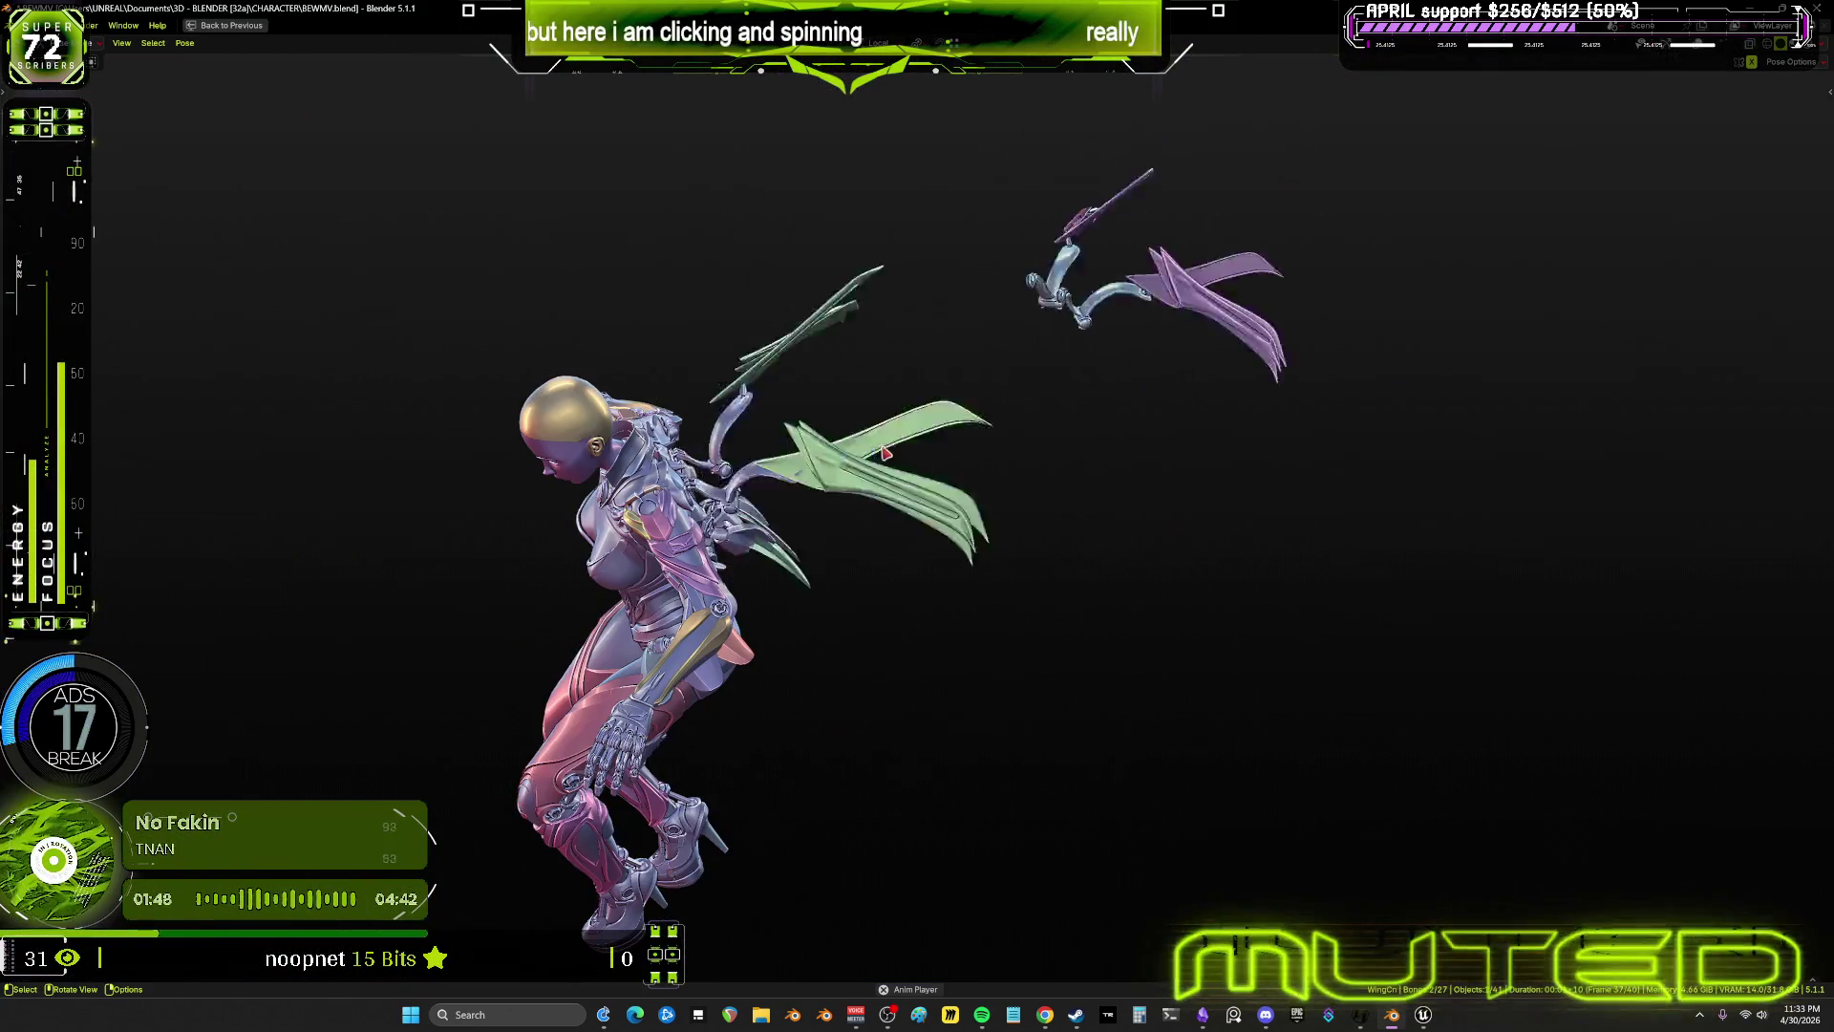
key("ctrl+space")
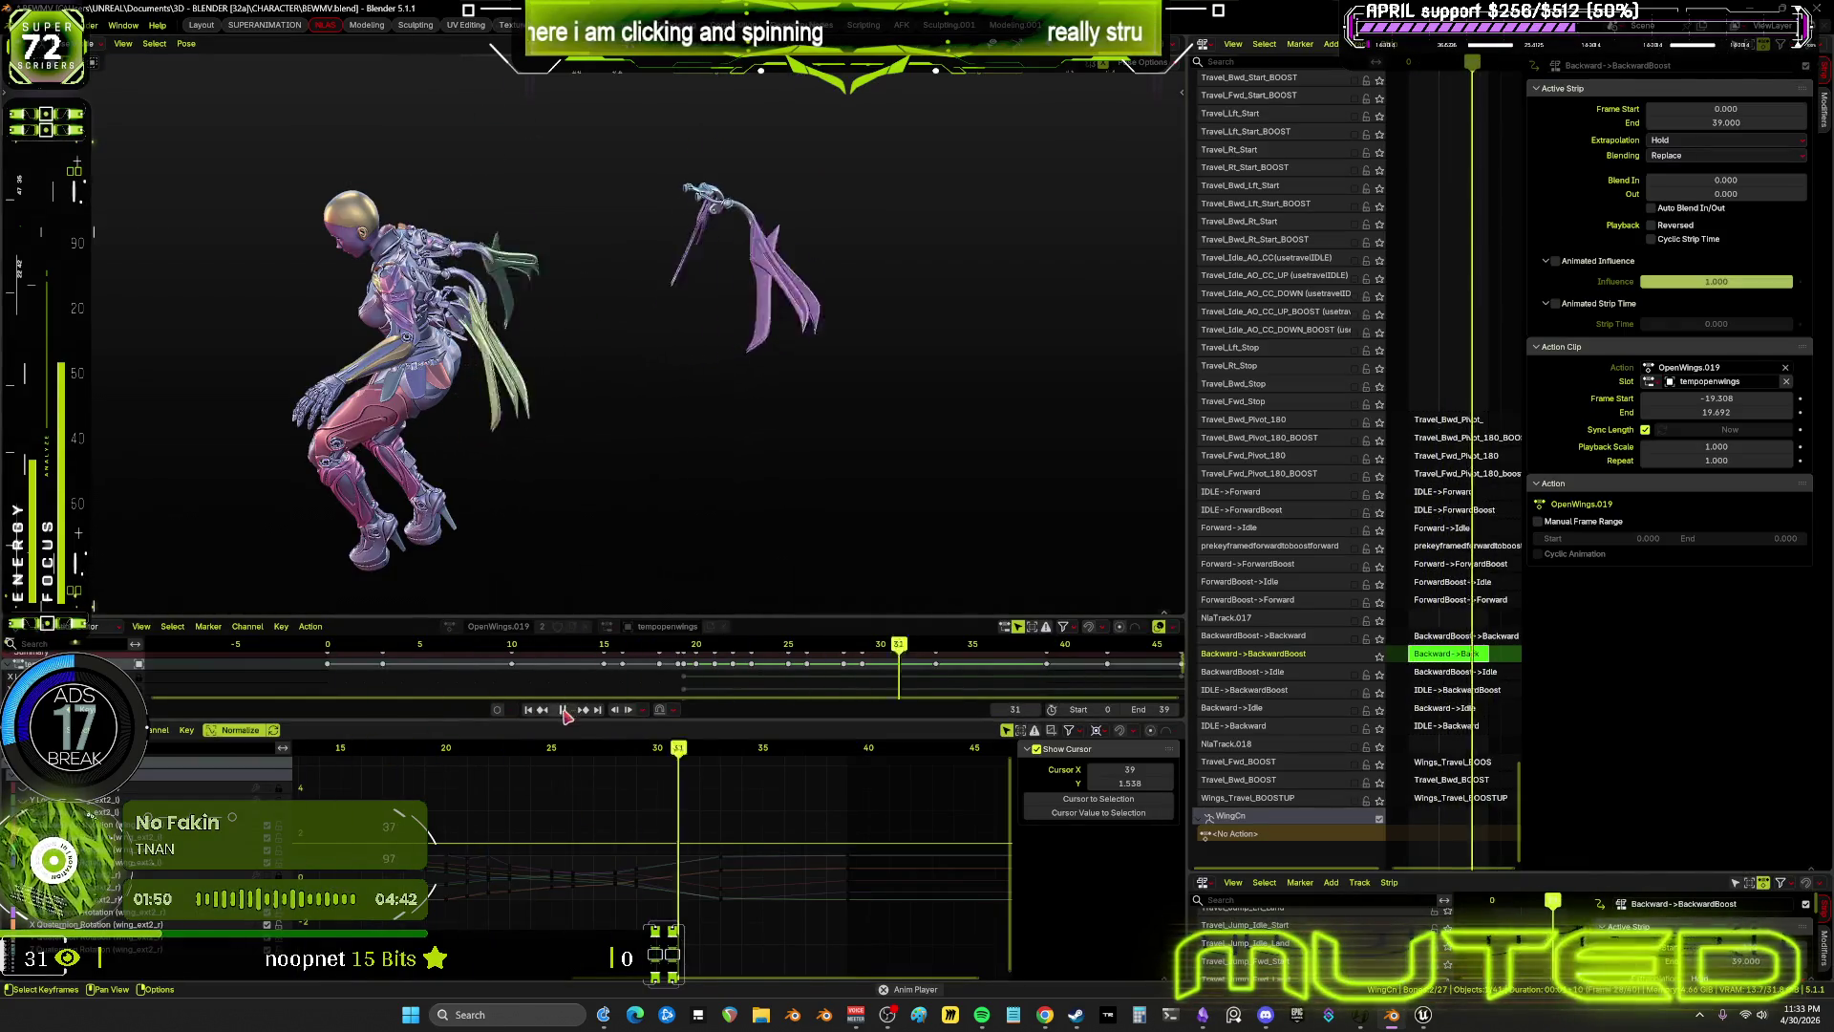
key("space")
left_click(49, 25)
mouse_move(98, 71)
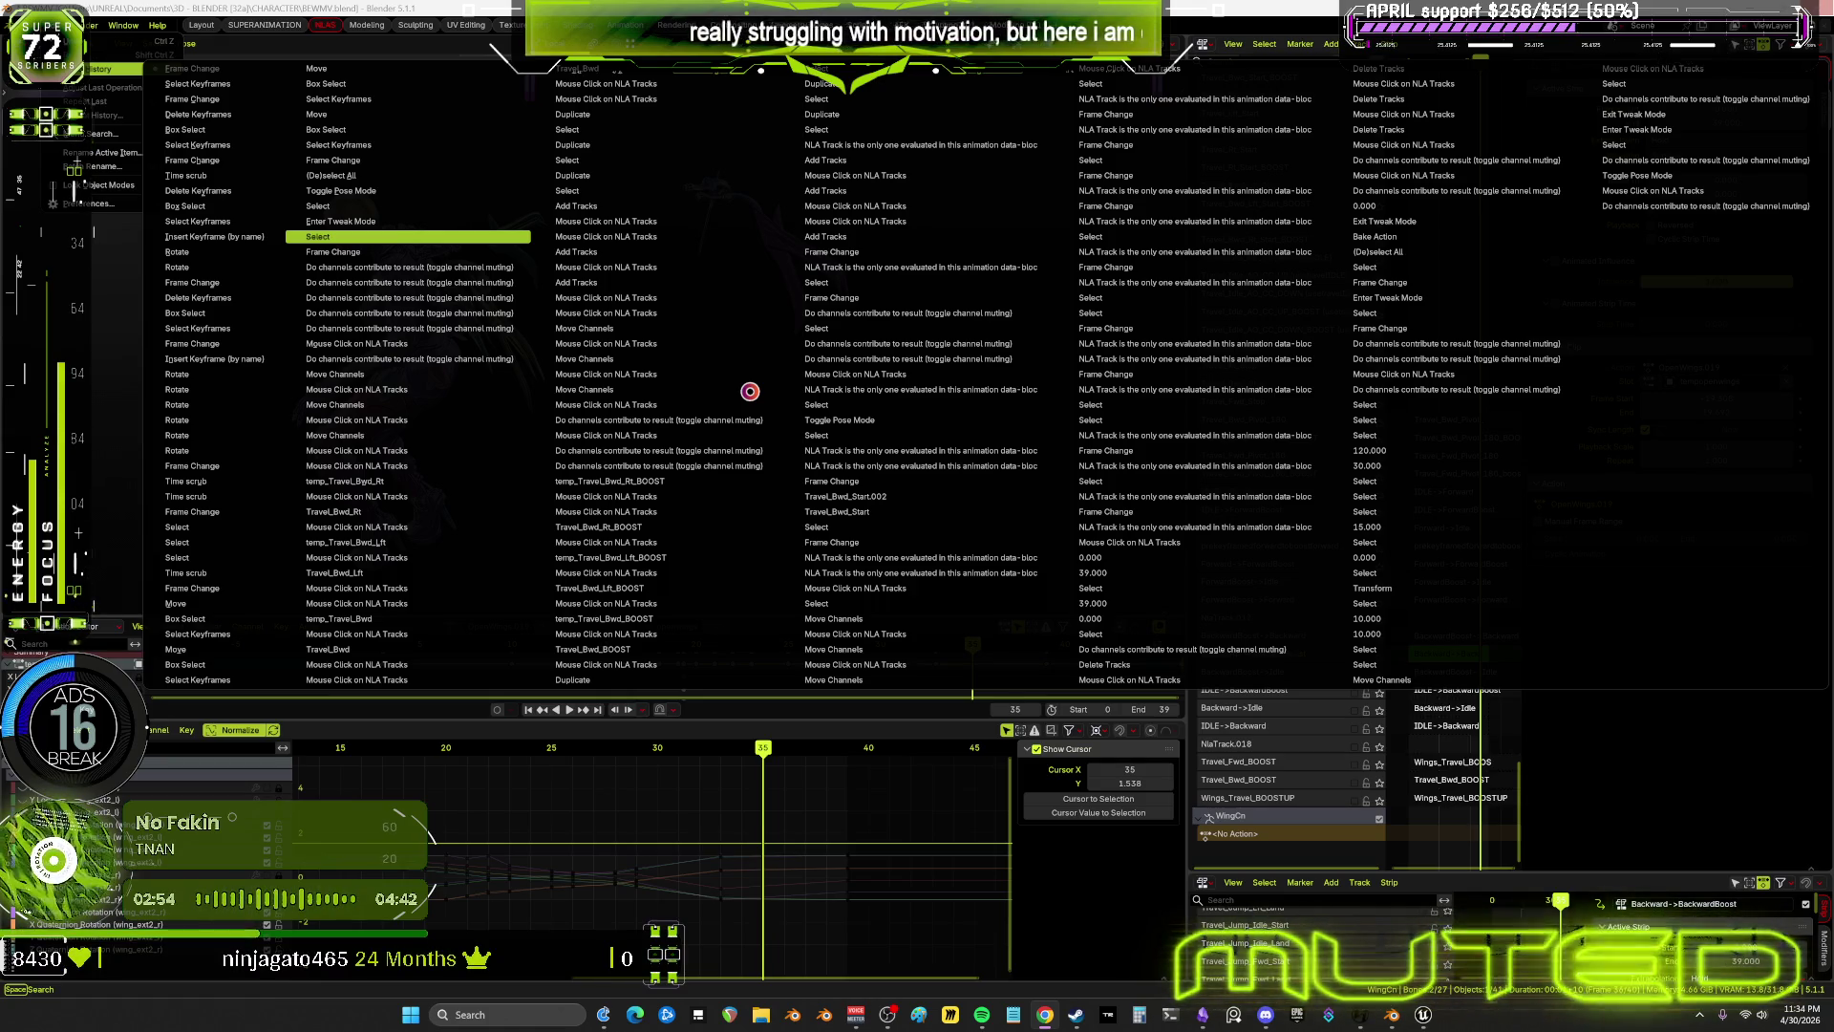
Revert to an earlier undo step and replay the animation, stopping at frame 83
left_click(753, 396)
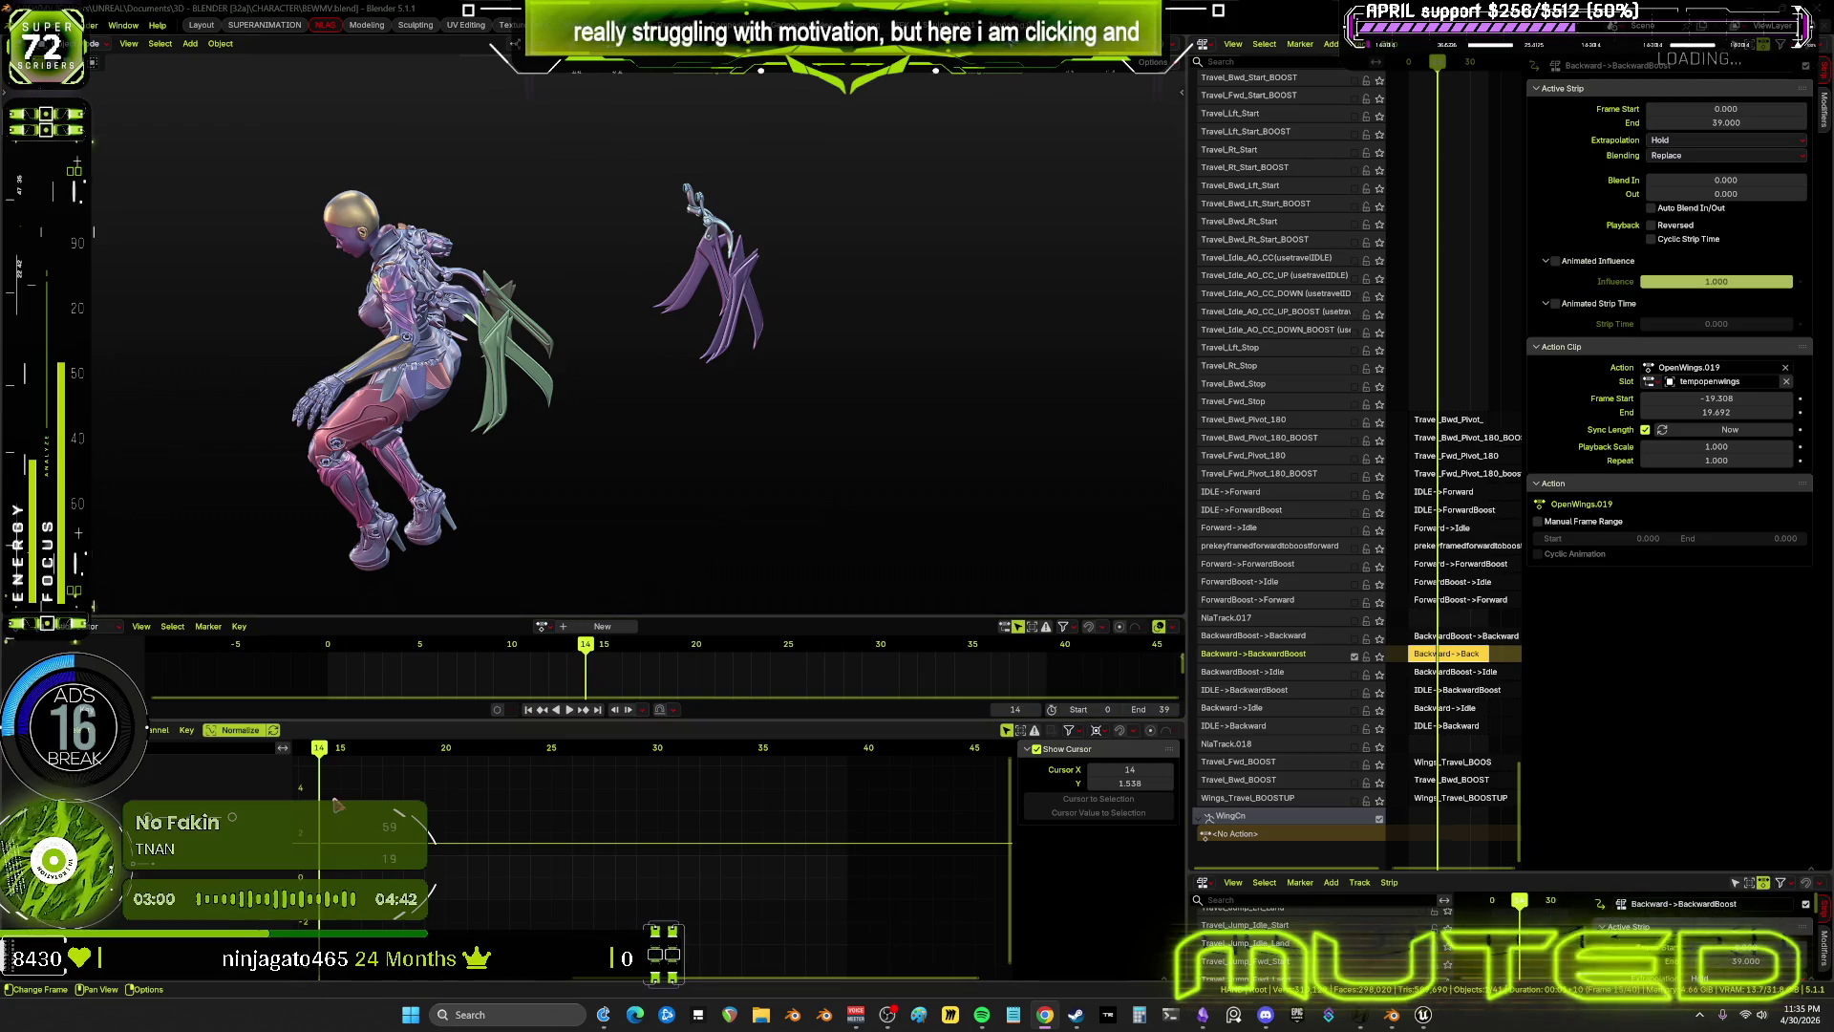
key("space")
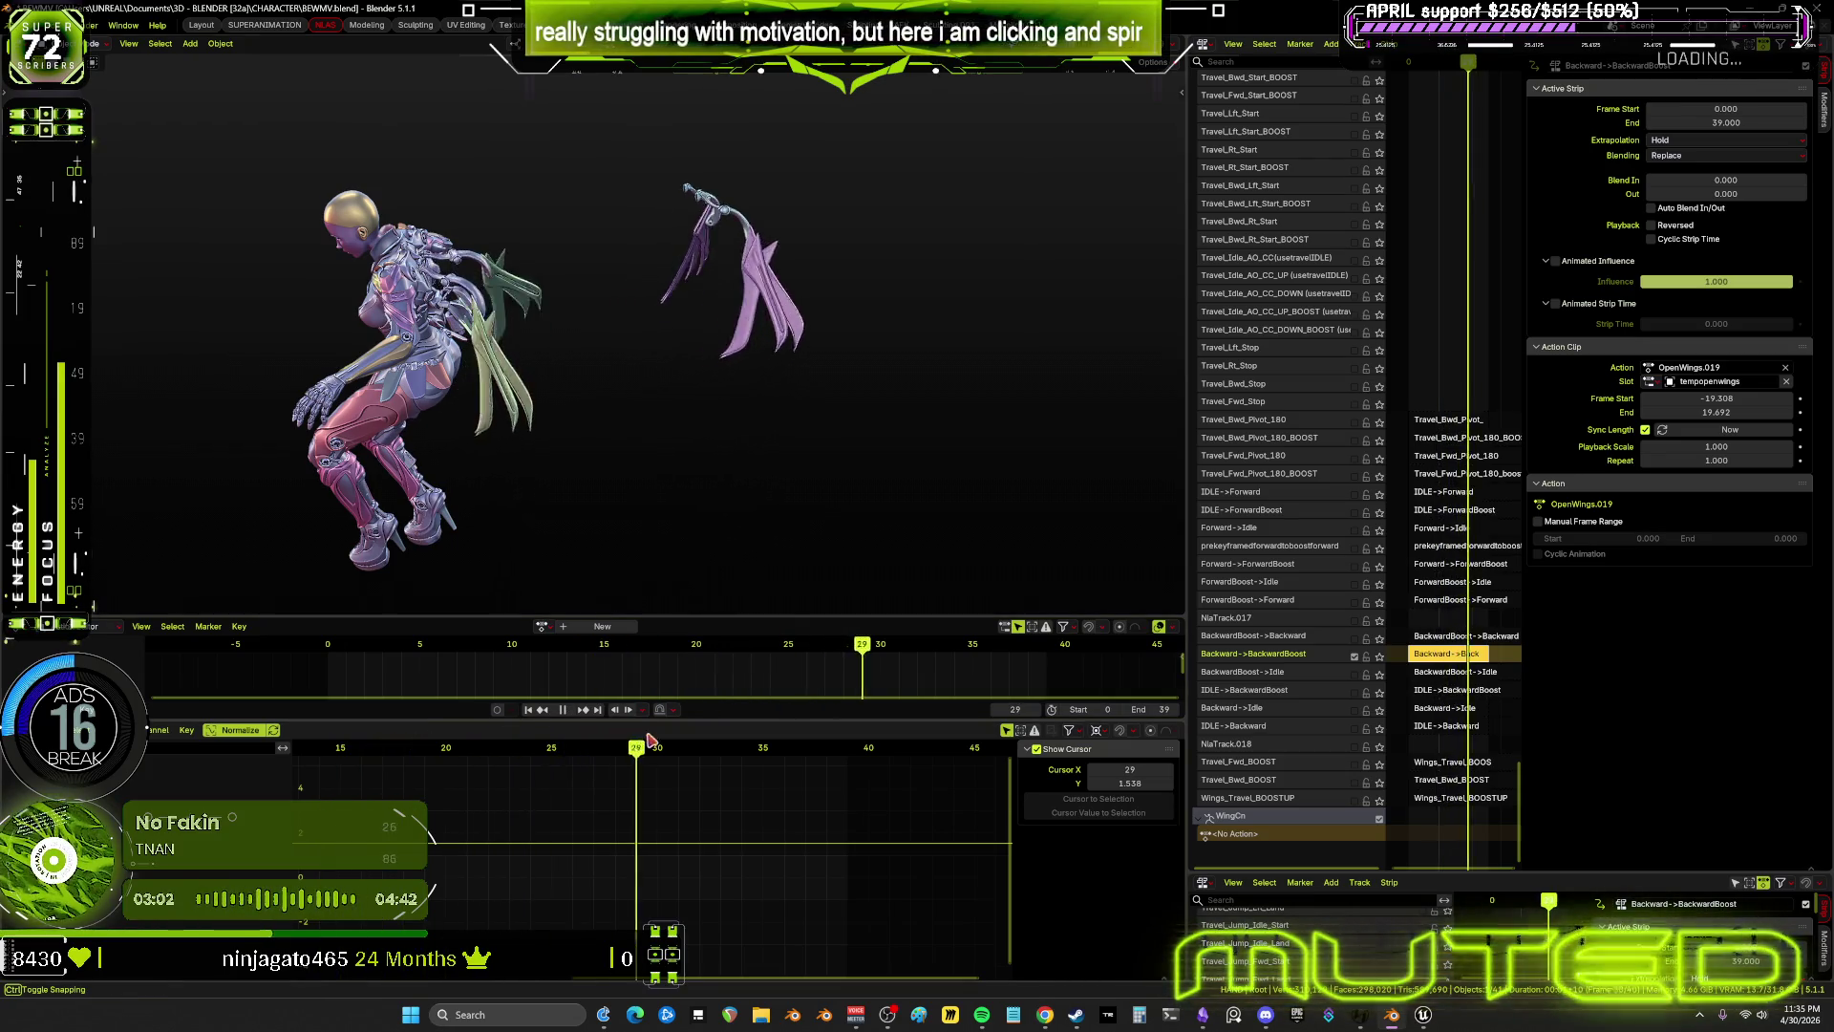
key("space")
scroll(1328, 642, "down", 1)
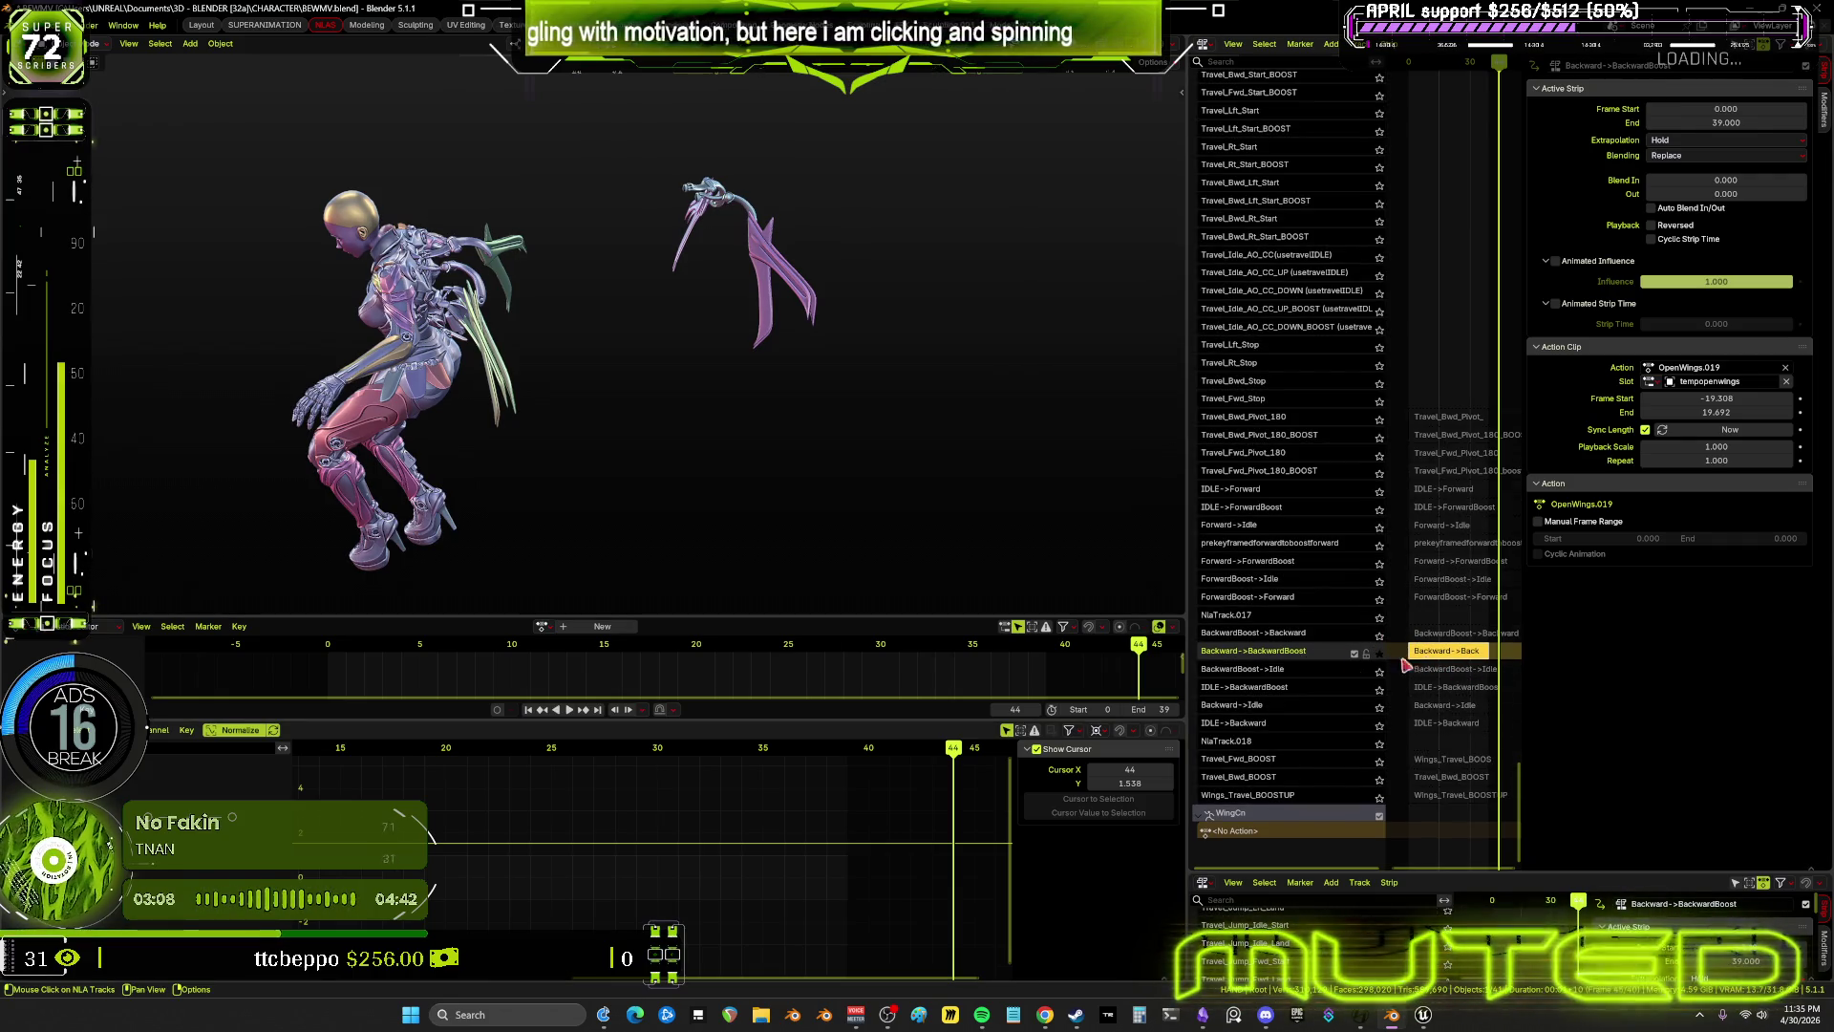
key("space")
mouse_move(580, 764)
left_mouse_down()
mouse_move(295, 792)
mouse_move(911, 827)
left_mouse_up()
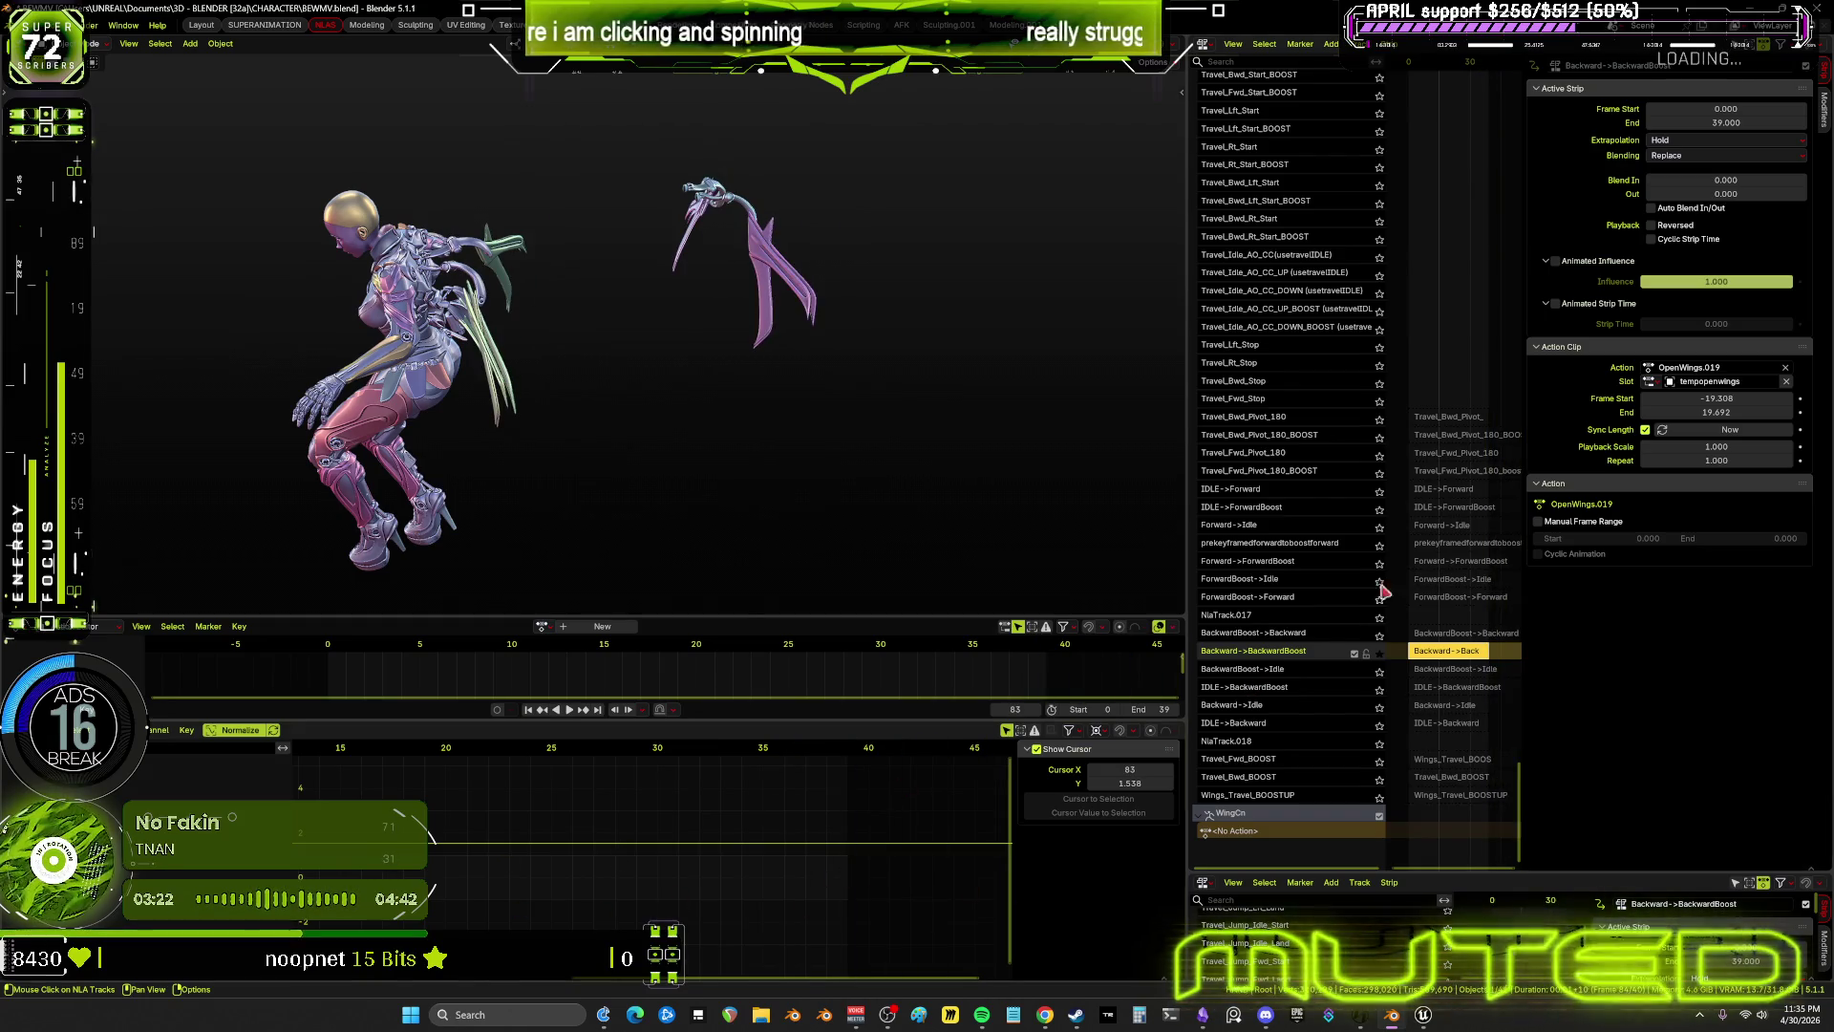
key("space")
Widen the NLA editor over the 3D view and zoom it out
scroll(1412, 271, "down", 3)
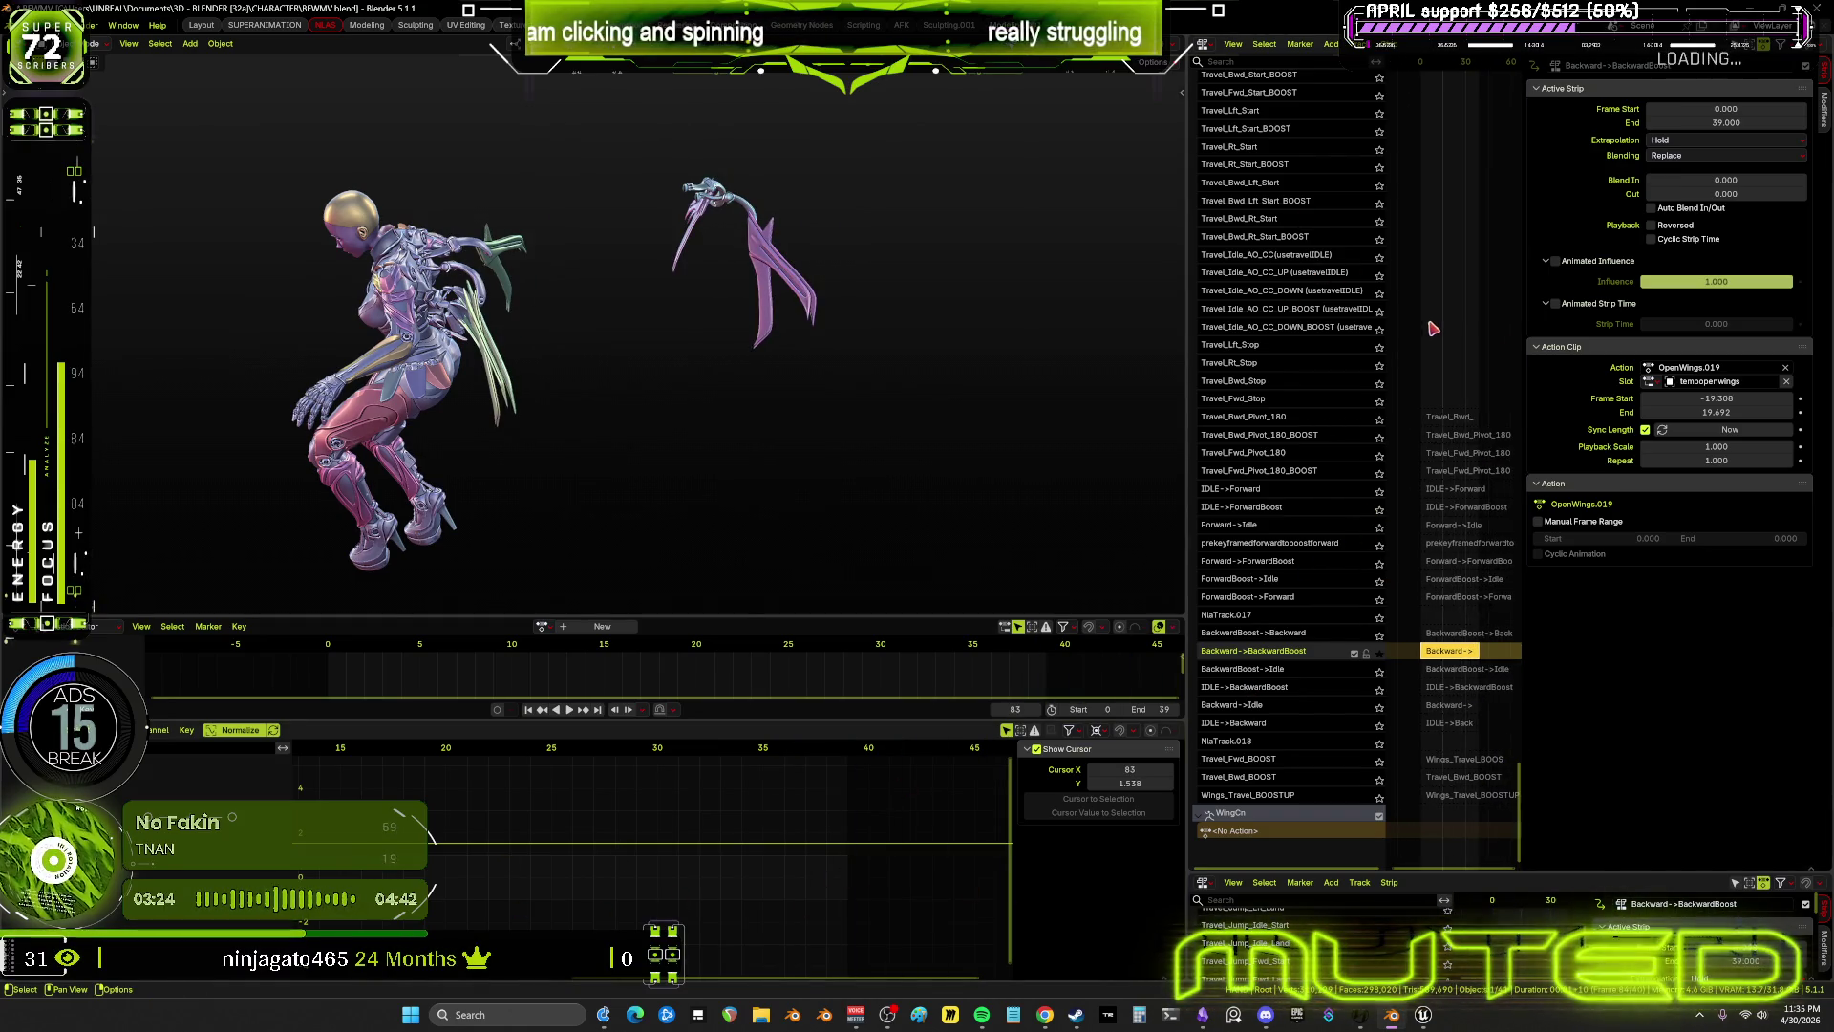
left_click_drag(1185, 381, 654, 396)
scroll(1214, 477, "down", 4)
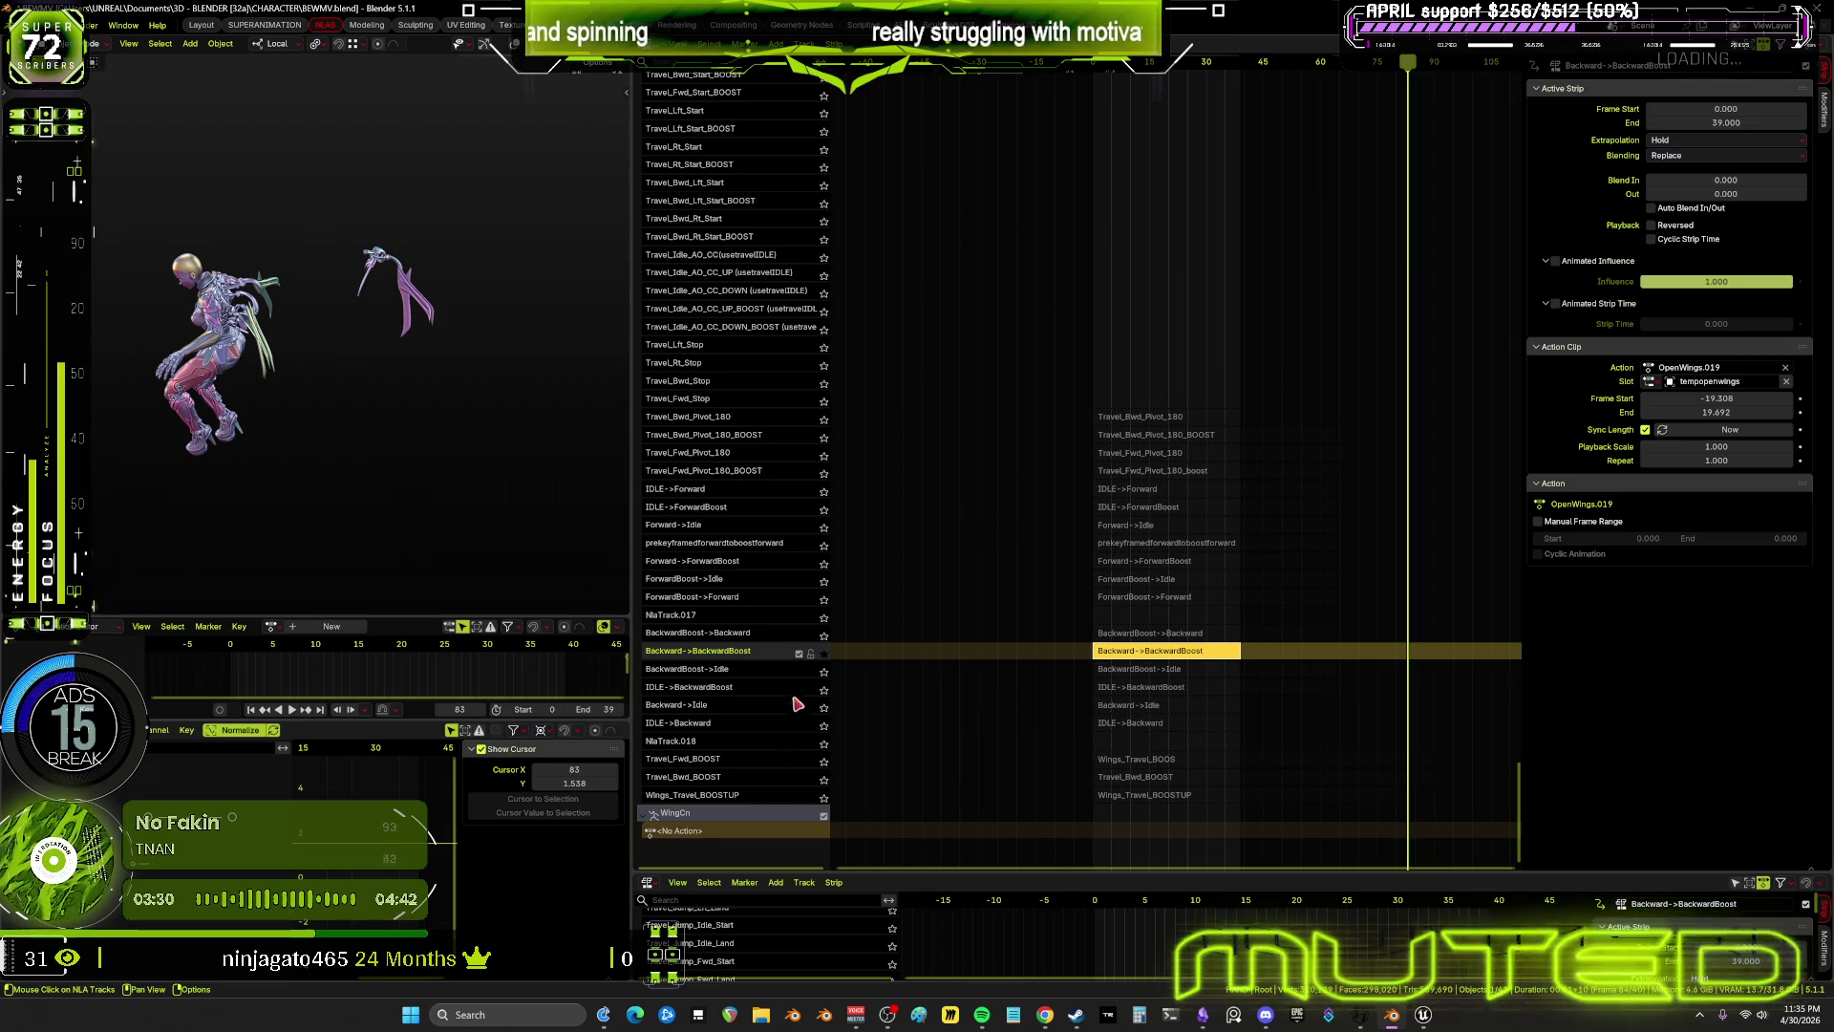
Turn off solo on the Backward->BackwardBoost track and frame the NLA view around the playhead
left_click(824, 654)
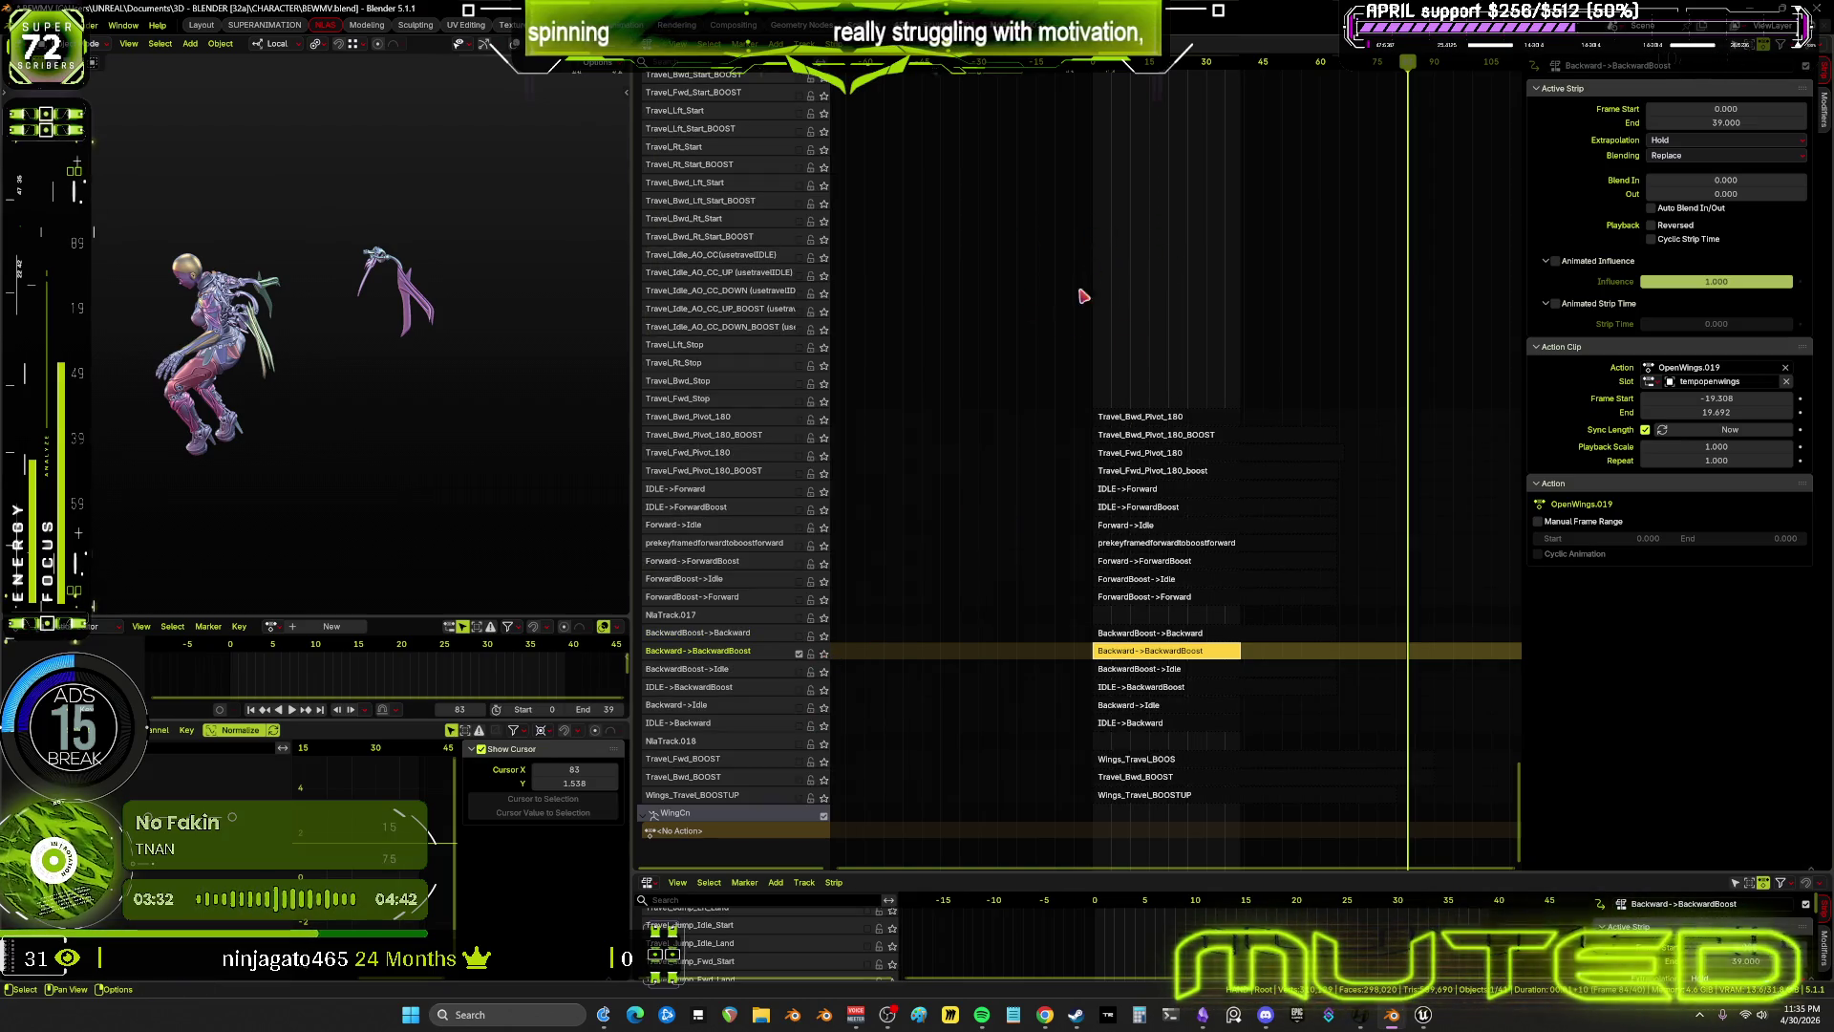
mouse_move(1016, 302)
middle_mouse_down()
mouse_move(1134, 725)
mouse_move(1202, 862)
mouse_move(1241, 299)
mouse_move(1179, 496)
mouse_move(1177, 777)
mouse_move(1175, 737)
mouse_move(1150, 762)
mouse_move(1110, 335)
middle_mouse_up()
mouse_move(778, 614)
middle_mouse_down()
mouse_move(917, 593)
mouse_move(896, 605)
mouse_move(1169, 603)
middle_mouse_up()
middle_click_drag(872, 631, 1117, 611, "ctrl")
scroll(1099, 616, "up", 2)
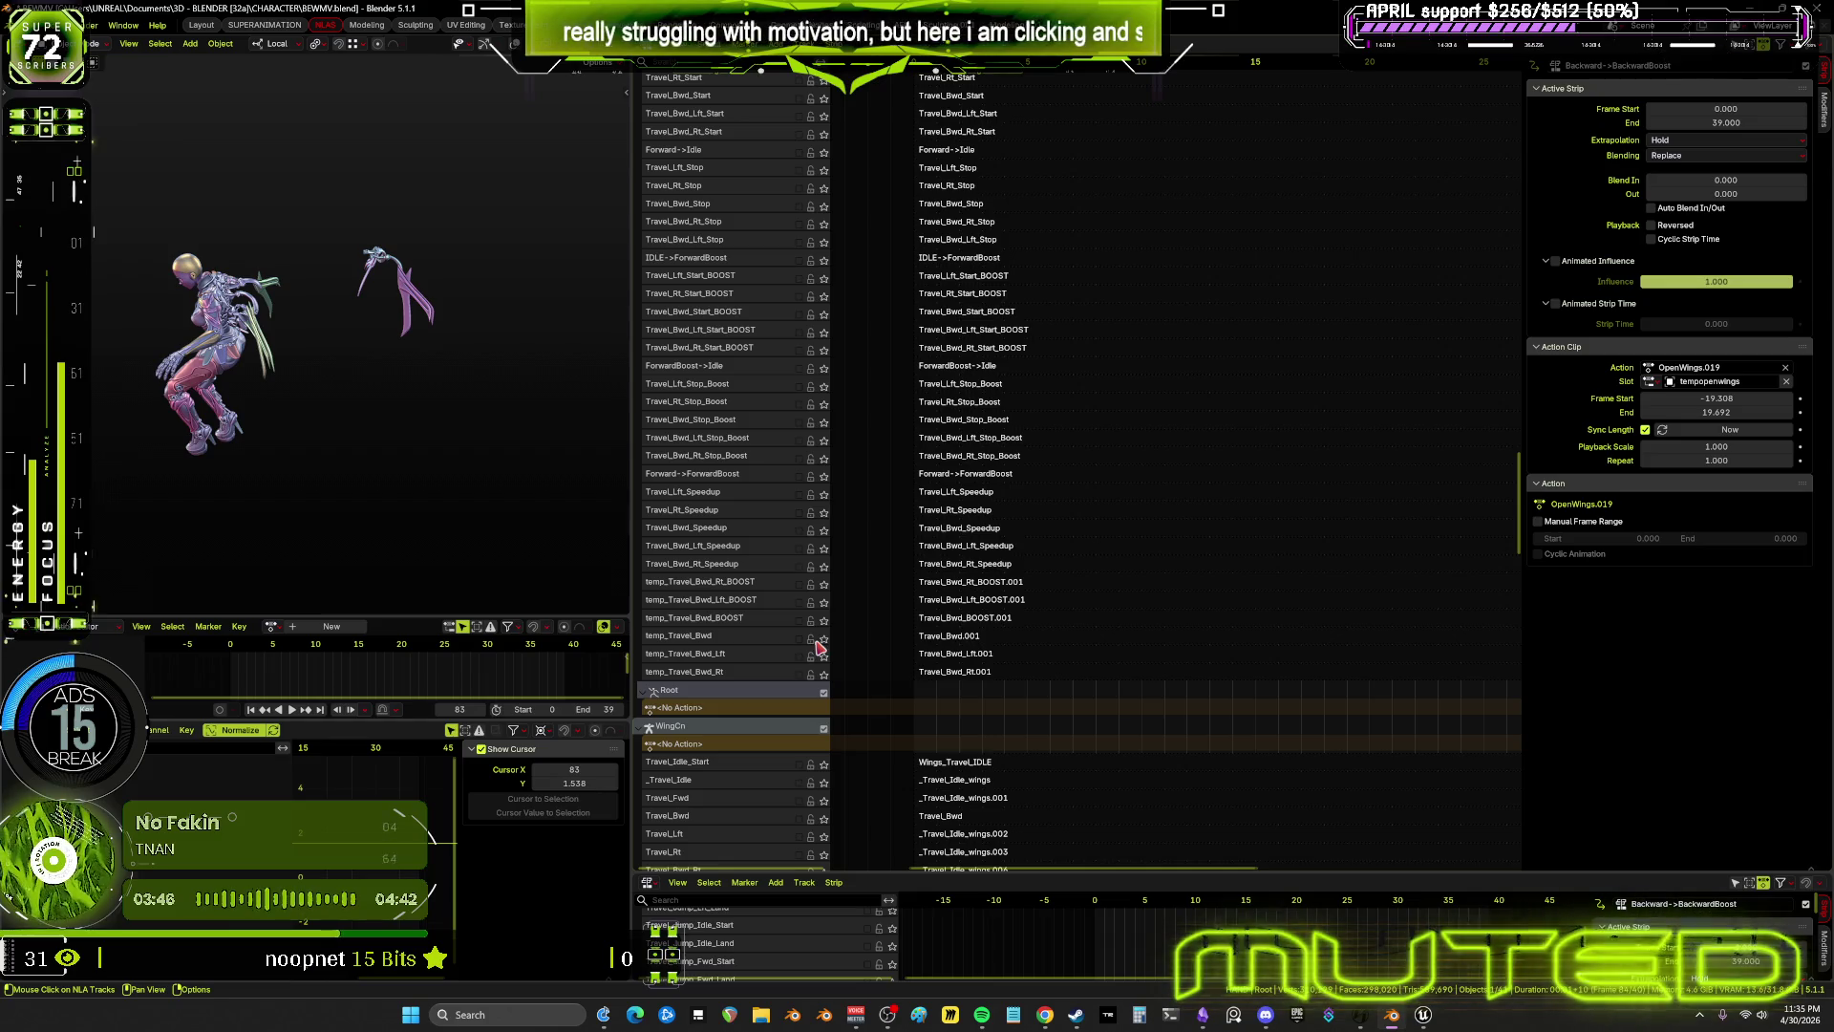
Move the temp_Travel_Bwd track up four rows via Track Ordering > Up
left_click(733, 638)
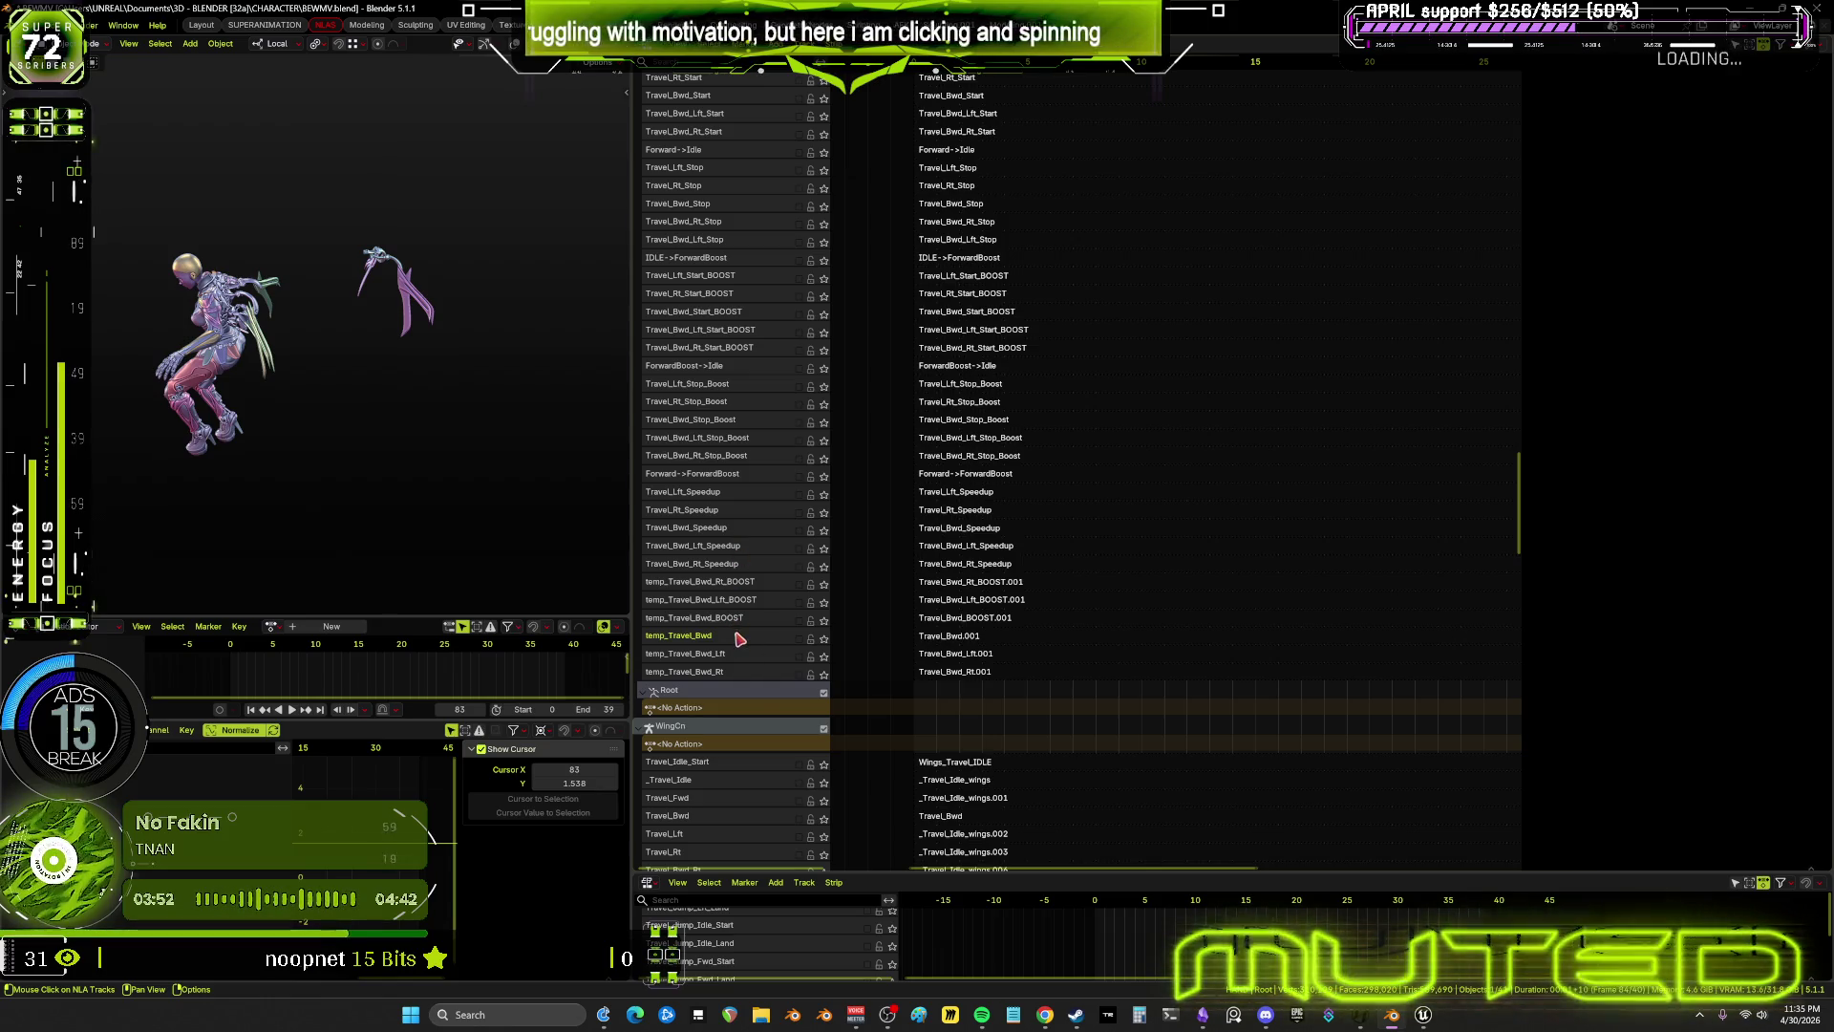
right_click(738, 639)
mouse_move(741, 634)
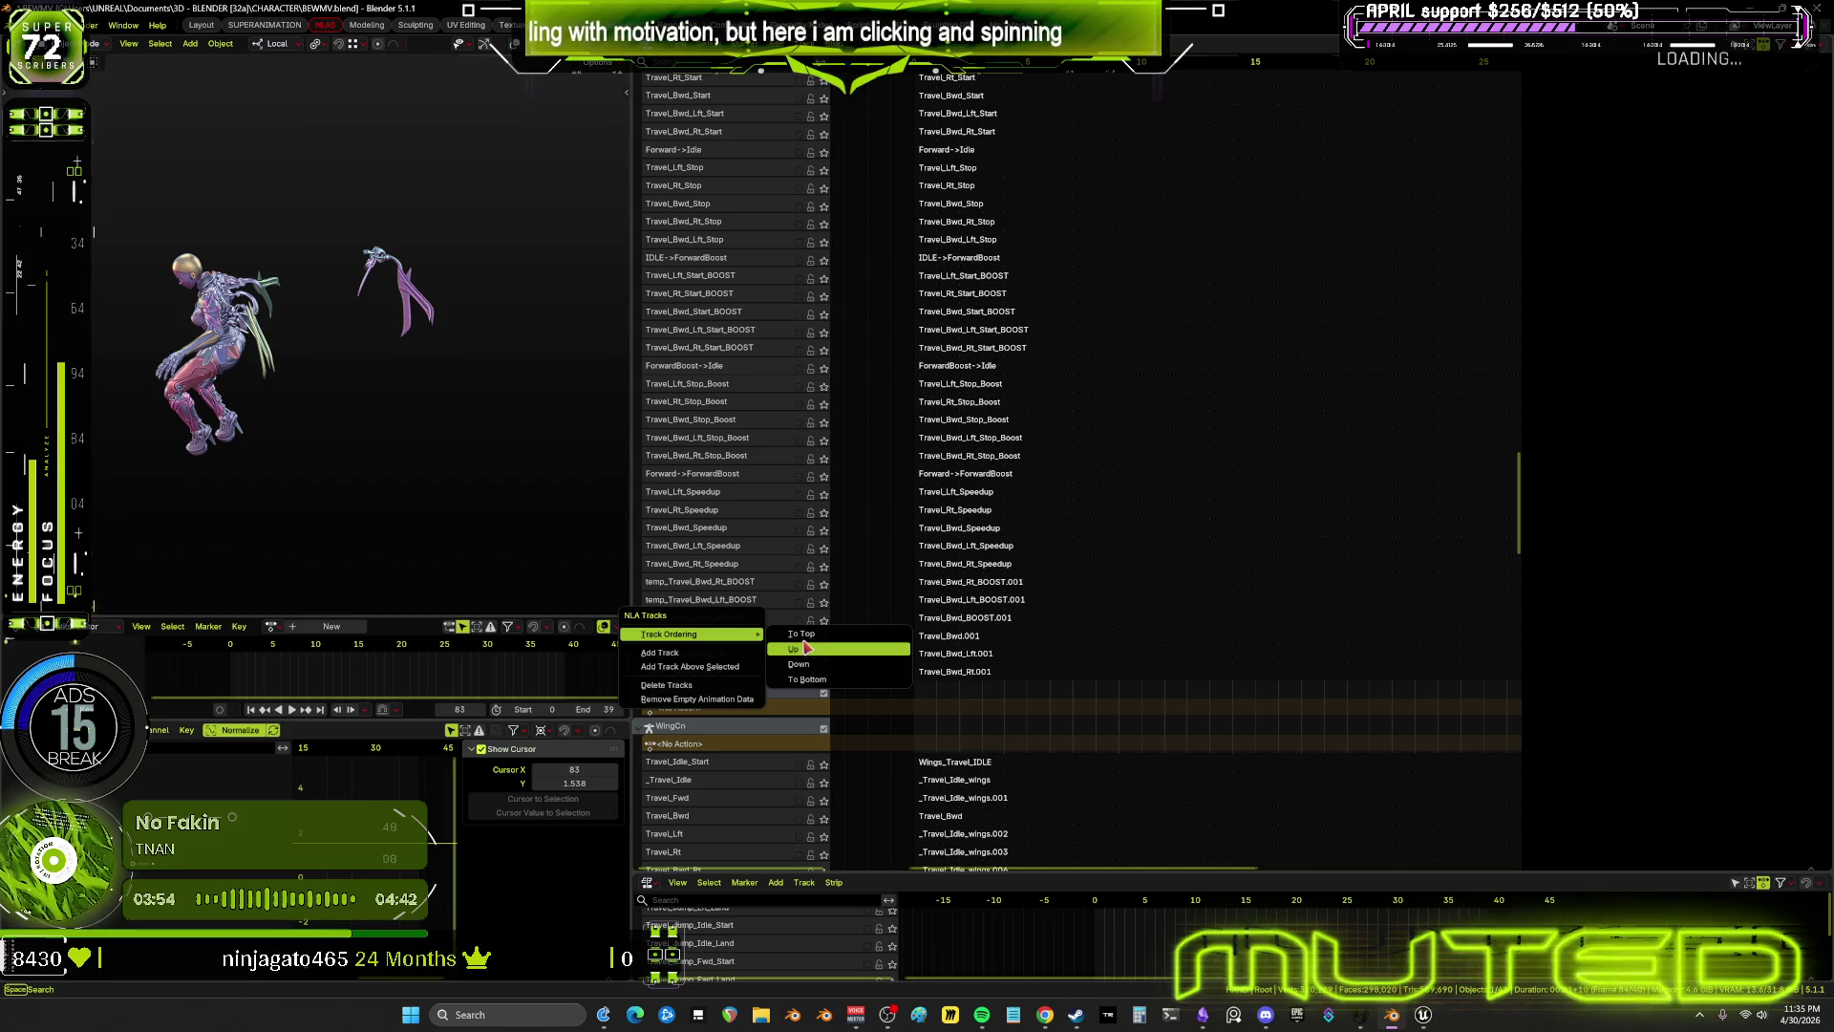
left_click(808, 648)
right_click(737, 623)
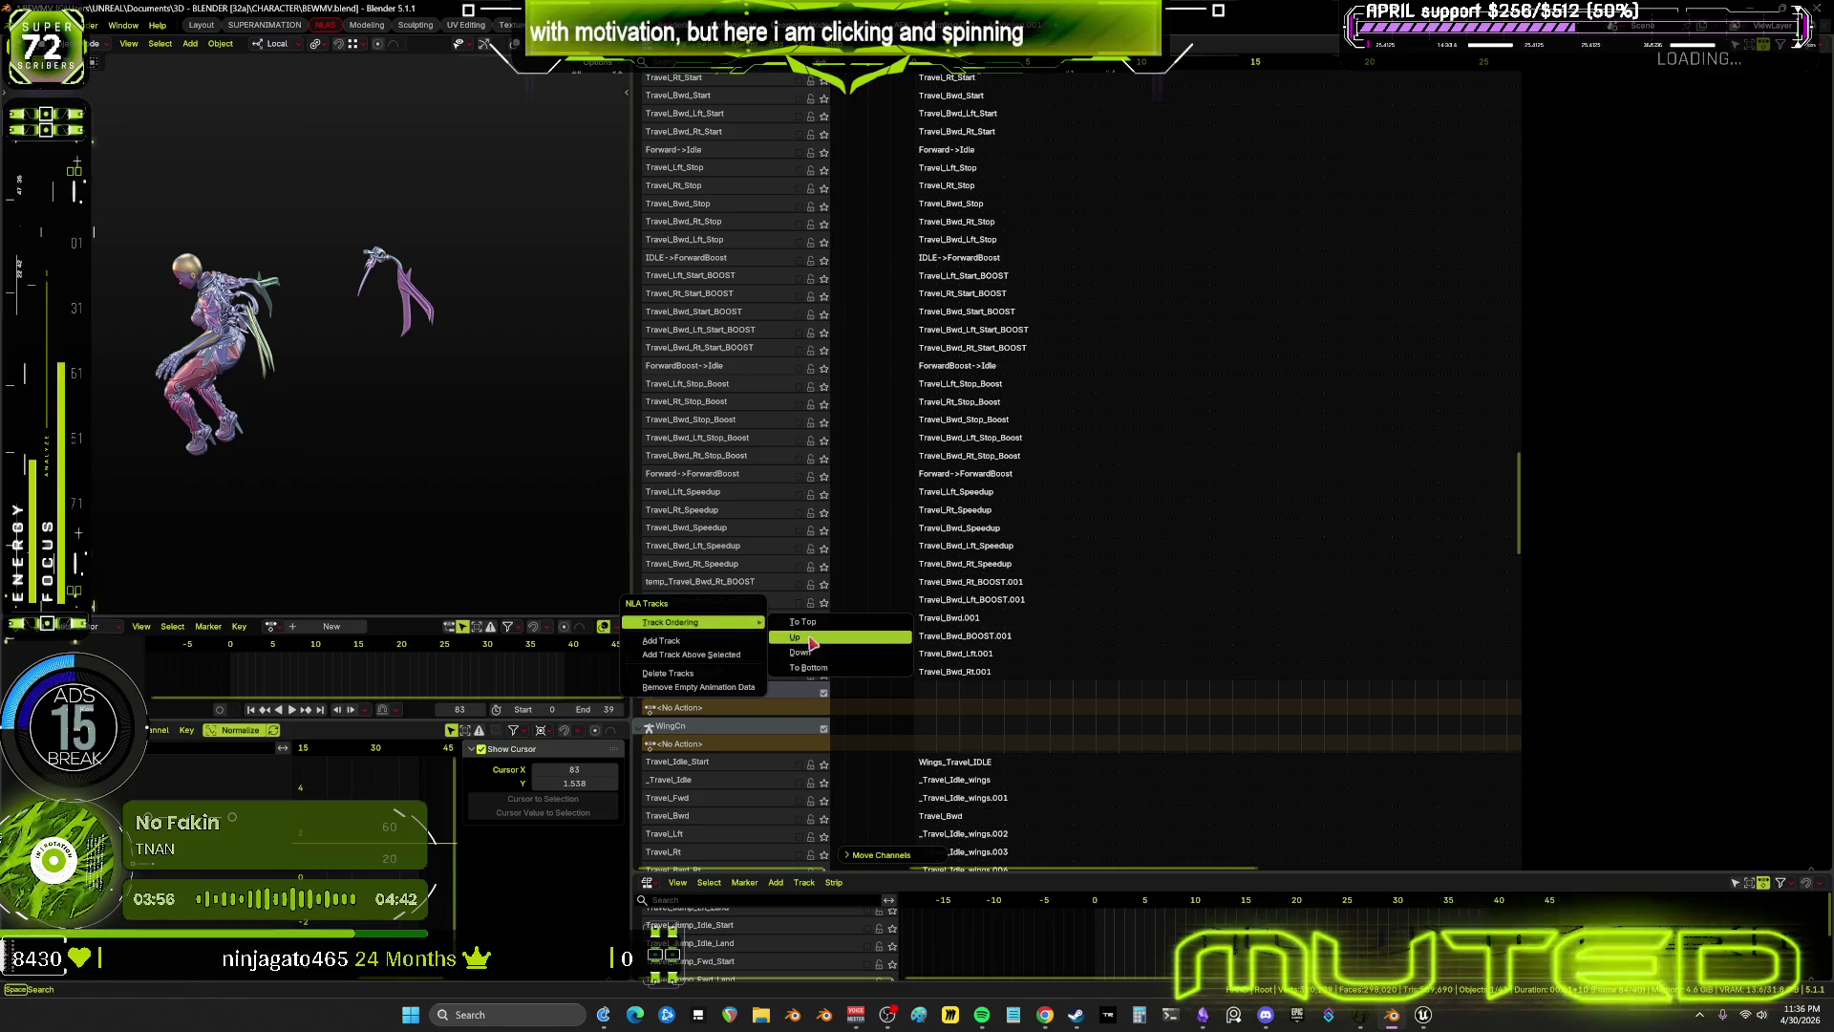
left_click(784, 630)
right_click(755, 603)
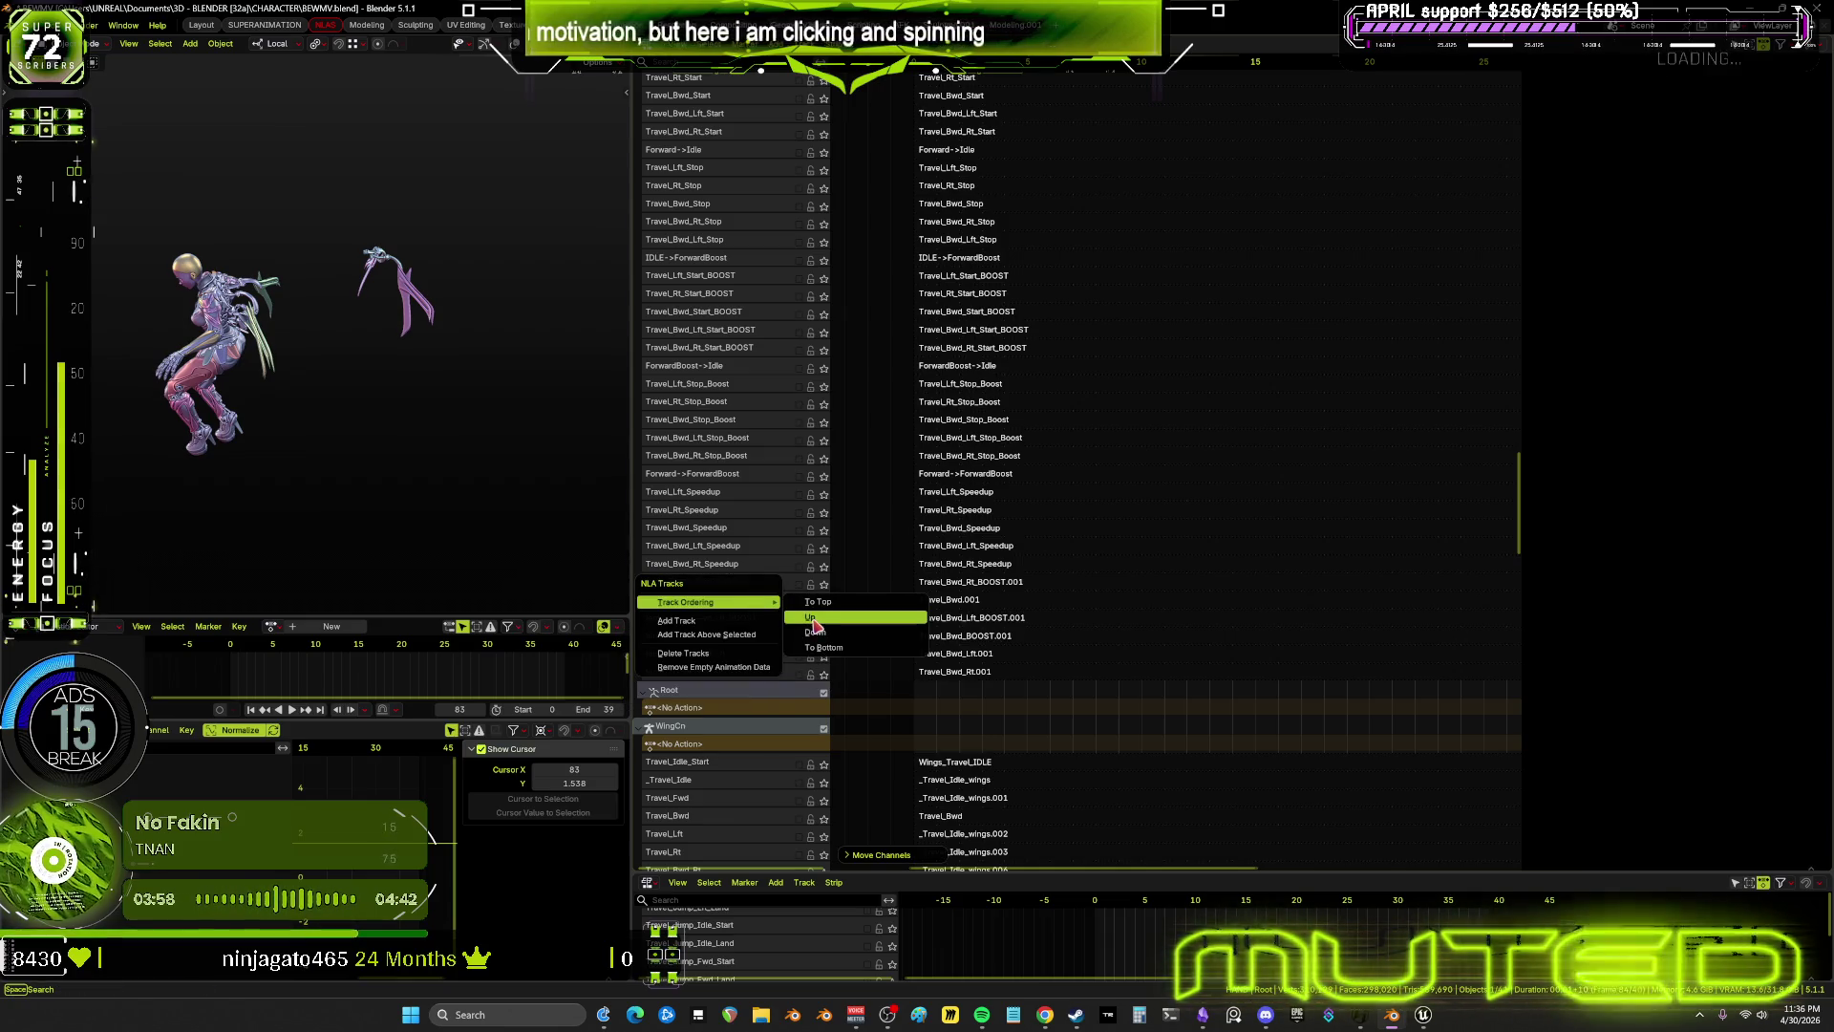
left_click(814, 621)
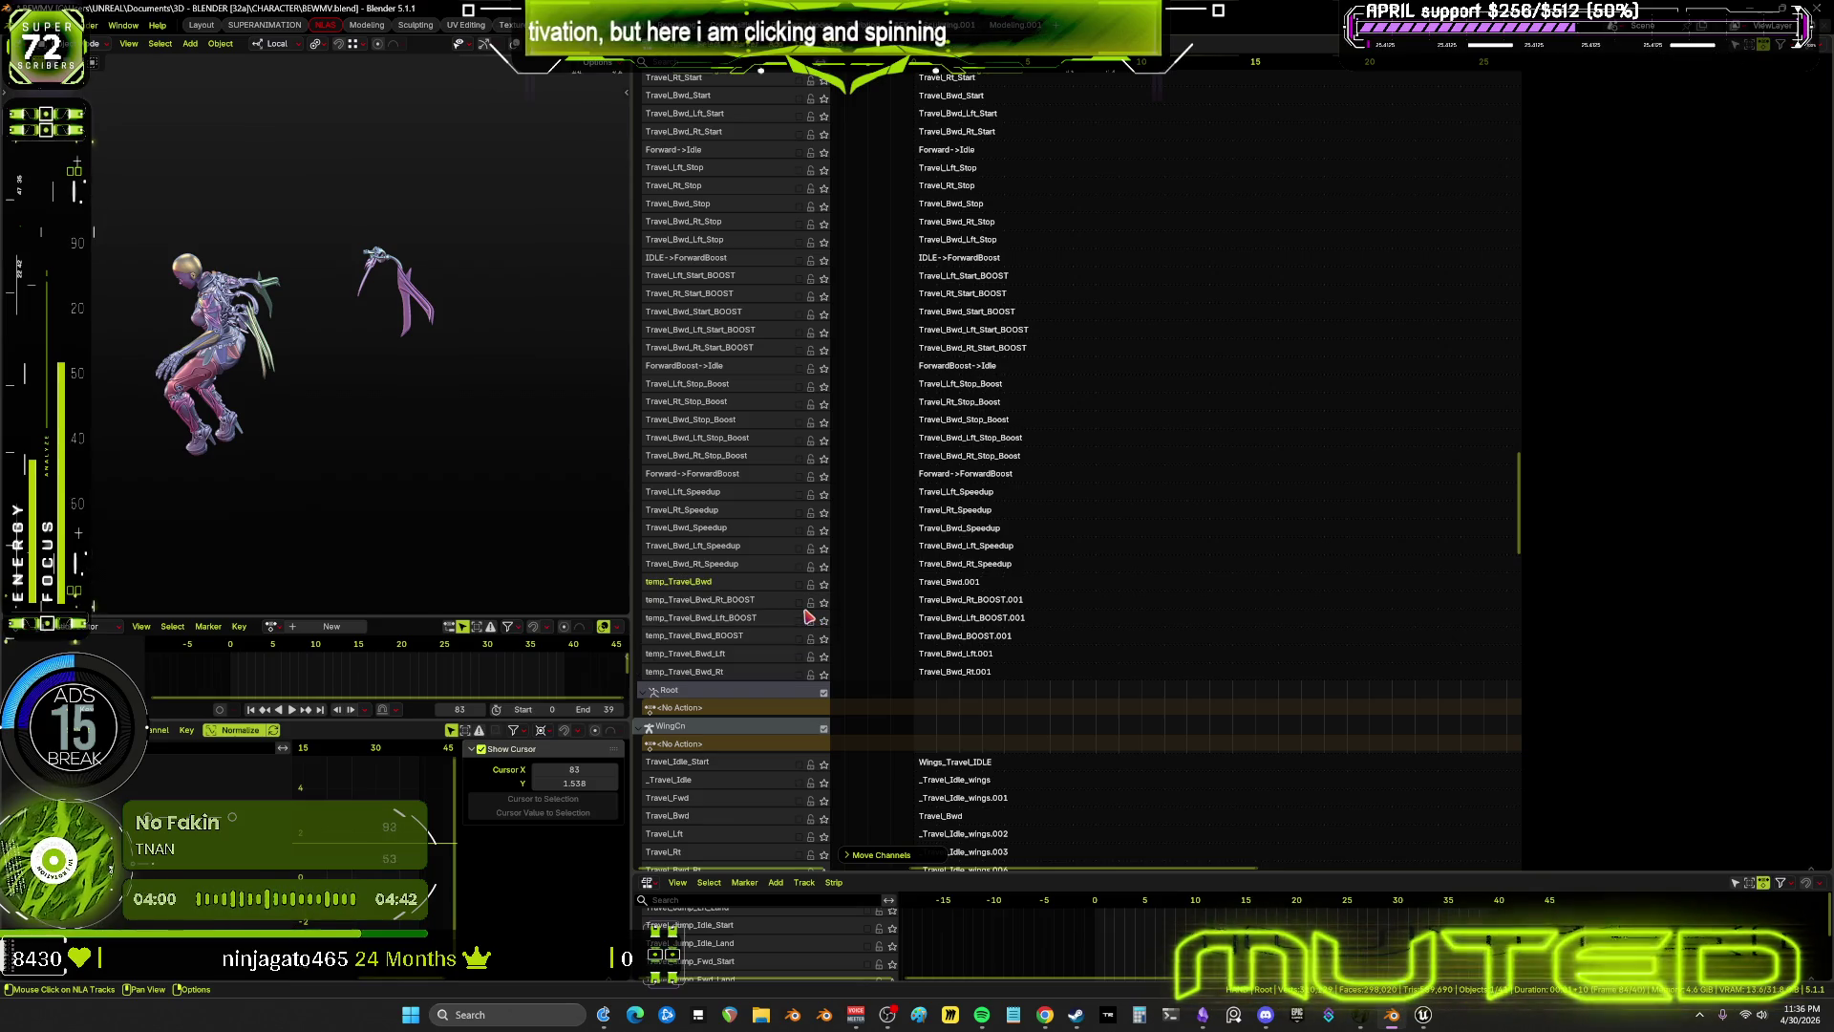
right_click(750, 613)
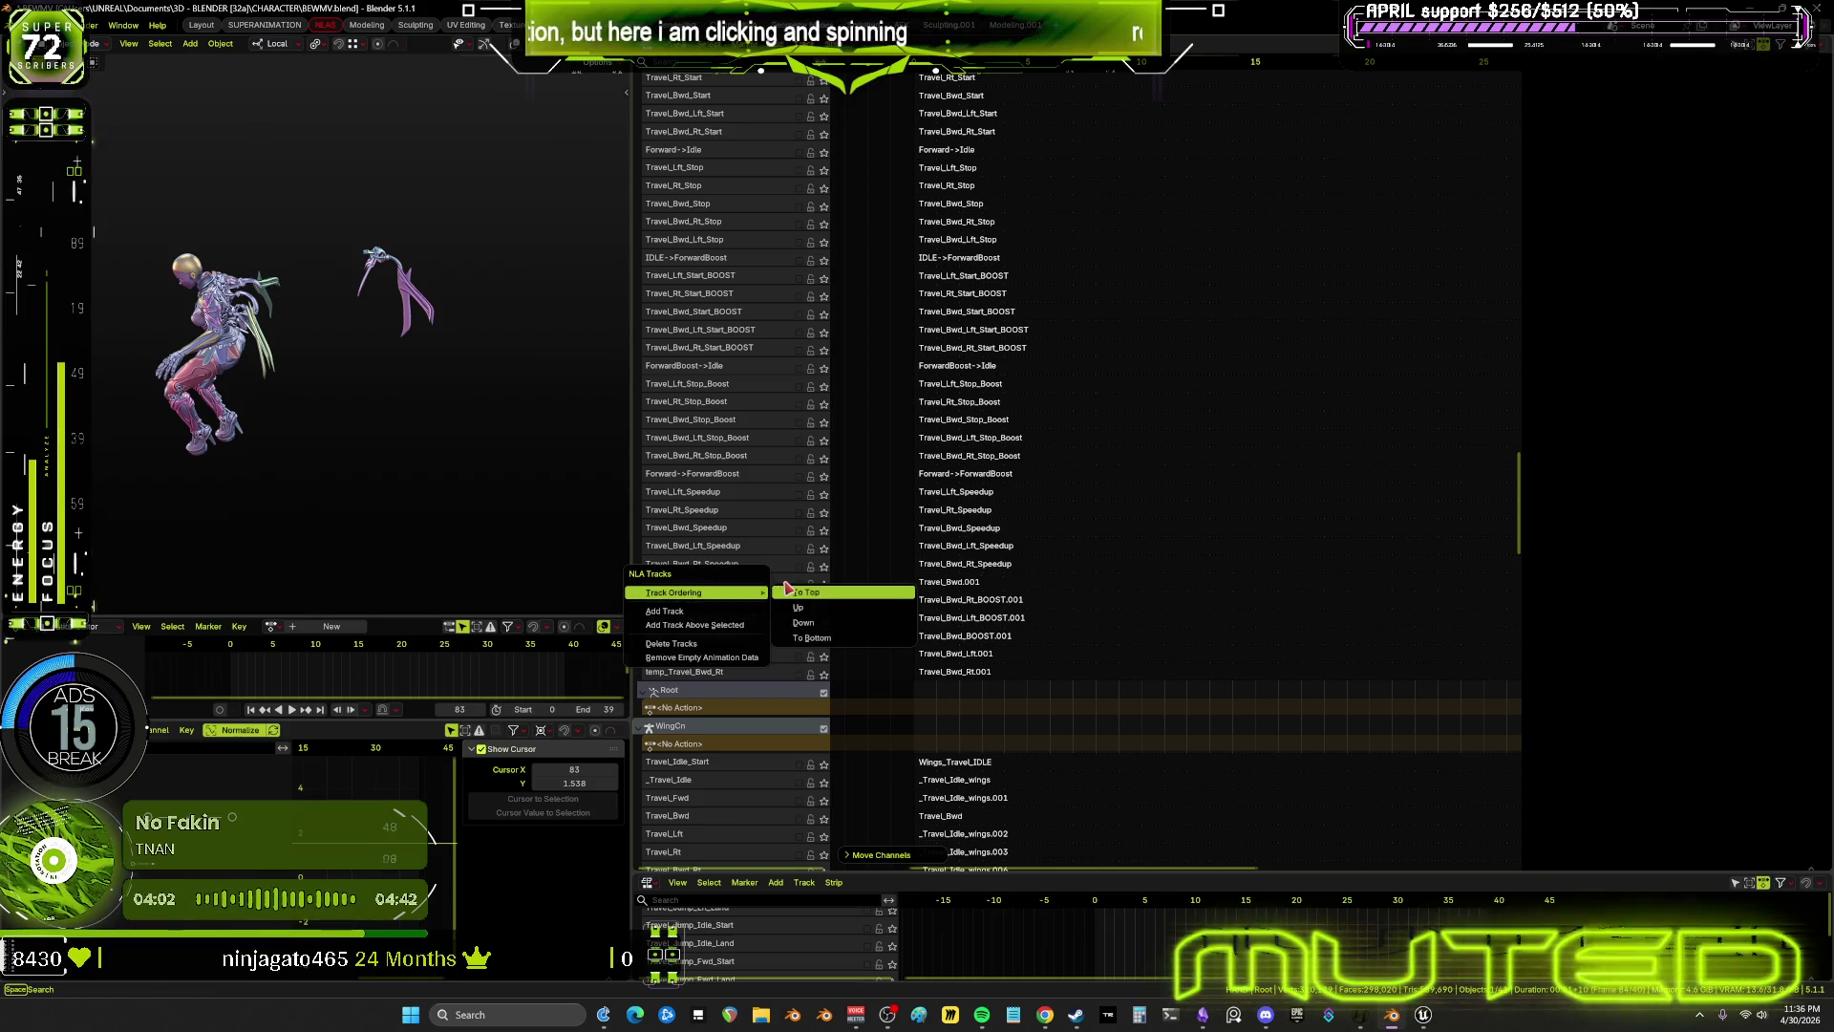
left_click(750, 586)
right_click(750, 586)
mouse_move(764, 582)
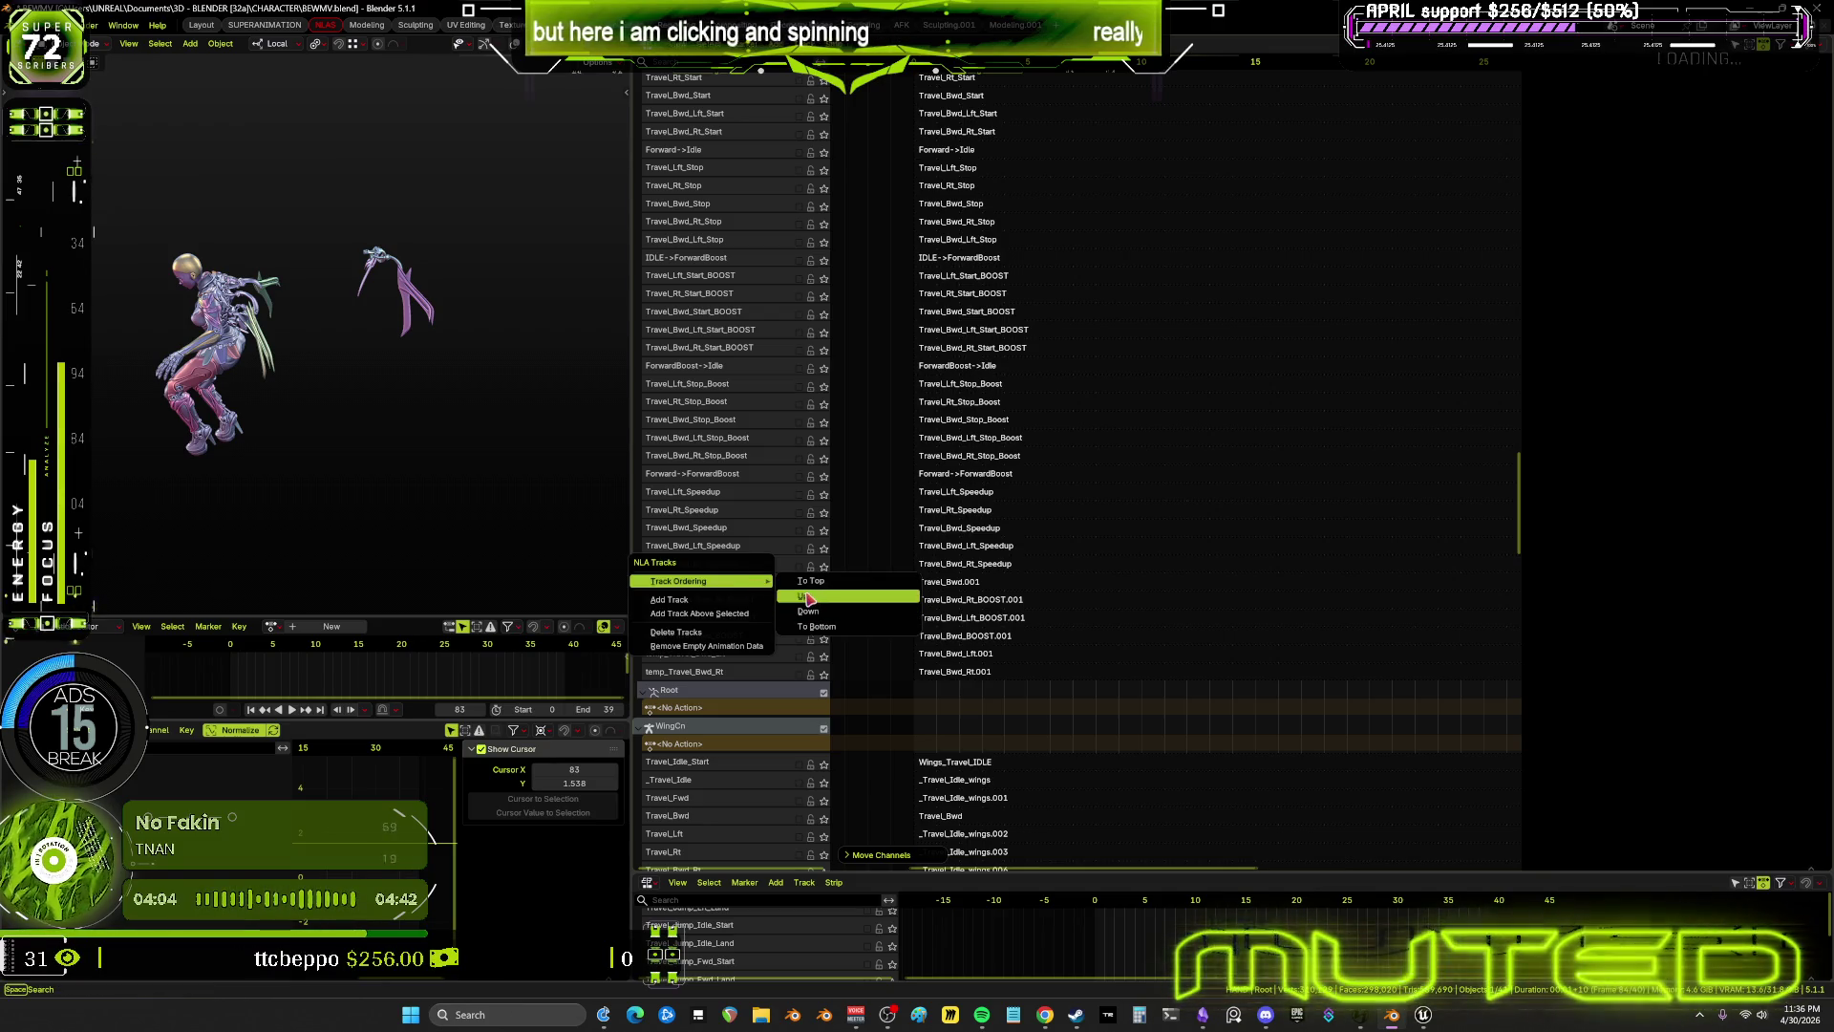
left_click(808, 598)
Move the Travel_Bwd.001 track up above Travel_Bwd_Speedup
right_click(726, 569)
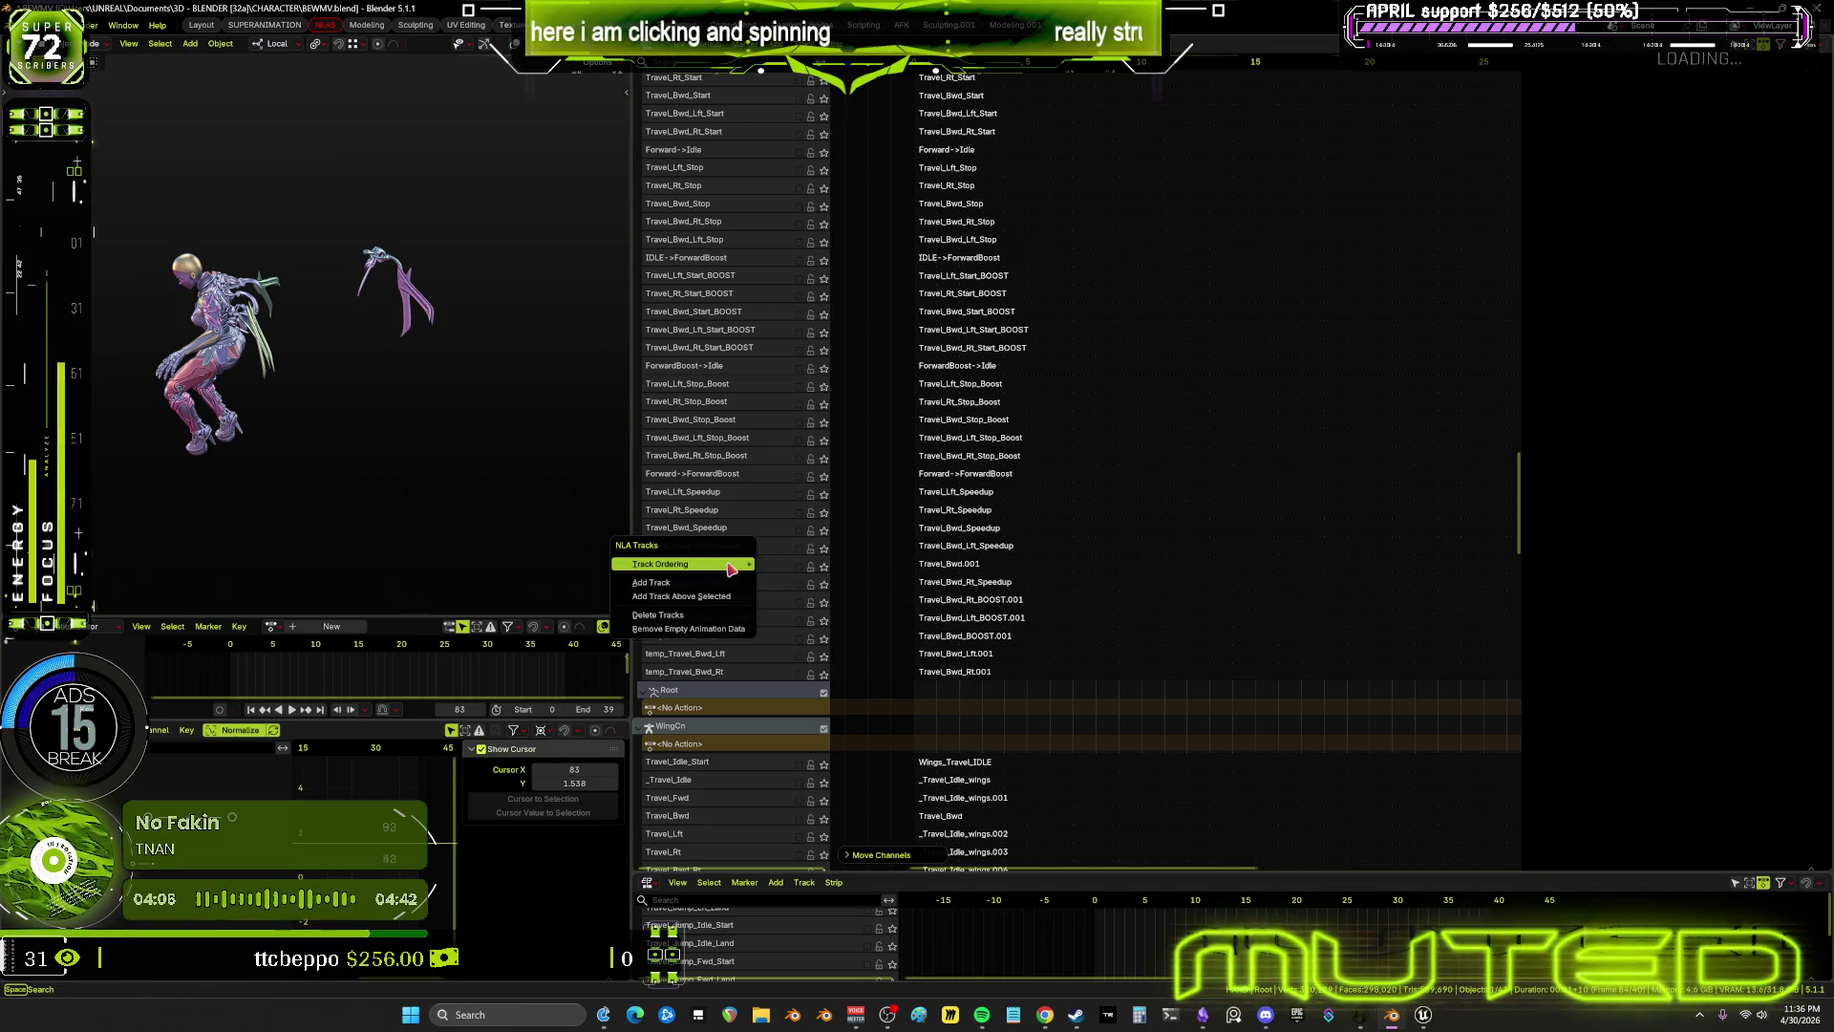
left_click(786, 580)
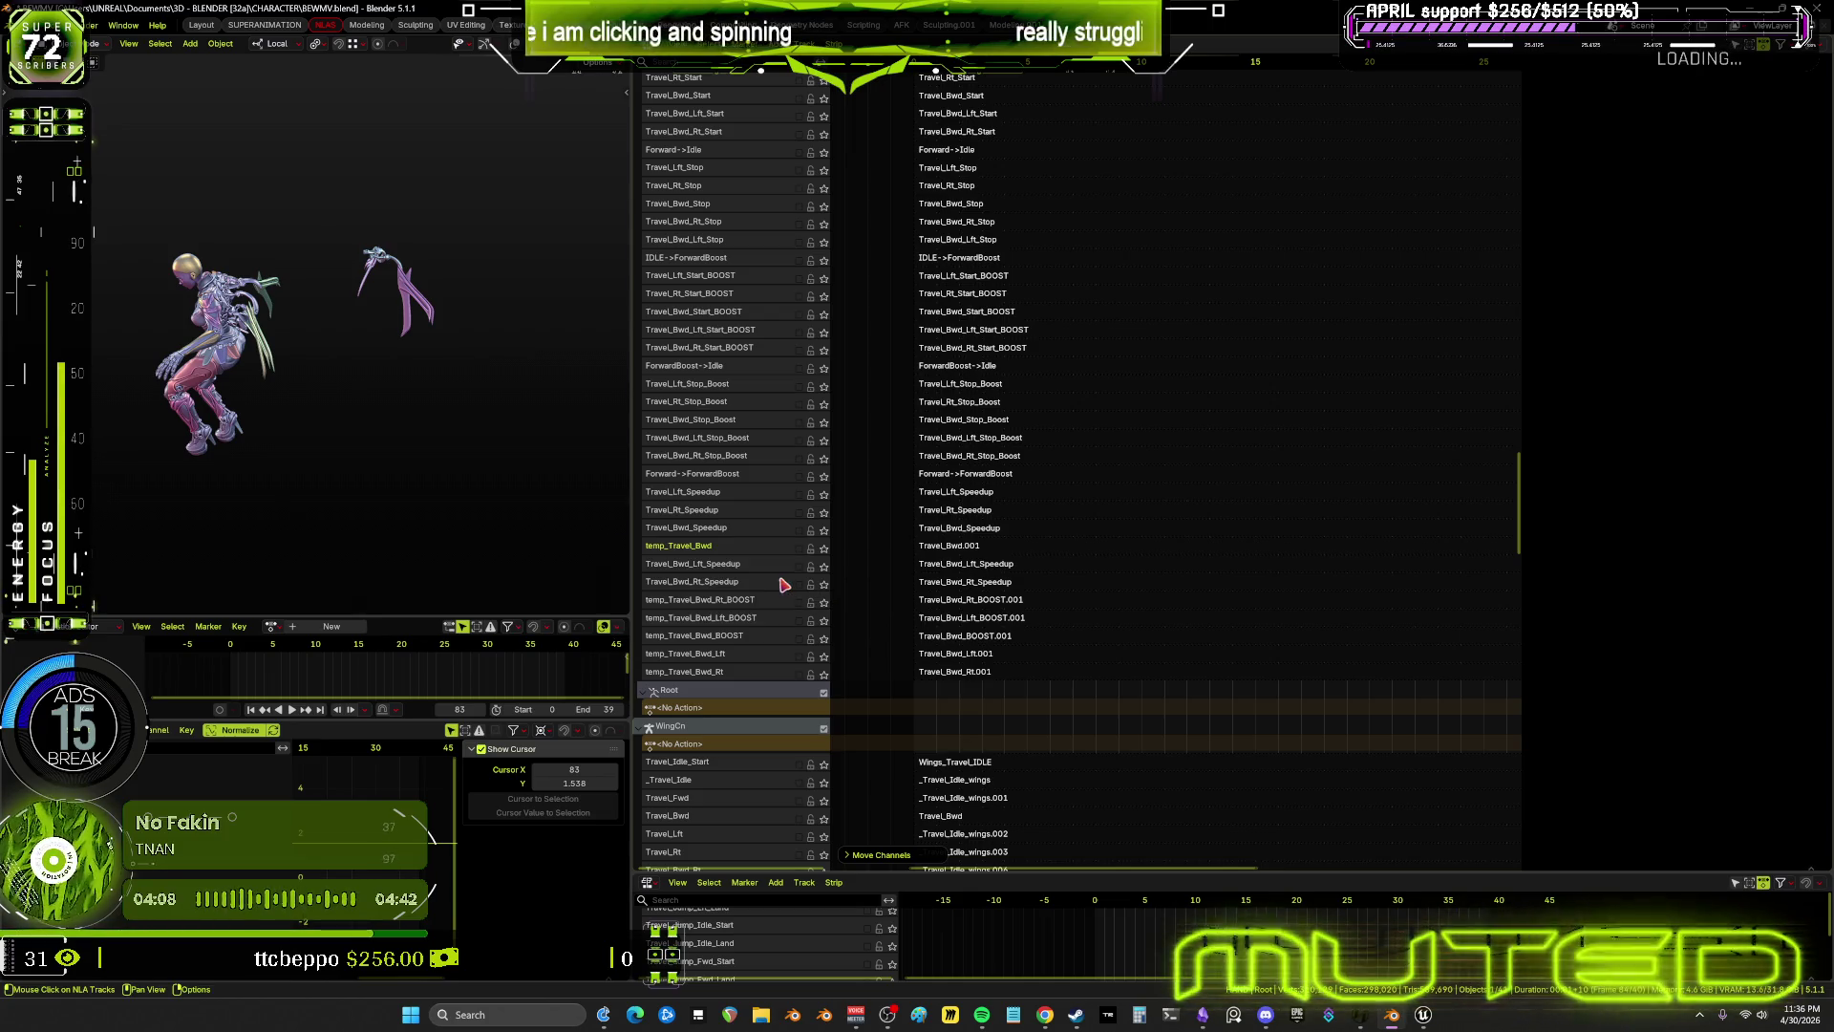
right_click(740, 556)
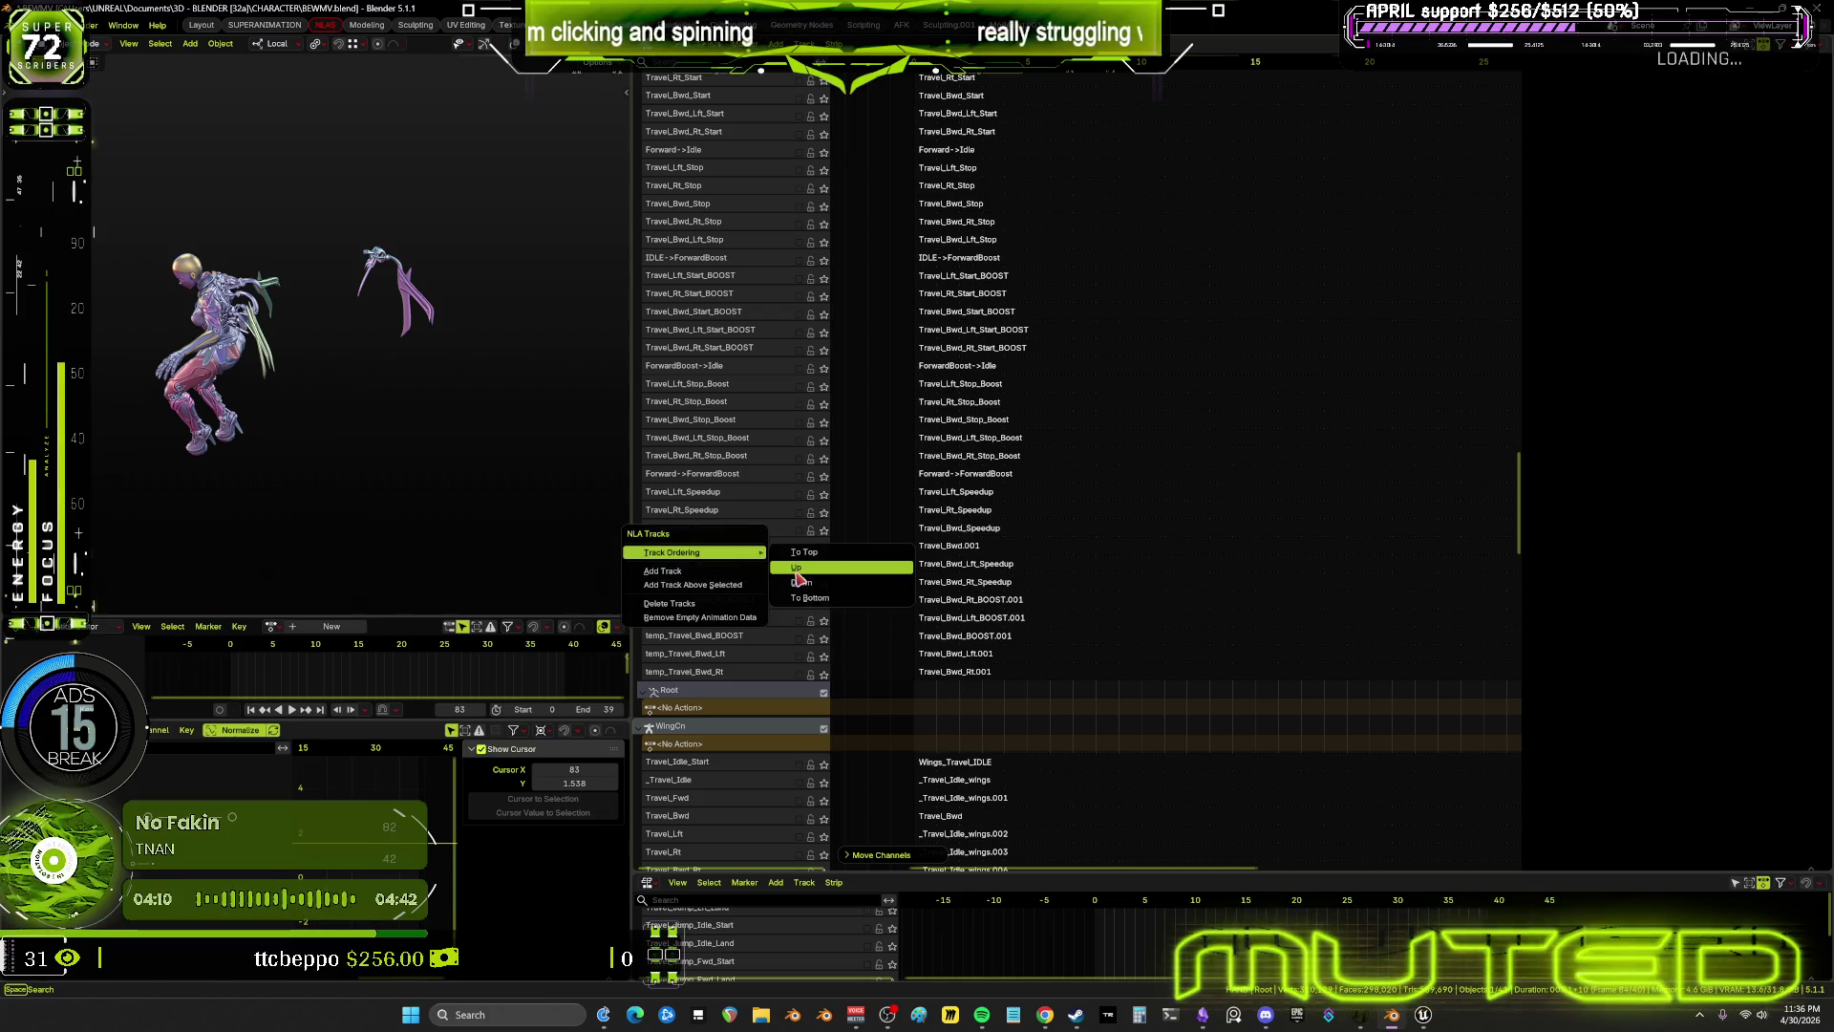
left_click(921, 563)
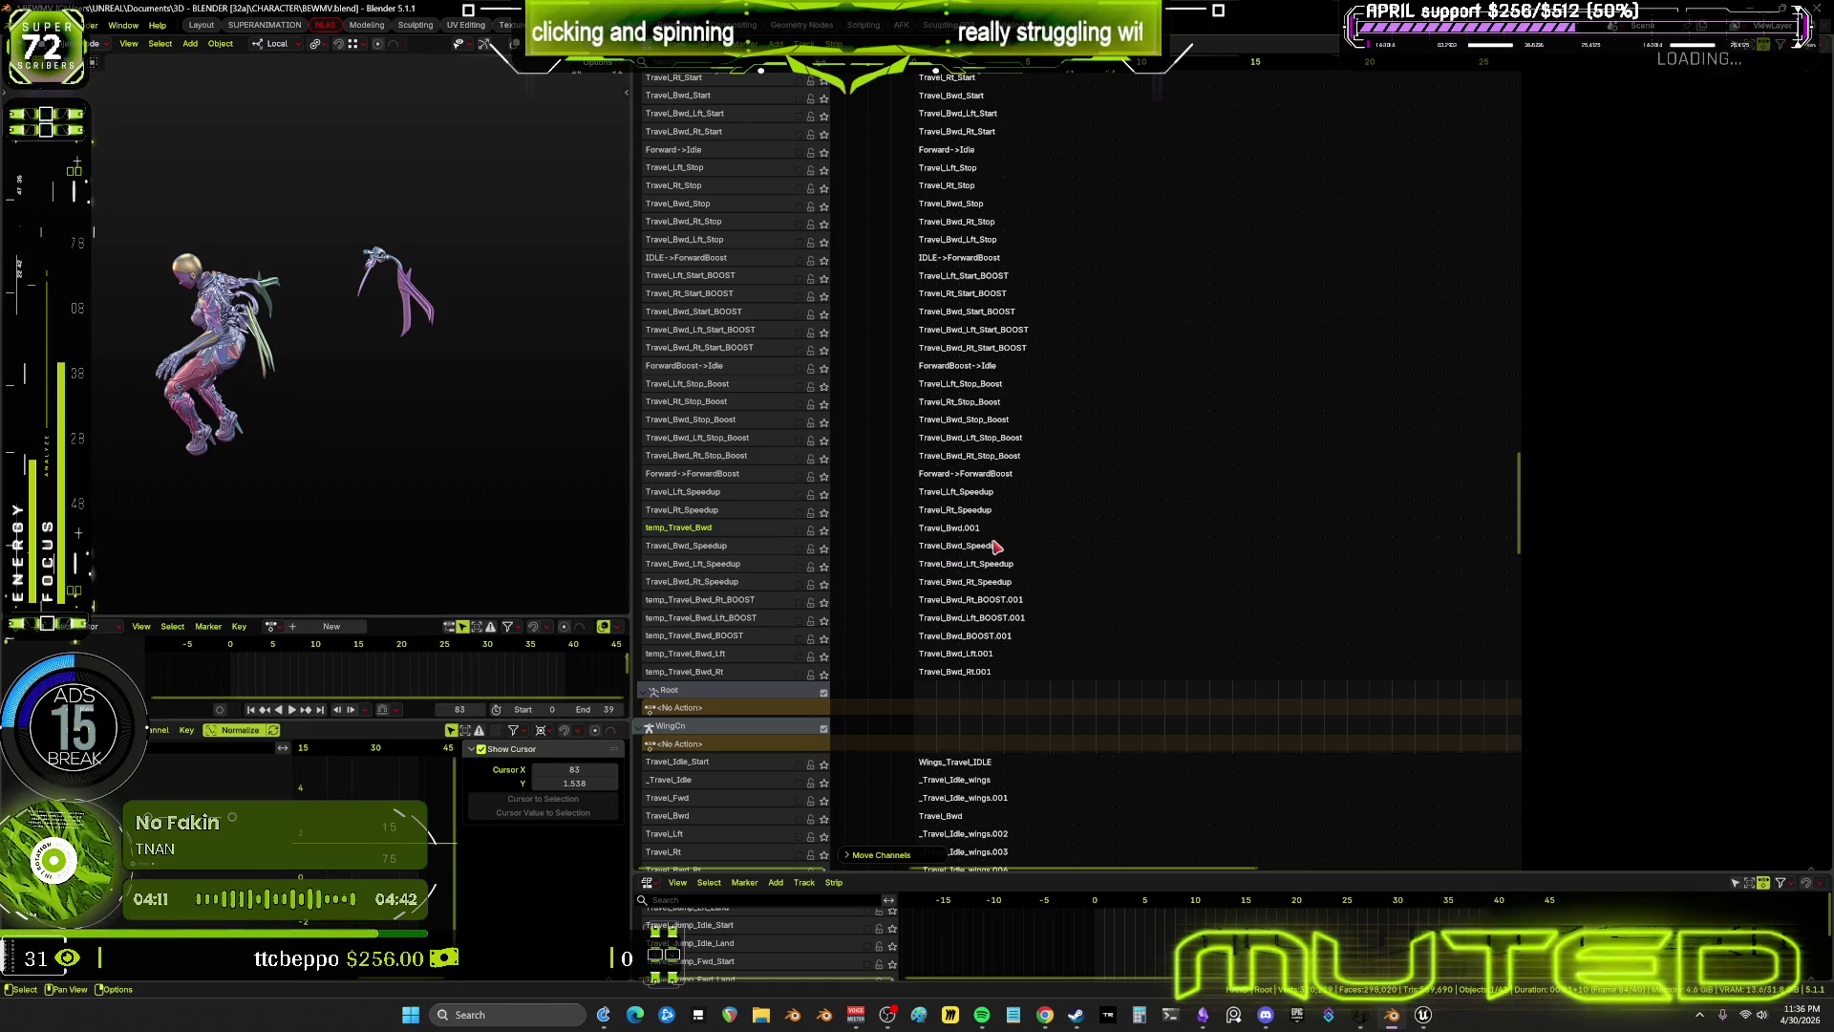
Move temp_Travel_Bwd_BOOST up four rows, above Travel_Bwd_Lft_Speedup
left_click(965, 547)
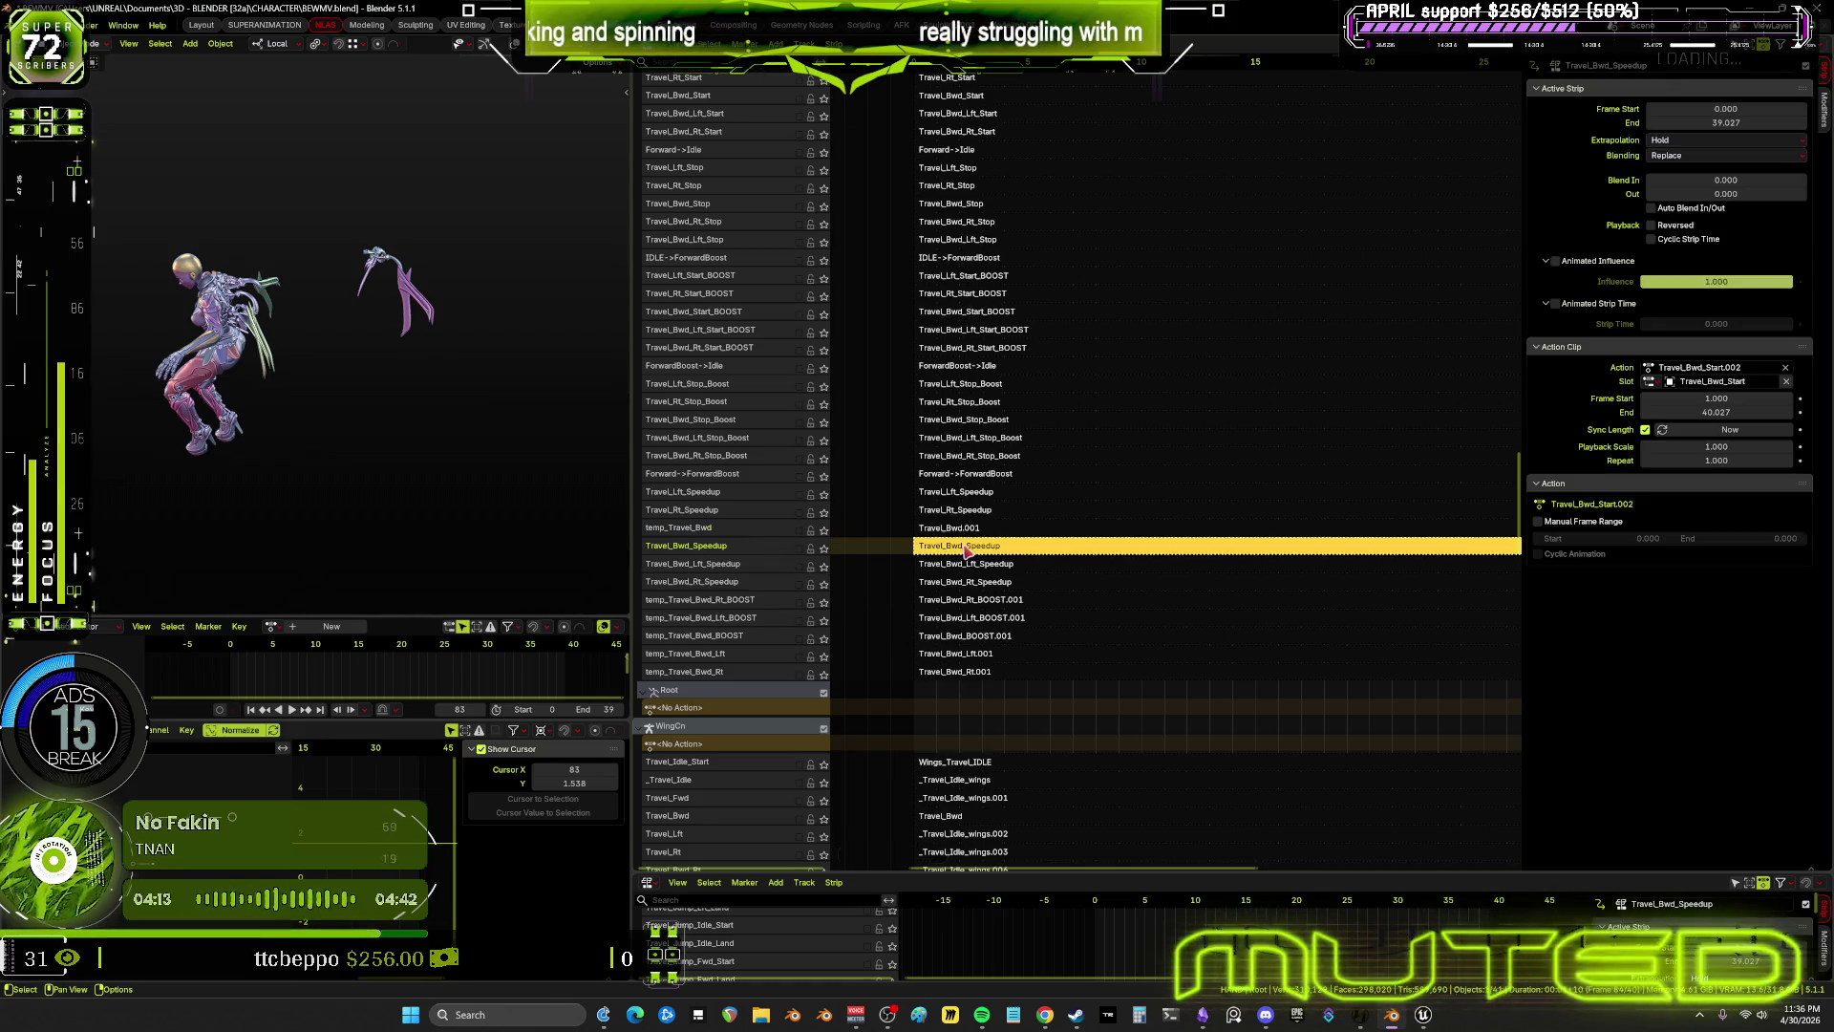
right_click(760, 636)
mouse_move(778, 634)
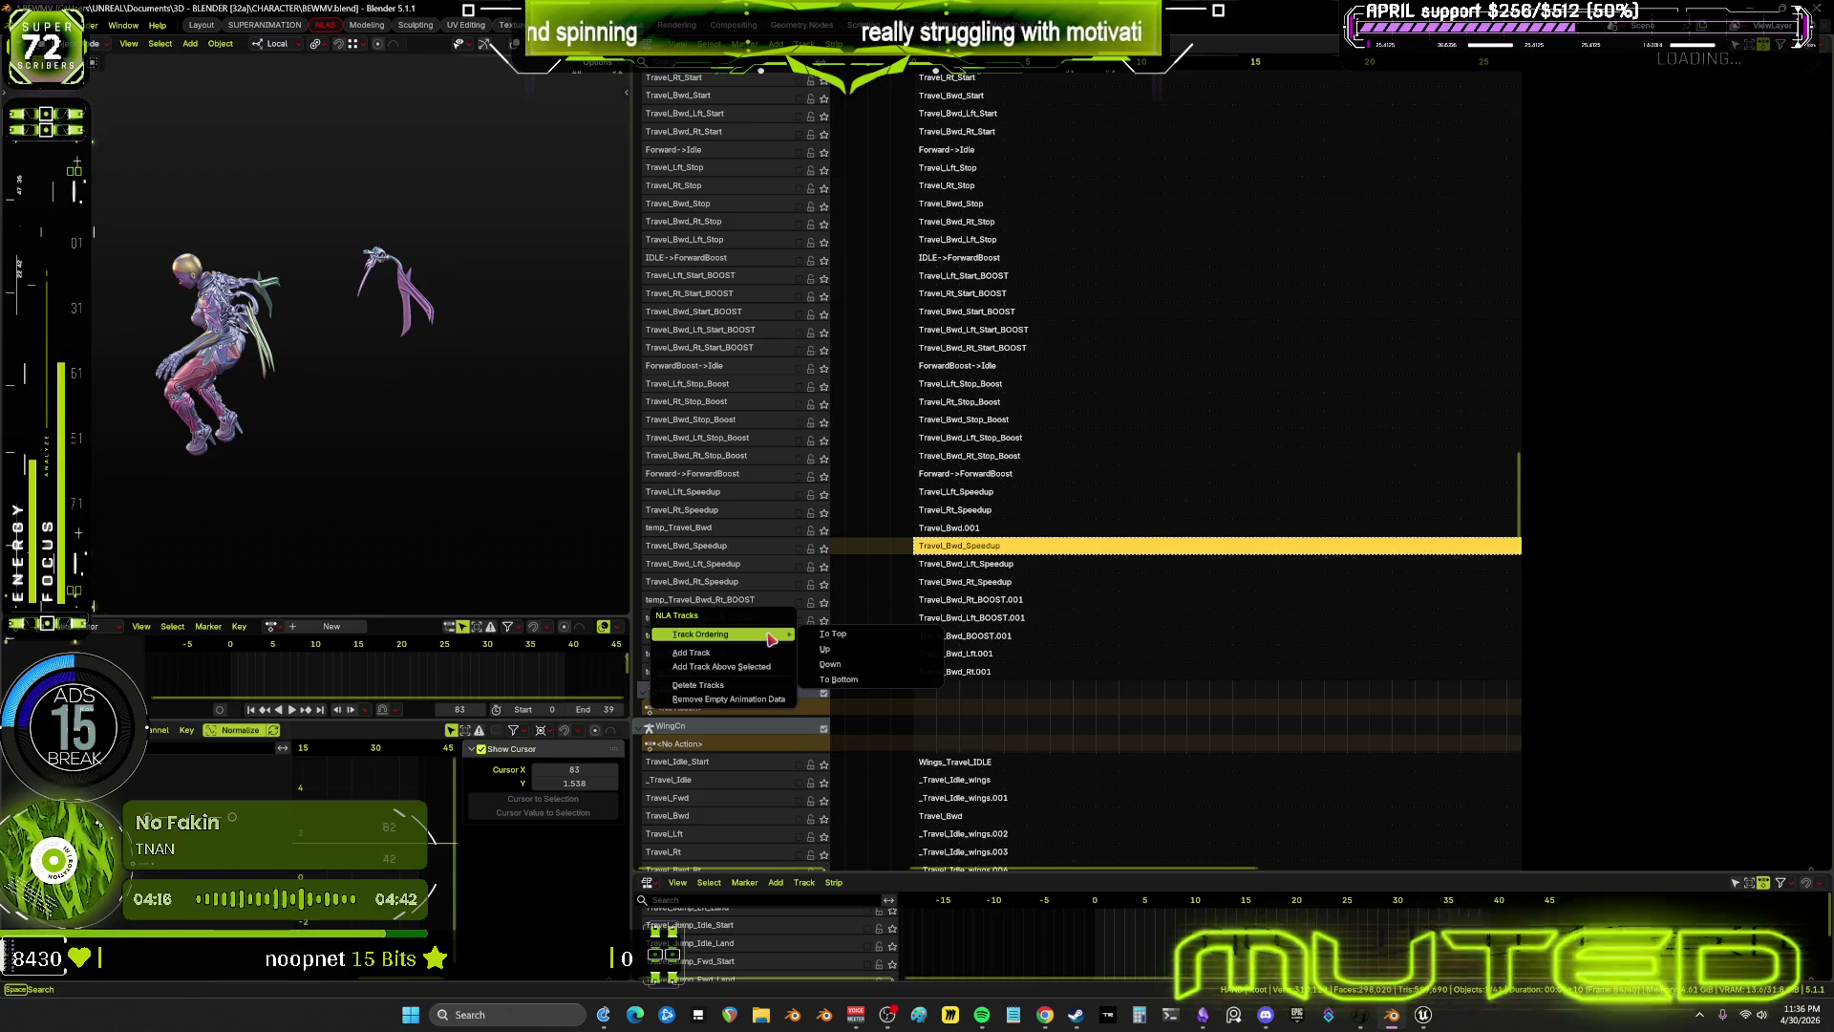
left_click(844, 647)
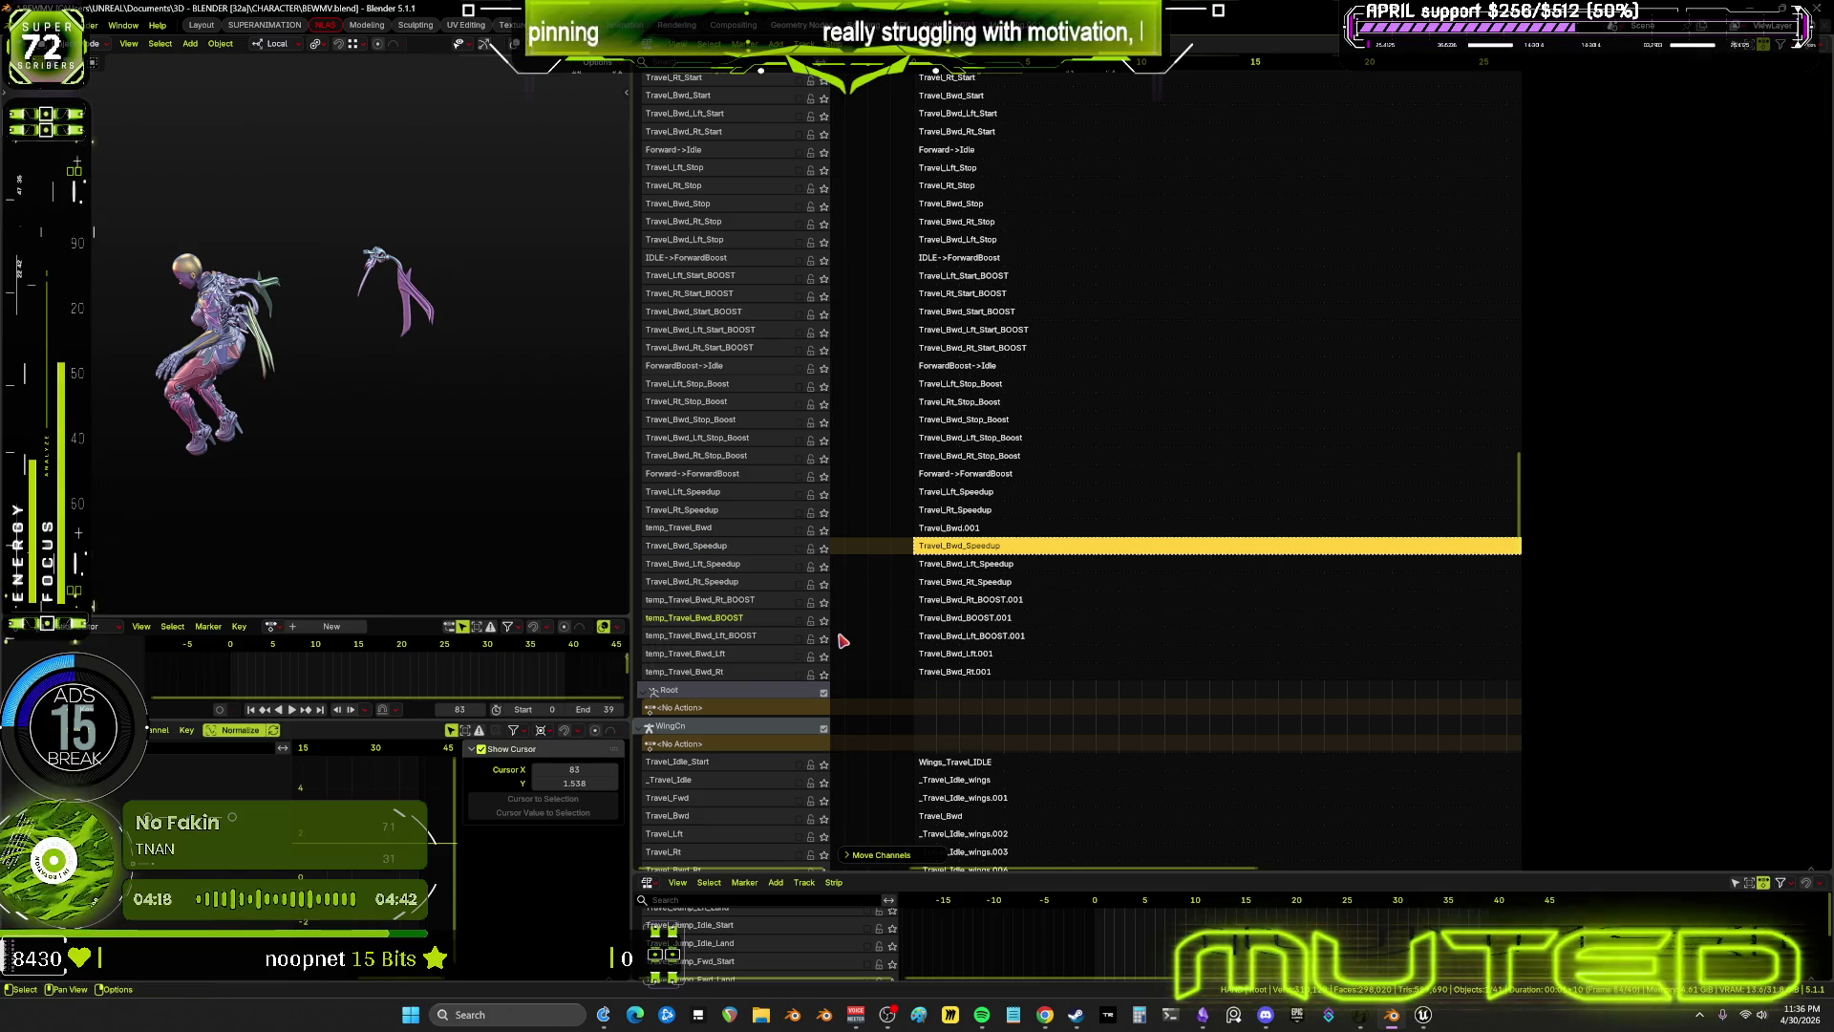
right_click(750, 621)
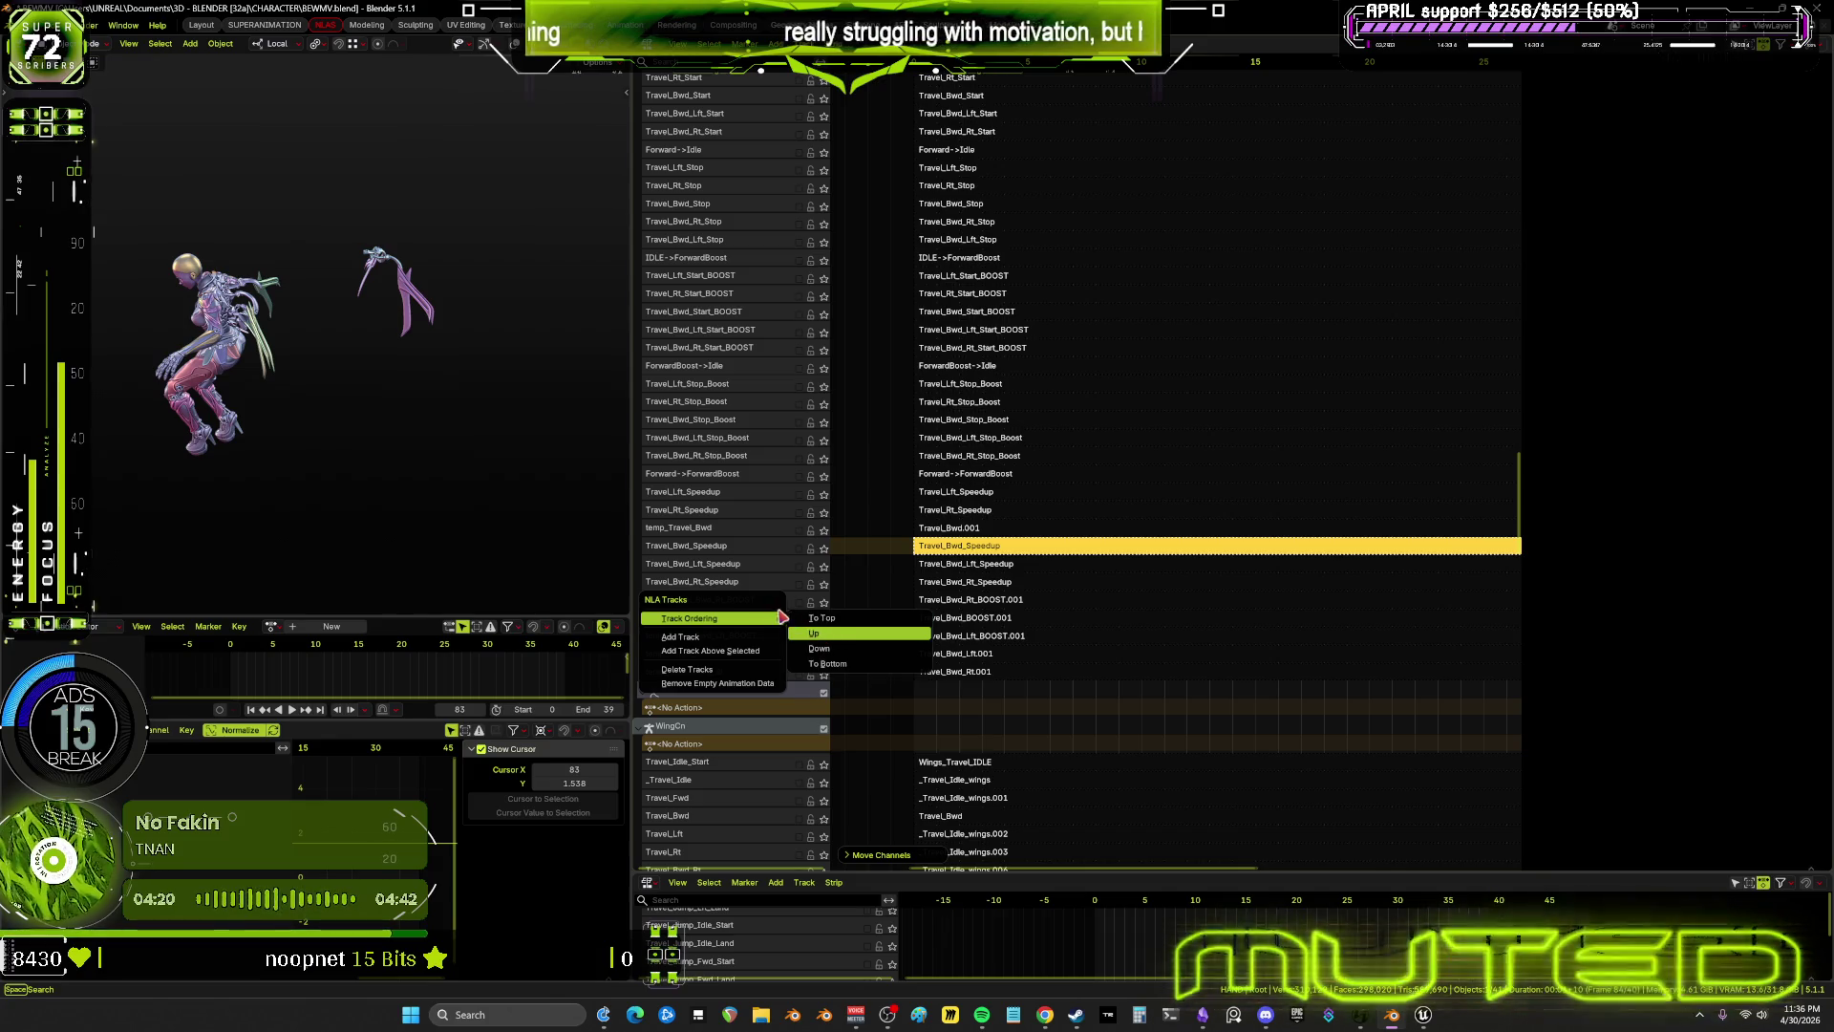
left_click(812, 633)
right_click(765, 604)
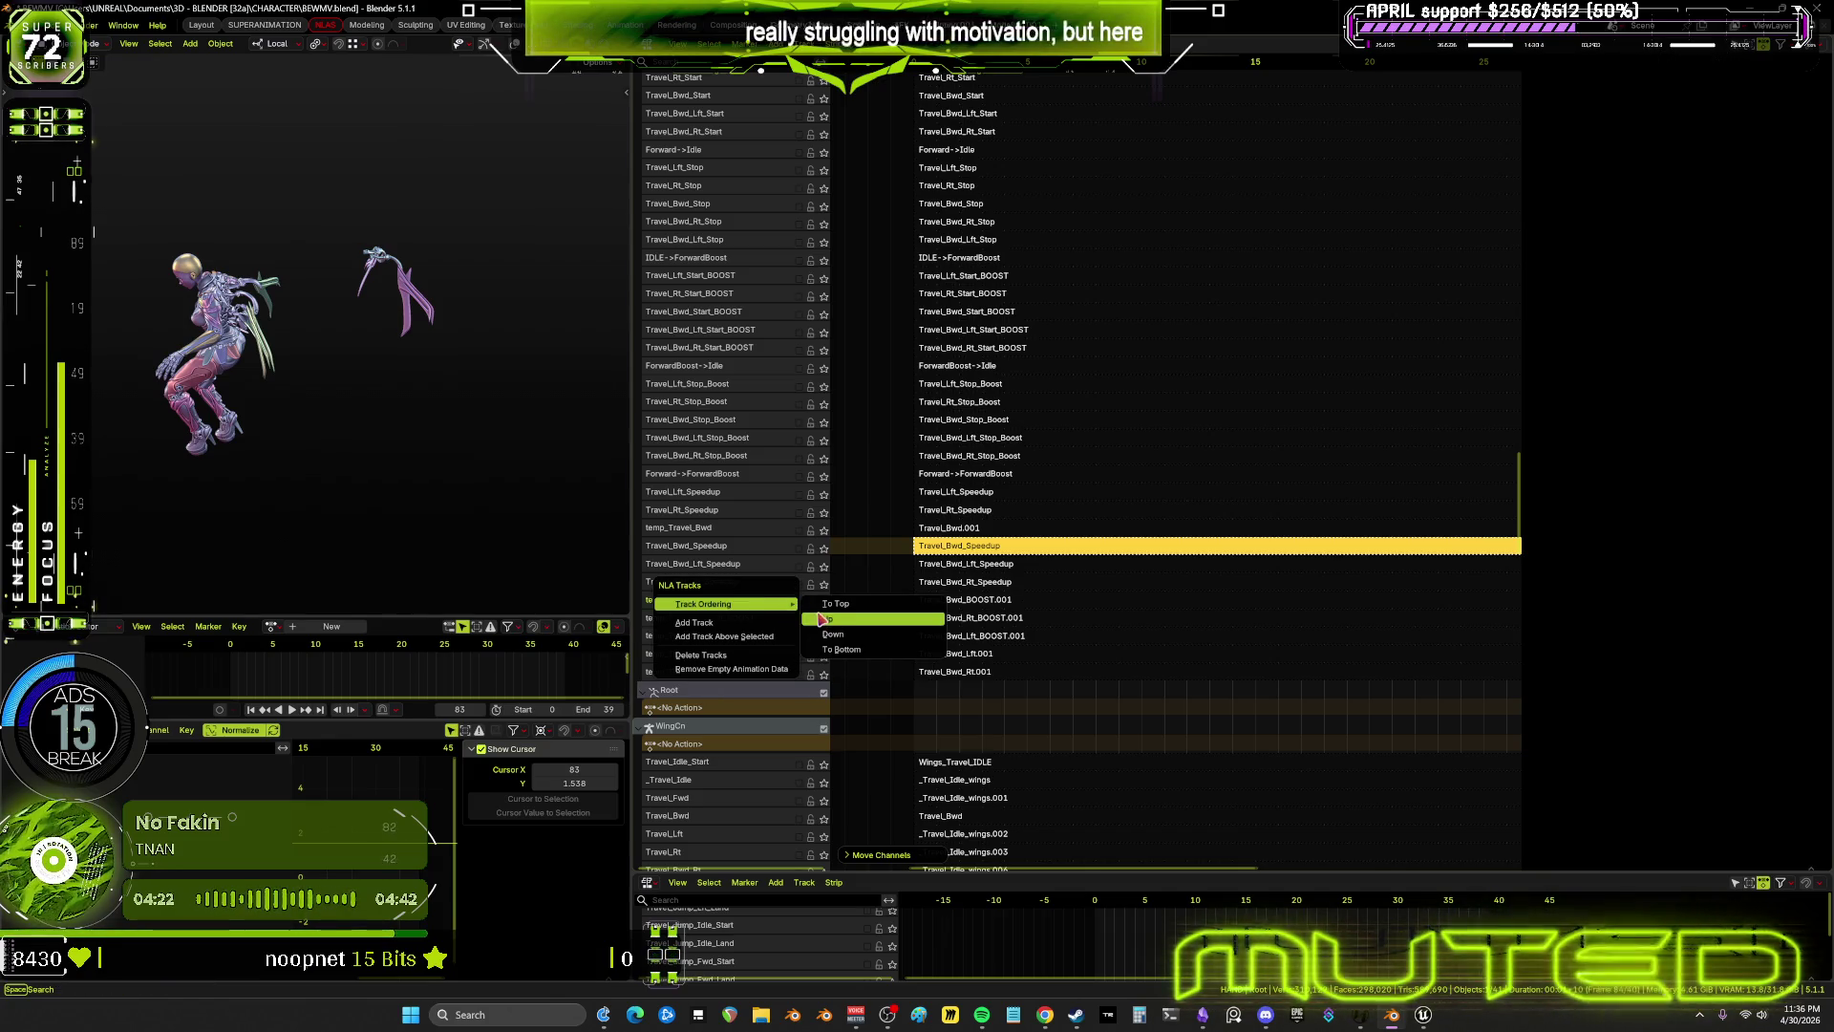
left_click(822, 619)
right_click(757, 588)
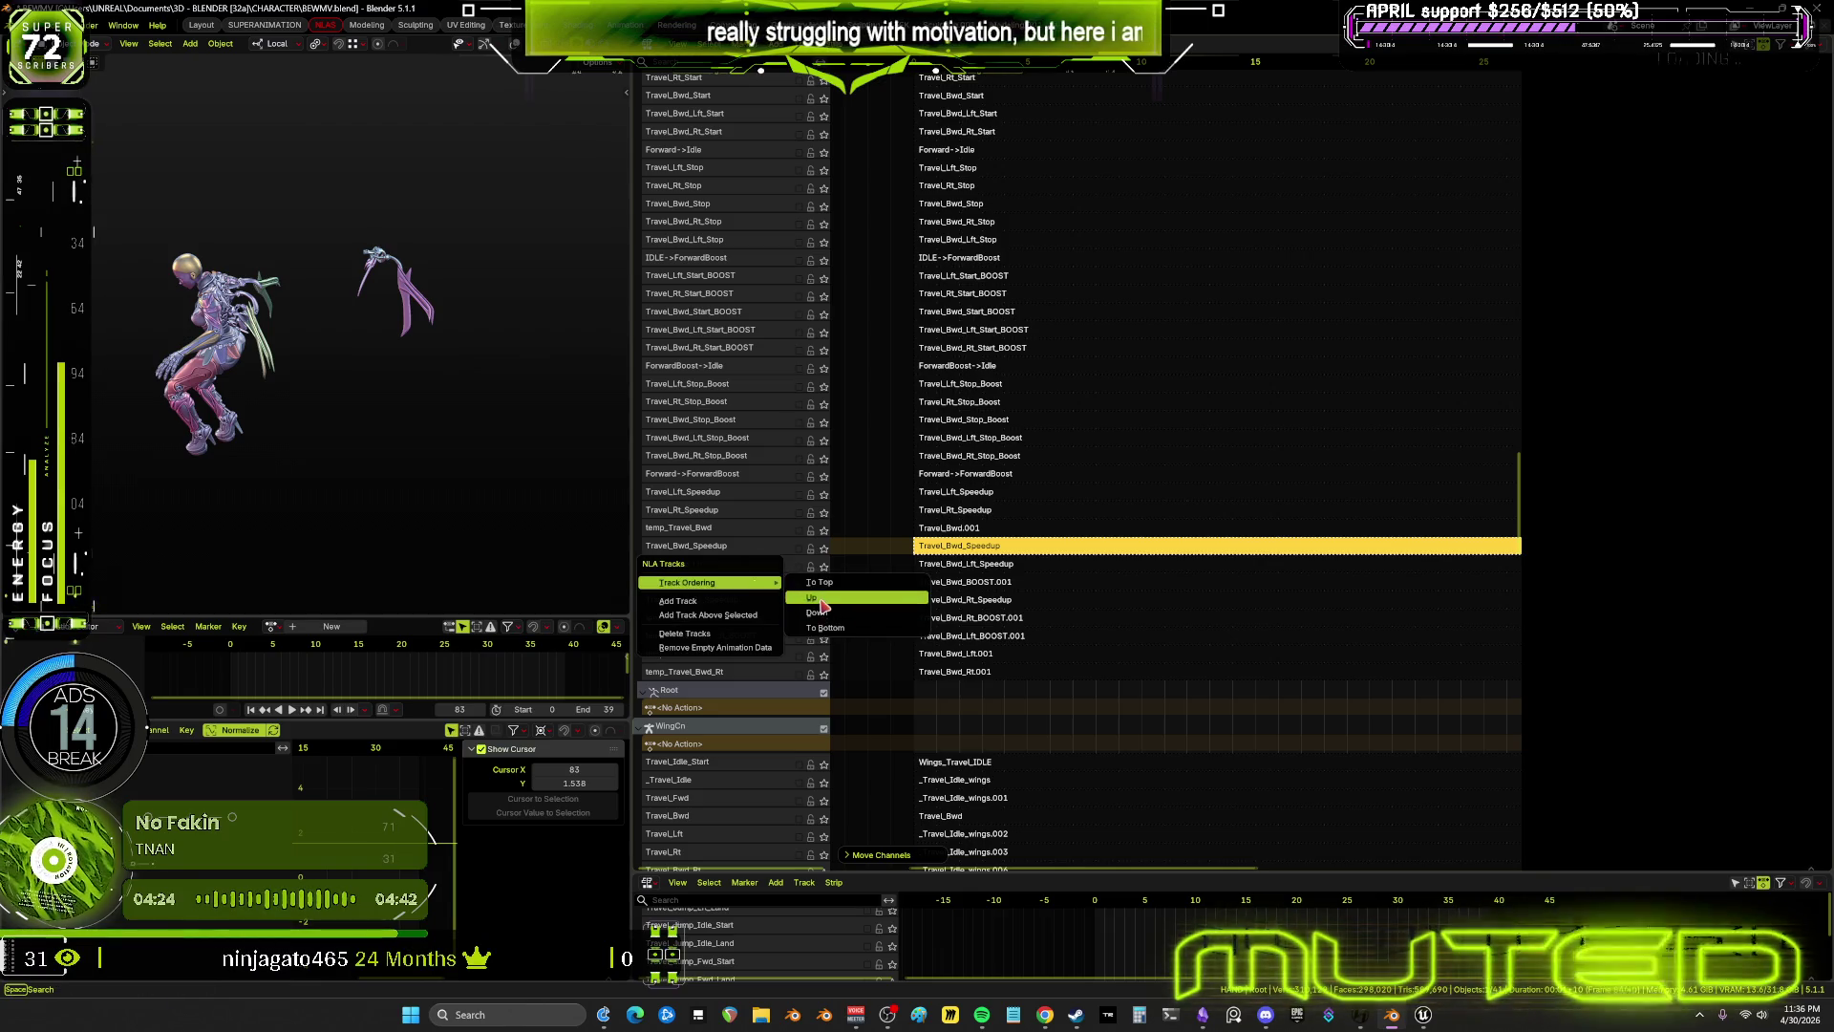
left_click(813, 600)
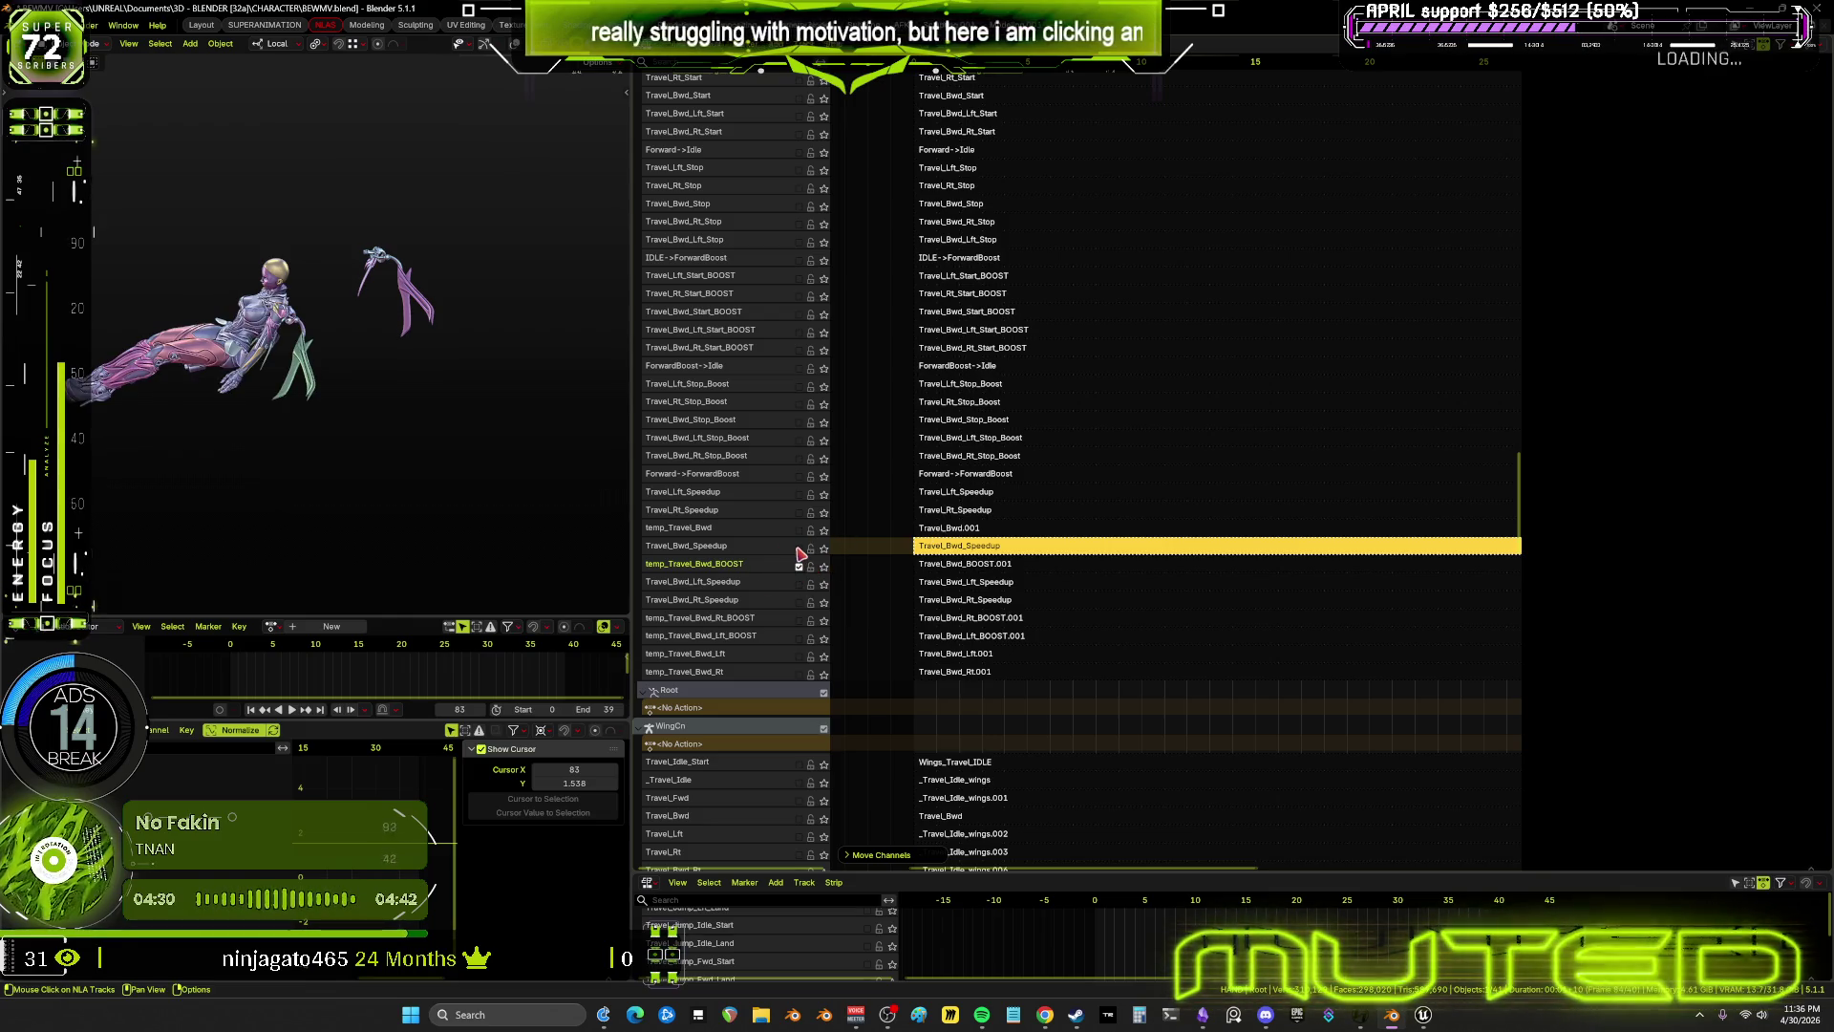
Move the temp_Travel_Bwd_Lft track up two rows
left_click(799, 540)
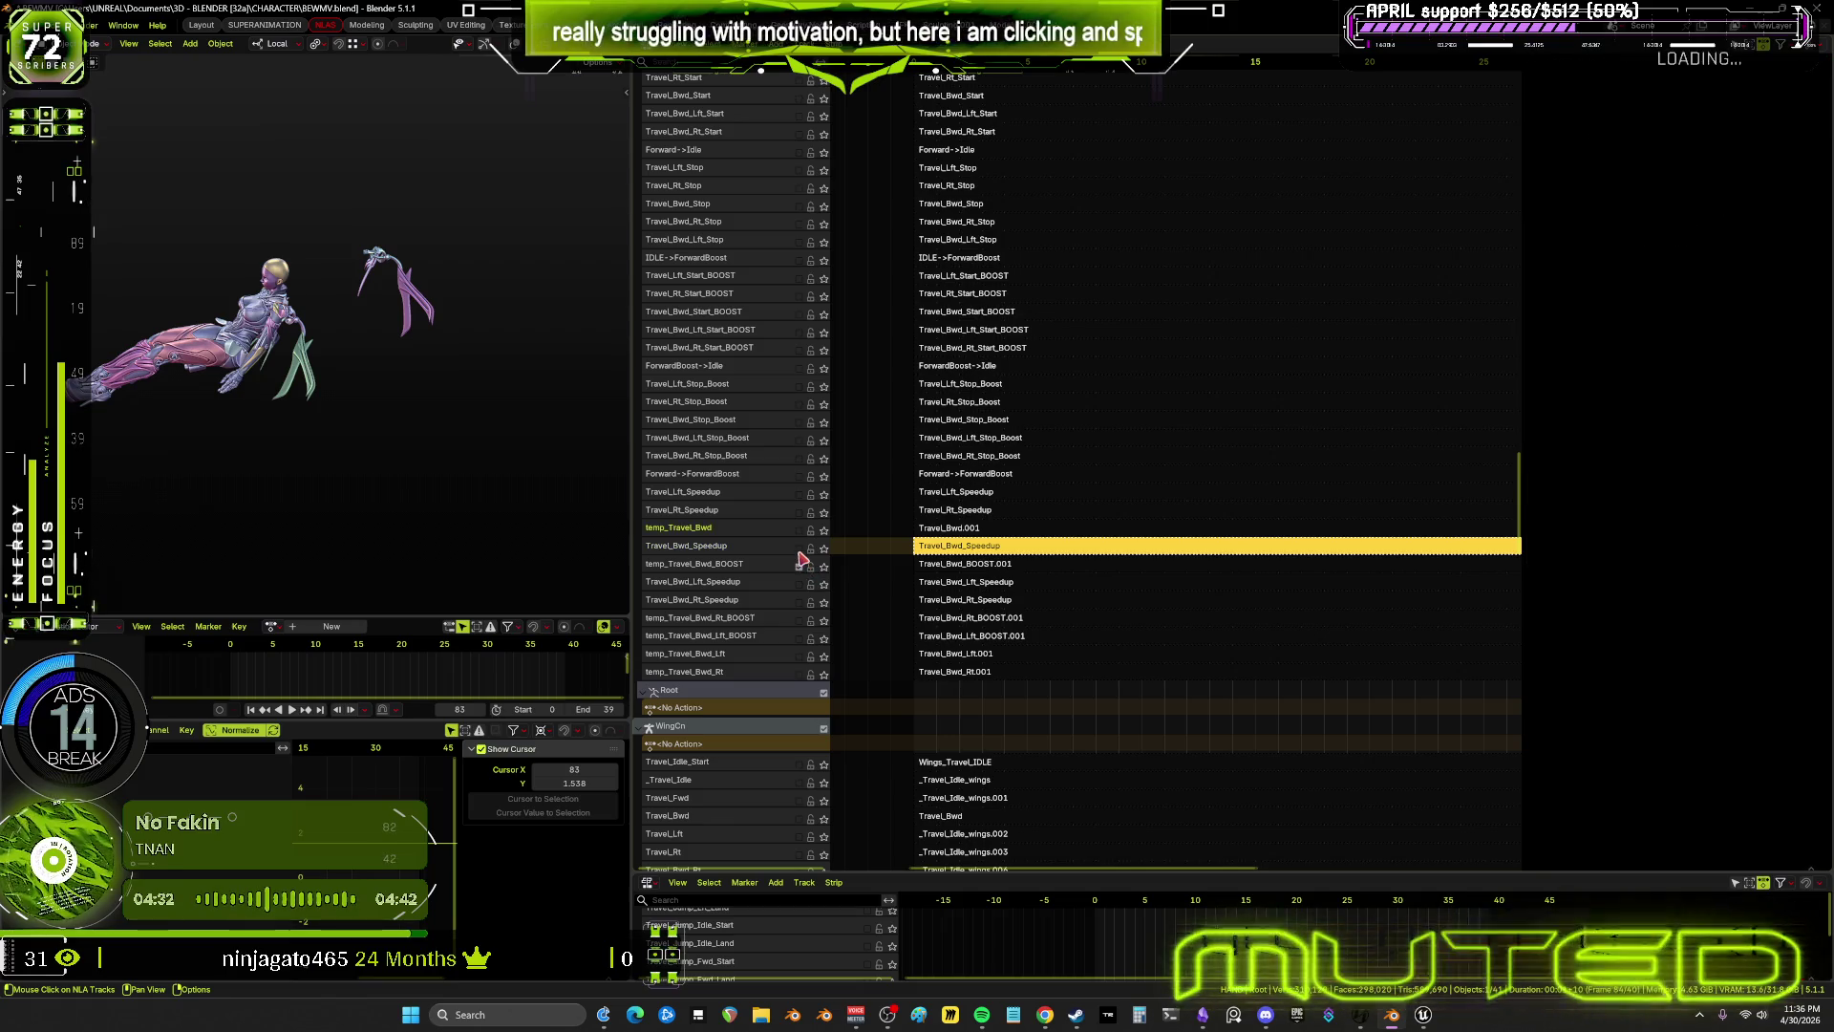
left_click(800, 533)
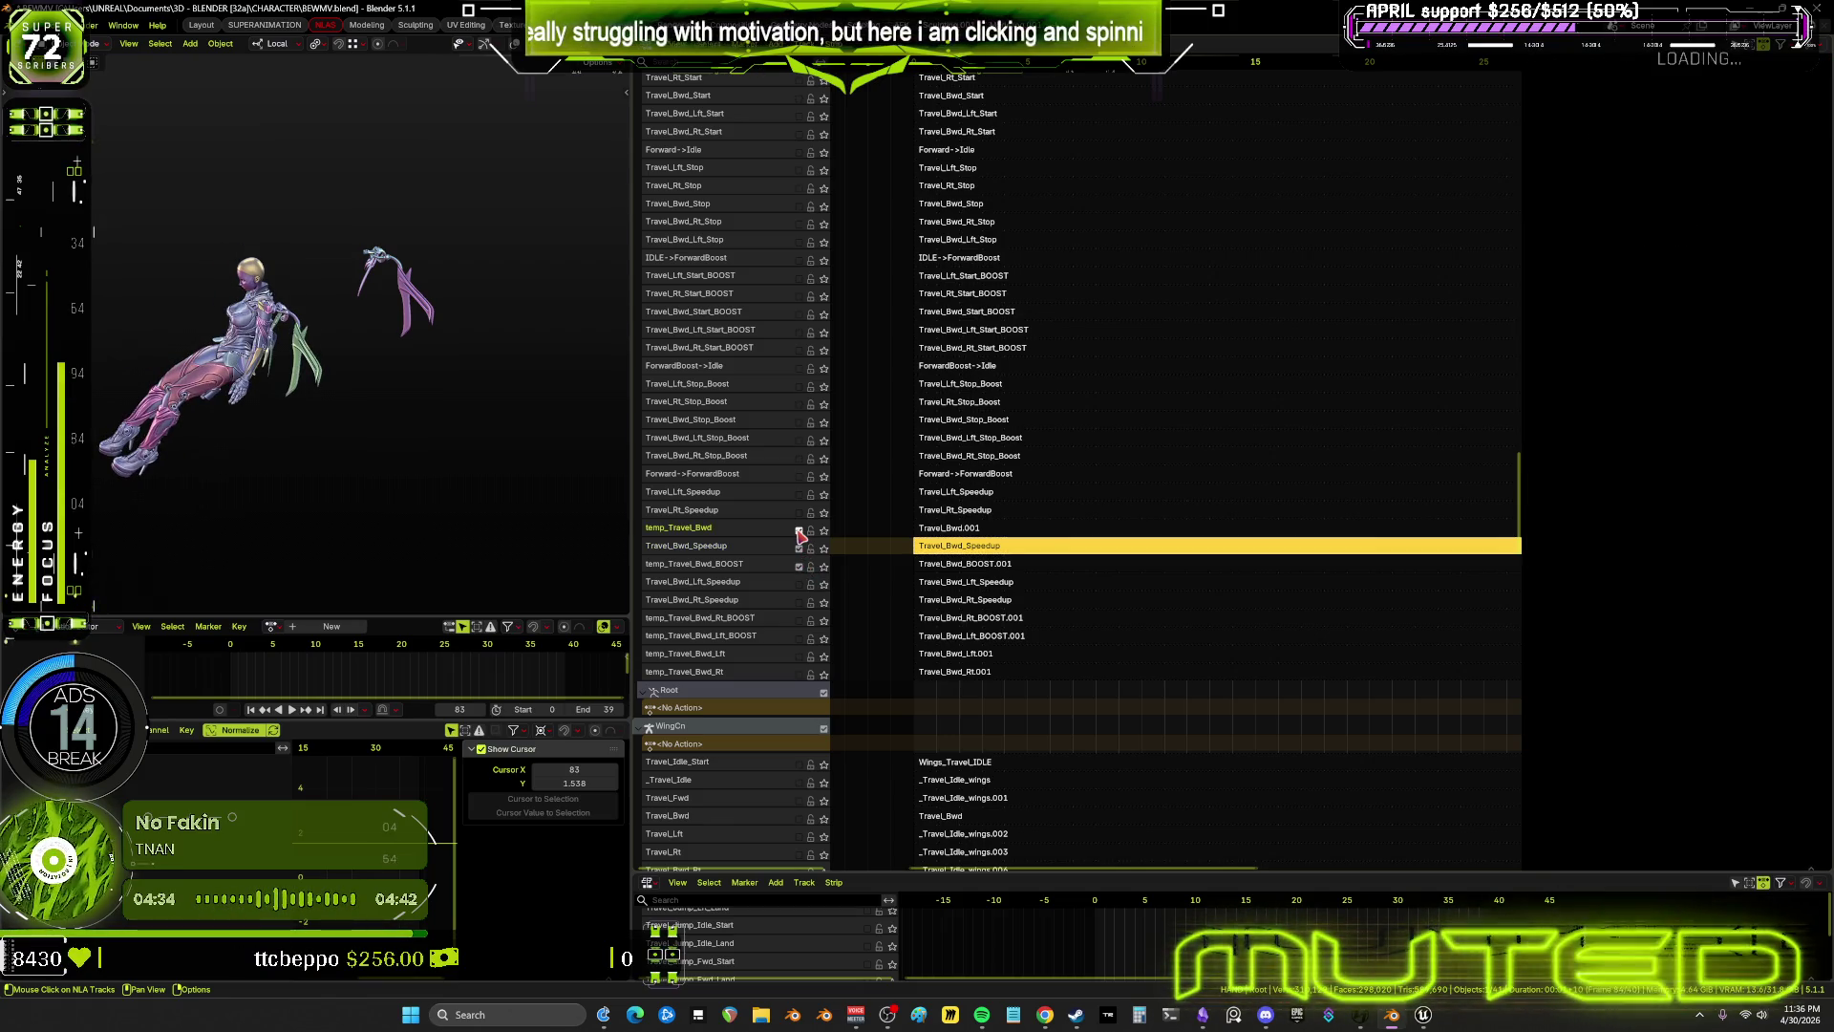
right_click(753, 663)
mouse_move(753, 661)
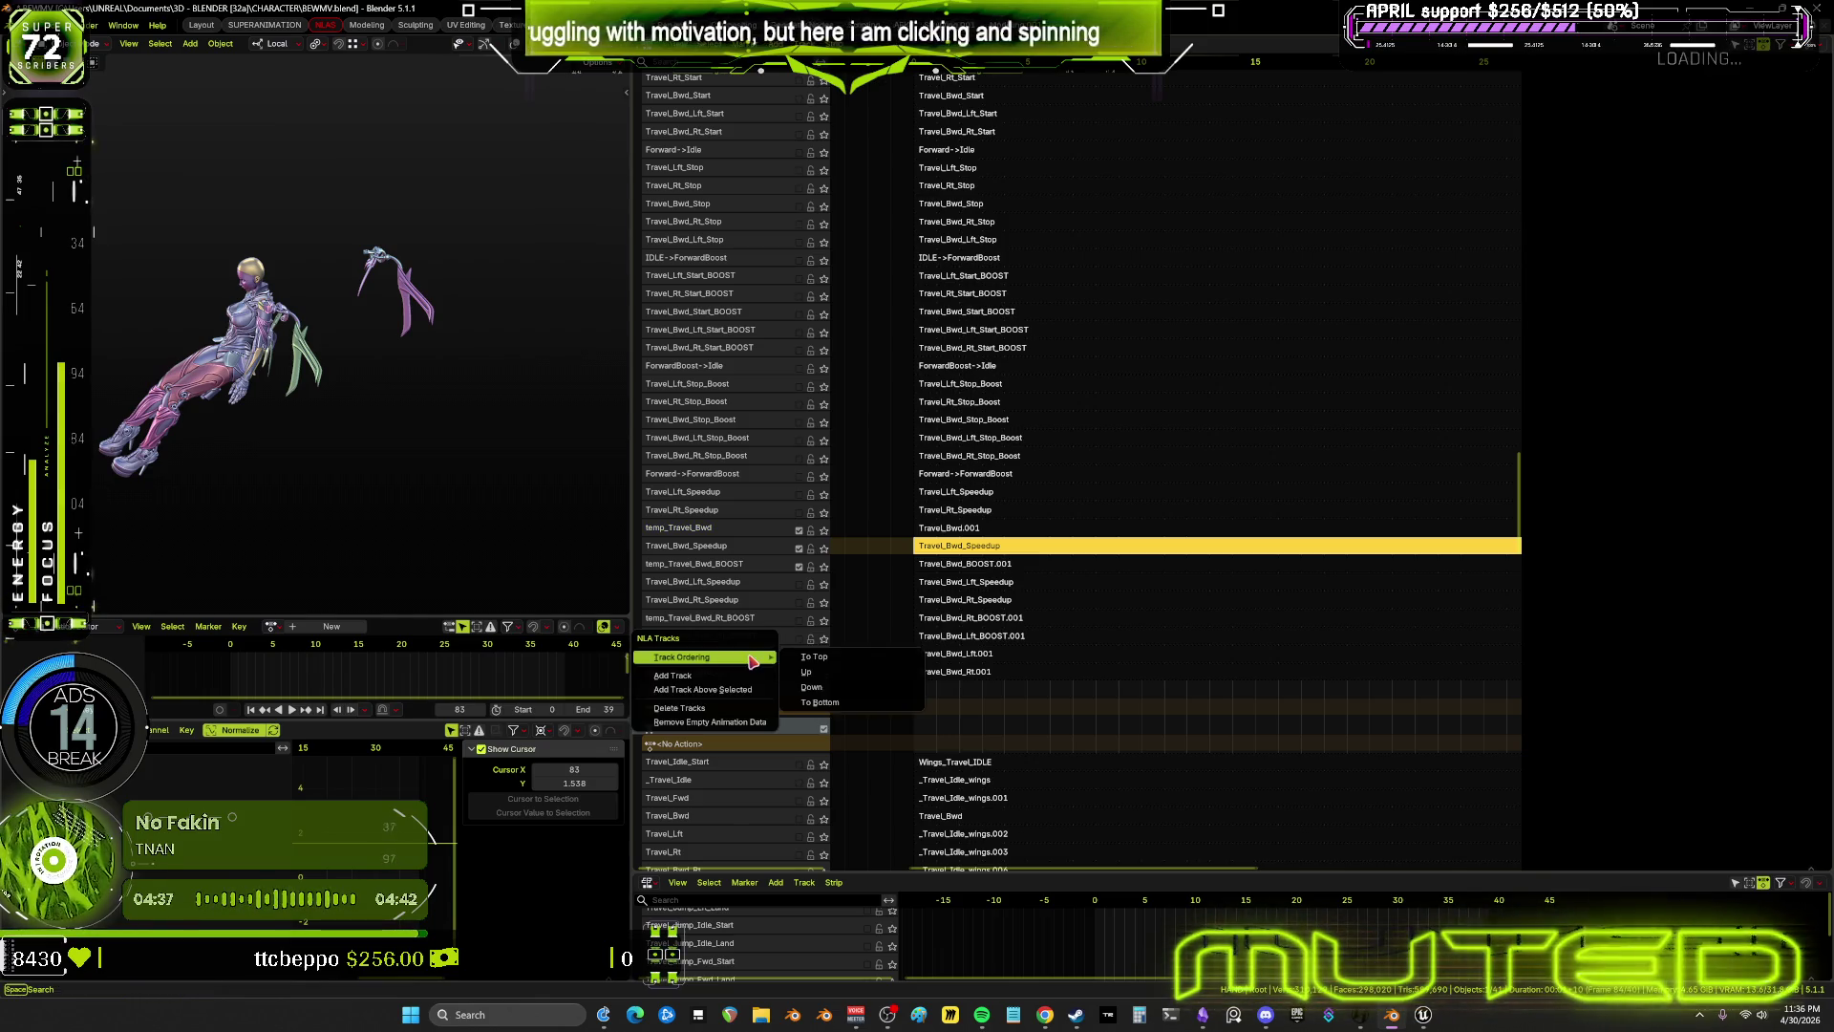
left_click(801, 672)
right_click(762, 633)
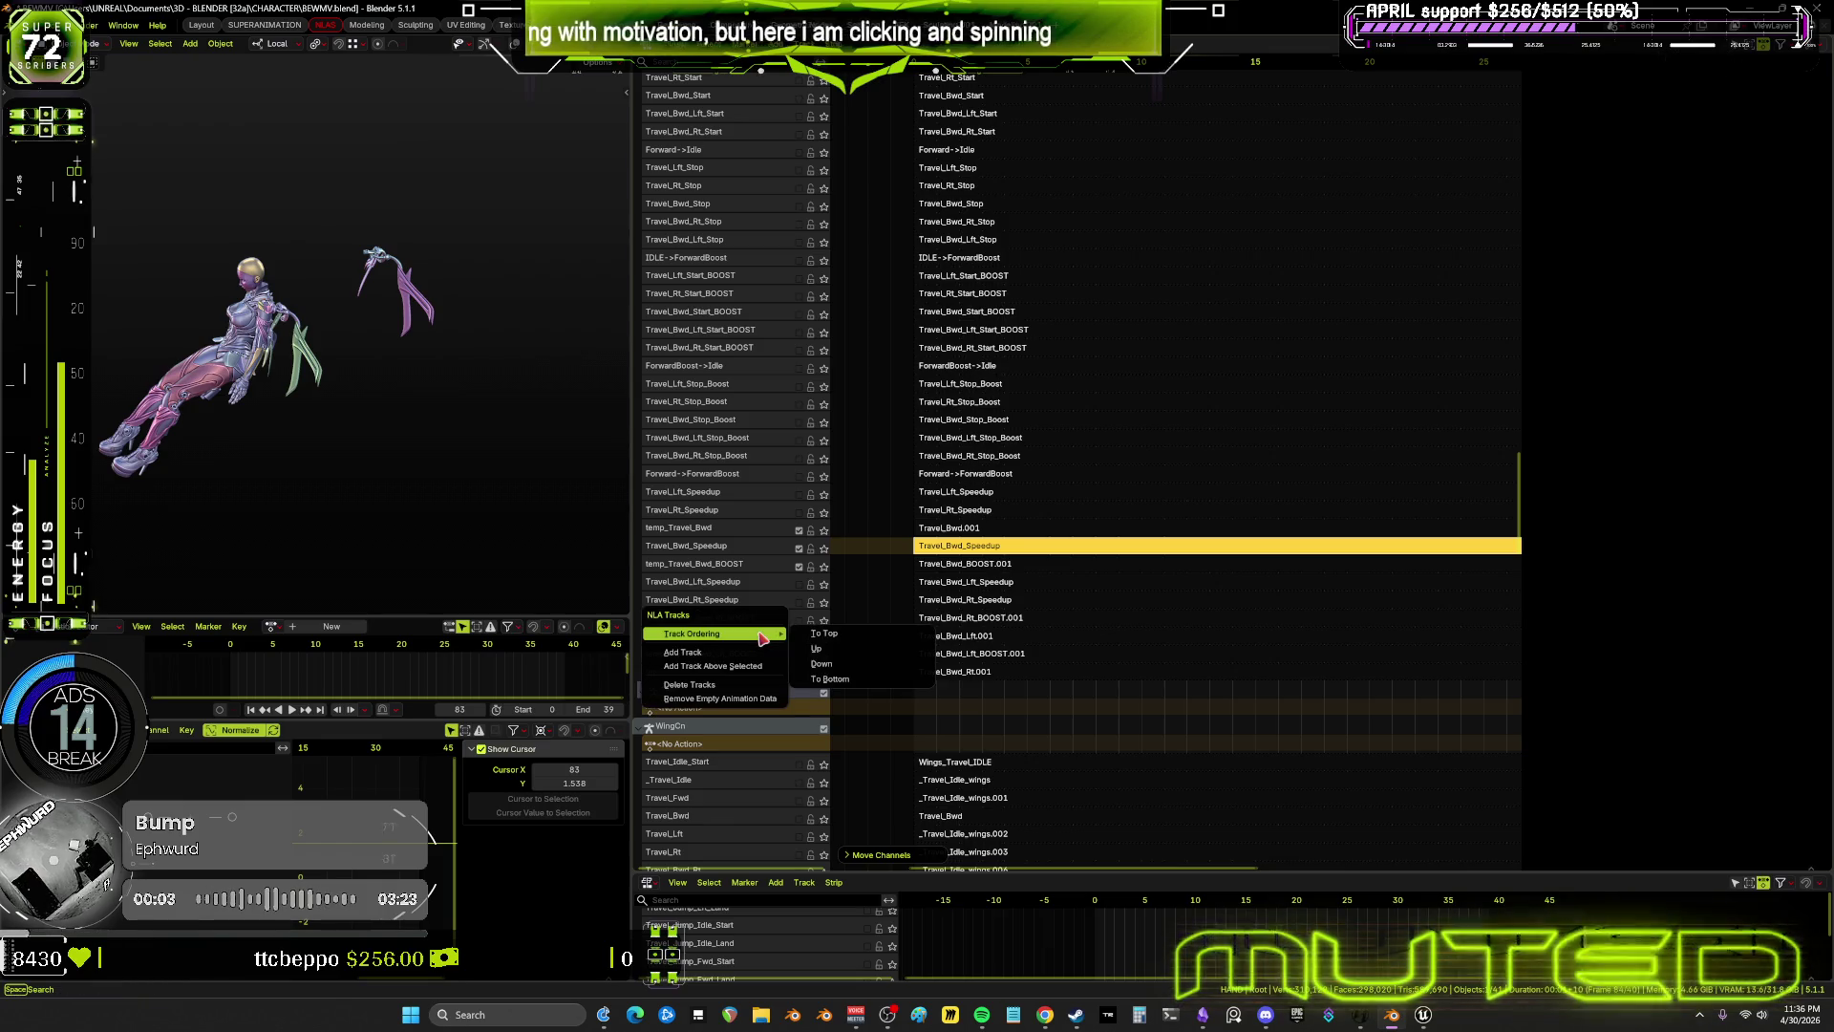
left_click(822, 647)
Raise temp_Travel_Bwd_Lft two more rows beside its Speedup track
key("Up")
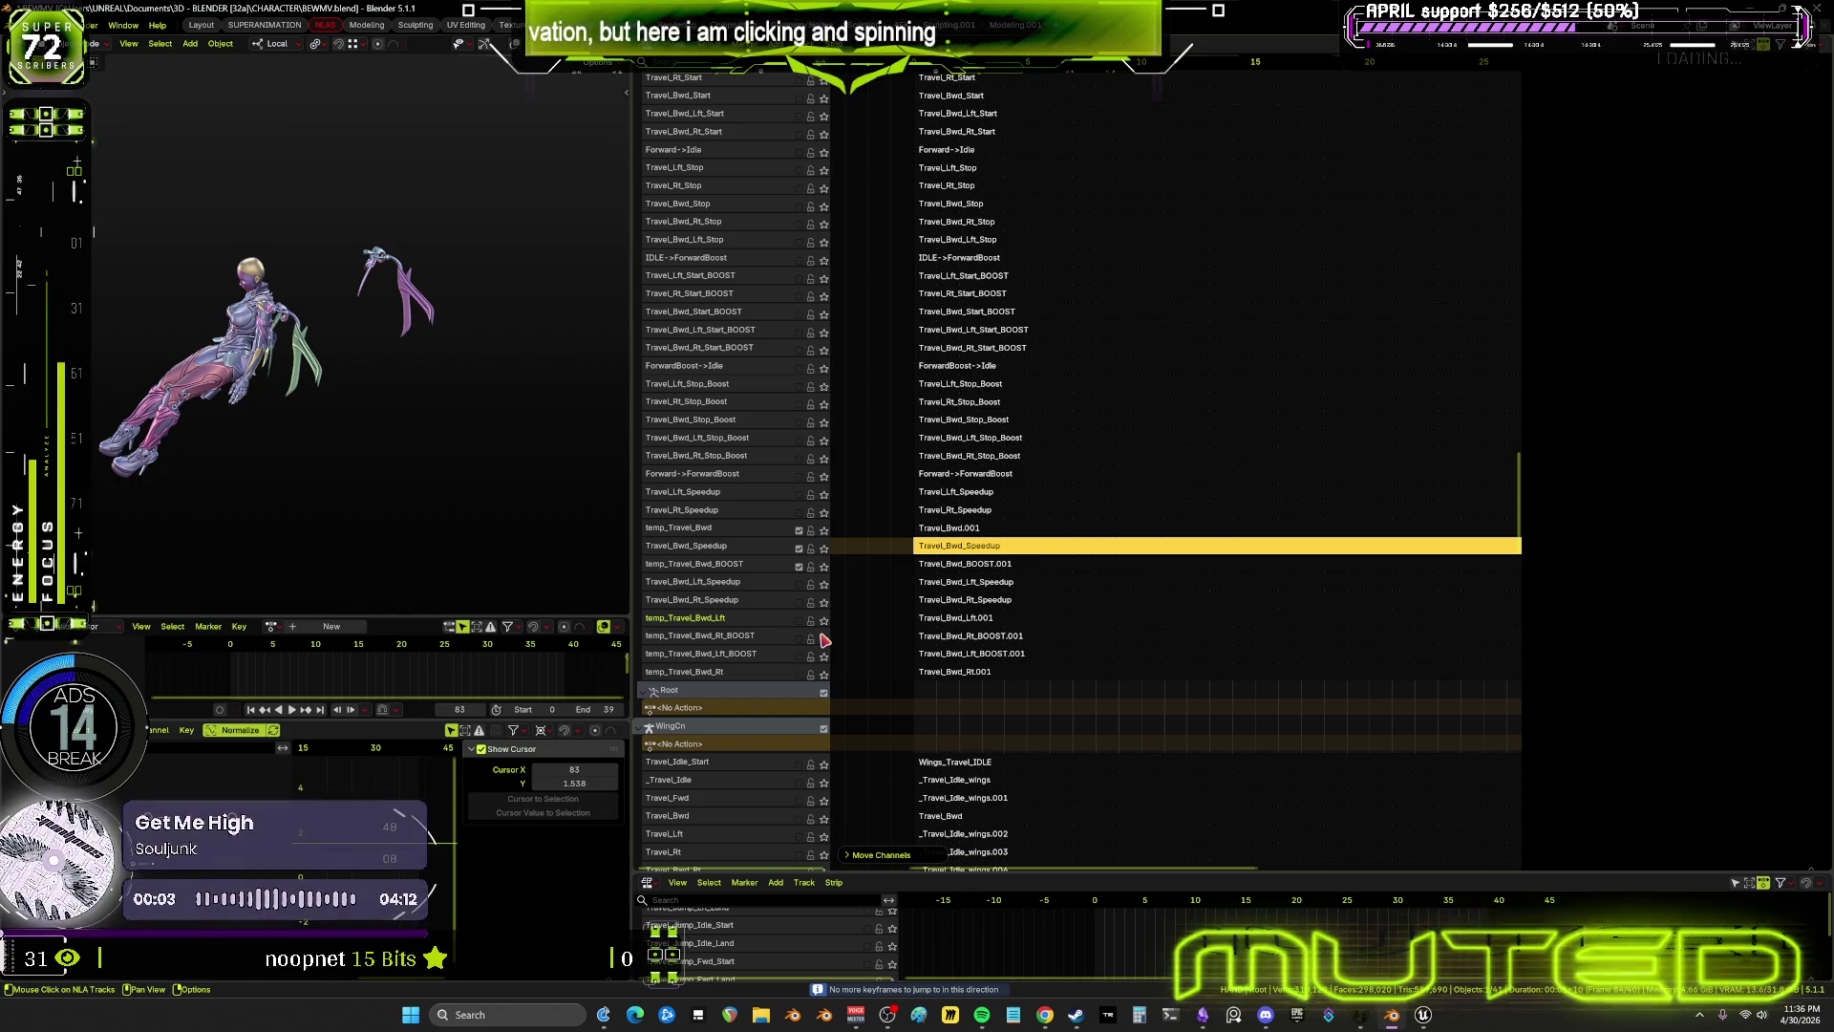
right_click(769, 621)
mouse_move(769, 619)
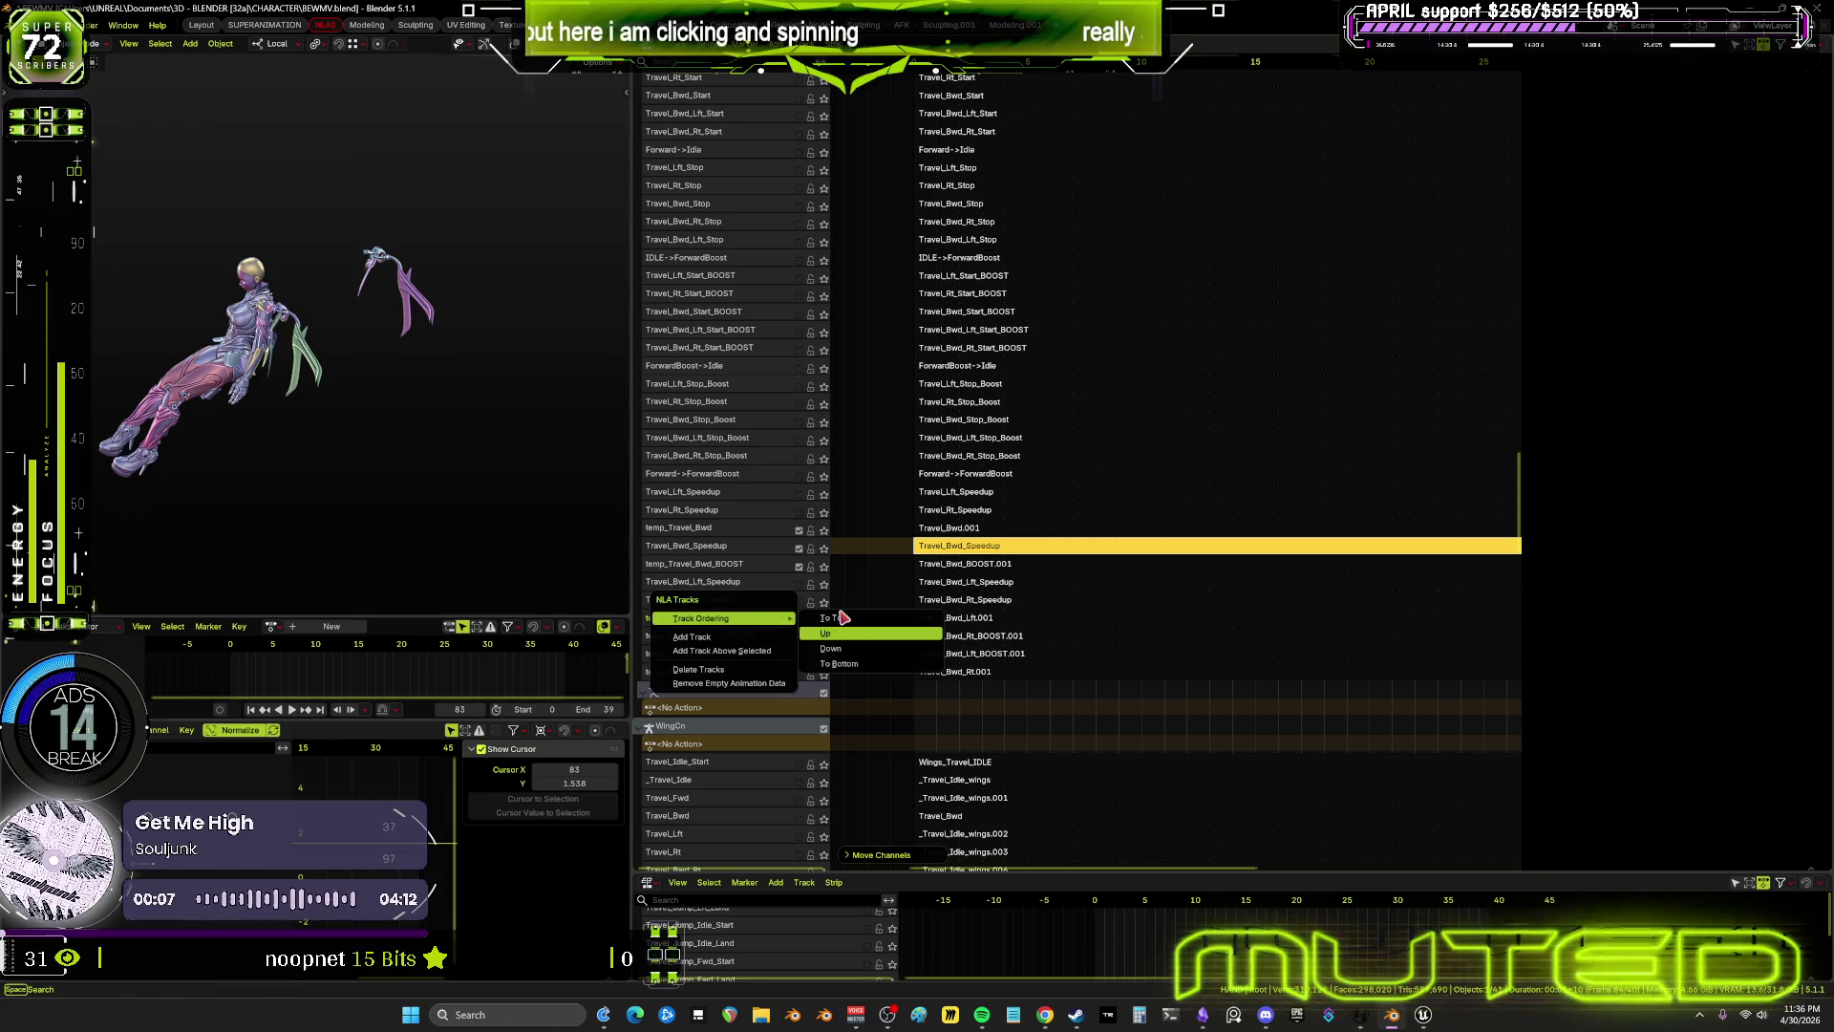
left_click(842, 631)
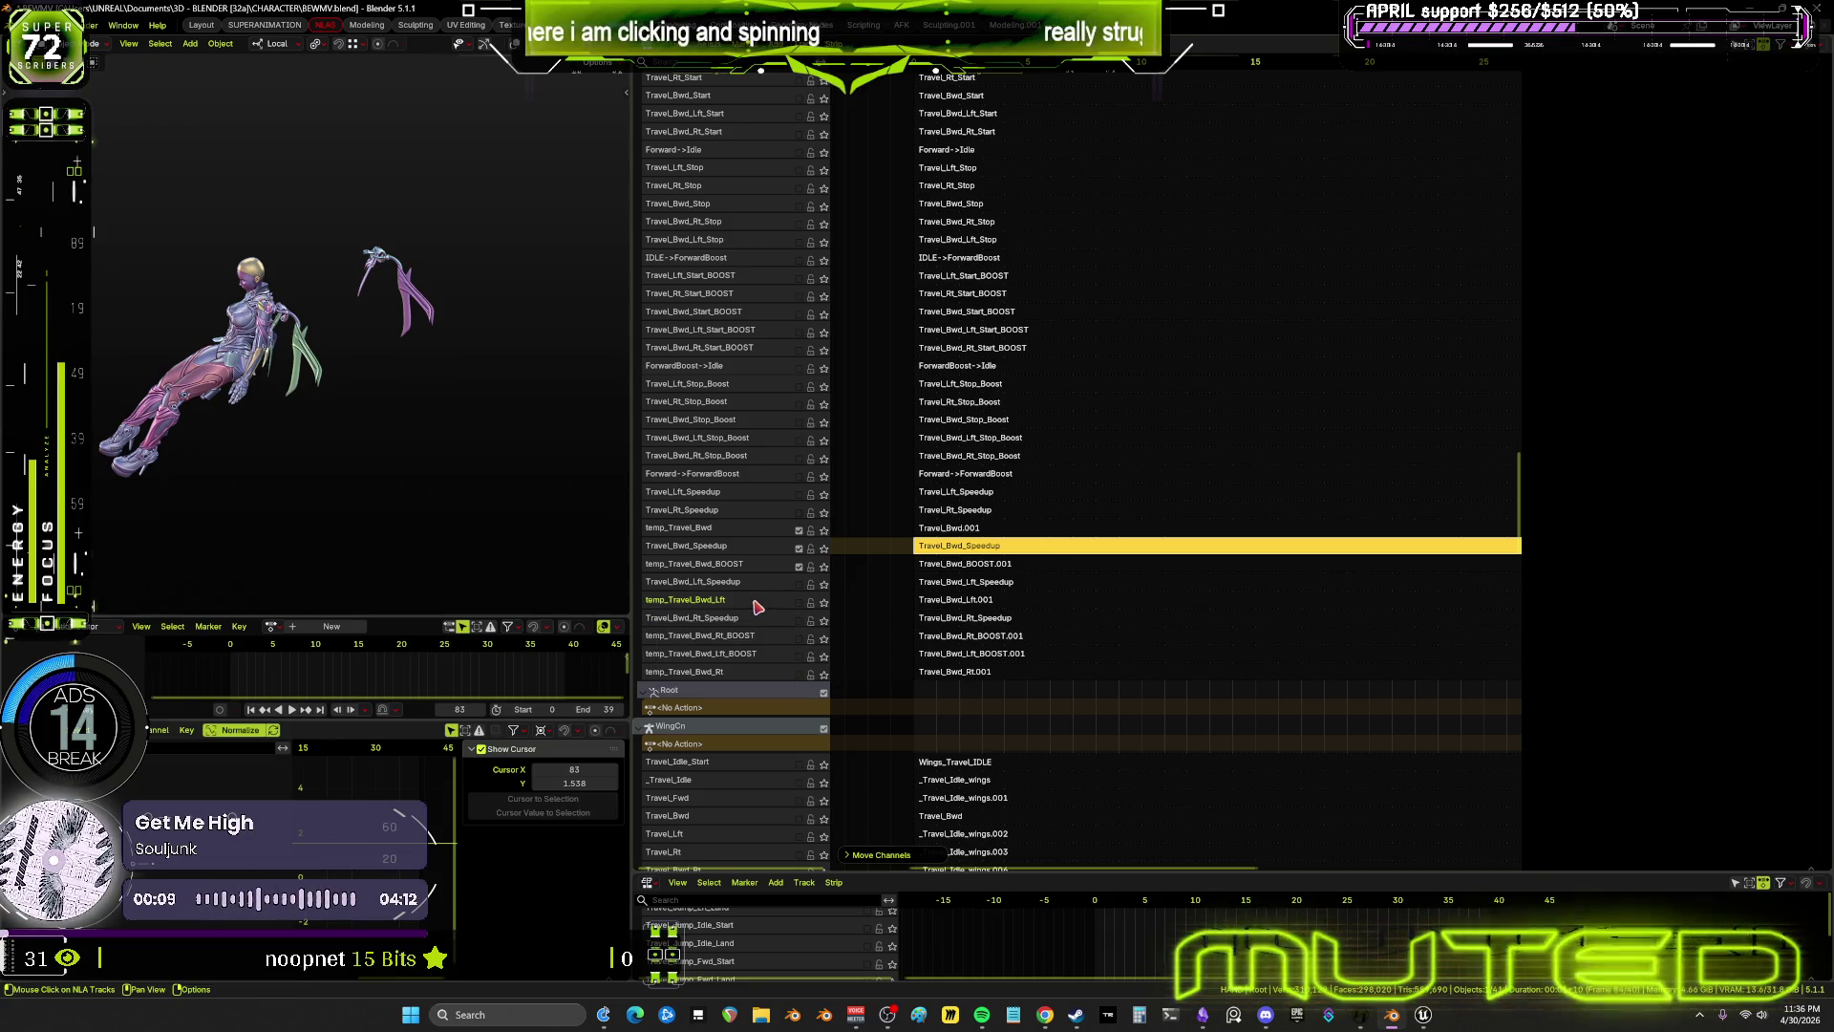
right_click(757, 608)
mouse_move(764, 602)
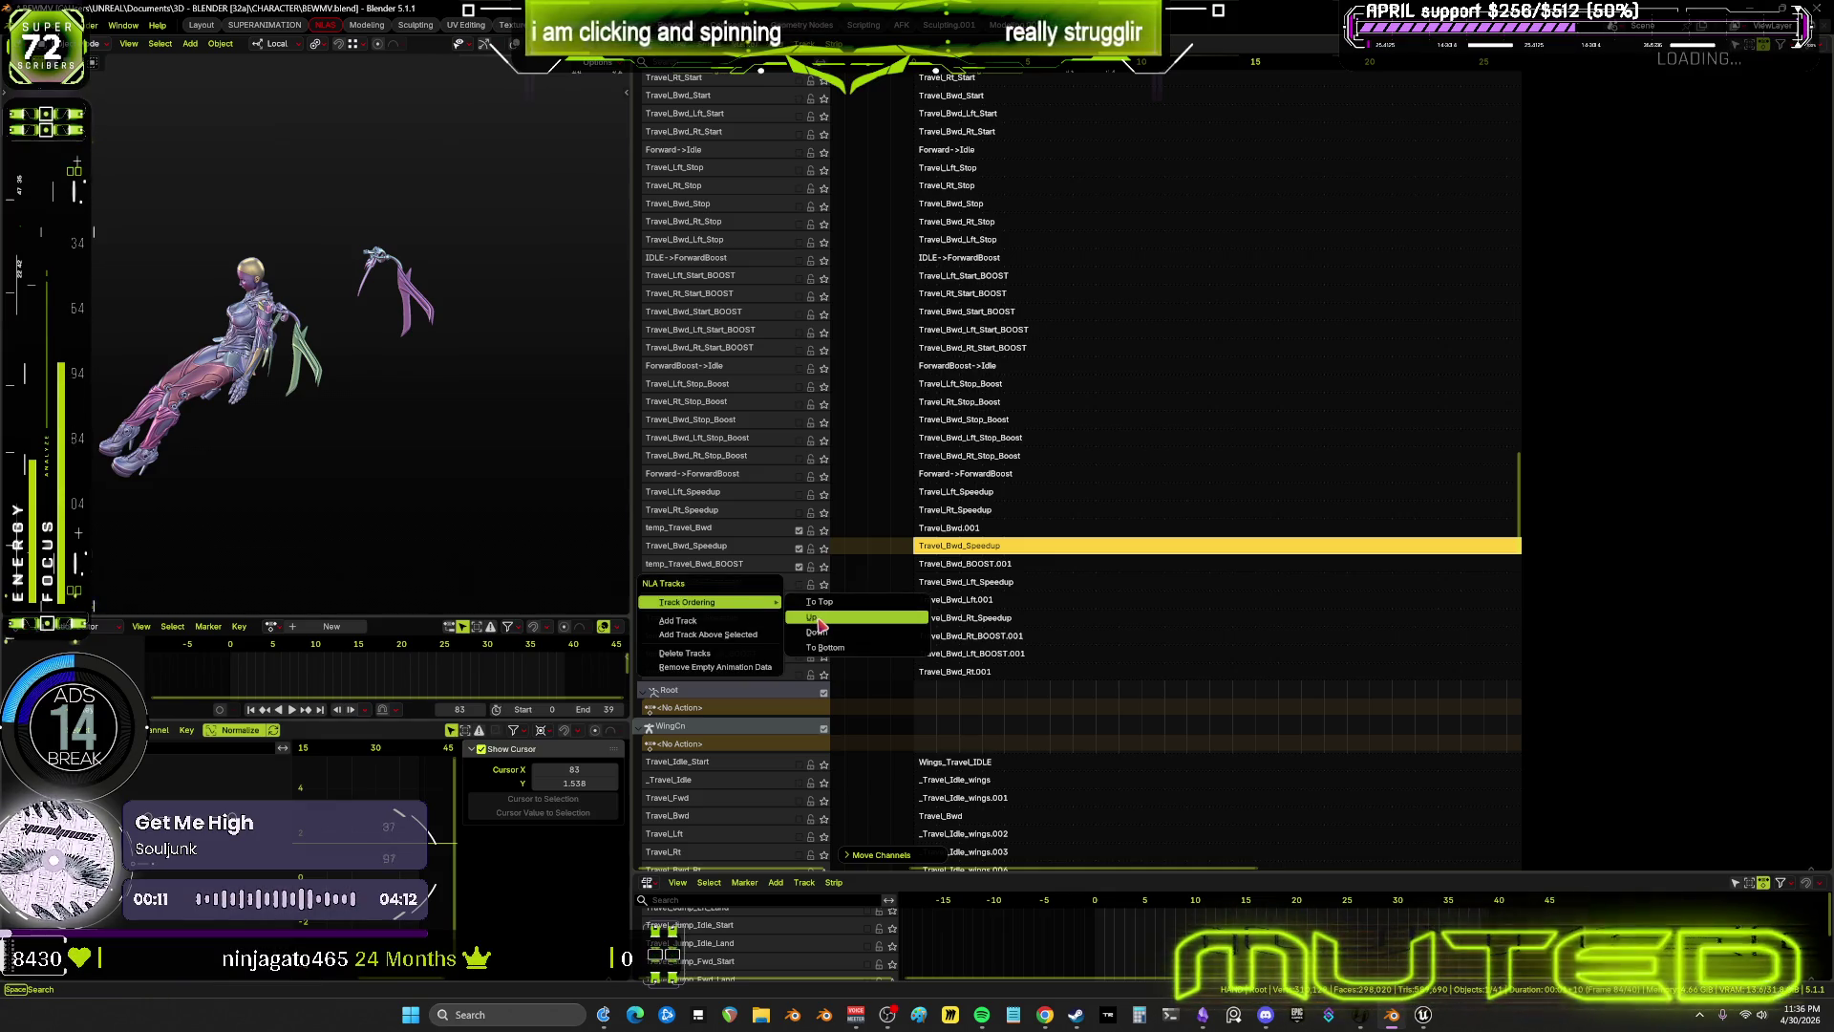
left_click(819, 619)
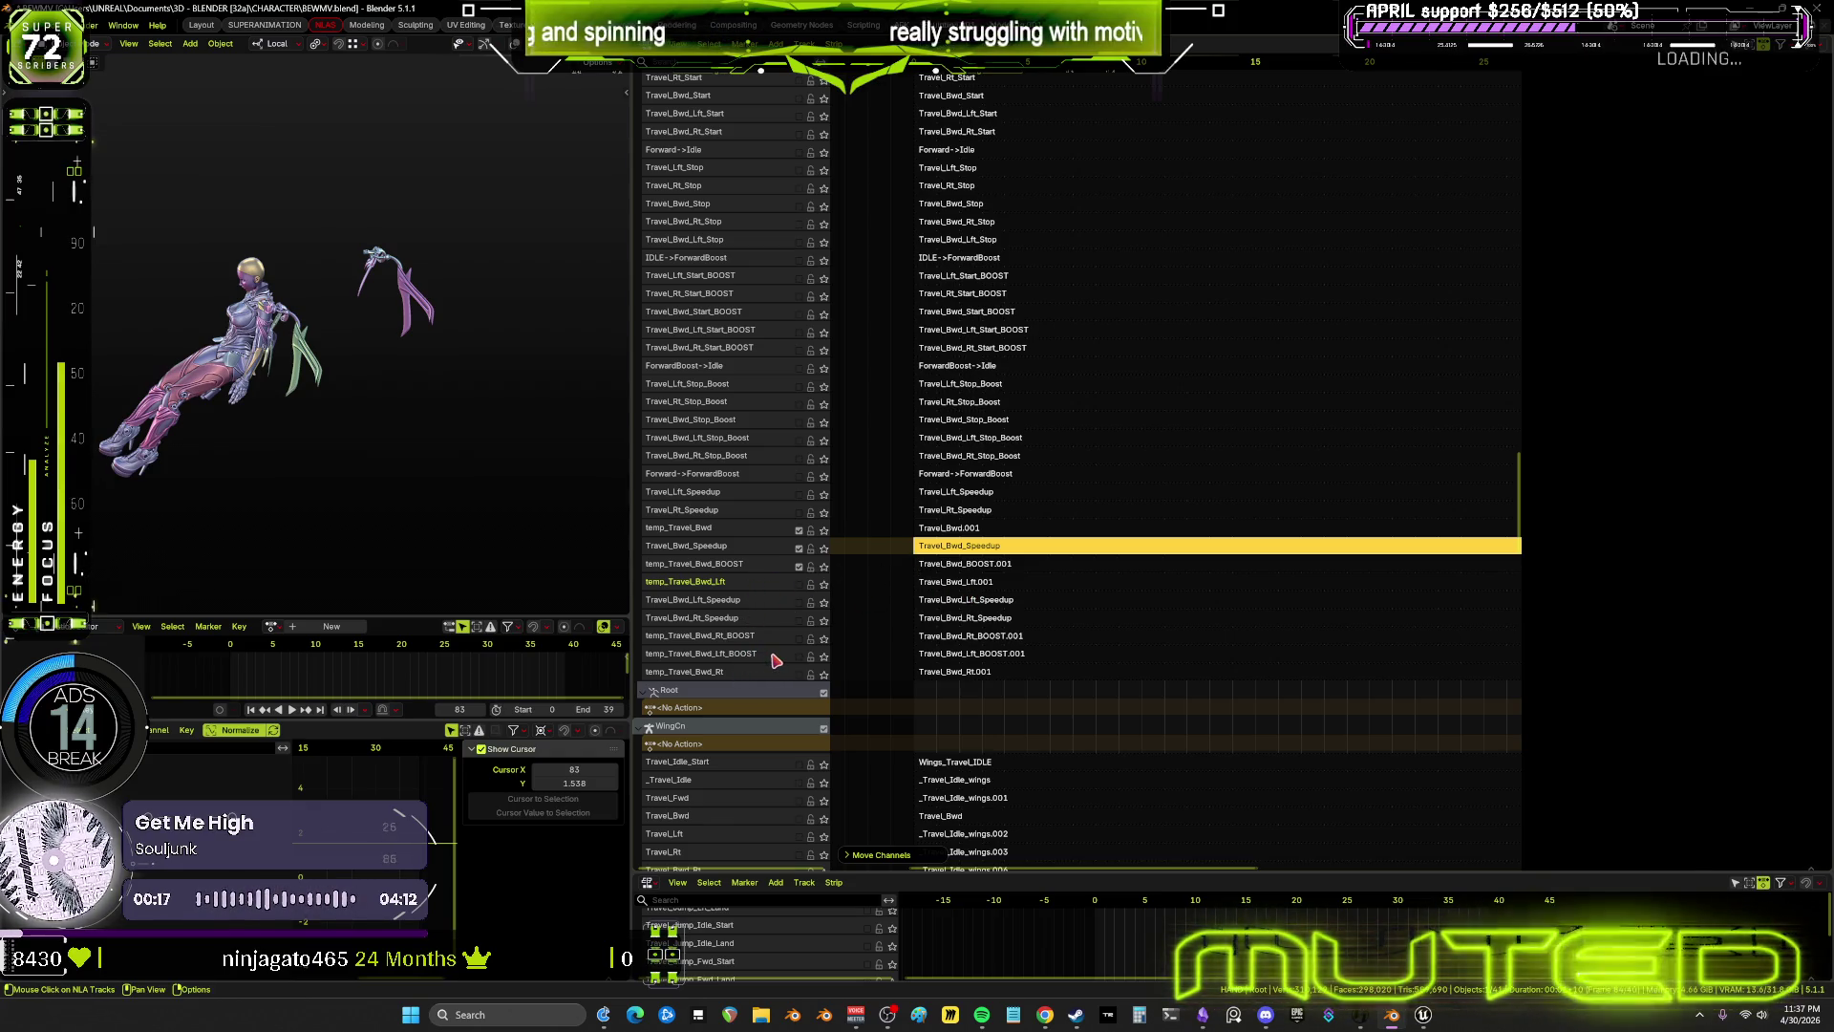
Move temp_Travel_Bwd_Lft_BOOST up three rows, with Travel_Bwd_Lft_Speedup placed above it
right_click(776, 661)
mouse_move(775, 657)
left_click(846, 668)
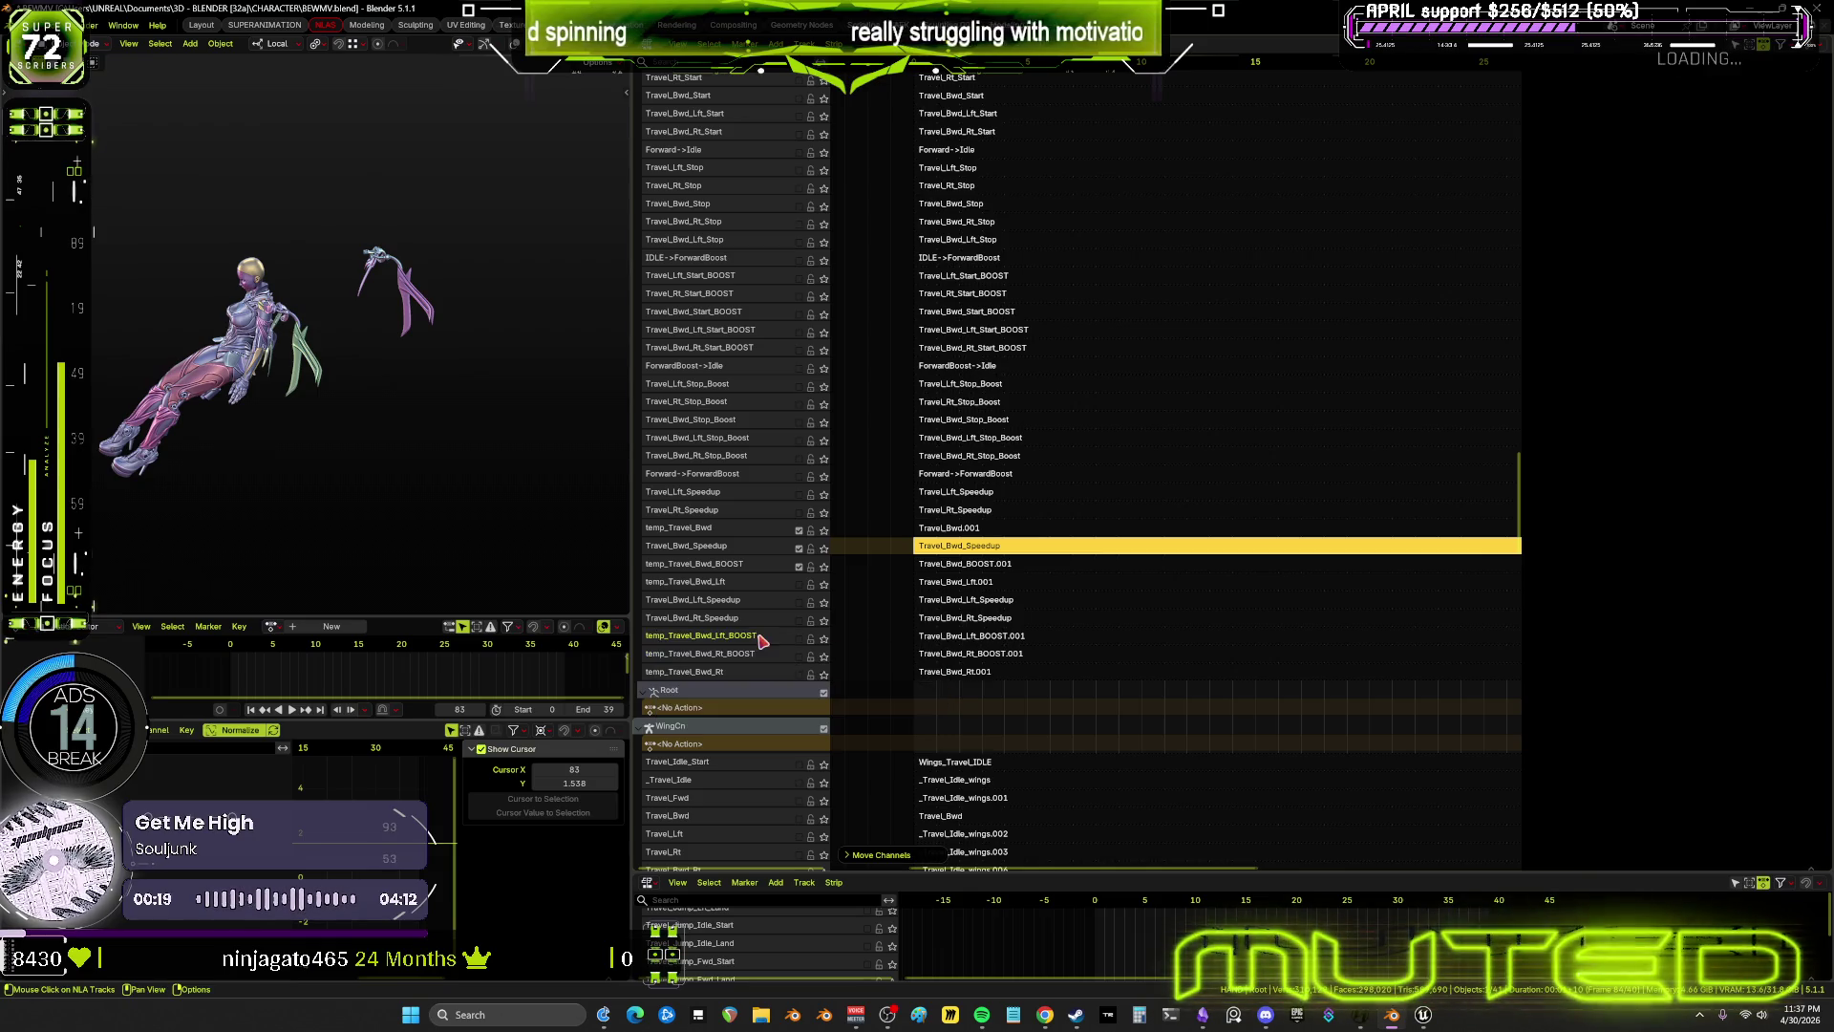
right_click(776, 638)
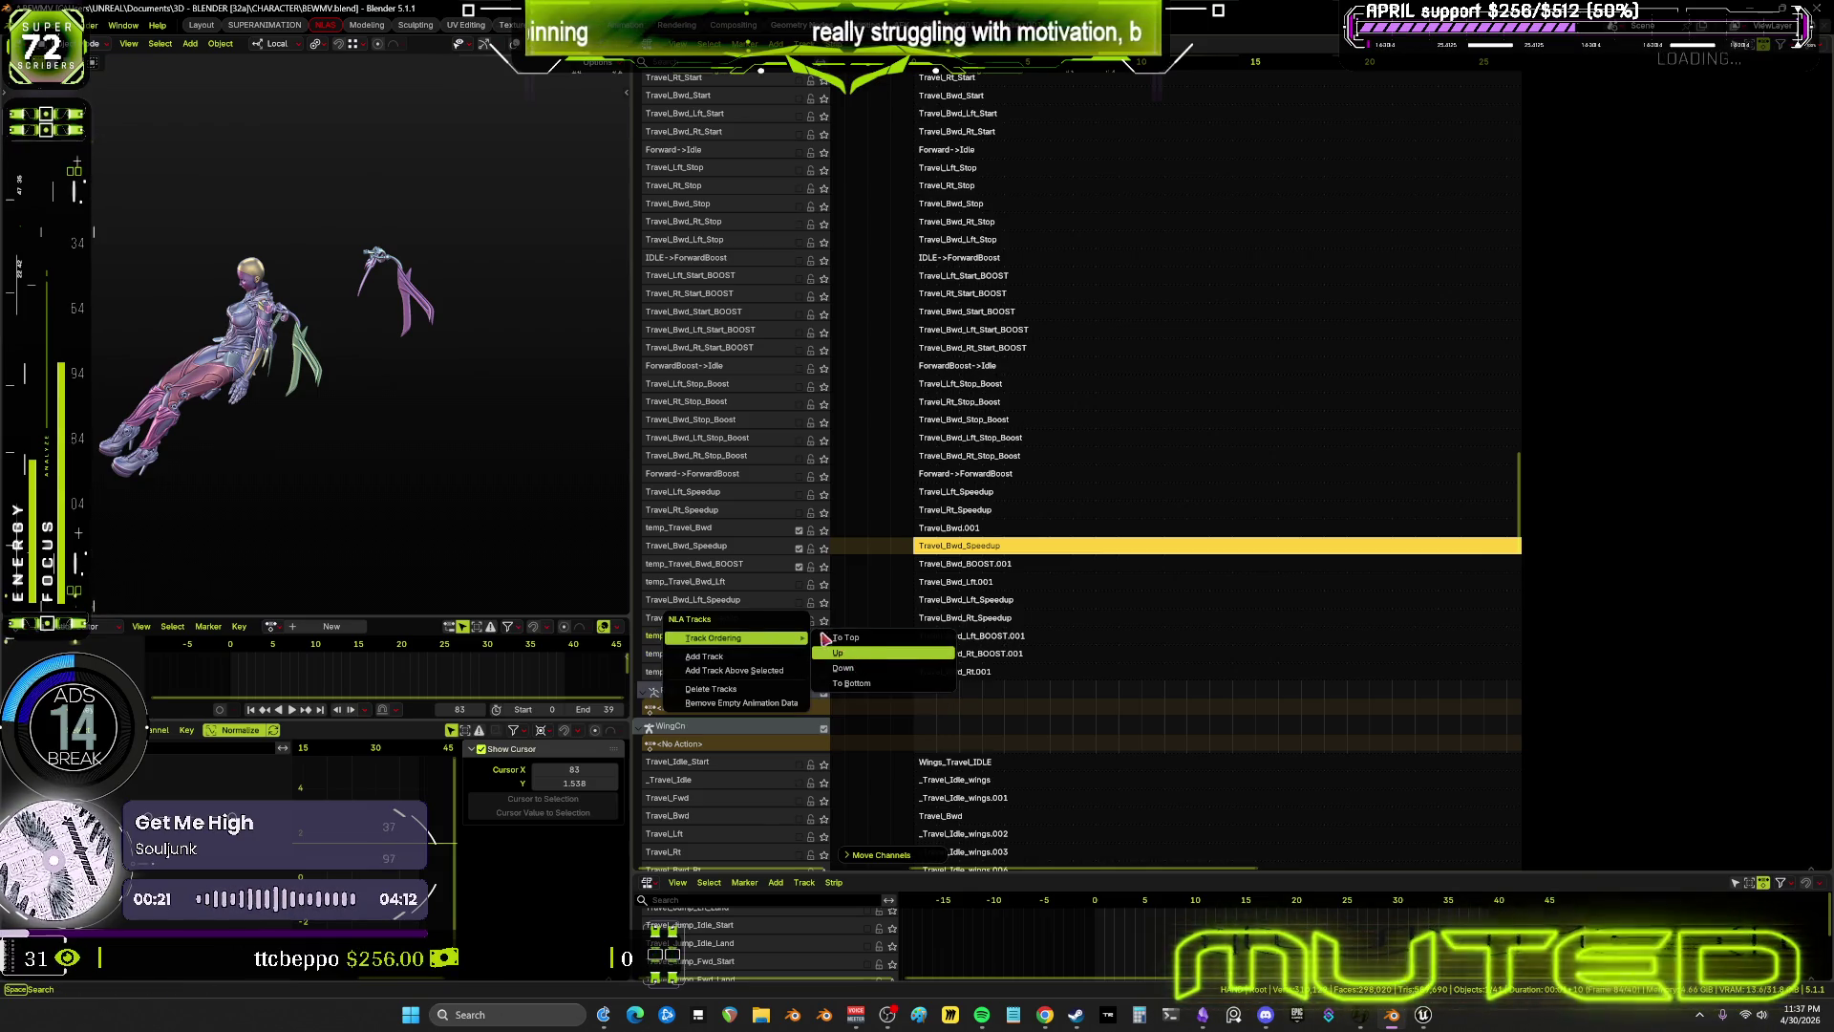
left_click(848, 653)
right_click(769, 621)
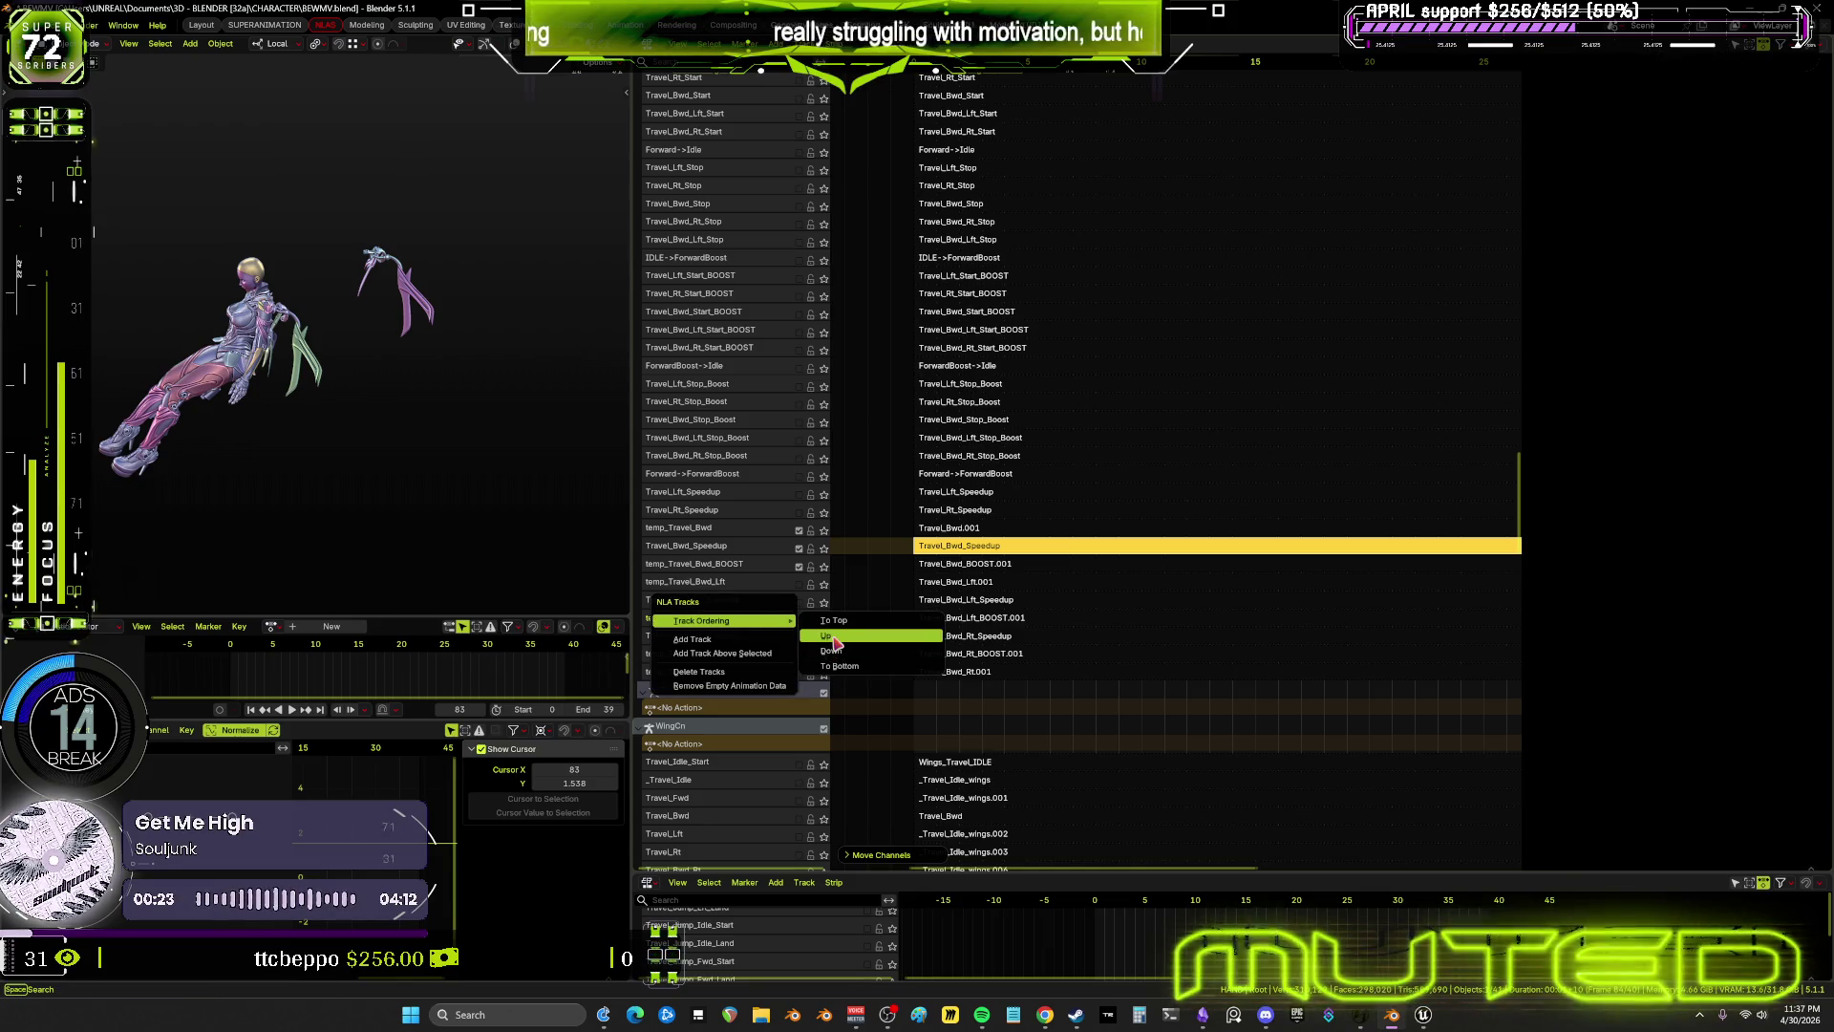
left_click(834, 637)
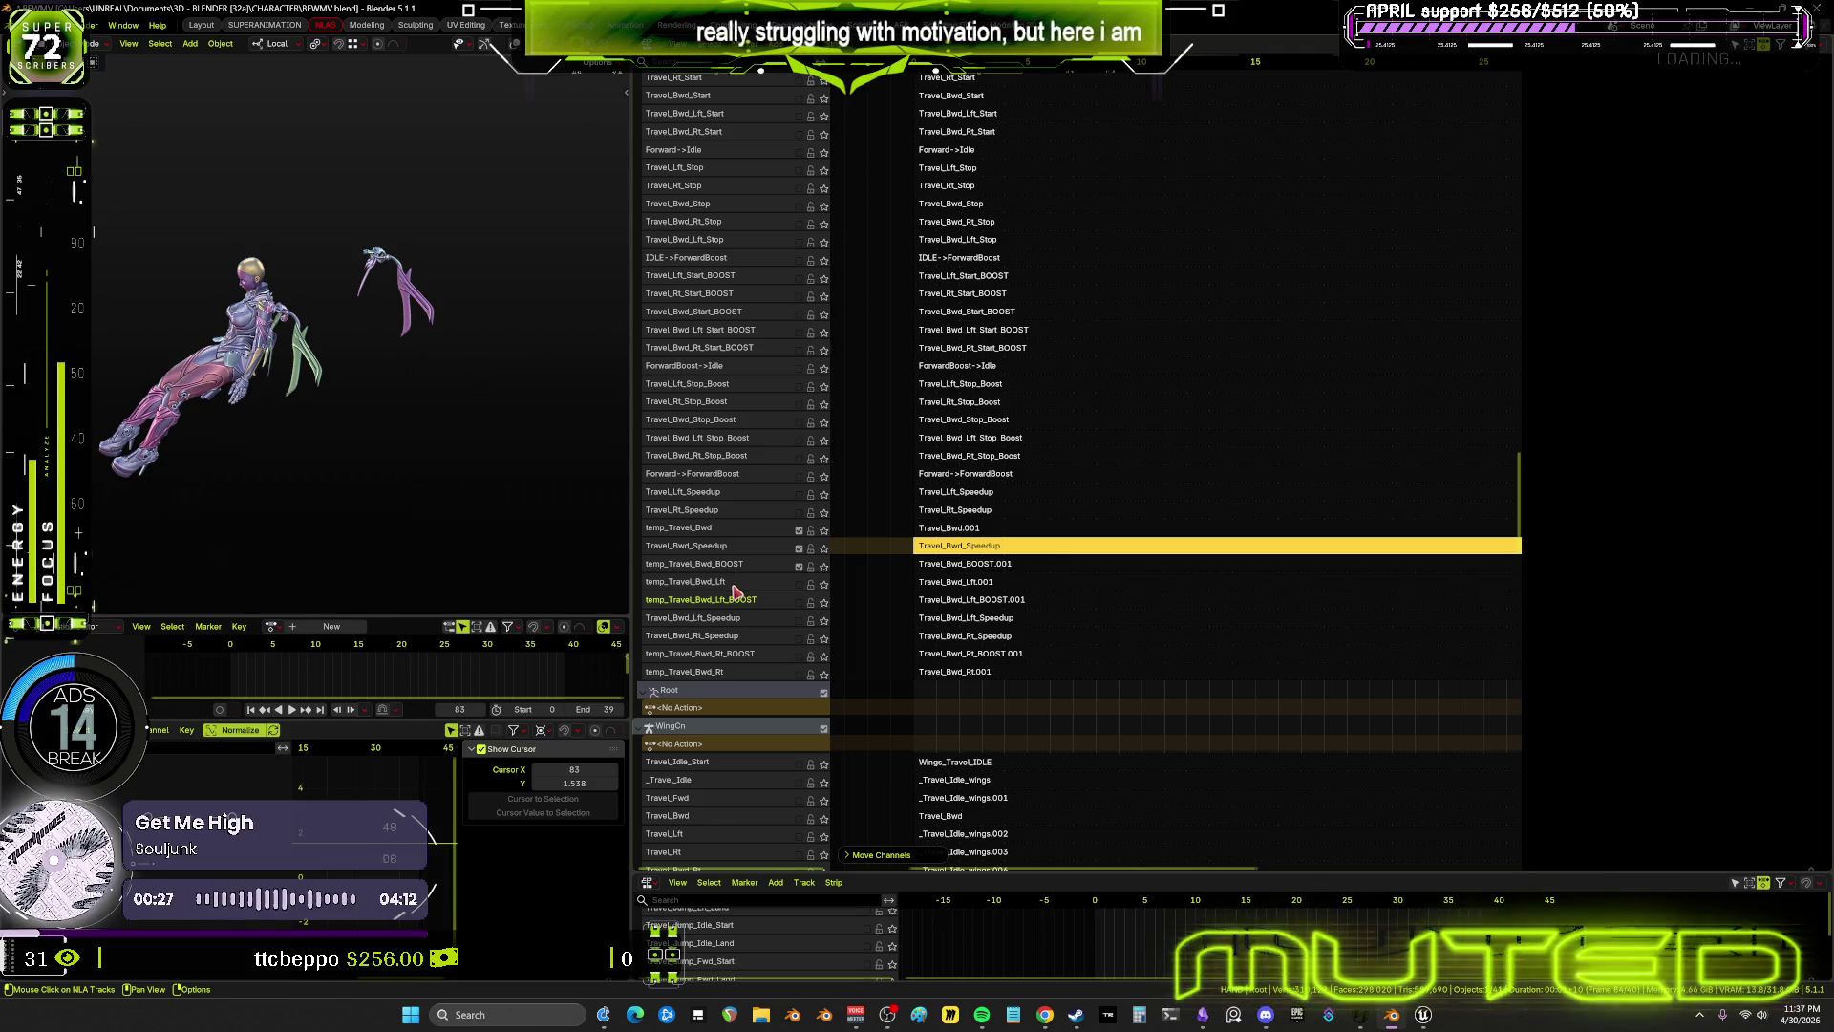
right_click(770, 622)
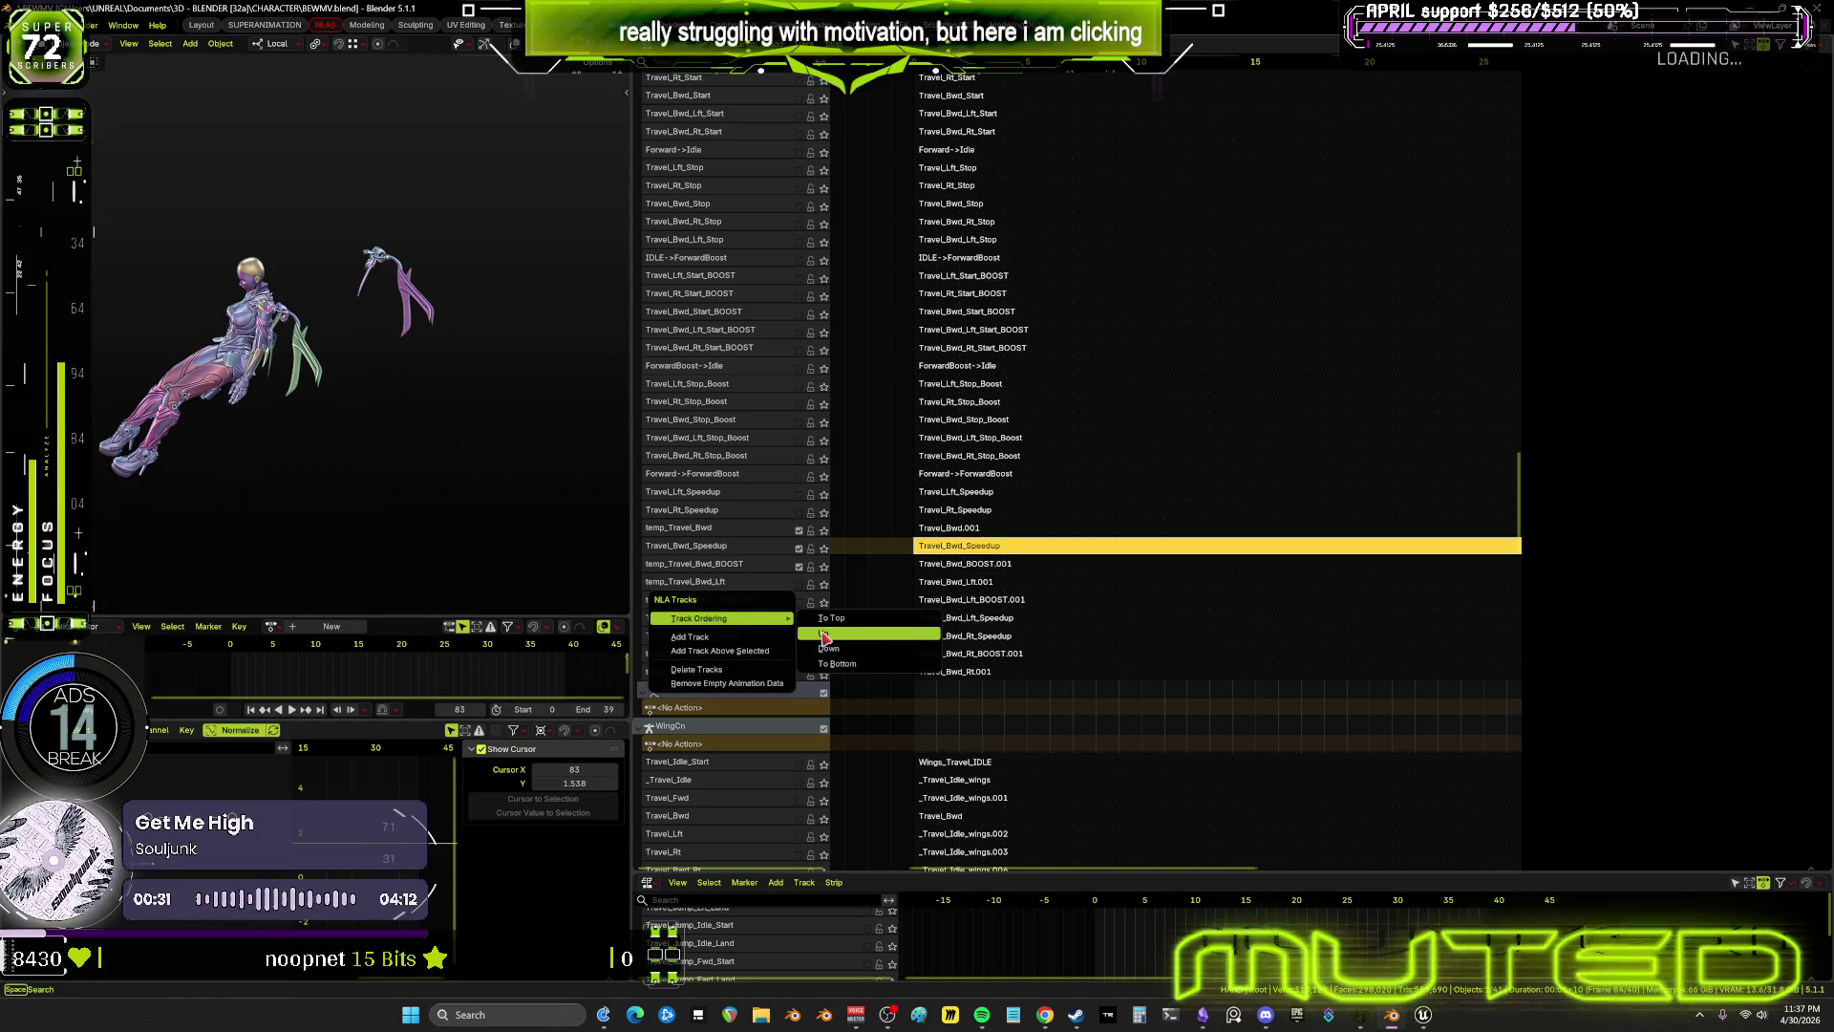
left_click(822, 632)
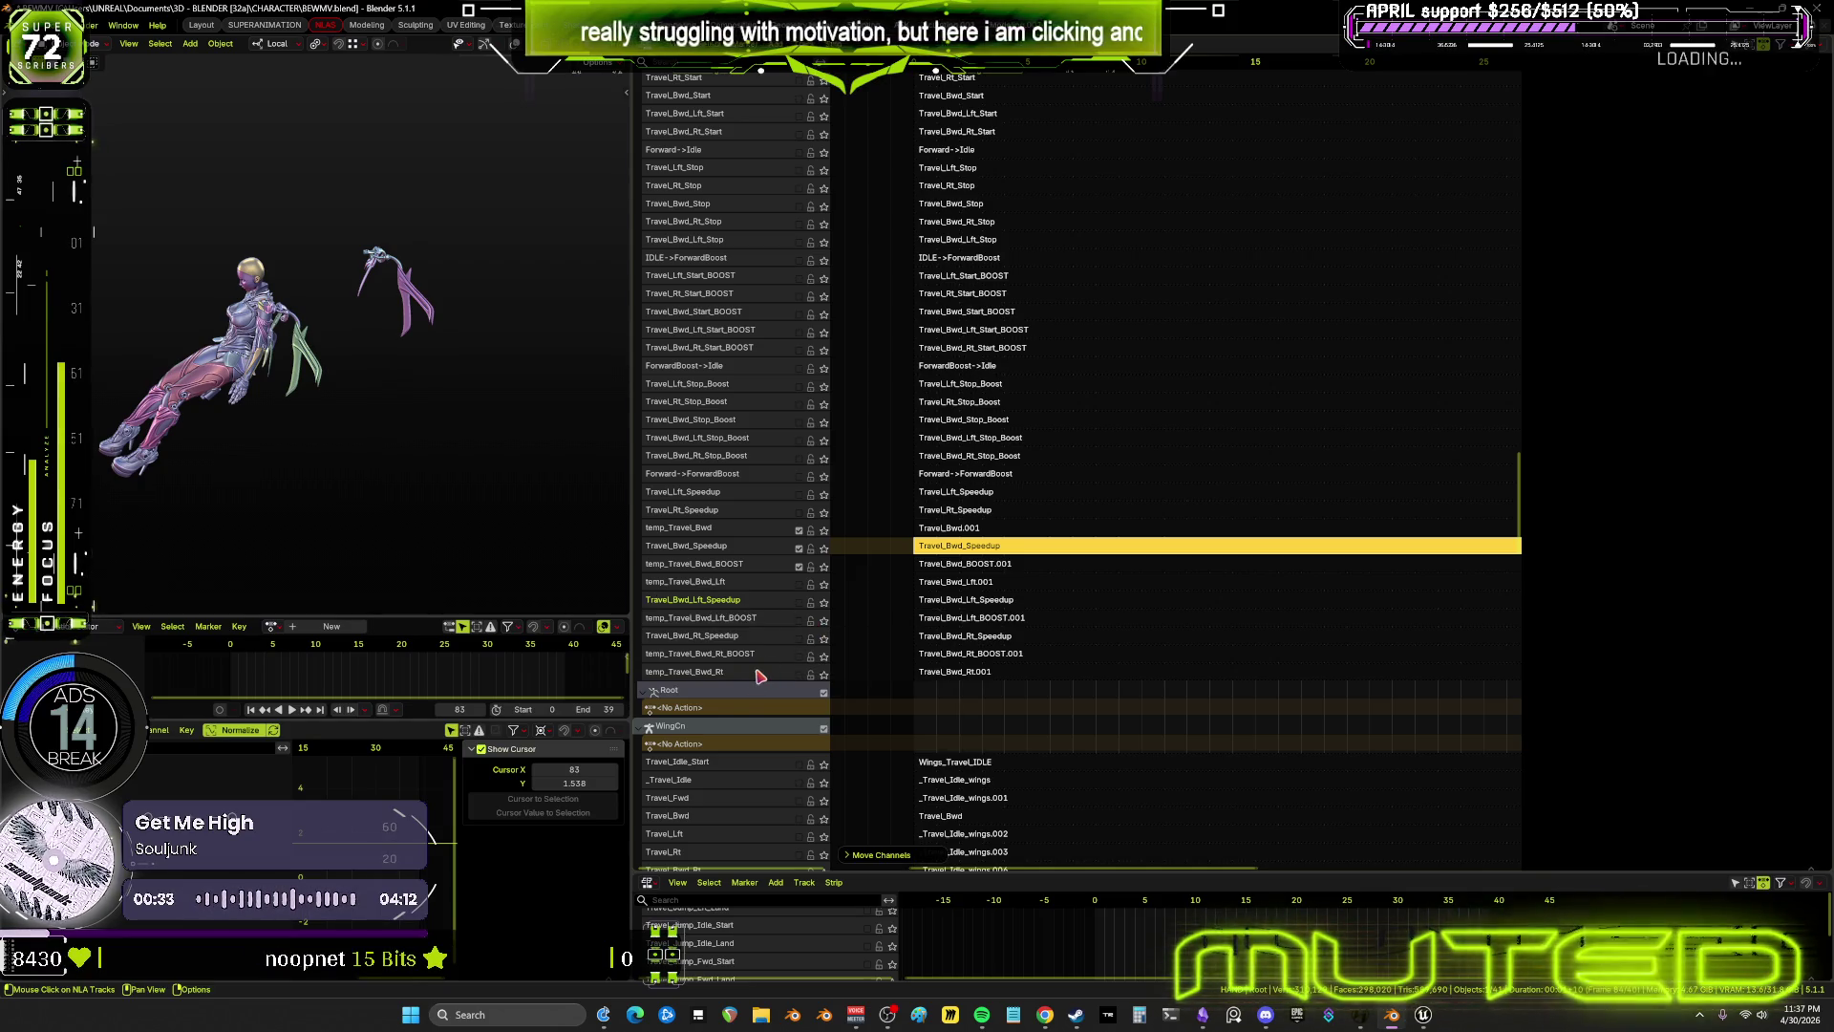
Move the temp_Travel_Bwd_Rt track up two rows
right_click(759, 674)
mouse_move(776, 672)
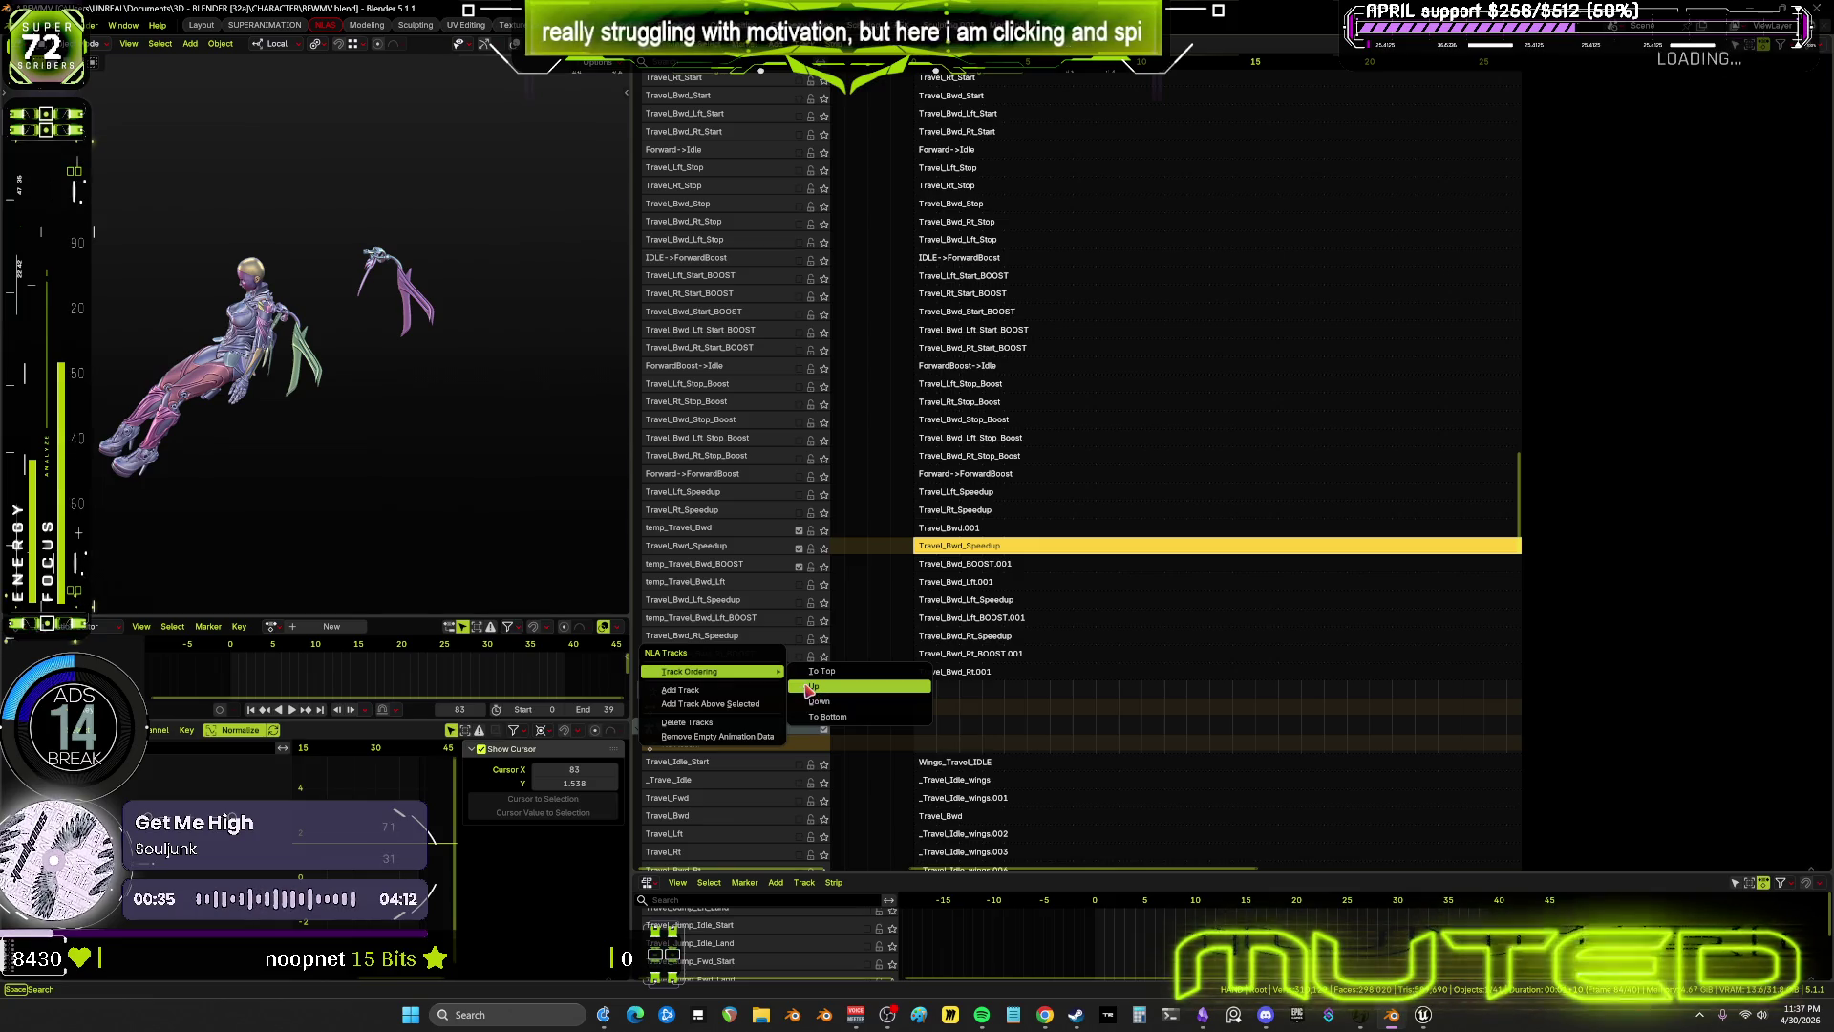
left_click(802, 684)
right_click(769, 658)
mouse_move(789, 657)
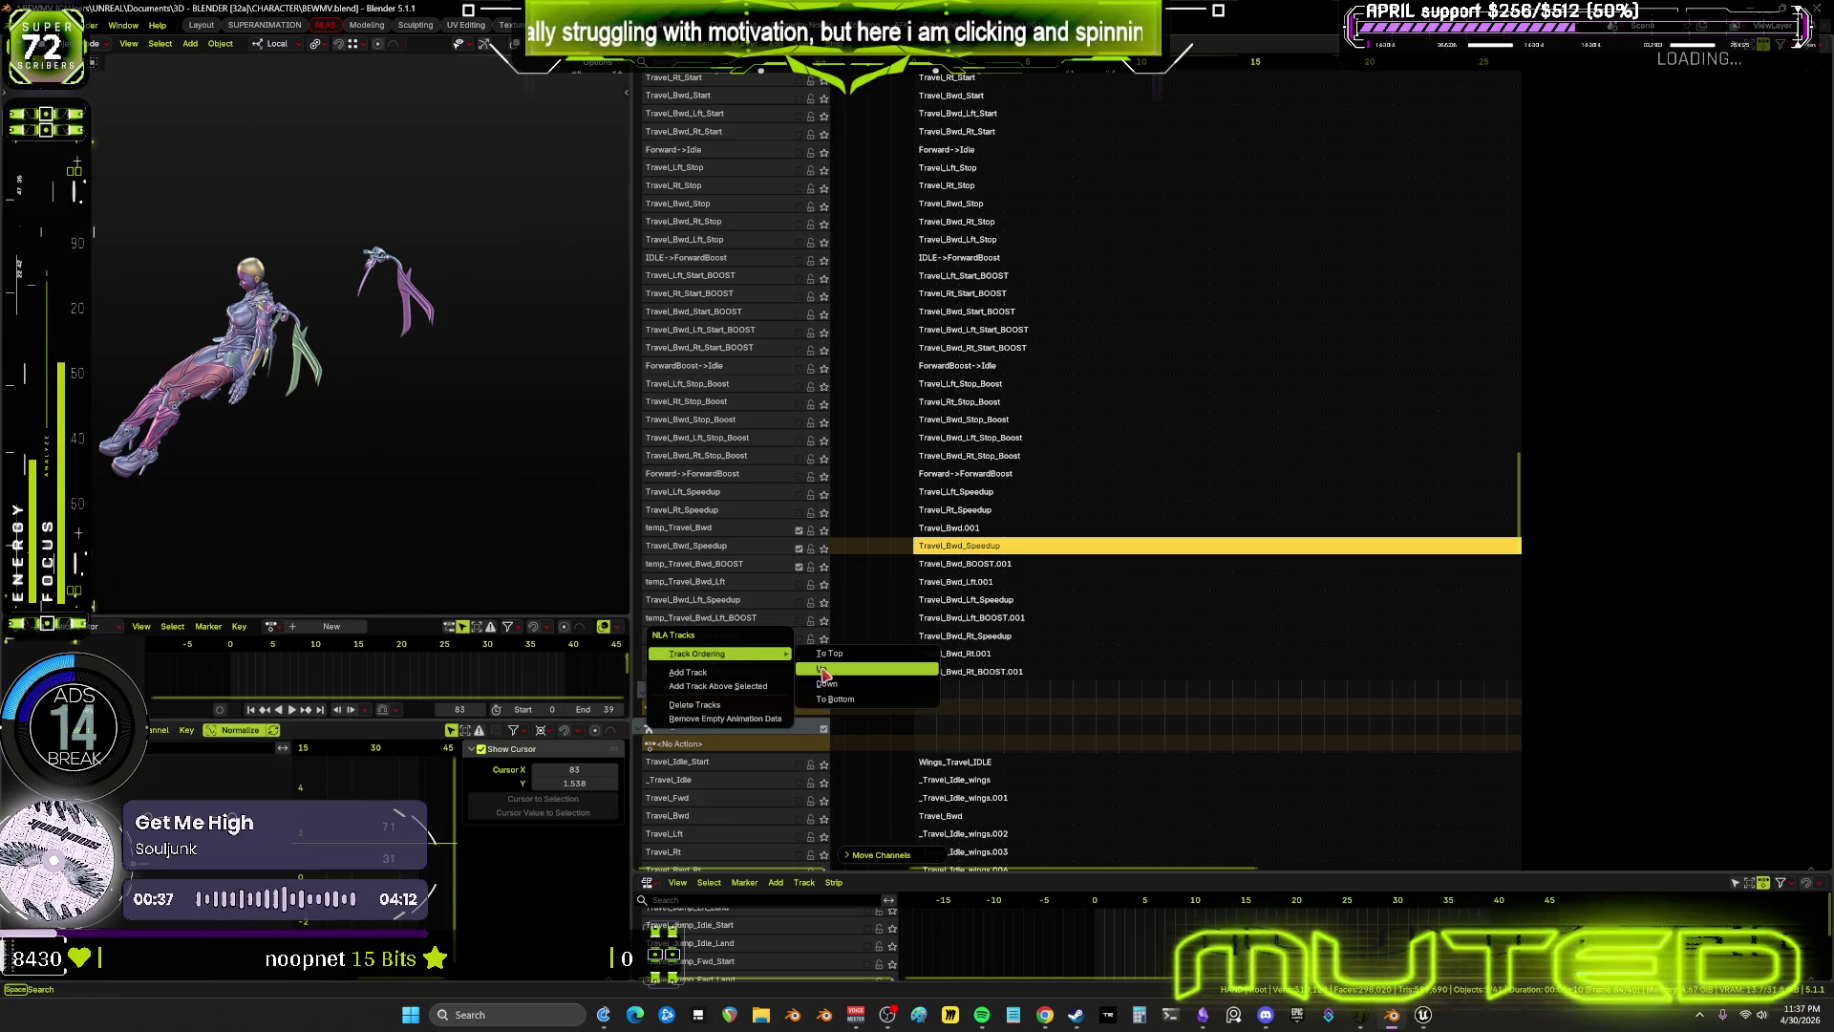
left_click(841, 668)
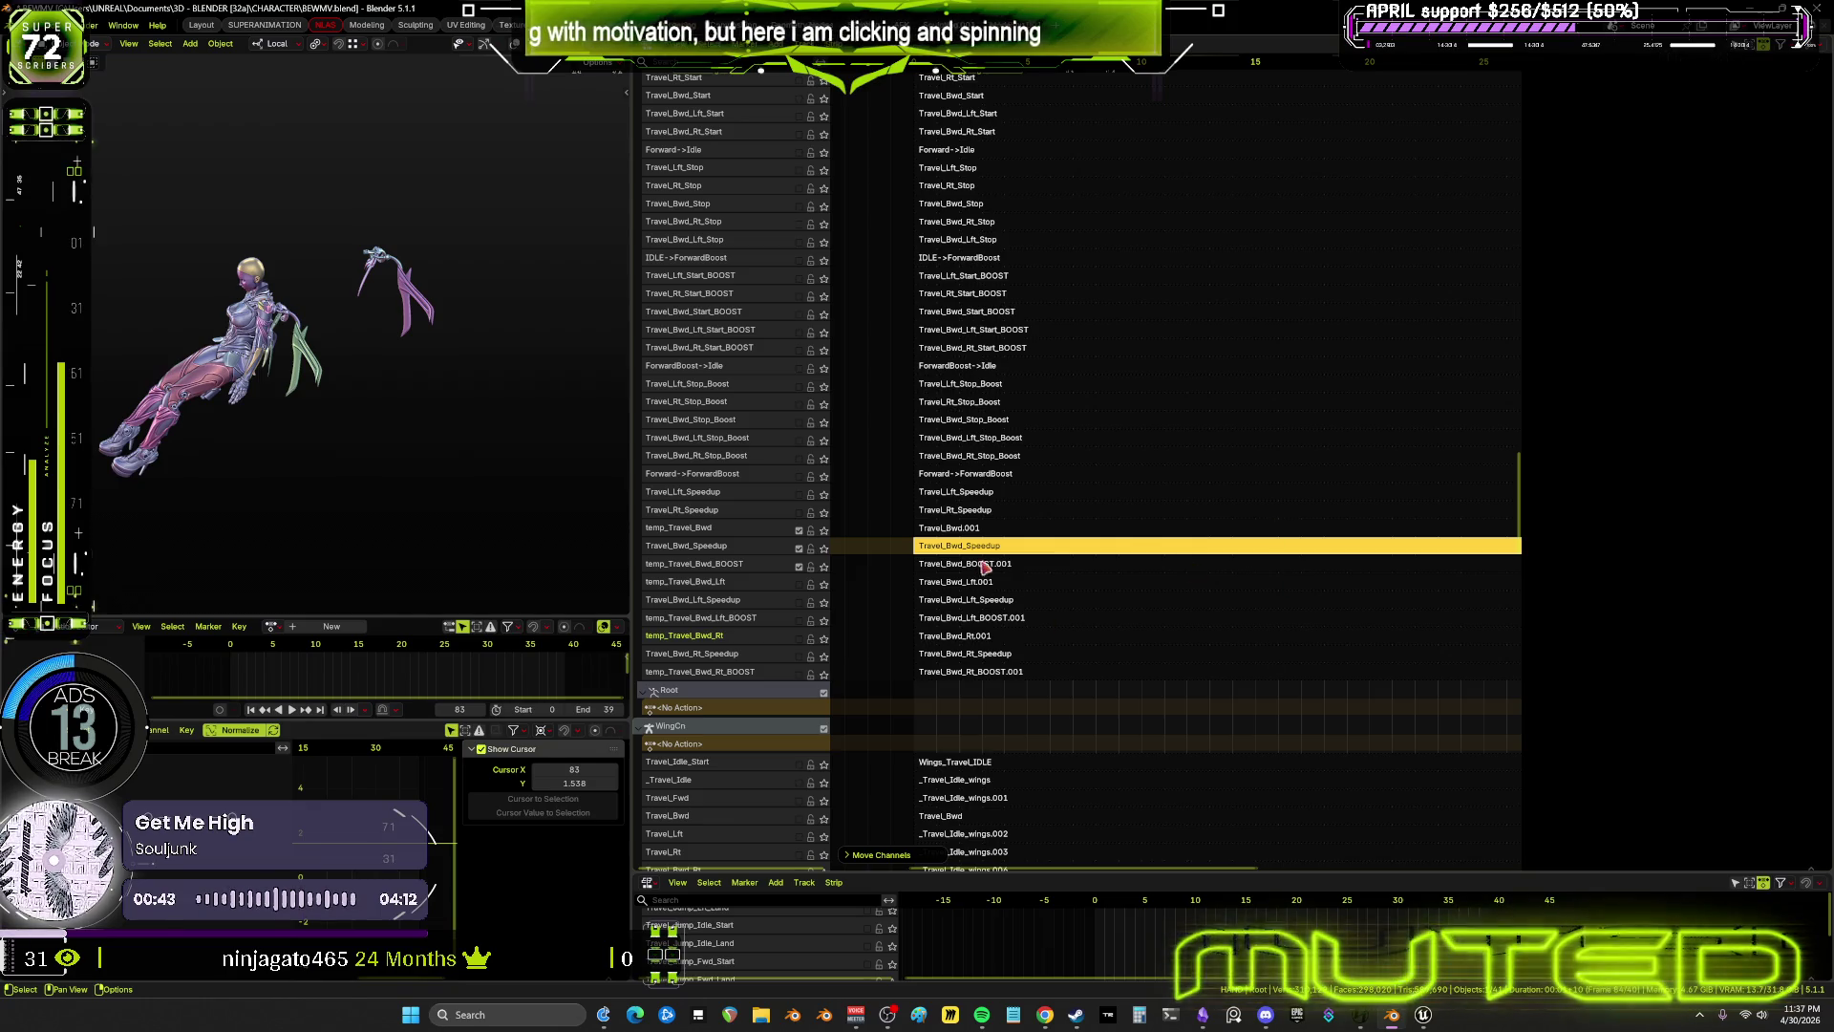
Show Travel_Bwd_Speedup's properties, then select temp_Travel_Bwd's Travel_Bwd.001 strip (Travel_Bwd.004, frames 0–92)
left_click(801, 545)
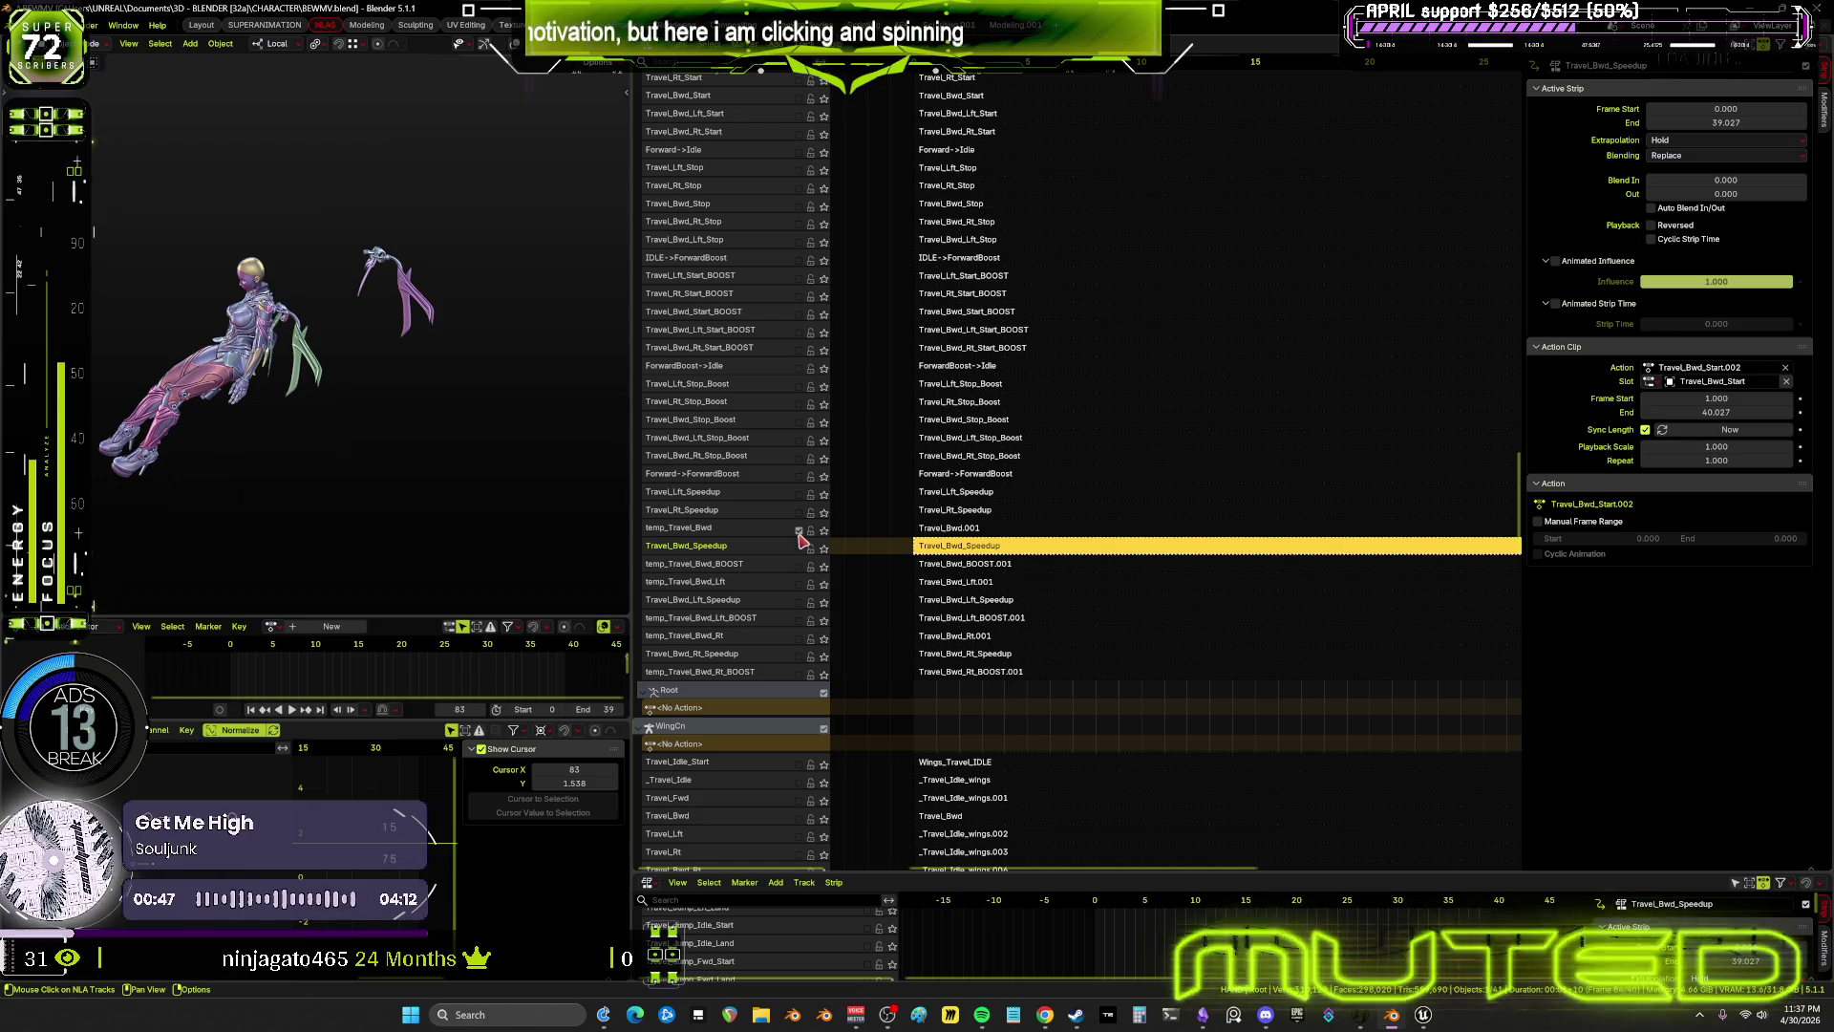
mouse_move(1011, 323)
middle_mouse_down()
mouse_move(1163, 478)
mouse_move(1179, 181)
mouse_move(1293, 688)
mouse_move(1281, 573)
middle_mouse_up()
middle_click_drag(1139, 220, 902, 209)
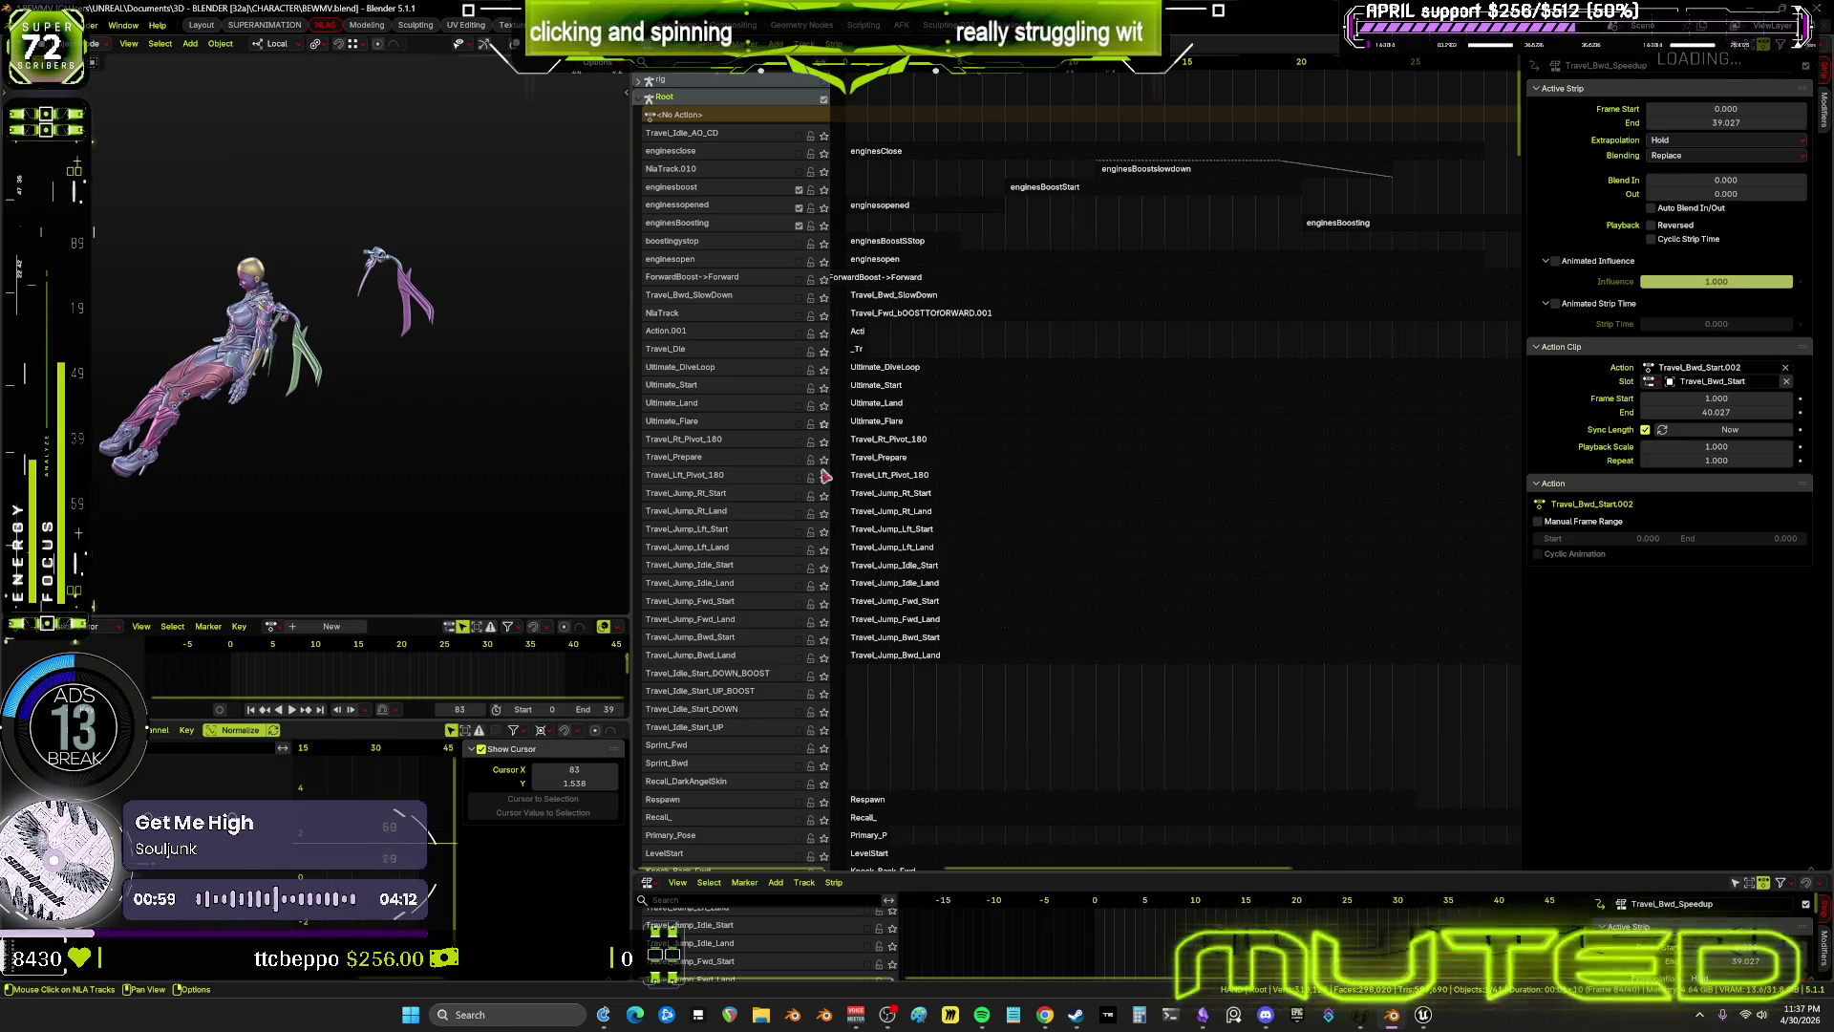
scroll(1042, 286, "down", 15)
middle_click_drag(1021, 669, 1111, 545)
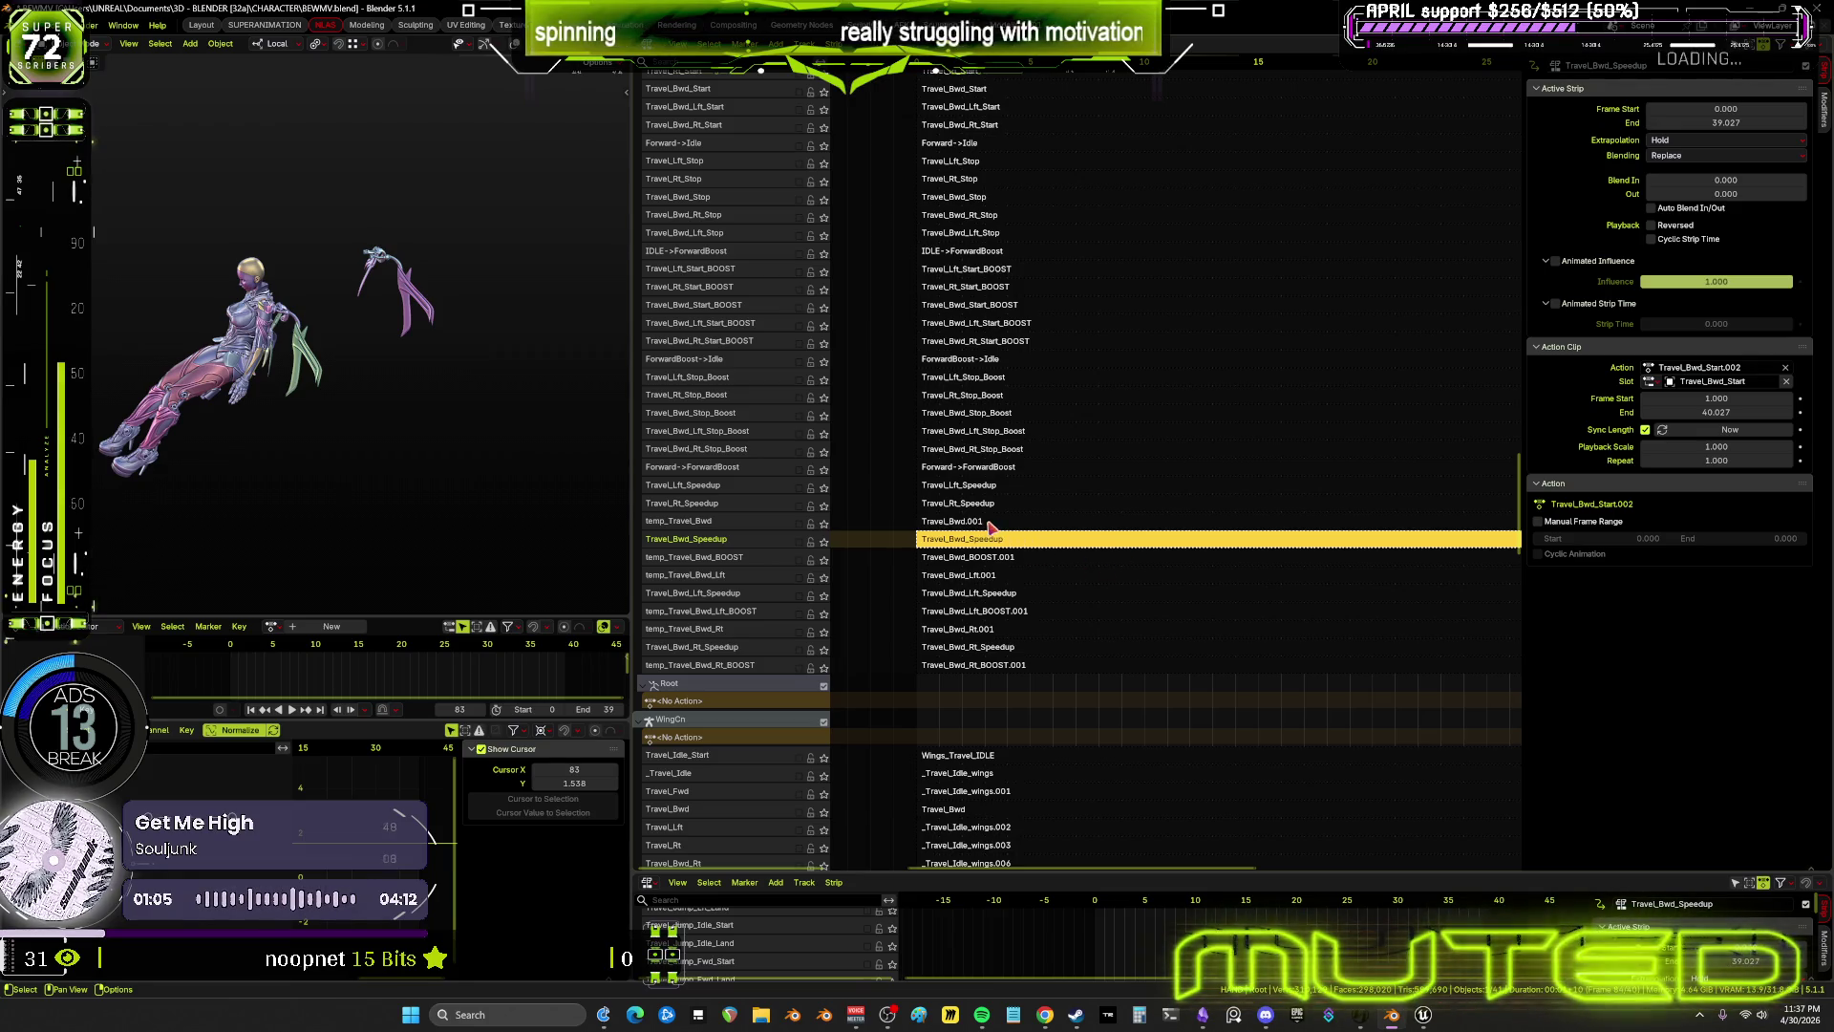
left_click(1038, 522)
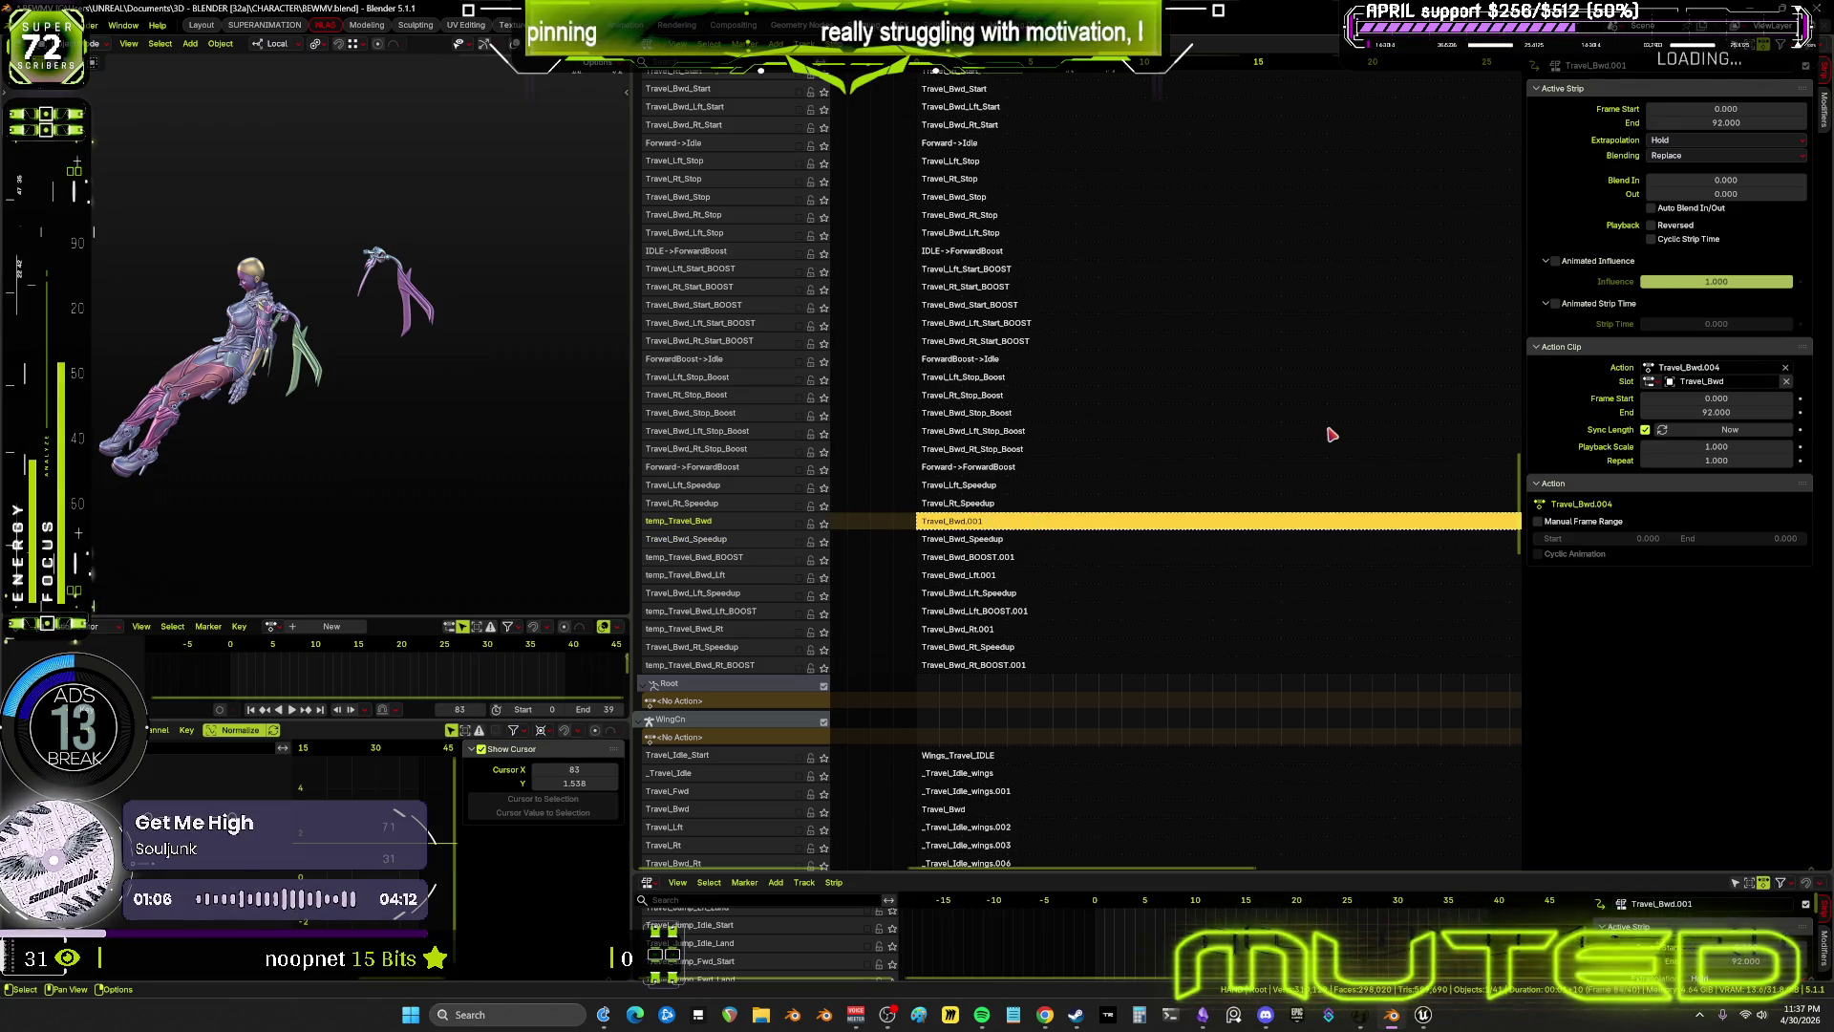
End the current strip and Travel_Bwd_Lft.001 at frame 15, giving Travel_Bwd_Lft.001 a Blend Out of 10
left_click(1707, 127)
type("15")
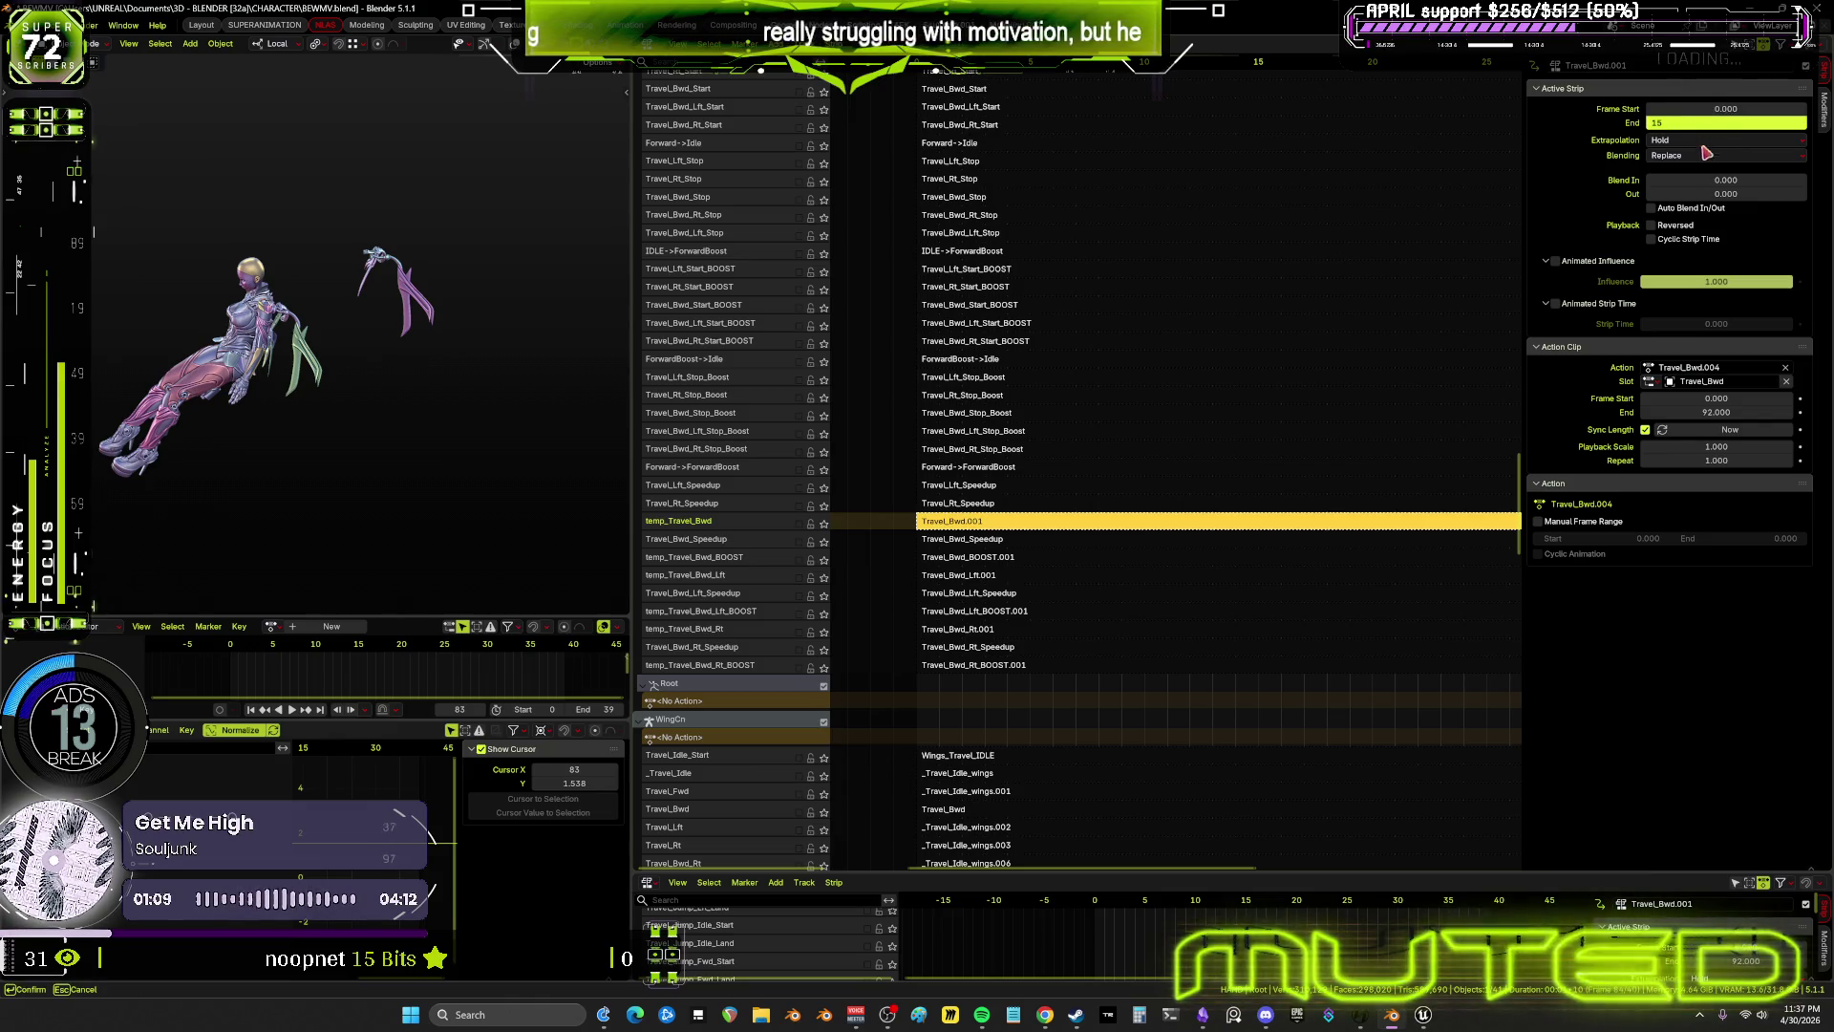
key("Return")
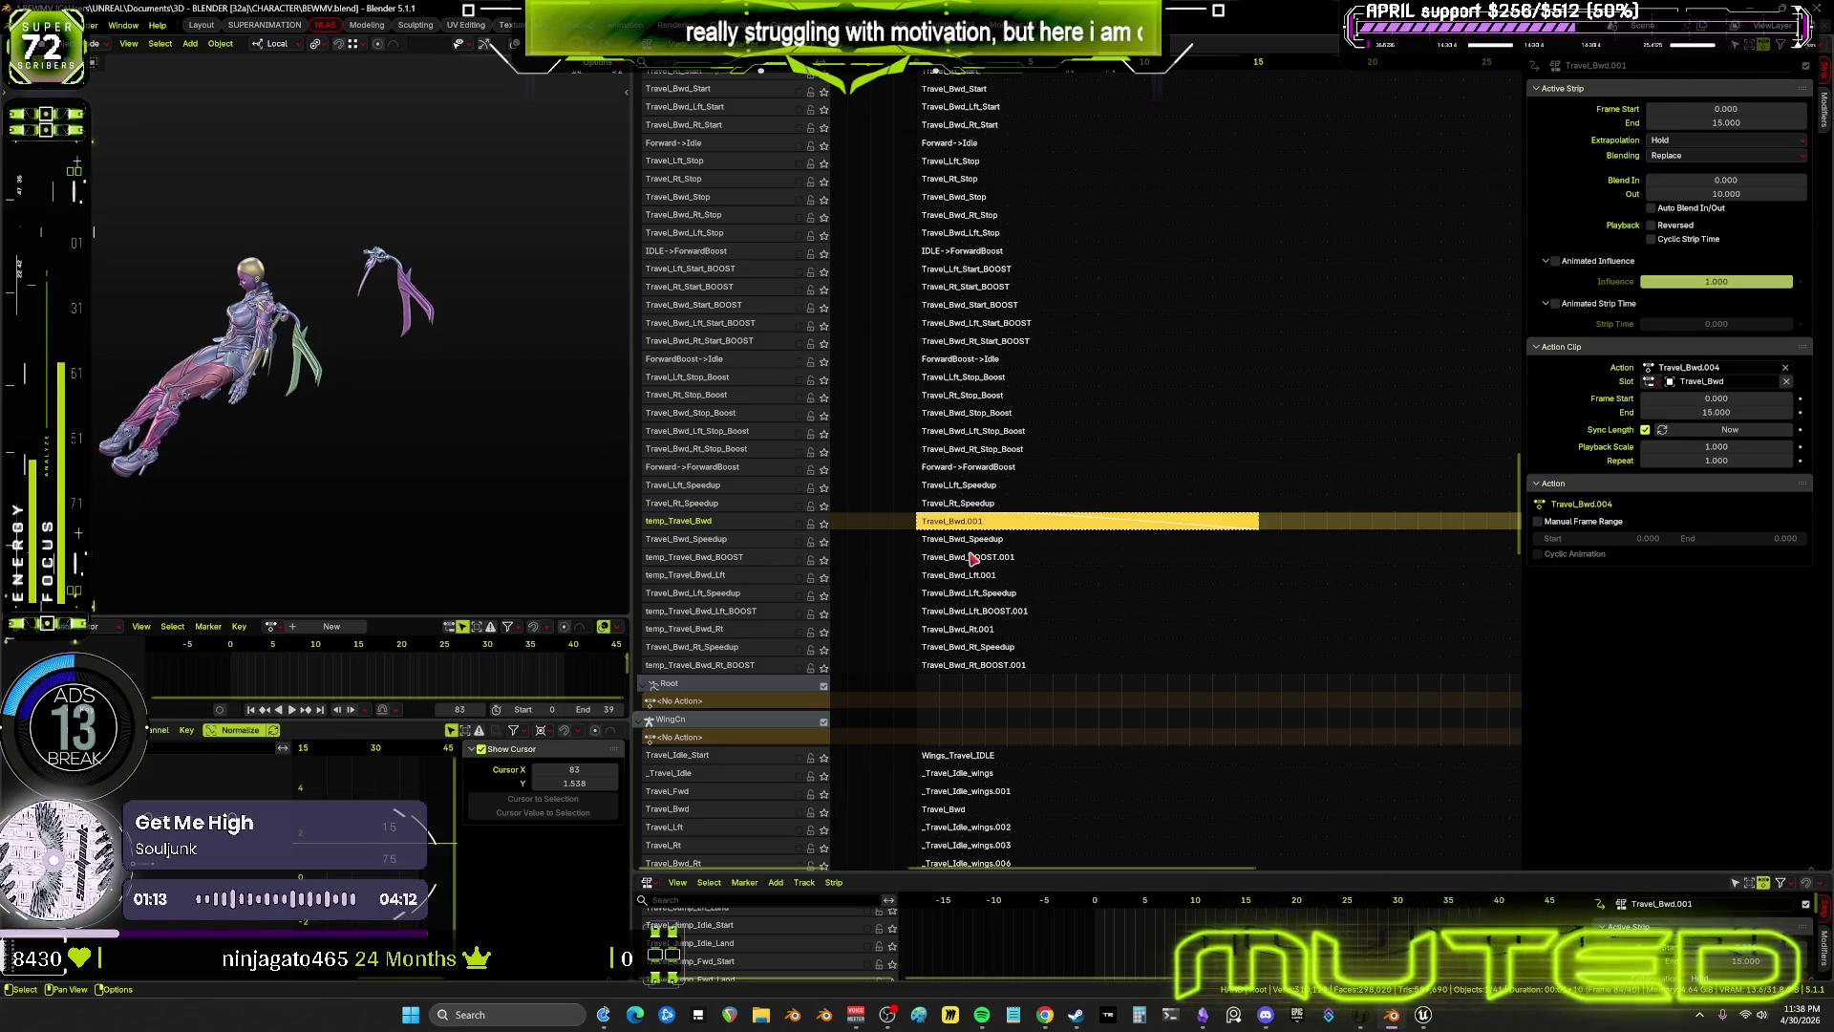
left_click(970, 579)
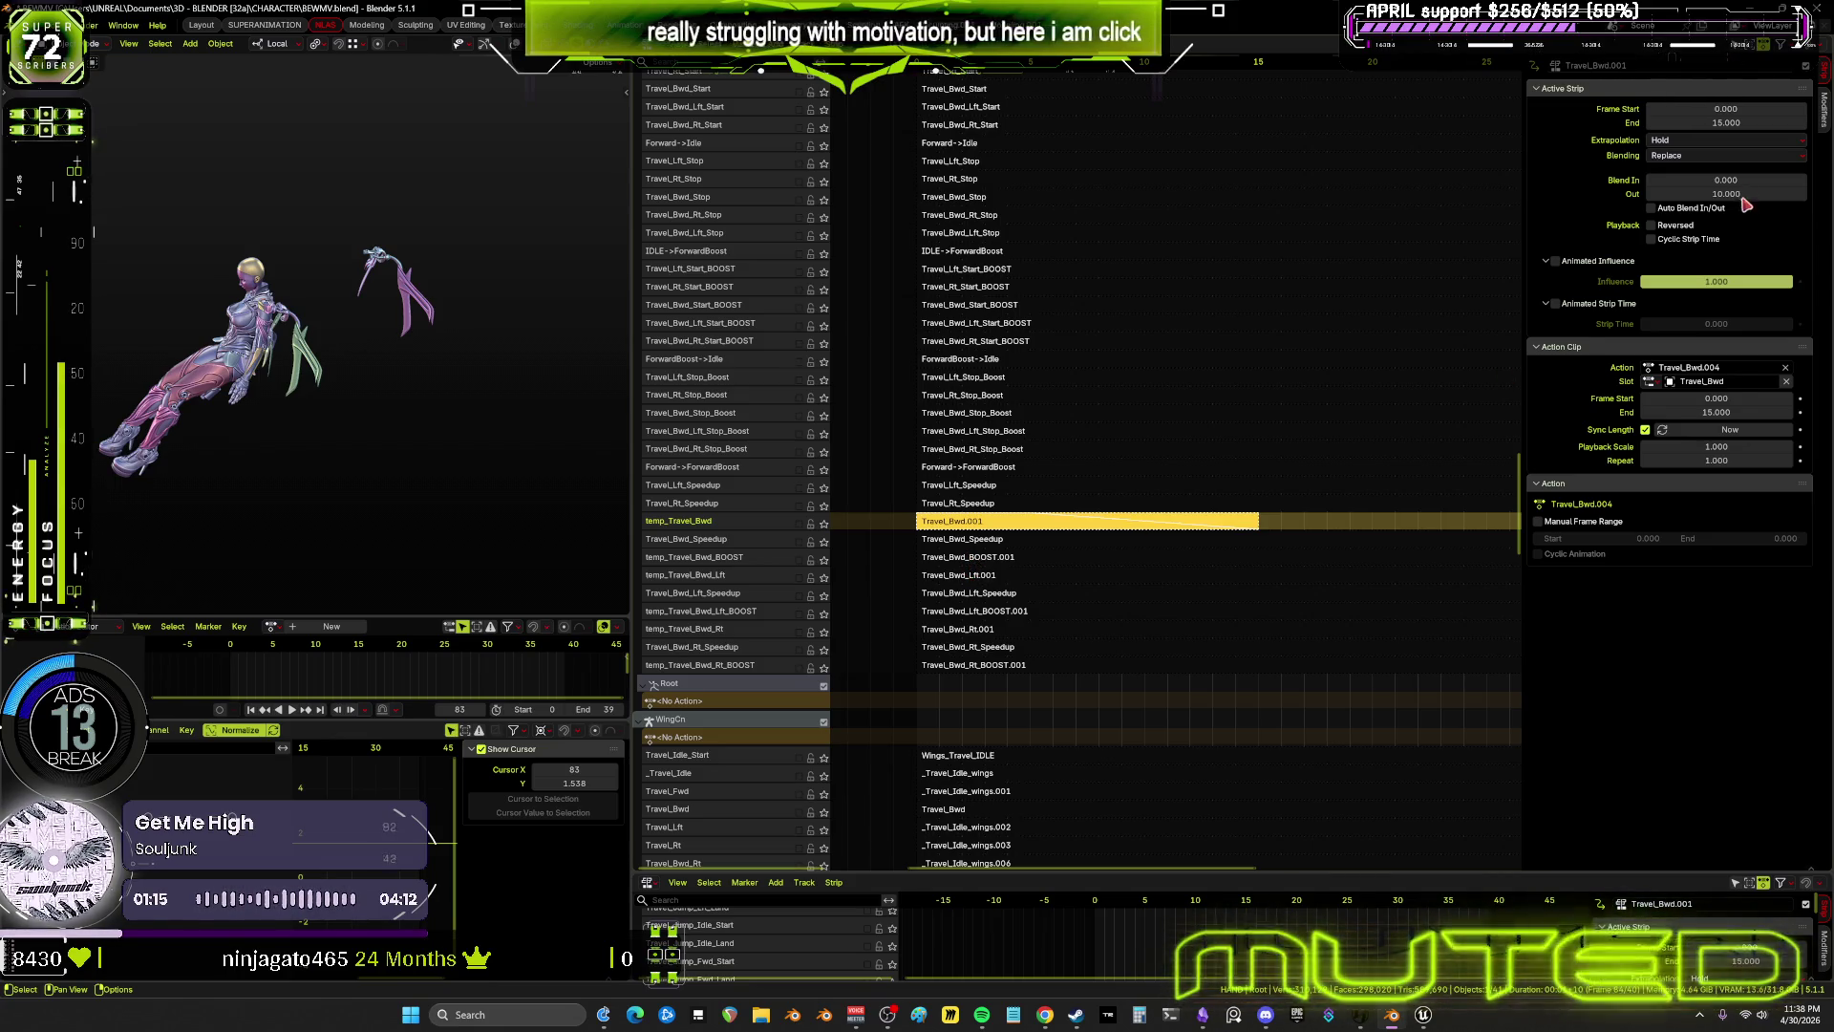
left_click(1740, 123)
type("152")
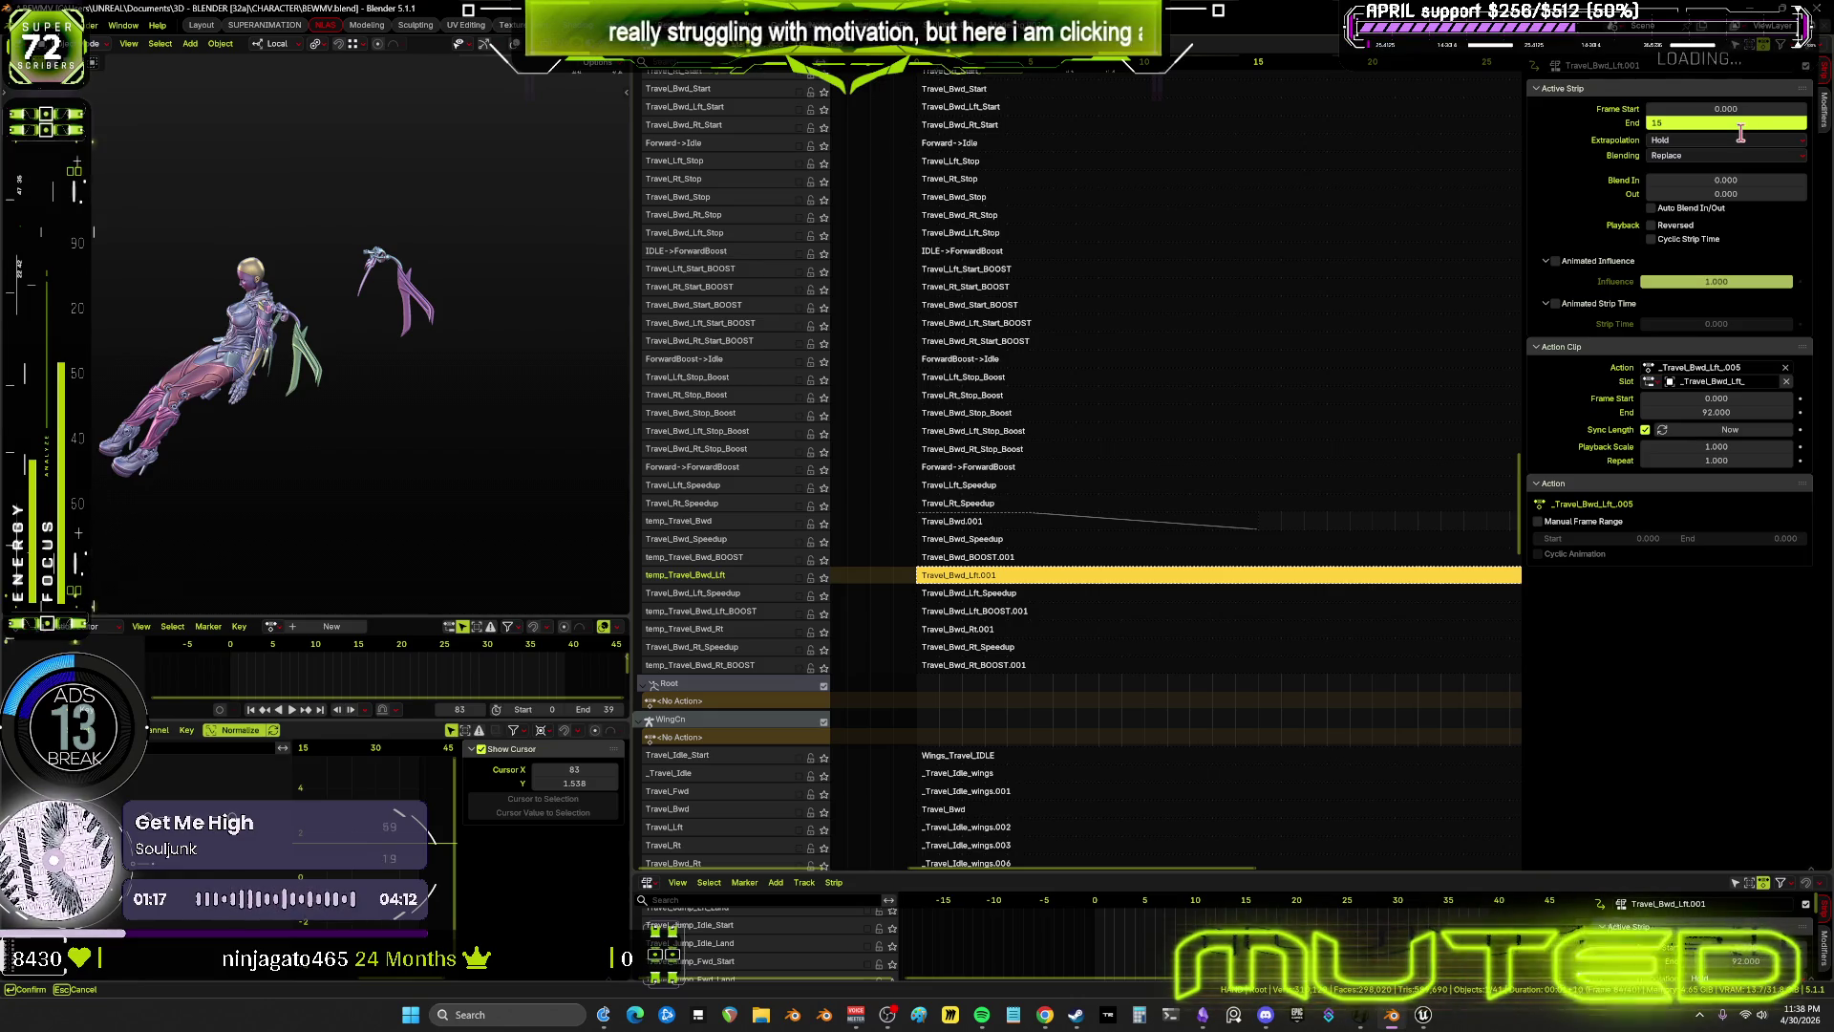
key("Return")
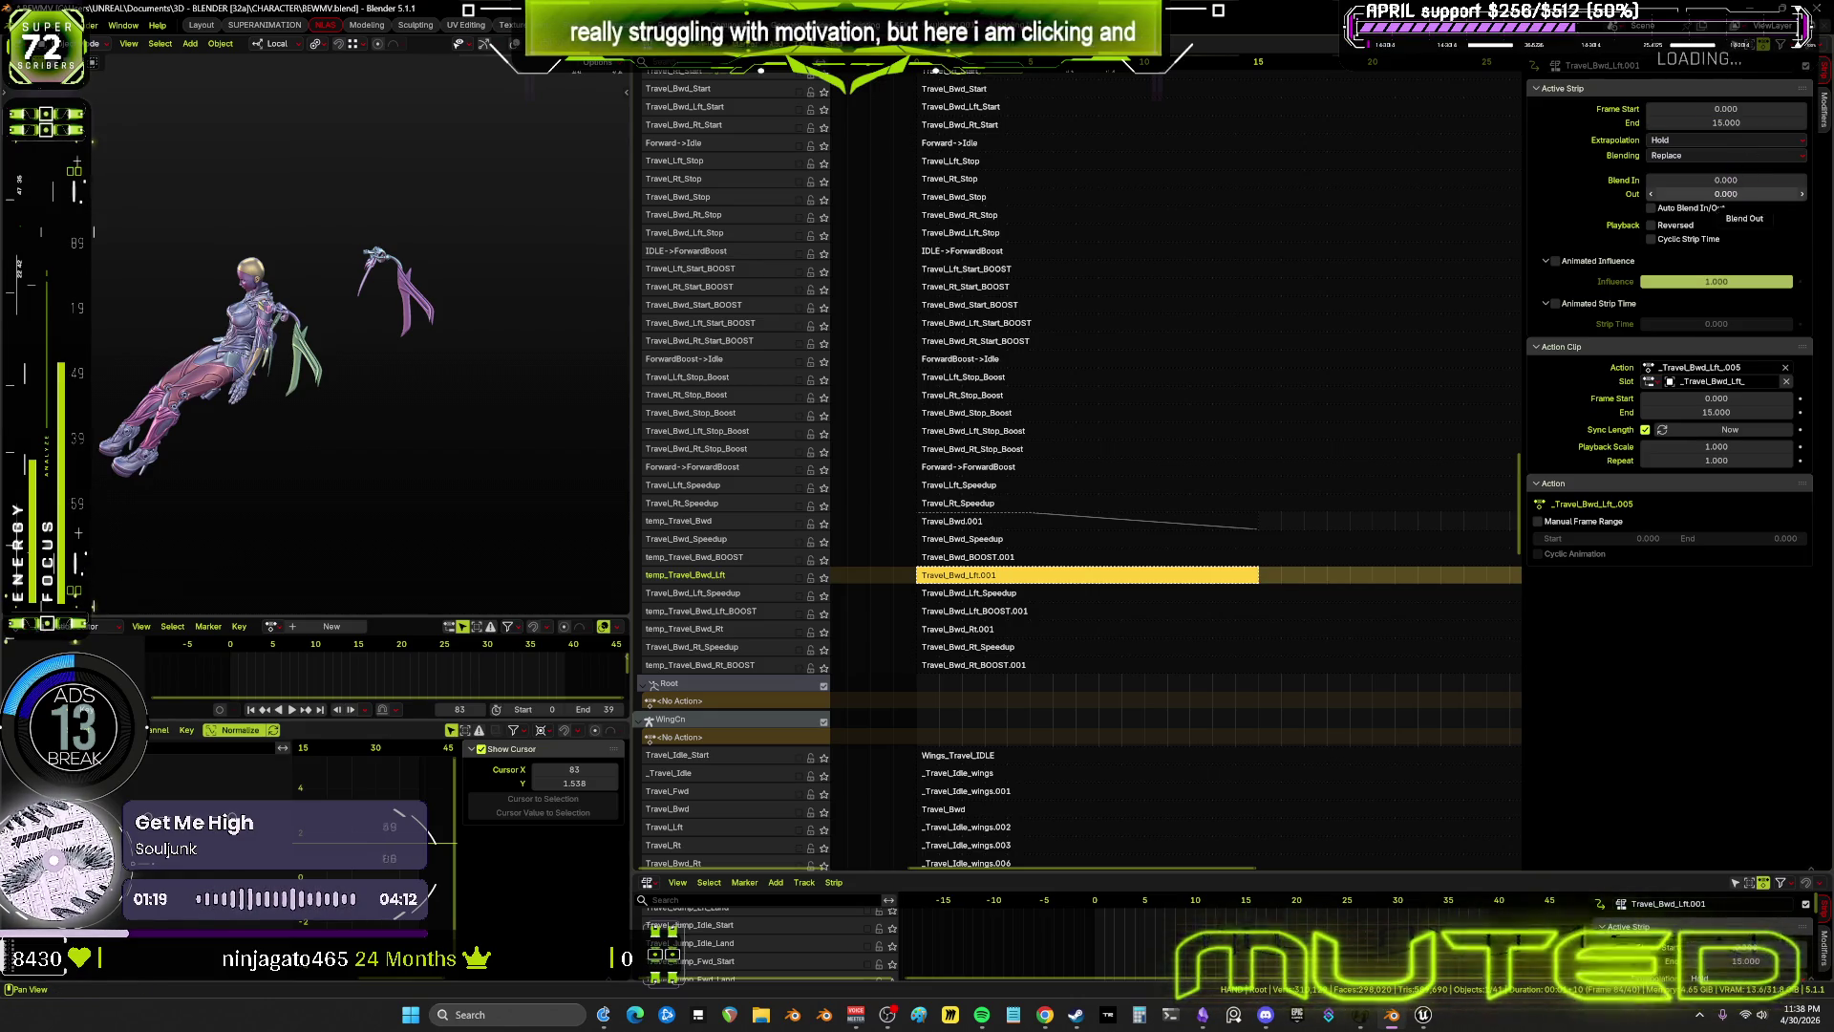
left_click(1726, 194)
type("10")
key("Return")
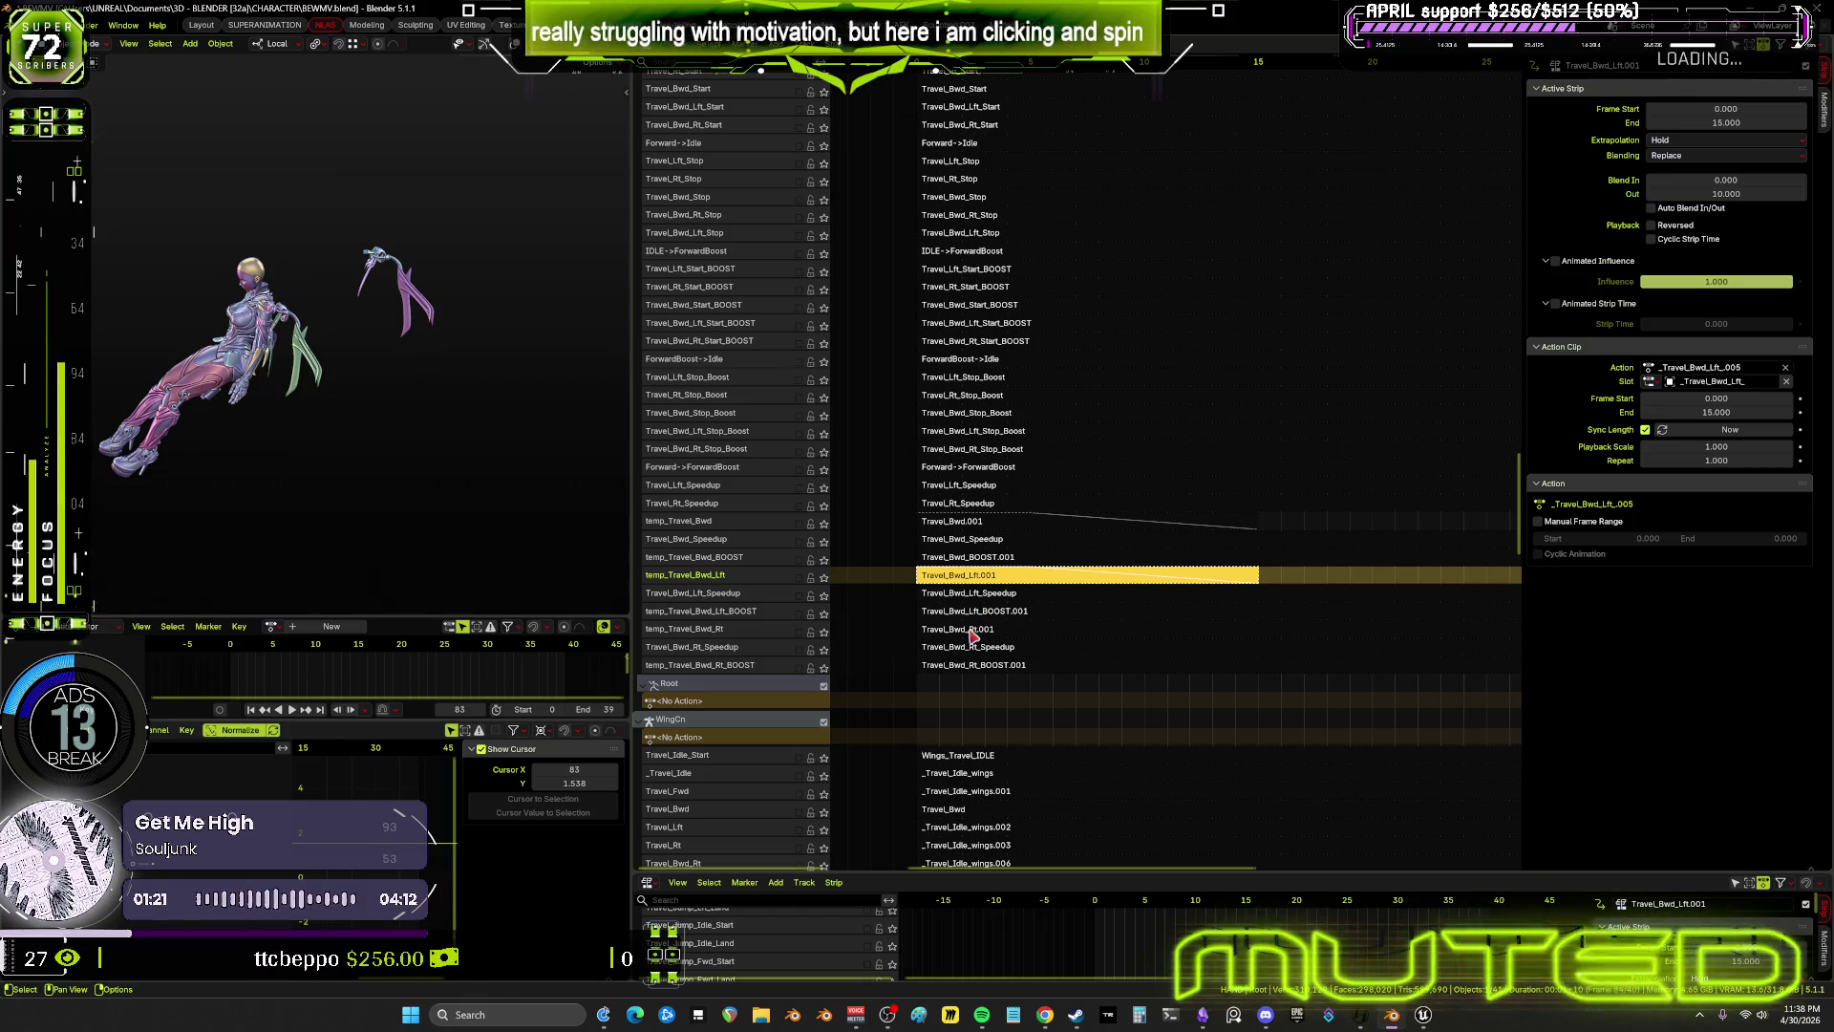
End the Travel_Bwd_Rt.001 strip at frame 15 with a Blend Out of 10
left_click(972, 632)
left_click(1739, 125)
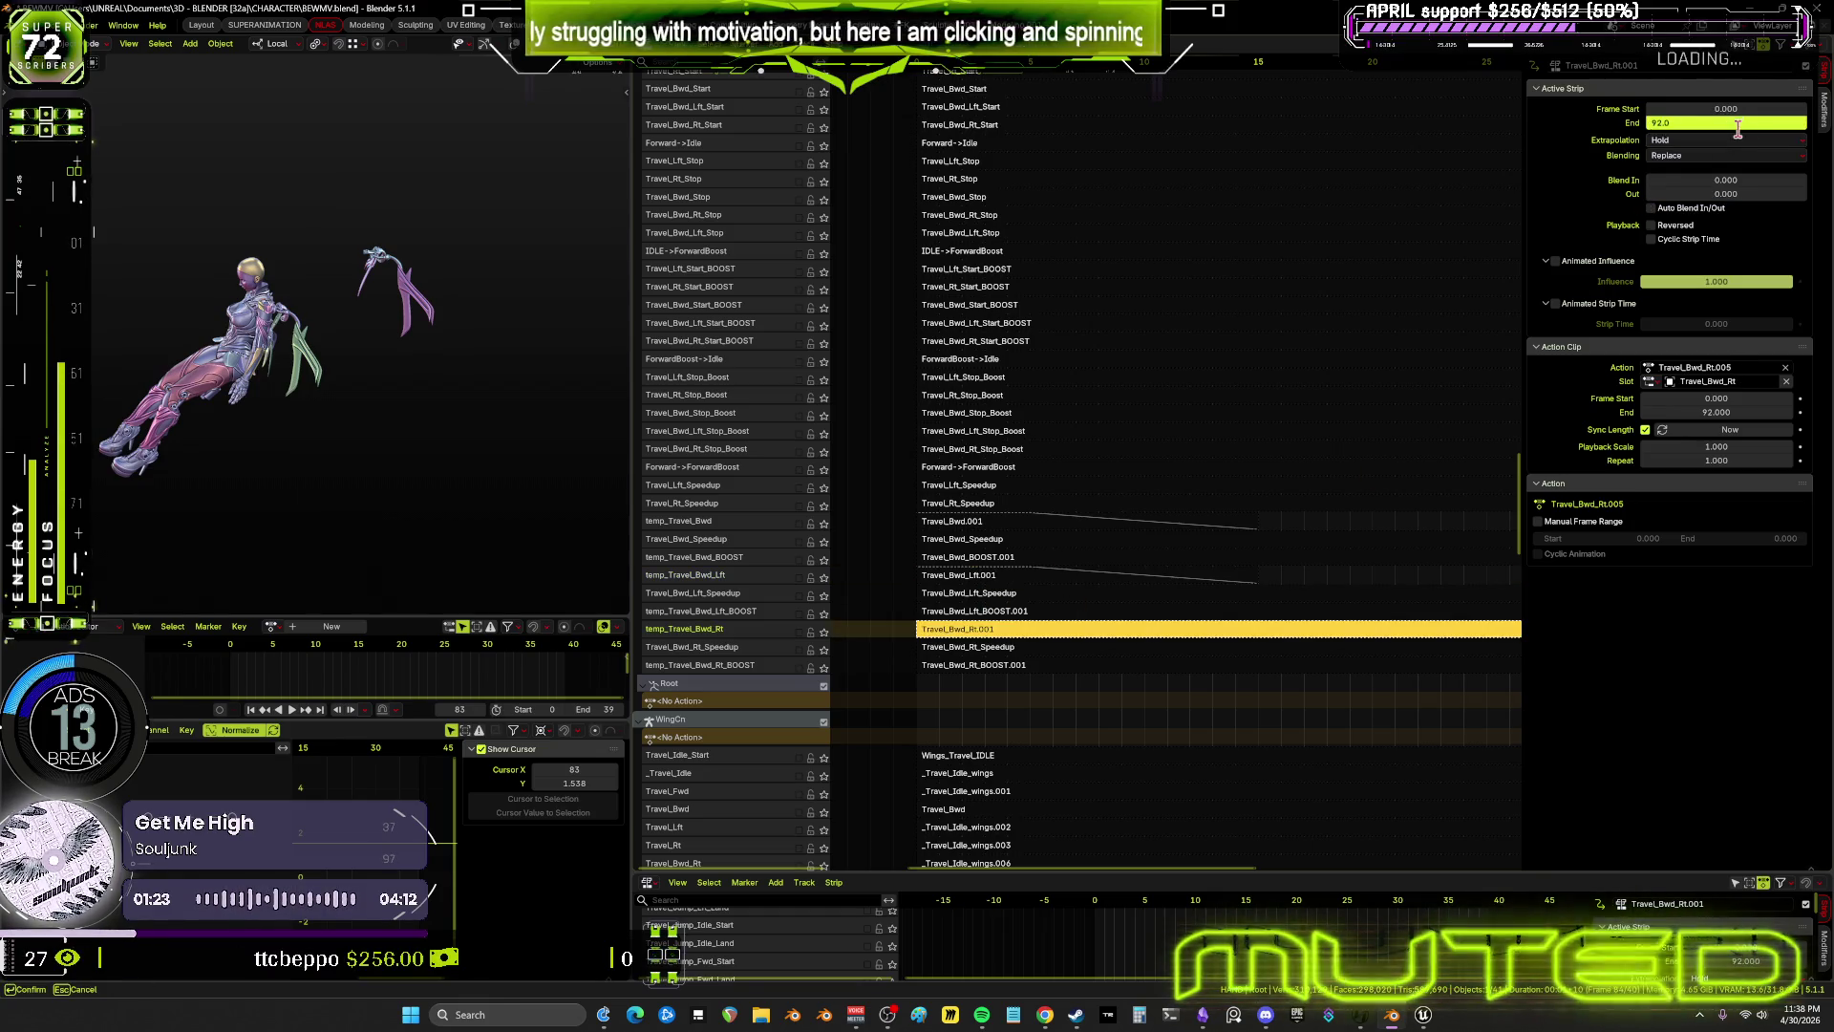
key("Return")
left_click(1724, 194)
type("1")
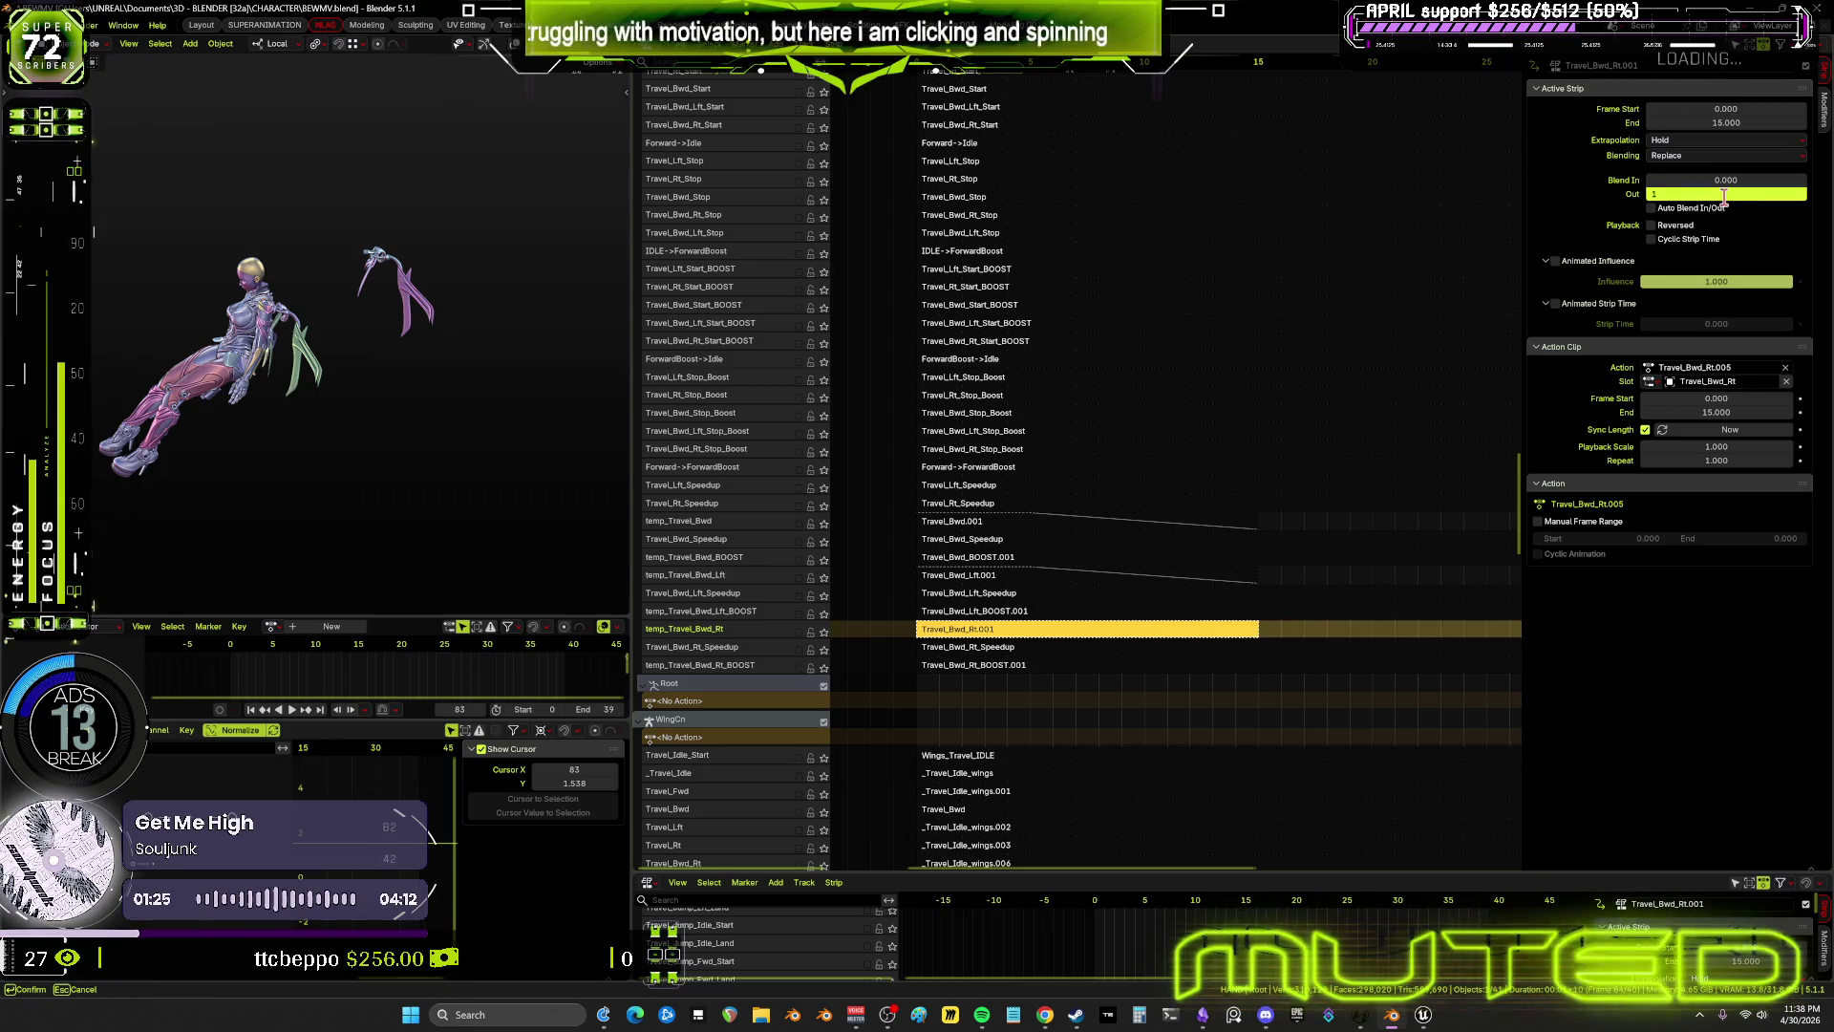
key("Return")
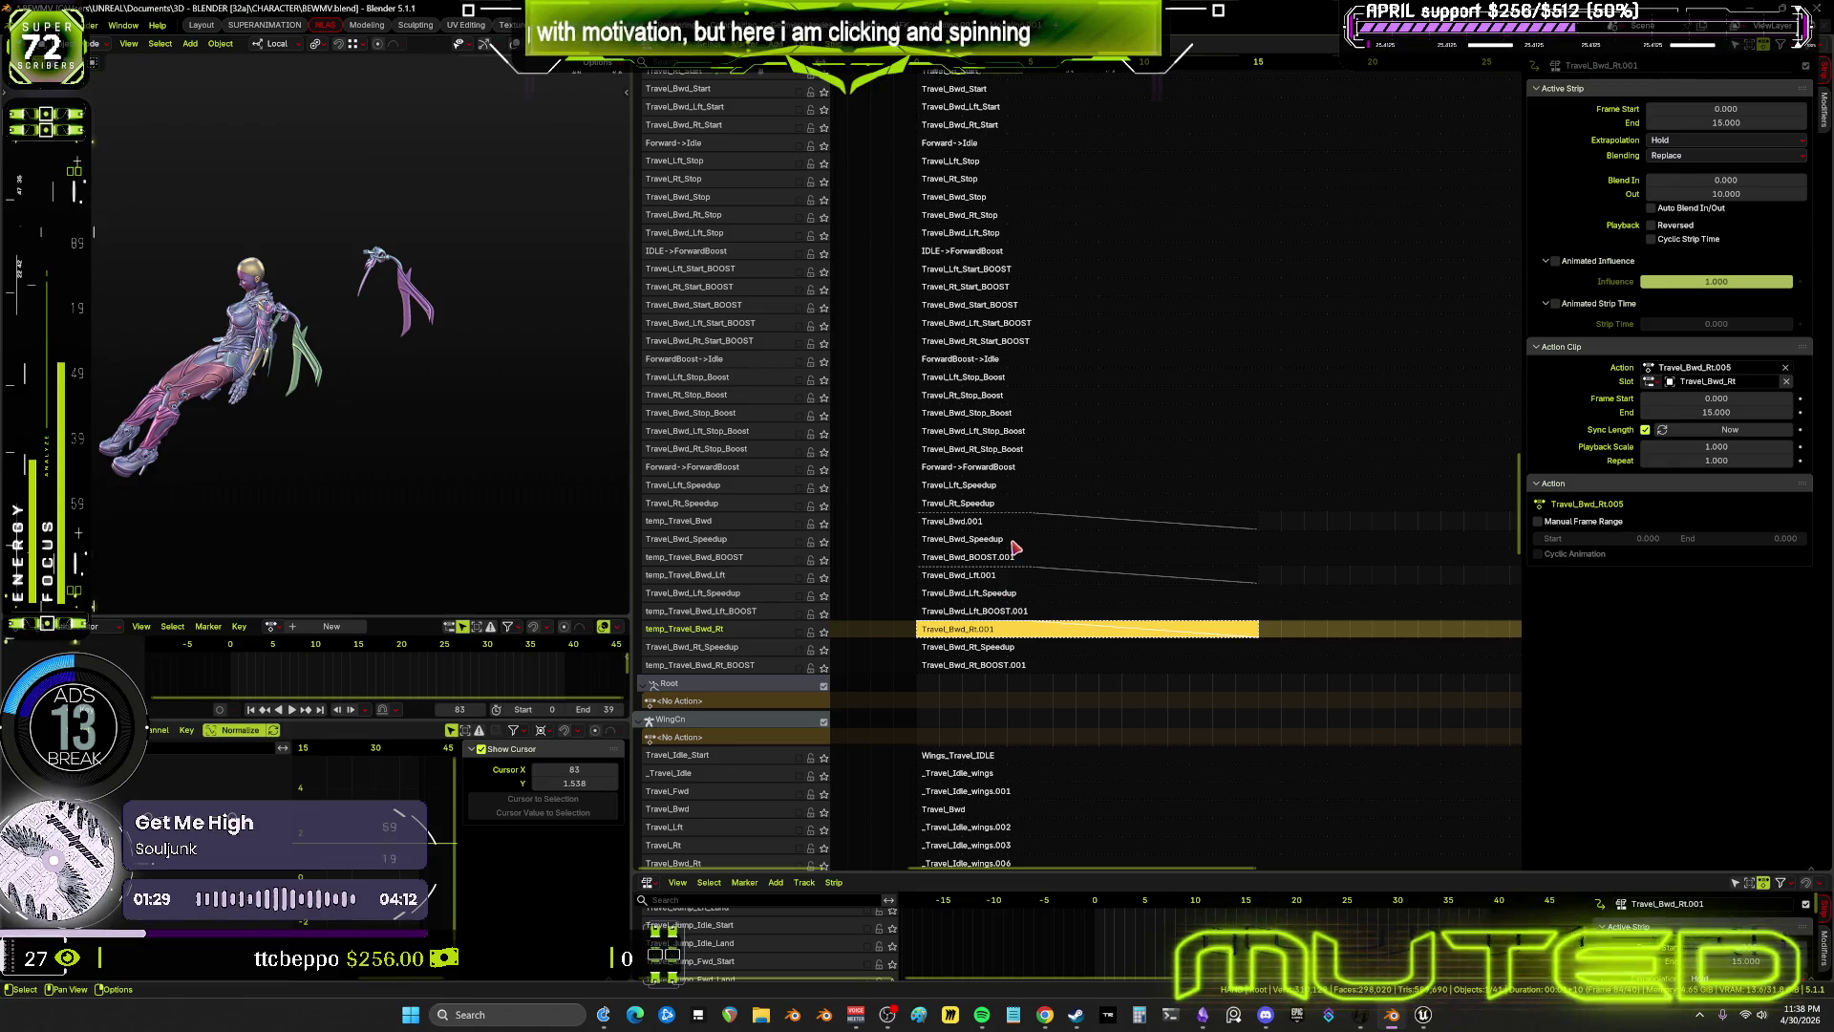
Shorten the Travel_Bwd_Speedup strip to end at frame 30 with a Blend Out of 10
left_click(1094, 545)
scroll(1137, 549, "down", 2)
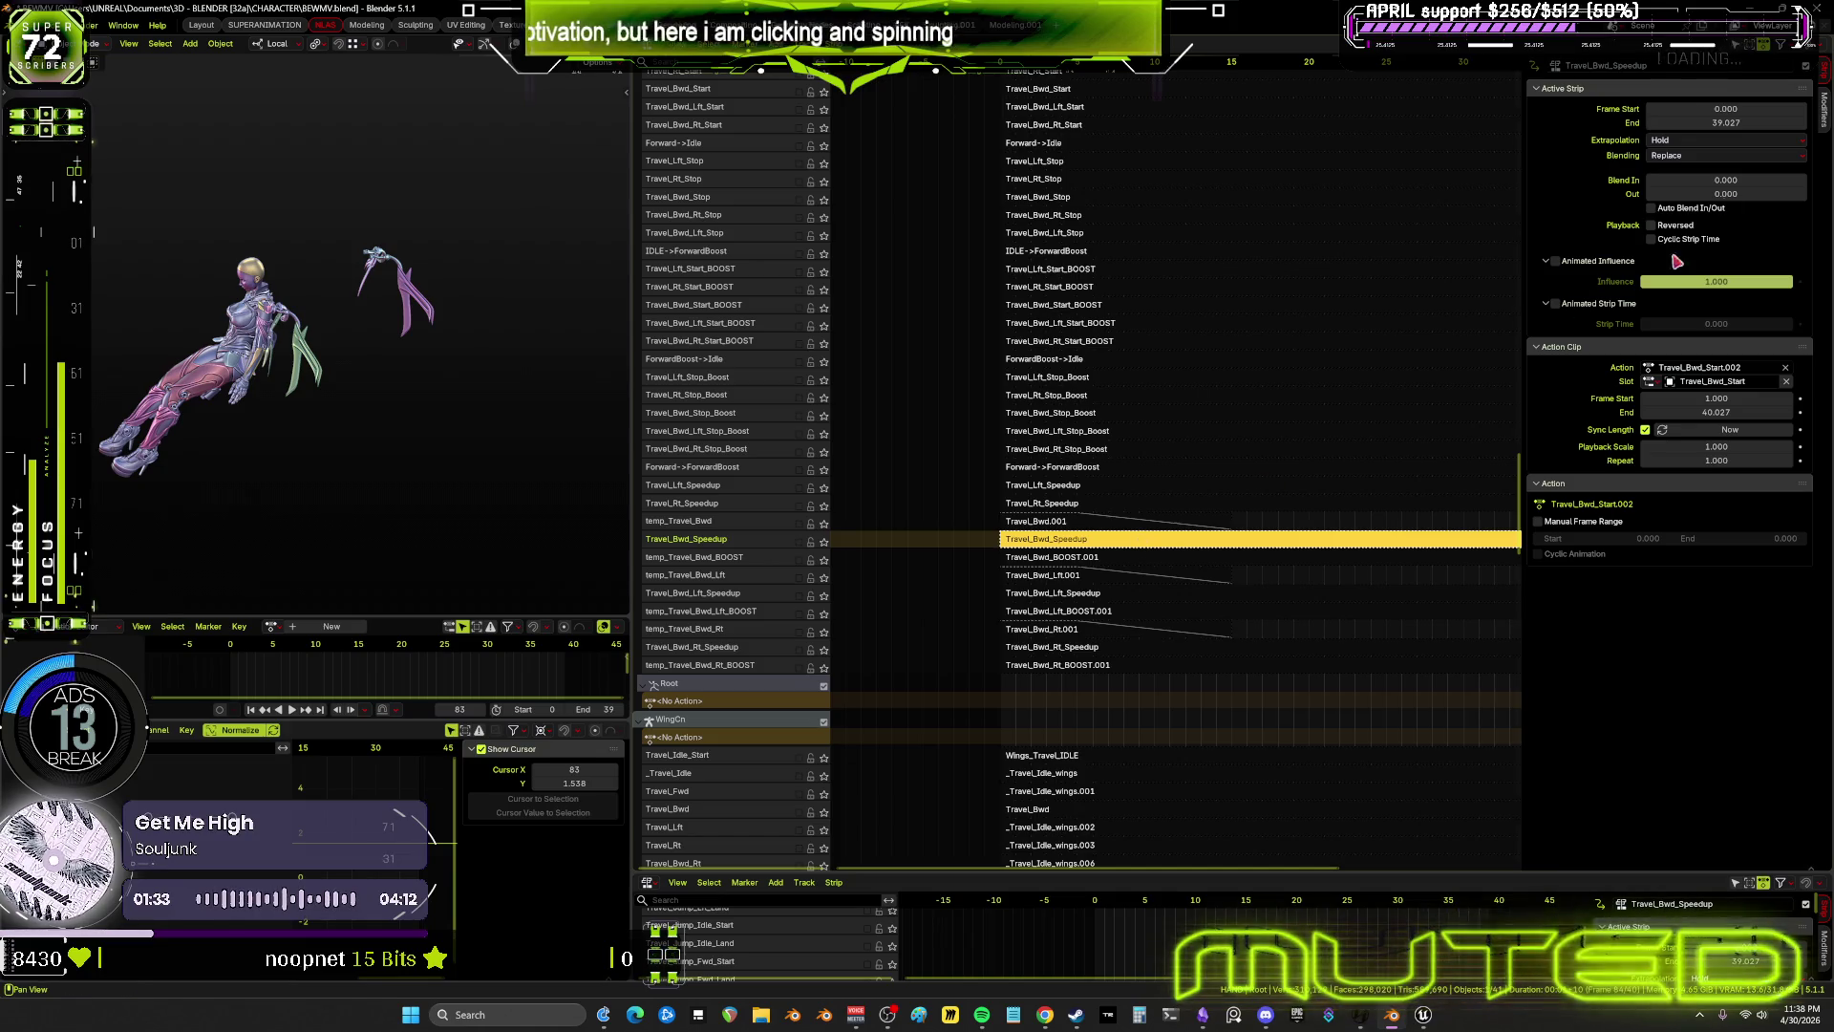
left_click(1762, 124)
type("300")
key("Return")
left_click(1717, 122)
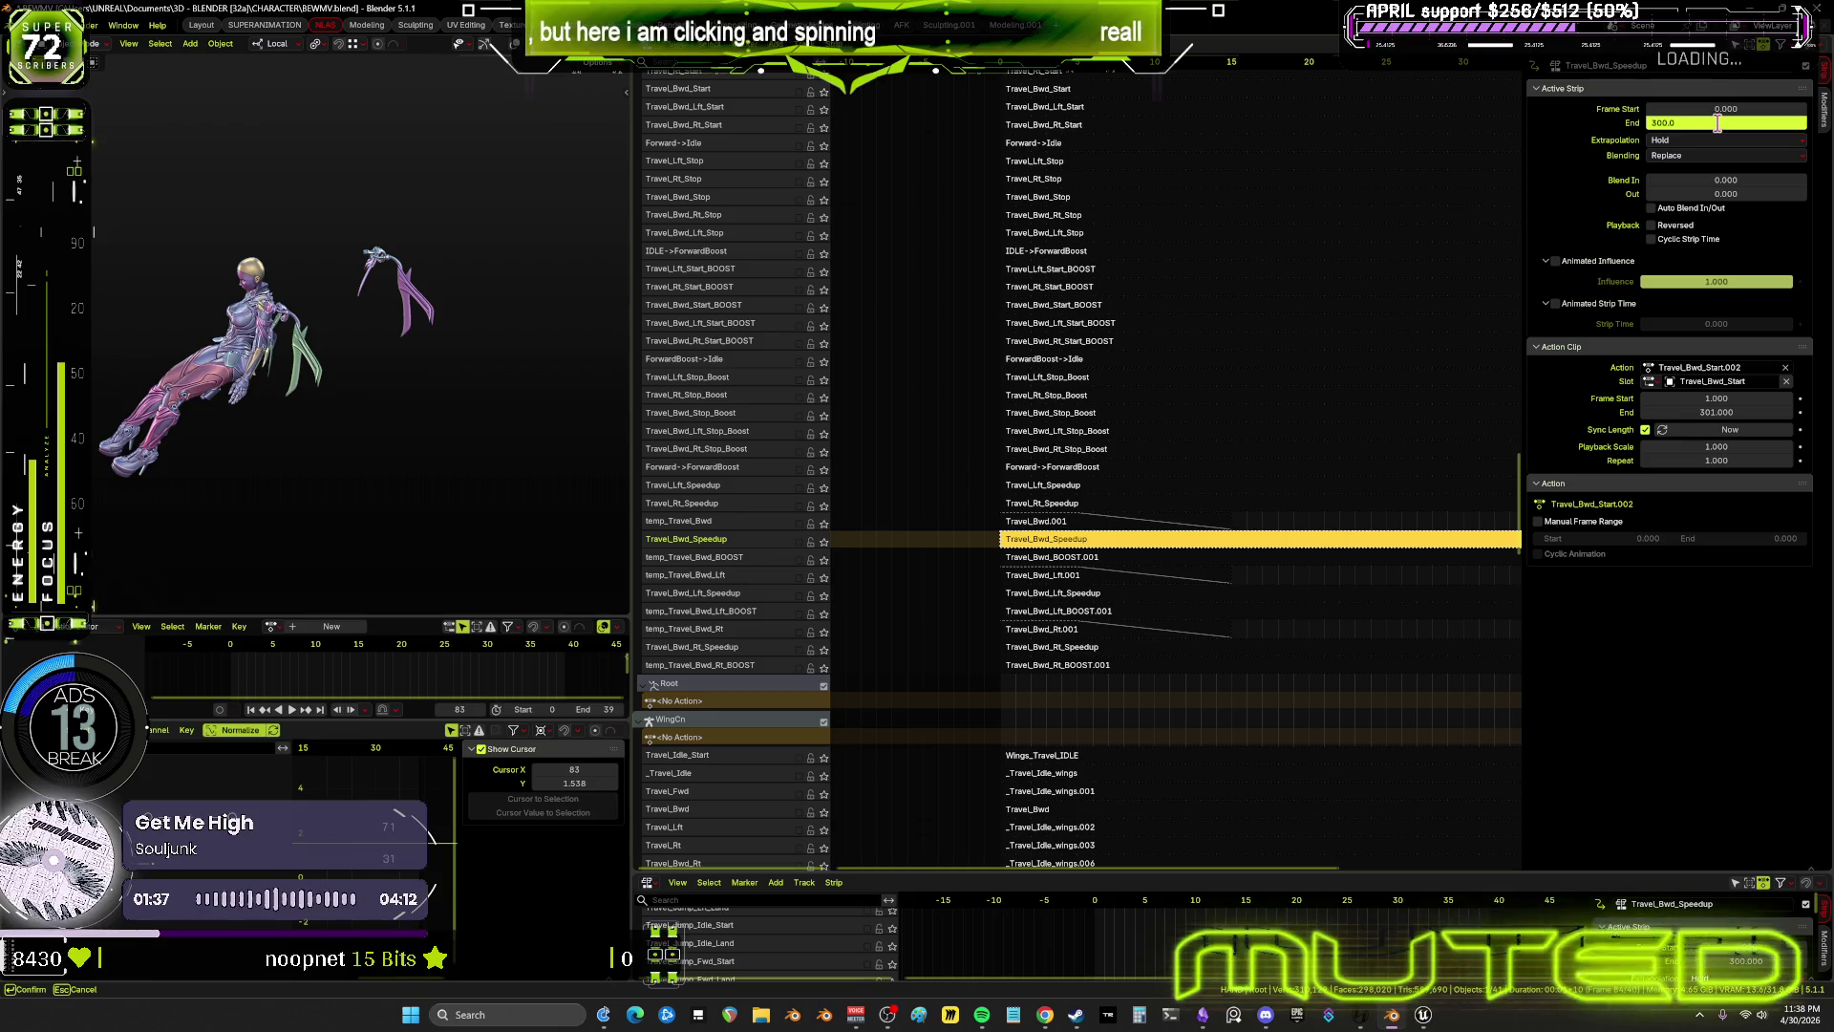
key("Return")
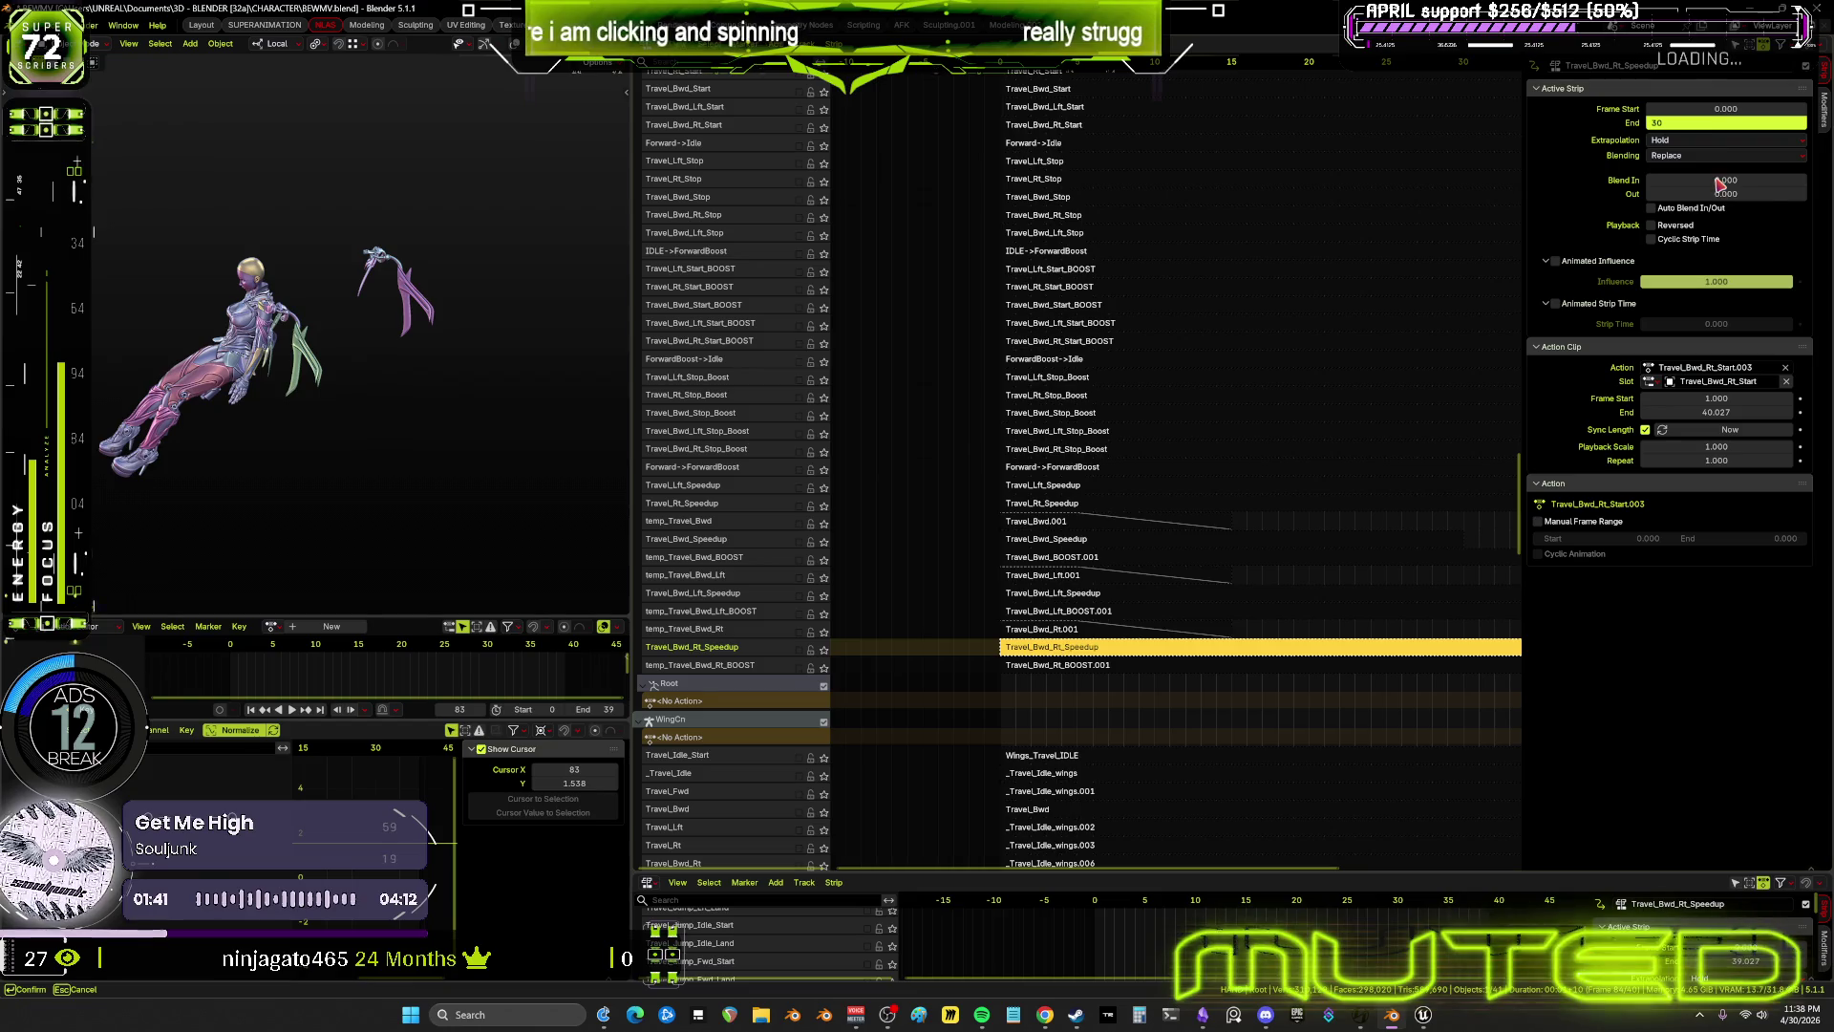
left_click(1747, 194)
type("10")
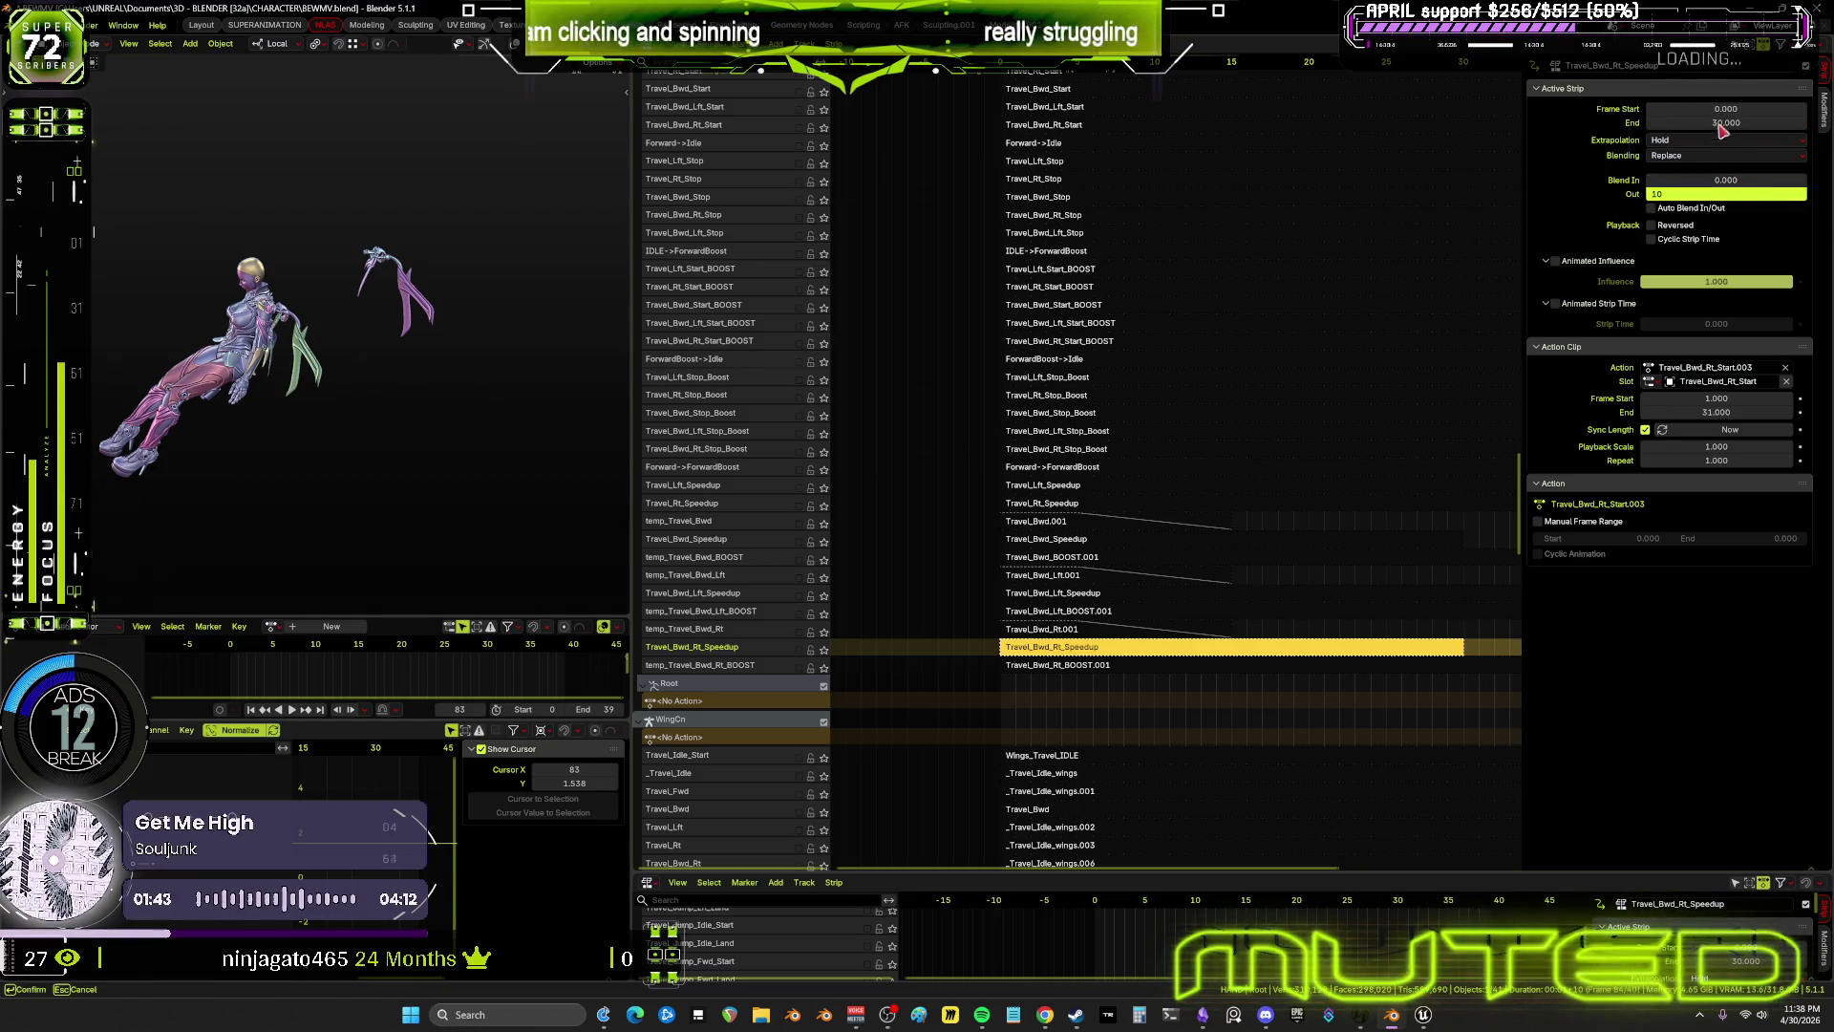
key("Return")
Give Travel_Bwd_Lft_Speedup a Blend Out of 10 and leave Travel_Bwd_Speedup's Blend In at 0
left_click(1240, 595)
left_click(1736, 194)
type("10")
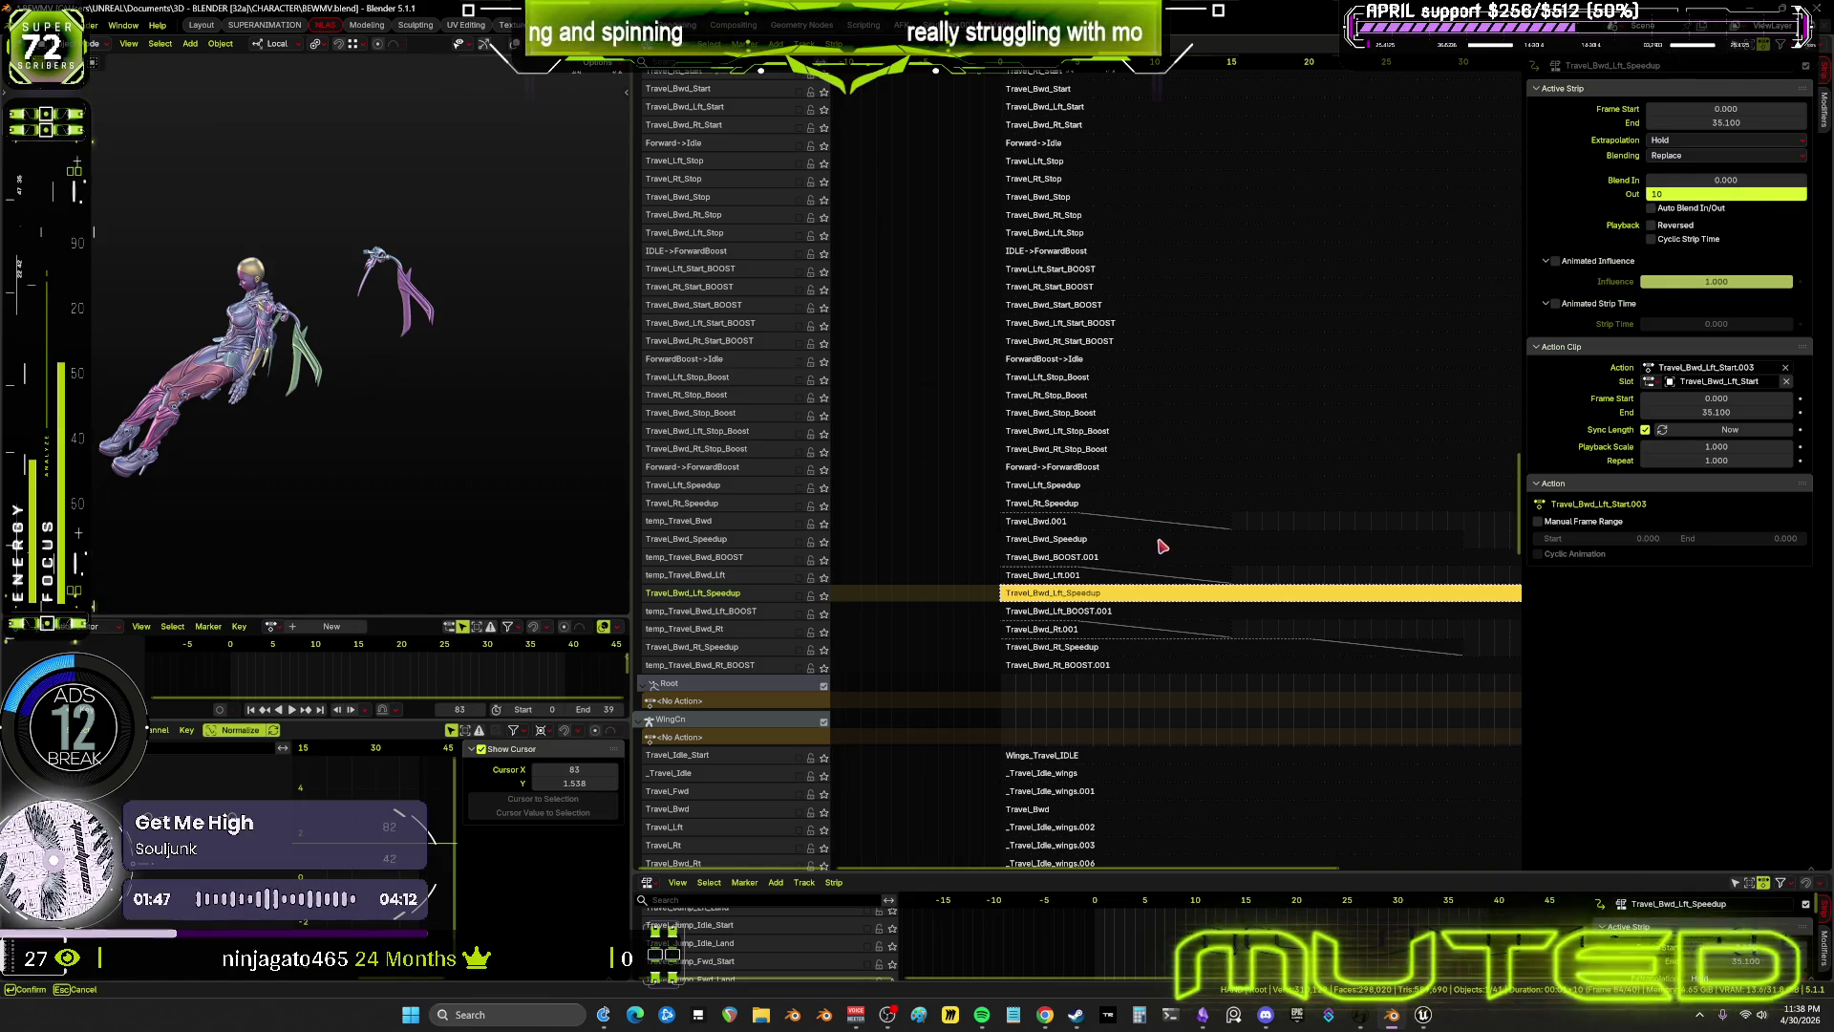
key("Return")
left_click(1158, 540)
left_click(1738, 182)
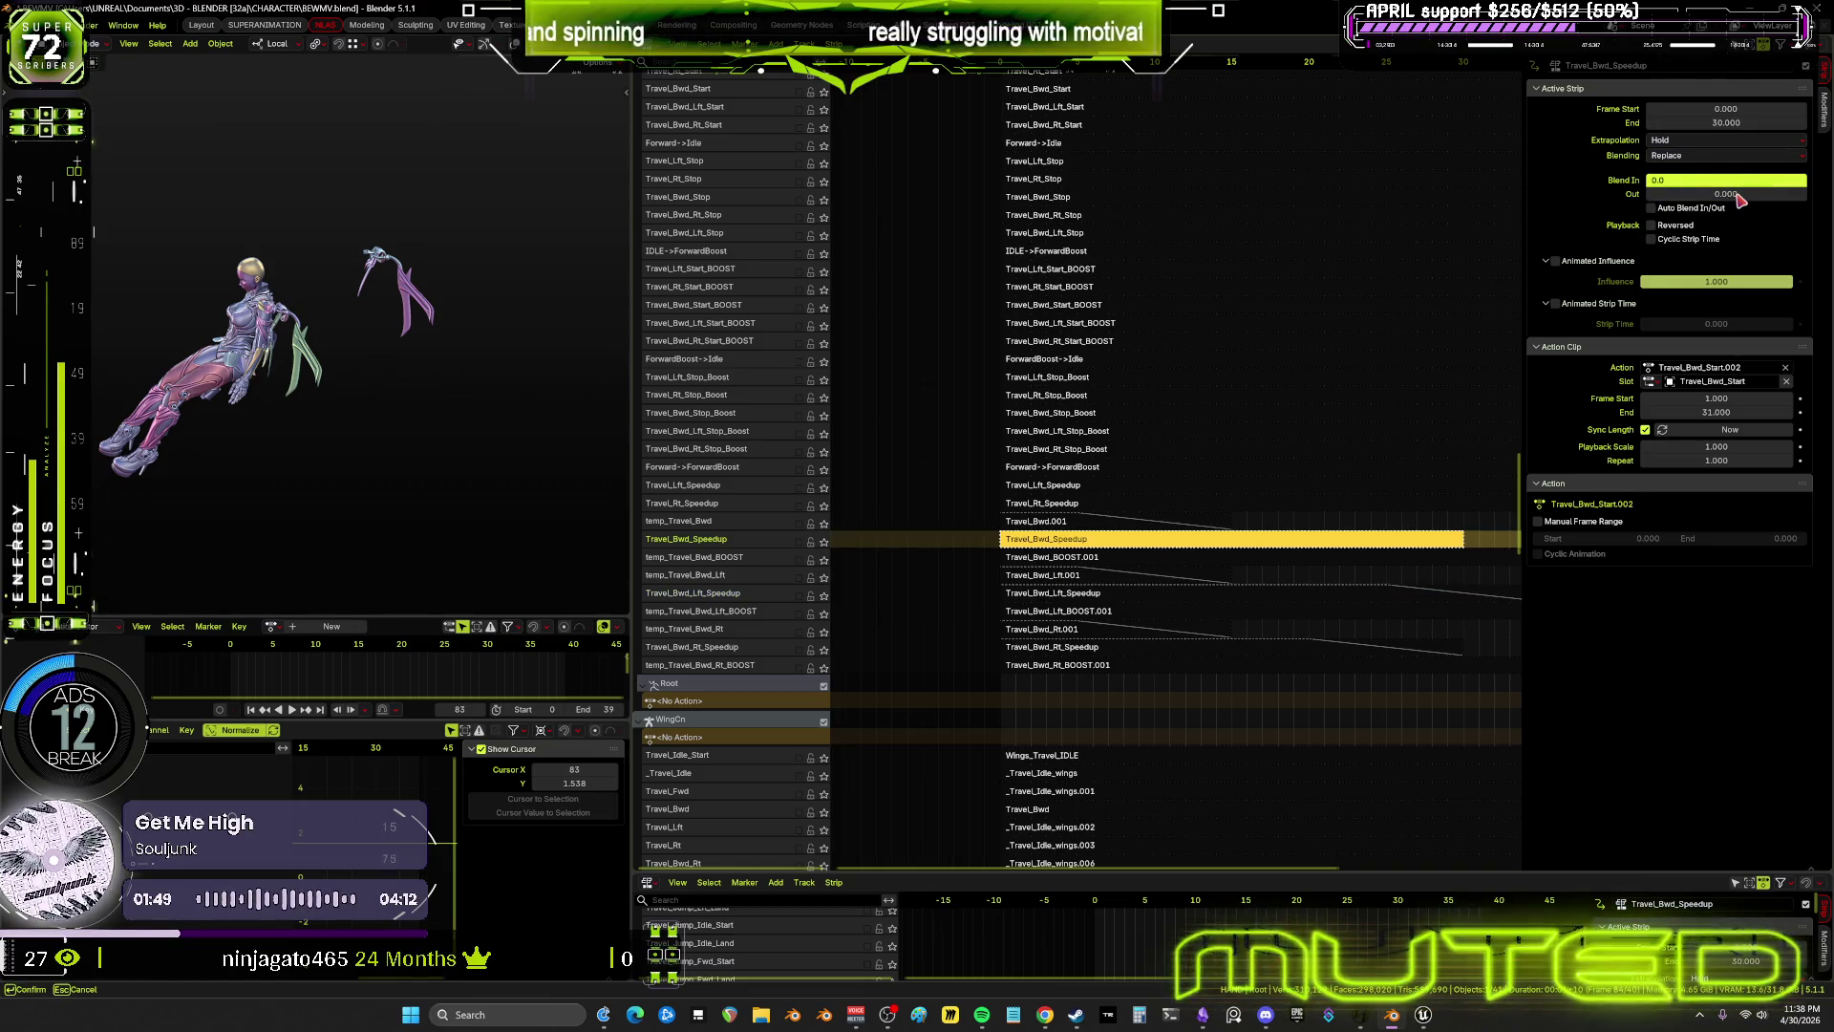
key("Return")
Enable the Travel_Bwd_Speedup and temp_Travel_Bwd_BOOST tracks and play from frame 15 to preview blending
key("Home")
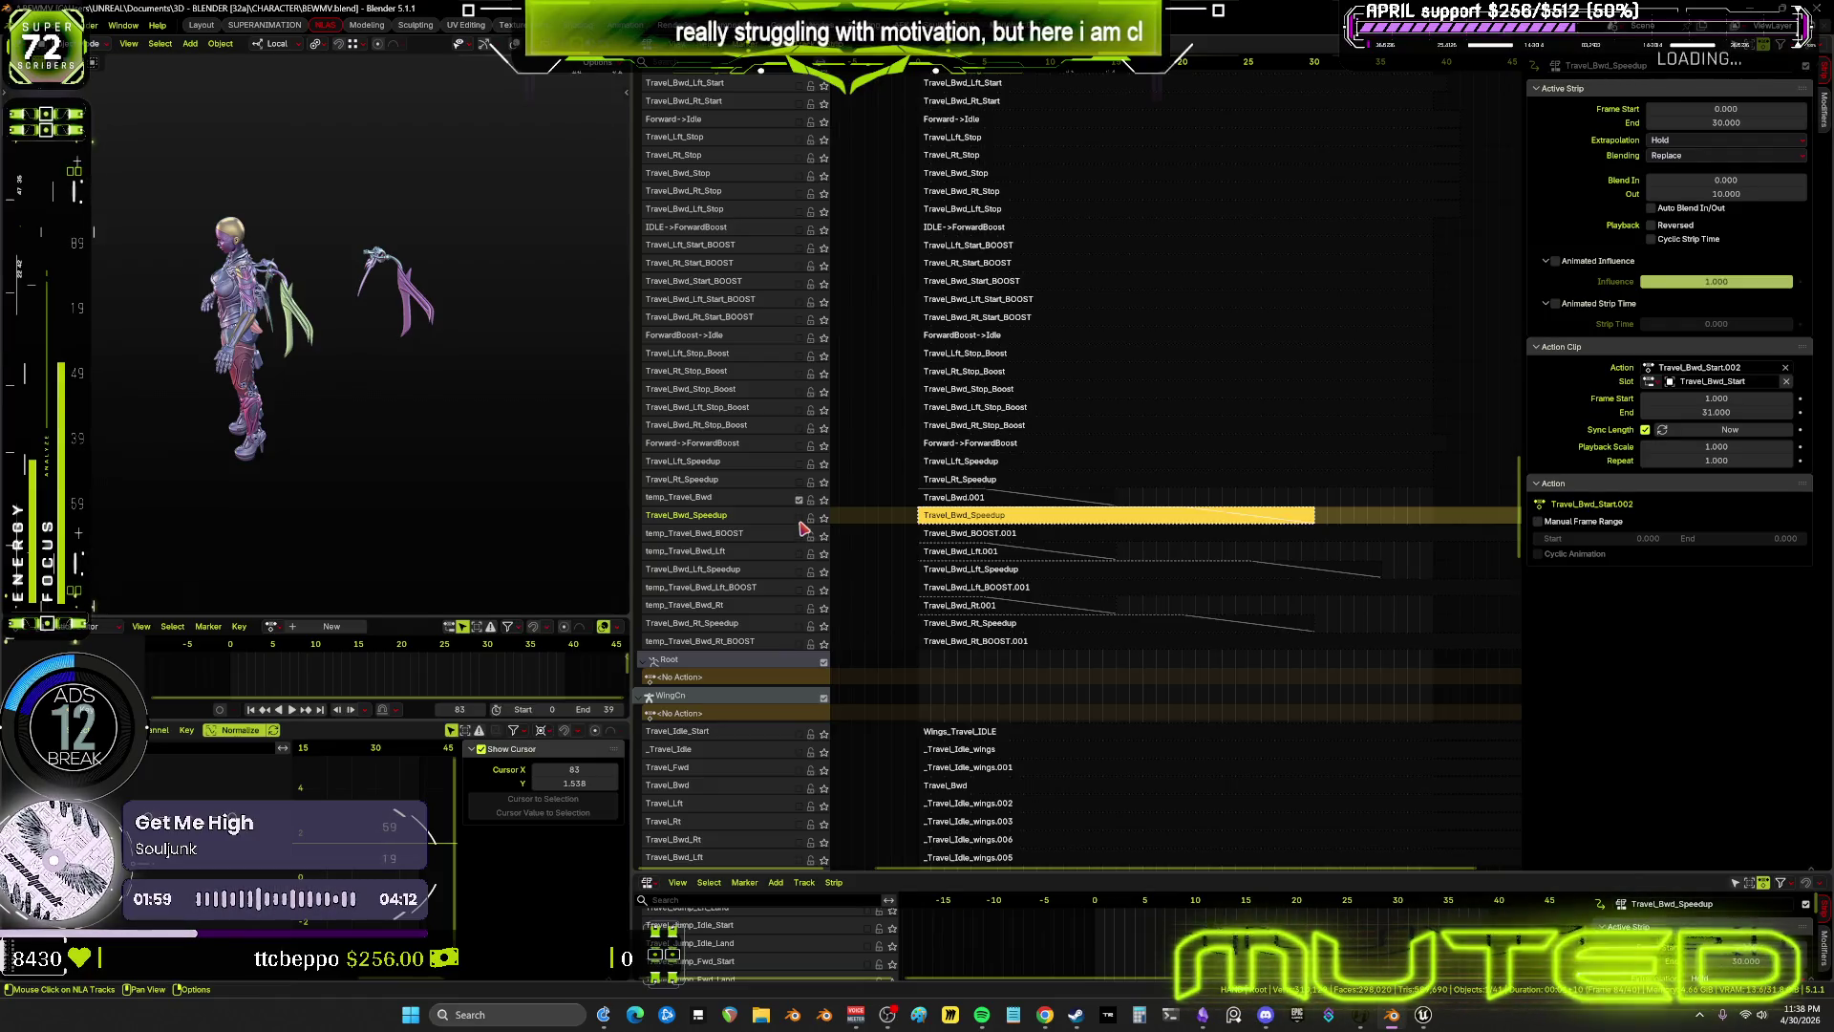
left_click(799, 518)
left_click(798, 536)
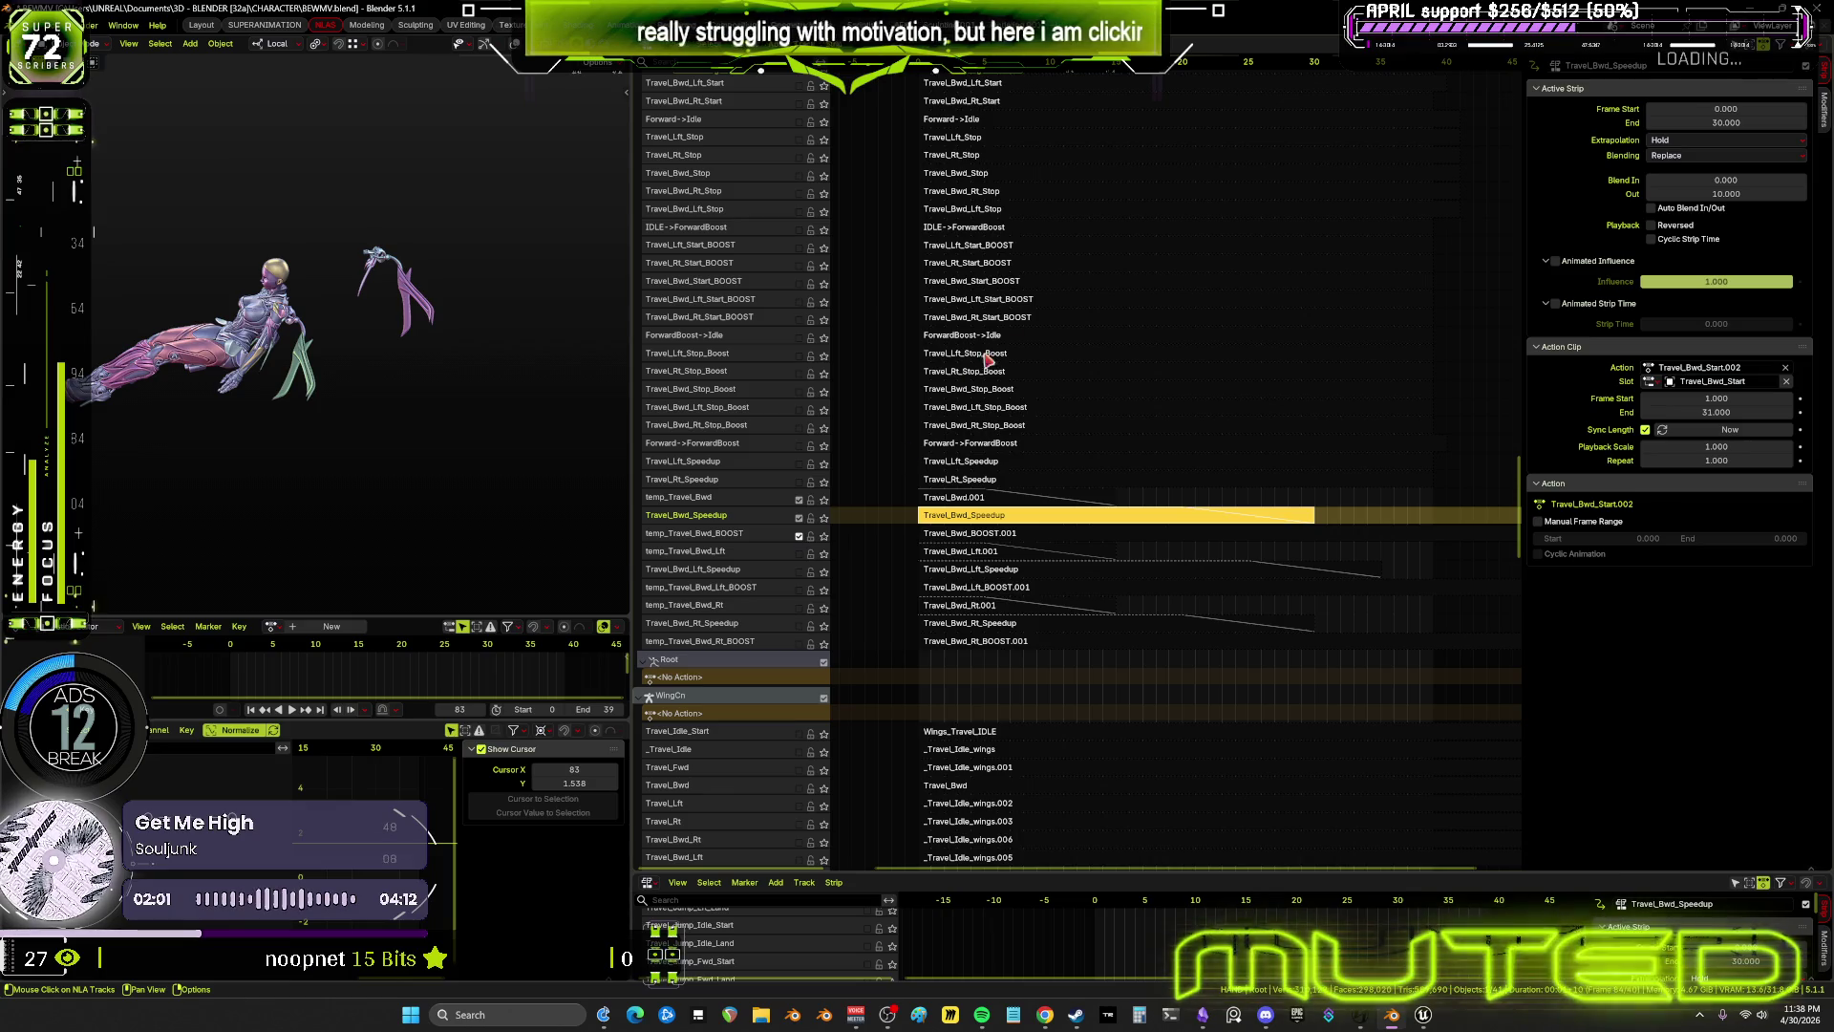
mouse_move(938, 70)
left_mouse_down()
mouse_move(1422, 116)
mouse_move(972, 144)
mouse_move(1271, 191)
mouse_move(982, 243)
mouse_move(1039, 255)
mouse_move(1006, 513)
left_mouse_up()
key("space")
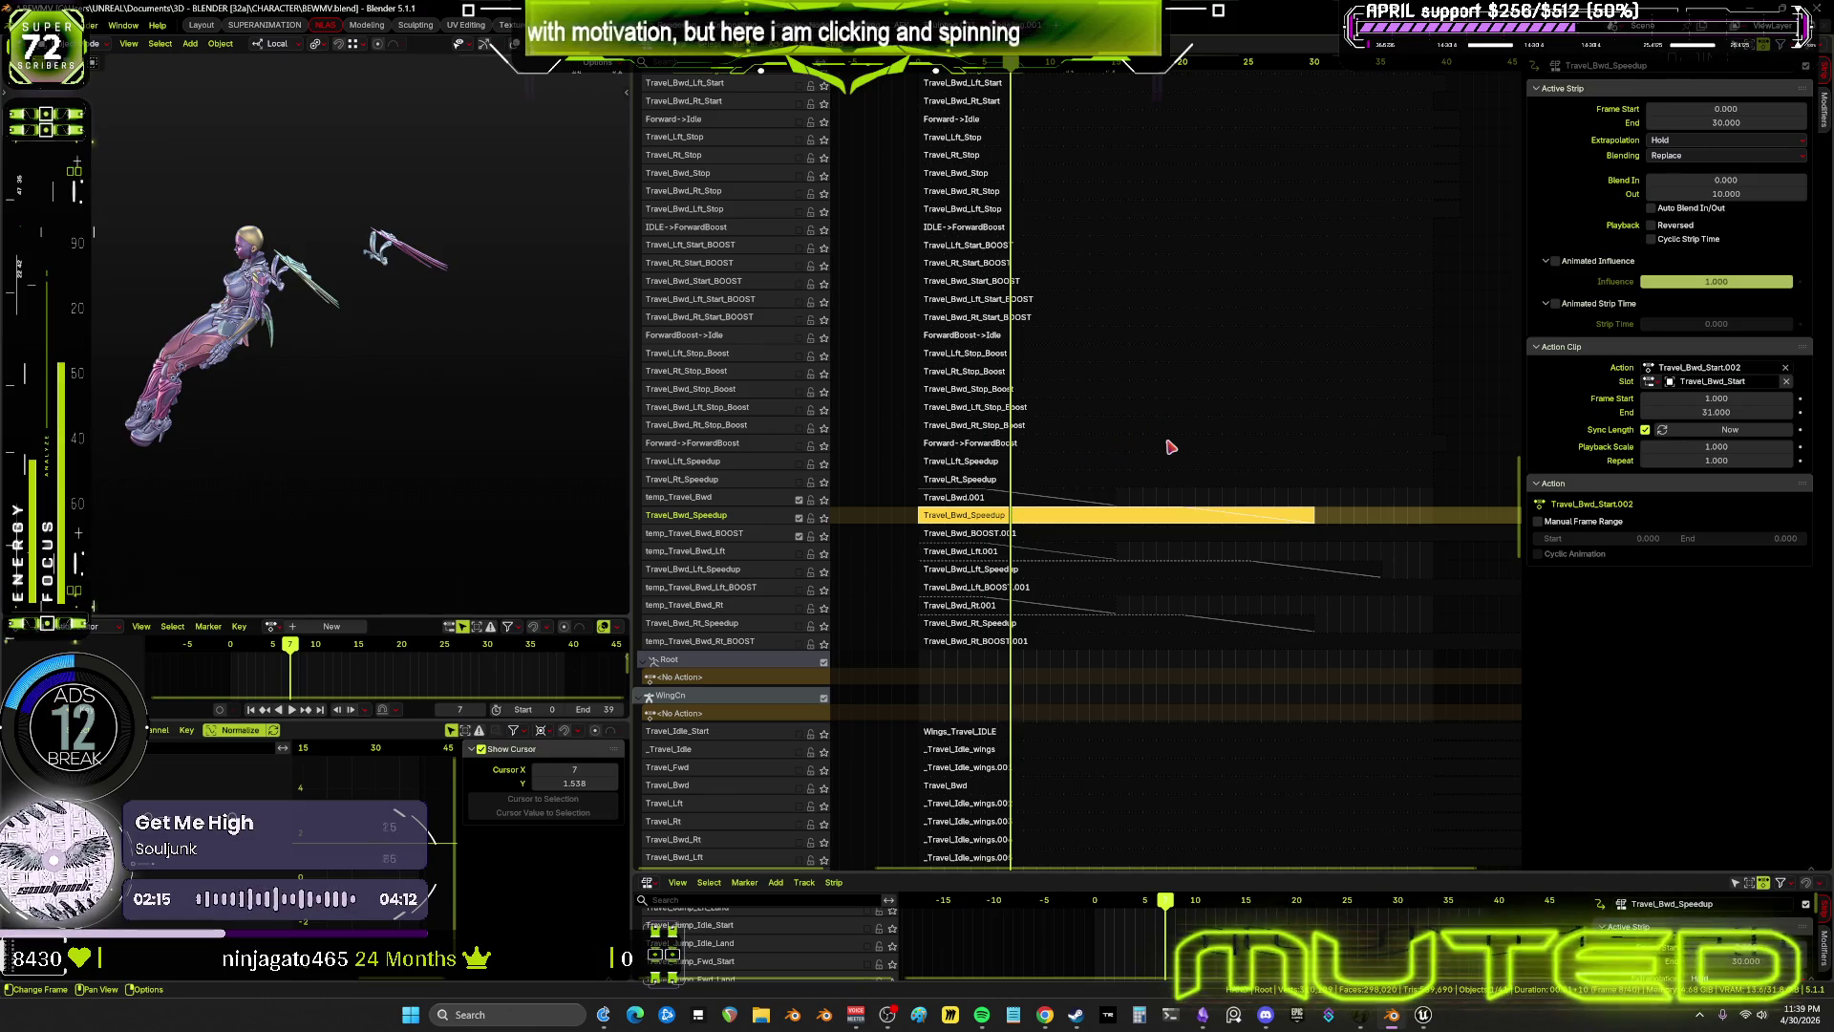
End the Travel_Bwd.001 strip at frame 10
left_click(1051, 496)
left_click(1745, 123)
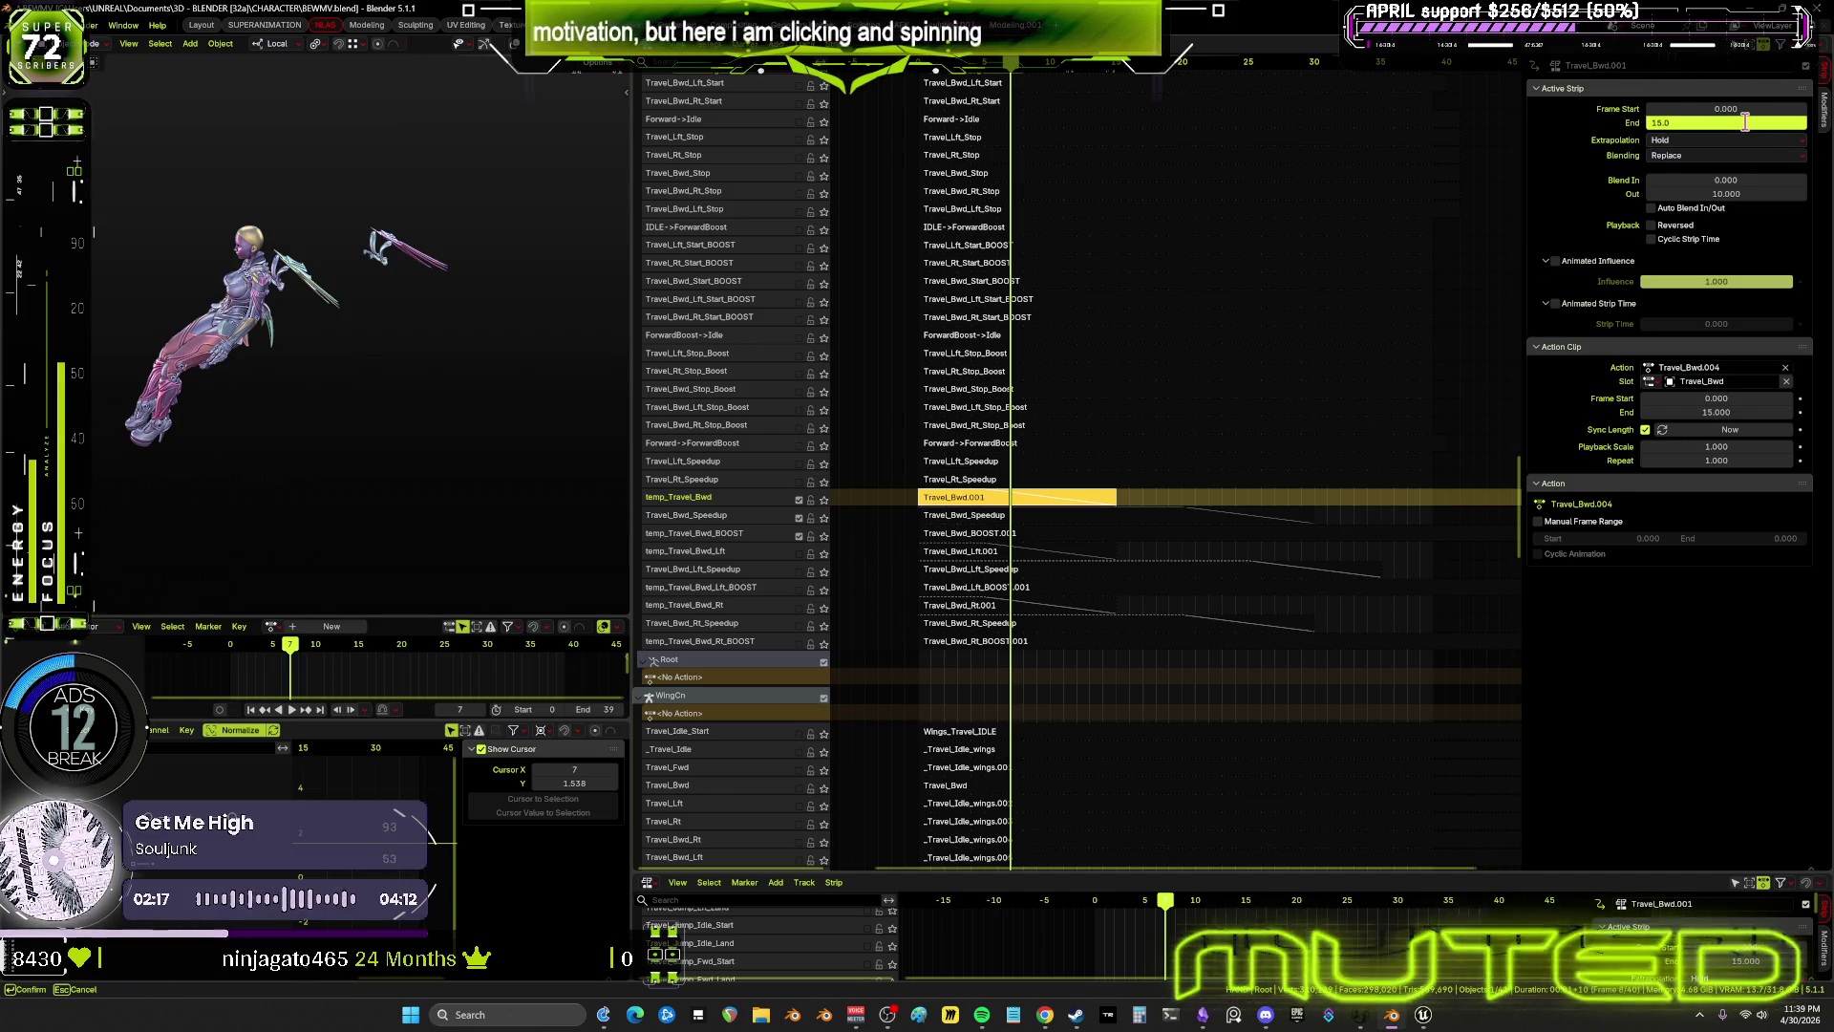
type("10")
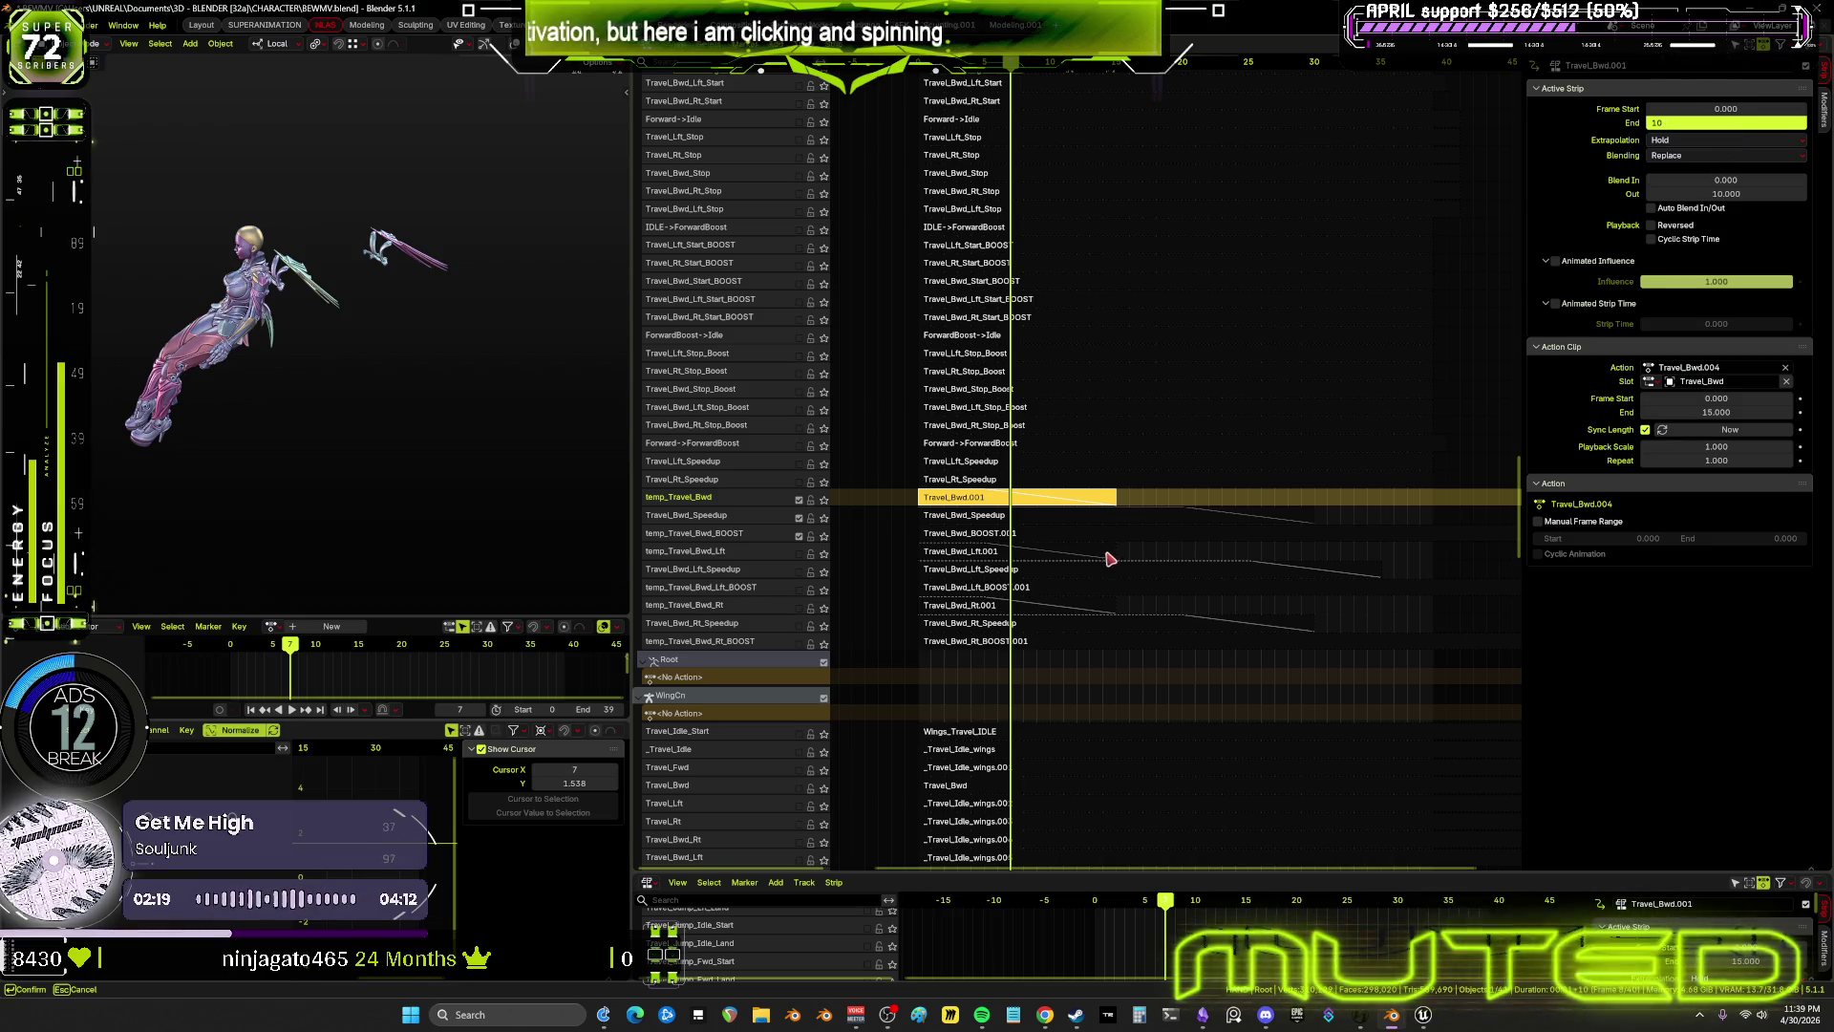
key("Return")
End the Travel_Bwd_Rt.001 strip at frame 10, then play the animation
left_click(1039, 551)
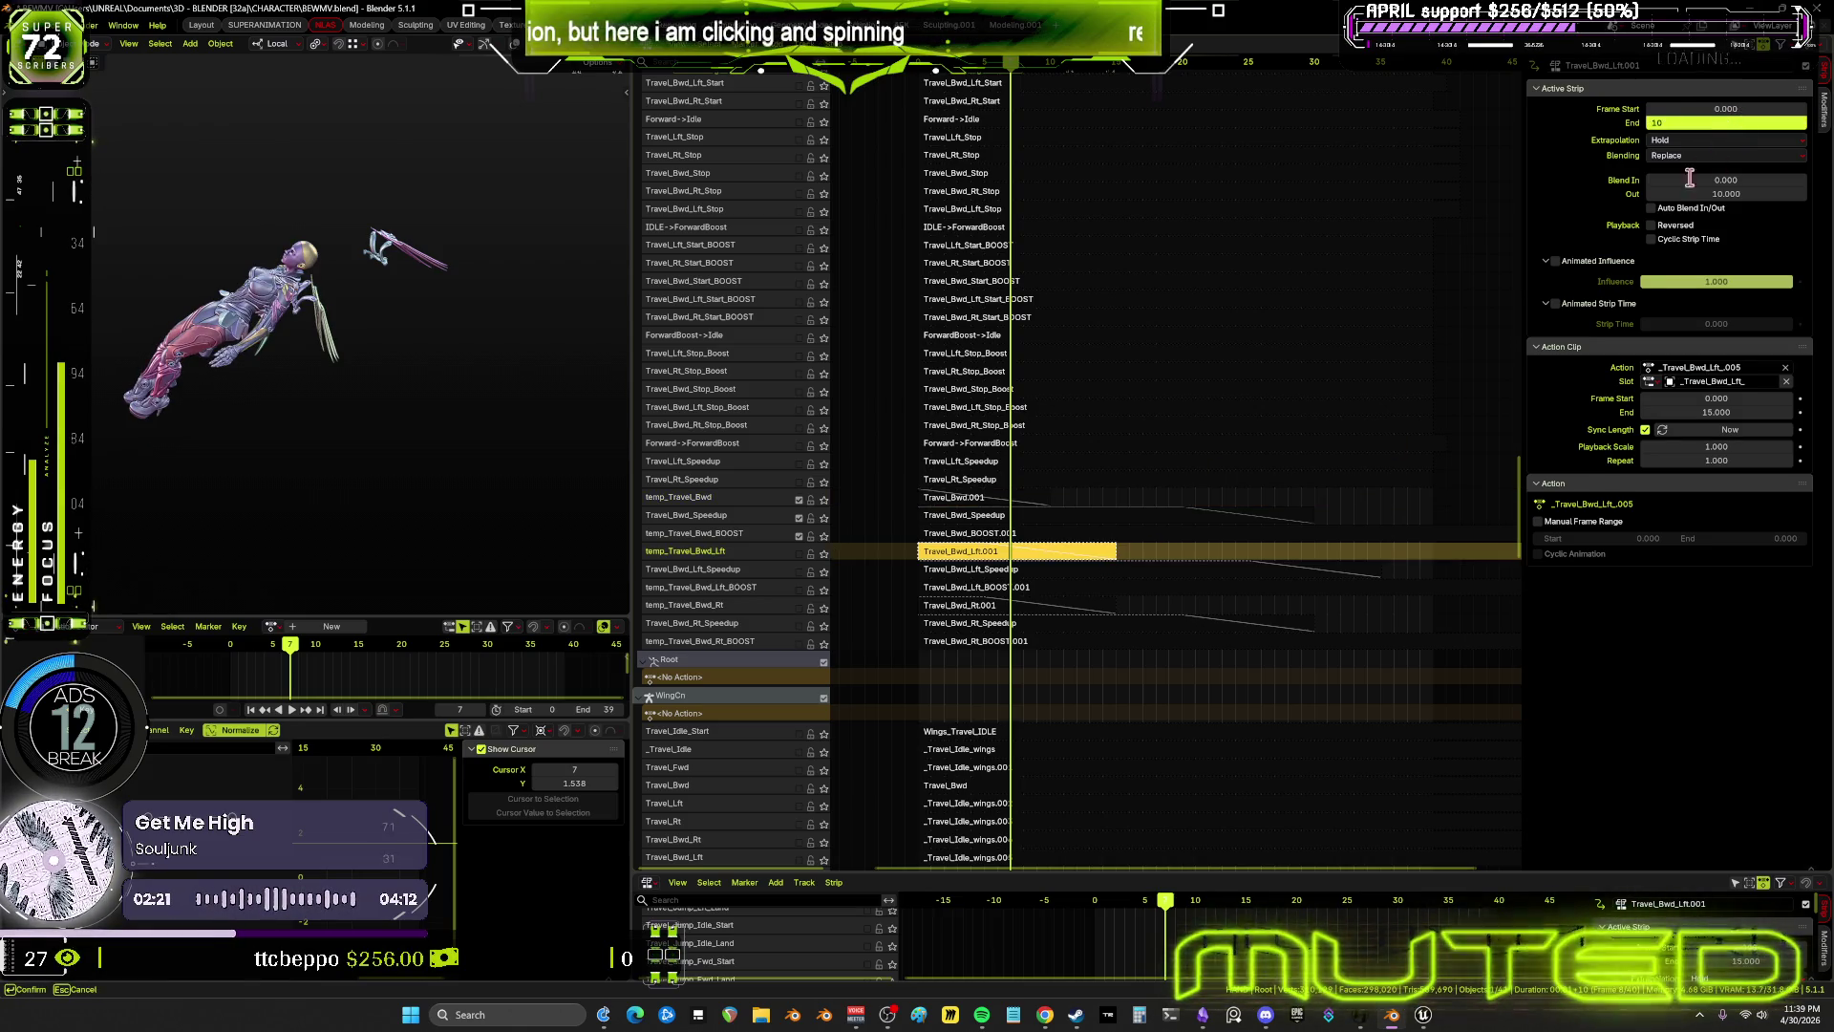
left_click(1098, 610)
left_click(1726, 122)
type("1")
key("Return")
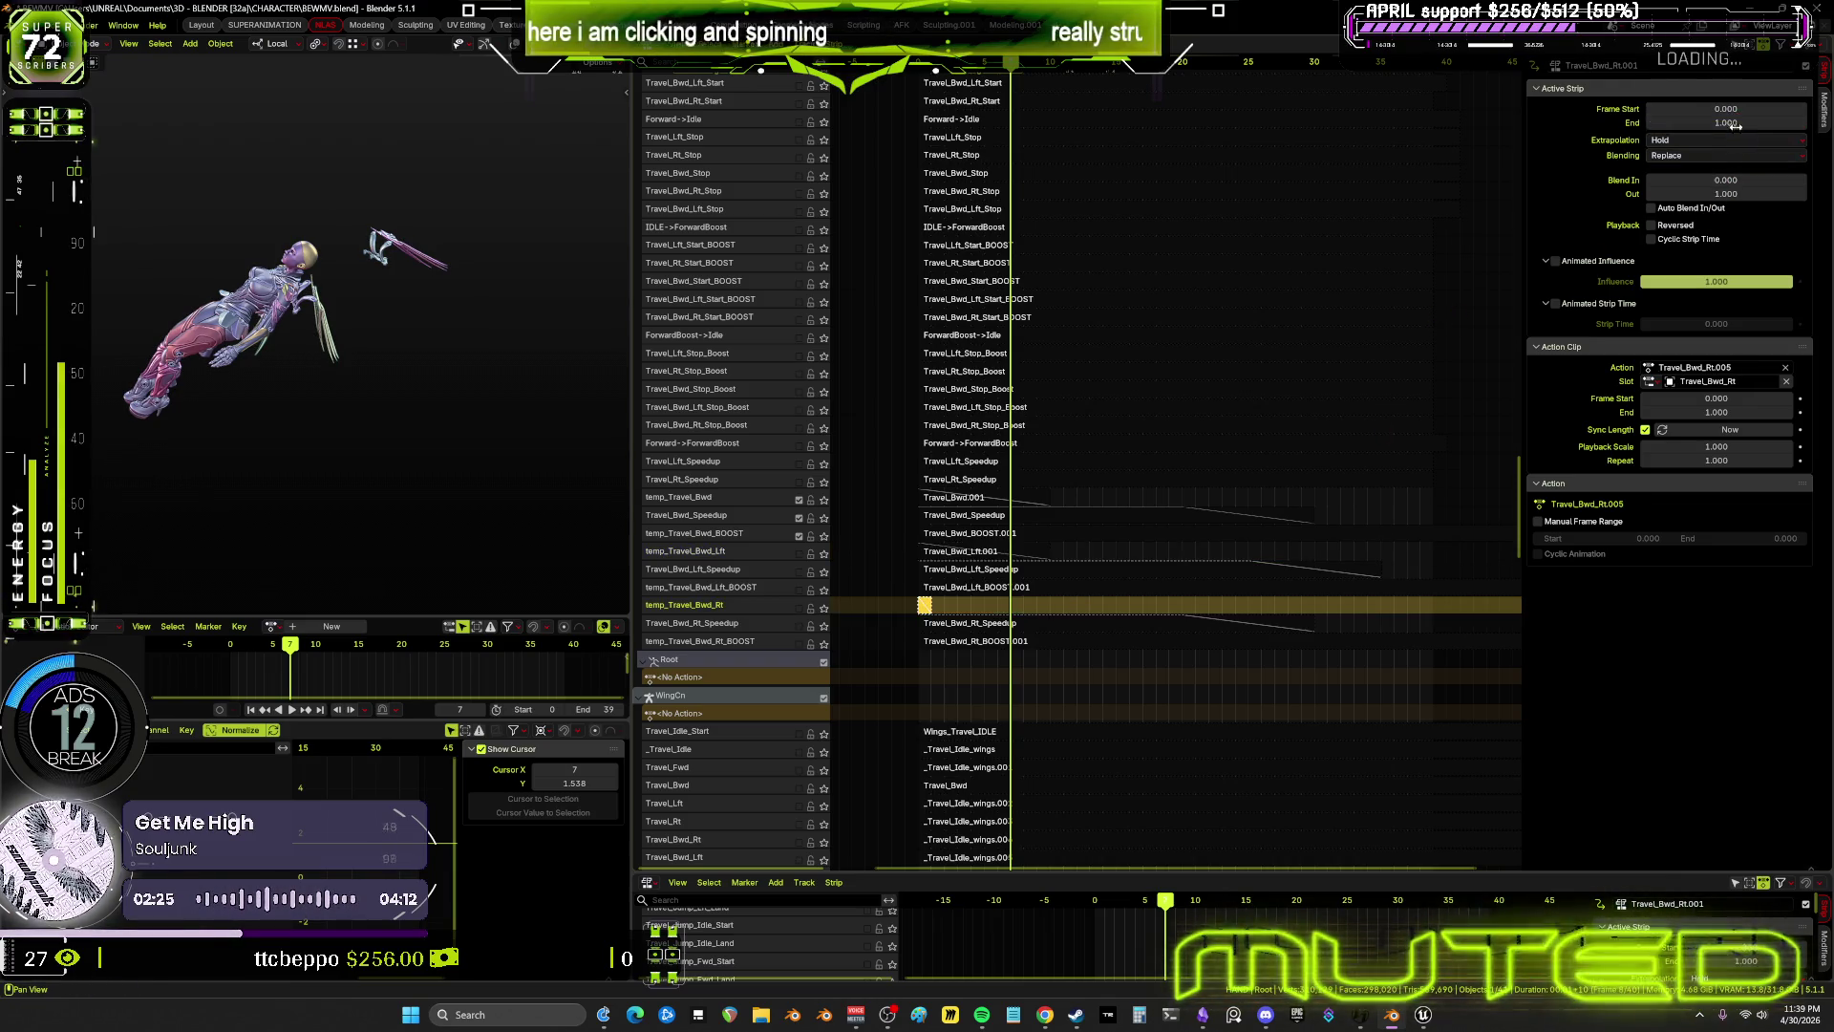
left_click(1727, 122)
type("10")
key("Return")
key("space")
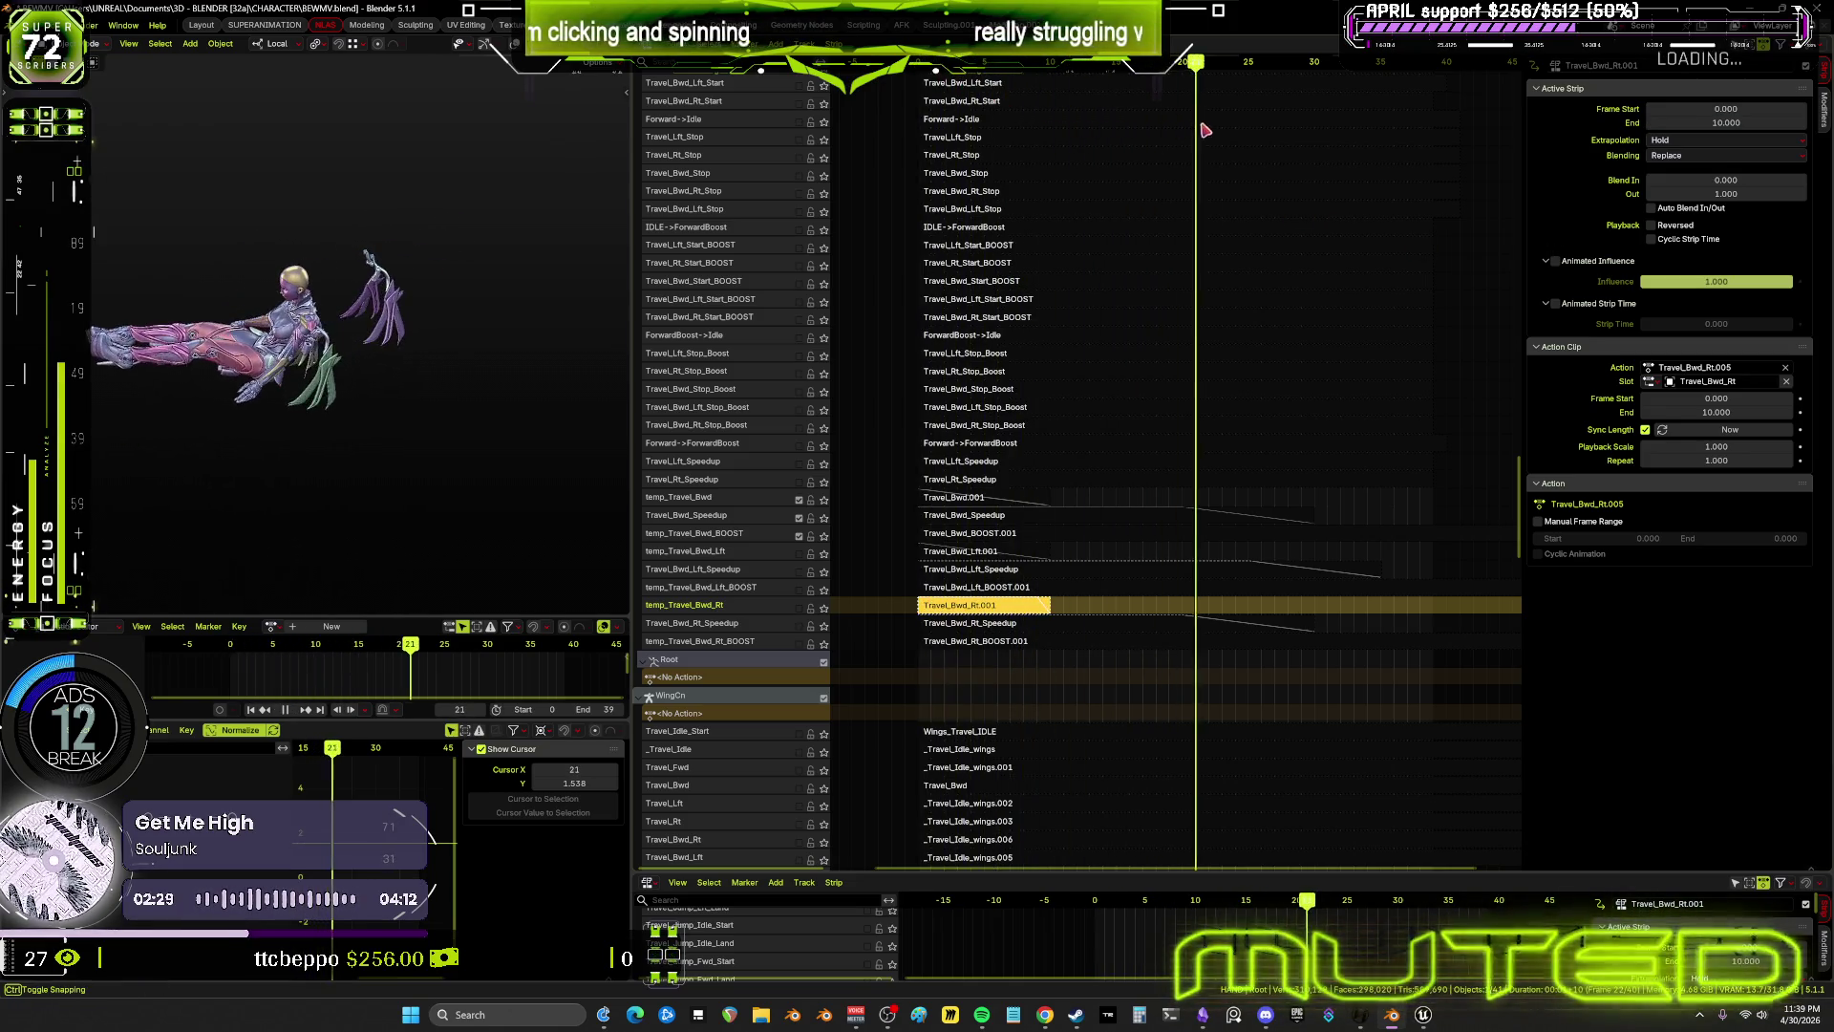
left_click_drag(1356, 135, 1304, 140)
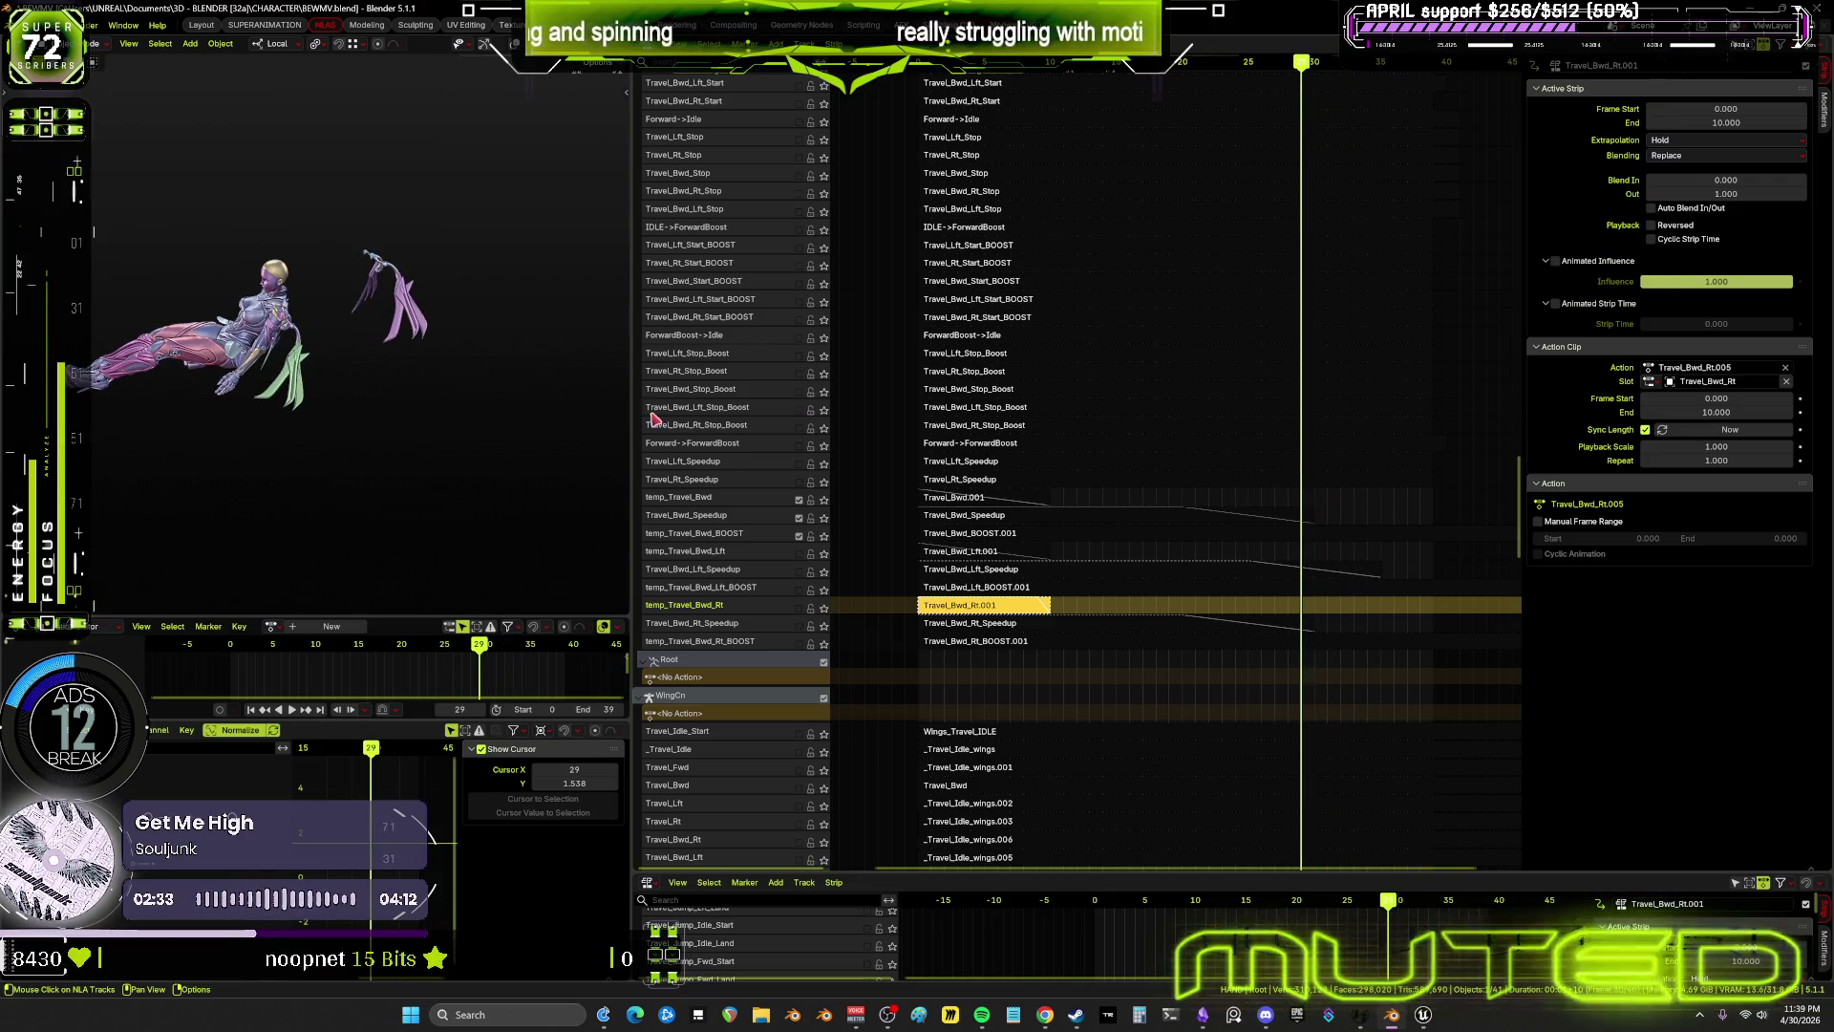
left_click(799, 535)
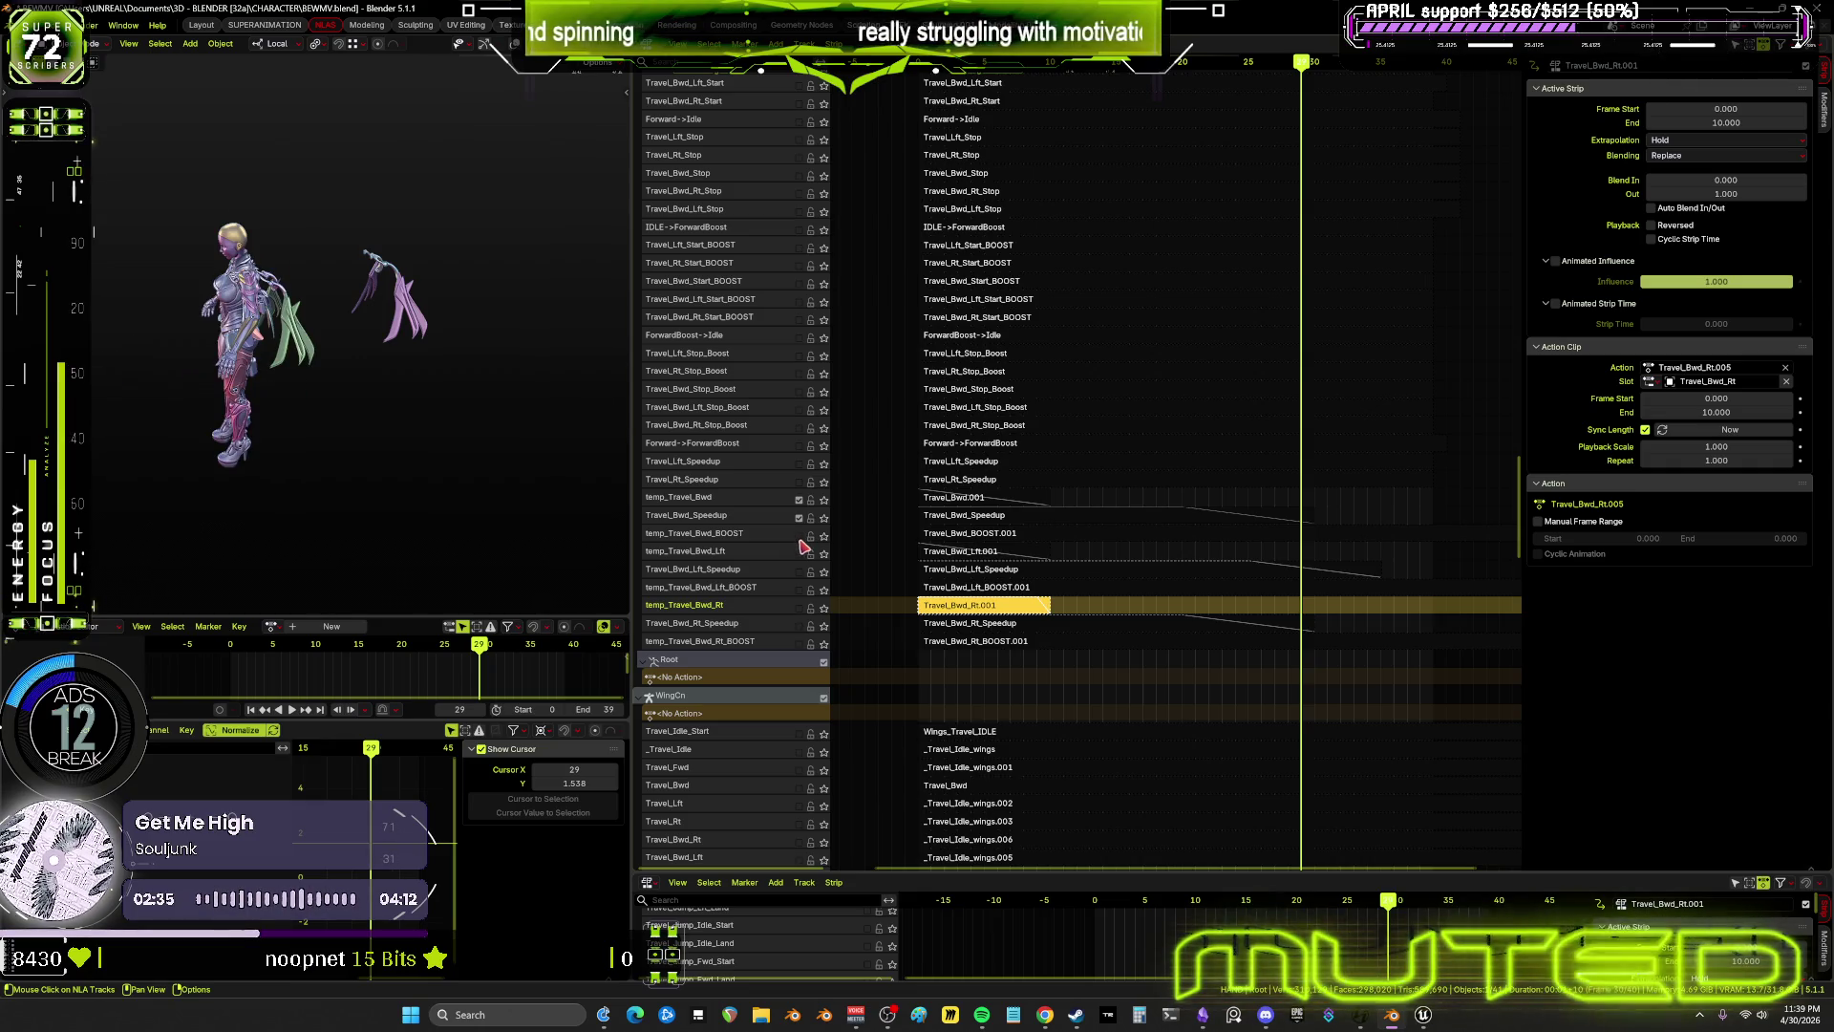
left_click(800, 535)
middle_click_drag(1388, 546, 1247, 528)
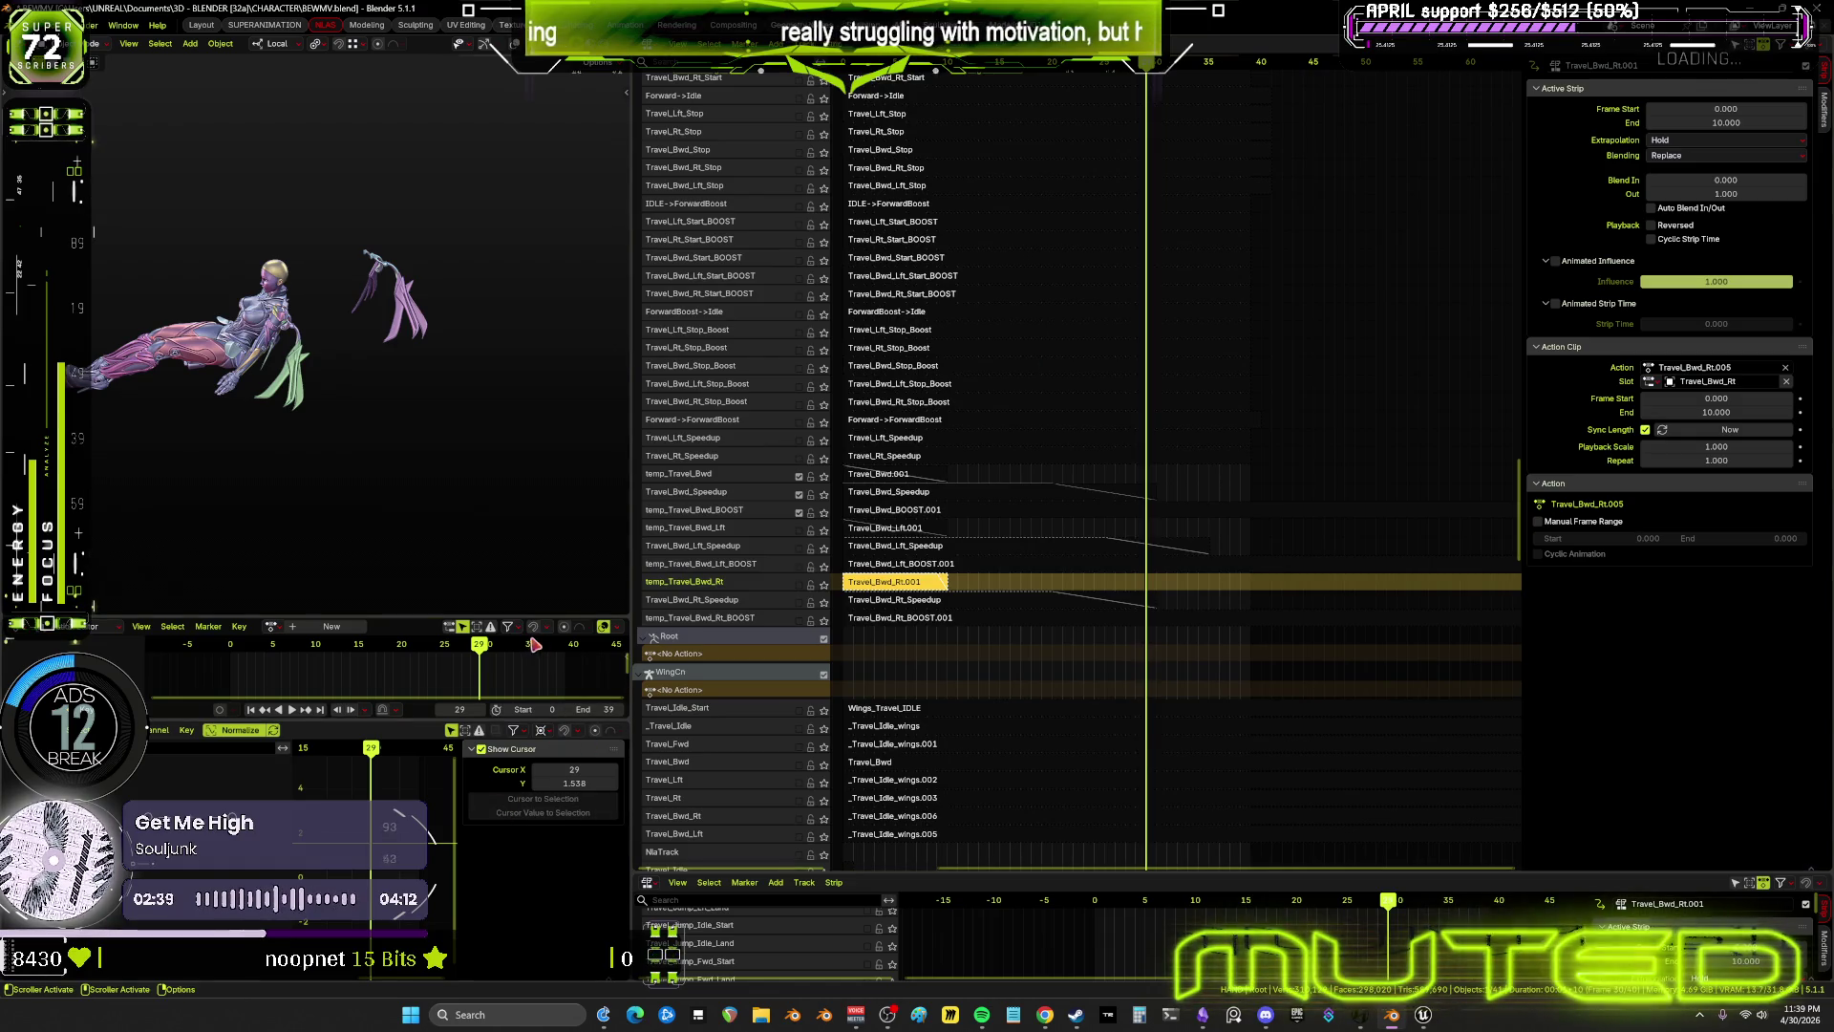
left_click(292, 709)
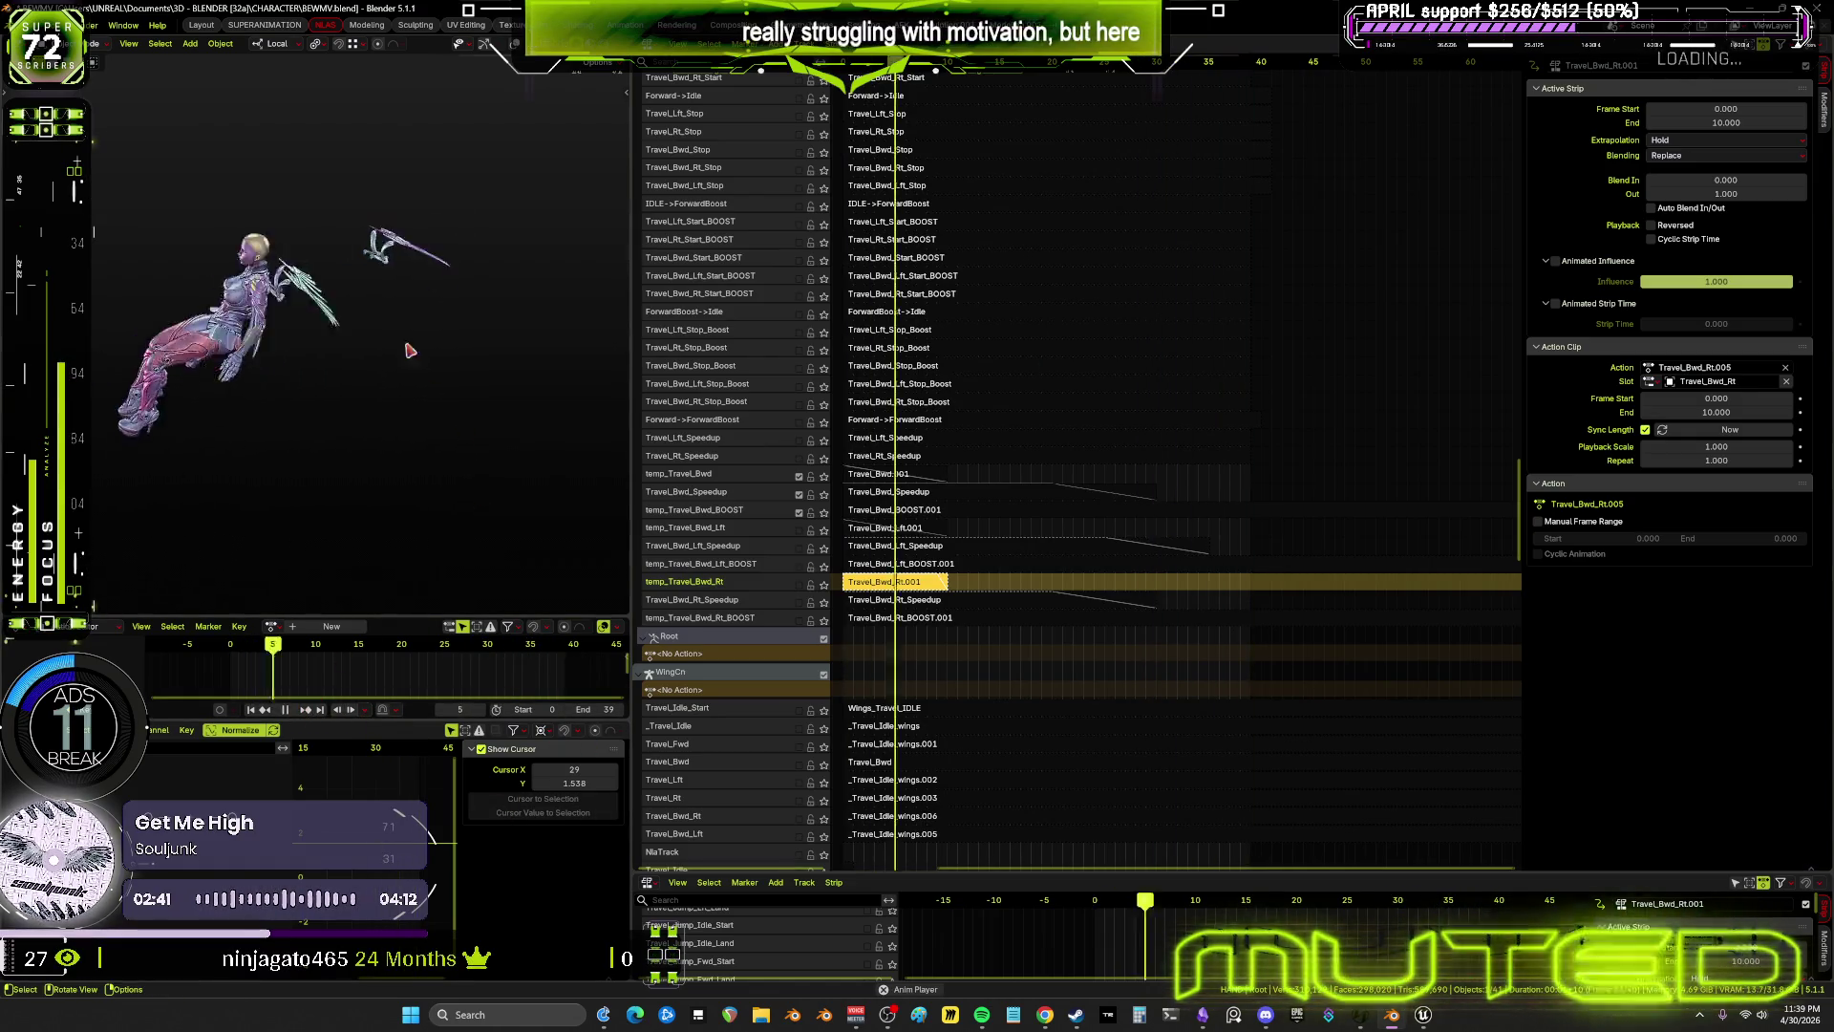
key("ctrl+space")
mouse_move(966, 552)
middle_mouse_down()
mouse_move(786, 541)
mouse_move(994, 524)
middle_mouse_up()
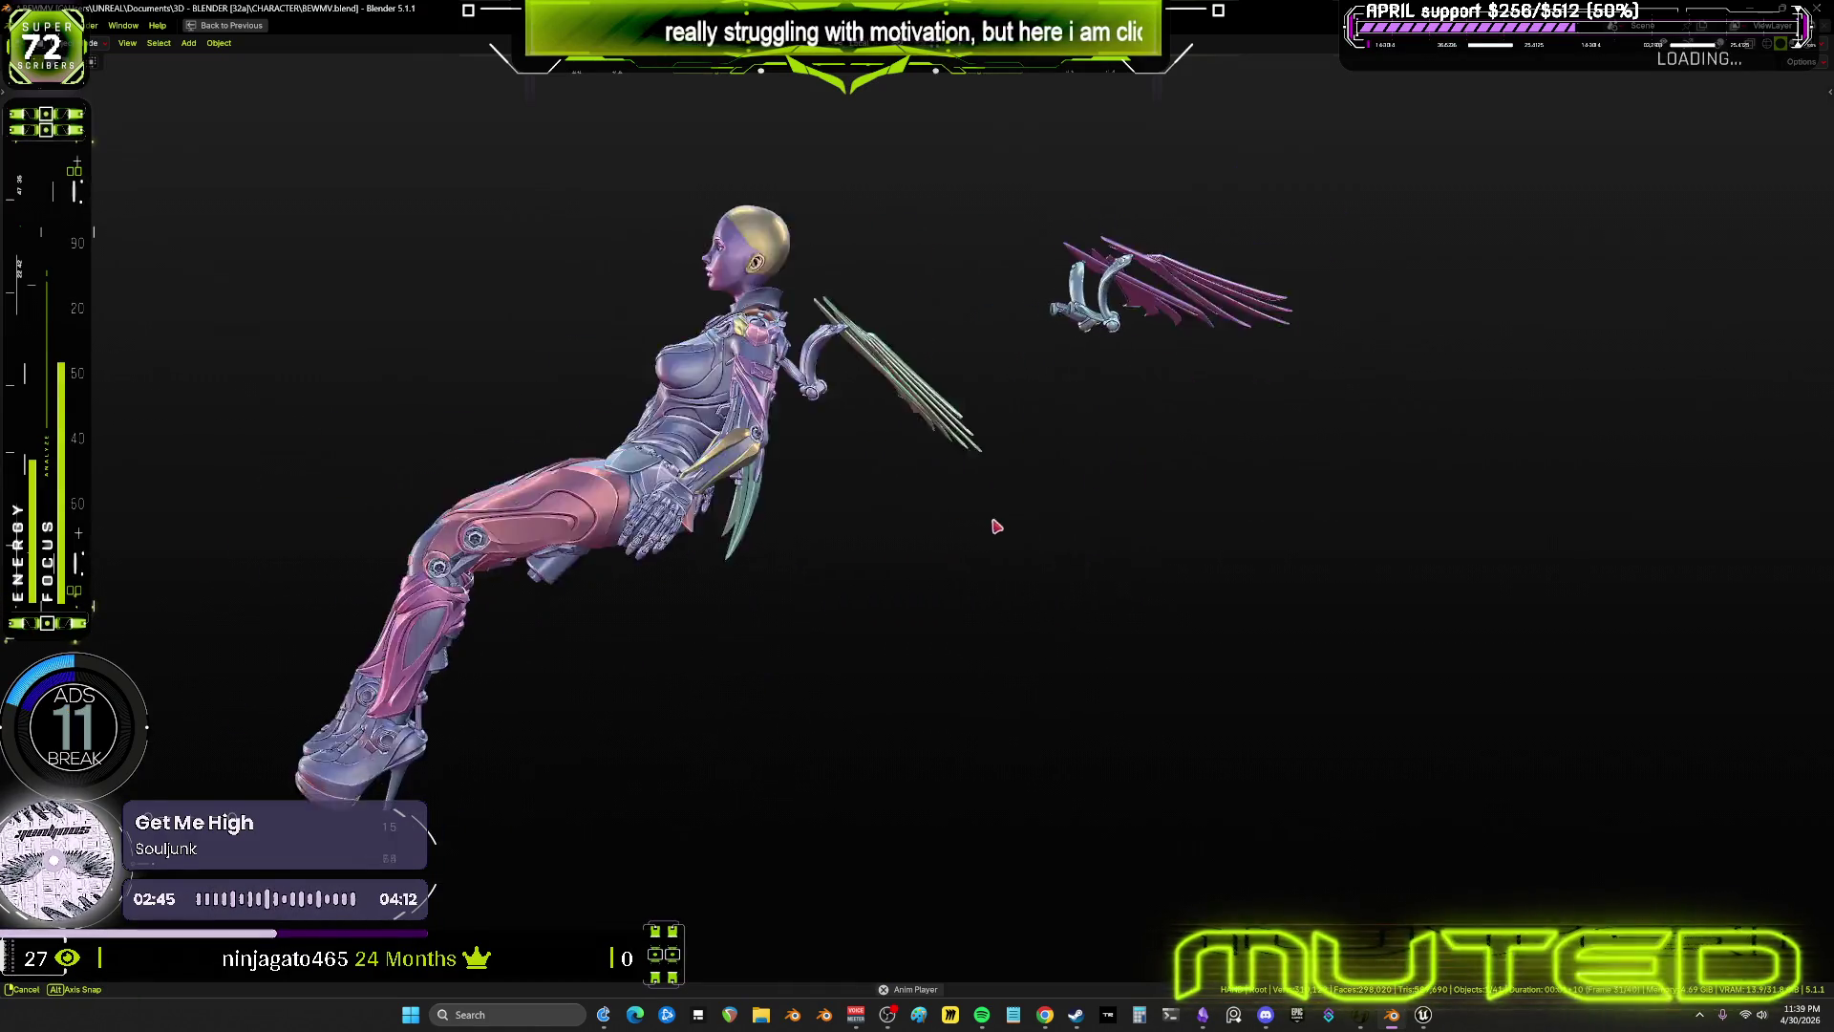
key("ctrl+space")
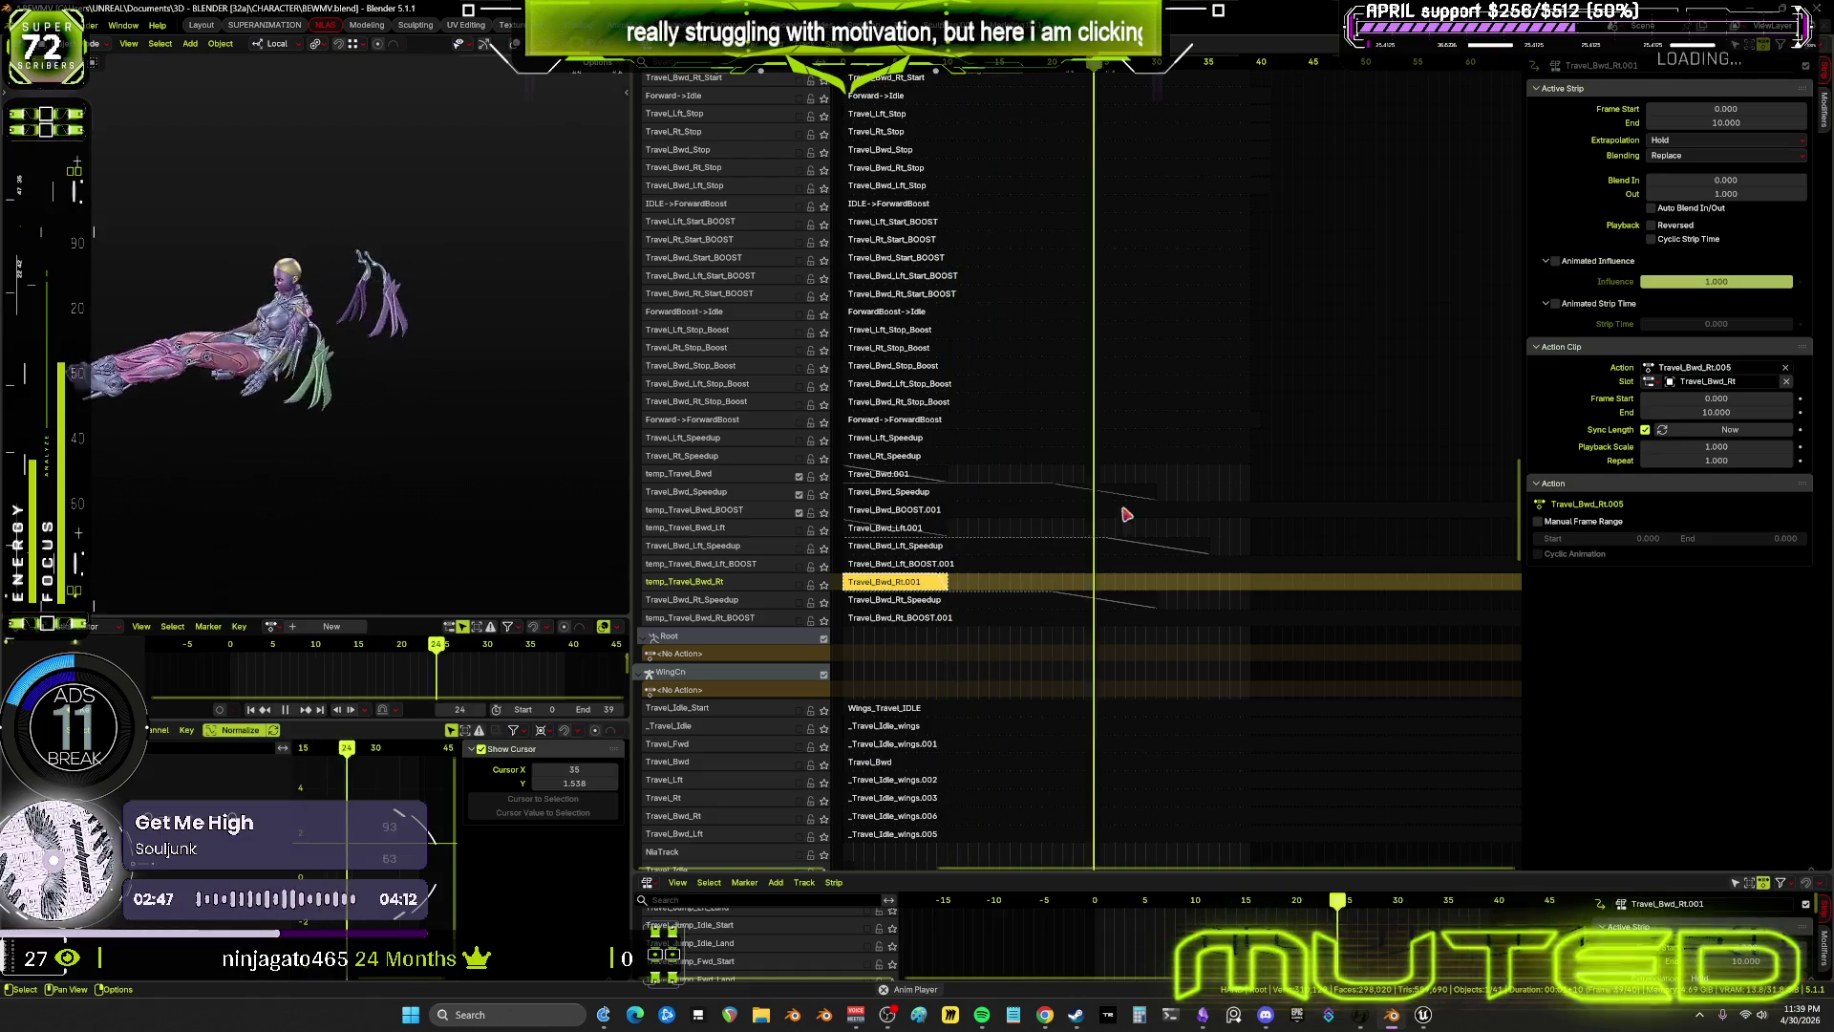
Pause playback at frame 17, select the Backward->BackwardBoost strip, and widen the 3D viewport
scroll(772, 726, "down", 10)
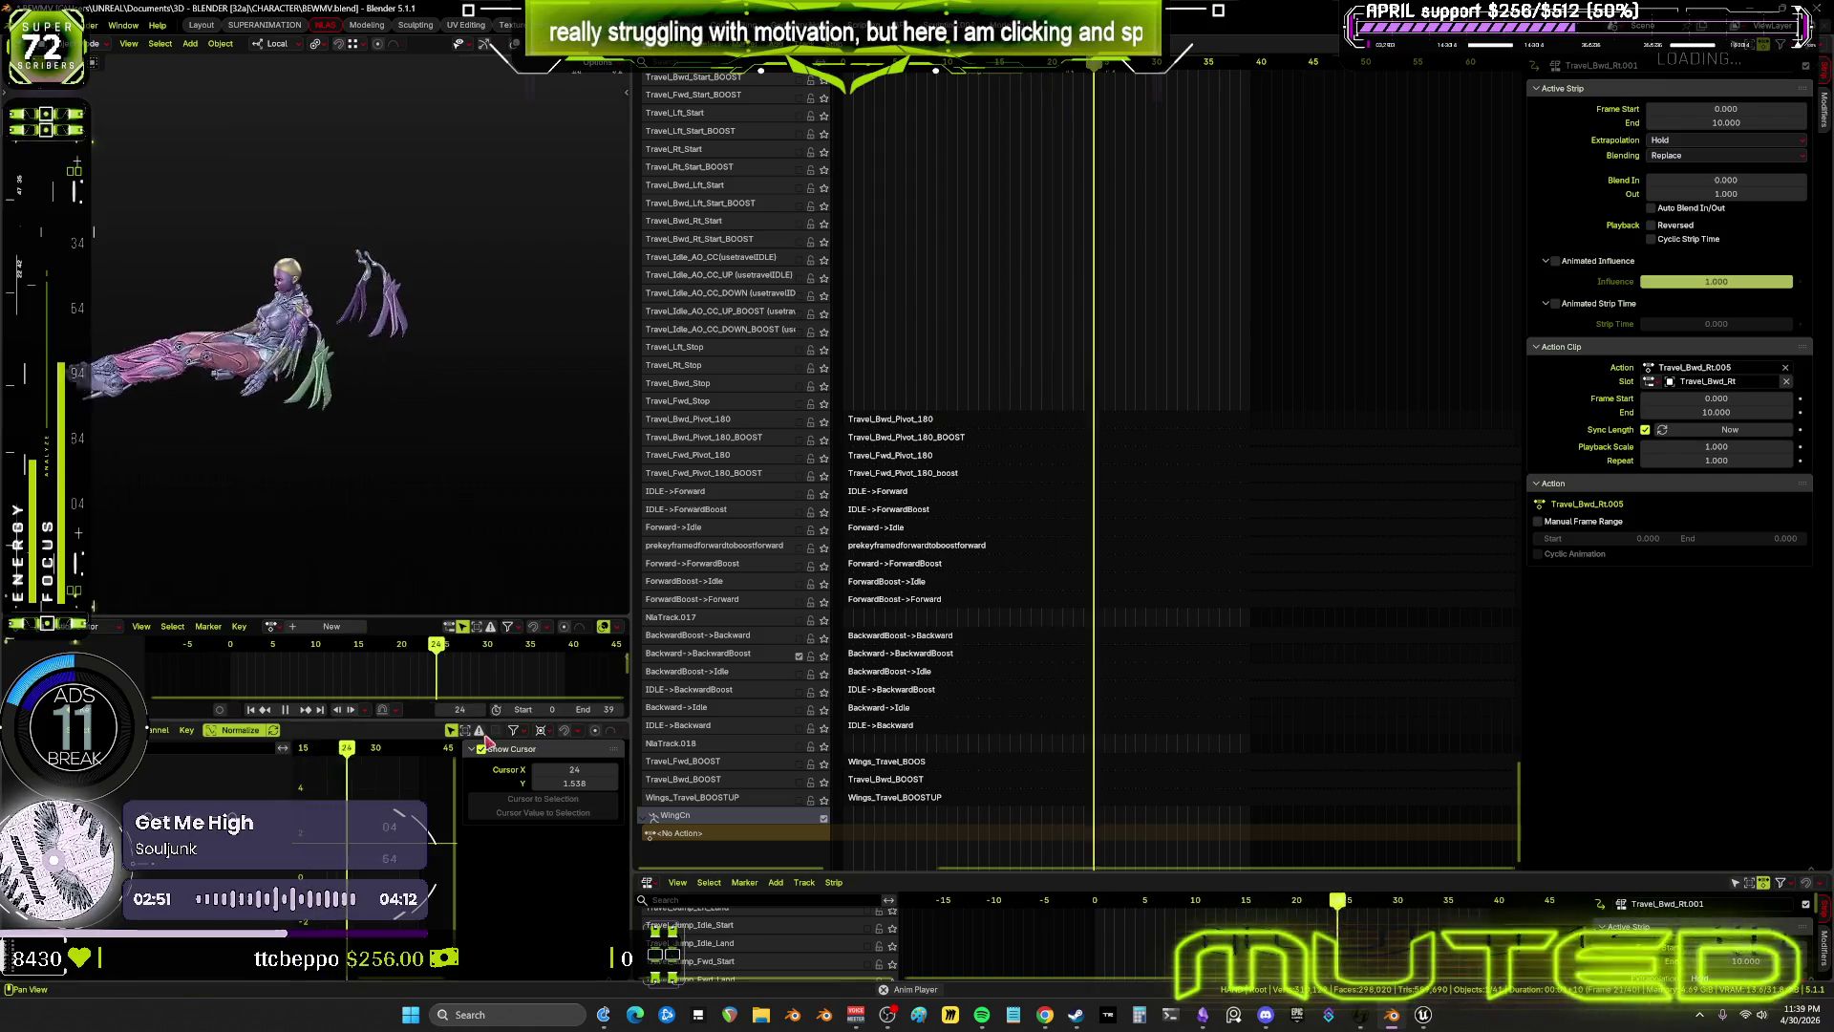
left_click(285, 711)
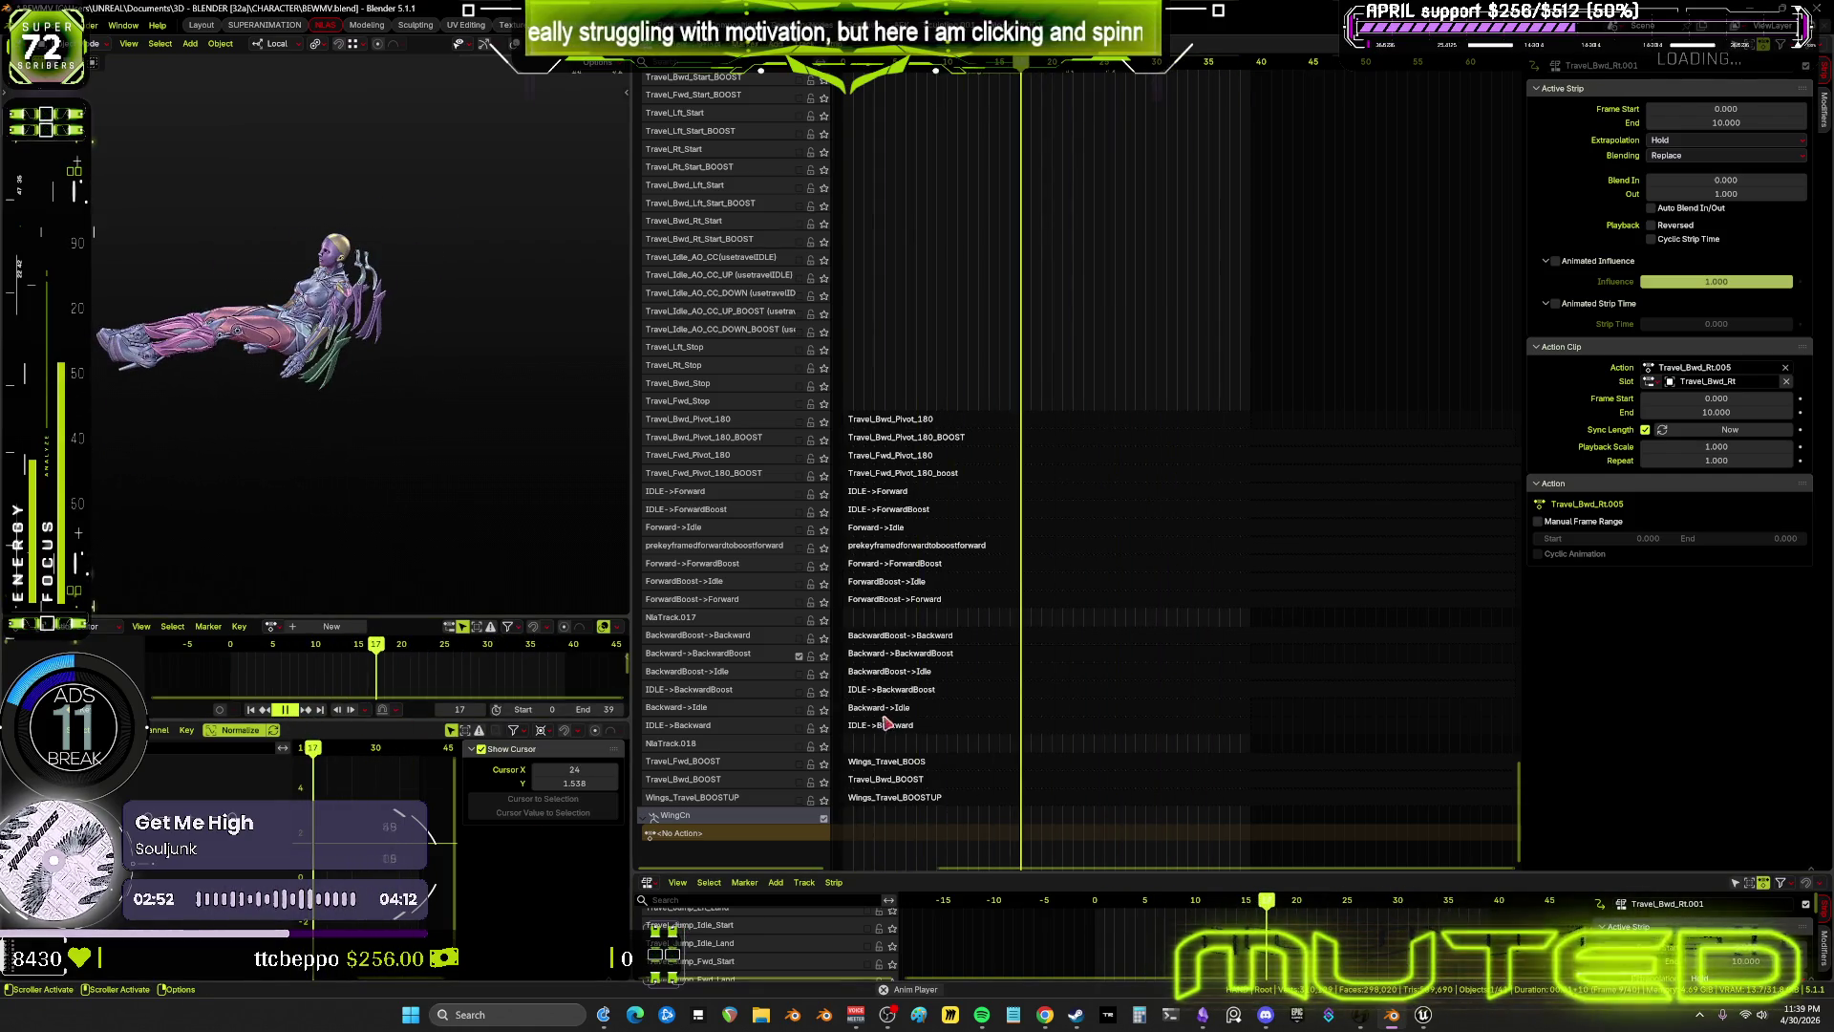
left_click(900, 657)
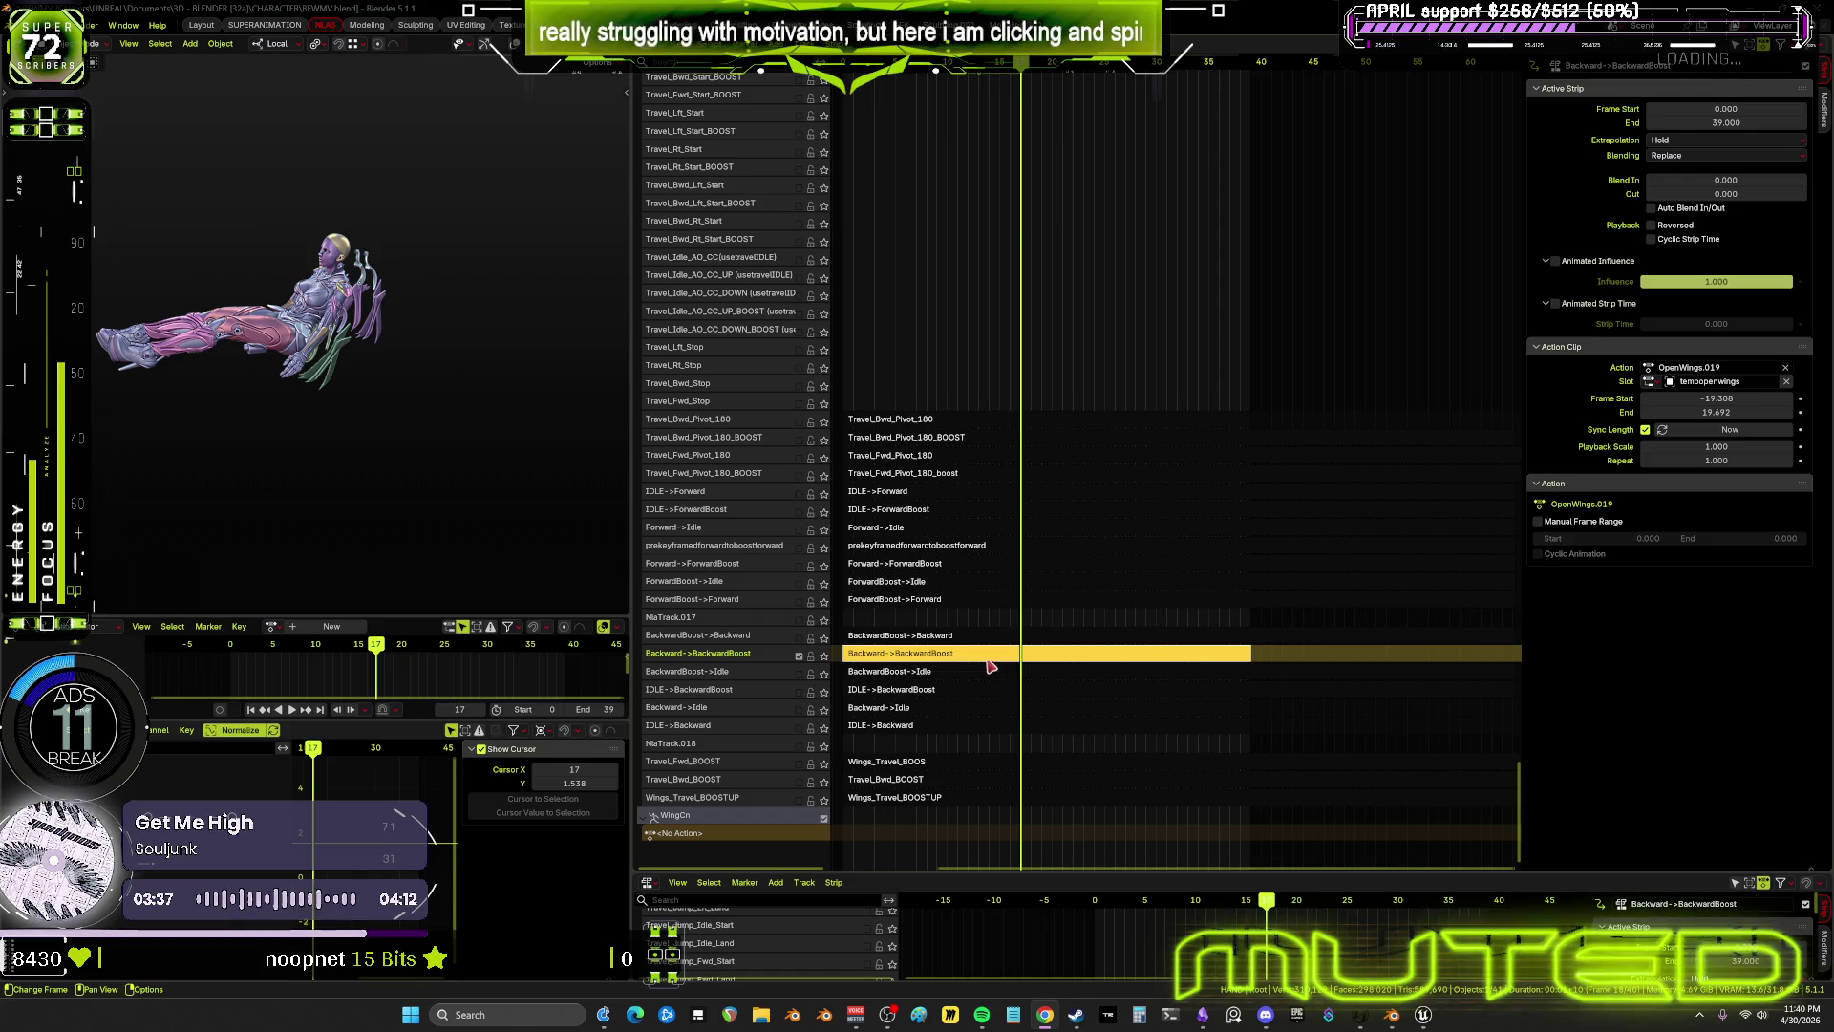
scroll(993, 669, "up", 3)
scroll(1055, 610, "up", 2)
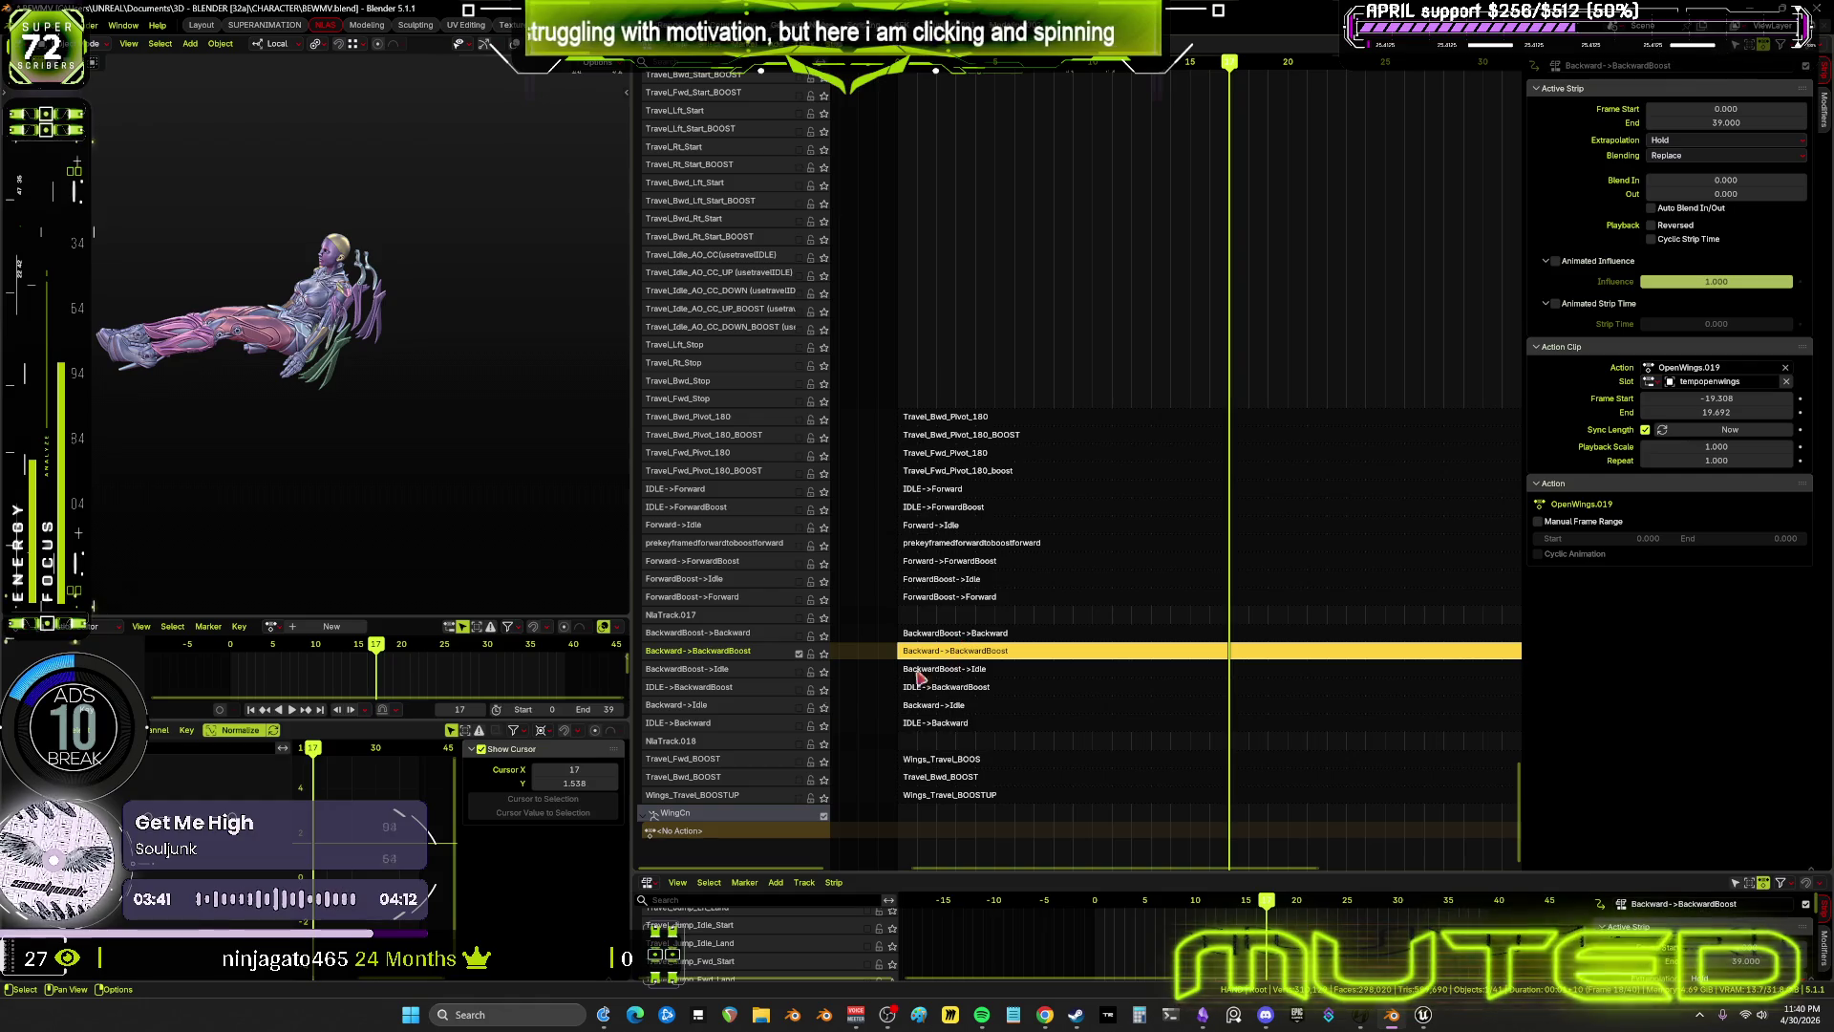
left_click_drag(631, 755, 1009, 755)
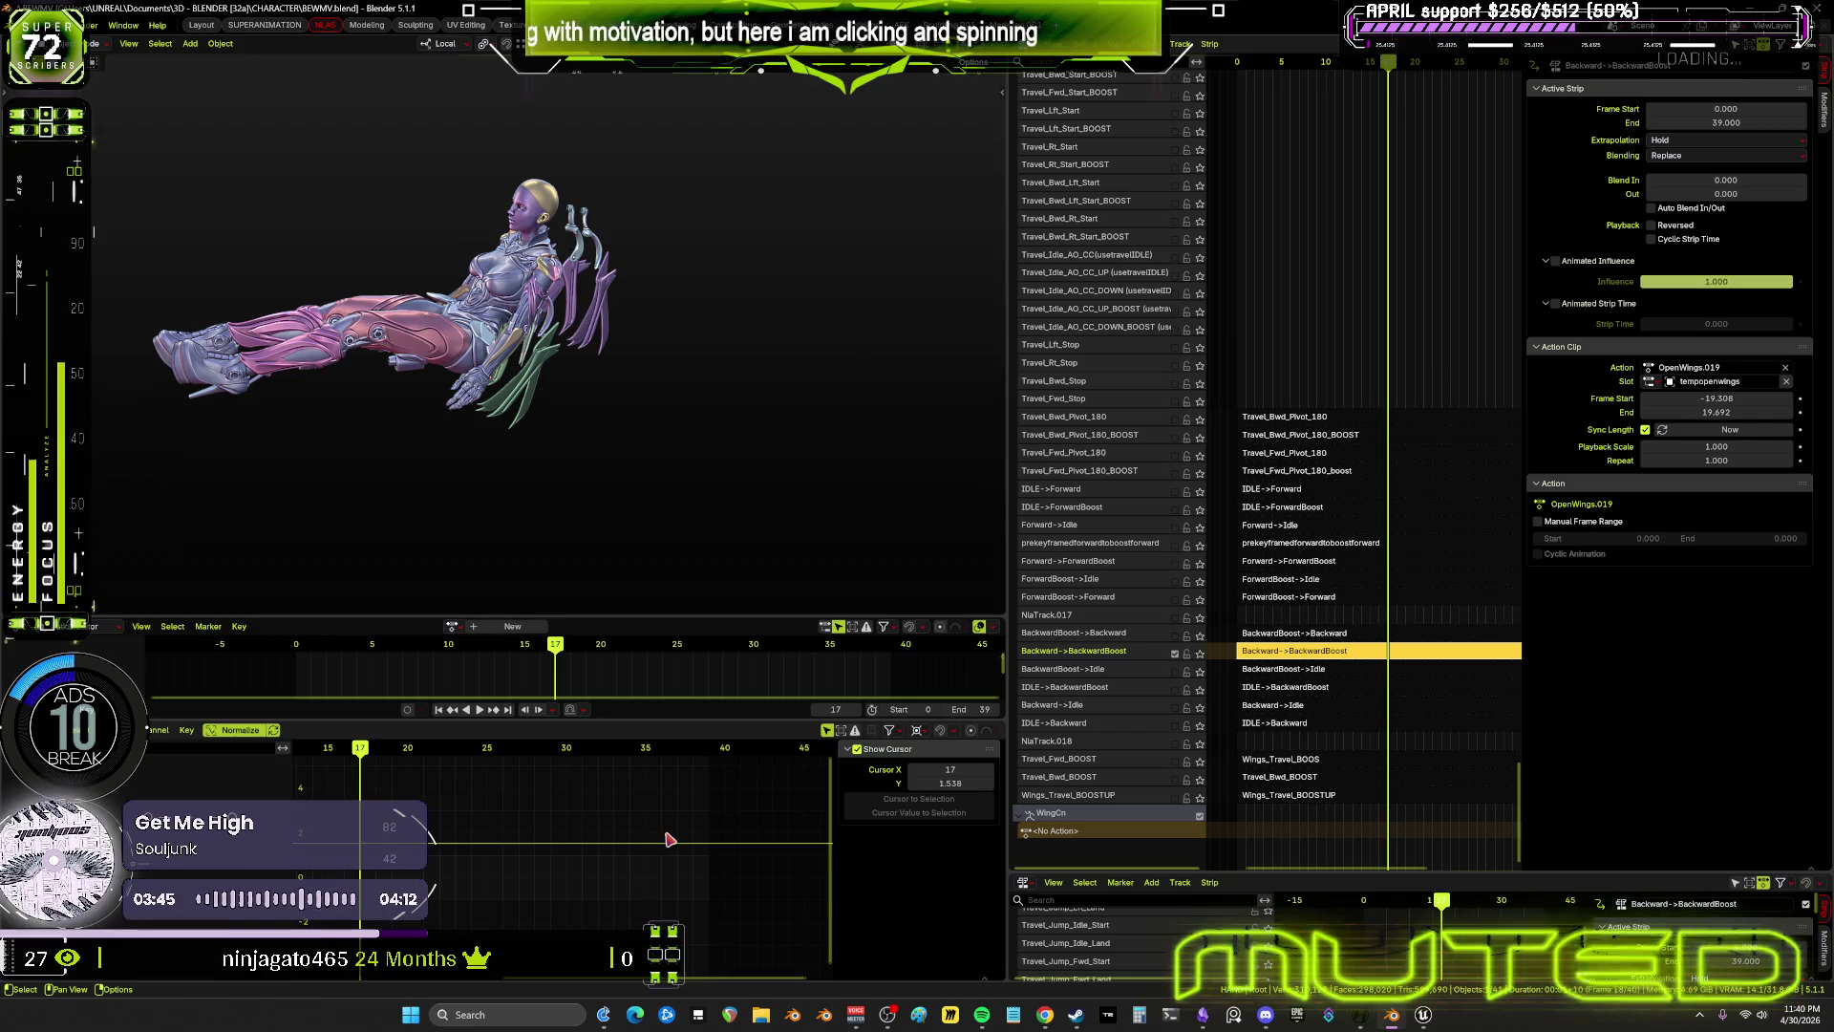
Tweak the Backward->BackwardBoost strip, pose the WingCn rig, and maximize its OpenWings.019 curves
key("Tab")
mouse_move(728, 315)
middle_mouse_down()
mouse_move(723, 501)
mouse_move(697, 430)
middle_mouse_up()
key("ctrl+Tab")
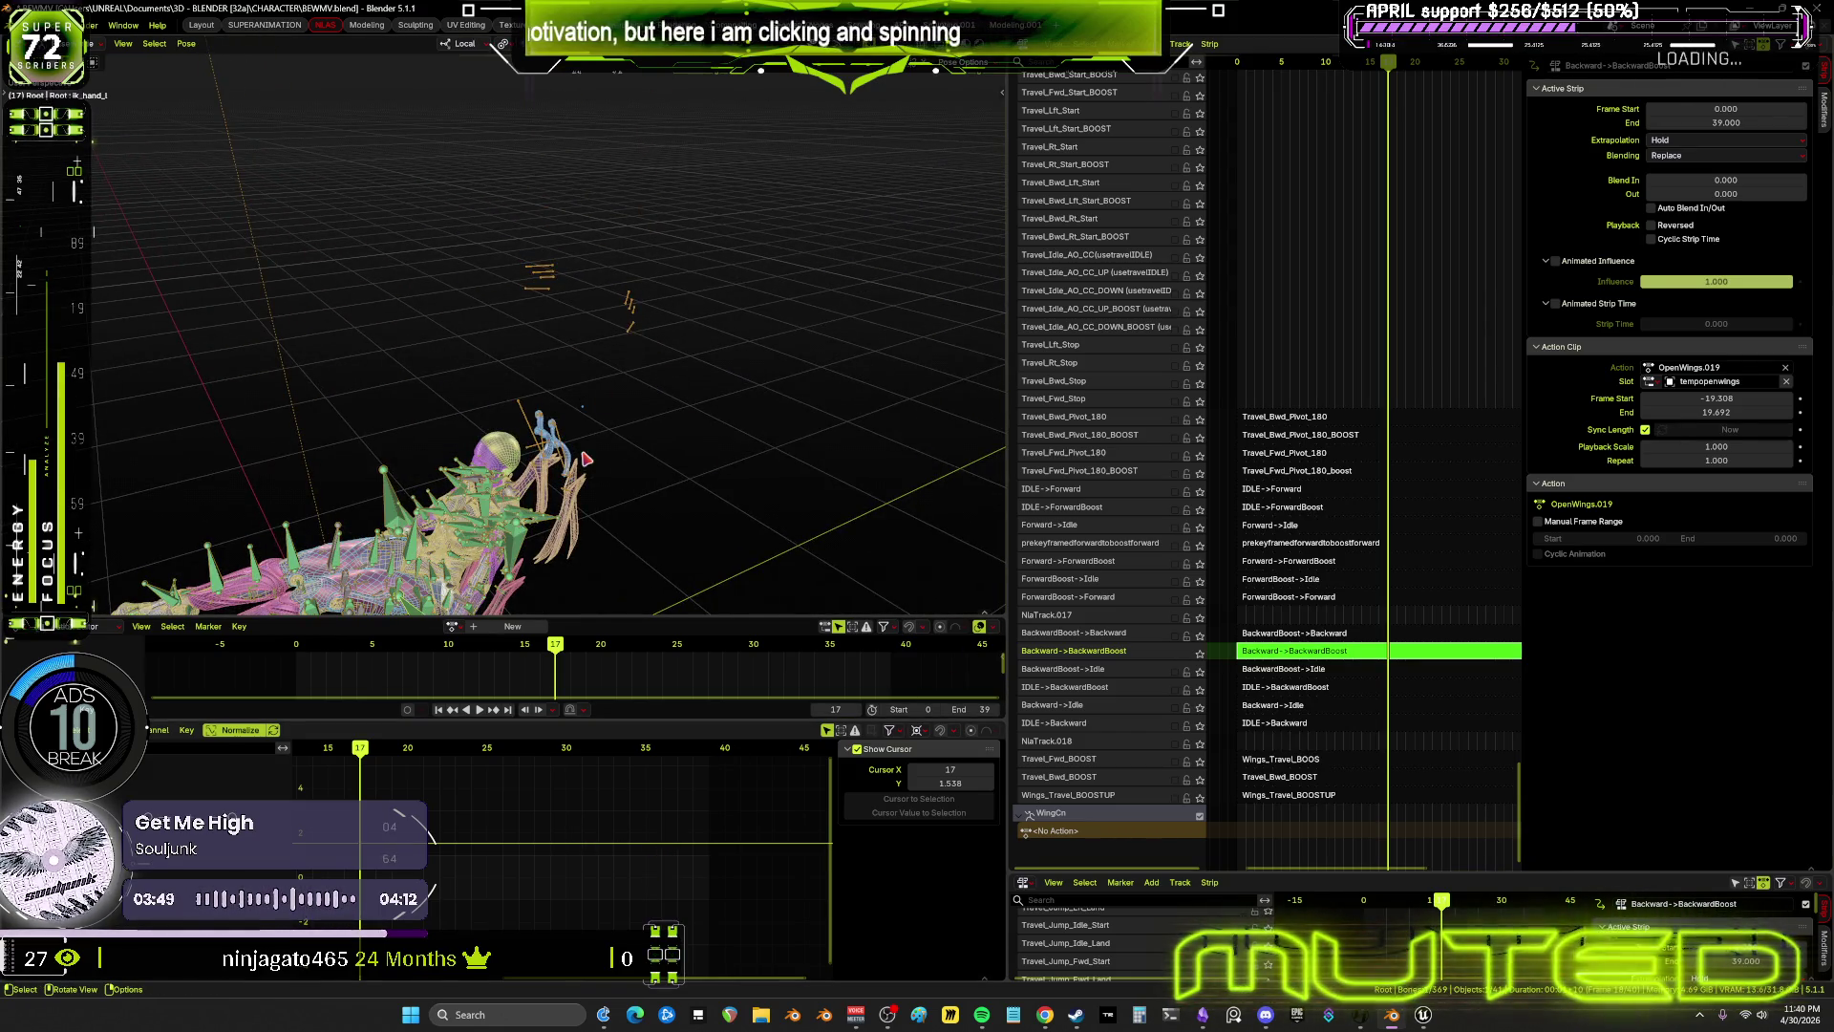
left_click(631, 308)
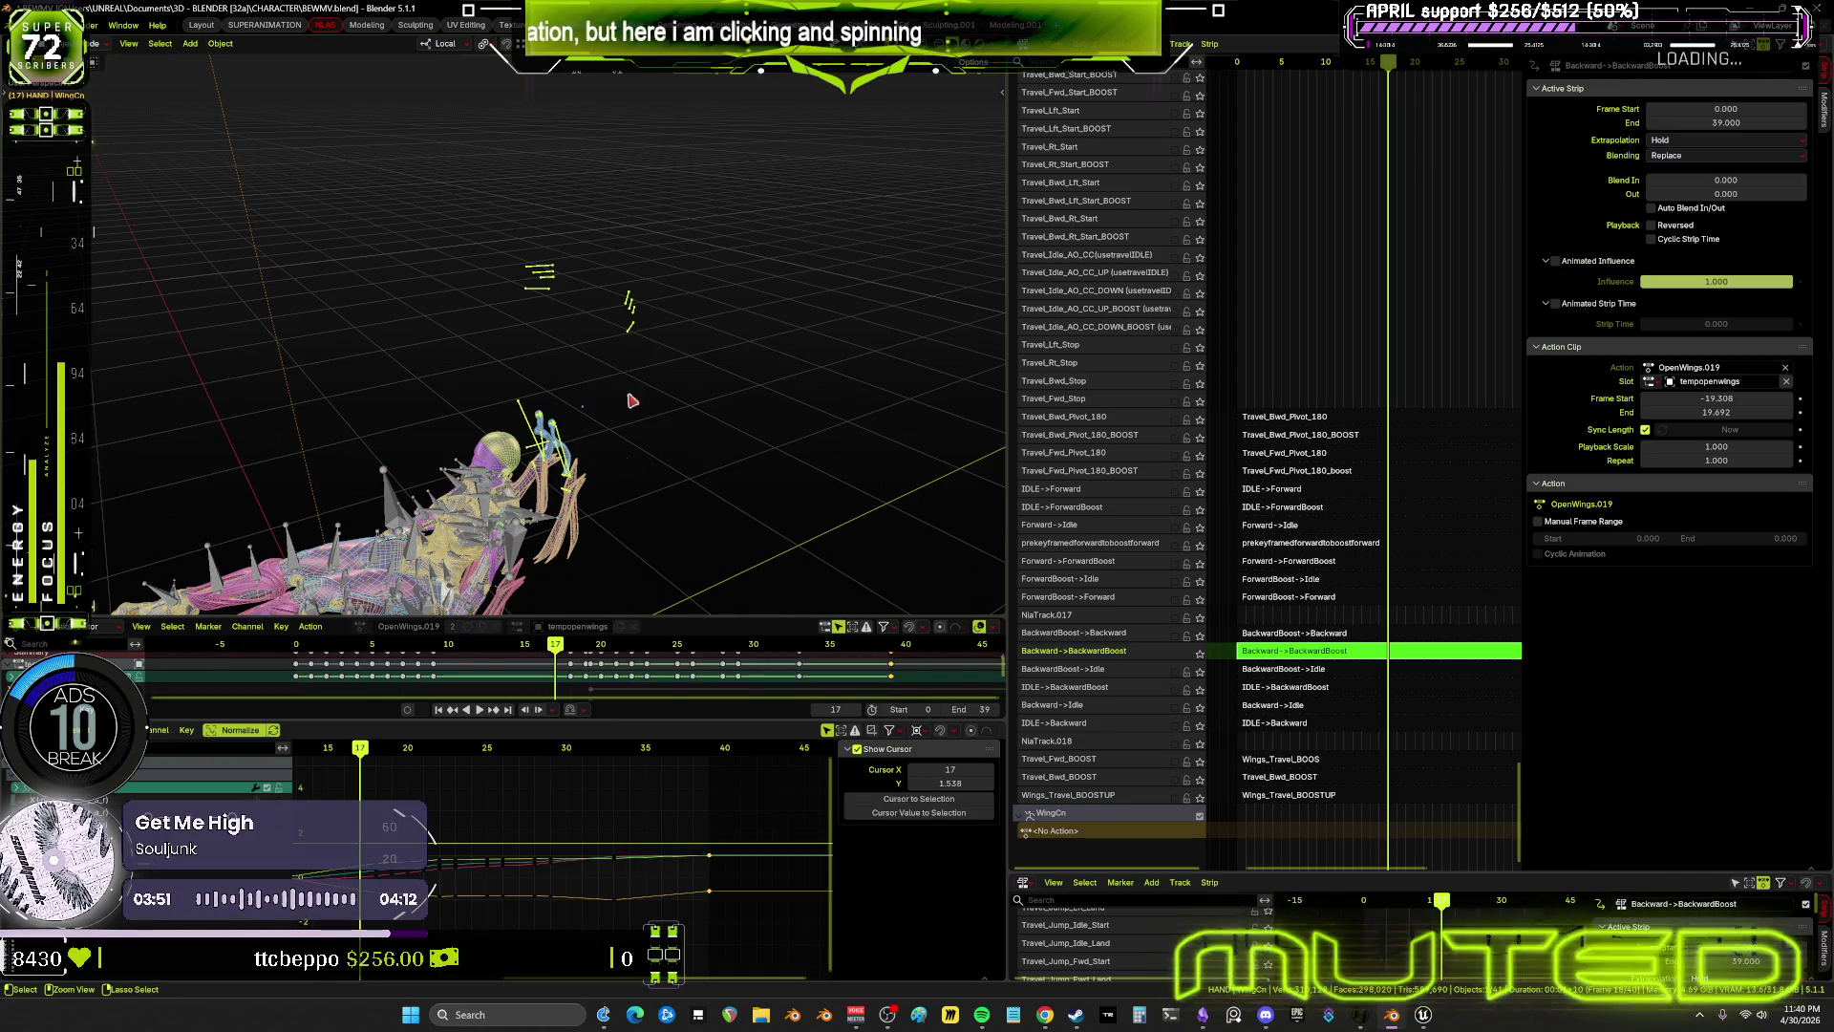
key("ctrl+Tab")
key("ctrl+space")
key("ctrl+space")
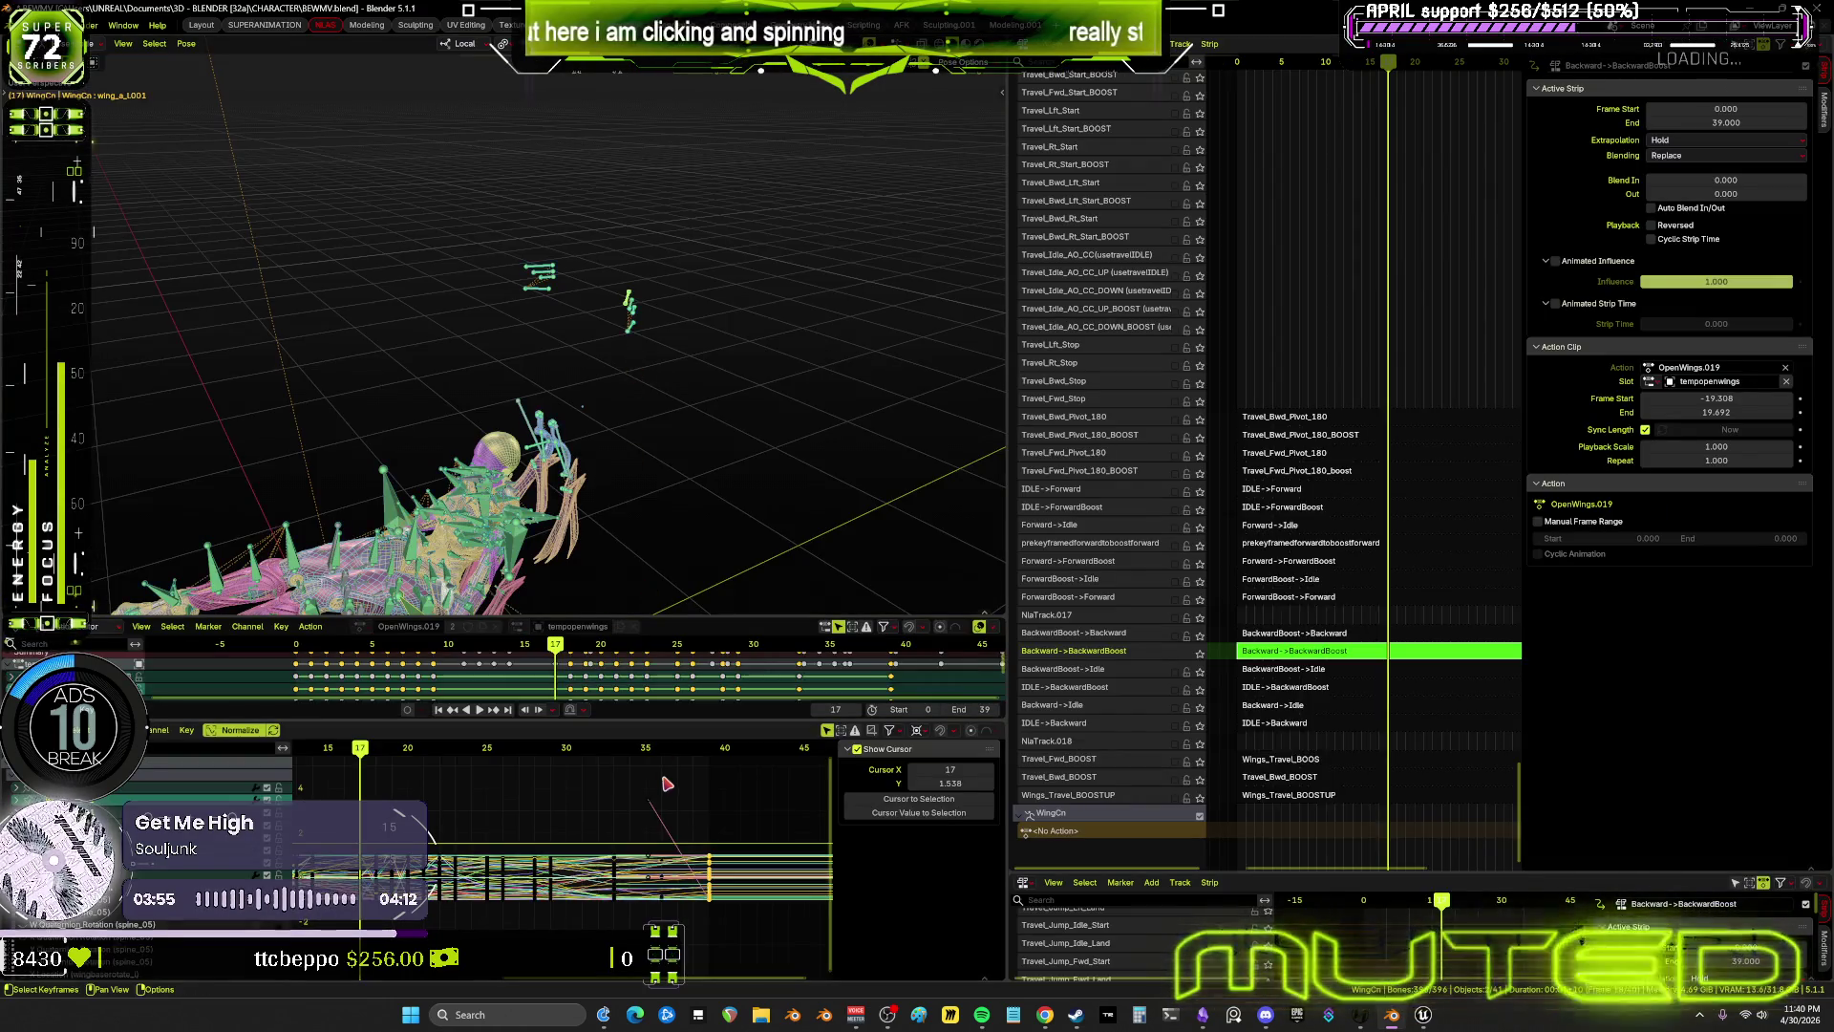
key("ctrl+space")
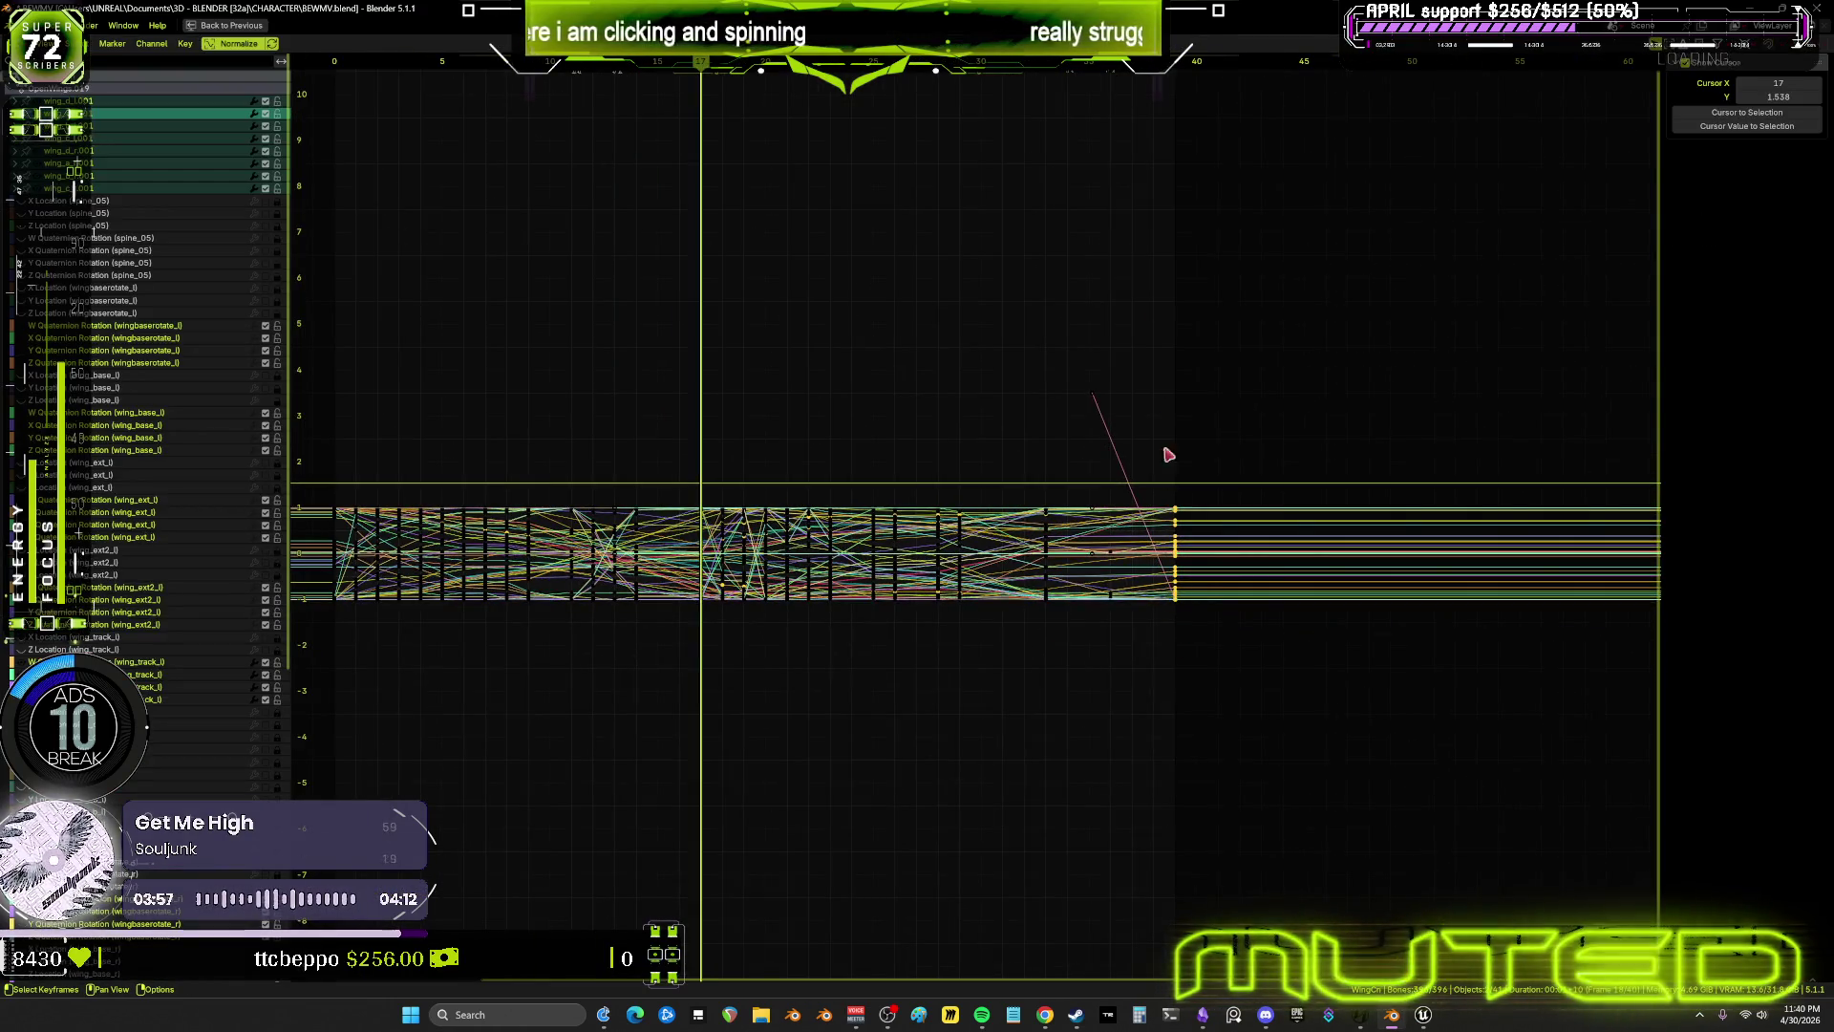
Scrub the OpenWings.019 curves to frame 39, restore the full layout, and scrub back to frame 1
mouse_move(1132, 69)
left_mouse_down()
mouse_move(1175, 72)
mouse_move(439, 127)
mouse_move(1041, 191)
mouse_move(789, 191)
left_mouse_up()
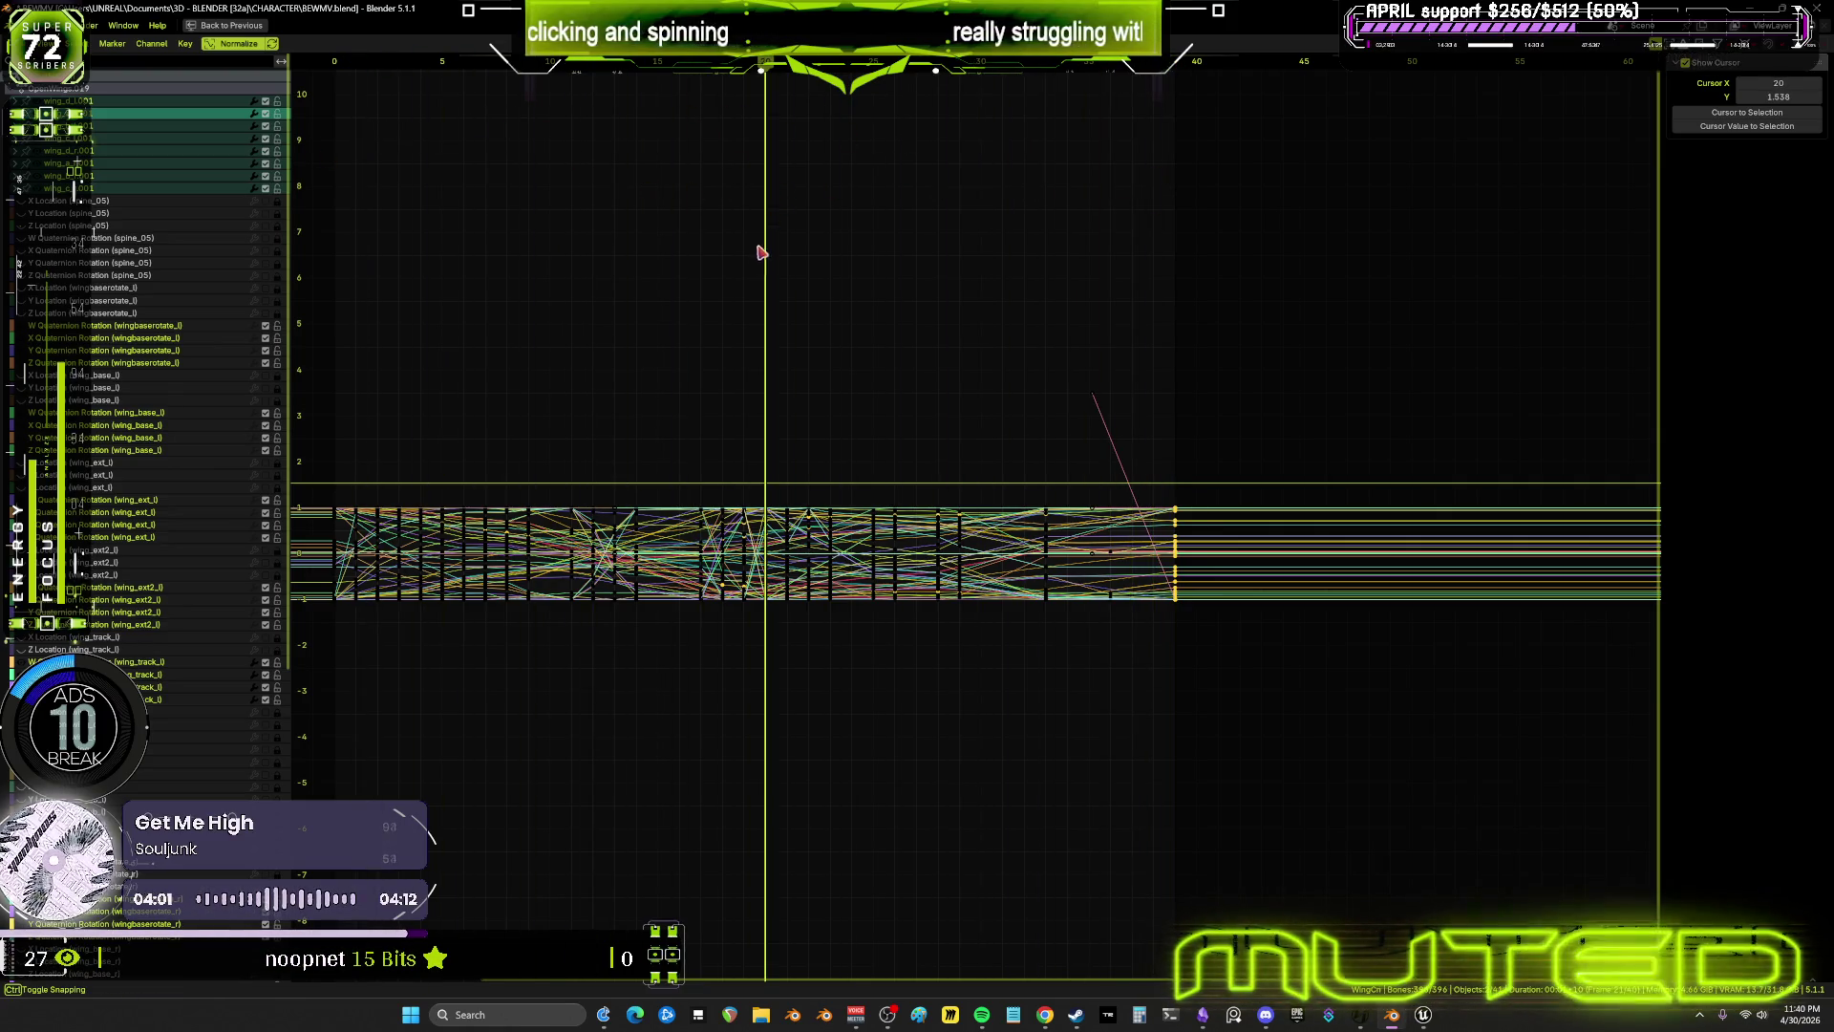
key("ctrl+space")
mouse_move(821, 436)
left_mouse_down("alt")
mouse_move(668, 440)
mouse_move(765, 434)
mouse_move(740, 434)
mouse_move(853, 476)
mouse_move(811, 481)
left_mouse_up("alt")
Review the wing-opening animation up close, stepping frames, playing, and scrubbing through to frame 38
middle_click_drag(736, 418, 607, 533)
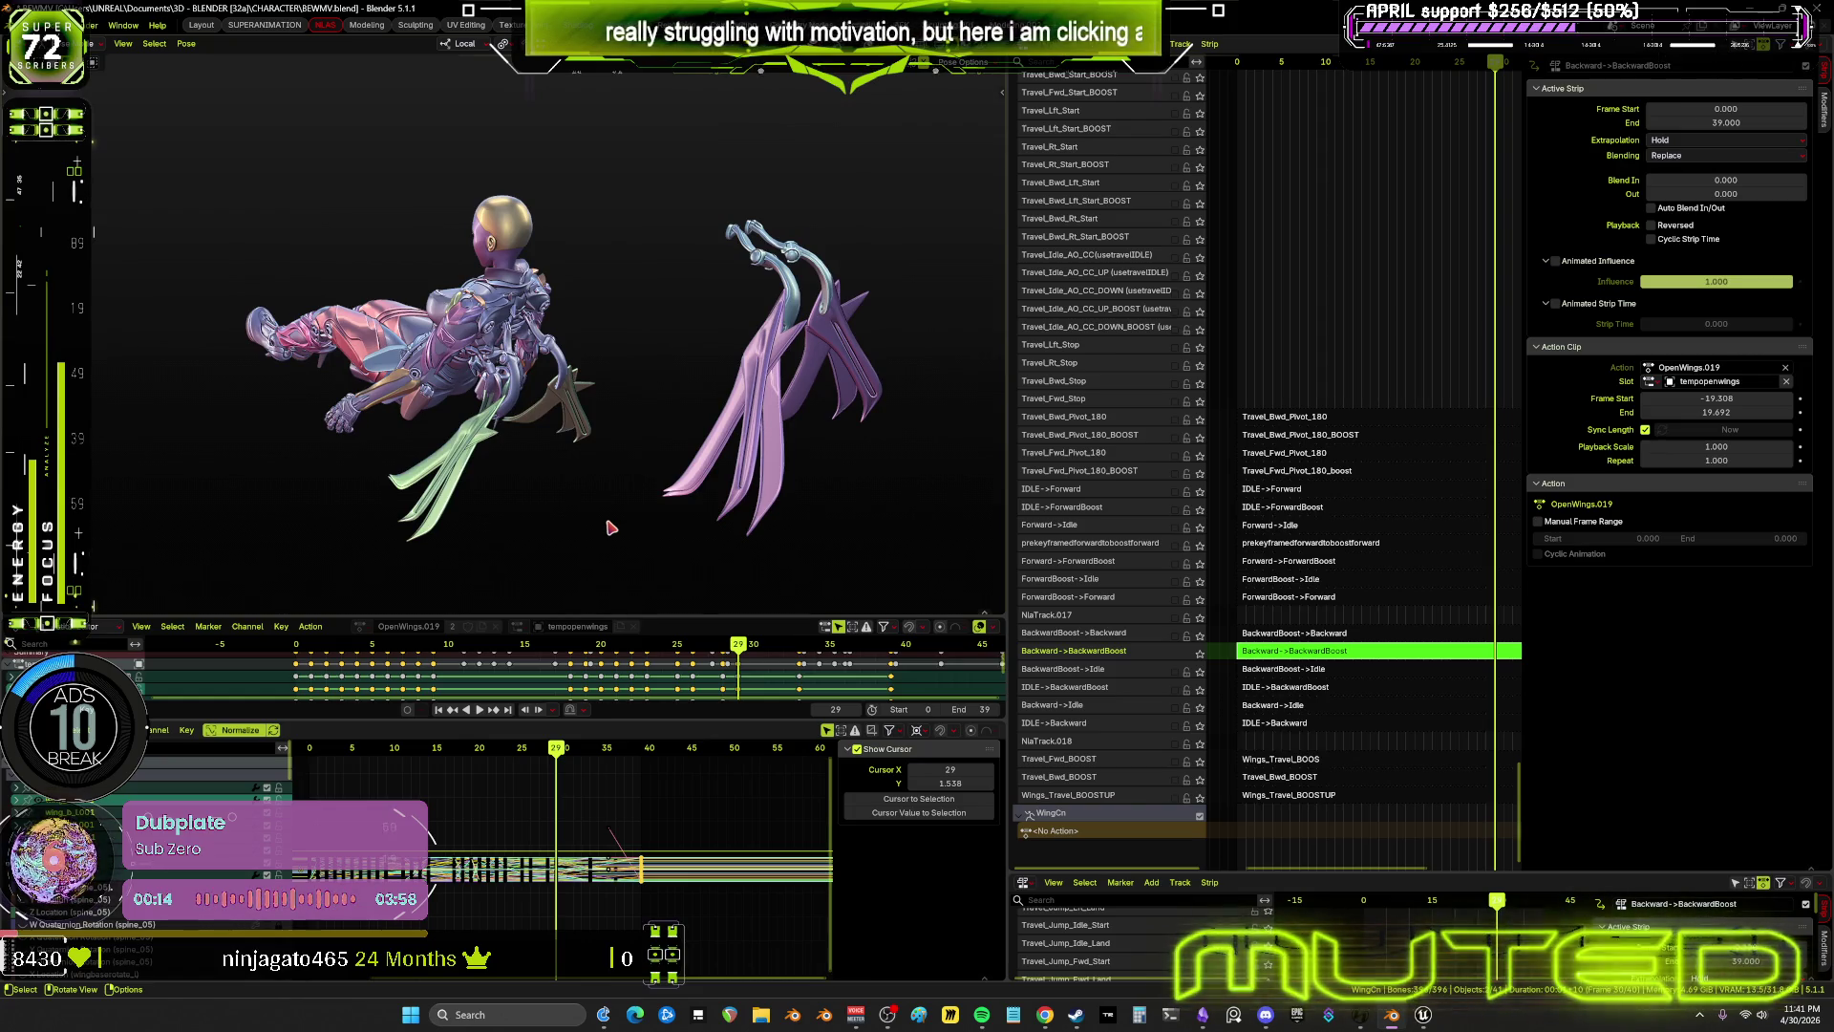
key("space")
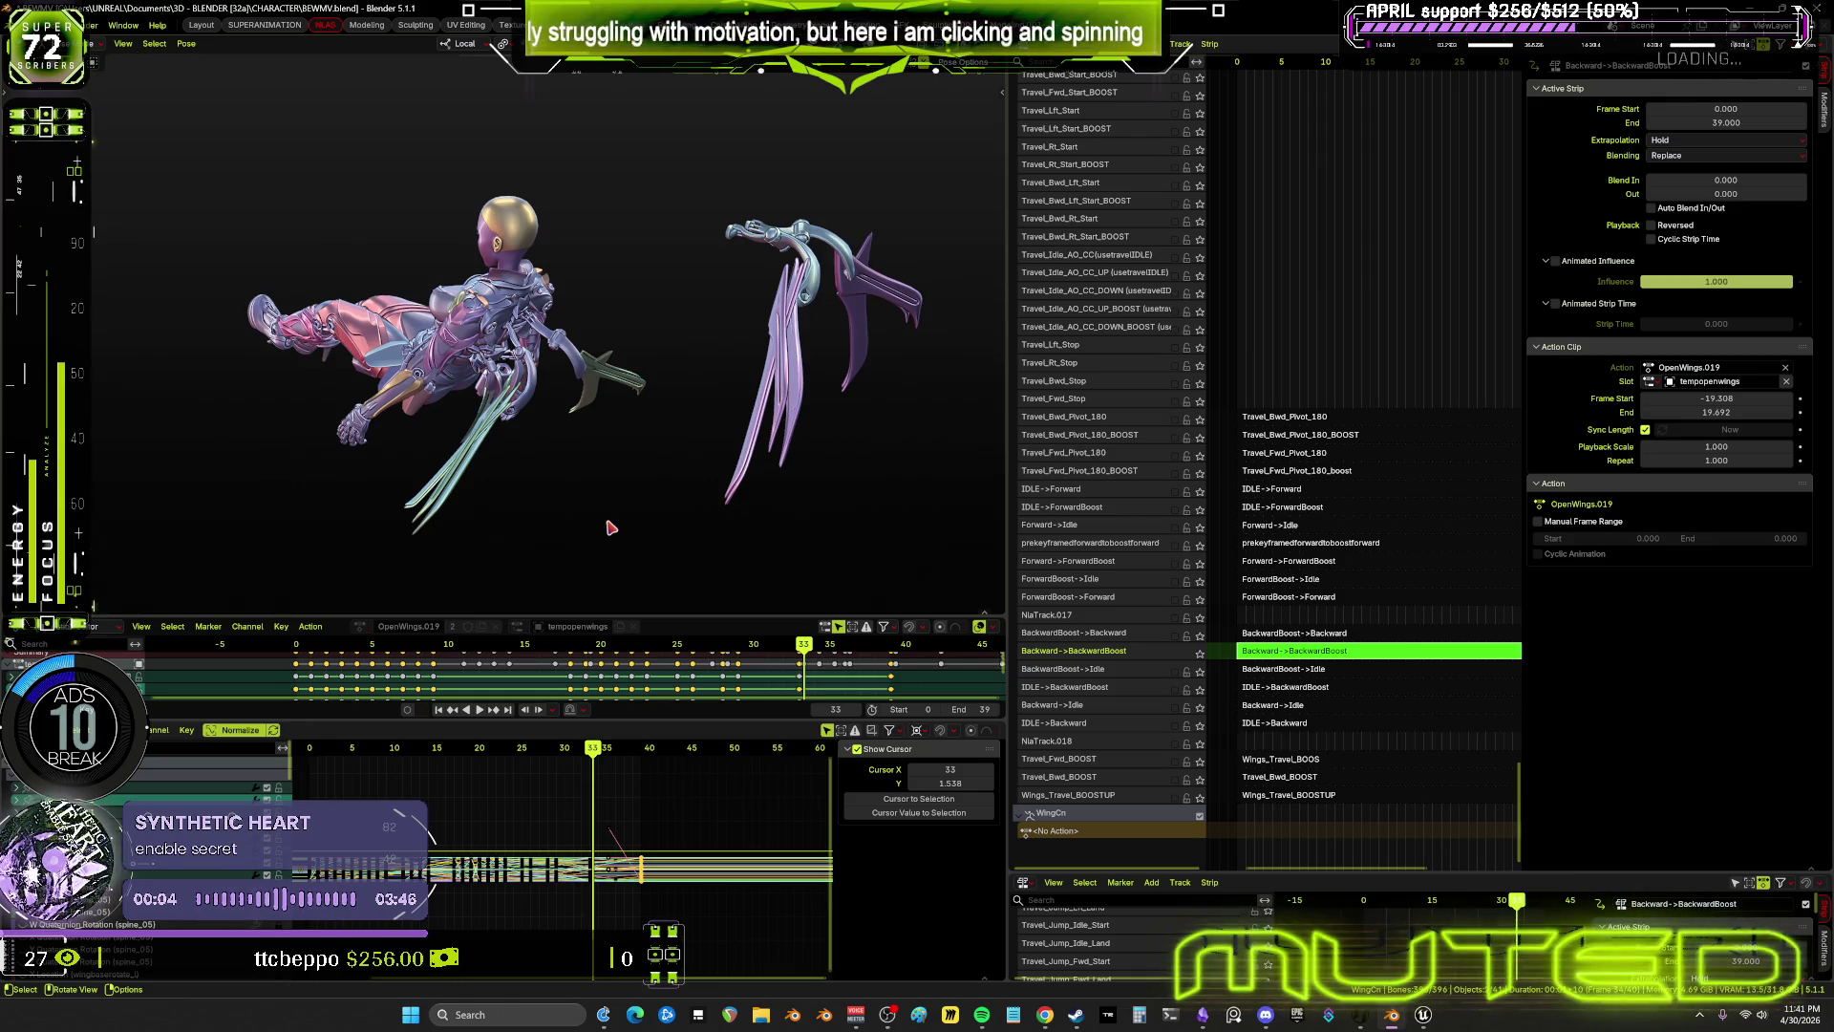
key("Right")
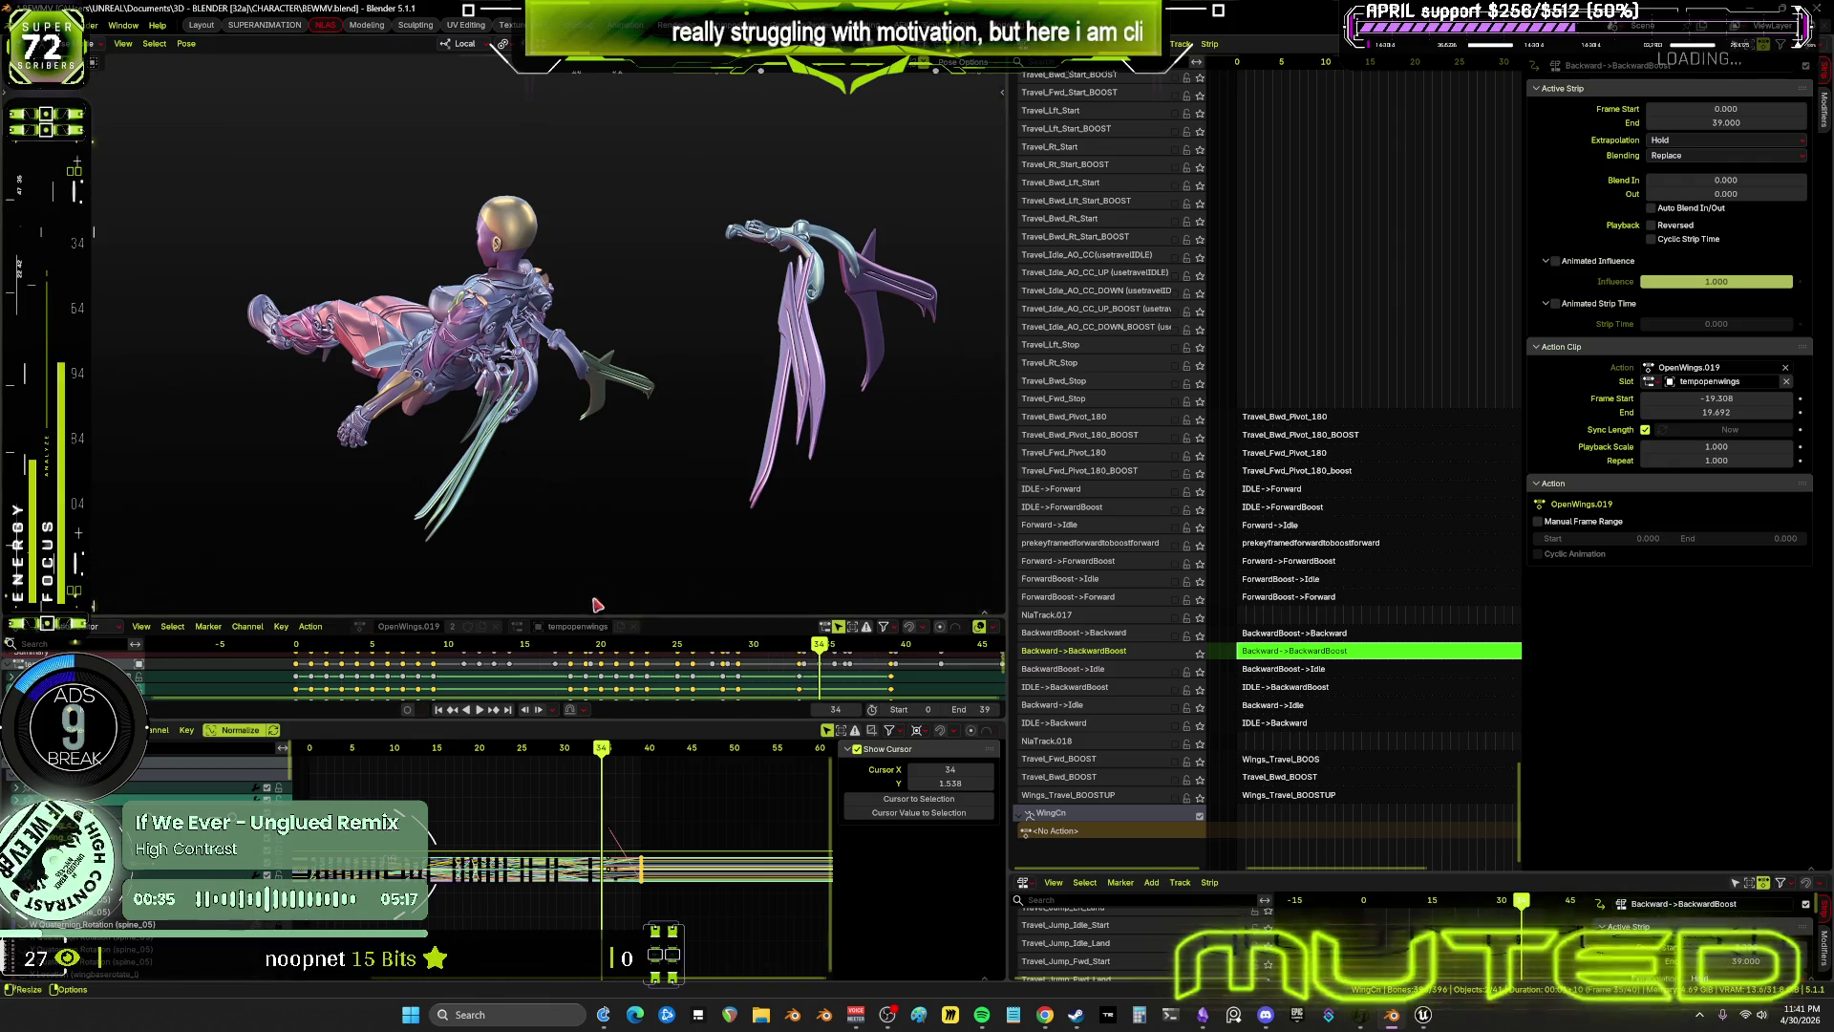
key("space")
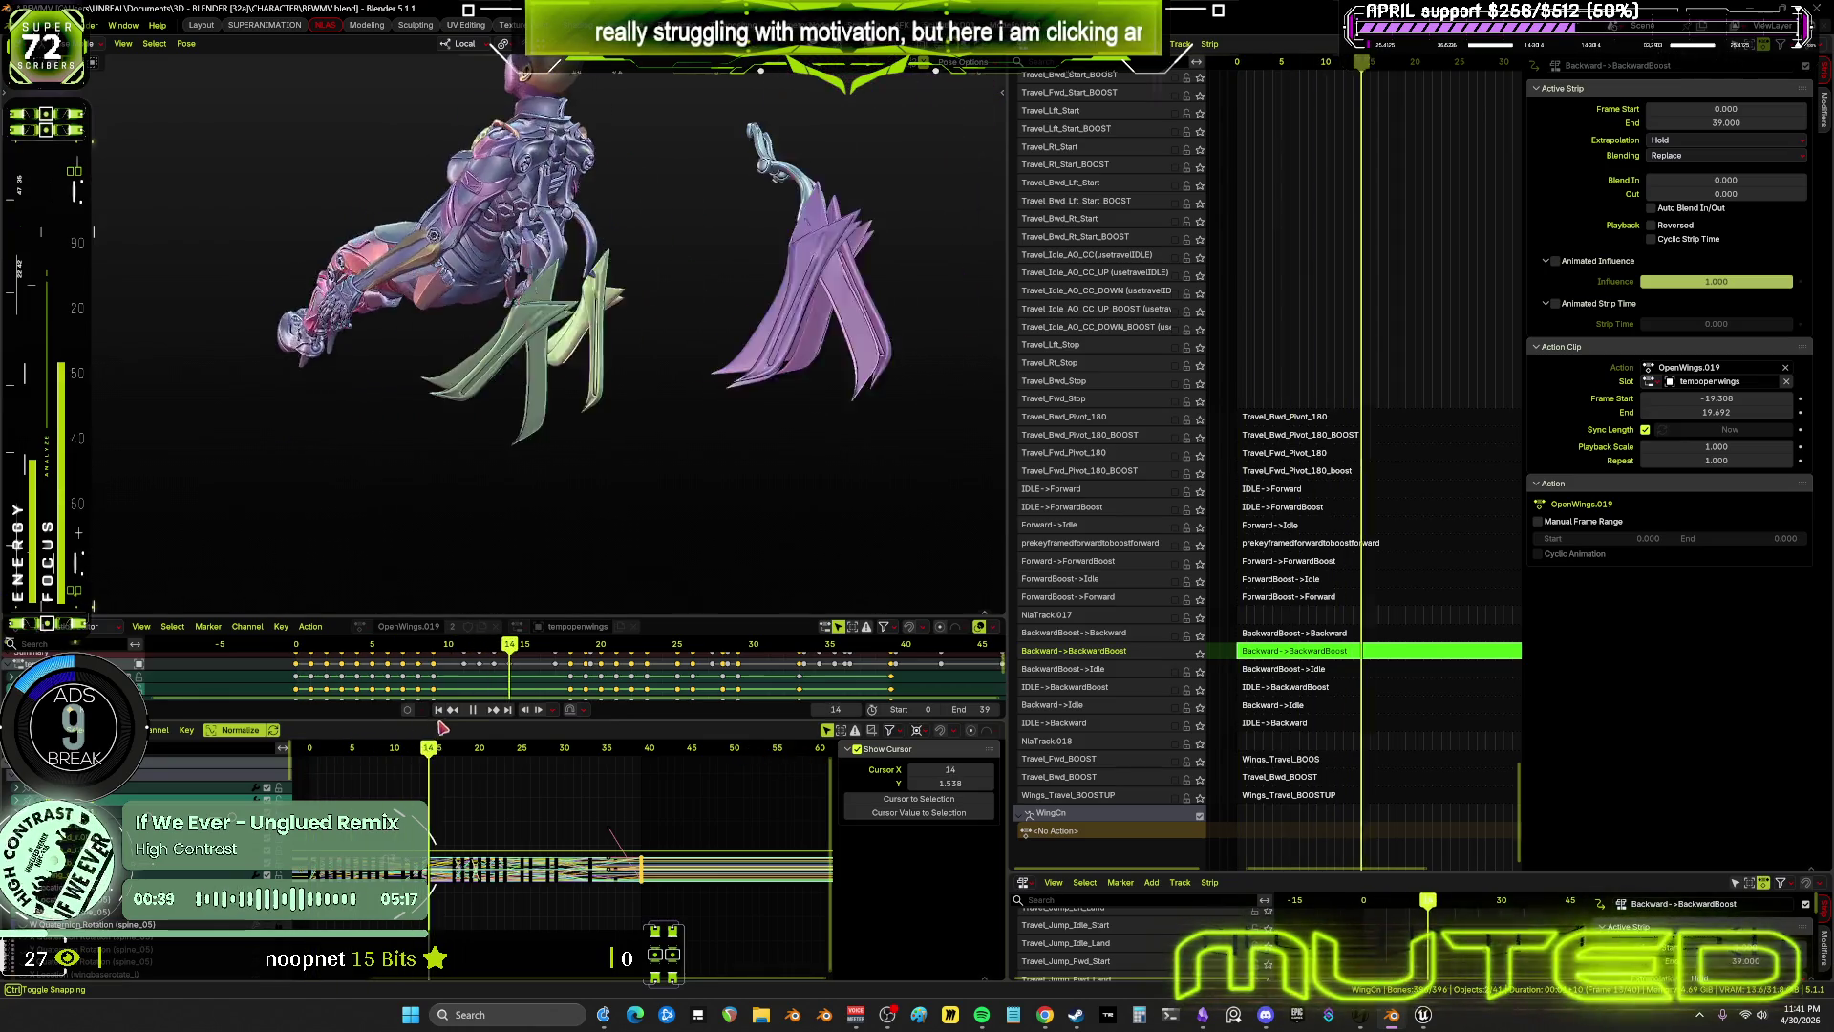
mouse_move(502, 732)
left_mouse_down()
mouse_move(623, 737)
mouse_move(699, 767)
mouse_move(640, 772)
left_mouse_up()
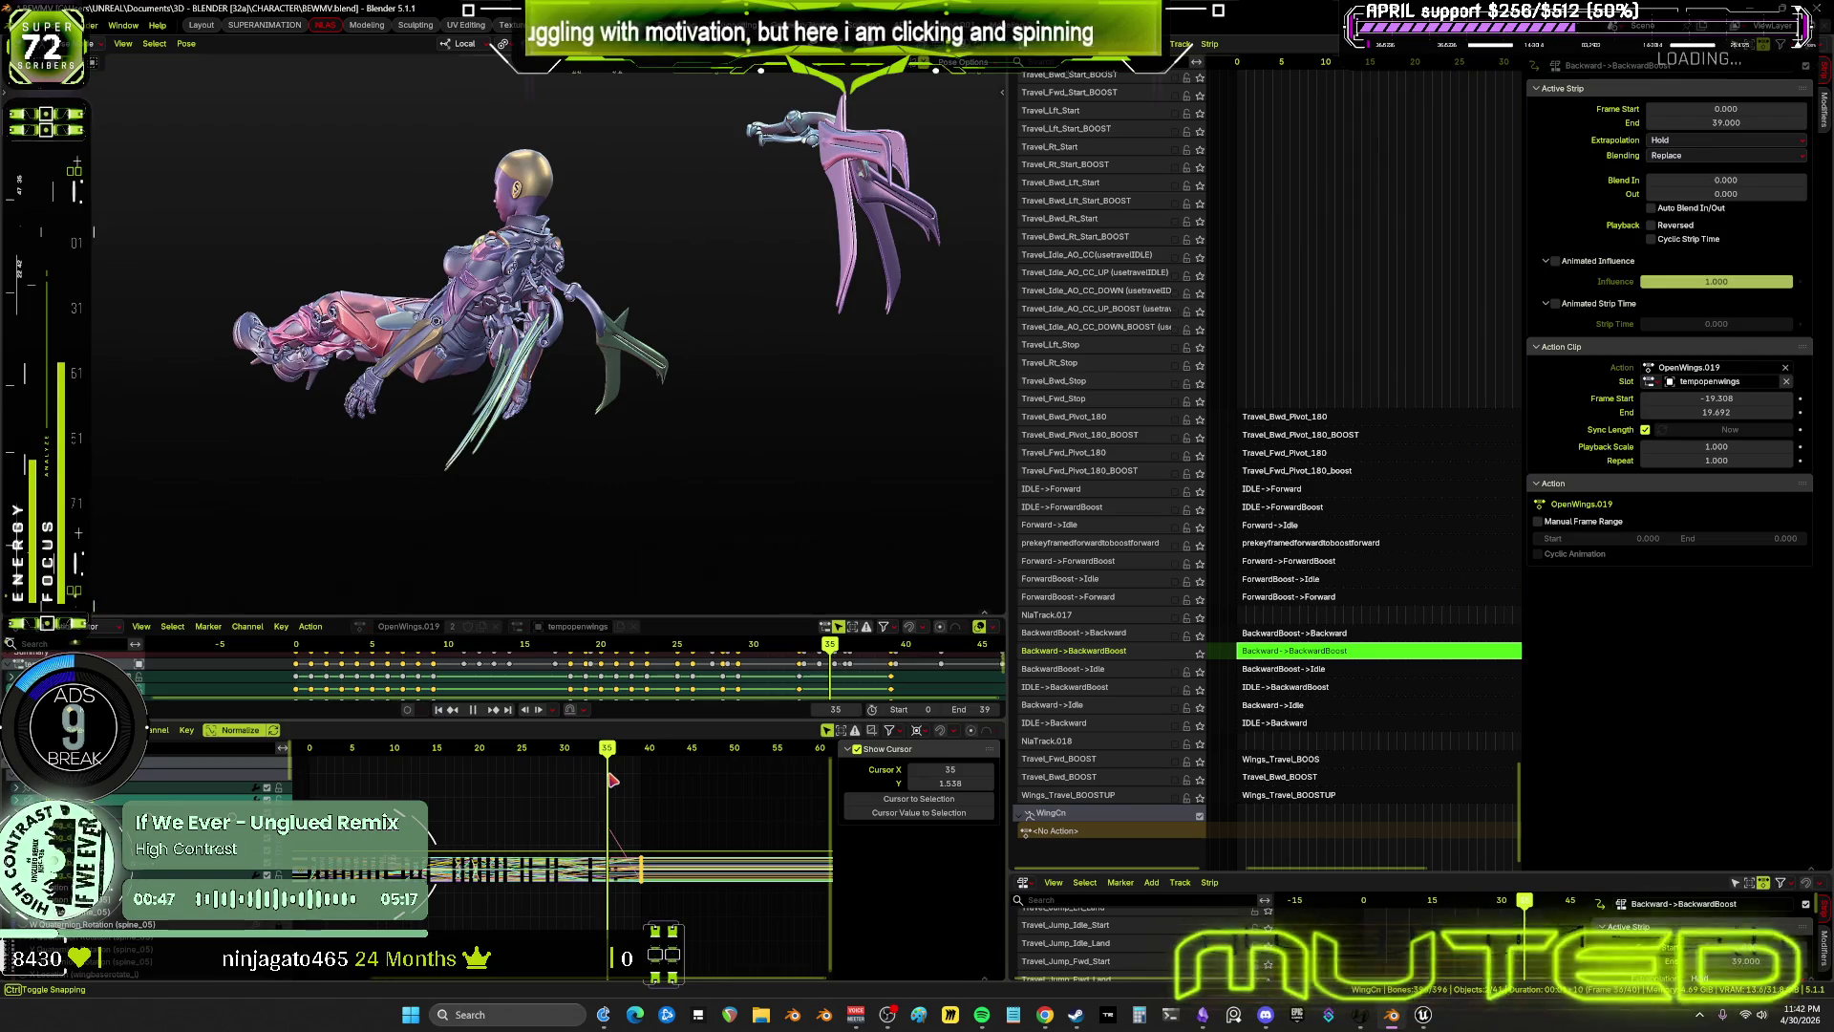
mouse_move(612, 780)
left_mouse_down()
mouse_move(637, 782)
mouse_move(543, 776)
mouse_move(646, 811)
left_mouse_up()
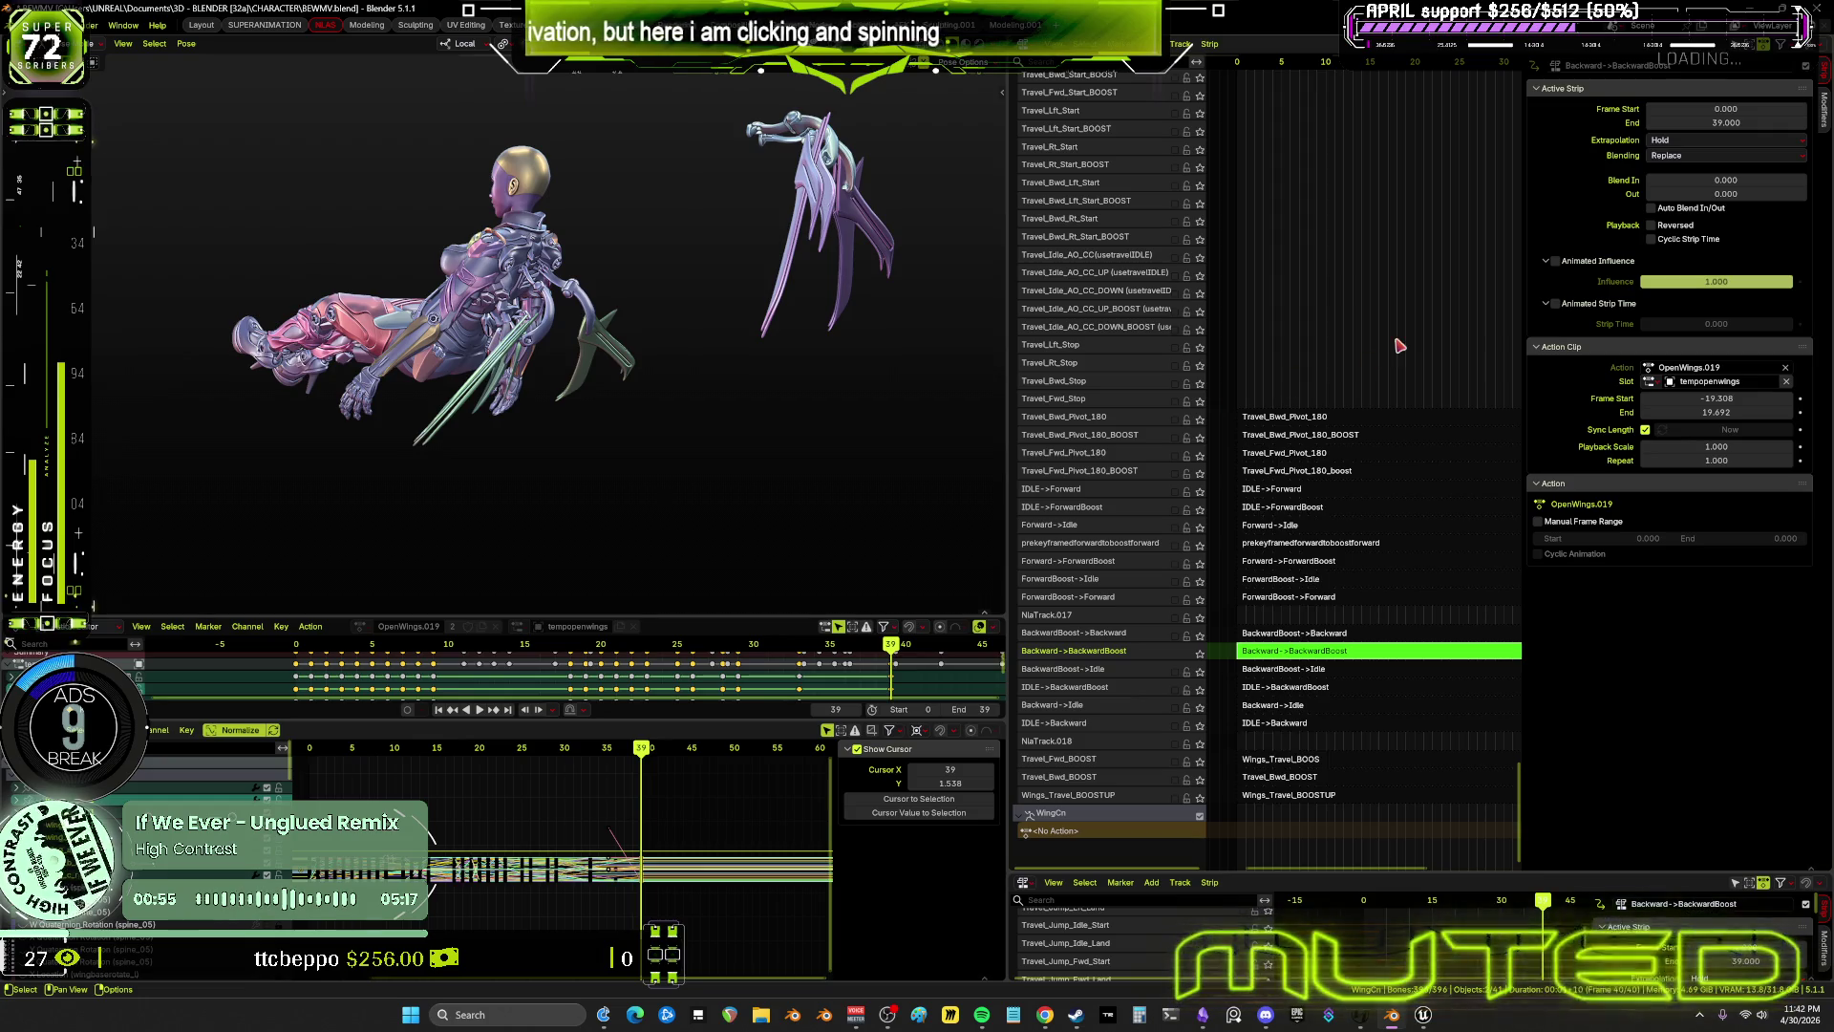
key("Home")
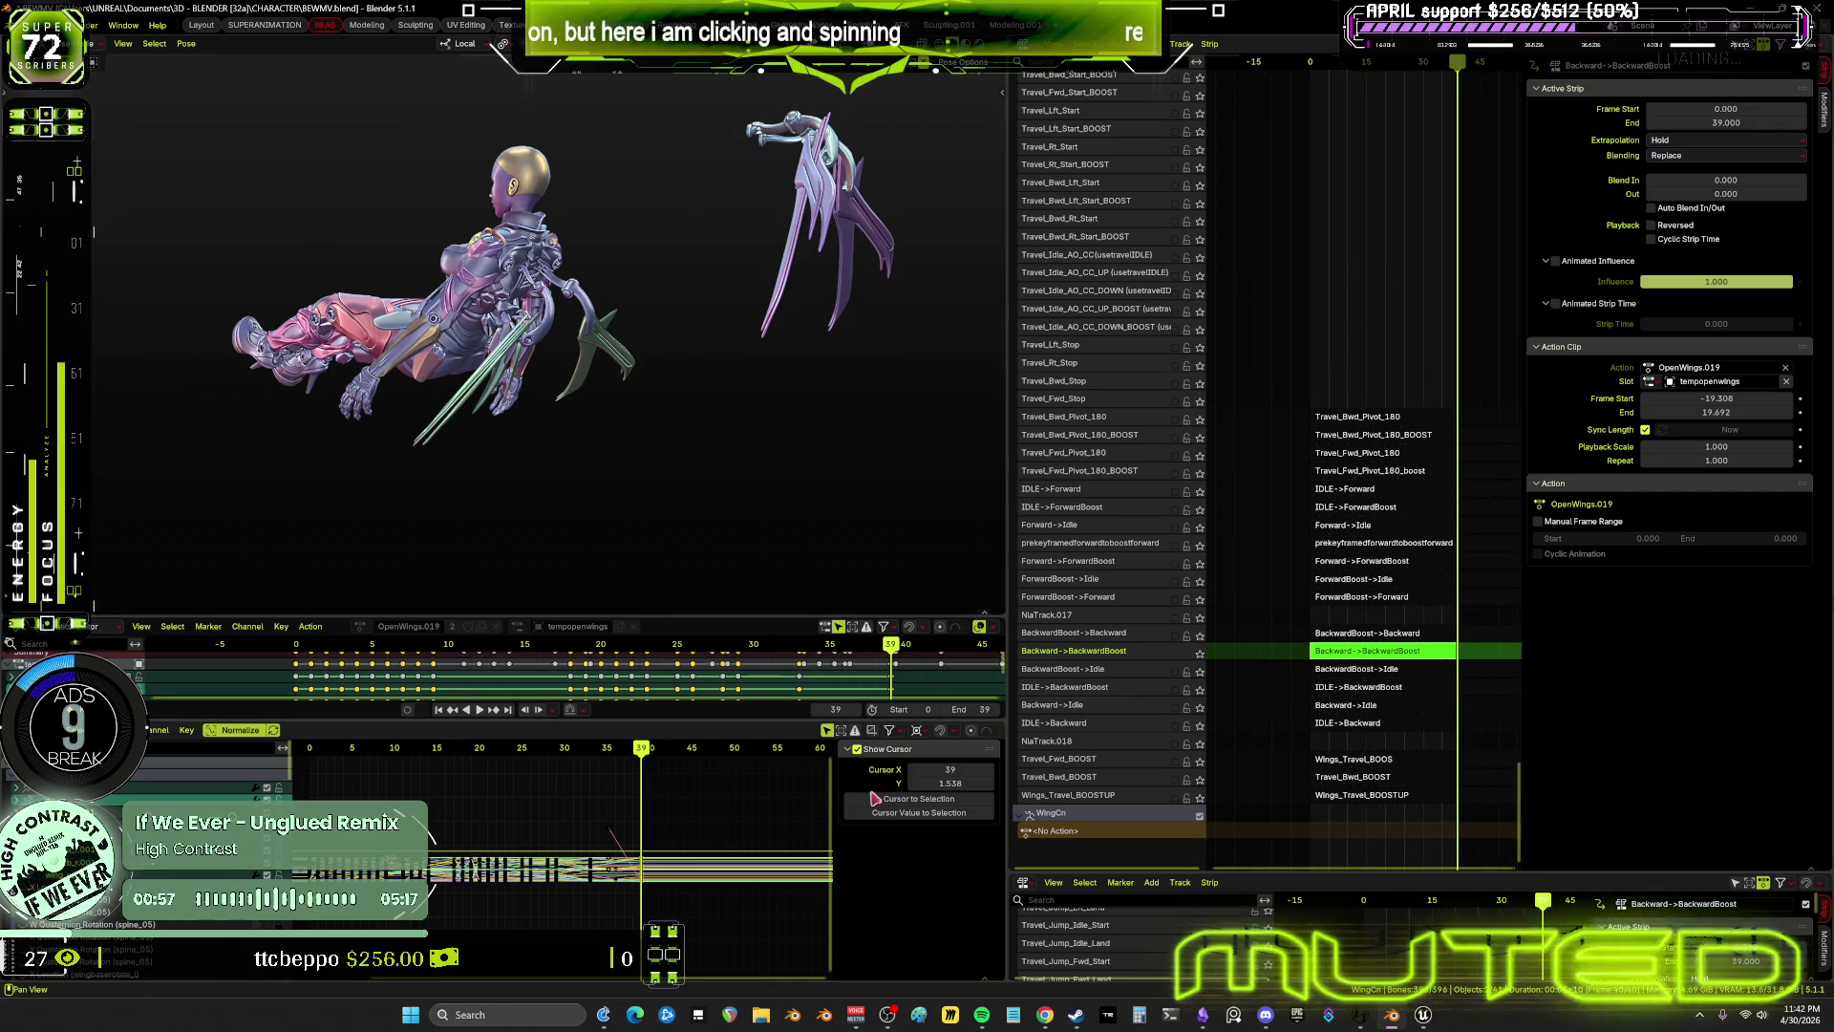
middle_click_drag(1379, 219, 1377, 236)
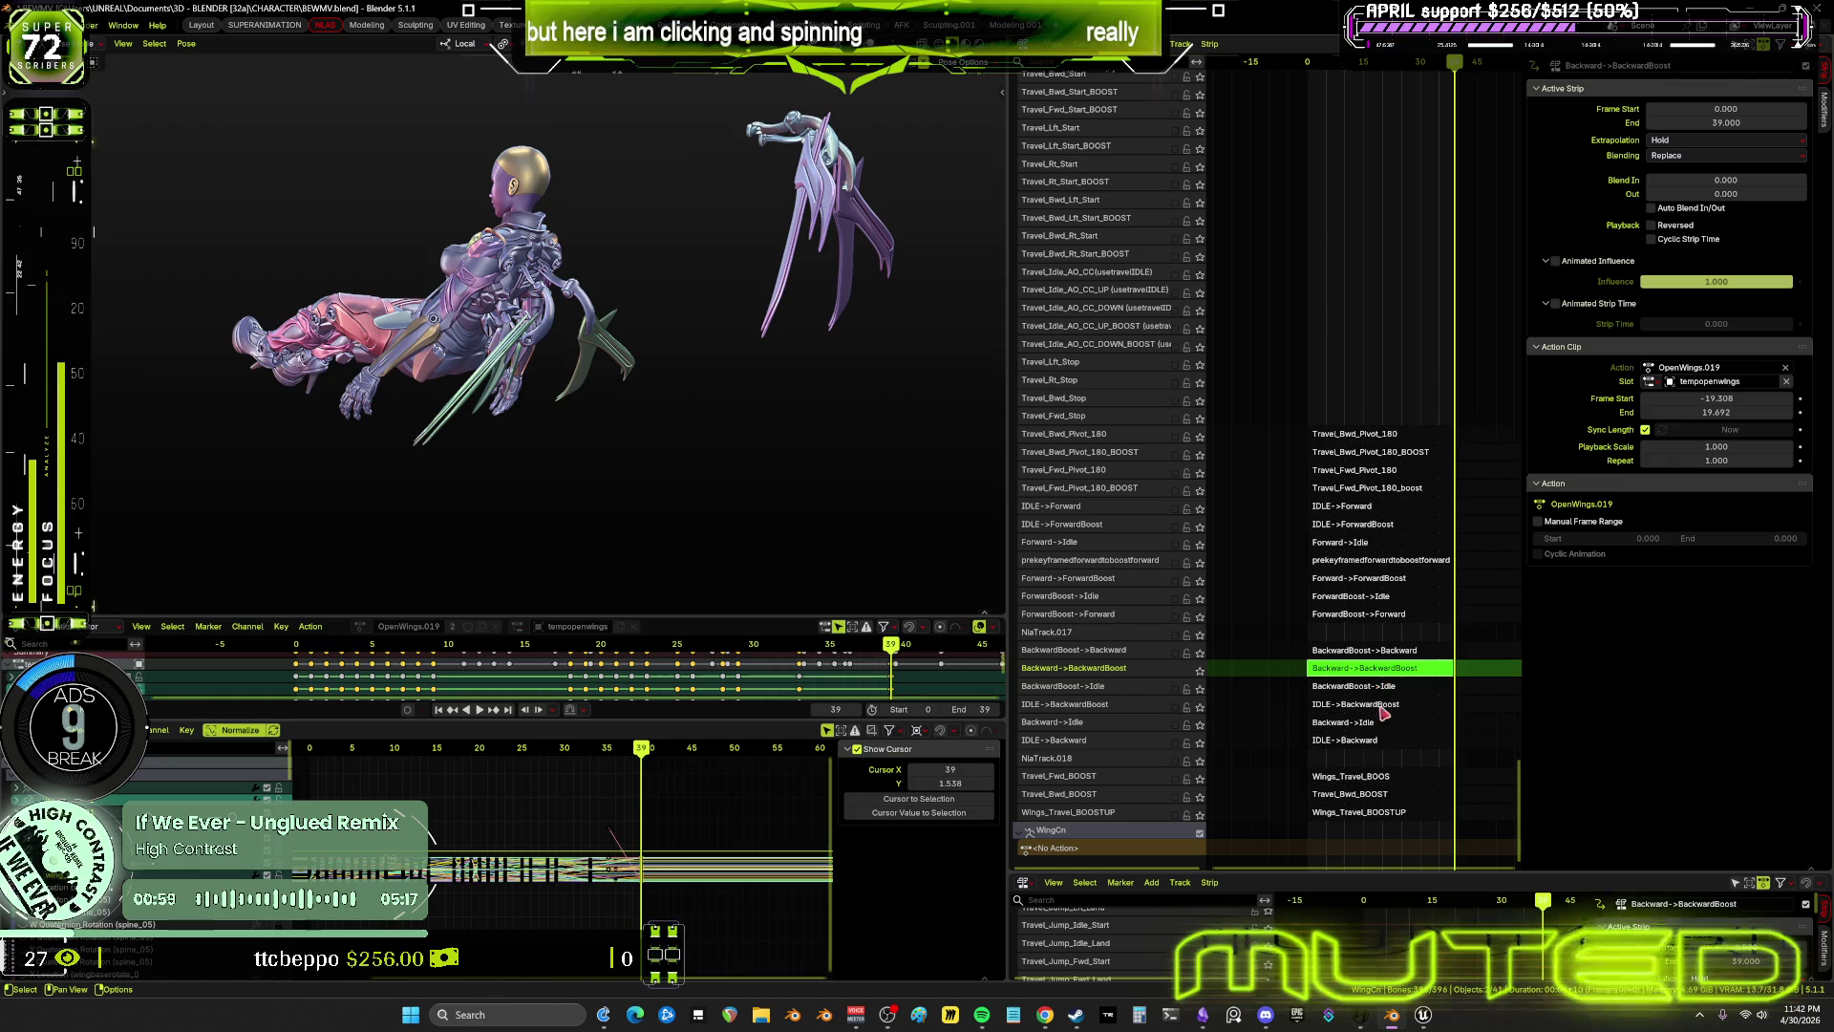
Exit tweak mode and set Travel_Bwd_Speedup to end at frame 39 with a Blend Out of 15
key("Tab")
key("Home")
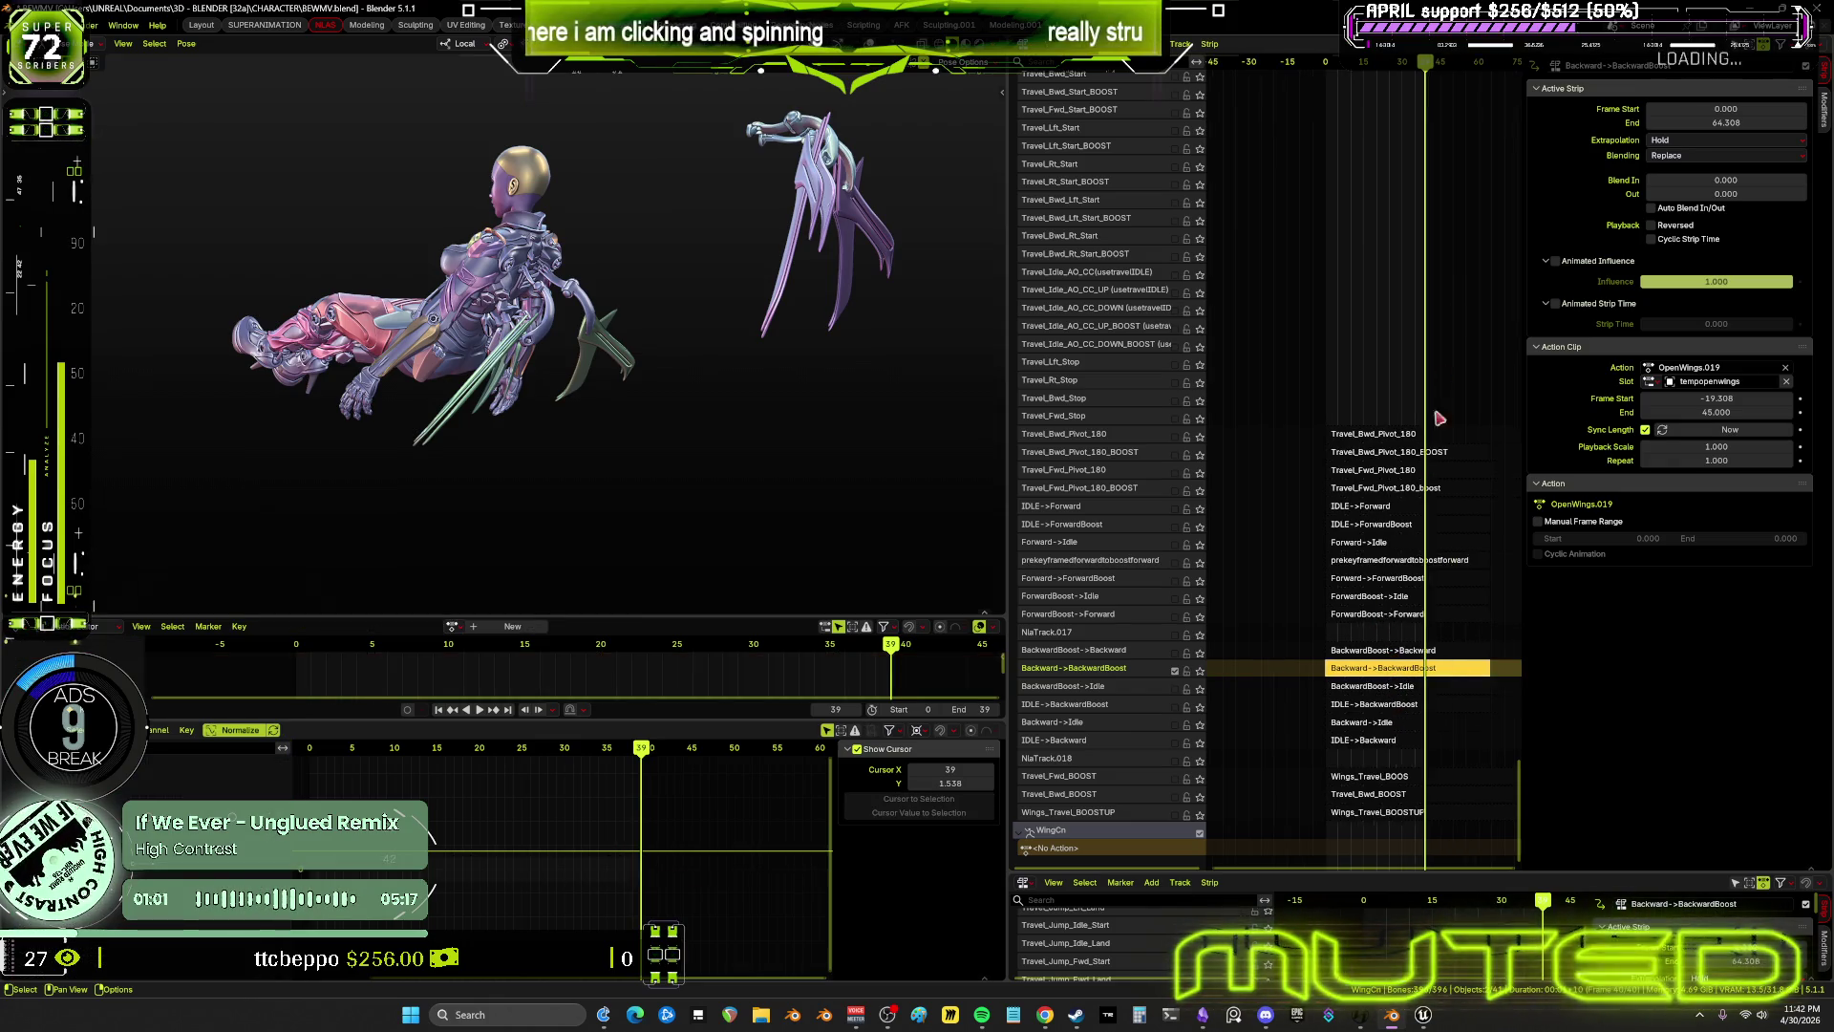
scroll(1358, 680, "up", 10)
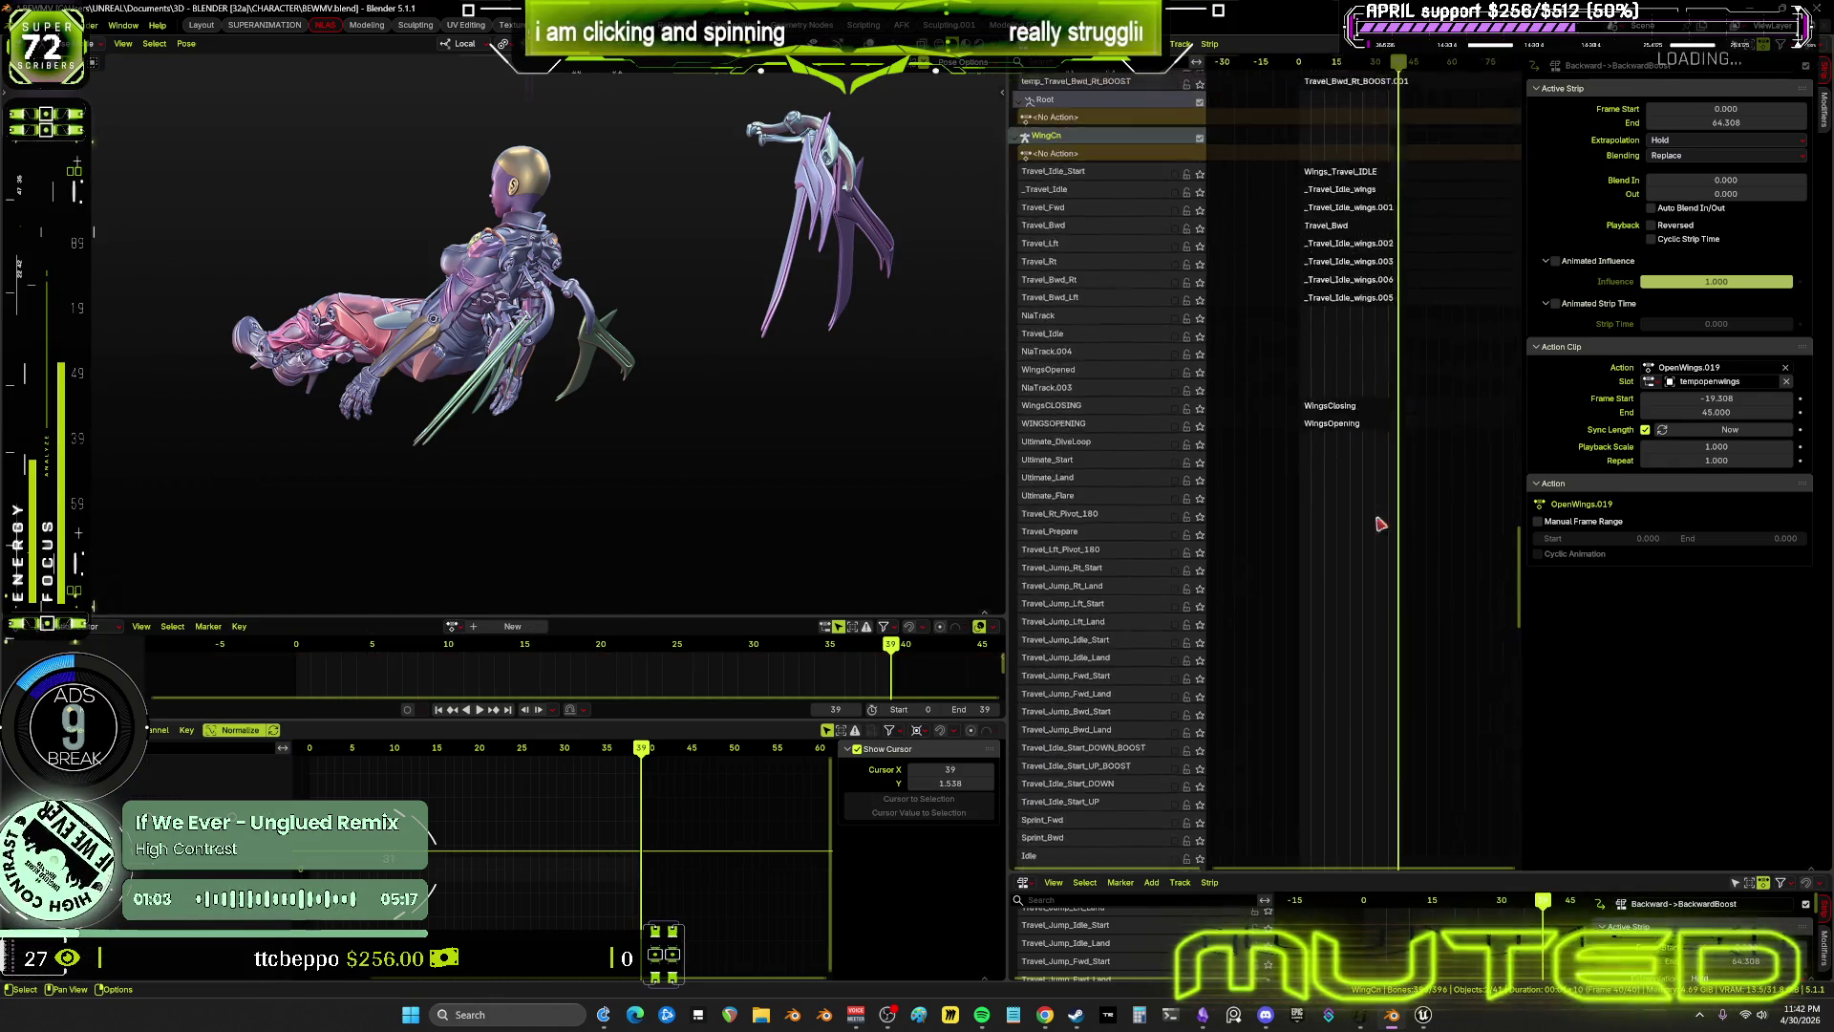
scroll(1352, 405, "up", 2)
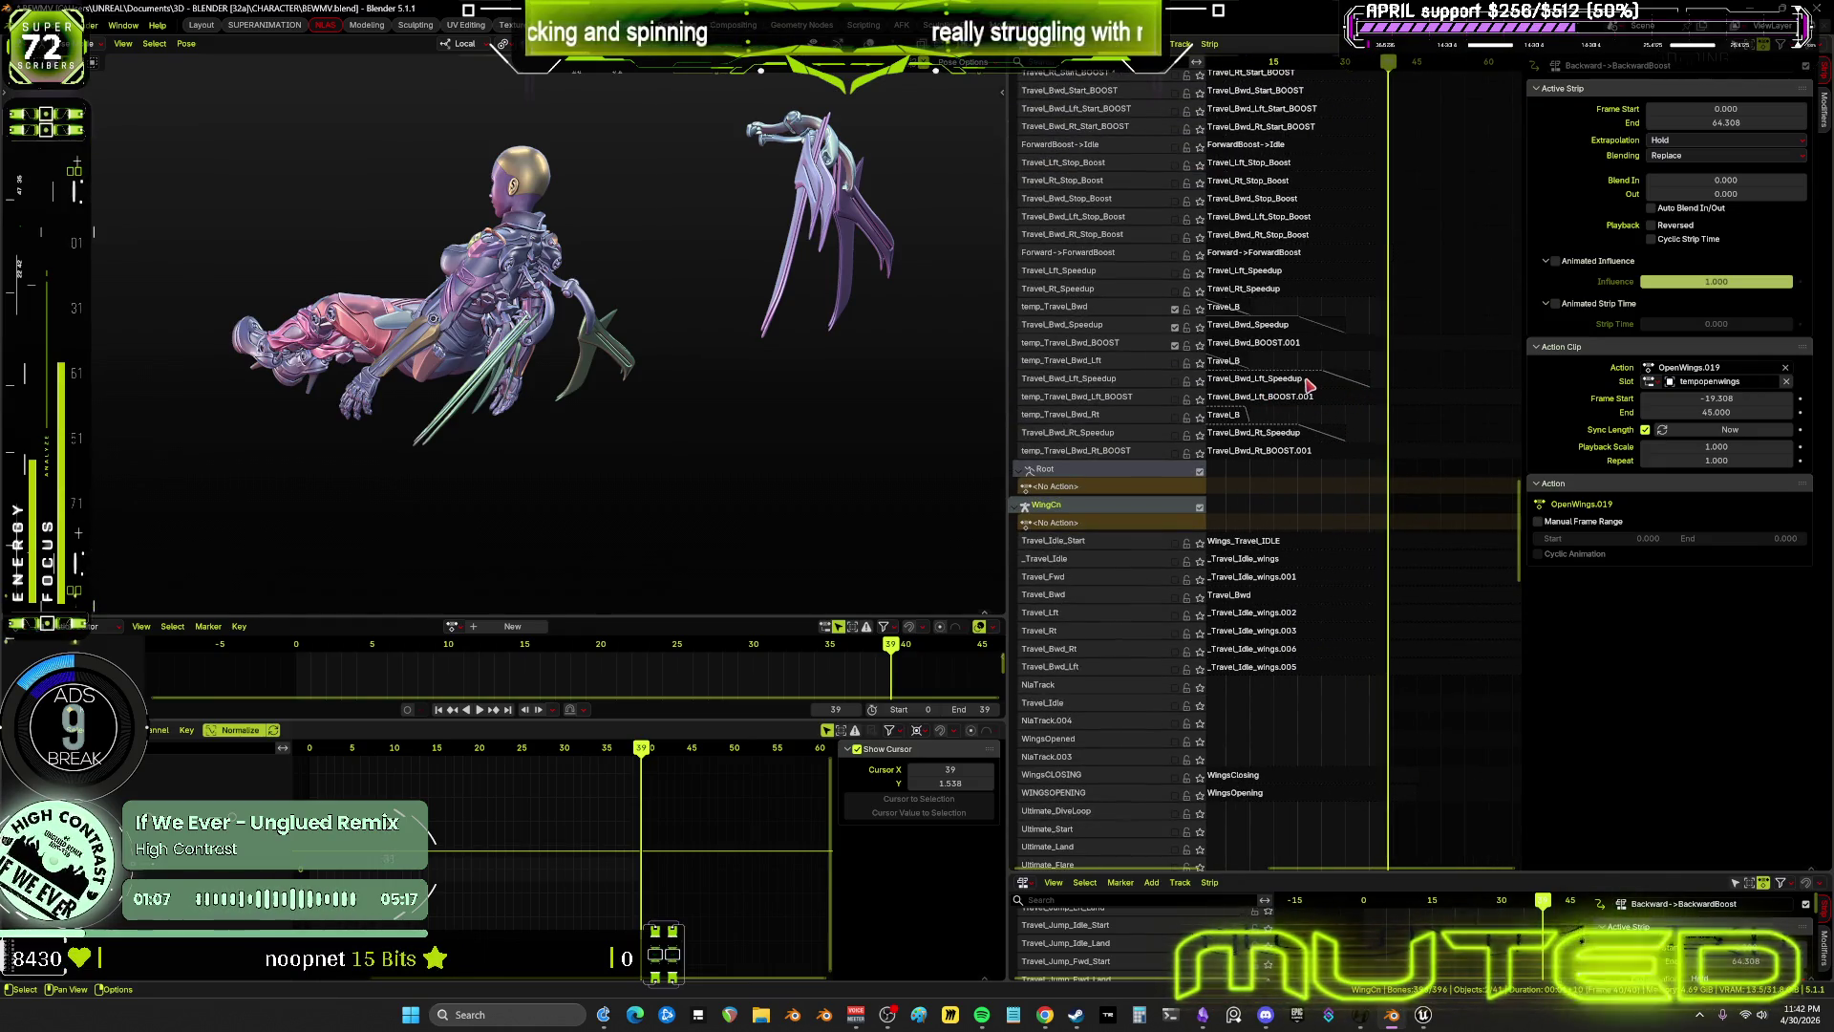
left_click(1306, 380)
left_click(1323, 334)
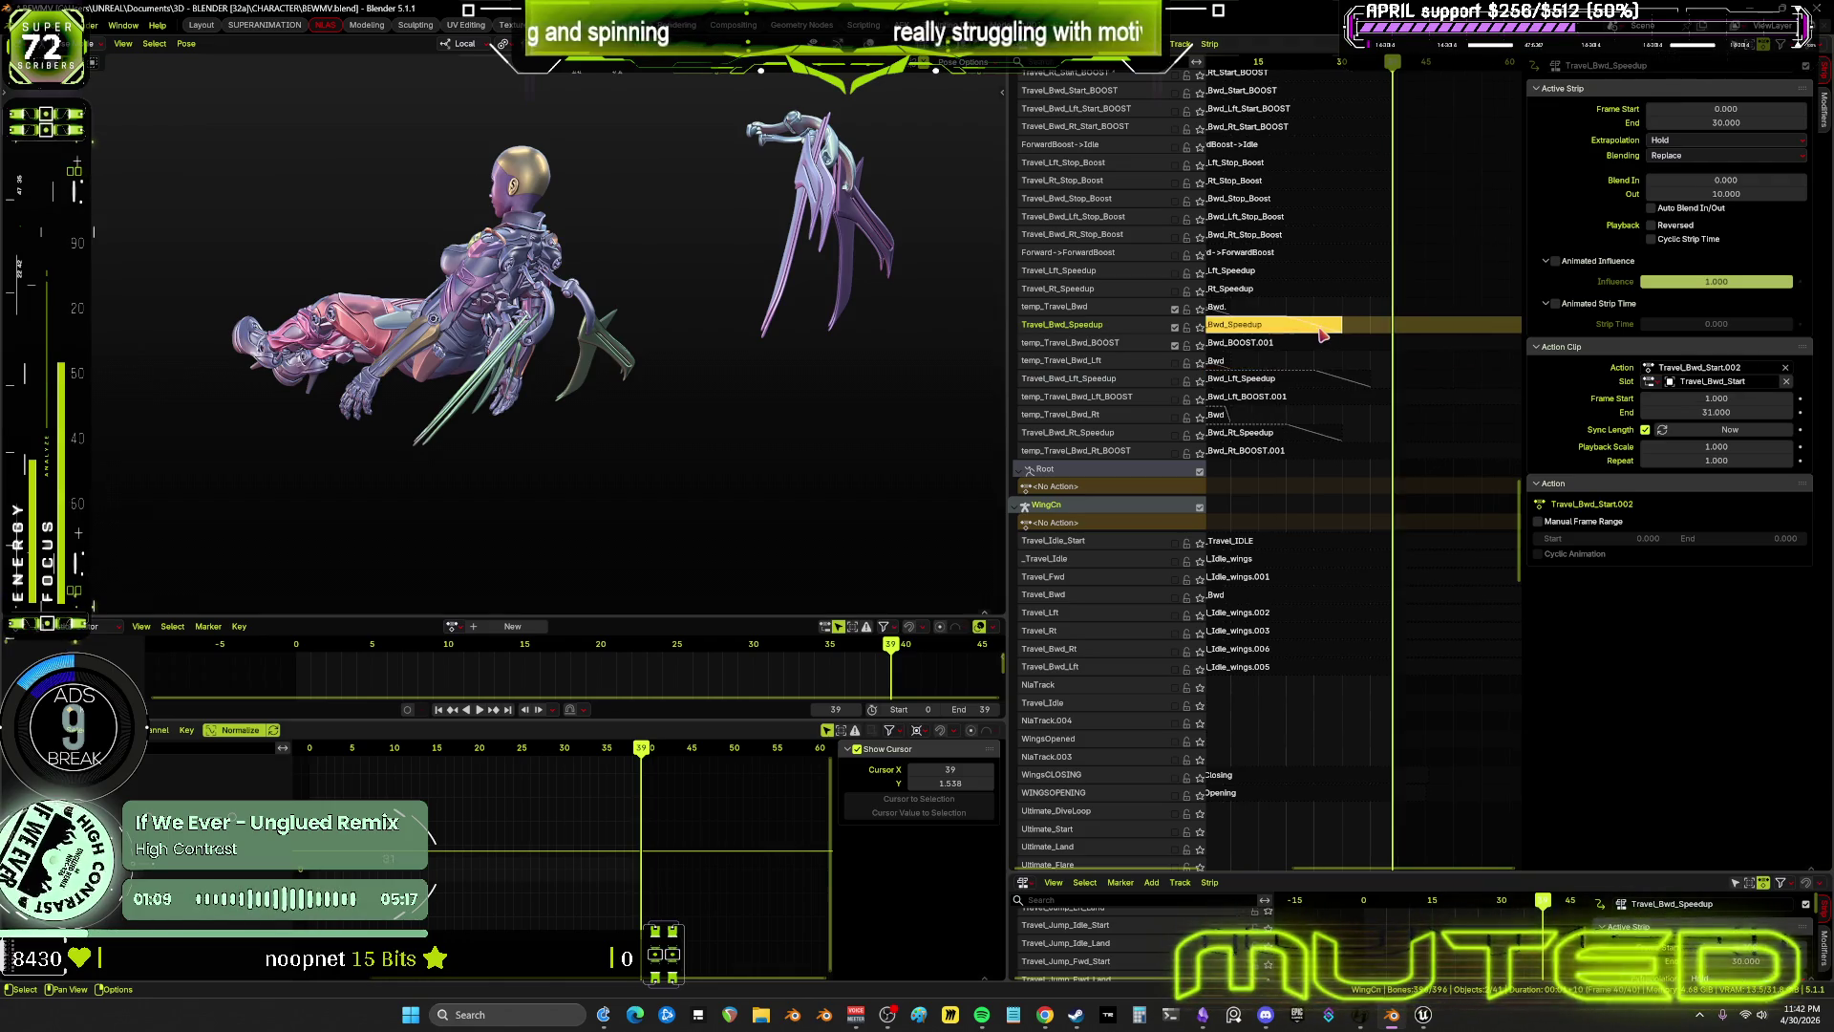
left_click_drag(1726, 122, 1768, 150)
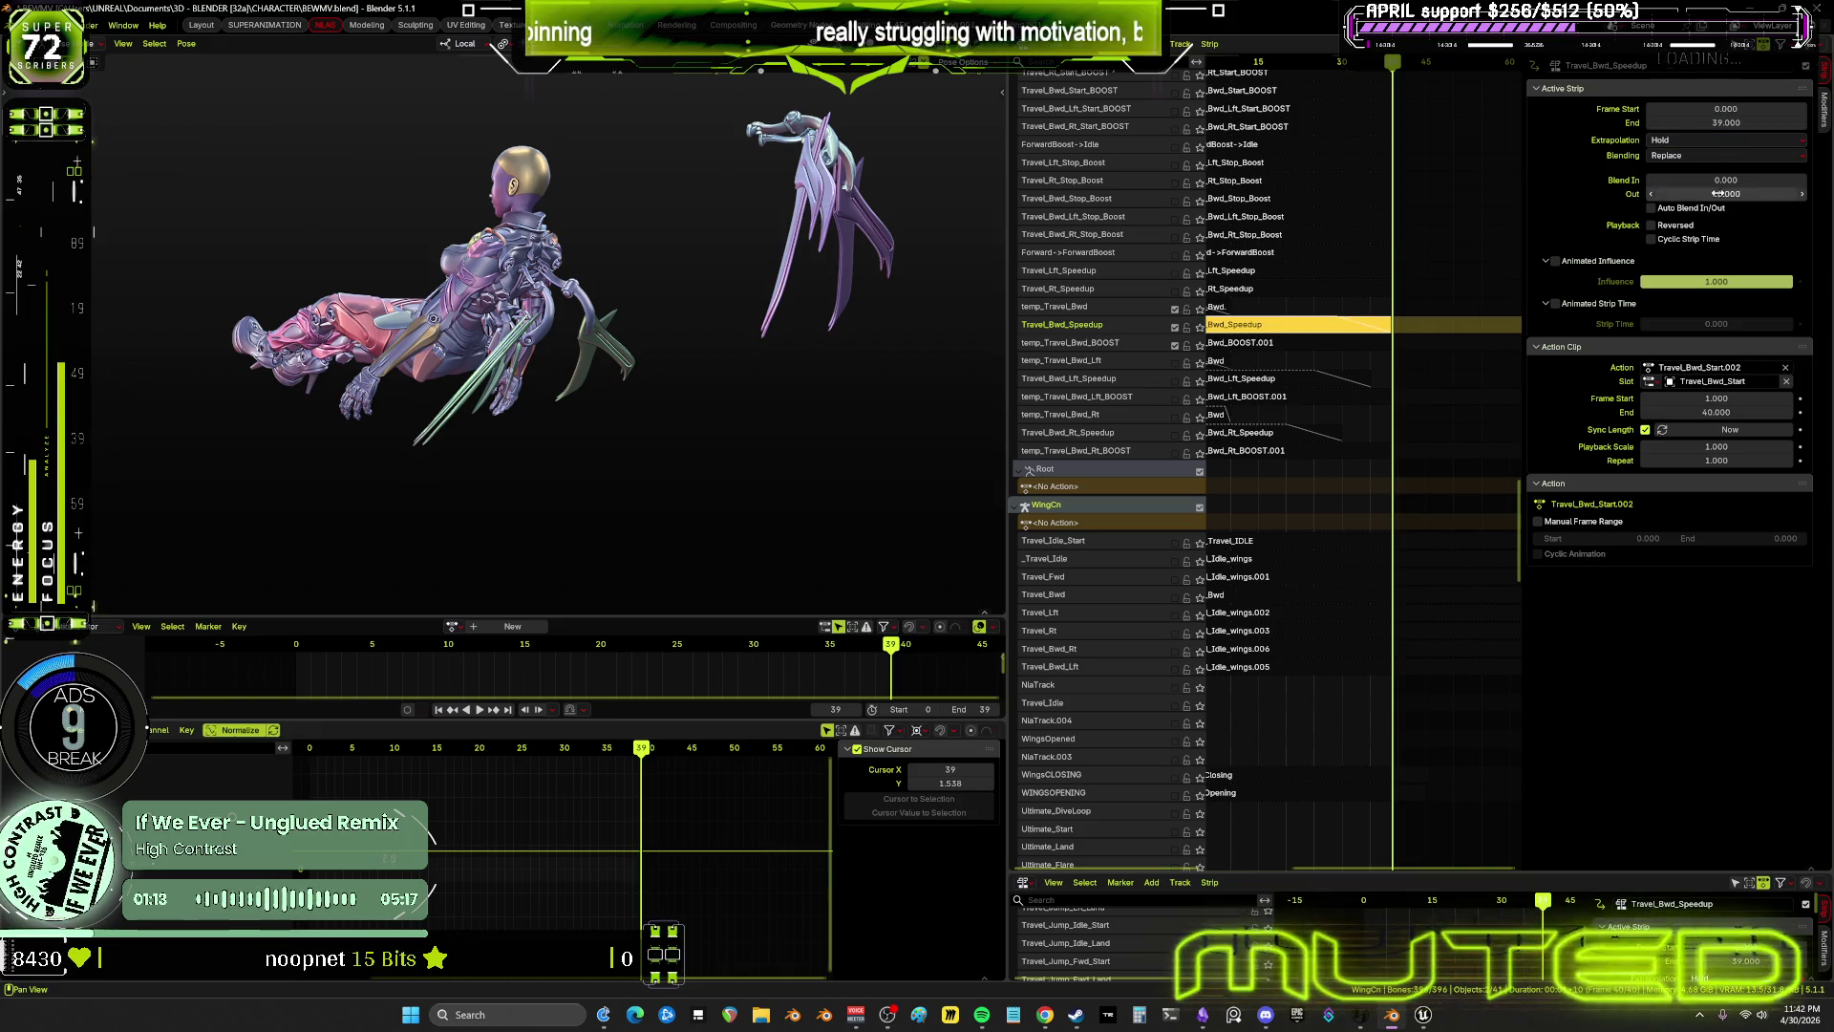
key("space")
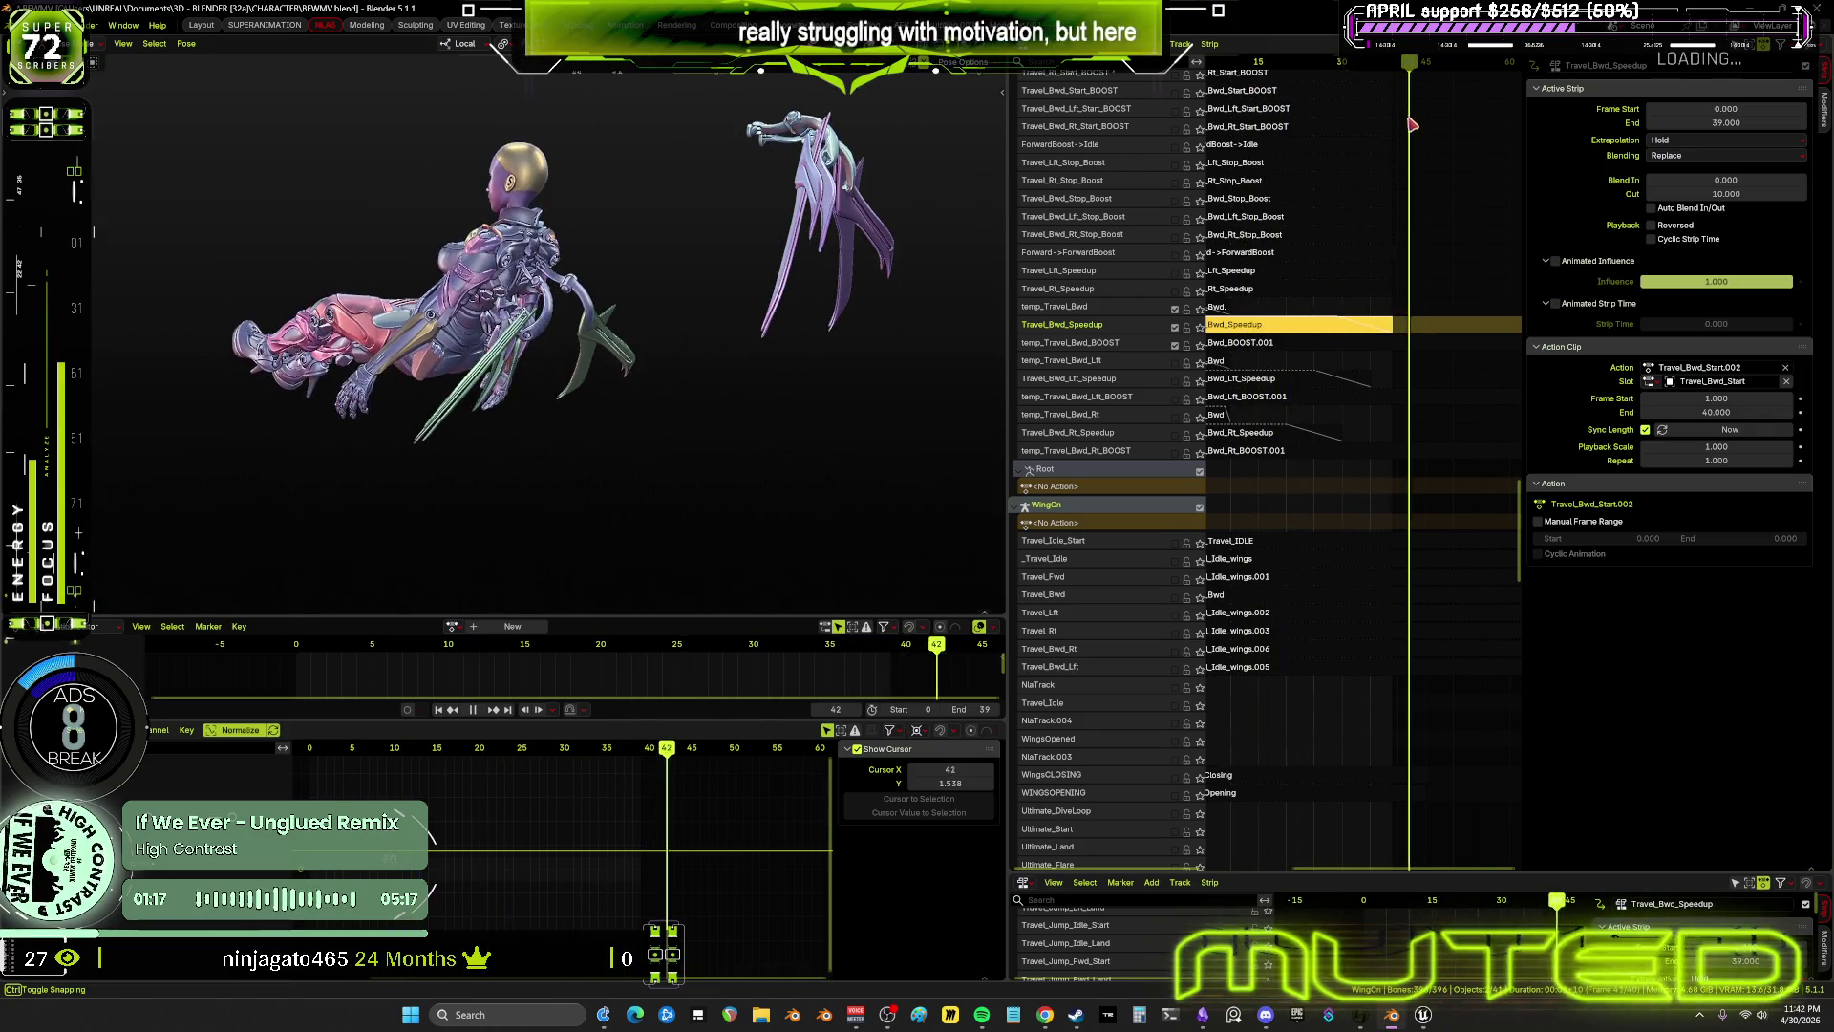
left_click_drag(1397, 127, 1377, 132)
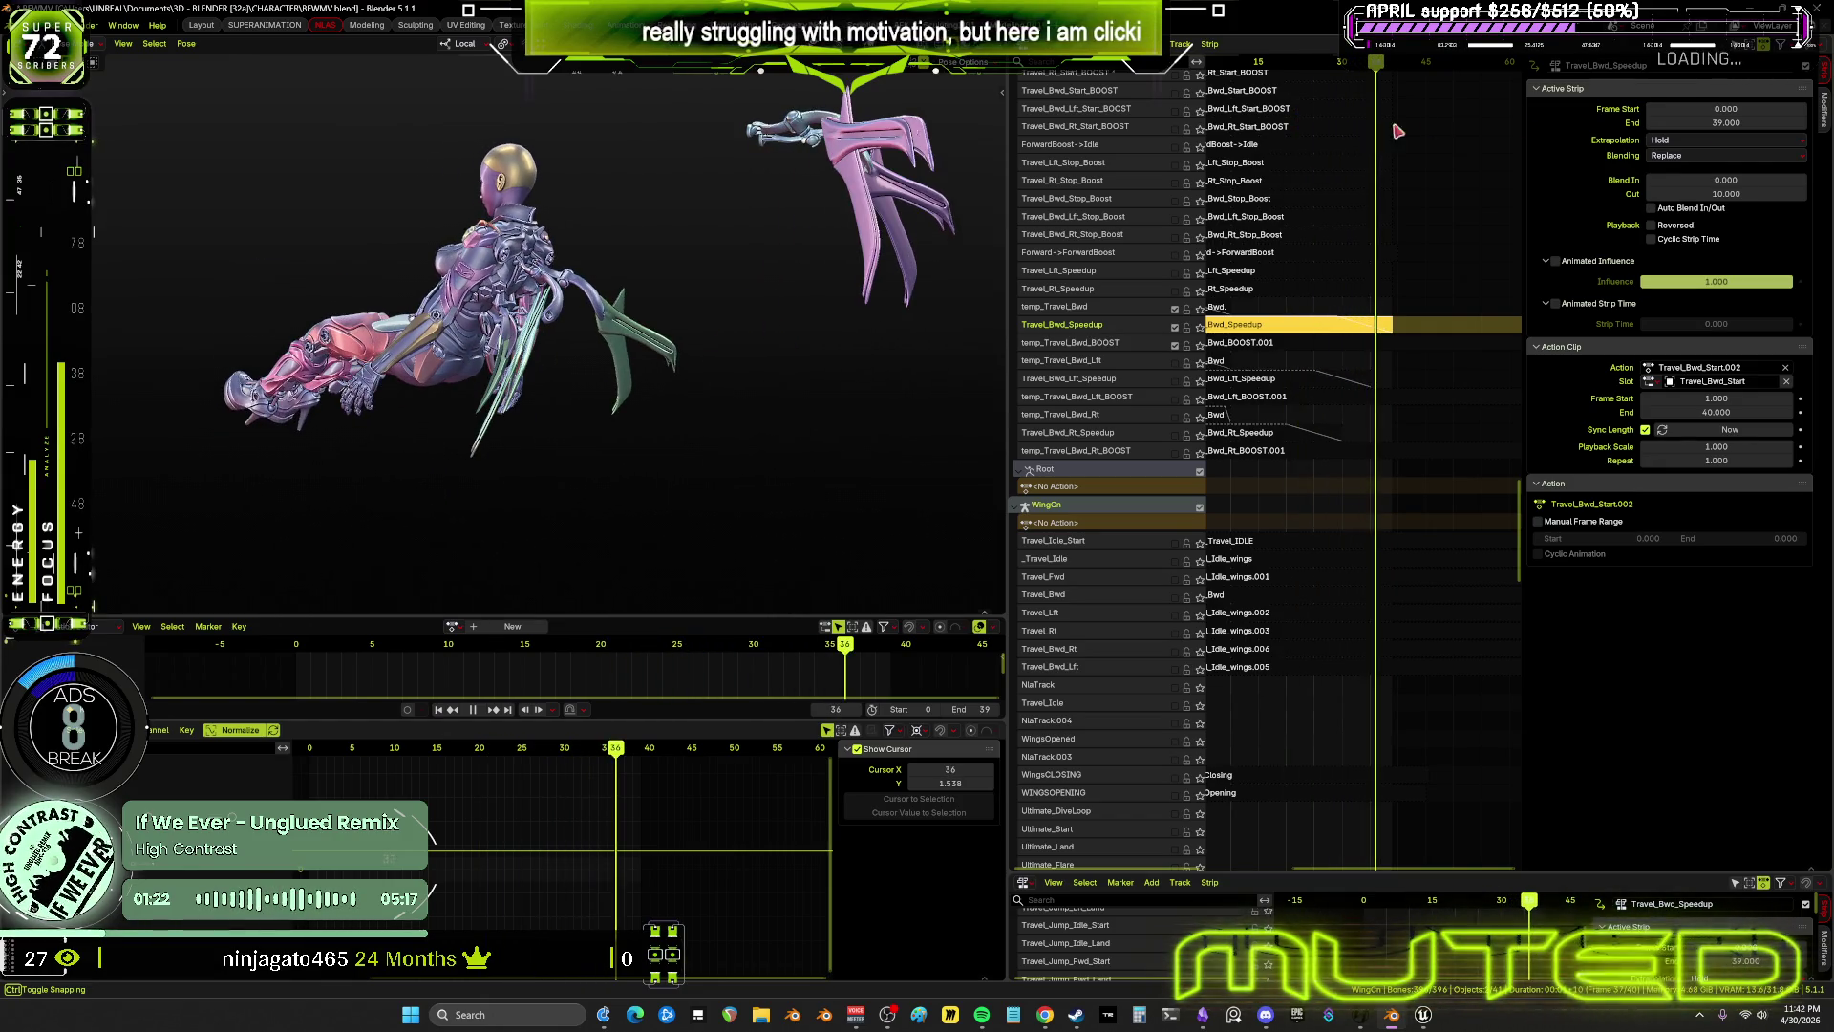
left_click(1741, 192)
type("15")
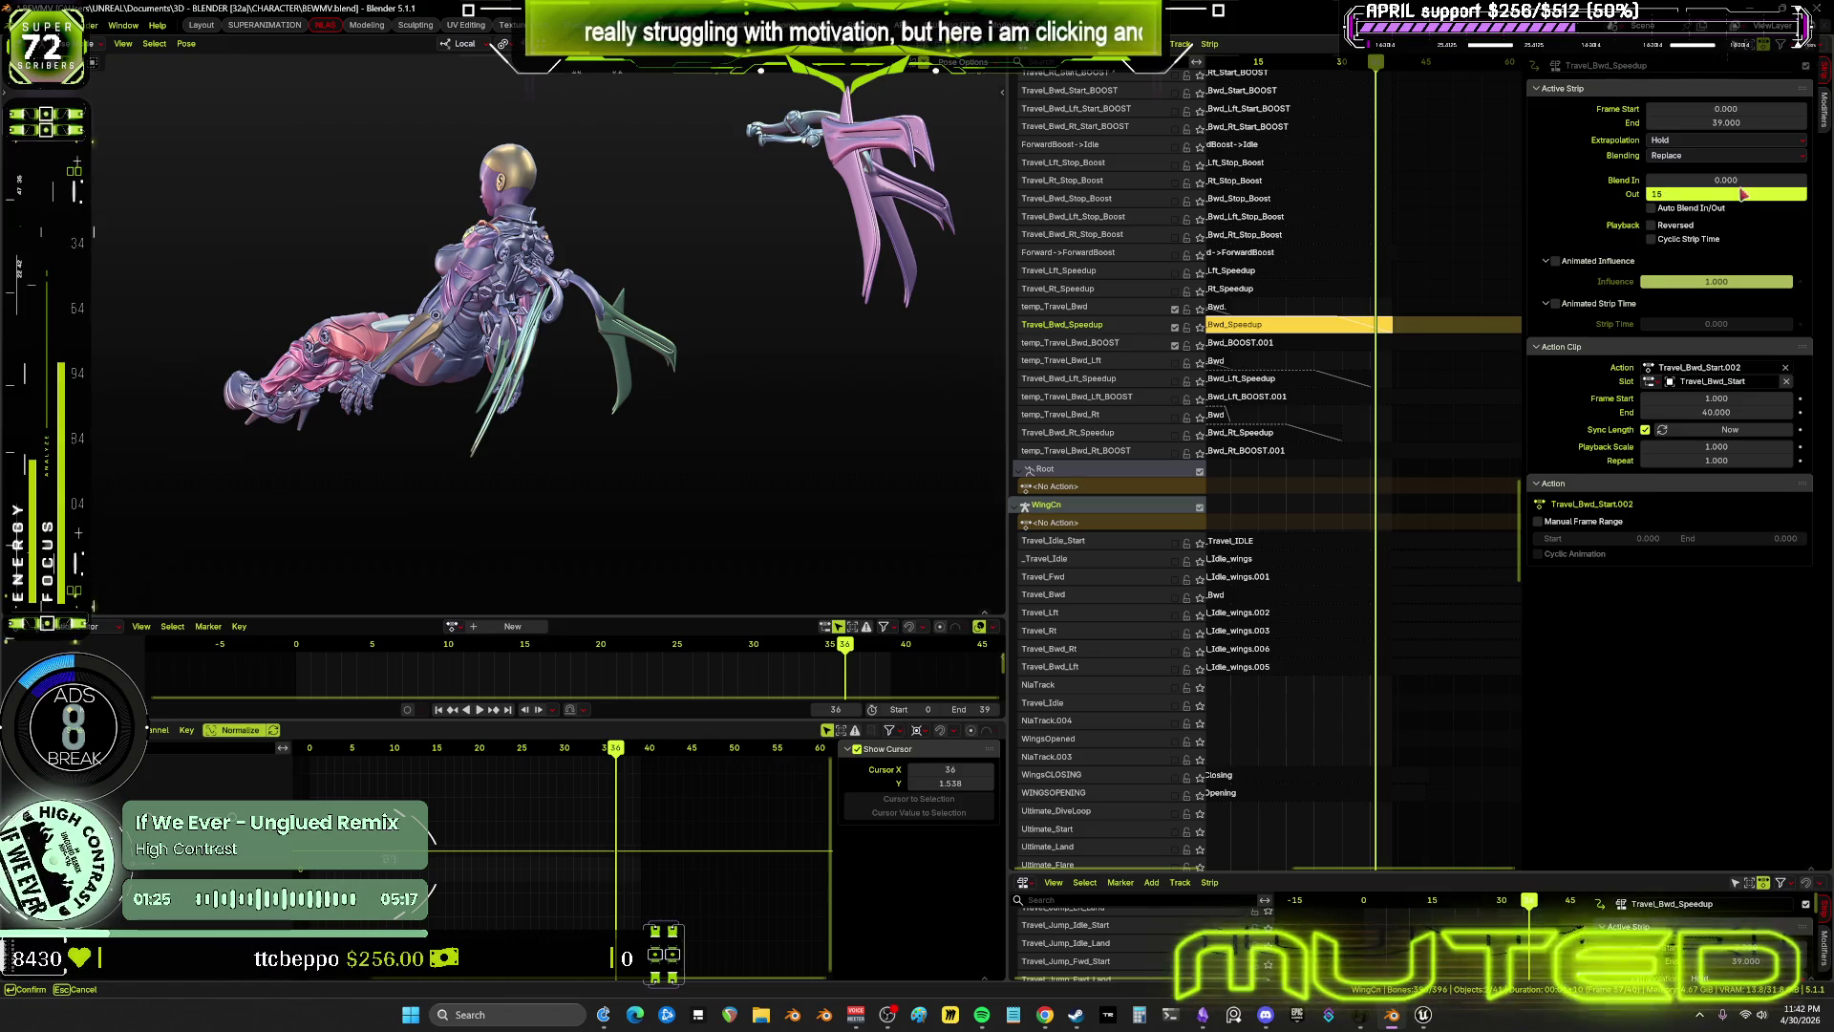
key("Return")
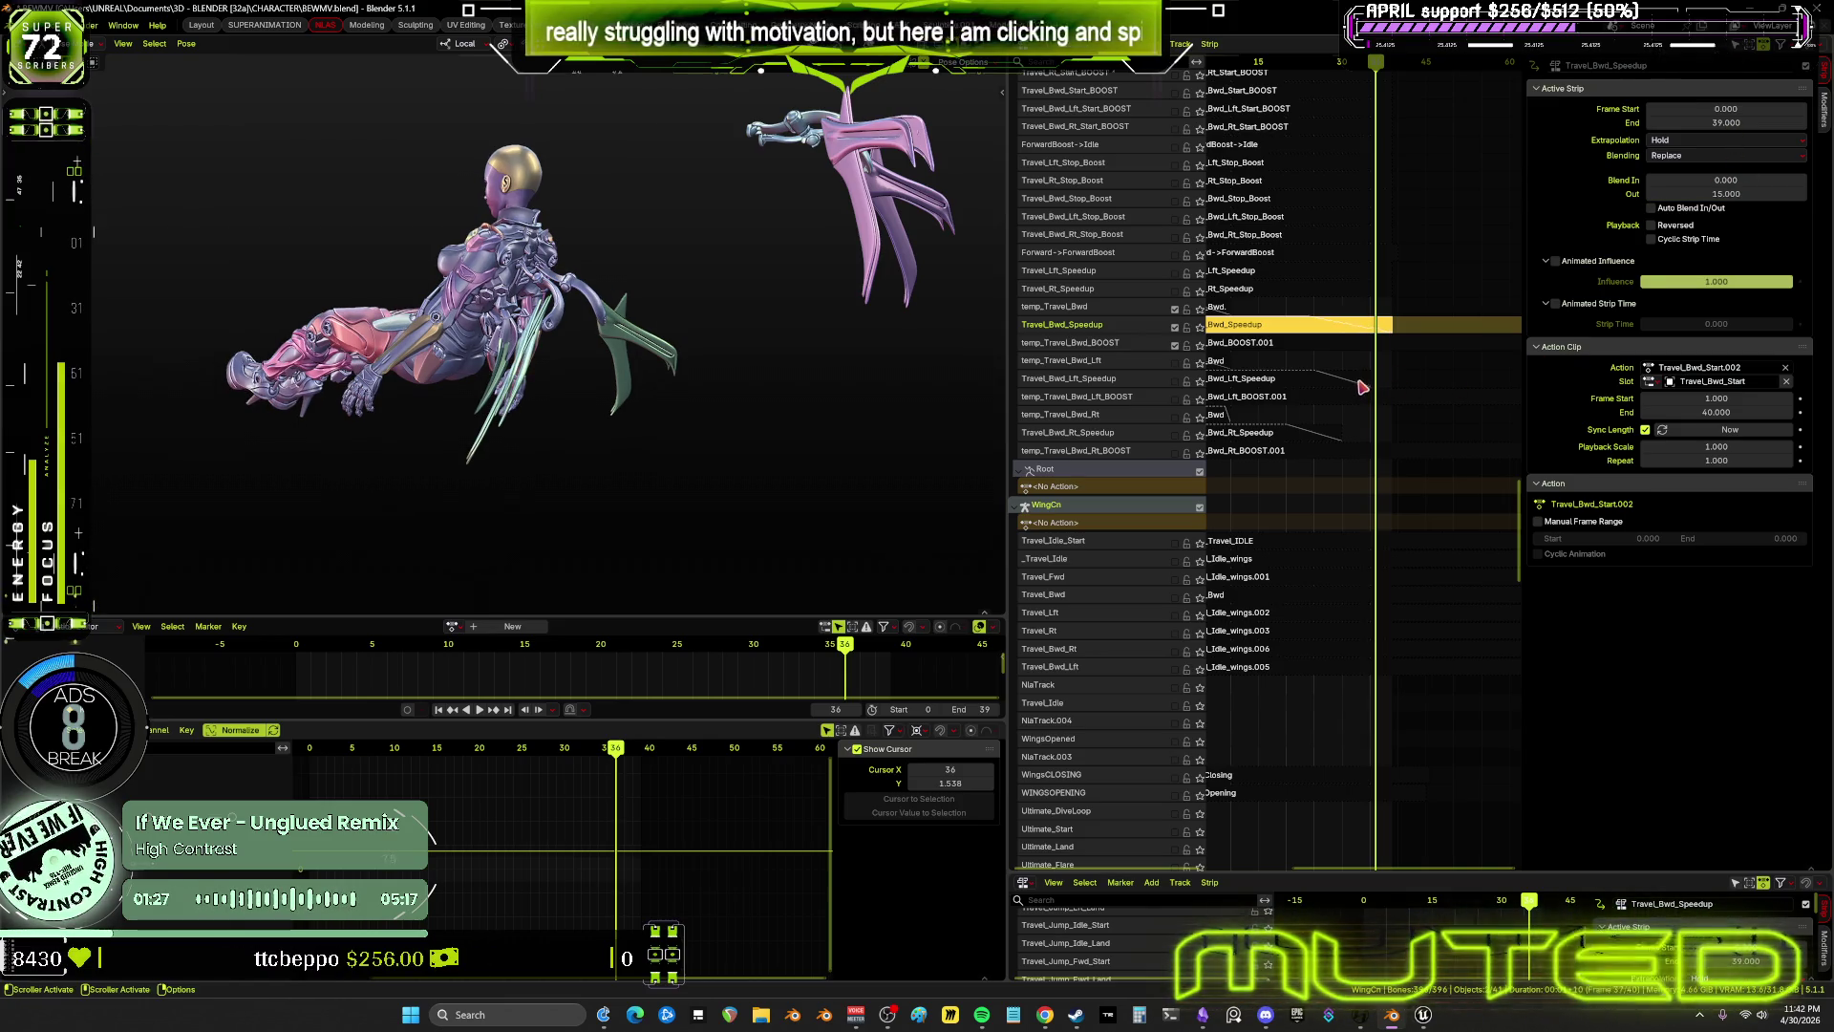
Set Travel_Bwd_Lft_Speedup to end at frame 39 with a Blend Out of 15
left_click(1285, 379)
left_click(1760, 122)
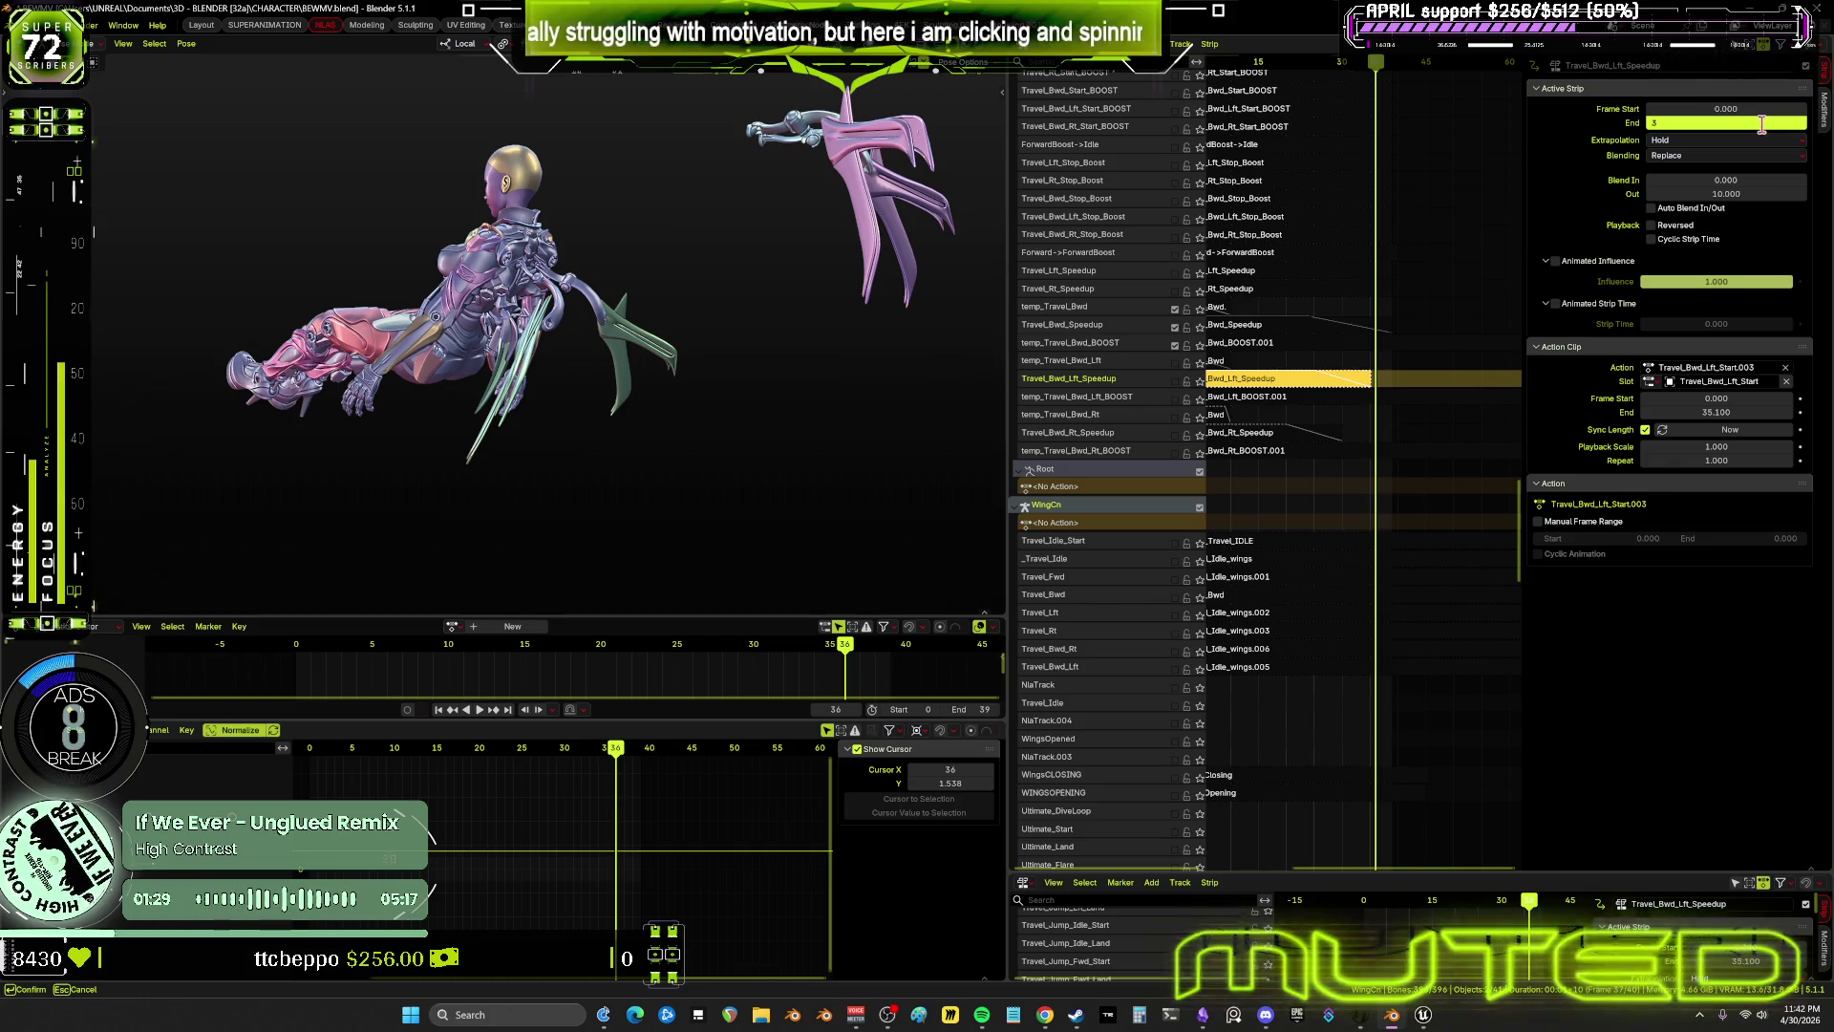
type("9")
left_click(1746, 194)
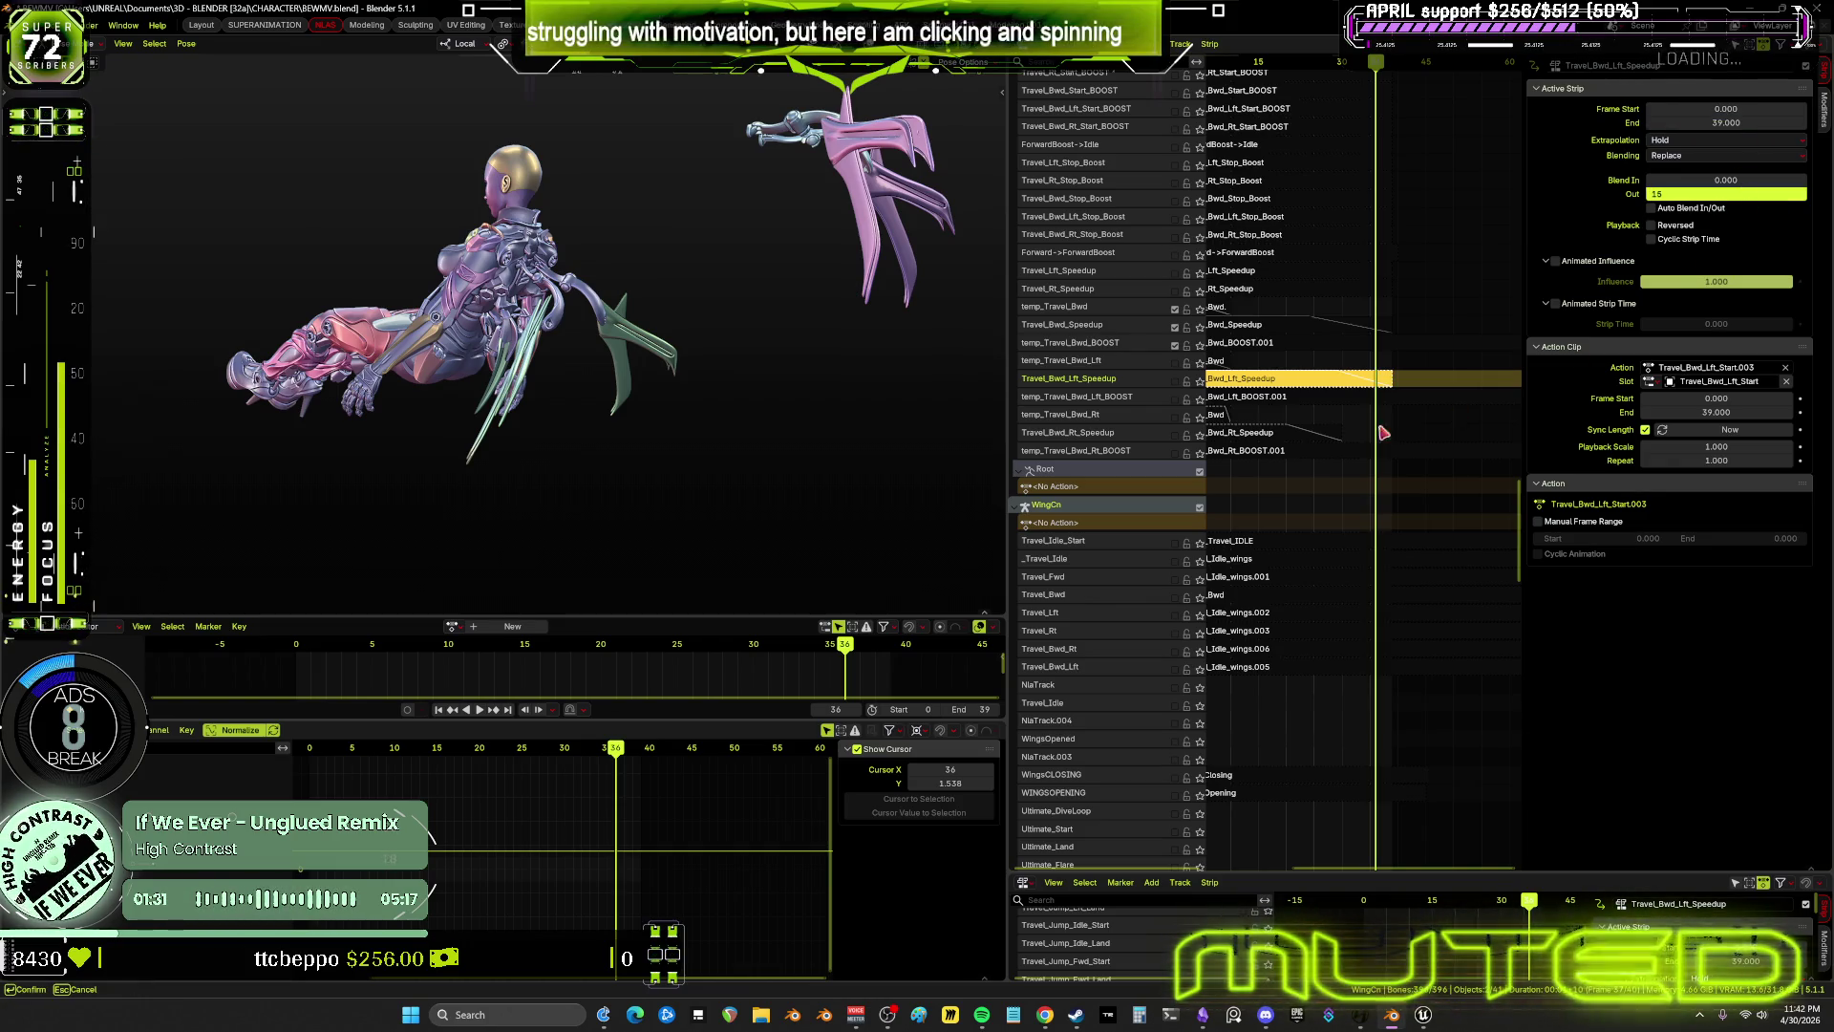
key("Return")
Set Travel_Bwd_Rt_Speedup to end at frame 39 with a Blend Out of 15
left_click(1309, 432)
left_click(1734, 122)
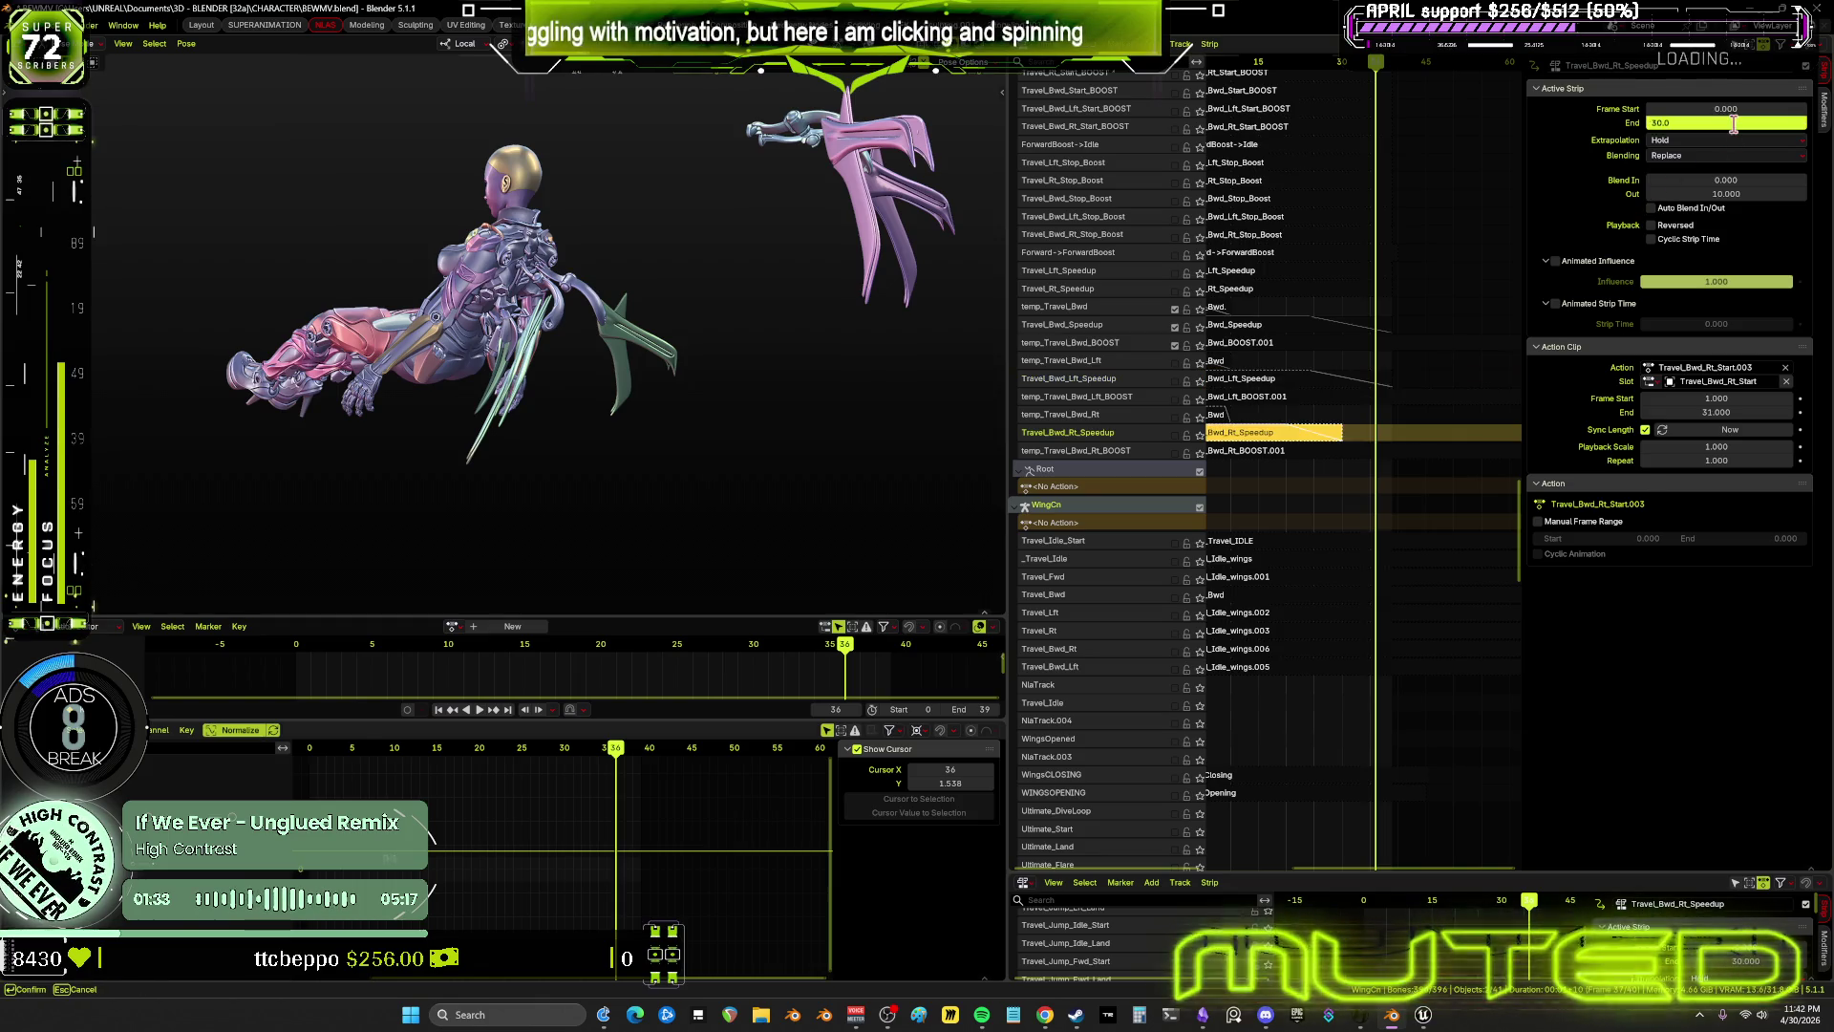
left_click(1738, 194)
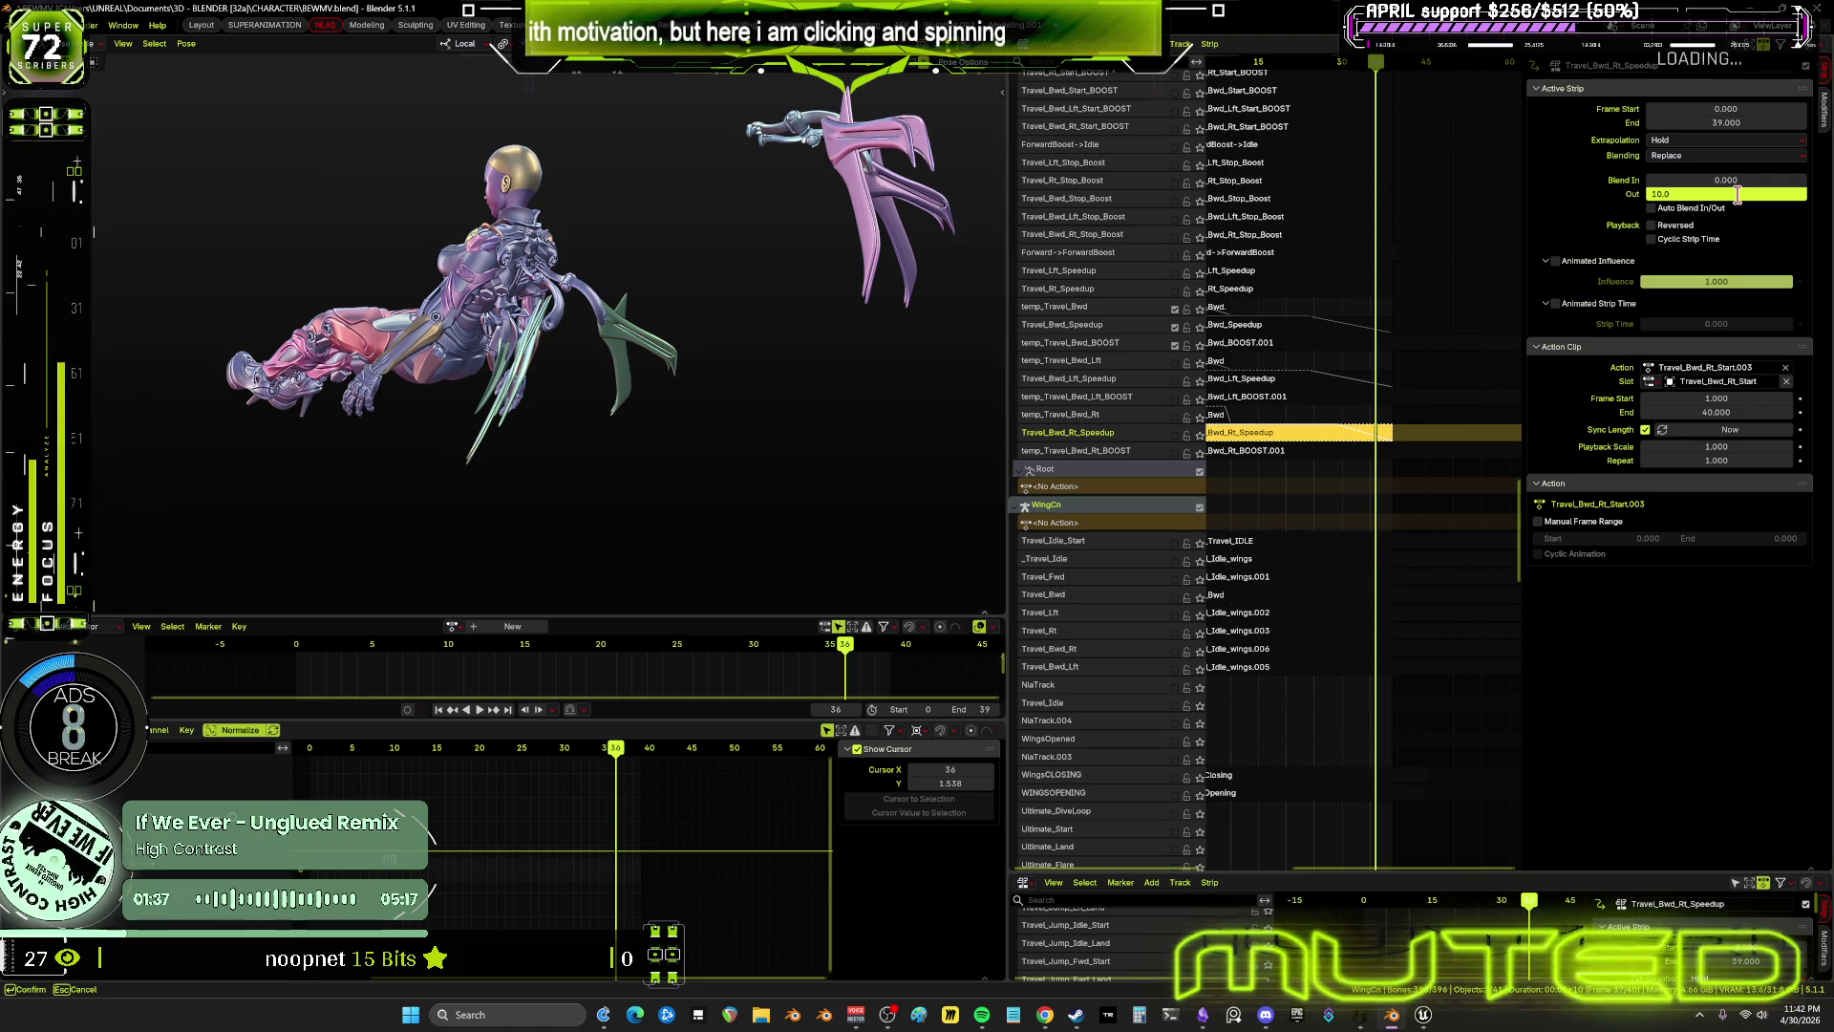
type("15")
key("Return")
left_click(1737, 194)
type("15")
key("Return")
Scrub through the opening frames to review the blended speedup strips
scroll(1318, 363, "down", 2)
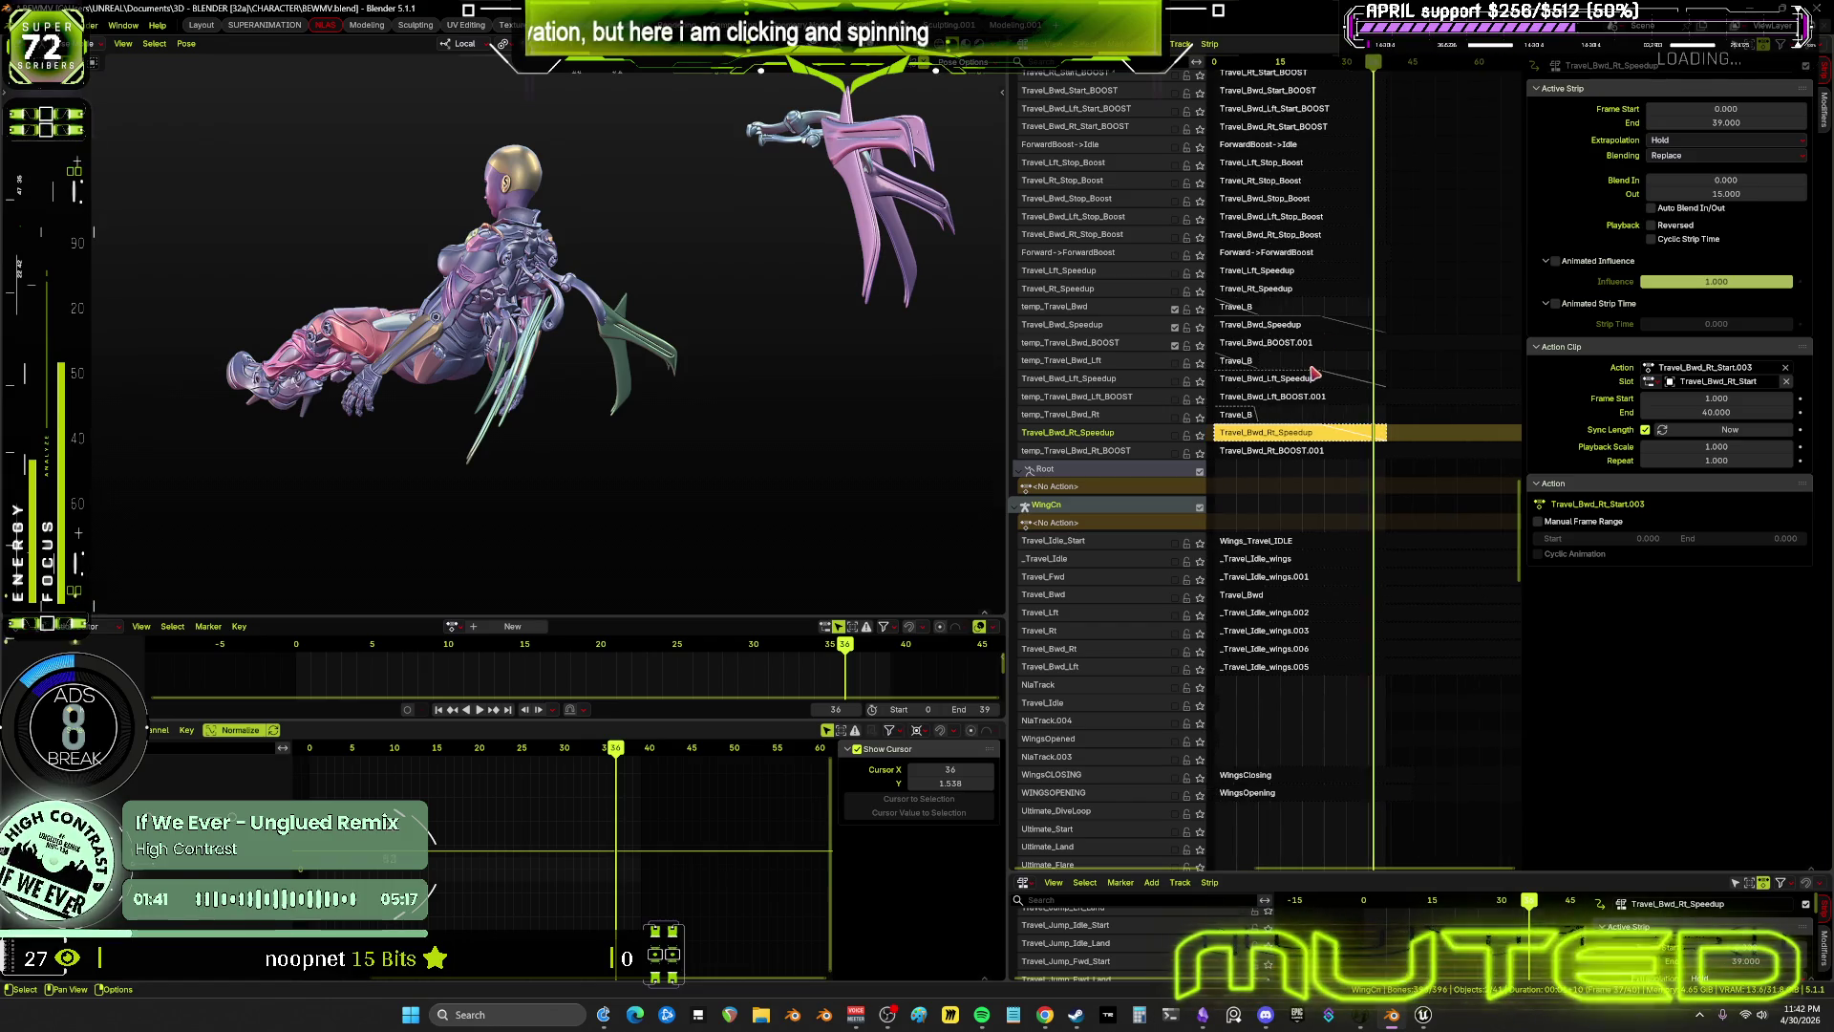
left_click_drag(1271, 67, 1445, 110)
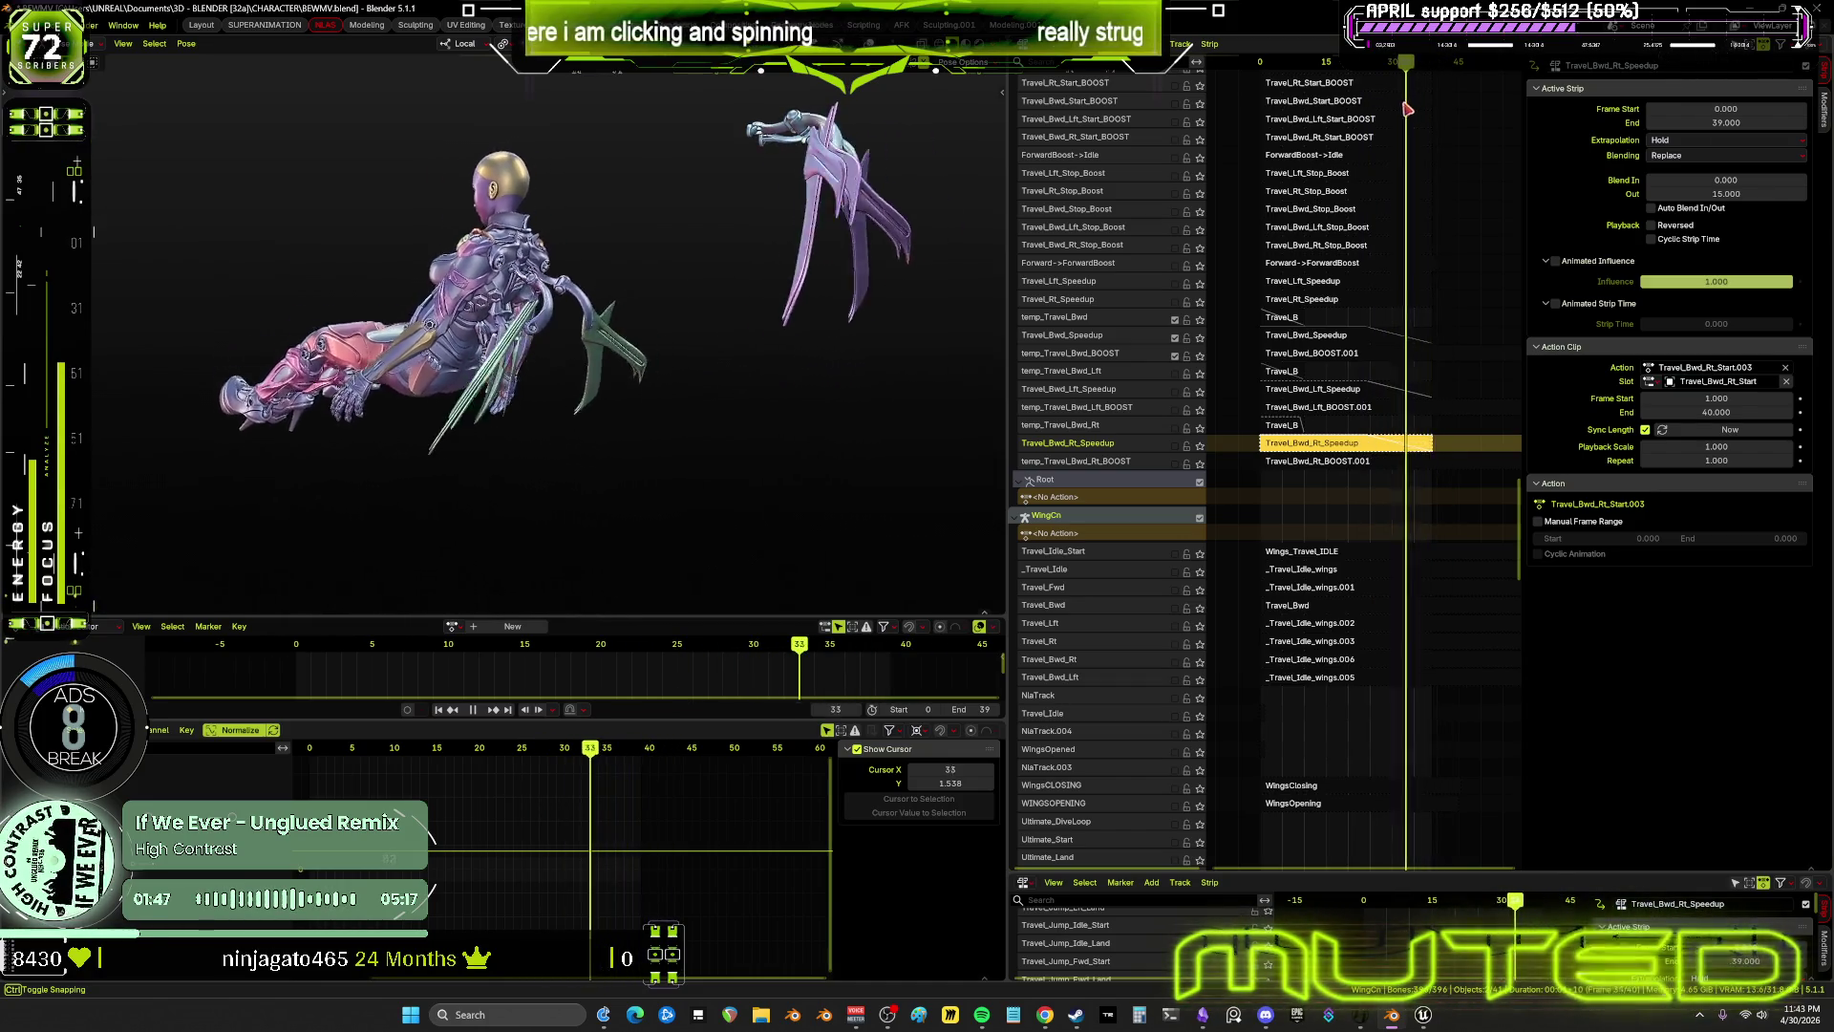
key("shift+Left")
left_click_drag(1252, 121, 1331, 139)
left_click_drag(1151, 578, 1336, 673)
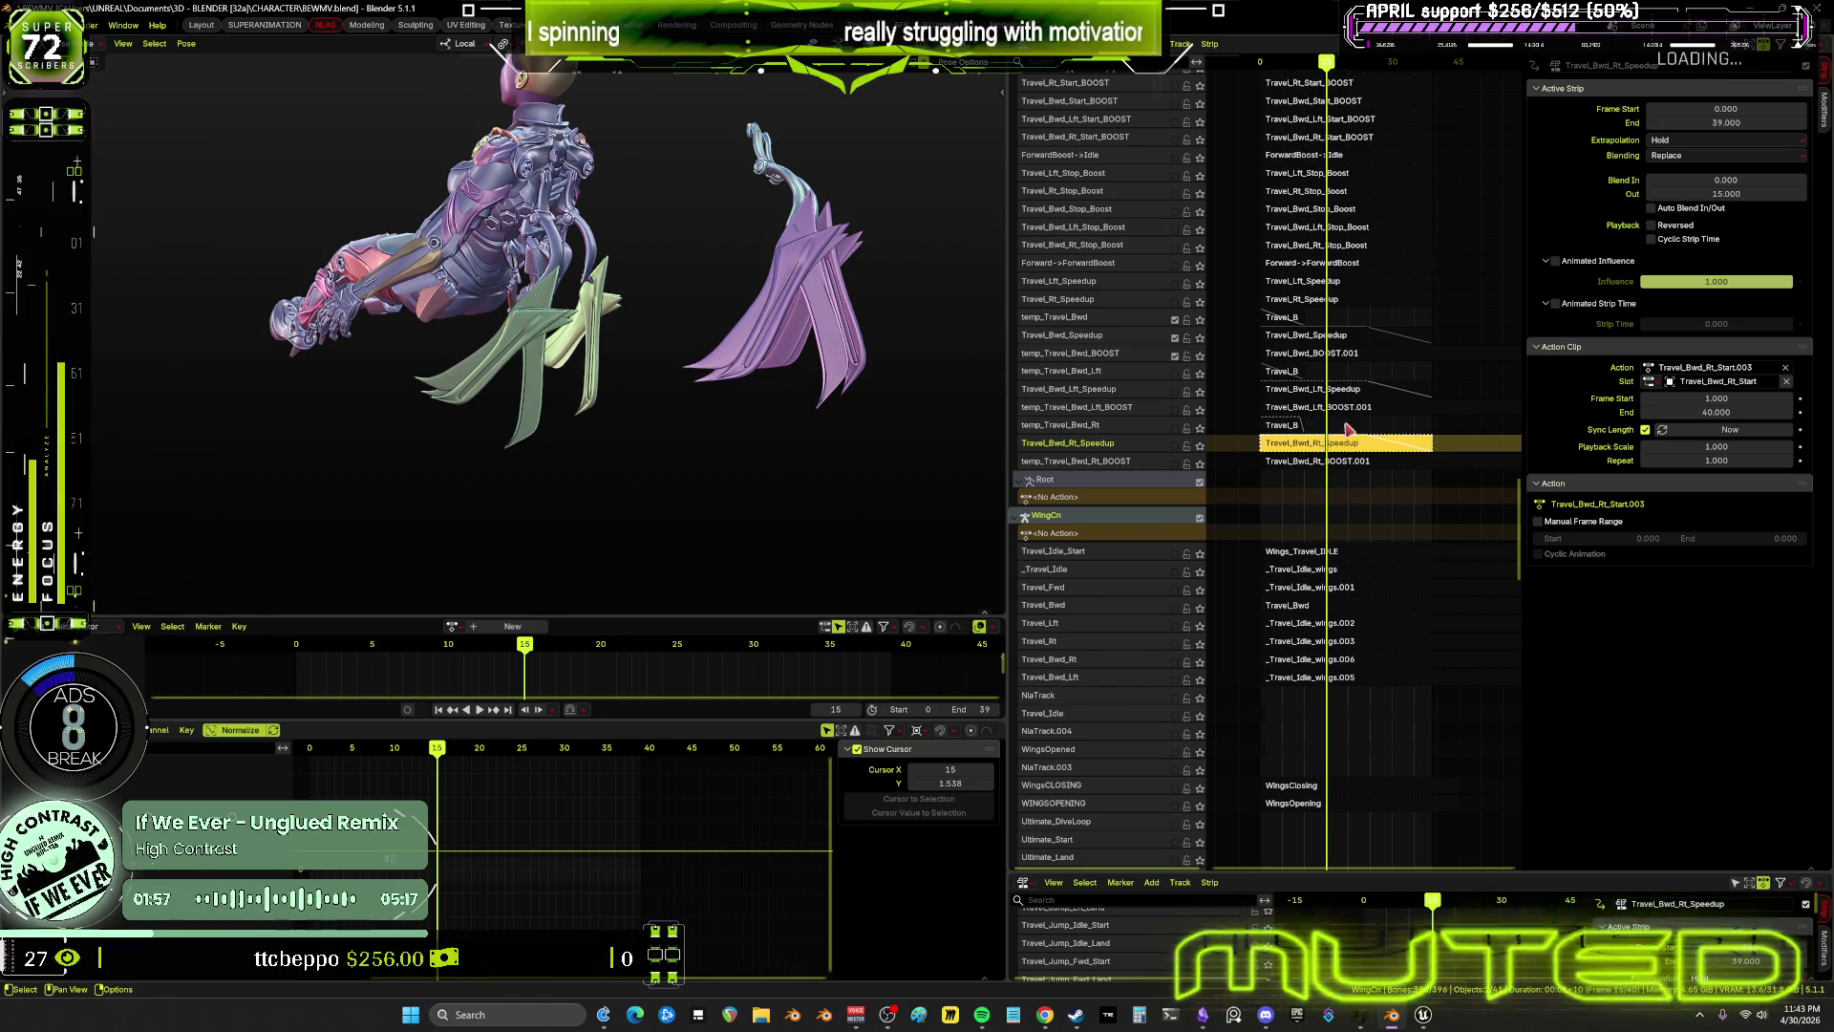
Try start frames 4 and 2 for Travel_Bwd_Speedup, previewing each with playback
left_click(1330, 335)
left_click(1720, 111)
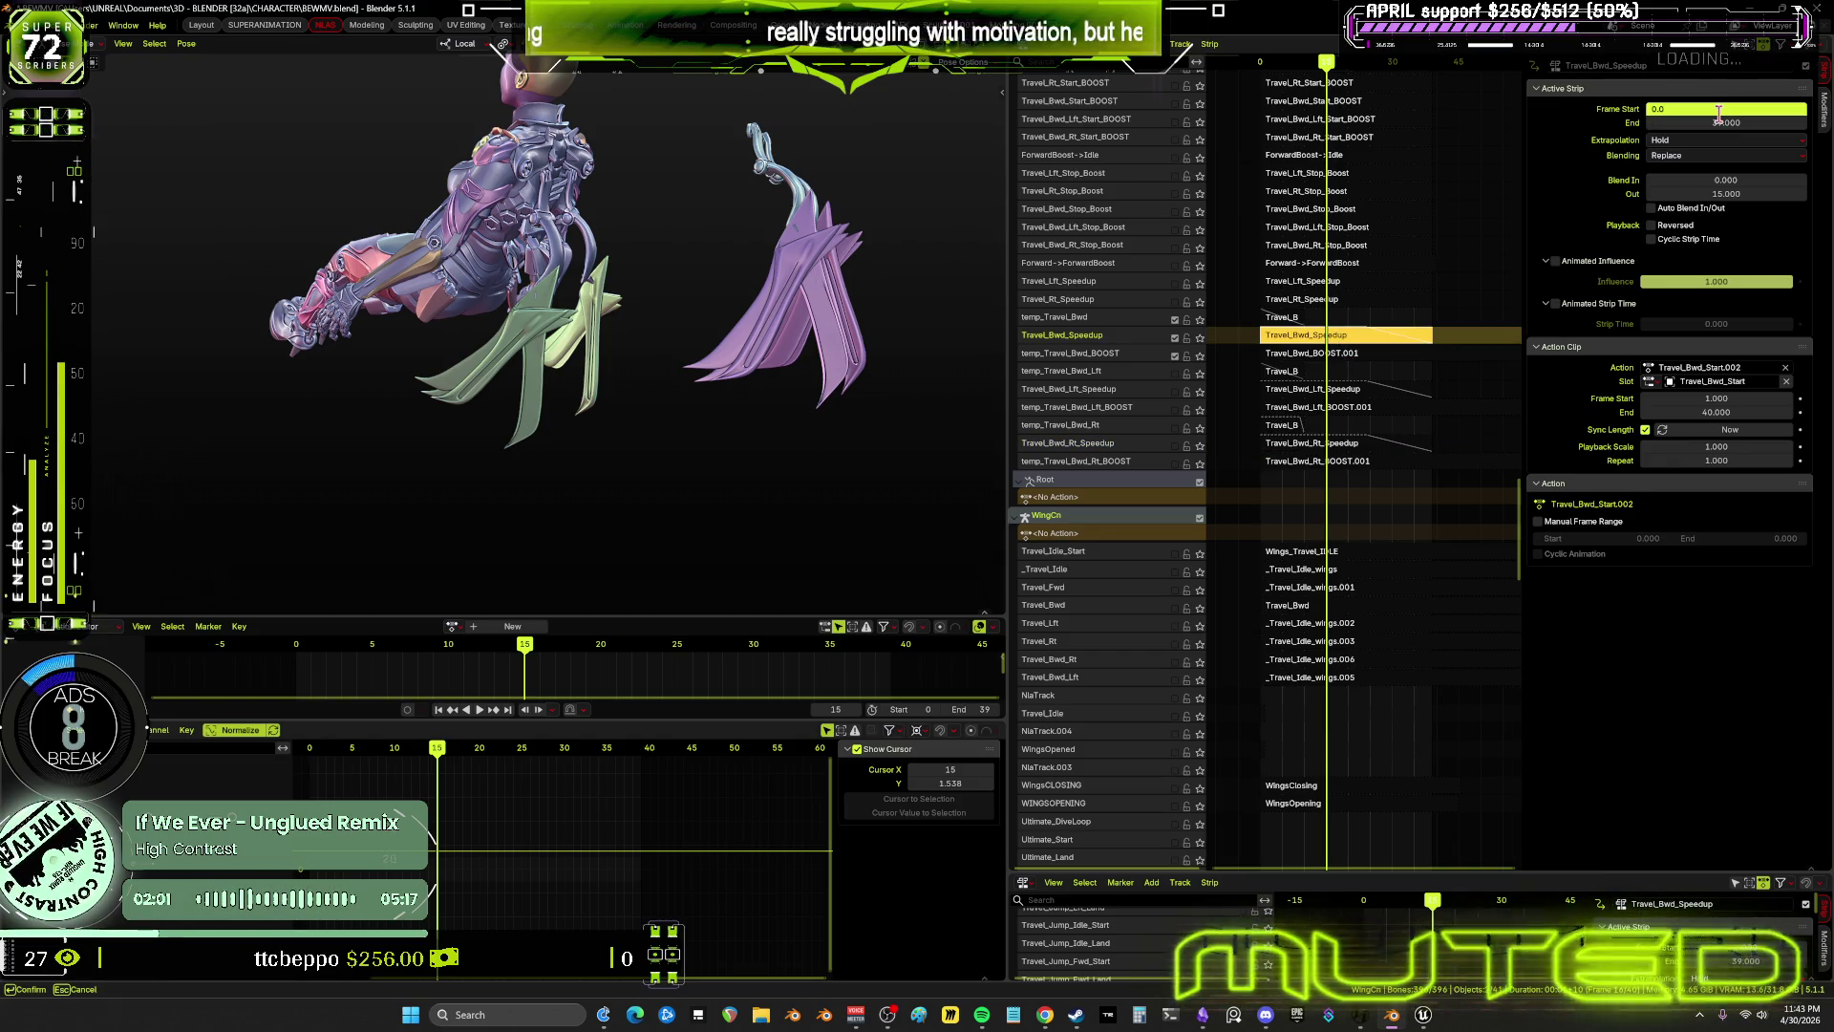
type("4")
key("Return")
mouse_move(1332, 63)
left_mouse_down()
mouse_move(1379, 103)
mouse_move(1307, 98)
mouse_move(1329, 102)
left_mouse_up()
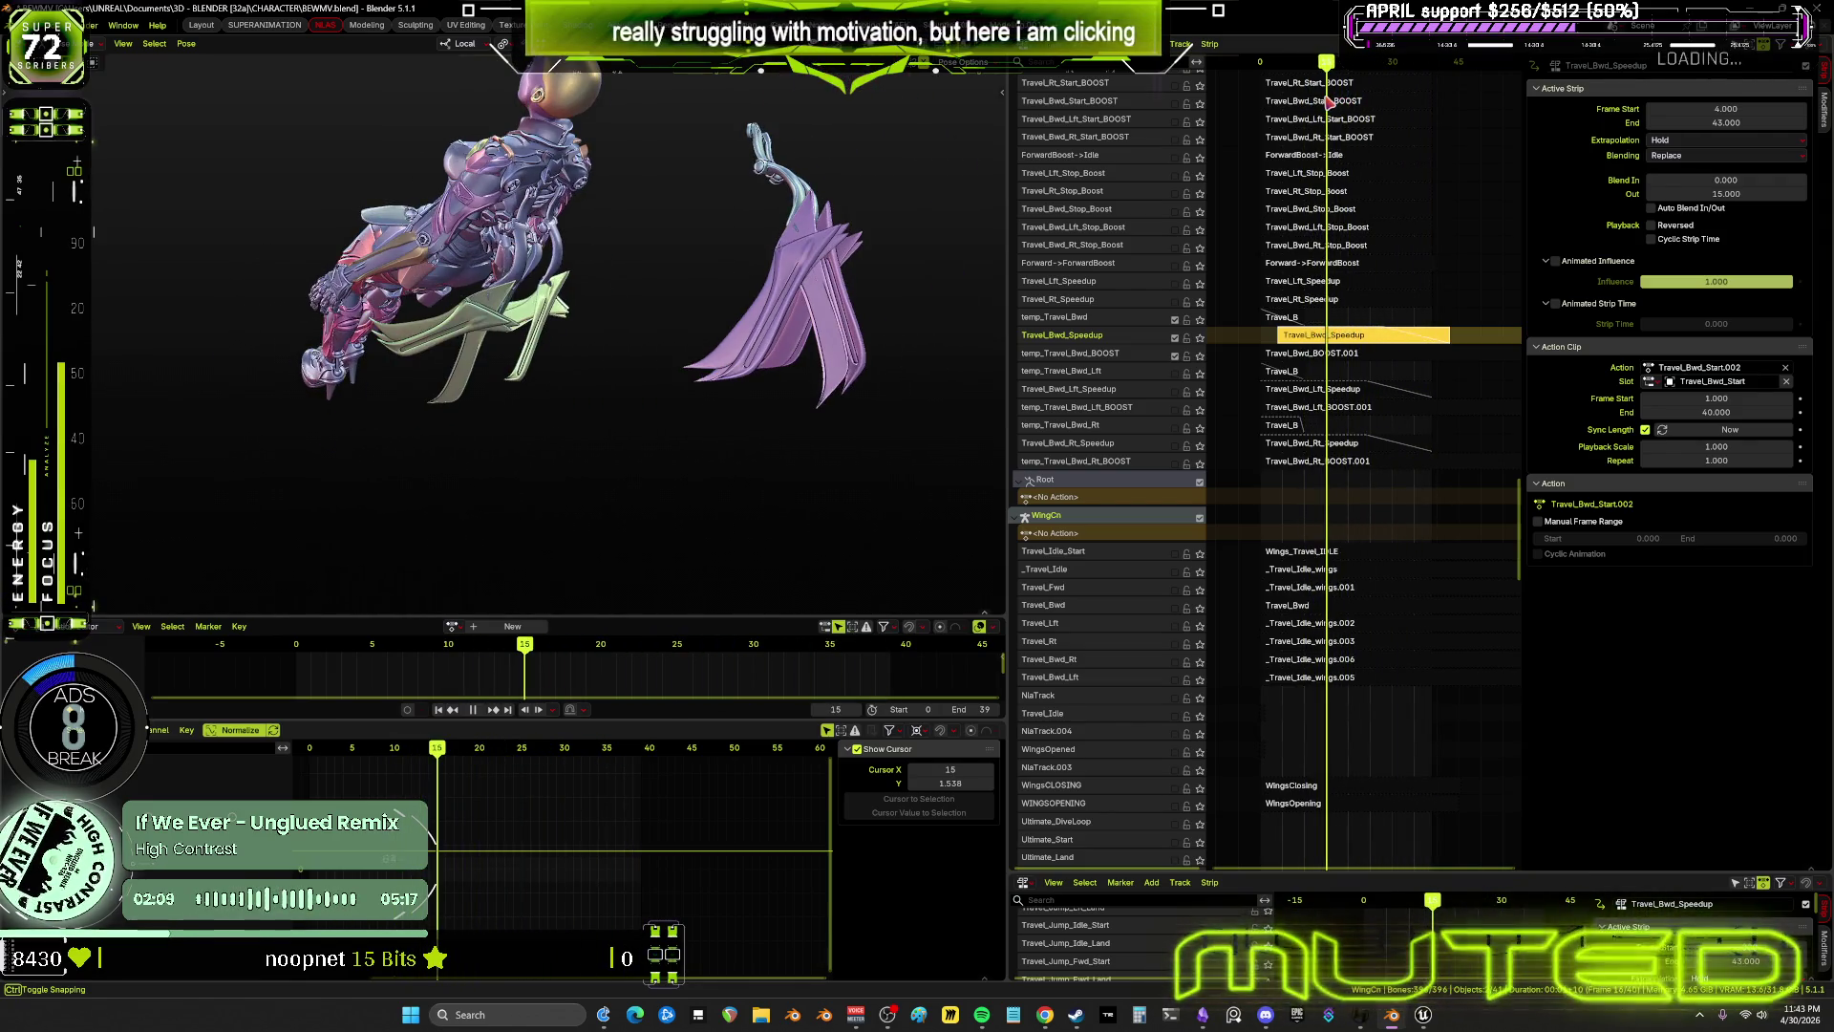
key("space")
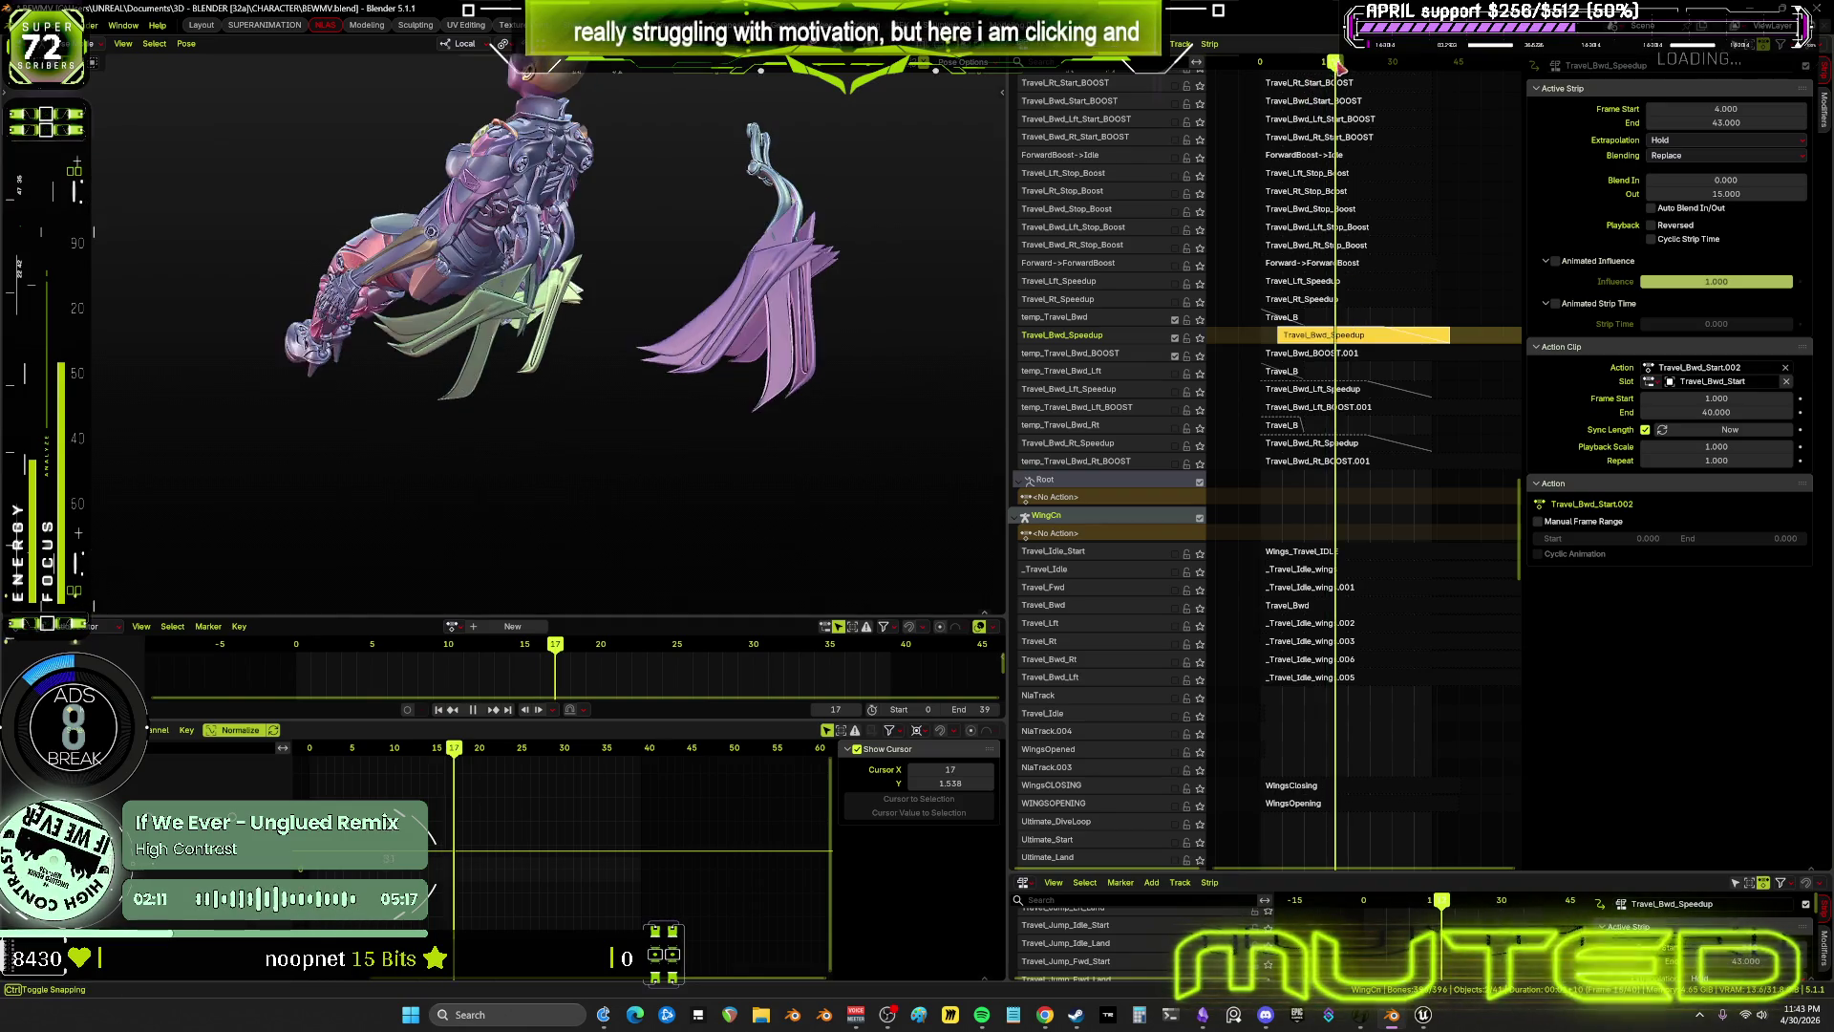
left_click(1735, 111)
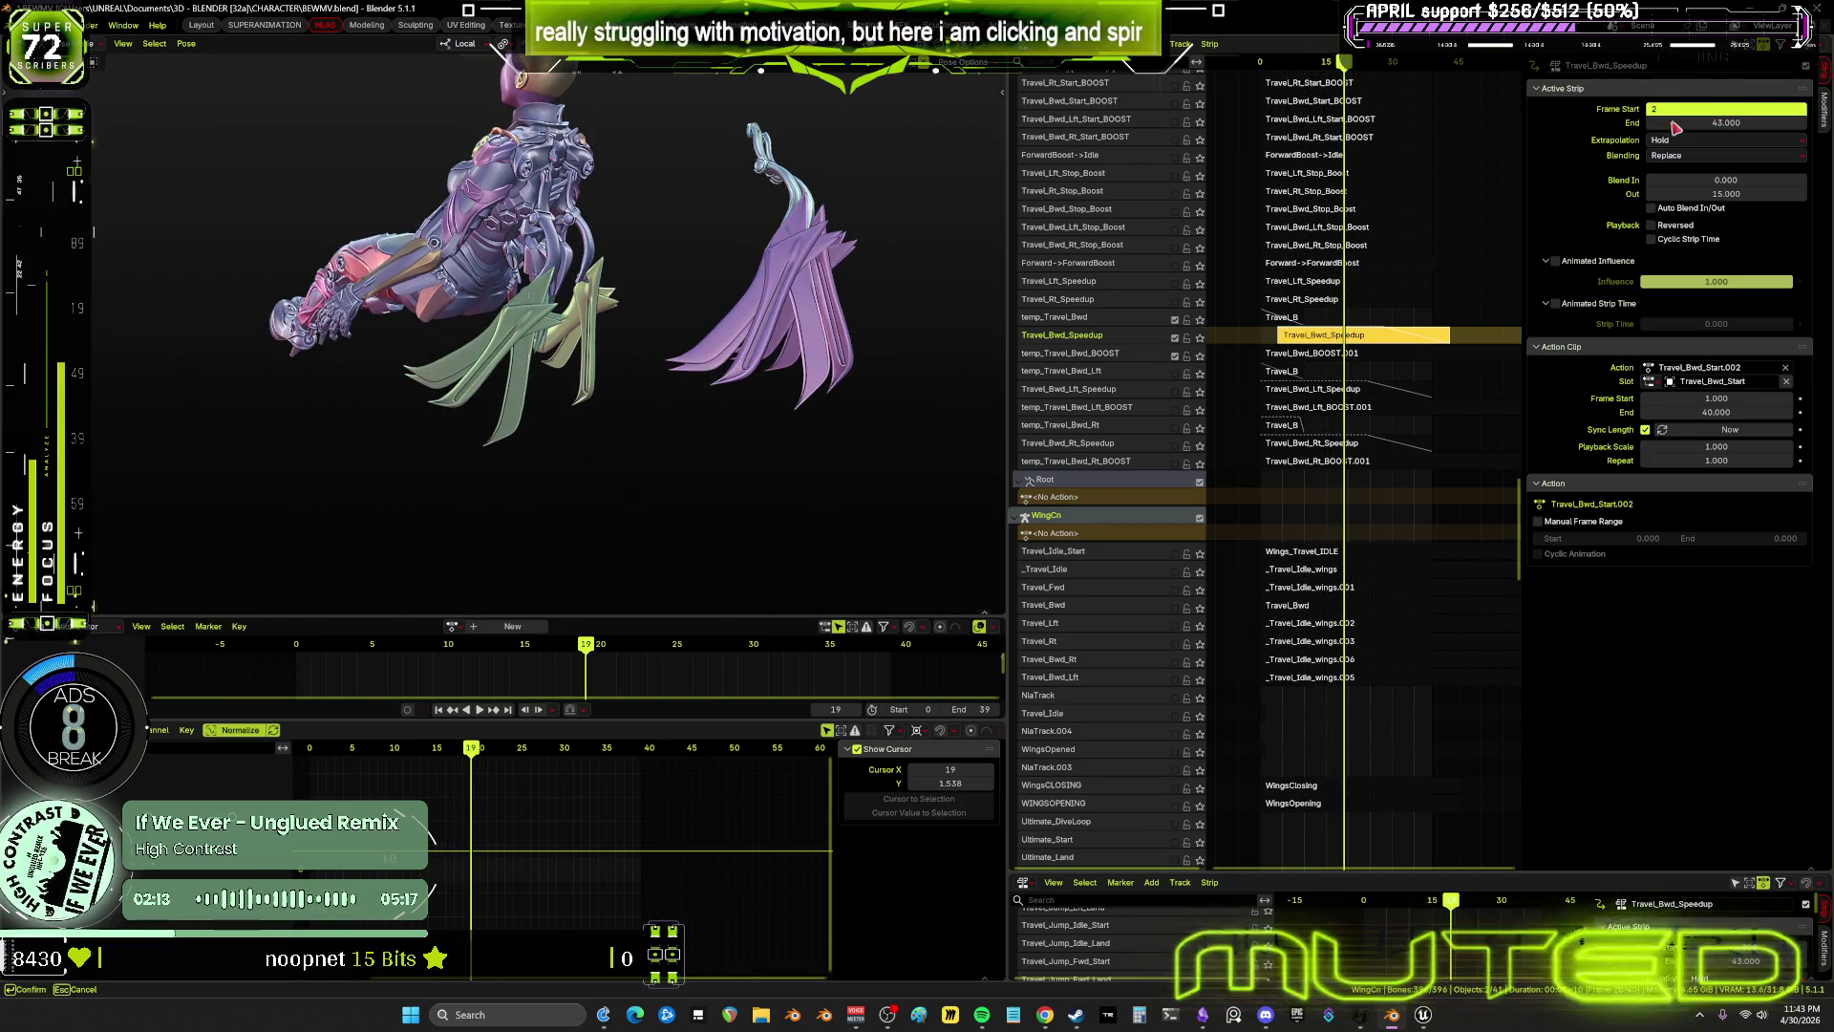
key("Return")
mouse_move(1348, 77)
left_mouse_down()
mouse_move(1263, 77)
mouse_move(1309, 84)
left_mouse_up()
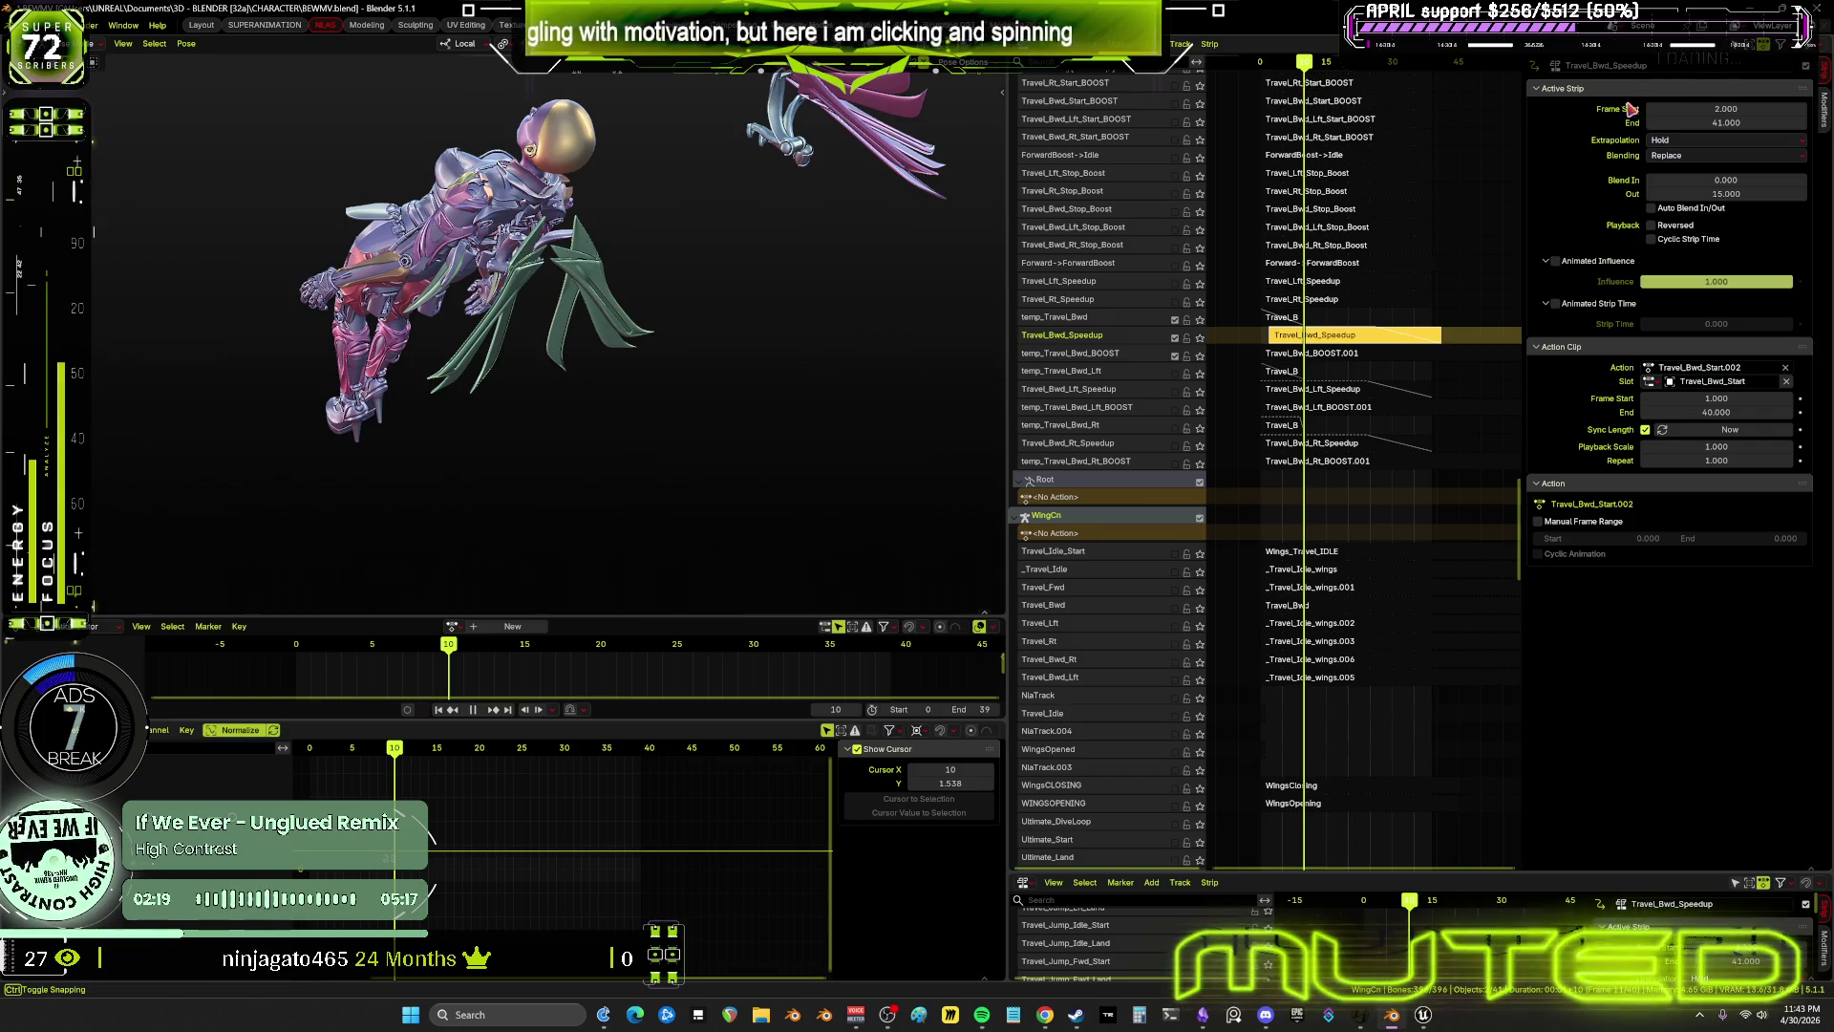
key("space")
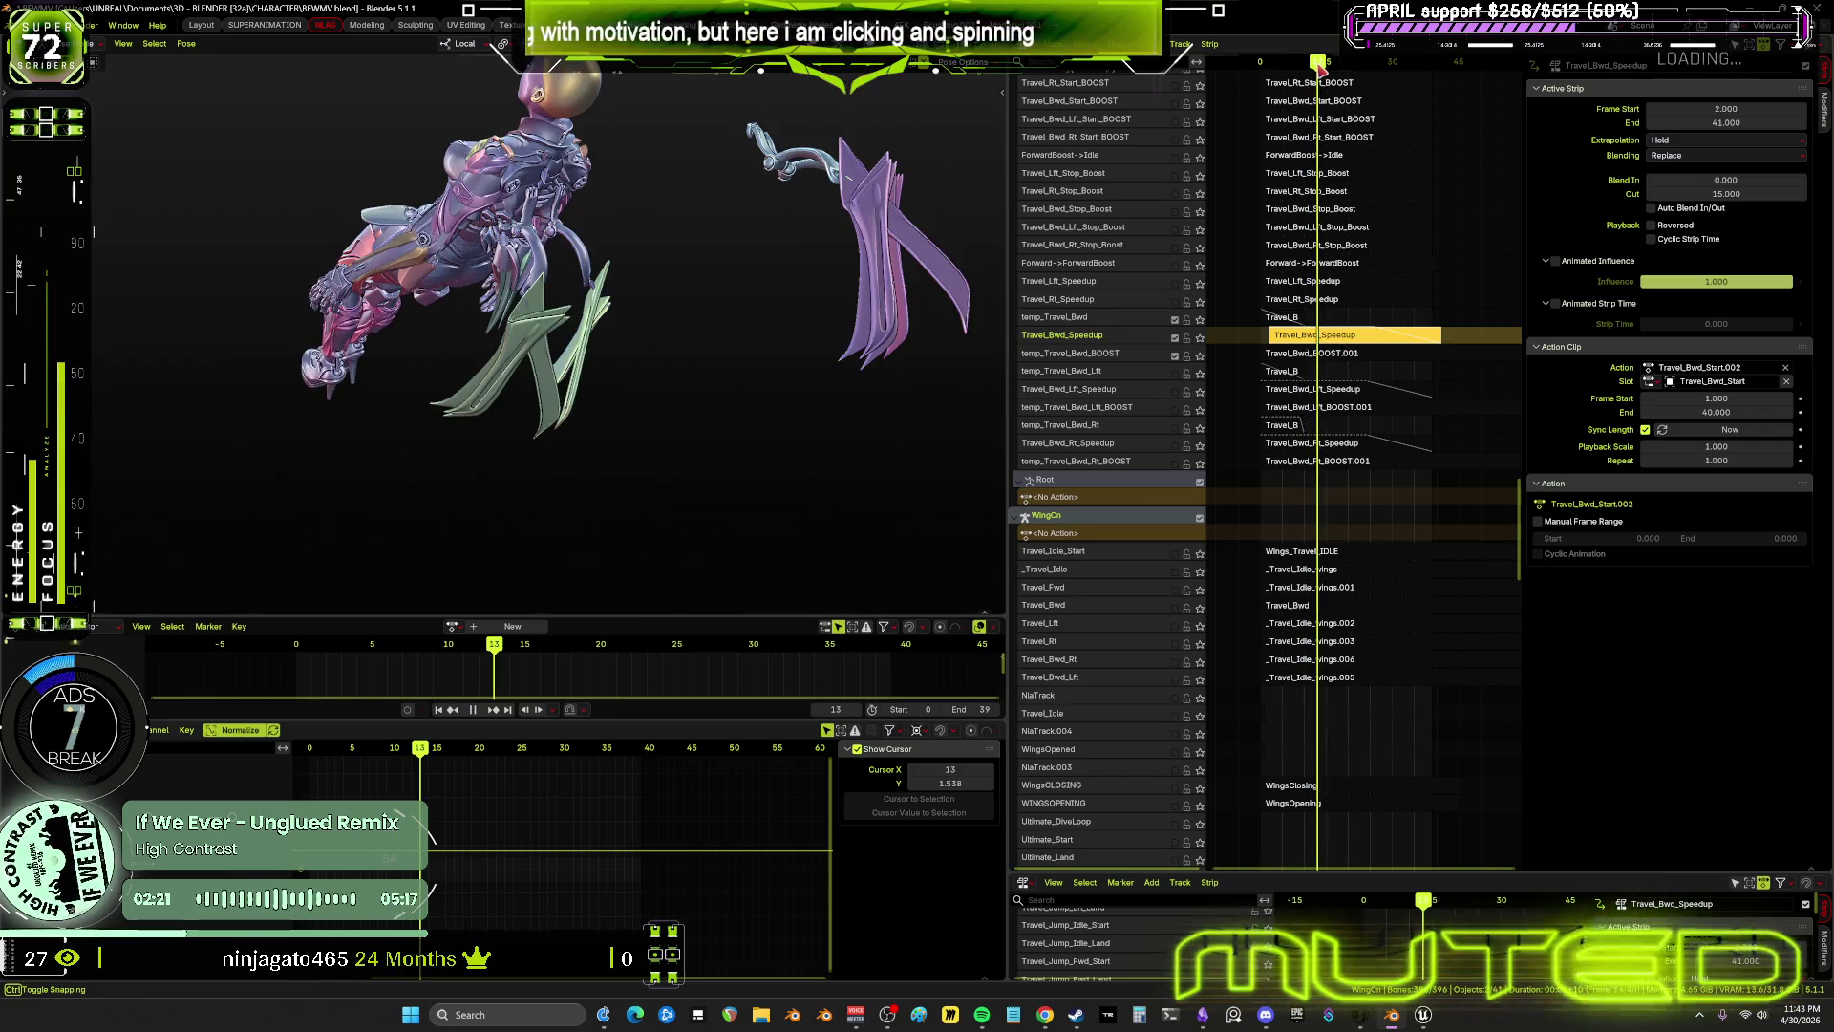
Try start frames 6 and 5 for Travel_Bwd_Speedup, previewing the timing
left_click(1741, 108)
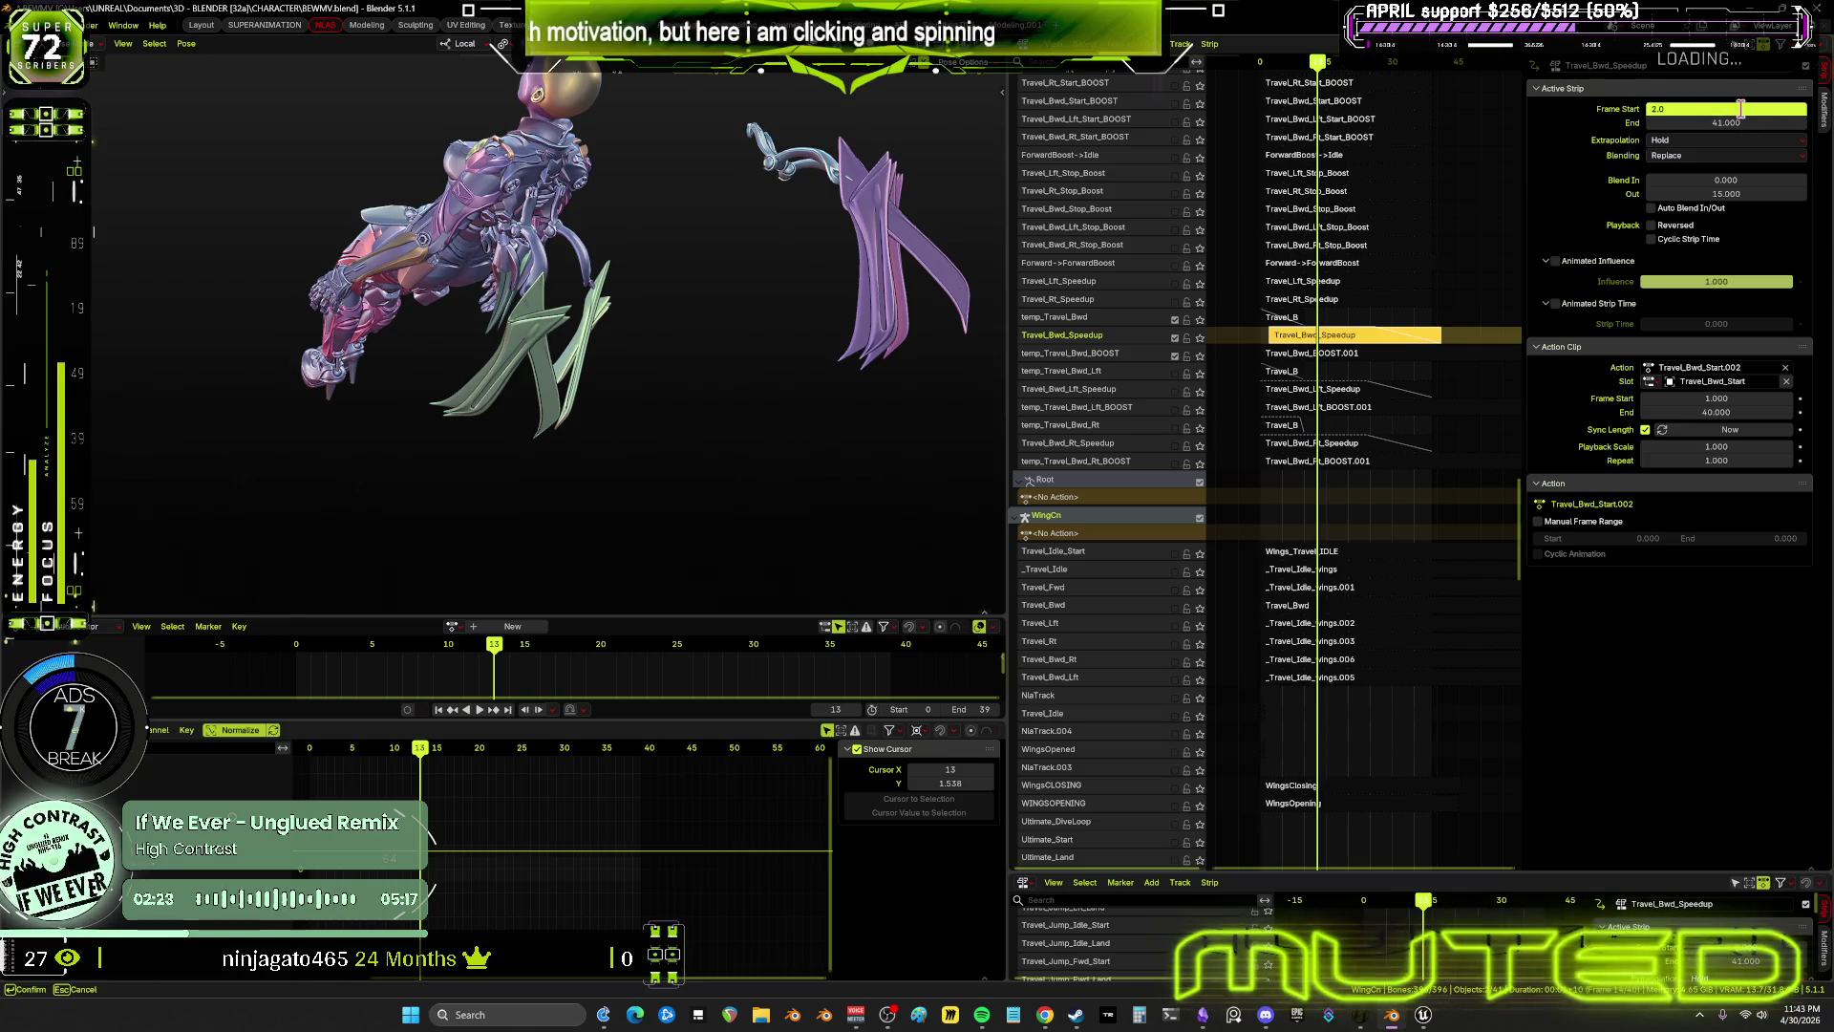
type("6")
key("Return")
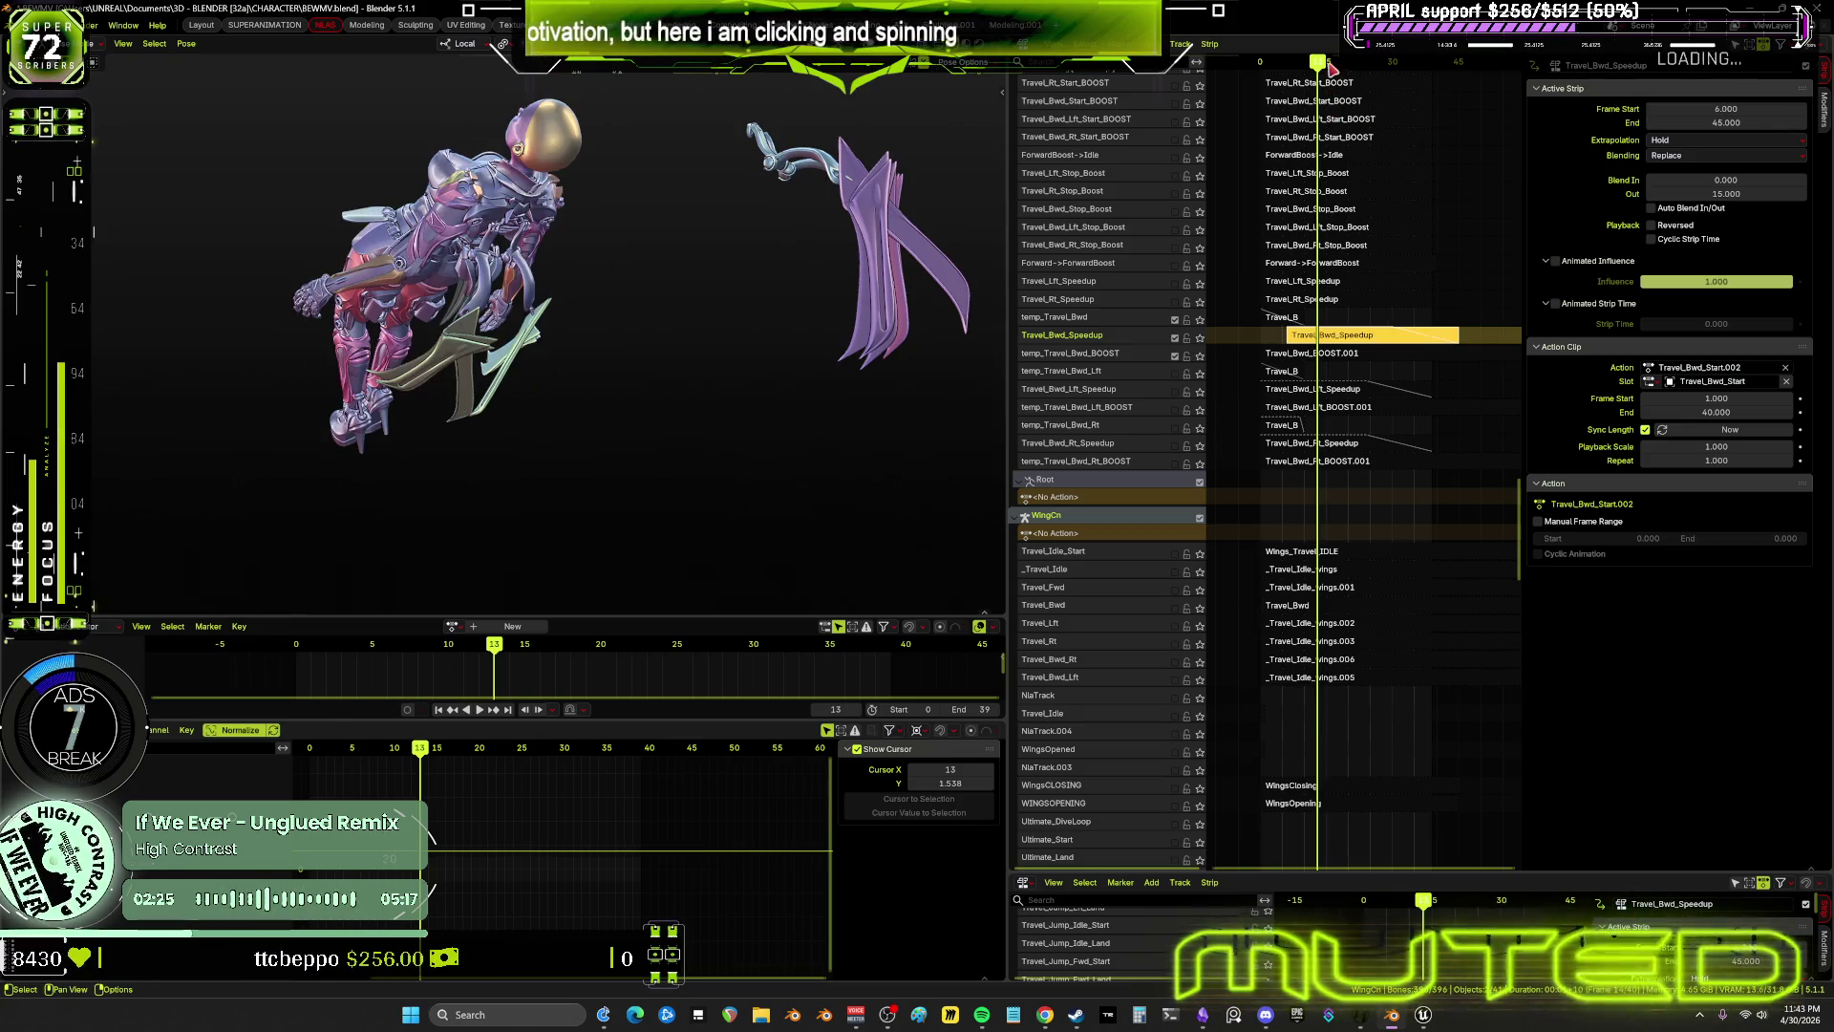
key("space")
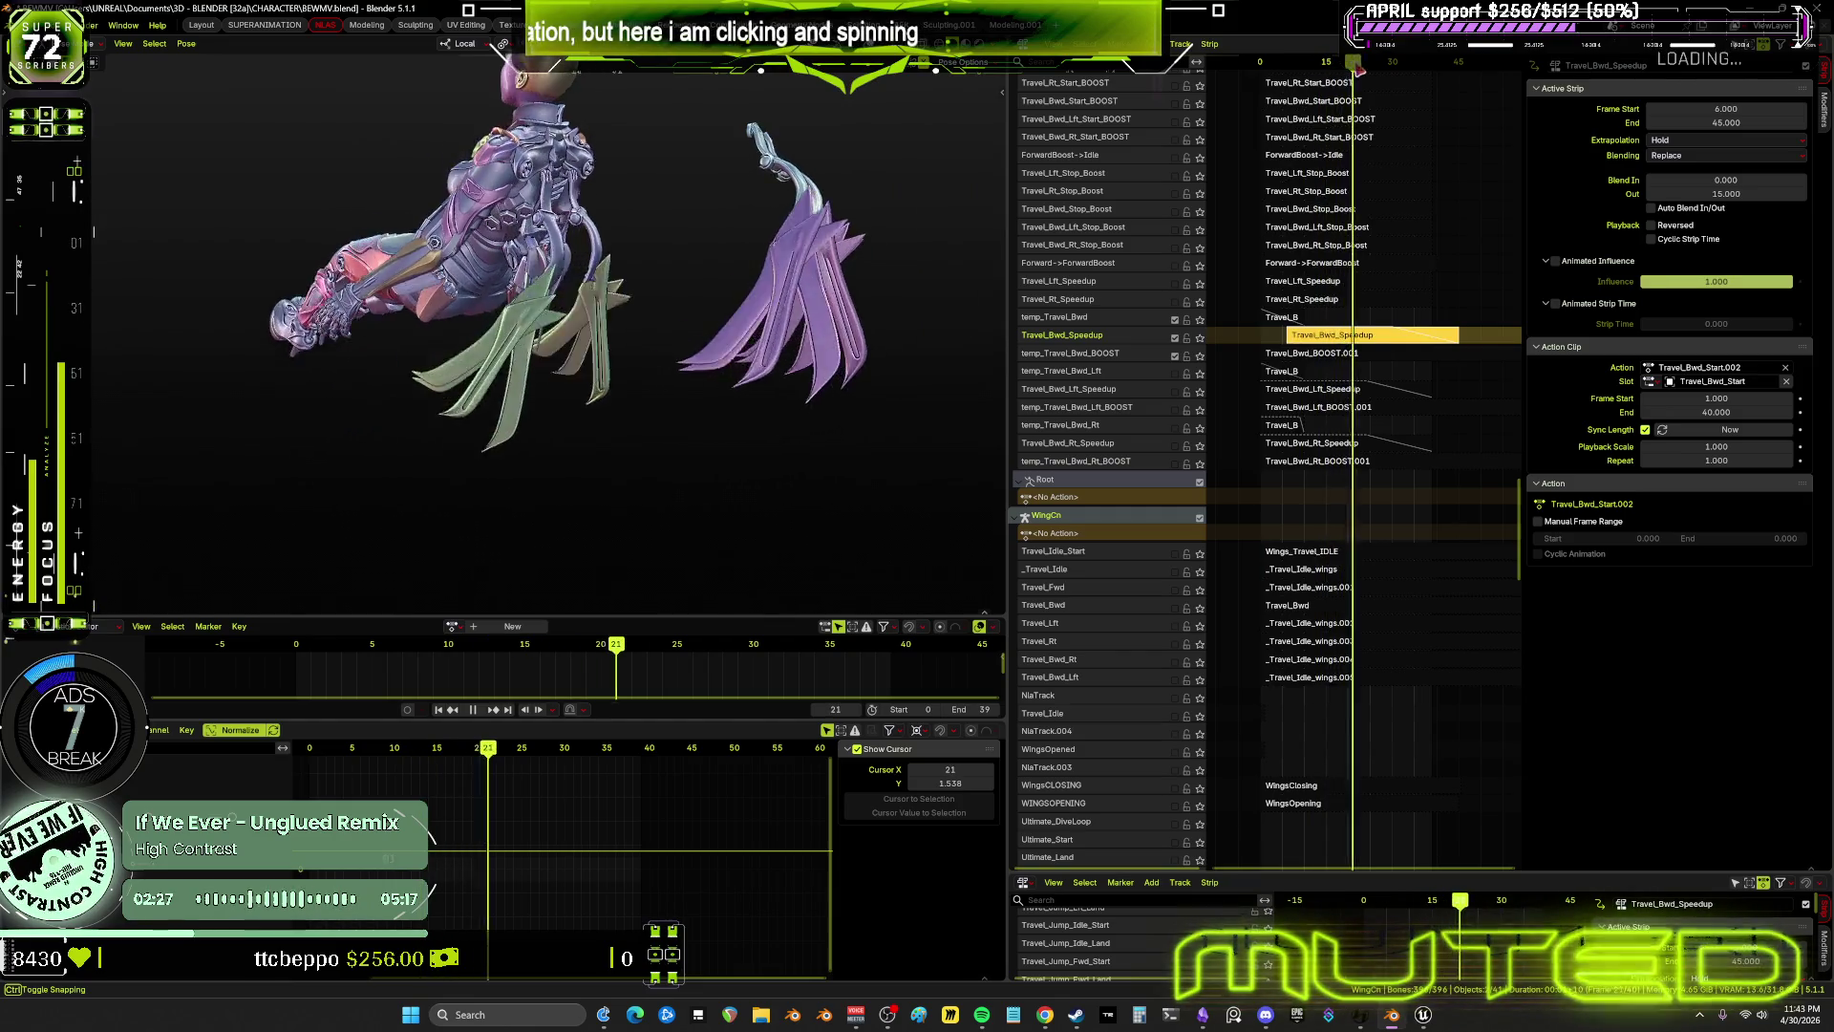
key("space")
left_click(1739, 111)
type("5")
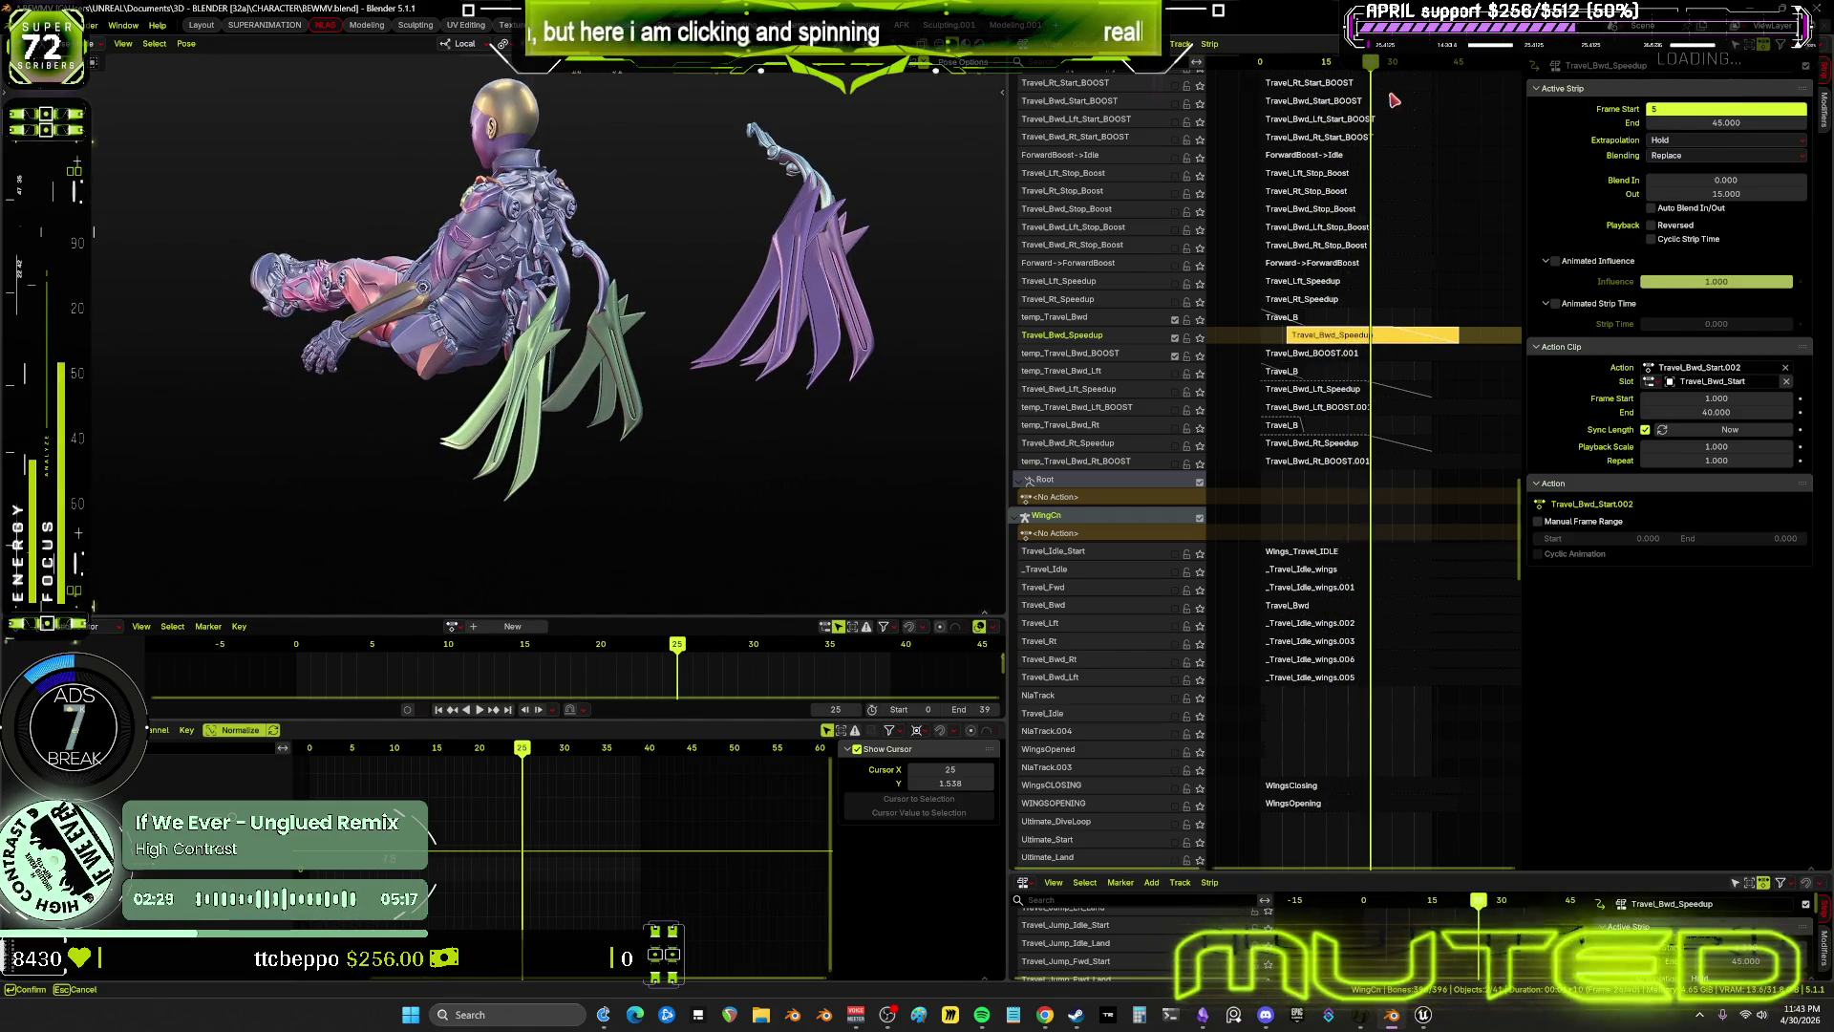
key("Return")
mouse_move(1372, 63)
left_mouse_down()
mouse_move(1213, 78)
mouse_move(1357, 82)
mouse_move(1252, 100)
mouse_move(1348, 86)
mouse_move(1315, 88)
left_mouse_up()
Settle Travel_Bwd_Speedup's start at frame 7, ending at 46, and preview the playback
left_click(1744, 107)
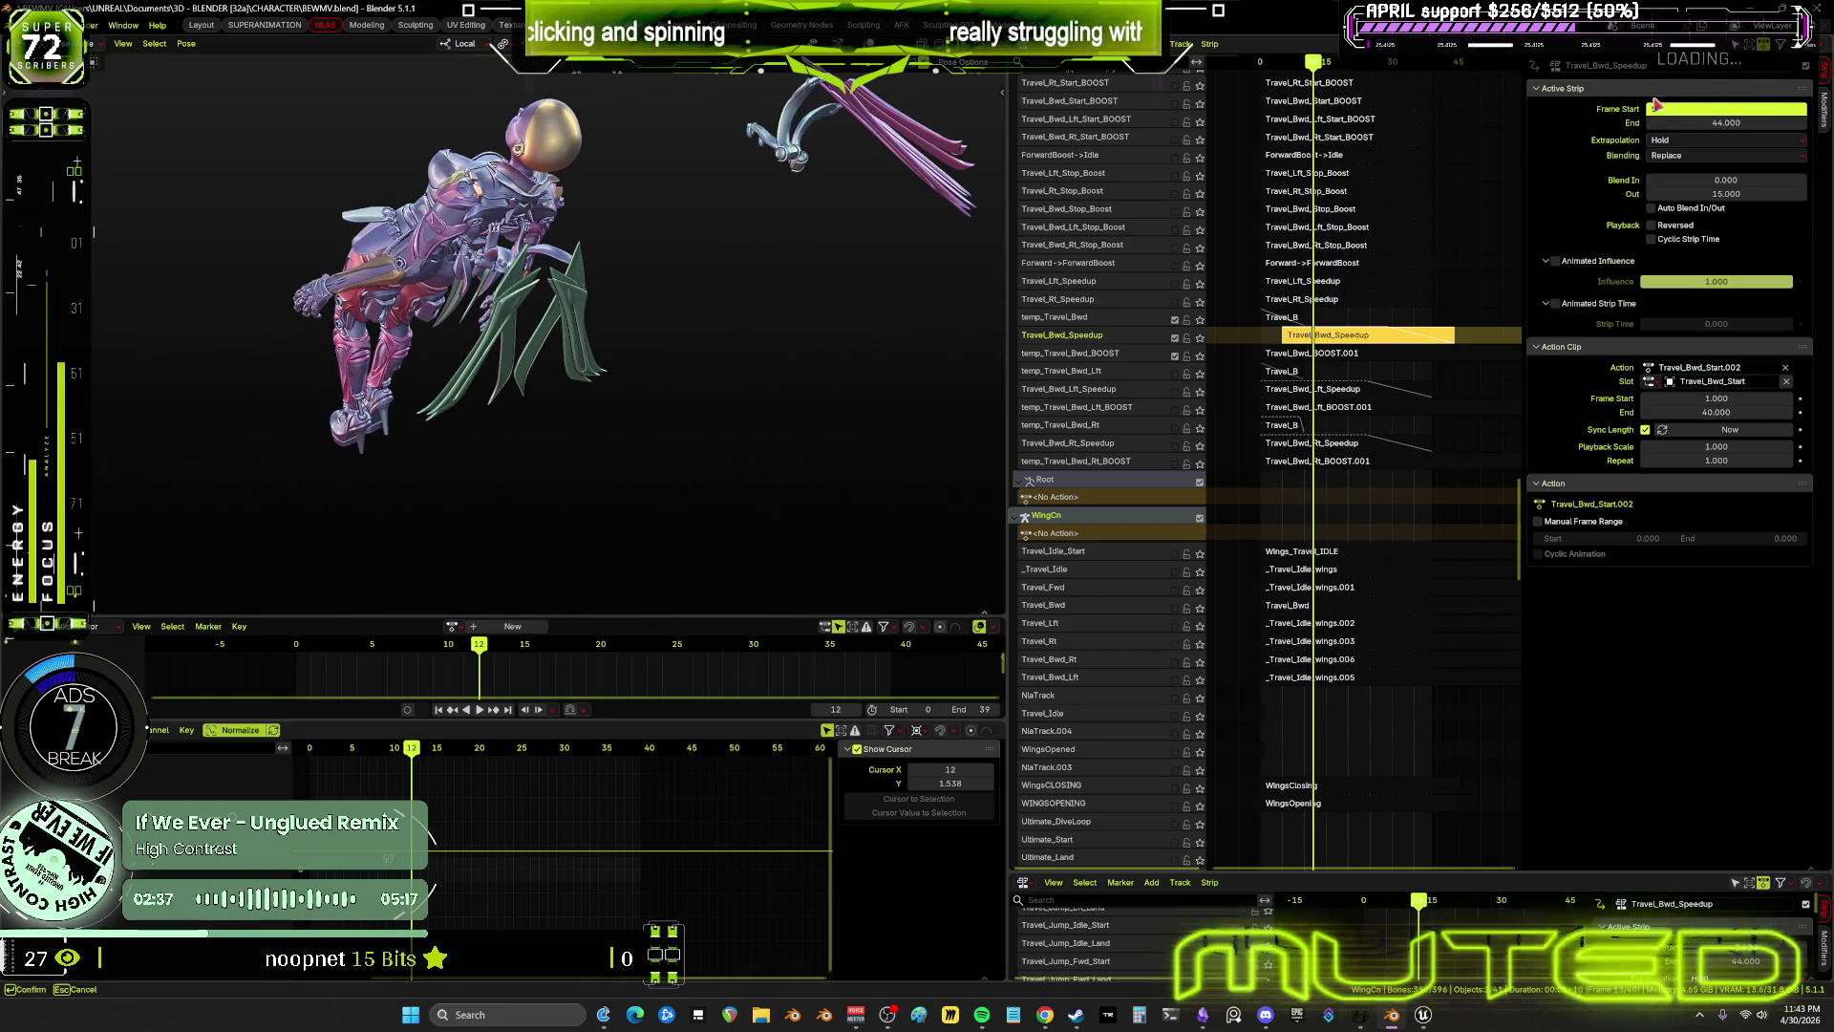
key("BackSpace")
type("6")
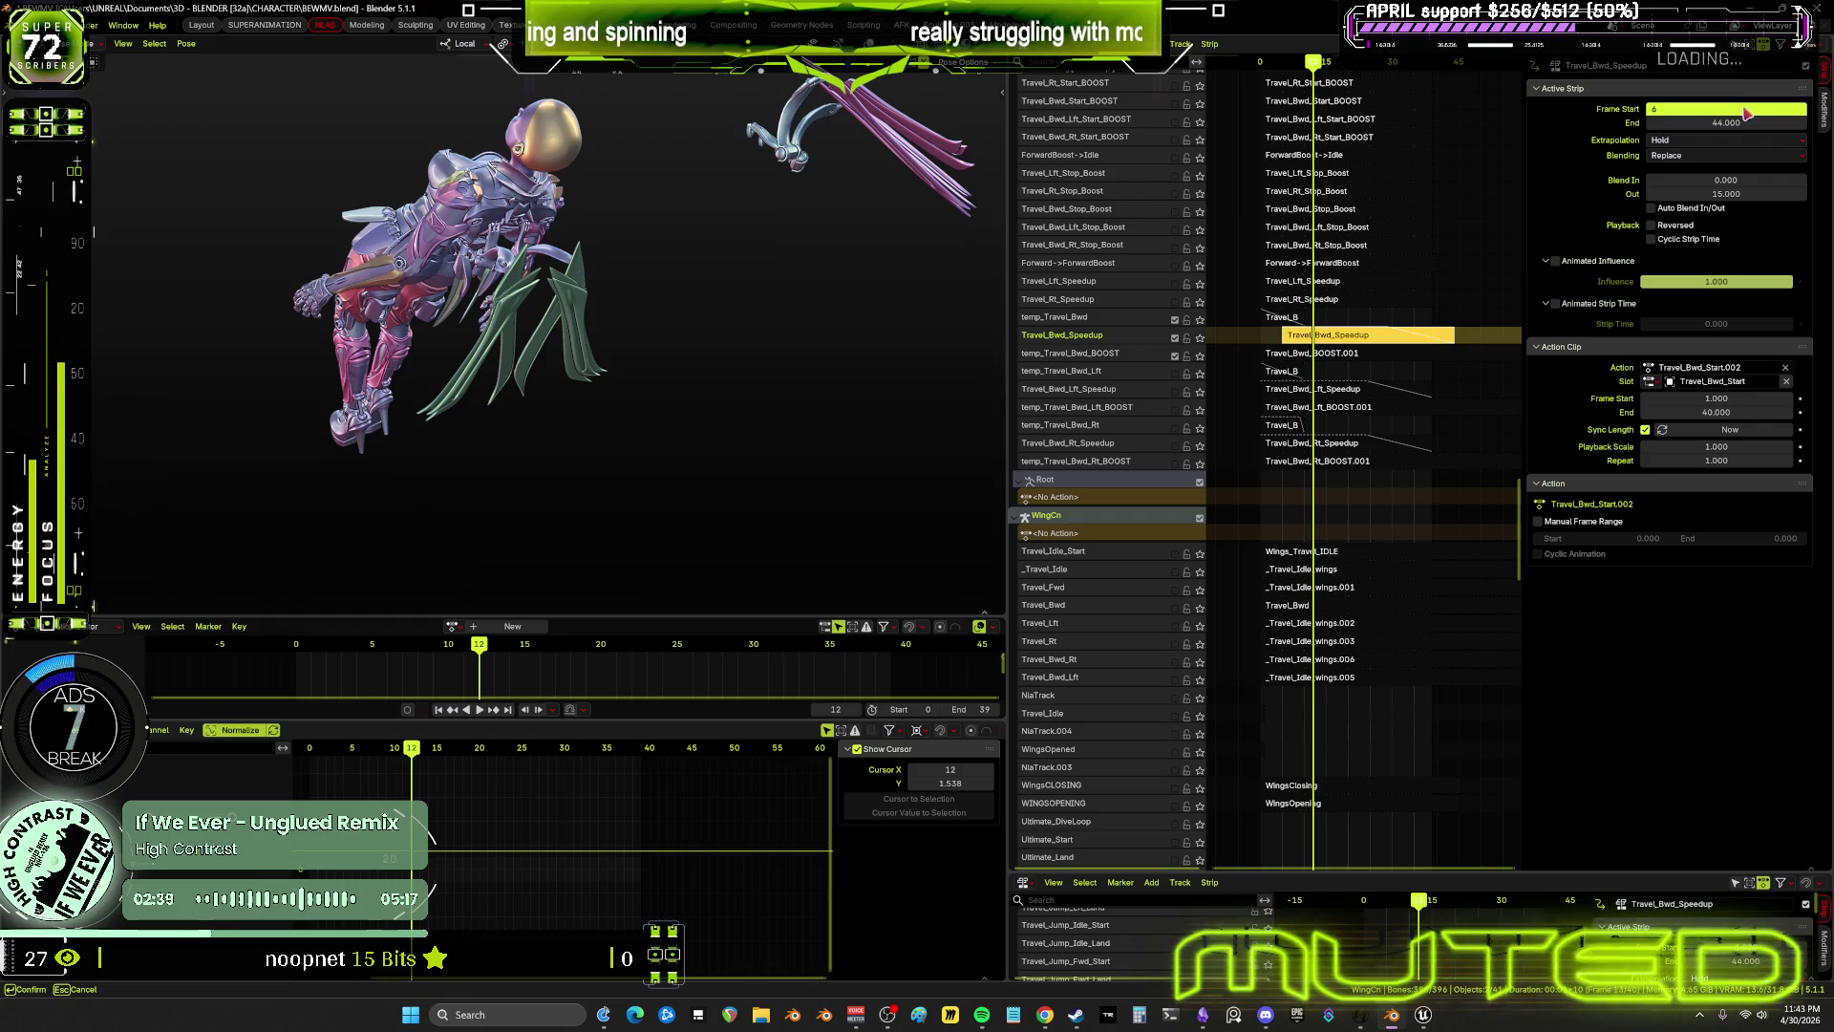
key("Return")
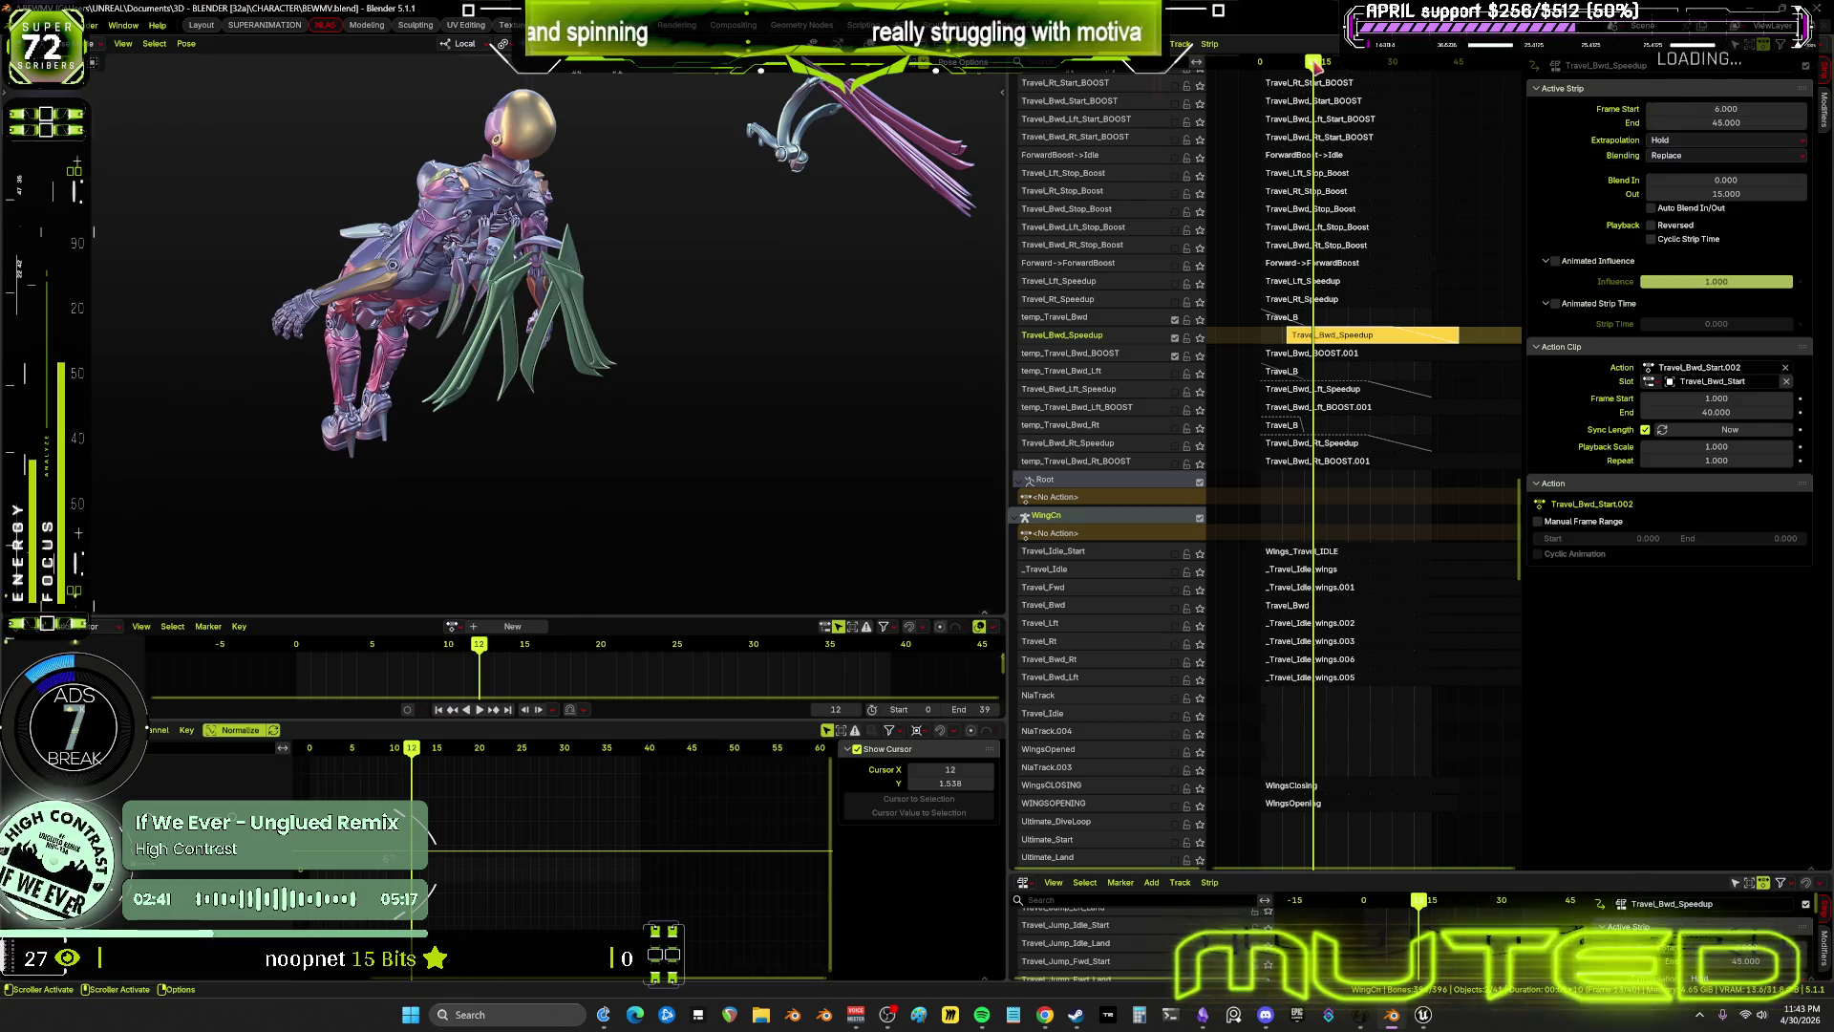
left_click_drag(1261, 63, 1256, 63)
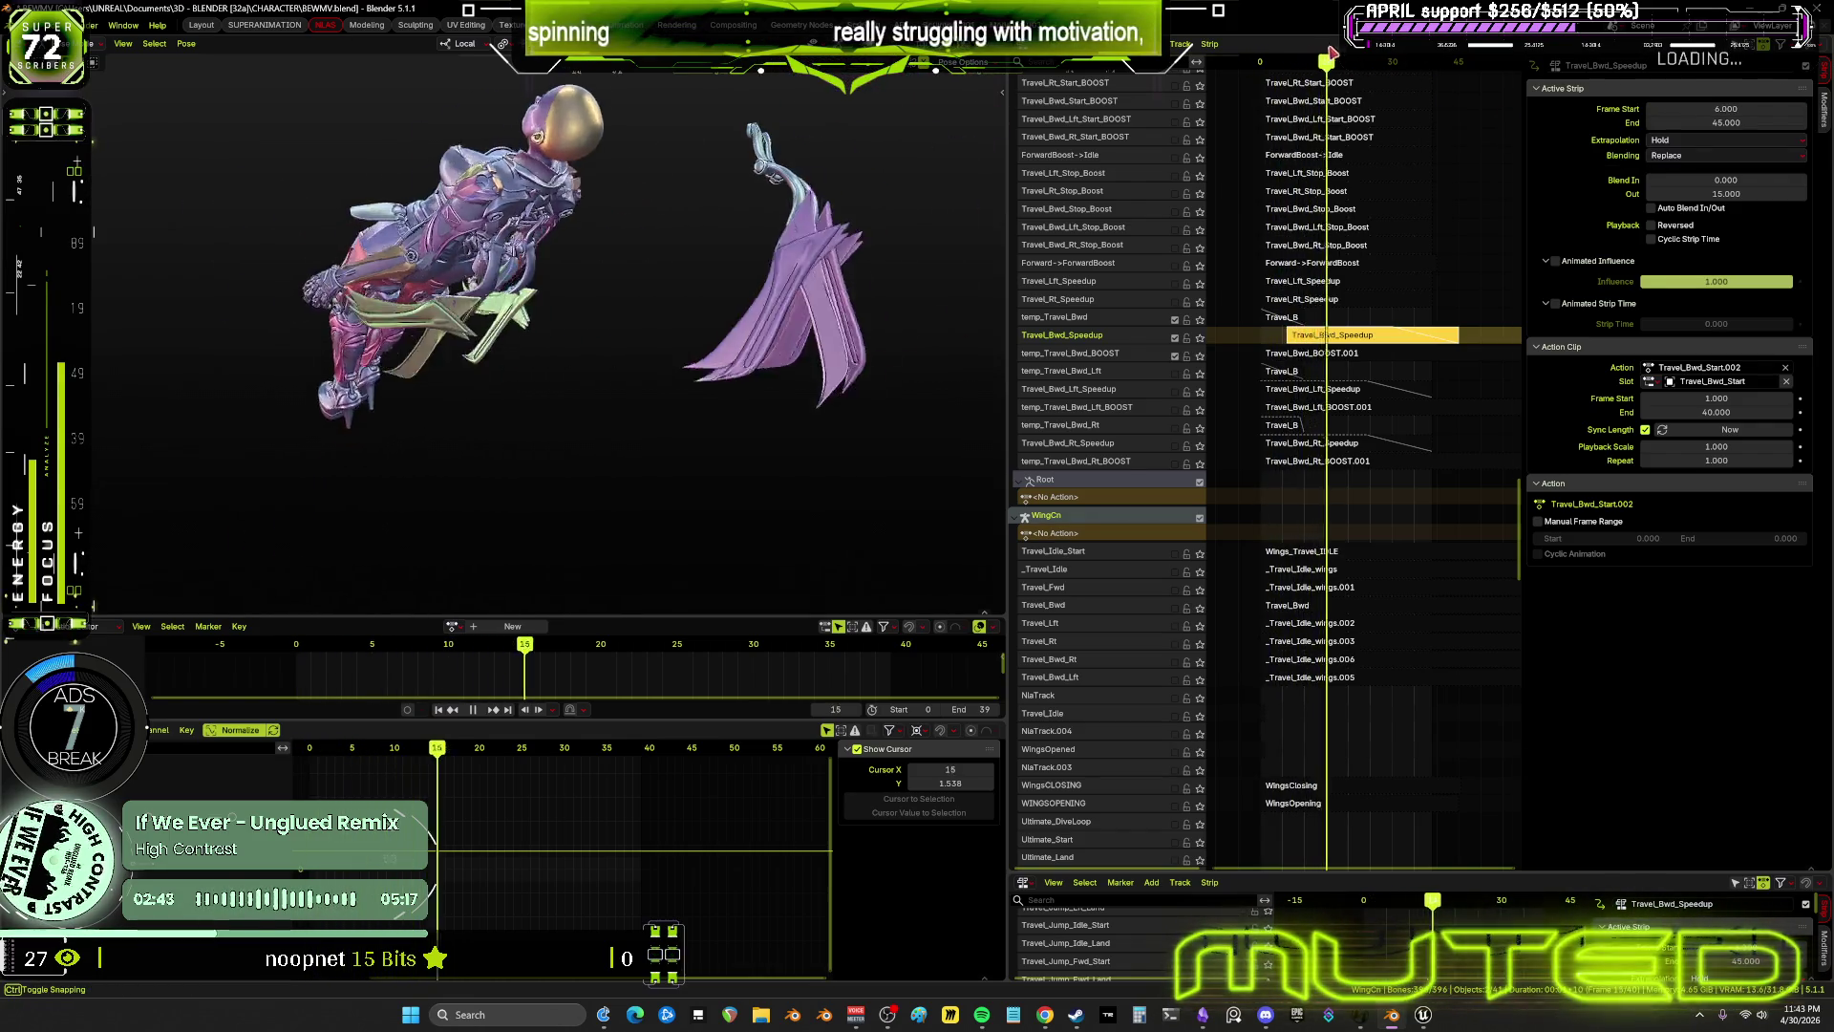
key("space")
left_click(1717, 108)
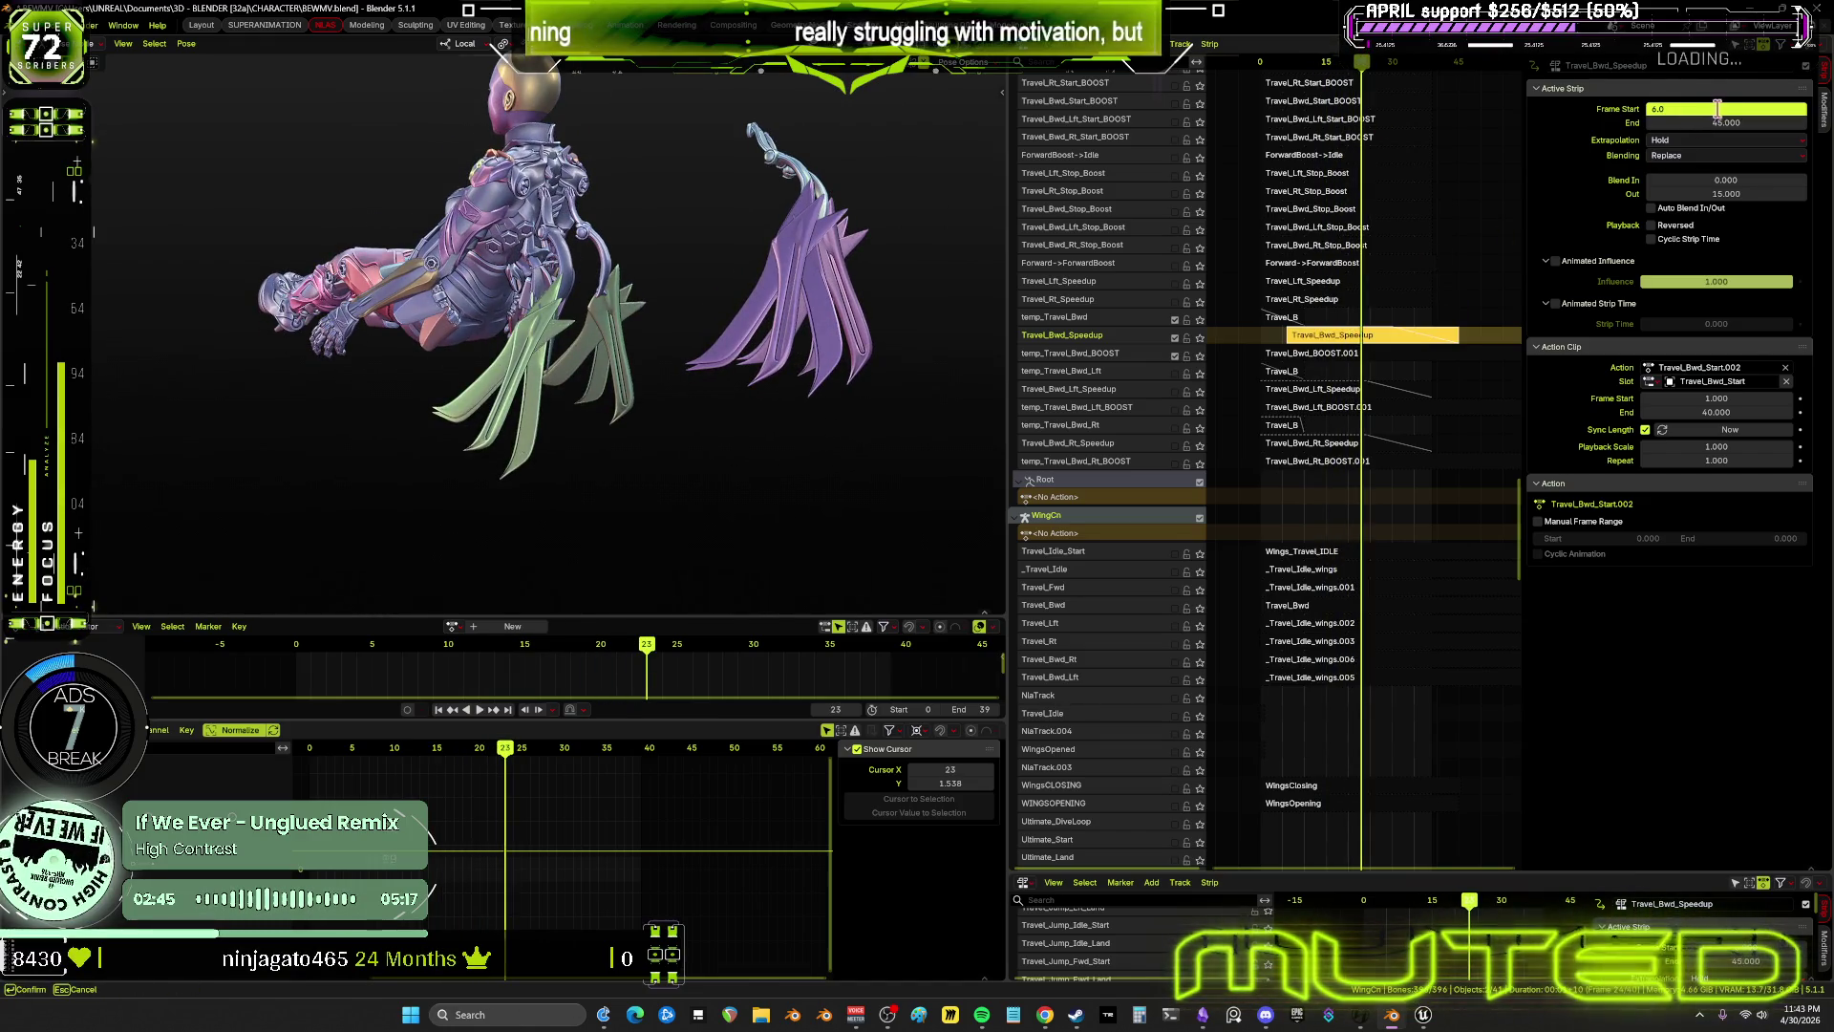
type("7")
key("Return")
key("space")
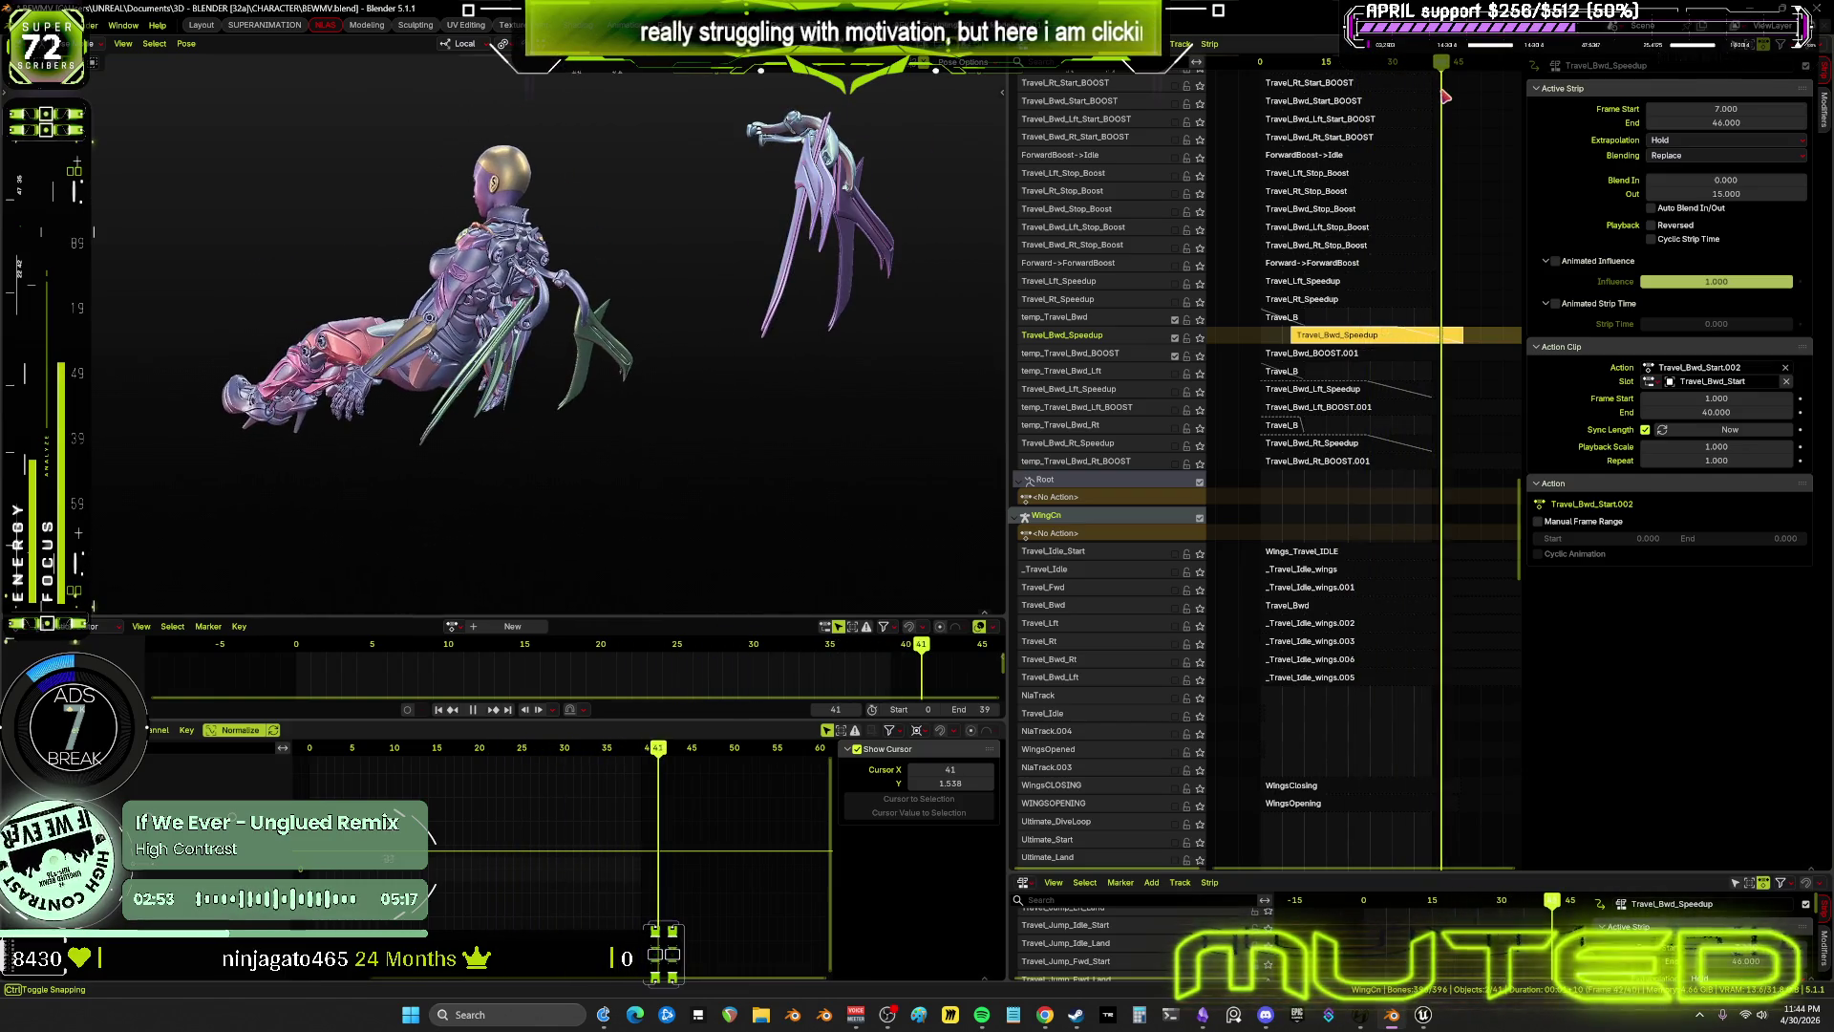
key("space")
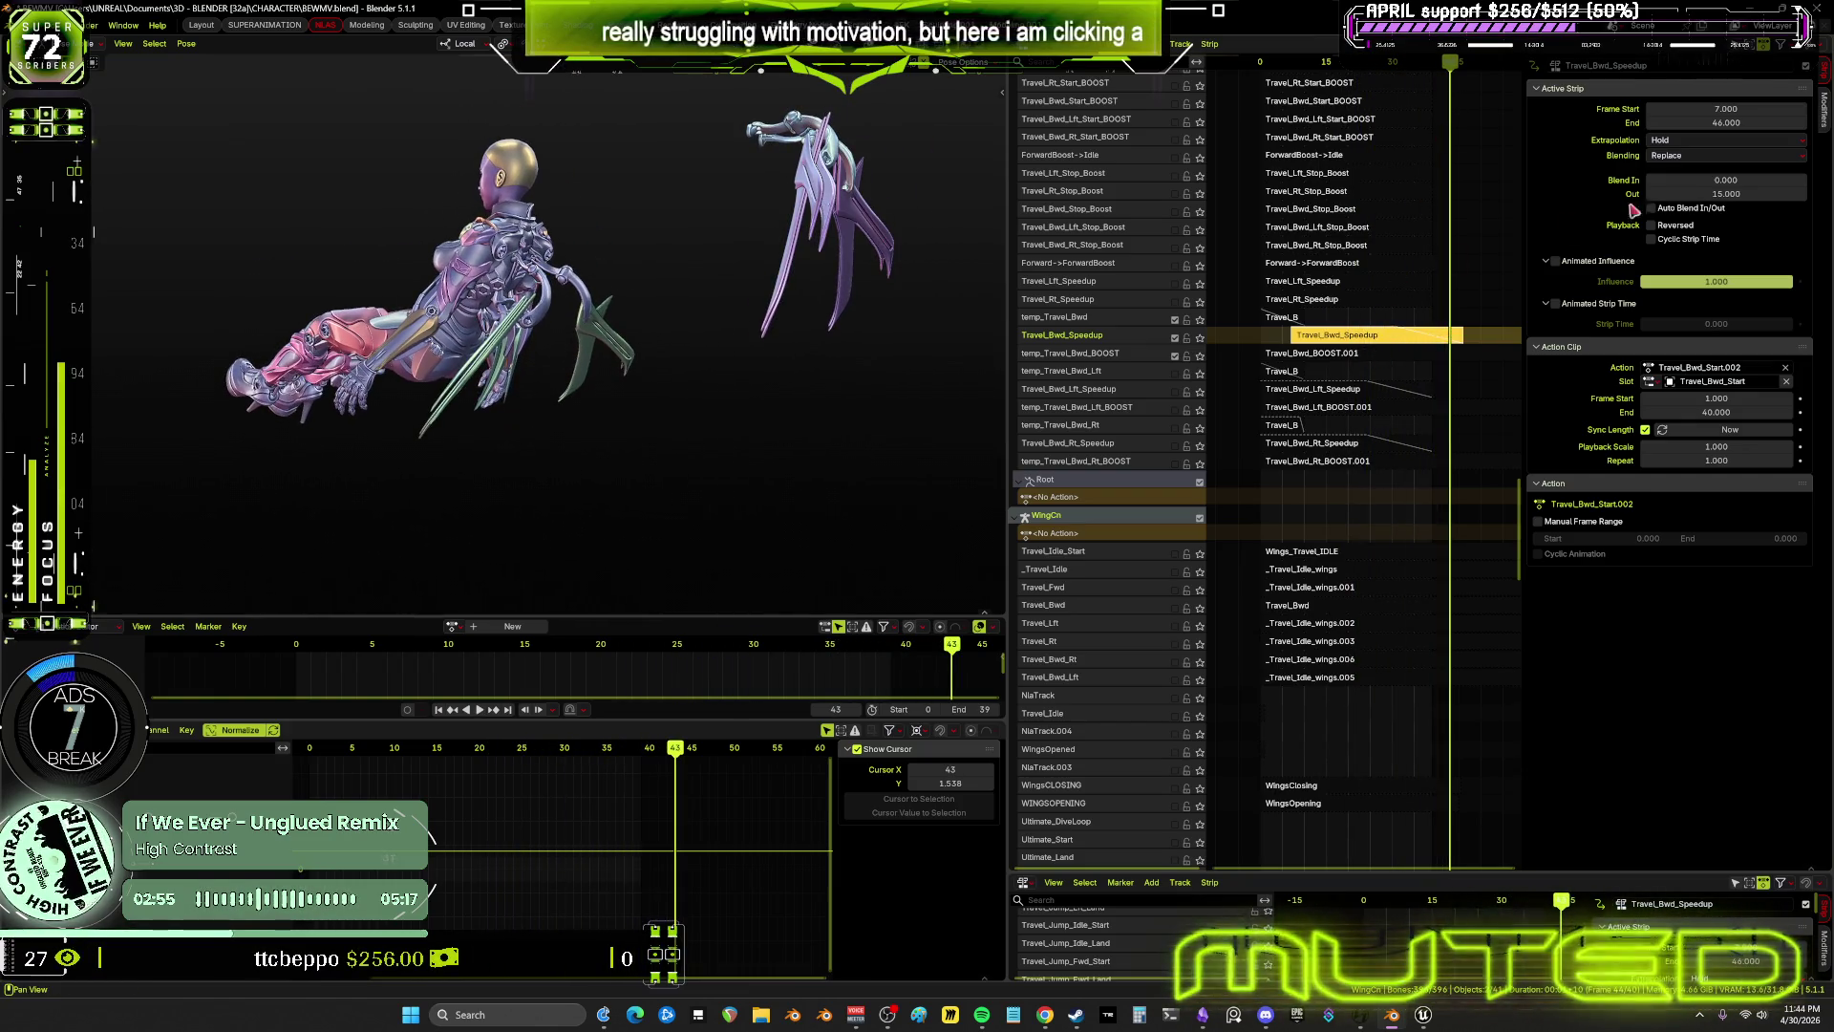
left_click(1337, 389)
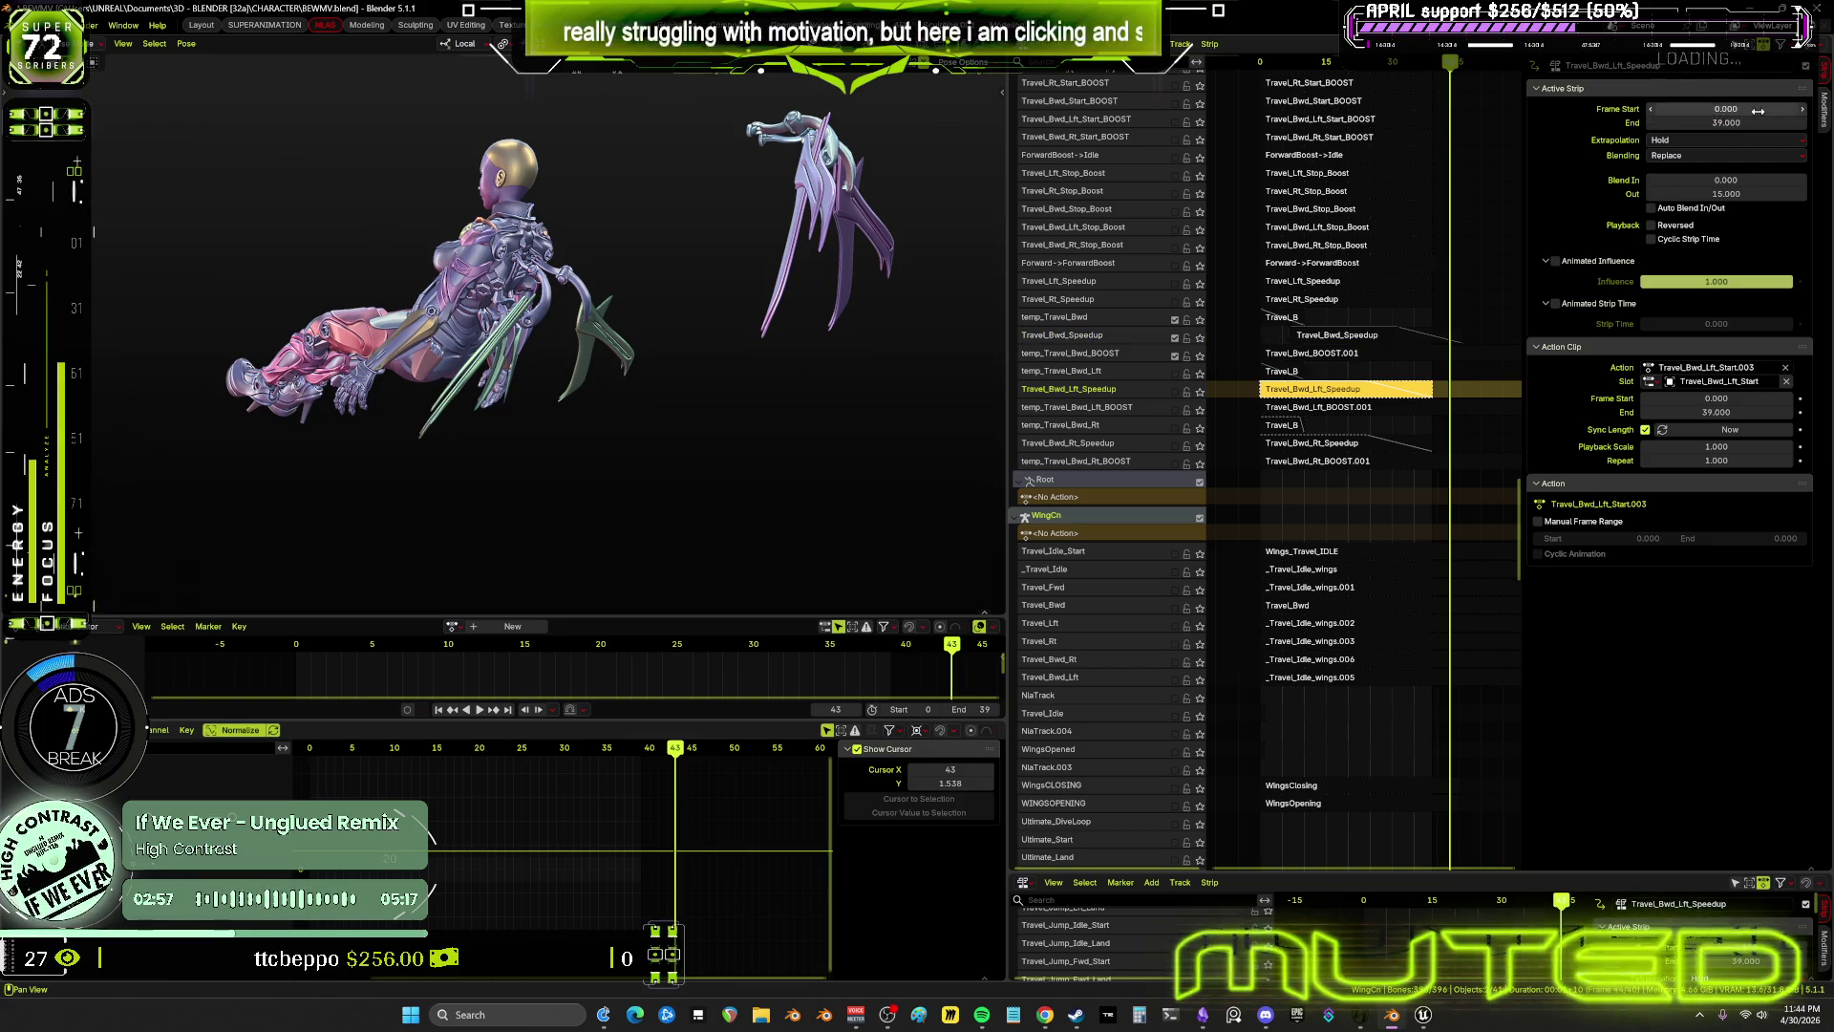
Set Frame Start to 7 on both the Lft and Rt Speedup strips
left_click(1726, 109)
type("7")
key("Return")
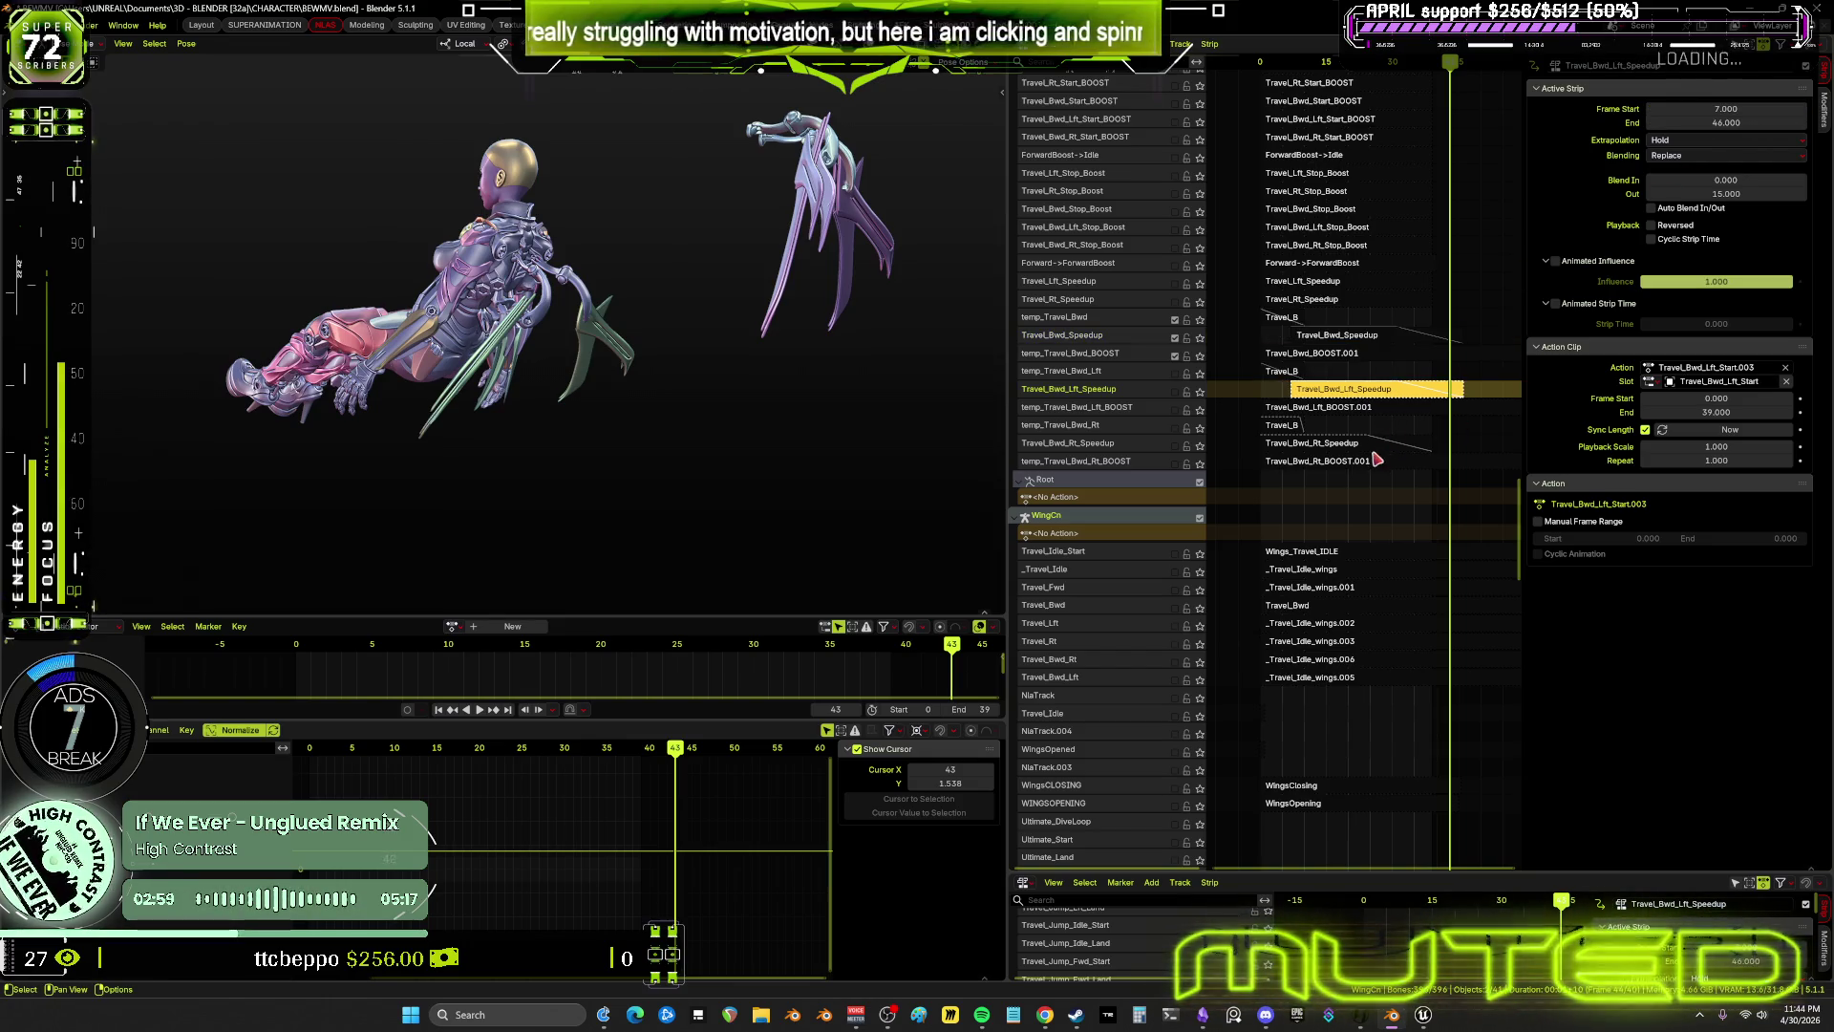
left_click(1373, 449)
left_click_drag(1726, 109, 1726, 109)
type("7")
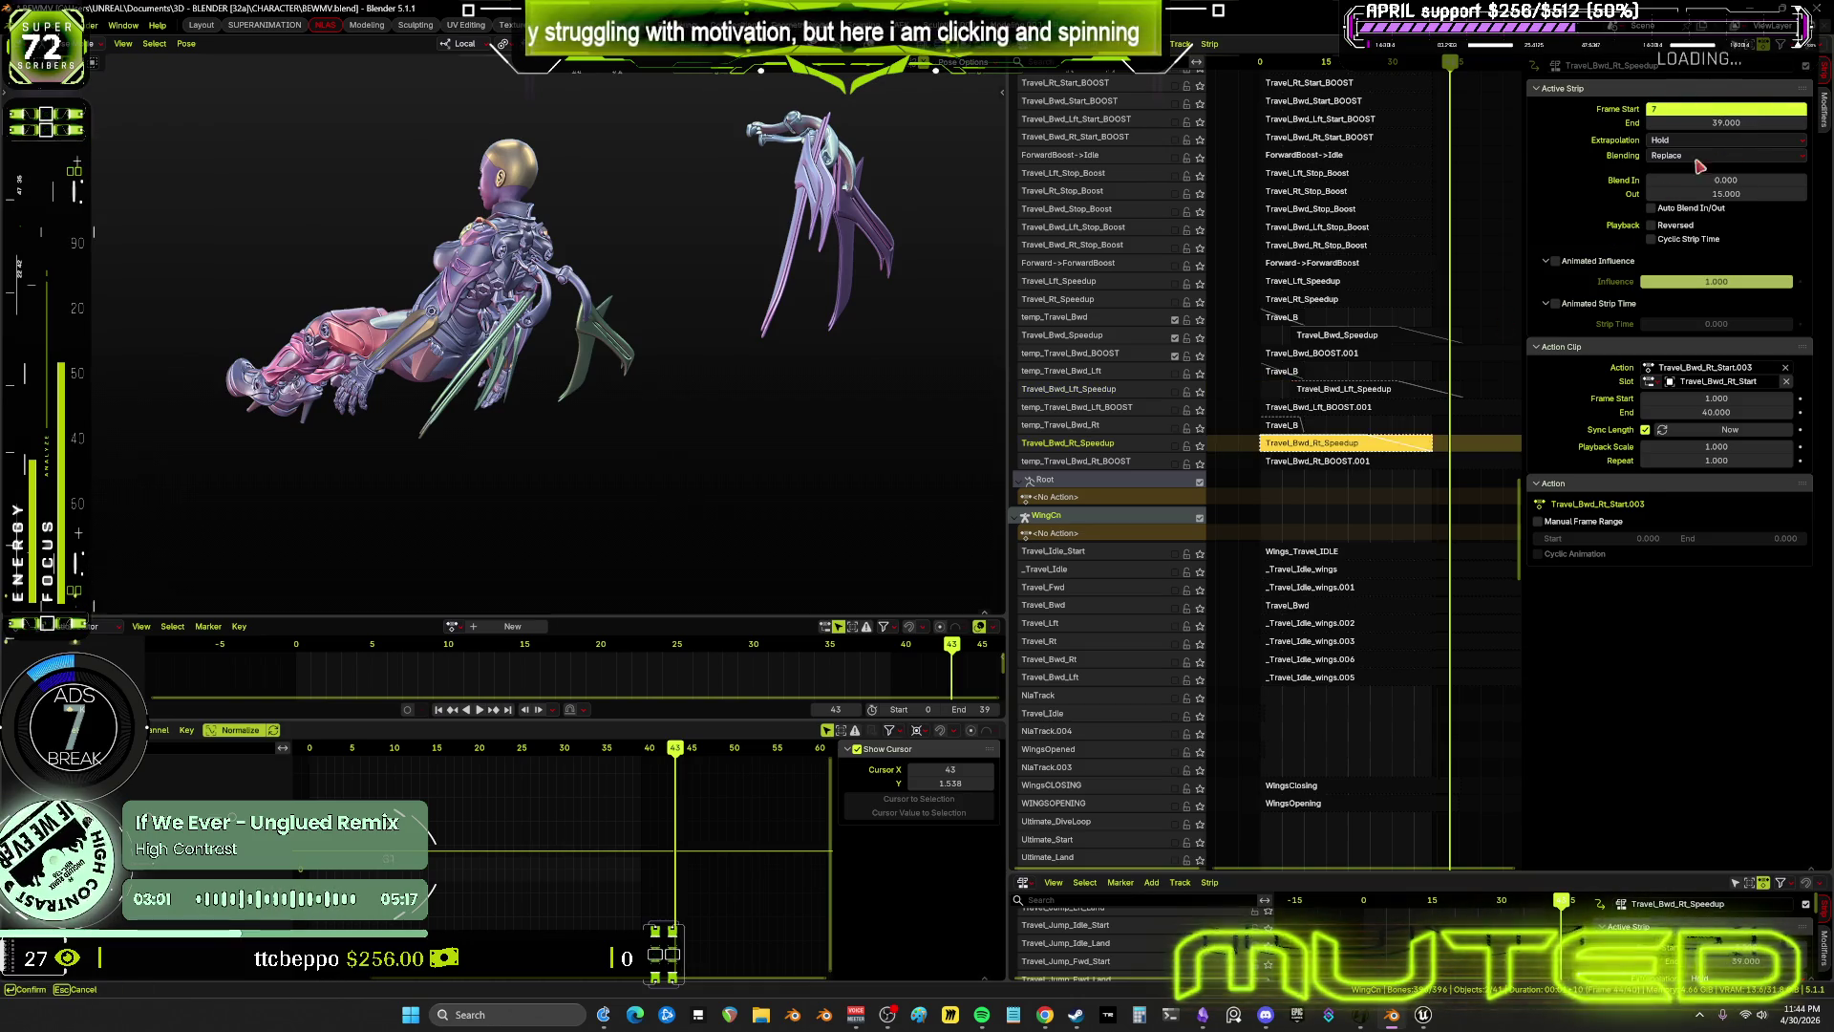
key("Return")
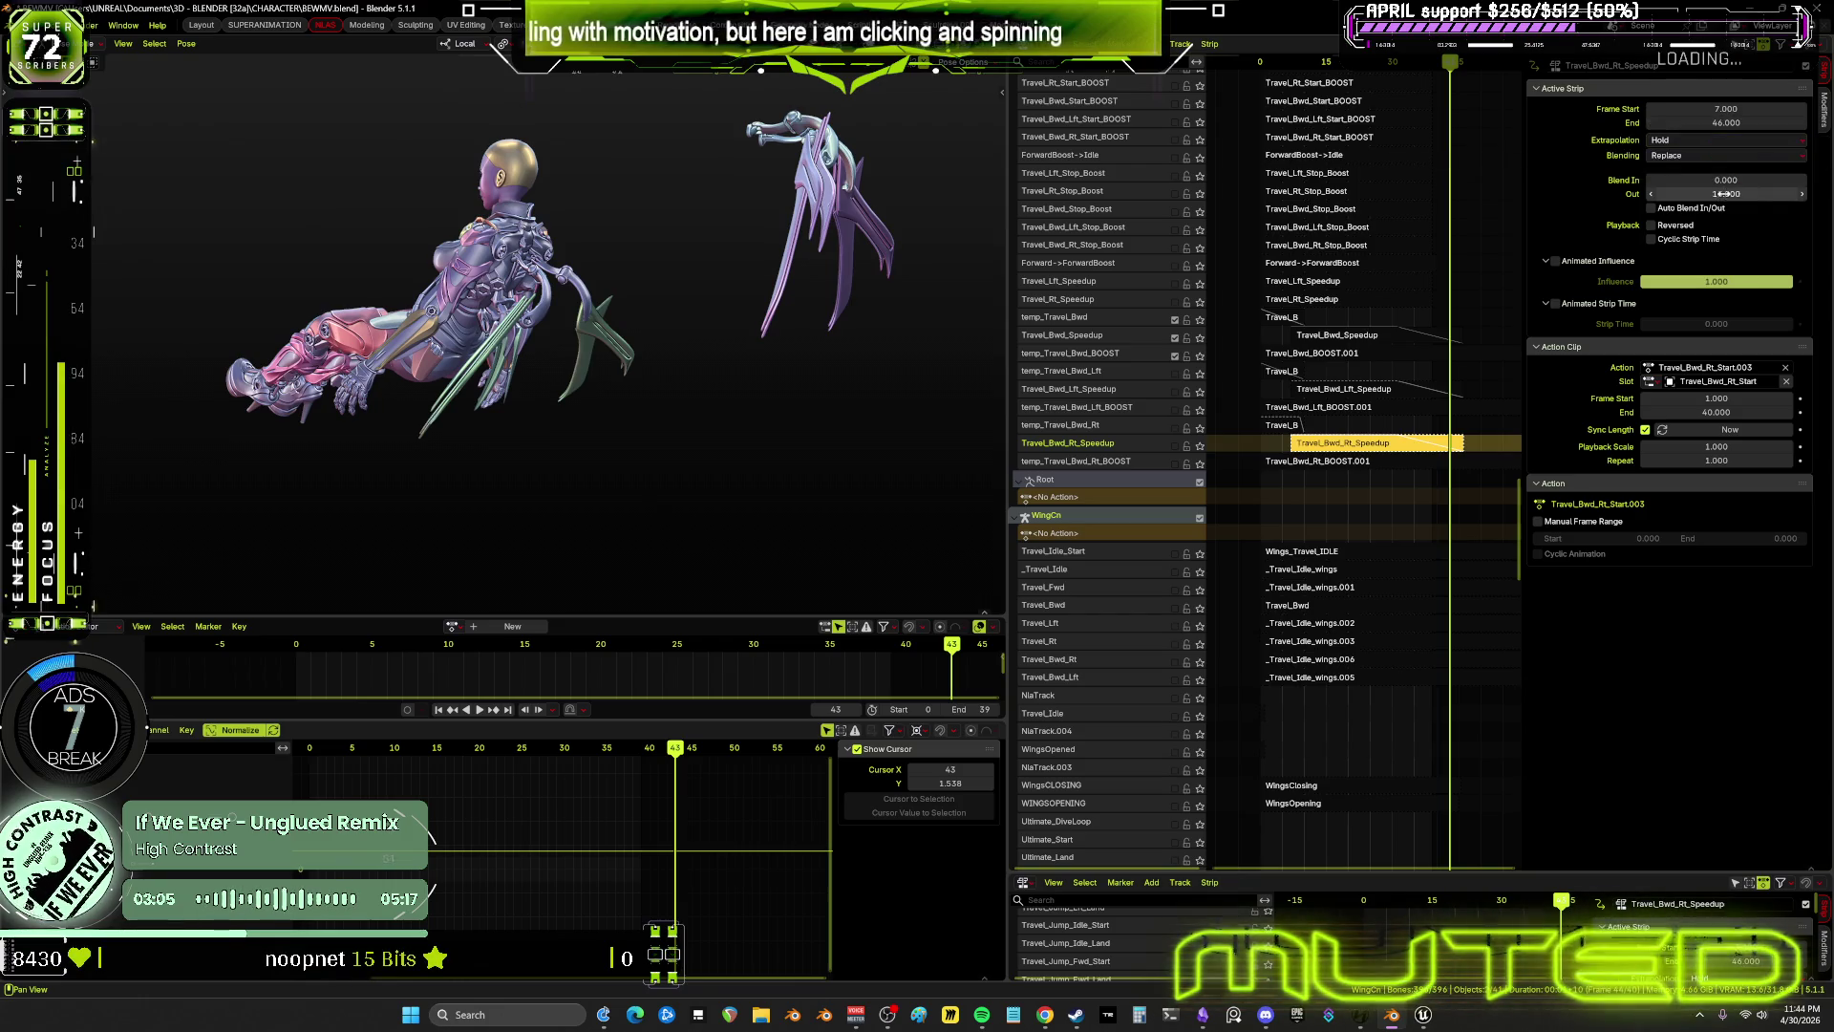
Trim the Rt and Lft Speedup strips to end at frame 39, then select Travel_Bwd_Speedup's end frame
scroll(1443, 299, "up", 3)
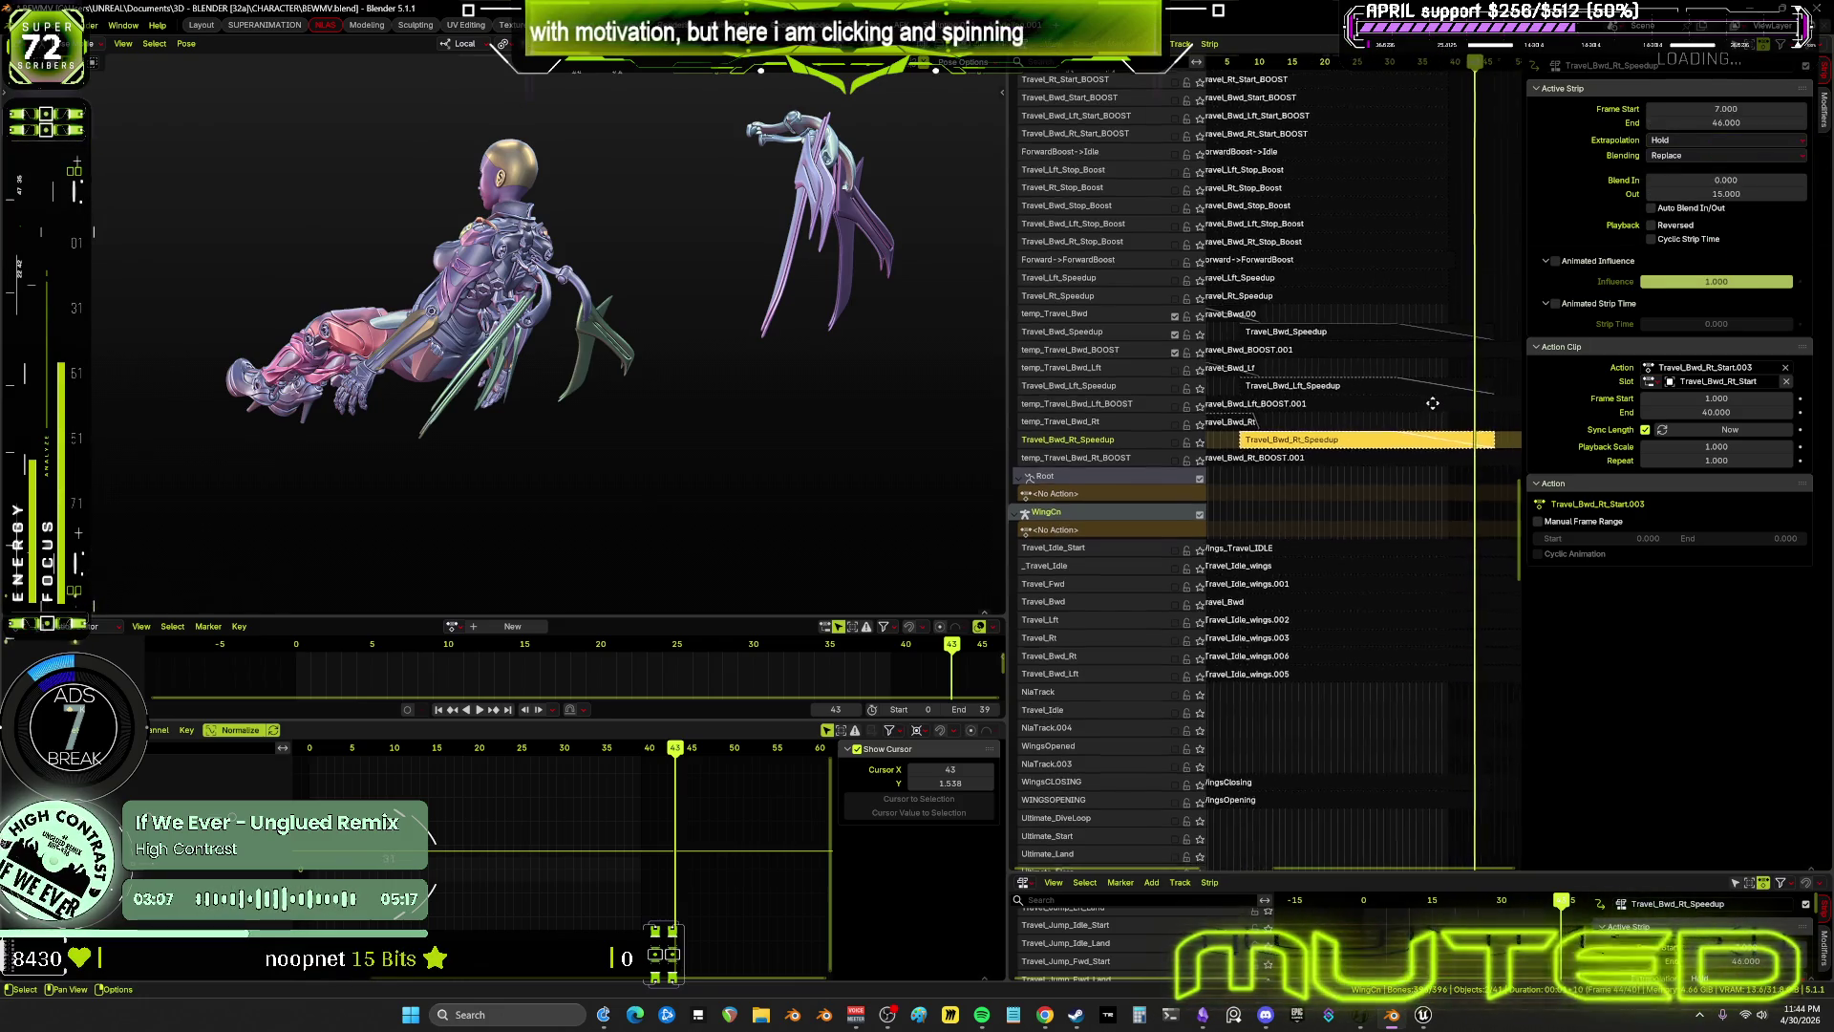
left_click_drag(1461, 63, 1440, 70)
left_click(1734, 125)
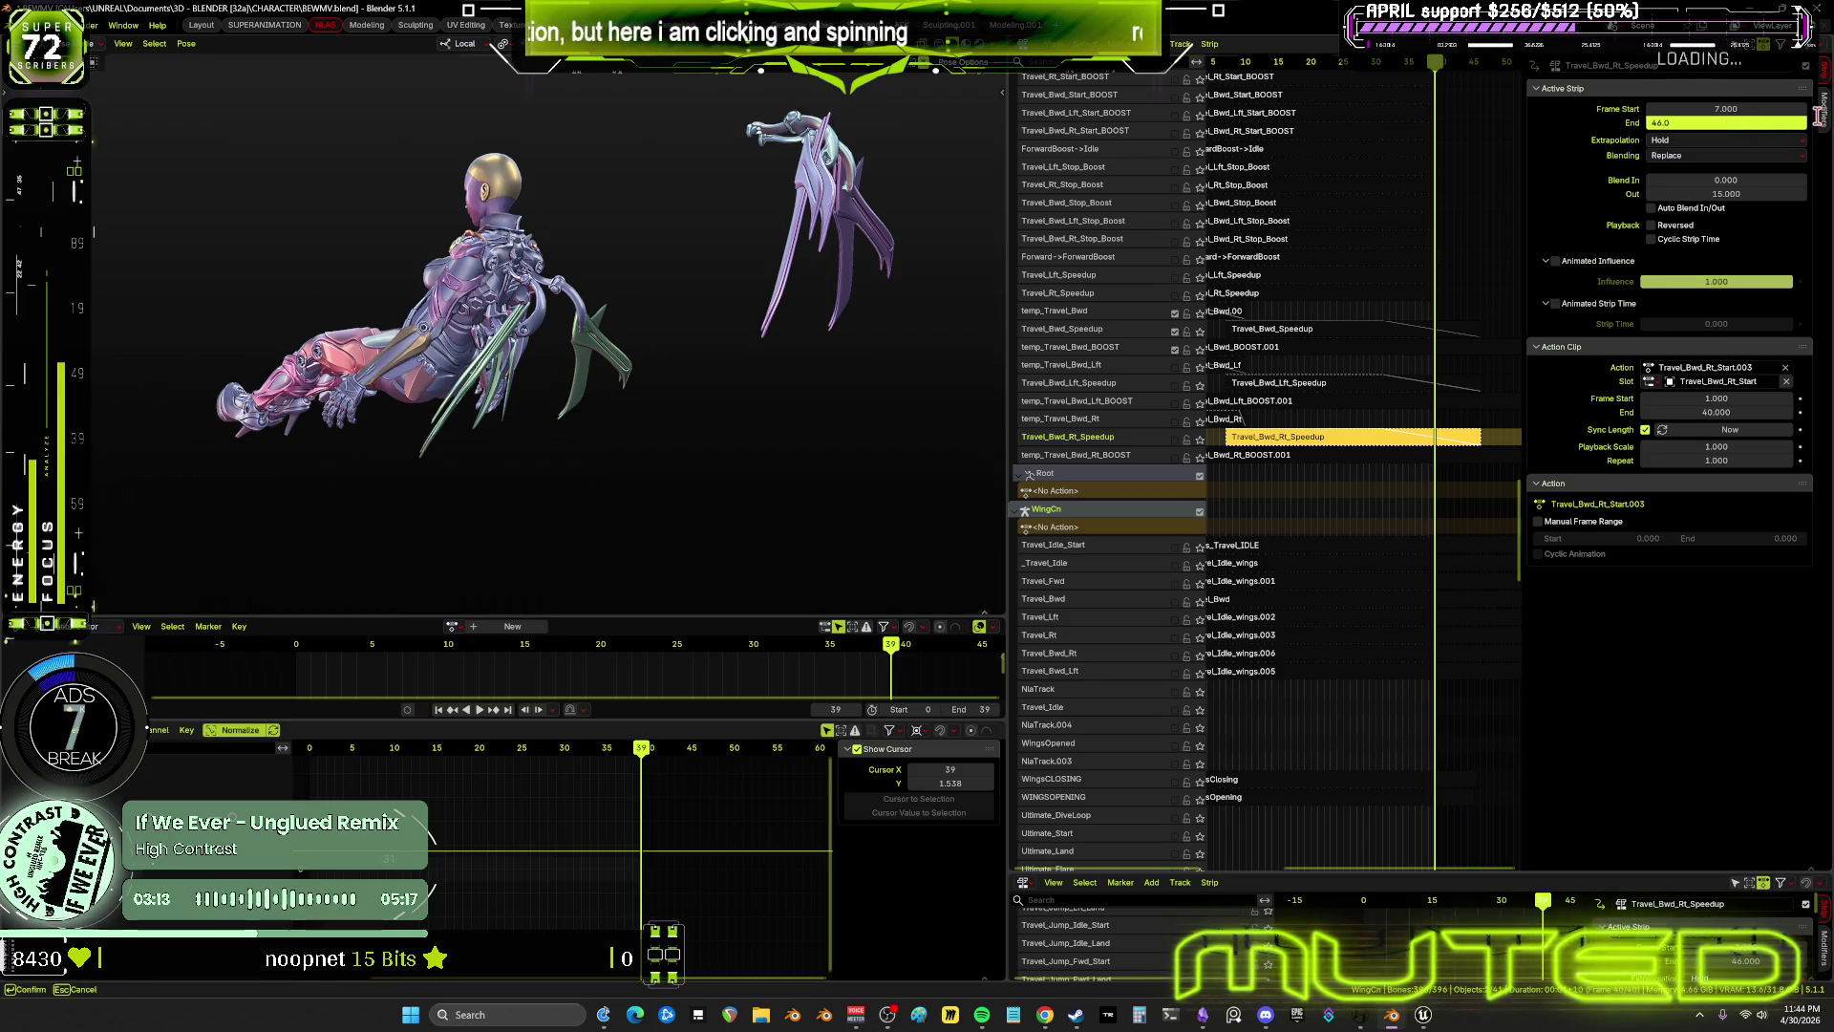
type("39")
key("Return")
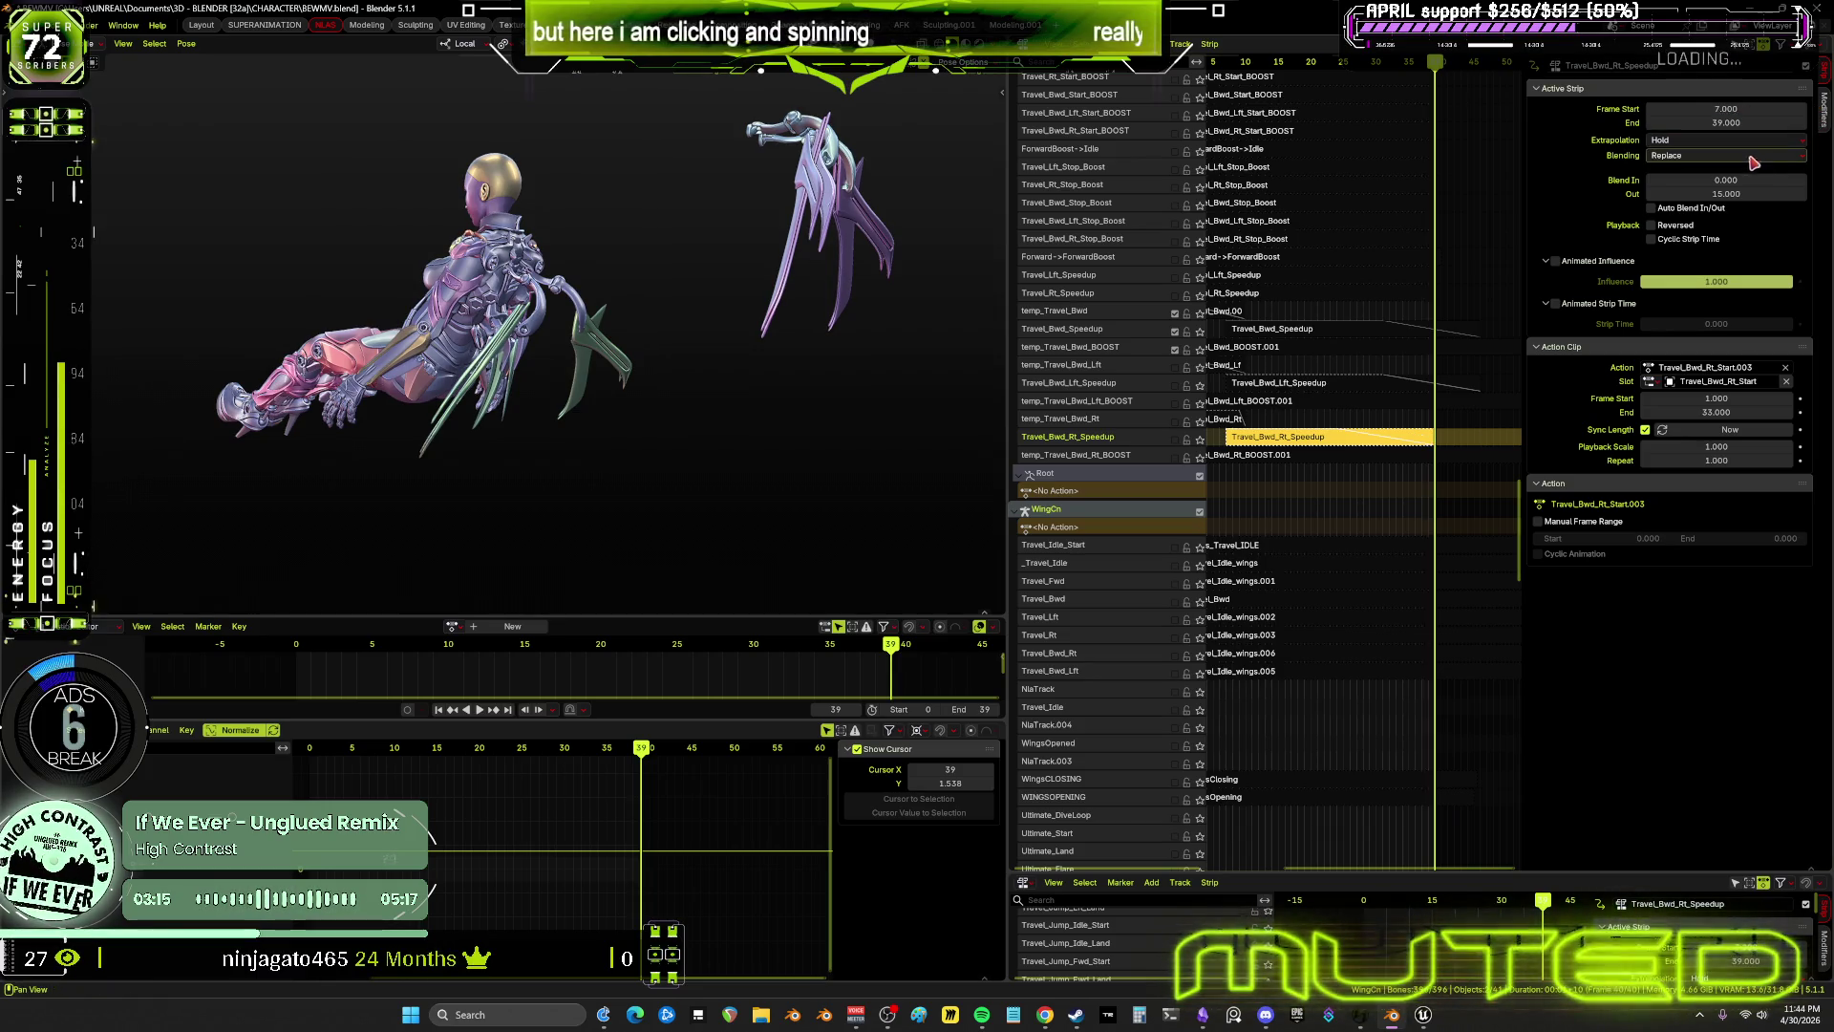
left_click(1446, 385)
left_click(1733, 122)
key("Return")
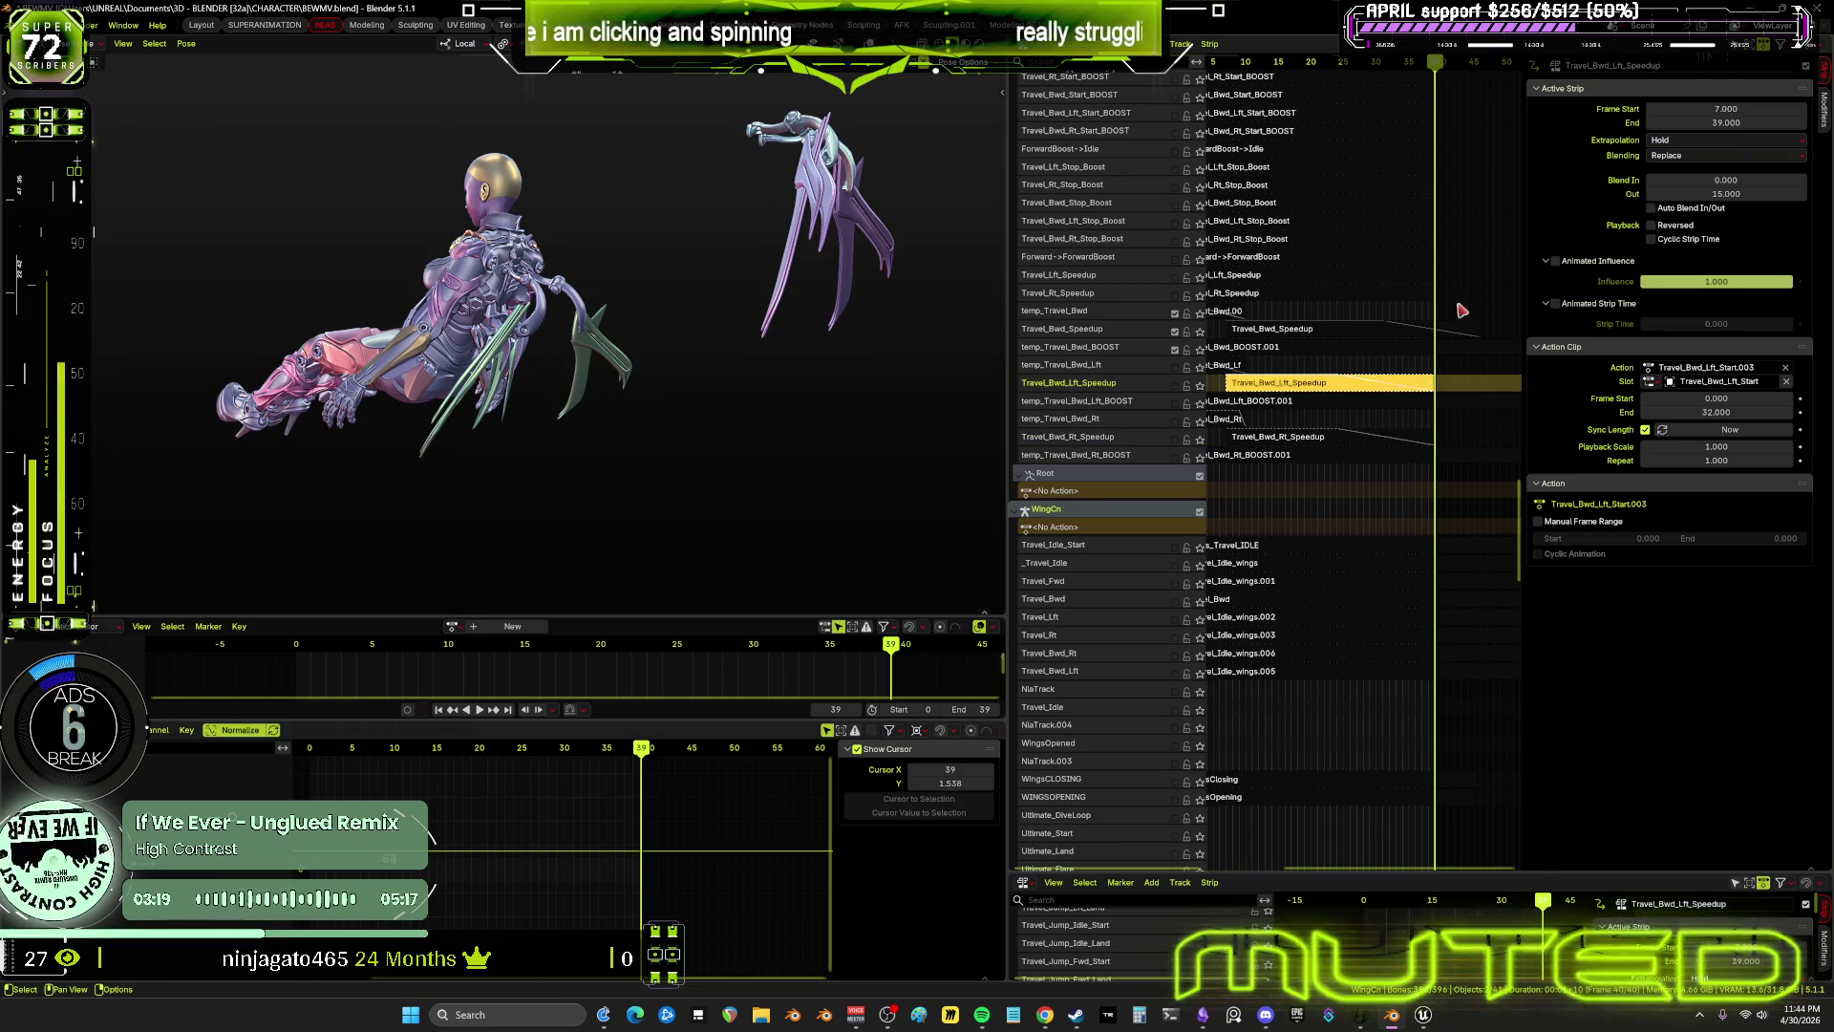
left_click(1337, 329)
left_click(1751, 122)
Set Travel_Bwd_Speedup's end frame to 39, fixing a mistyped 9, and scrub to frame 16 to check
type("9")
key("Return")
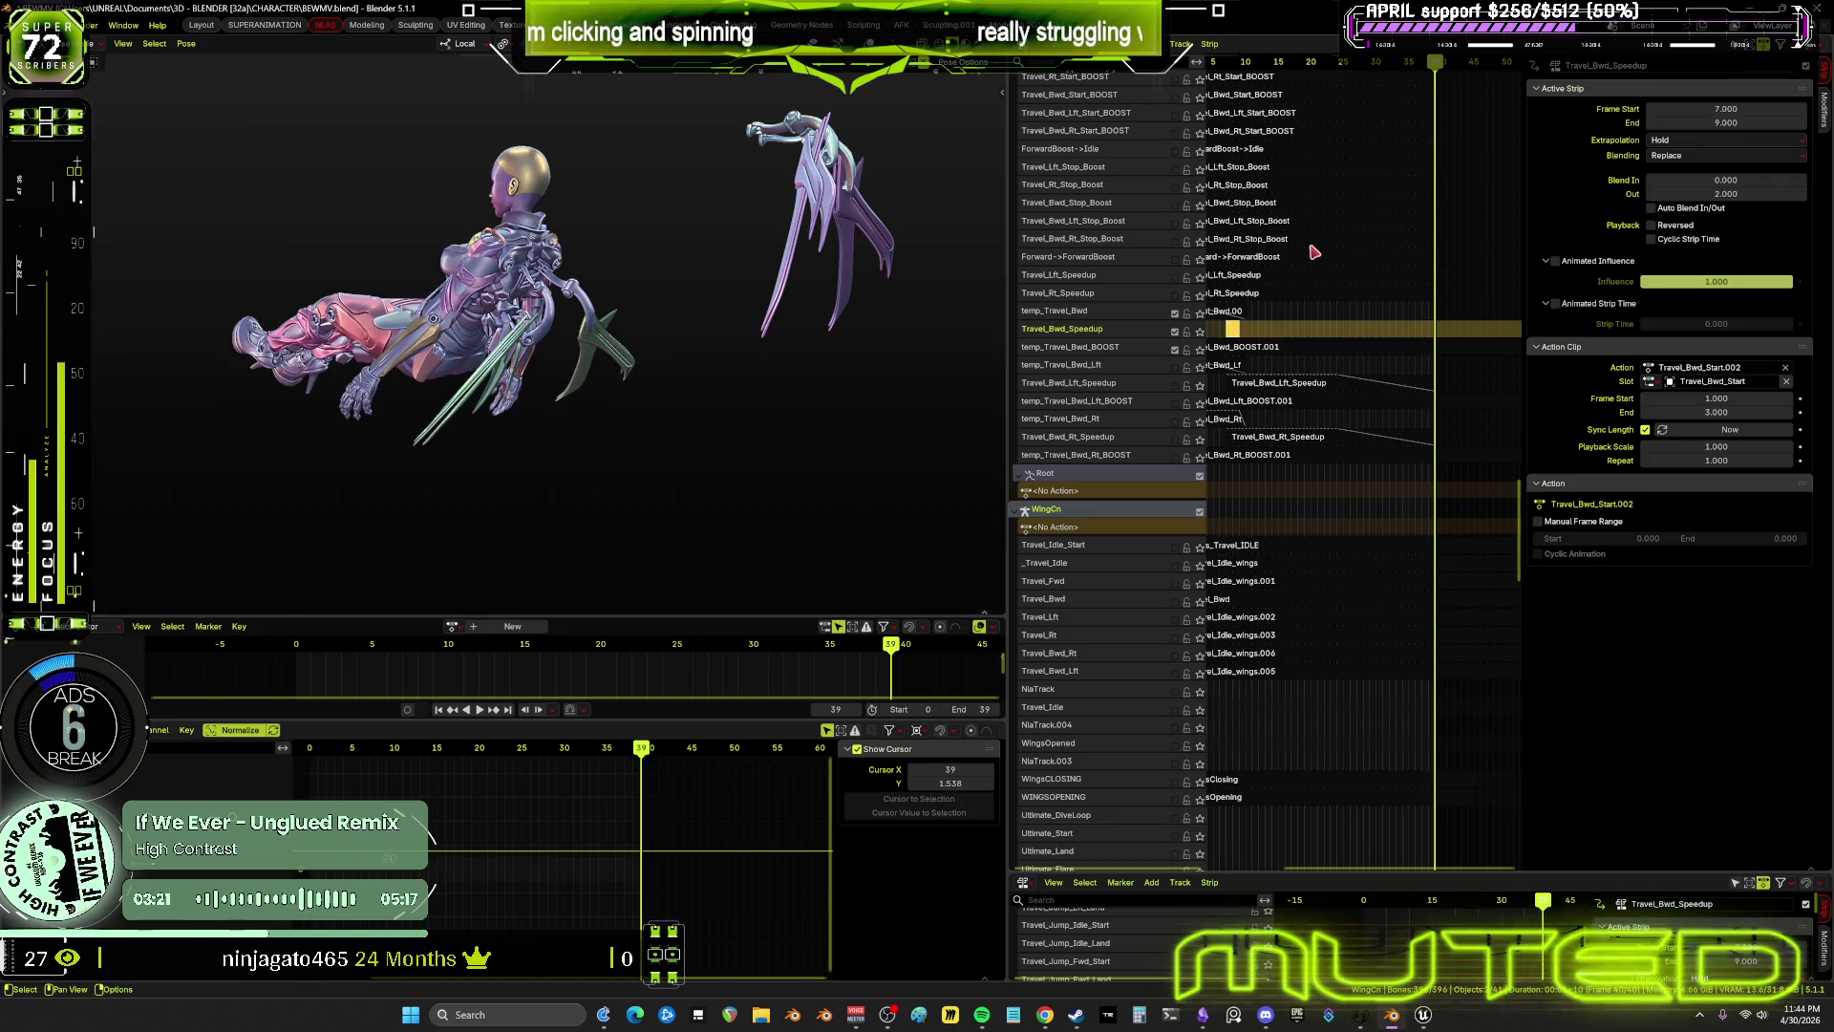
left_click(1746, 122)
type("39")
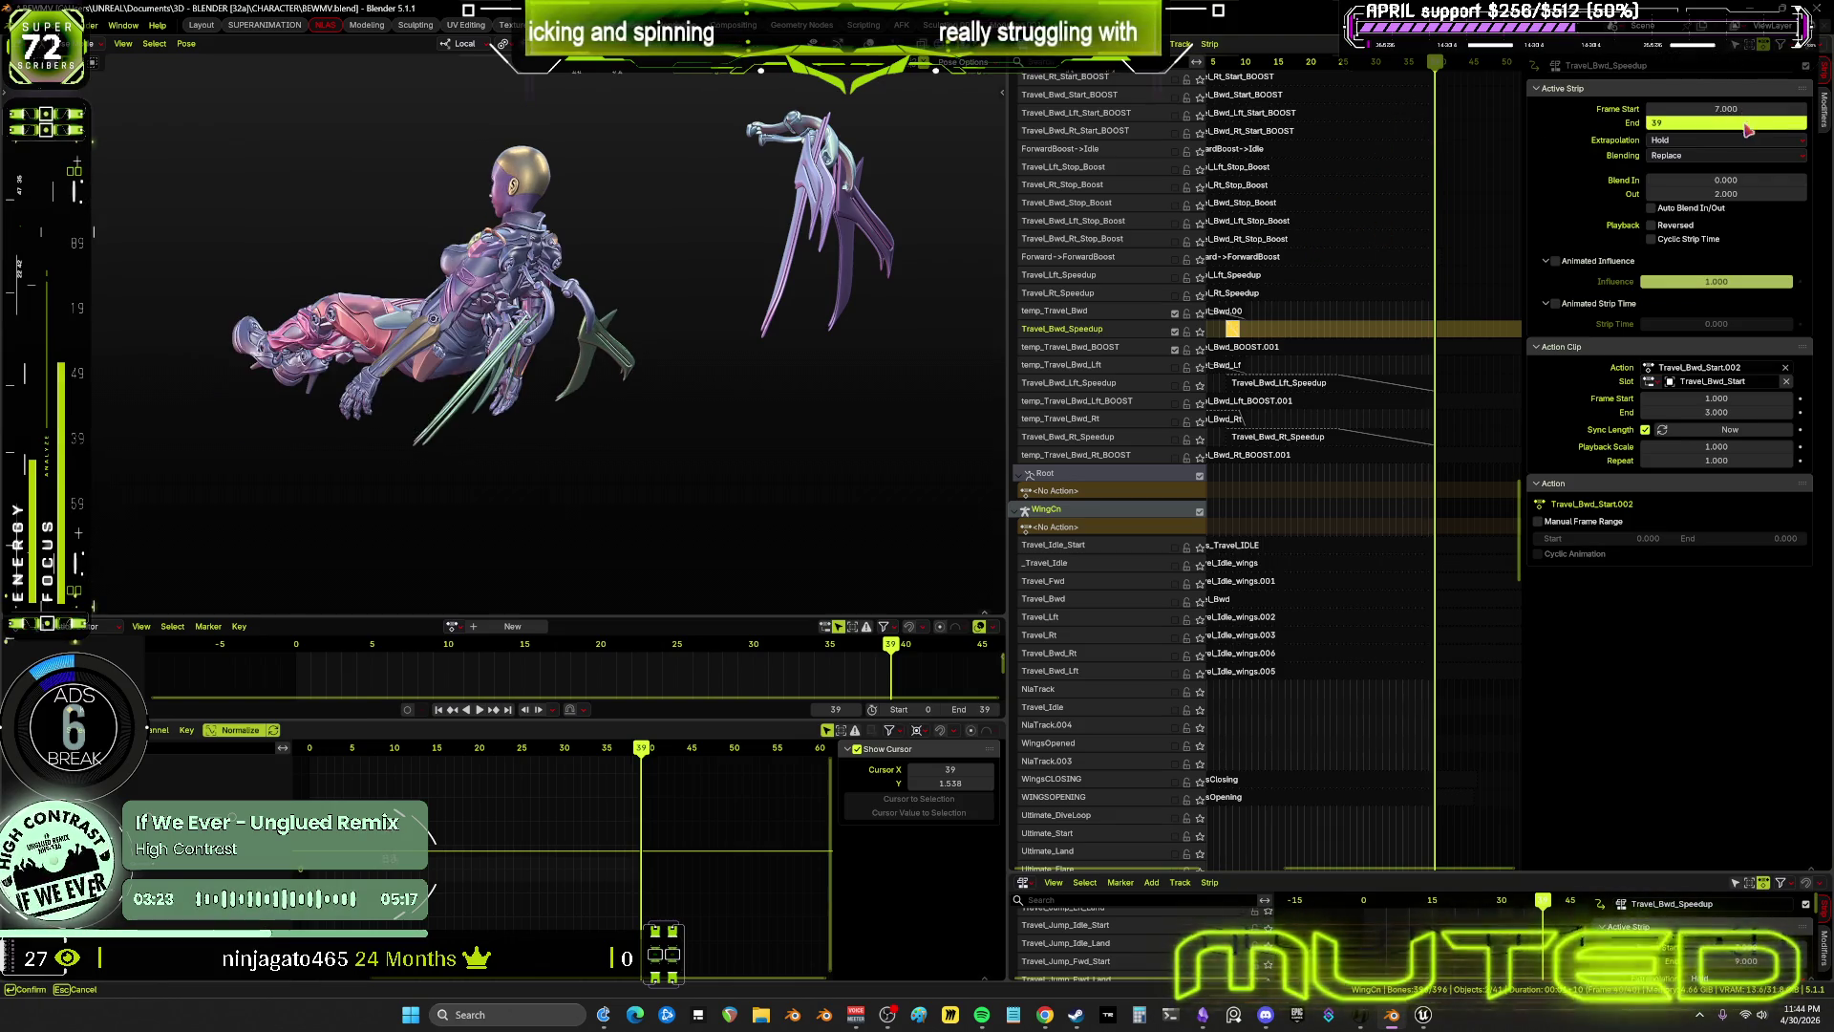
key("Return")
mouse_move(1261, 62)
left_mouse_down()
mouse_move(1239, 62)
mouse_move(1452, 102)
mouse_move(1285, 112)
mouse_move(1436, 155)
left_mouse_up()
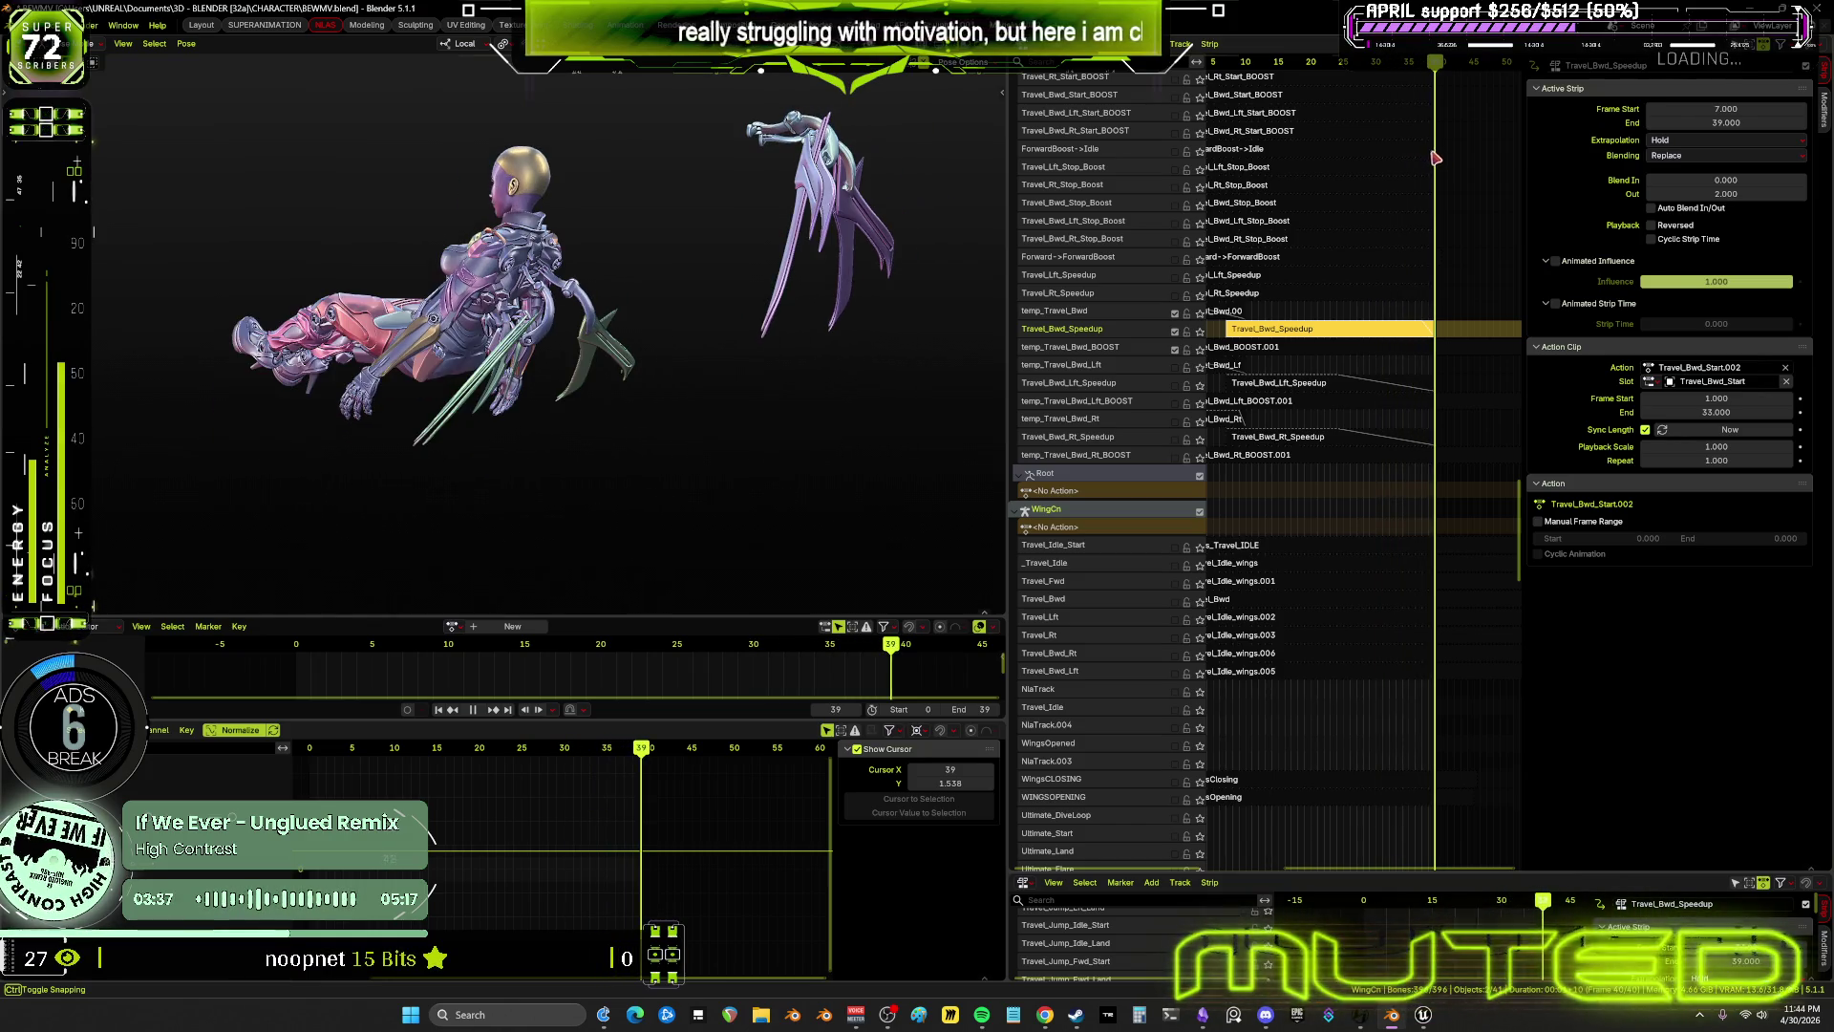
Give Travel_Bwd_Speedup a Blend Out of 15 and preview the blend at frame 24
left_click(1385, 348)
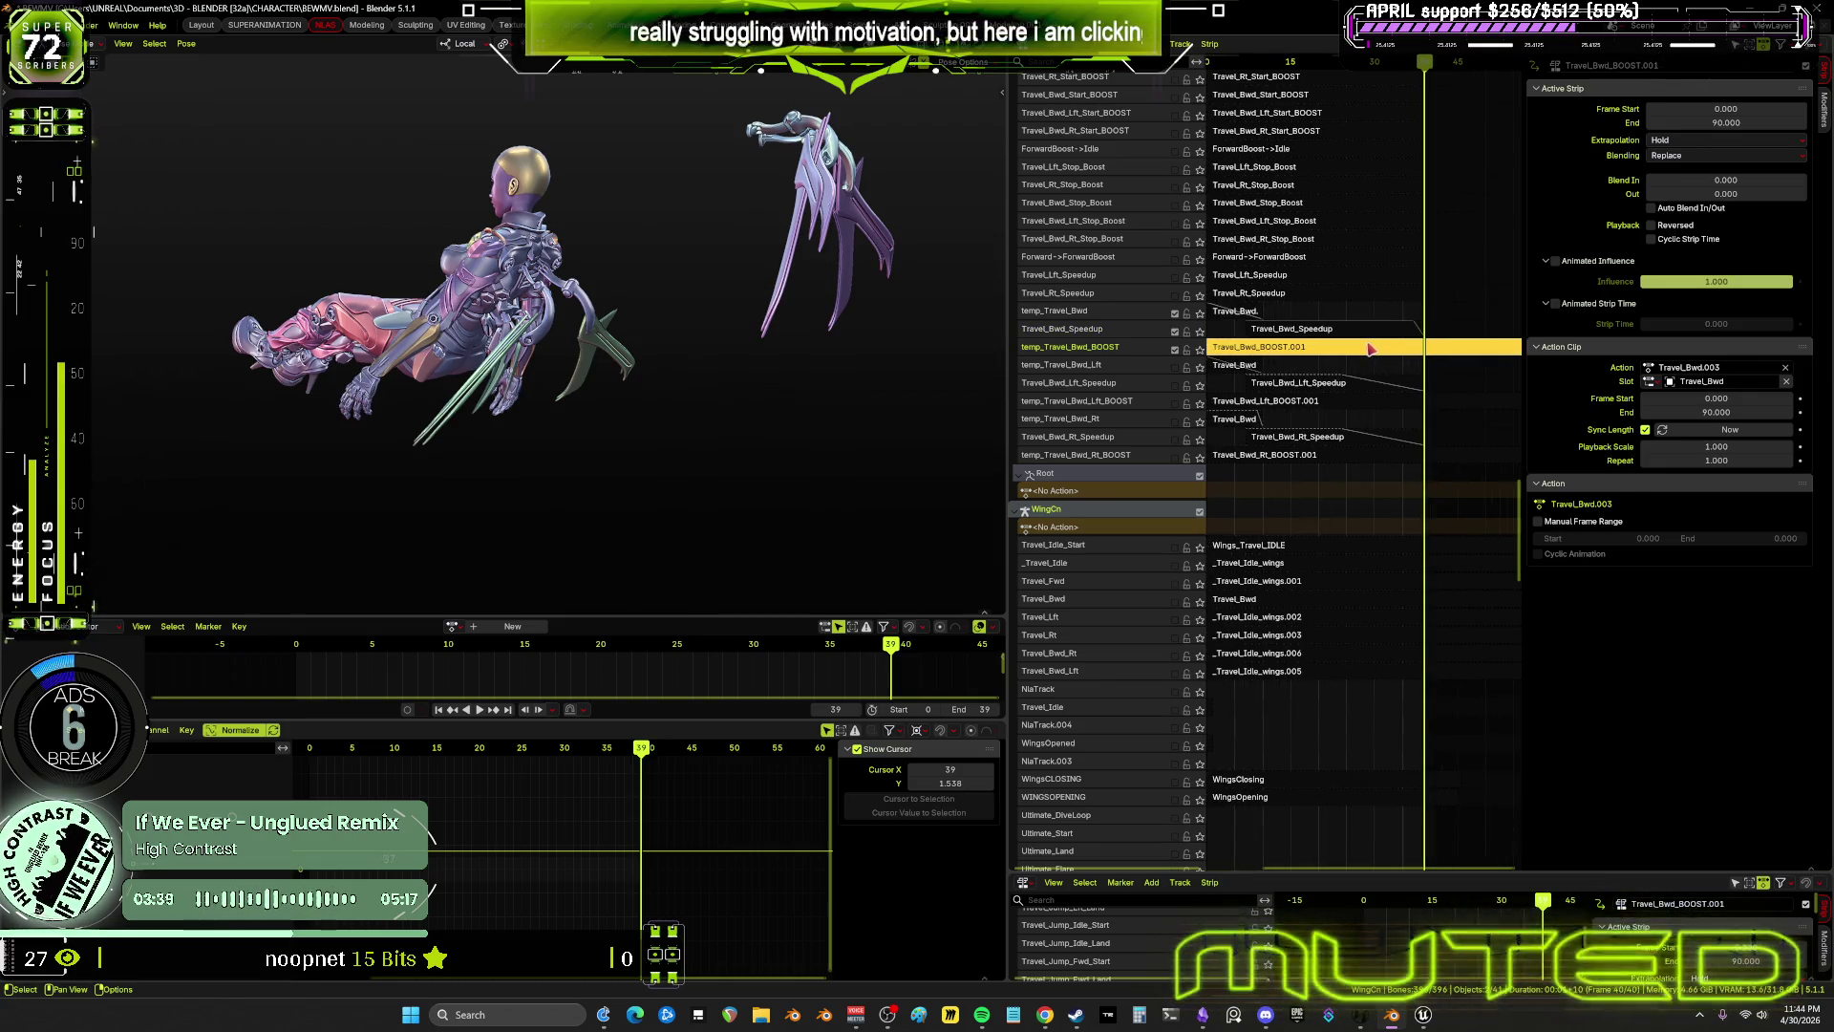
left_click(1373, 331)
left_click_drag(1720, 194, 1748, 194)
left_click(1747, 194)
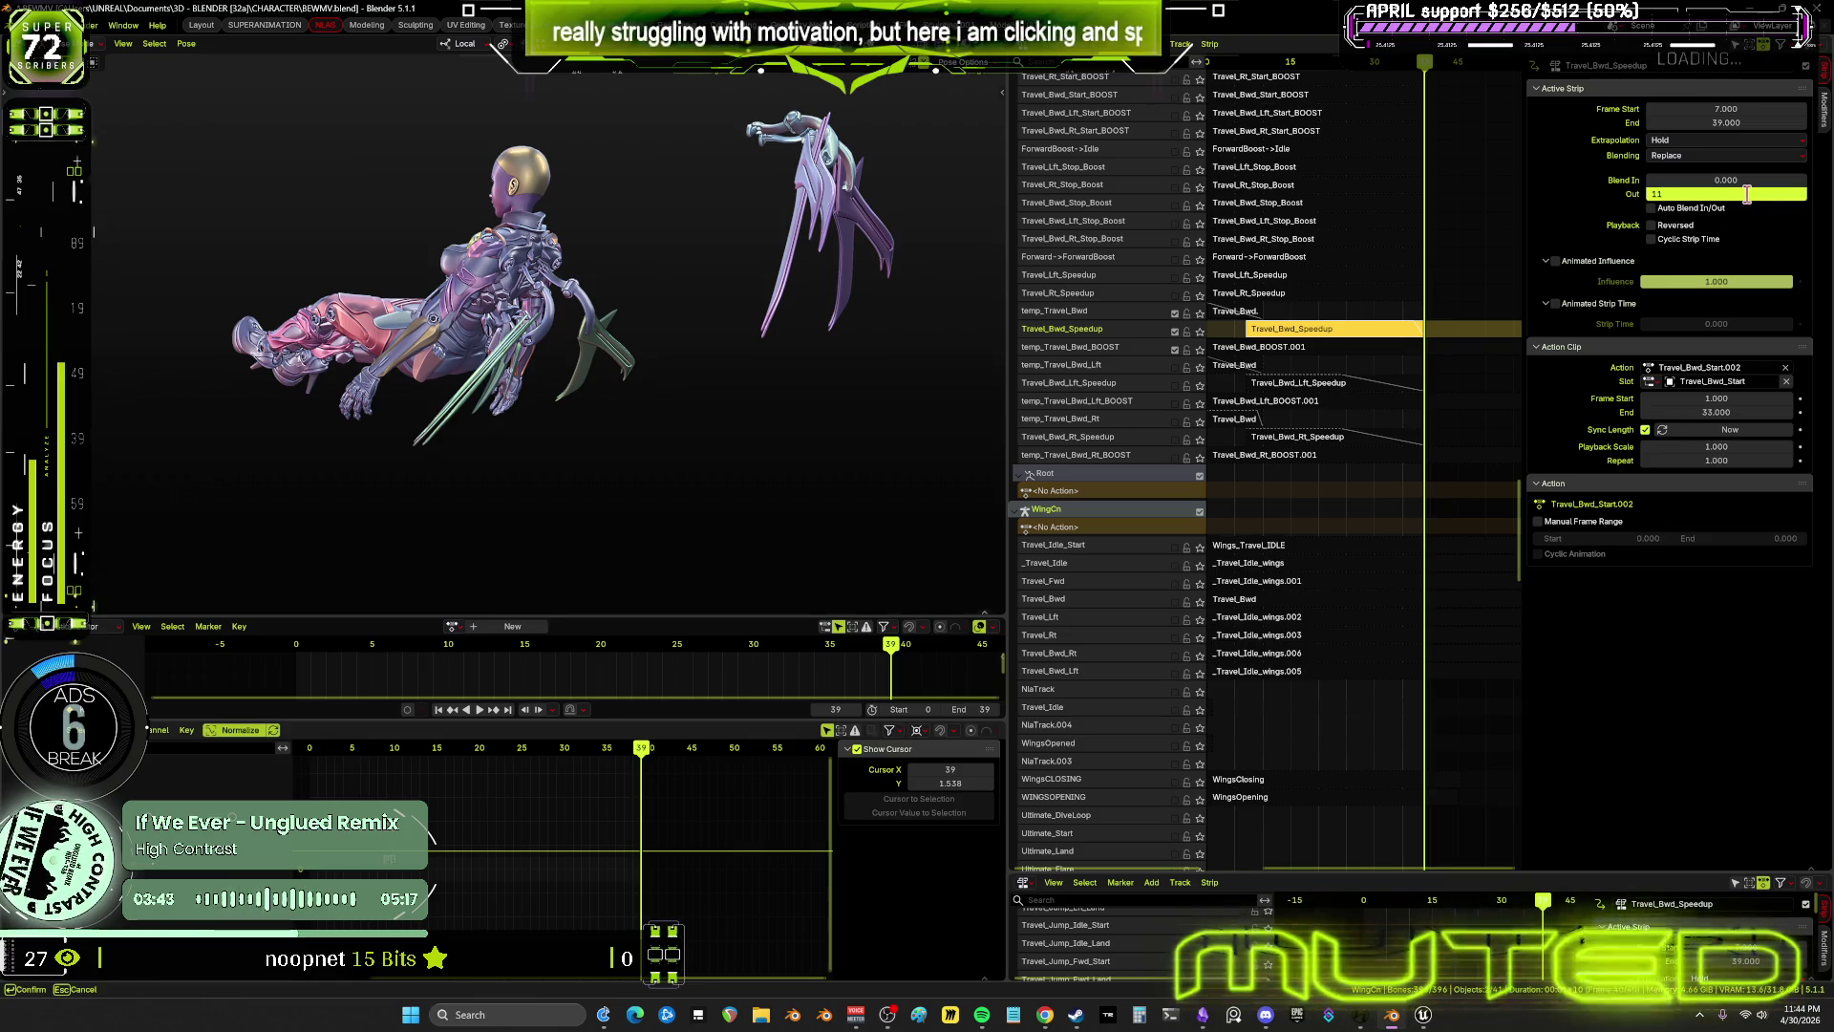
key("Return")
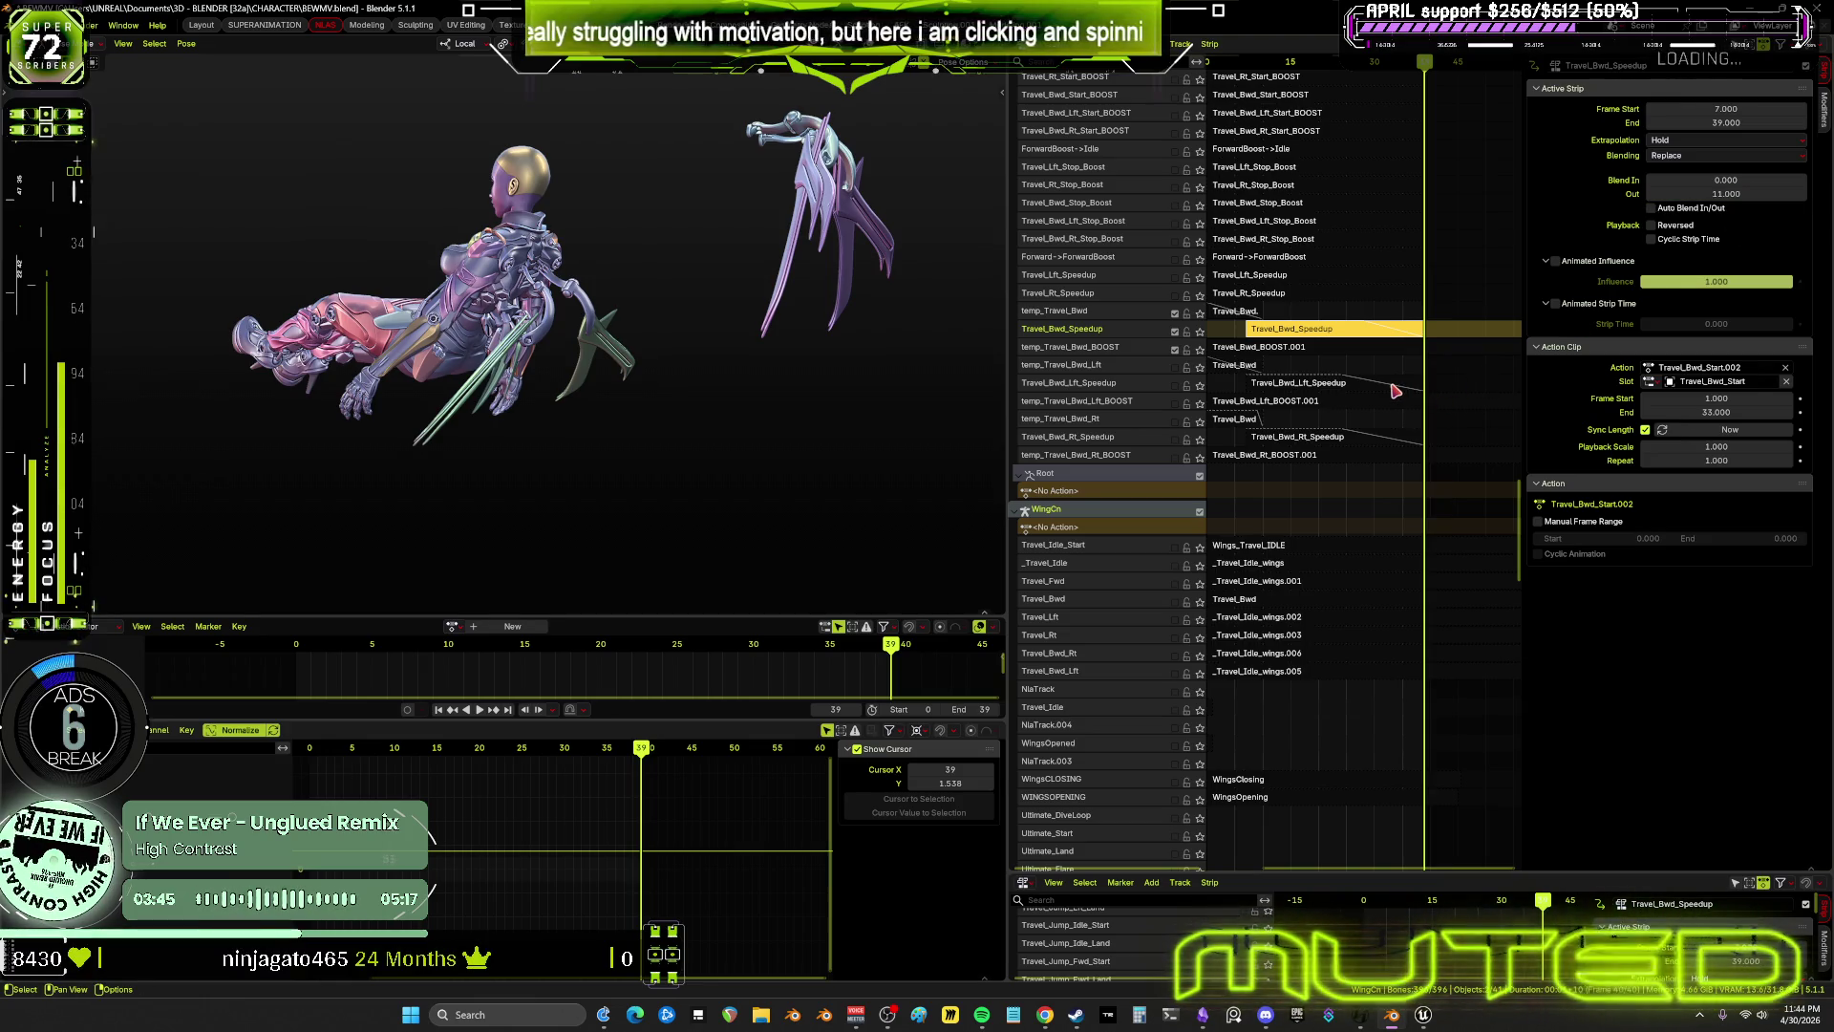
left_click(1397, 386)
left_click(1397, 334)
left_click(1760, 195)
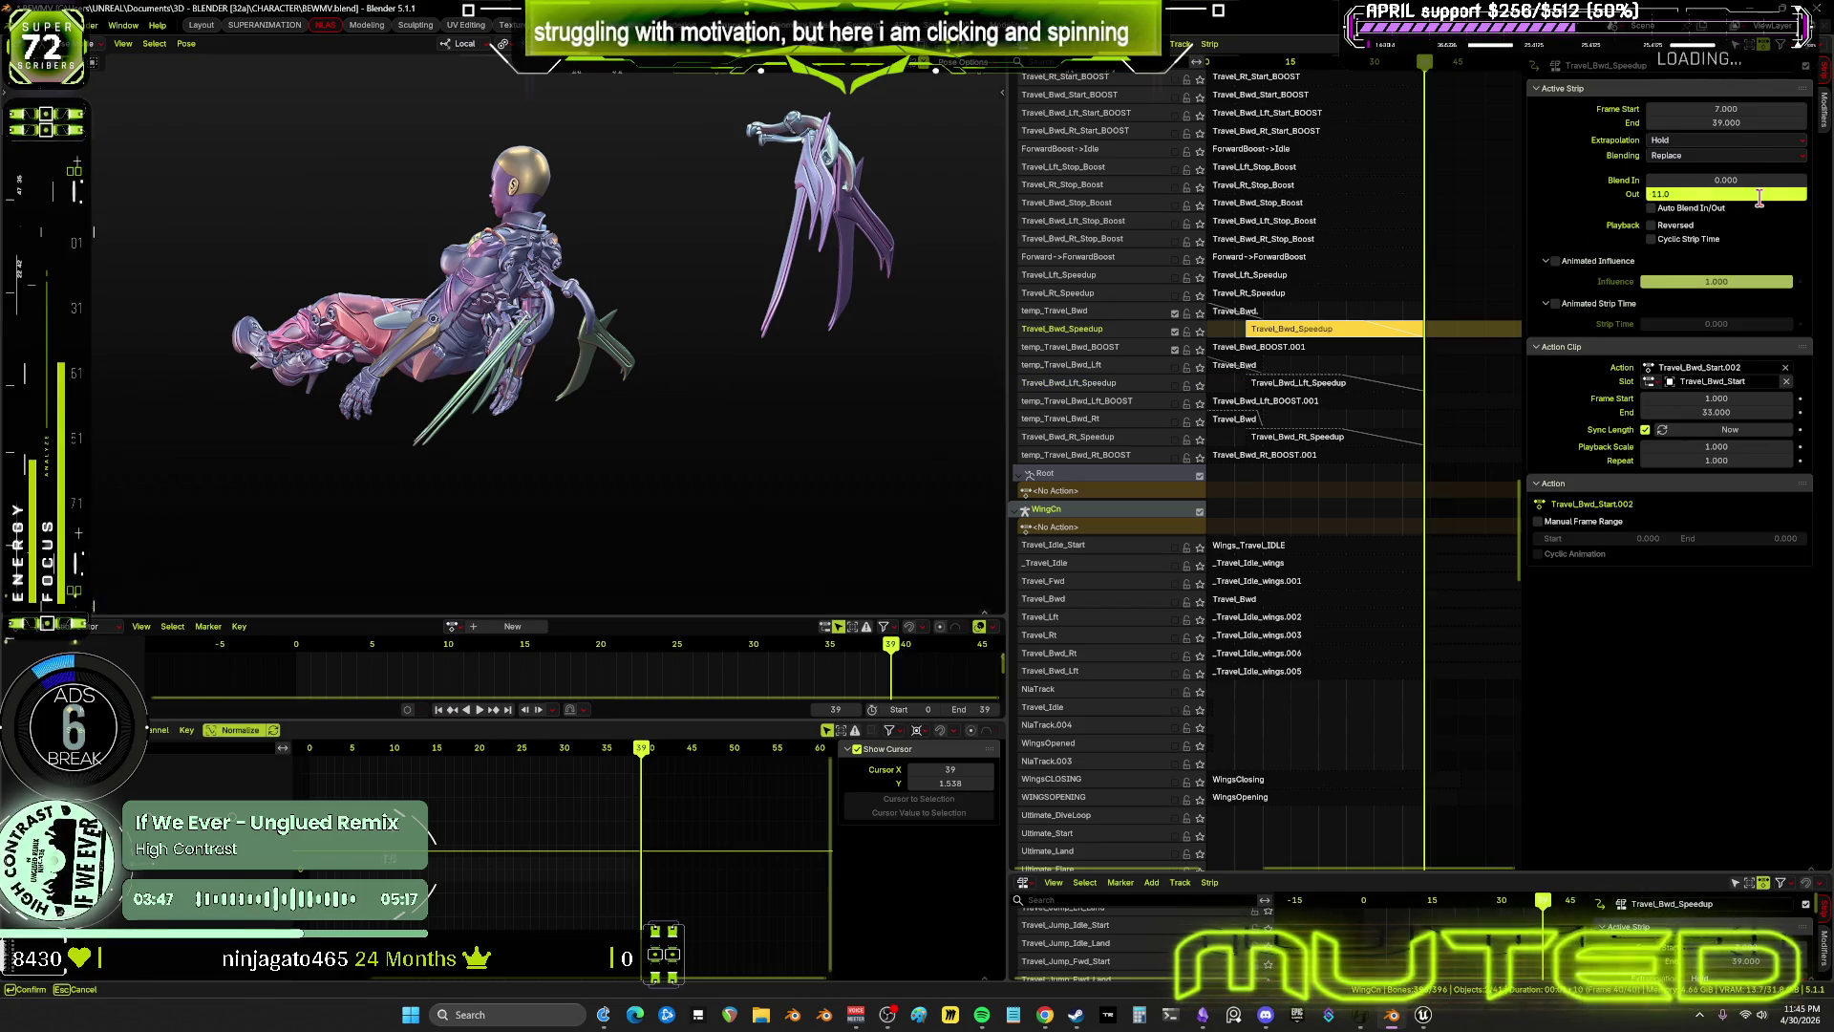
type("15")
key("Return")
mouse_move(1423, 62)
left_mouse_down()
mouse_move(1347, 98)
mouse_move(1431, 112)
mouse_move(1425, 71)
mouse_move(1383, 86)
mouse_move(1423, 110)
mouse_move(1301, 113)
mouse_move(1396, 117)
mouse_move(1413, 143)
mouse_move(1333, 116)
left_mouse_up()
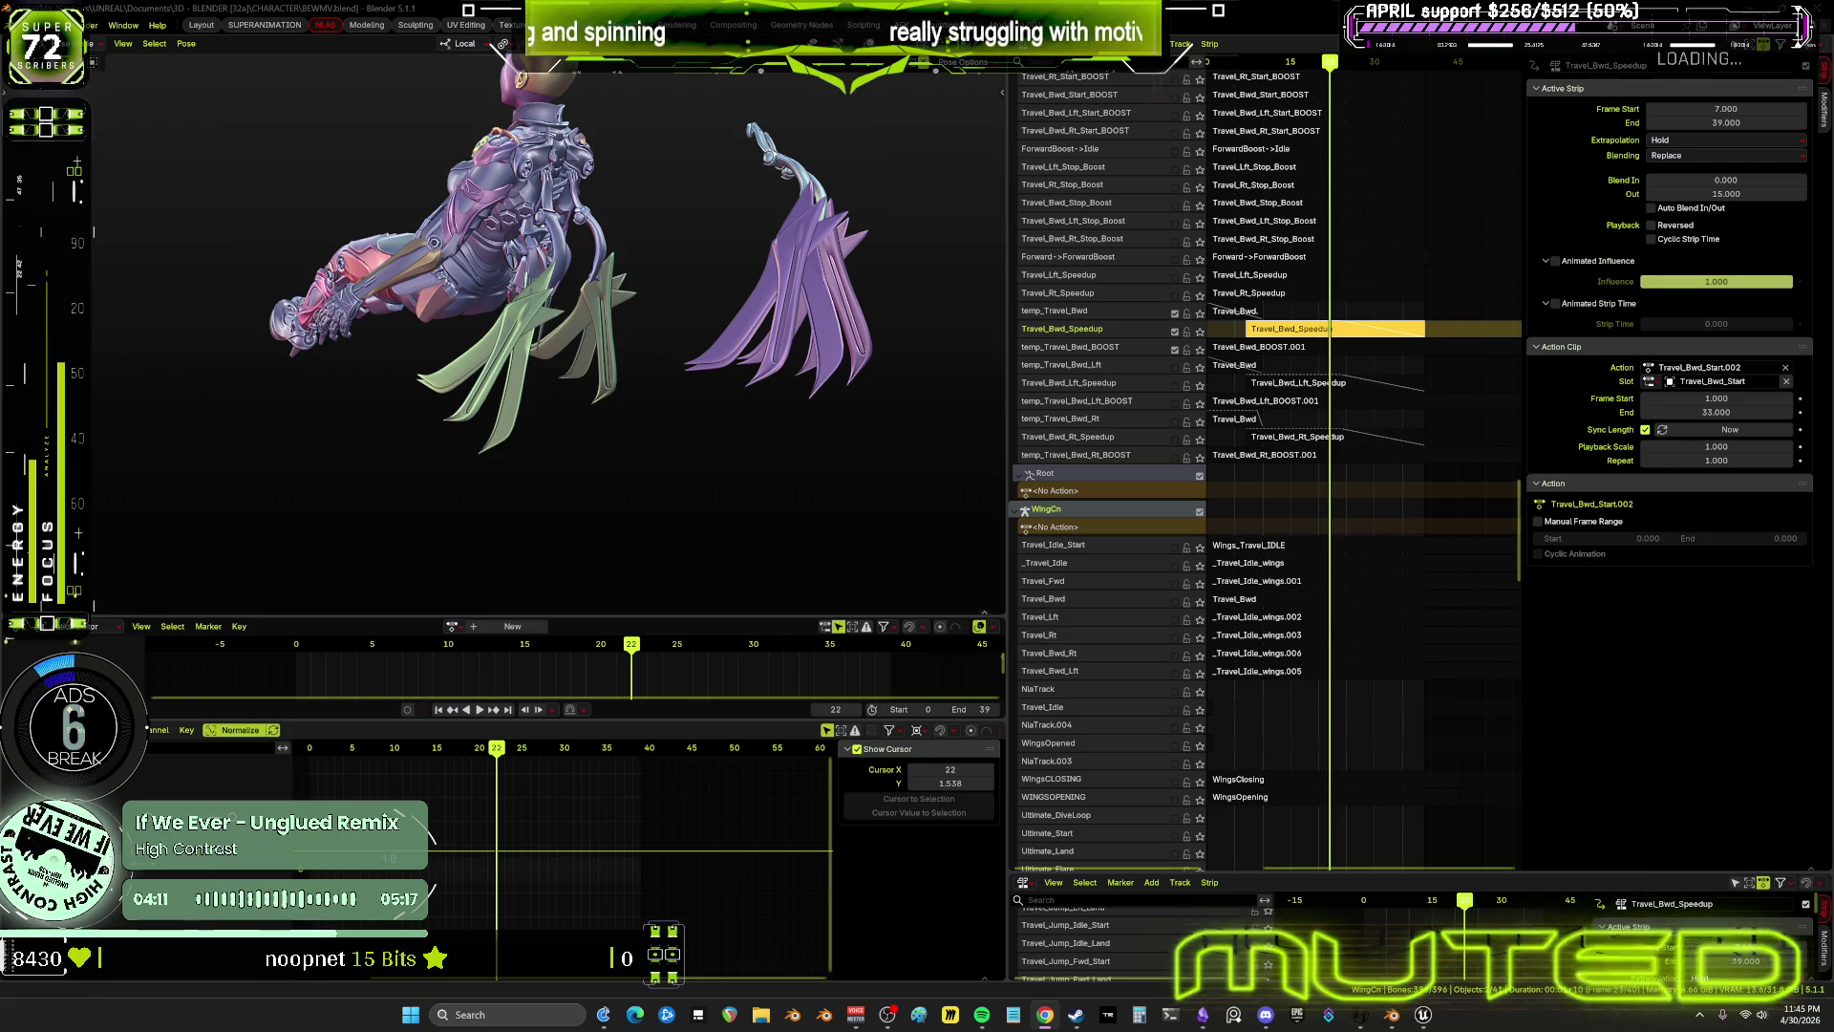
middle_click_drag(1294, 325, 1337, 331)
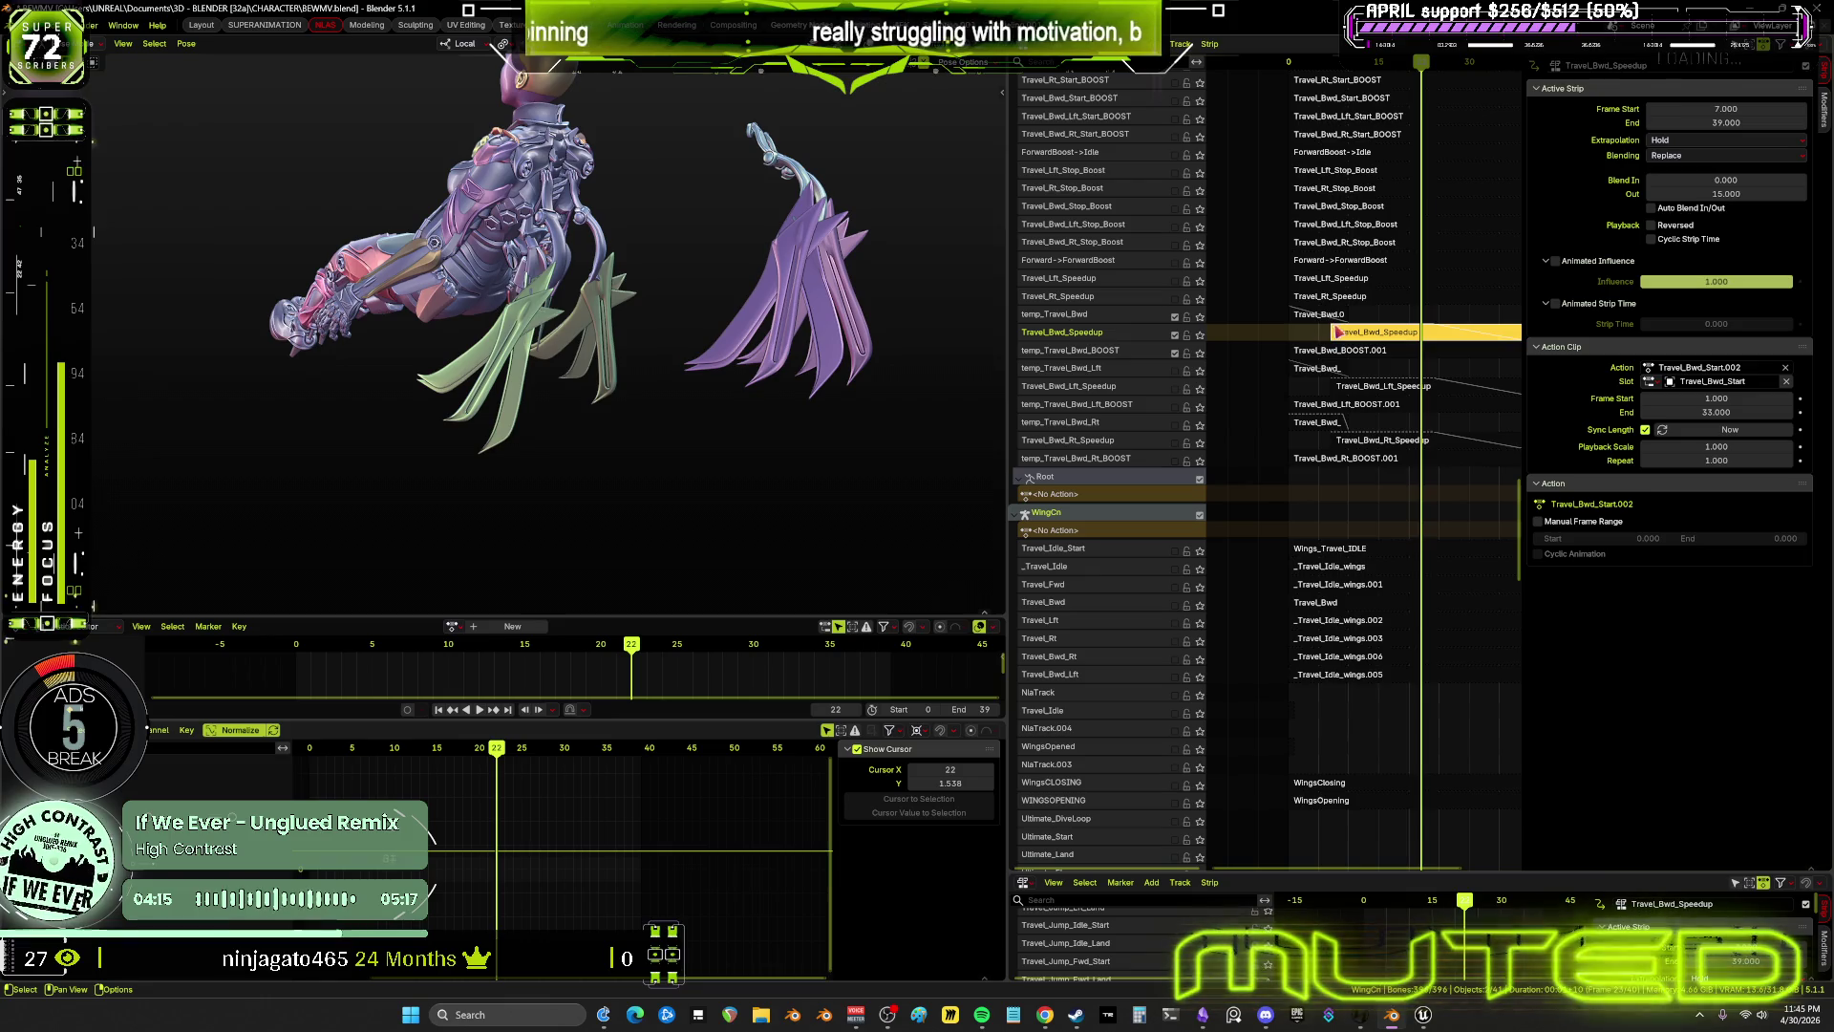
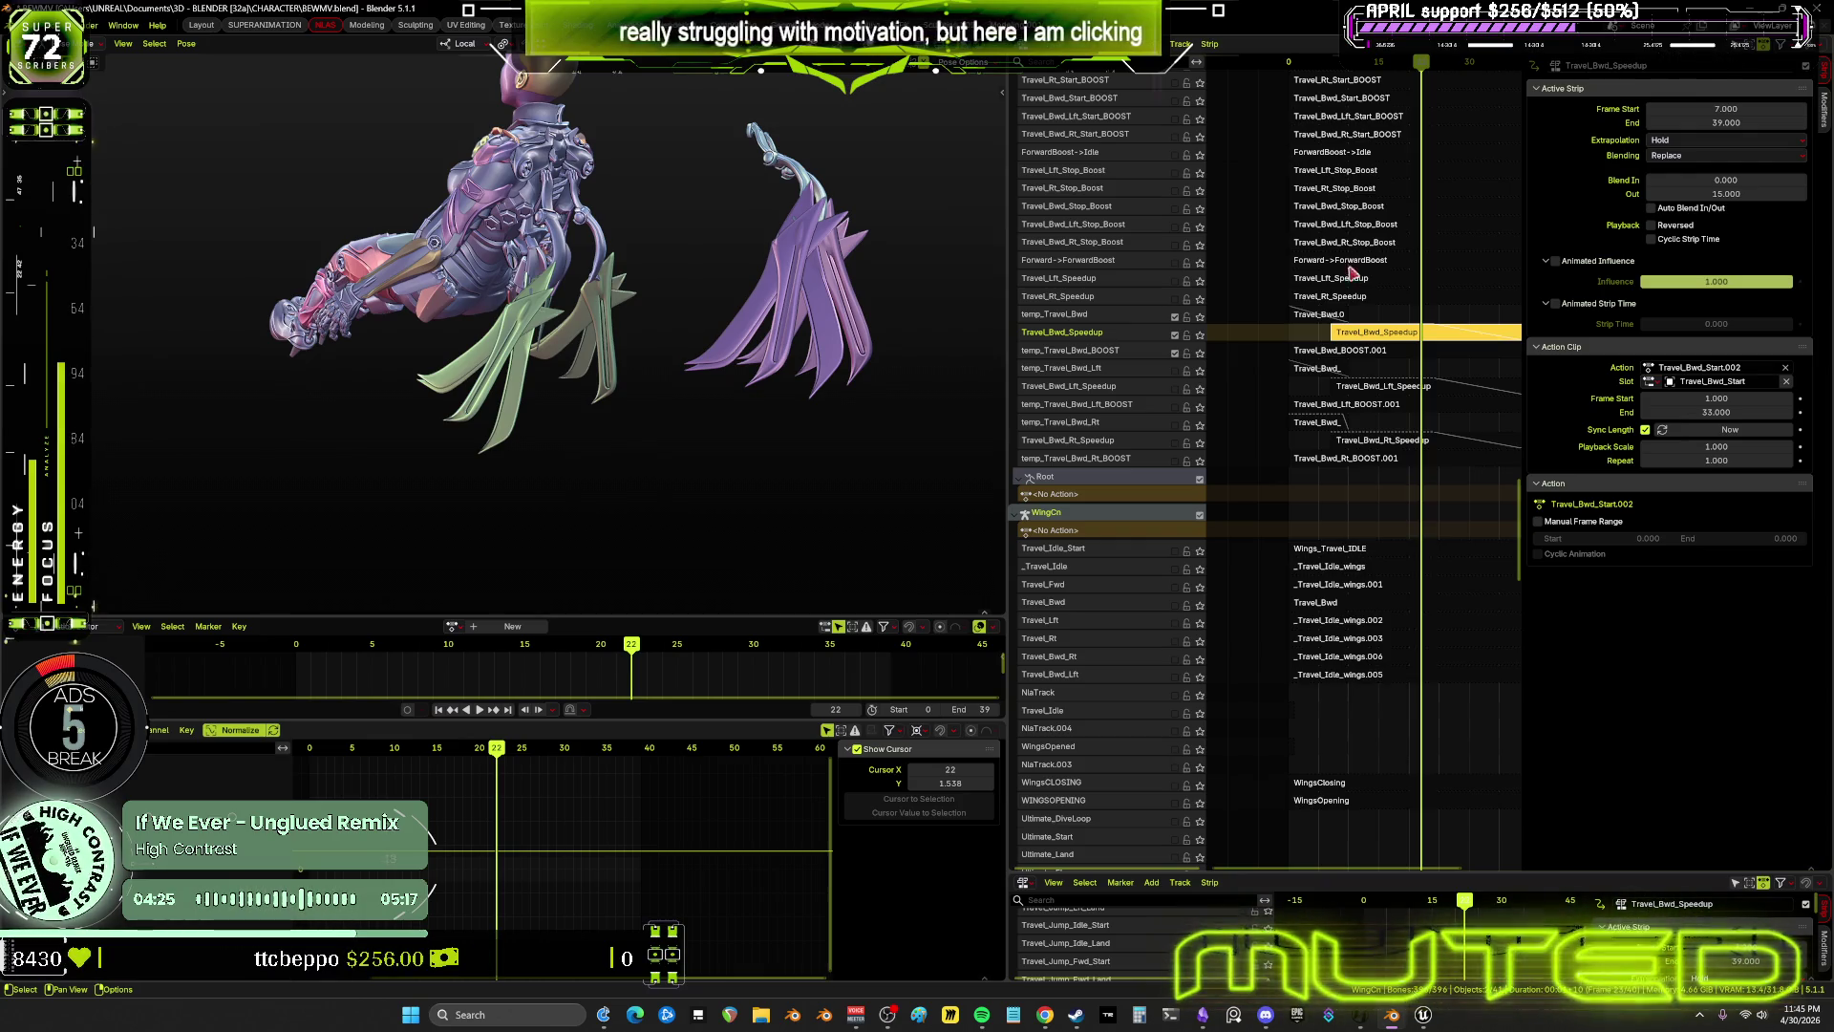
Go to frame 0, show the rig in wireframe with overlays, and select every bone
left_click_drag(1299, 64, 1287, 64)
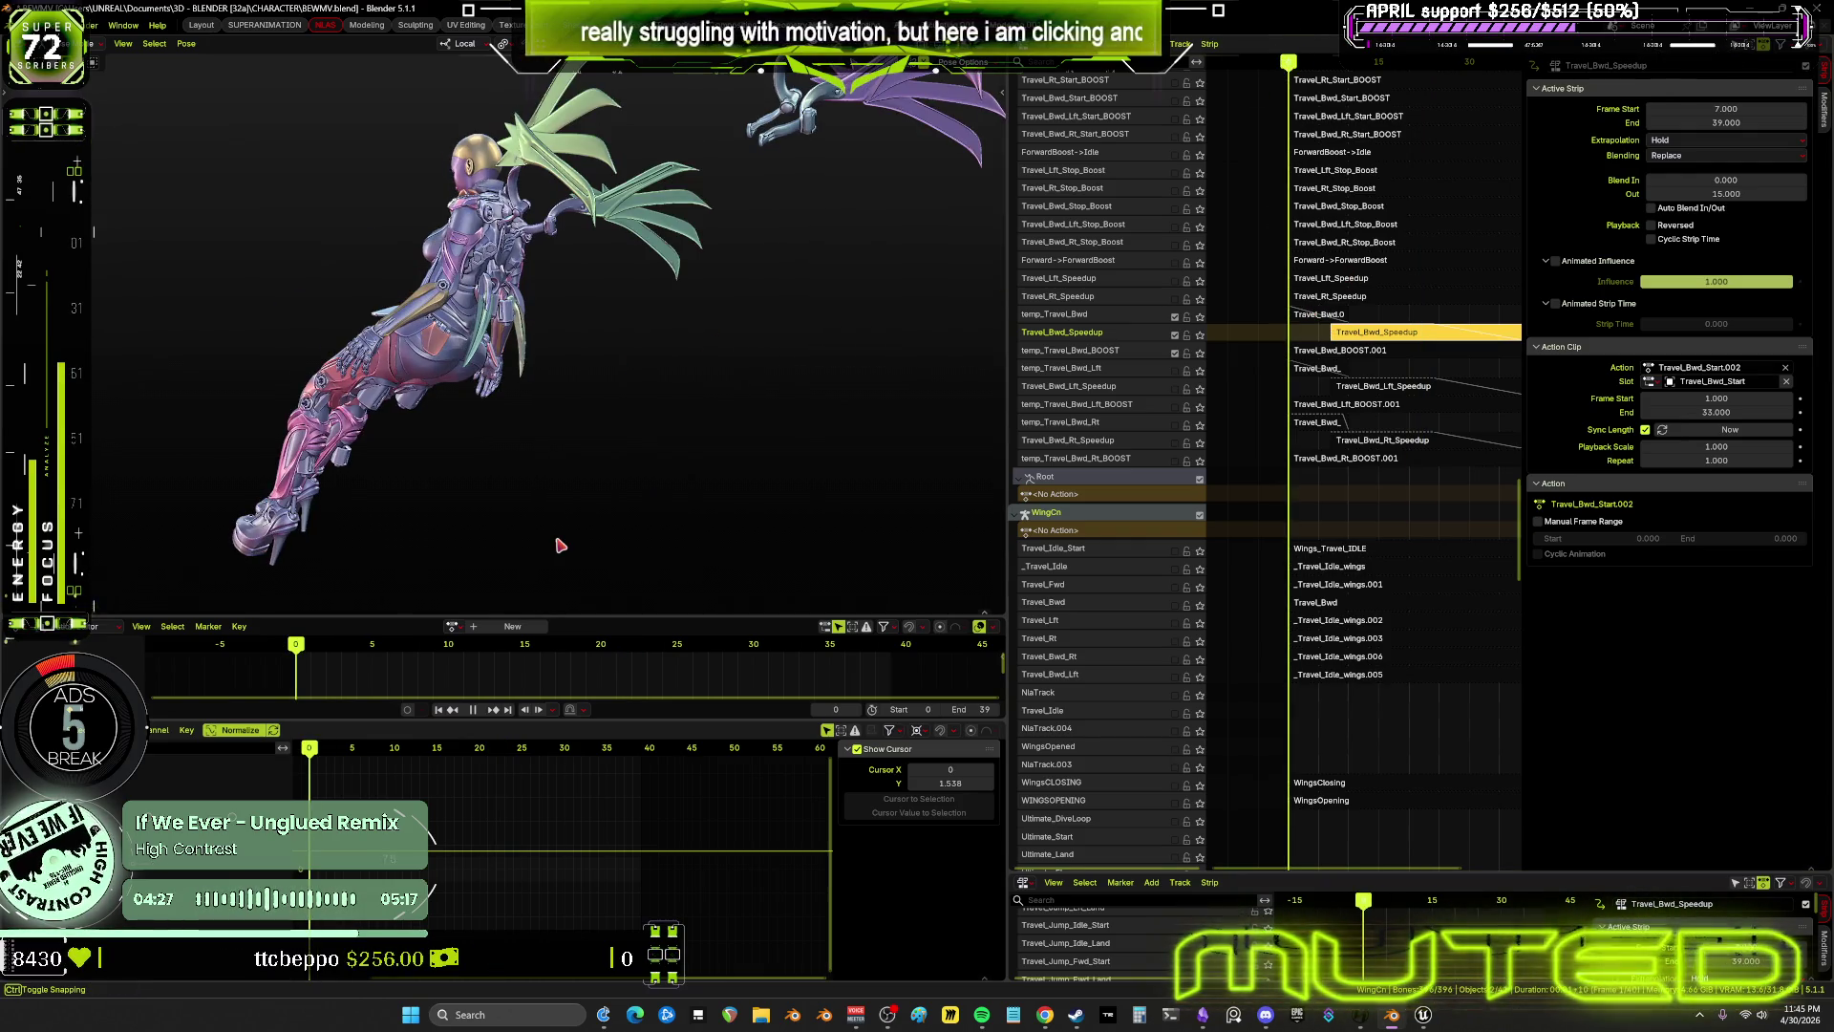
key("shift+alt+z")
key("shift+z")
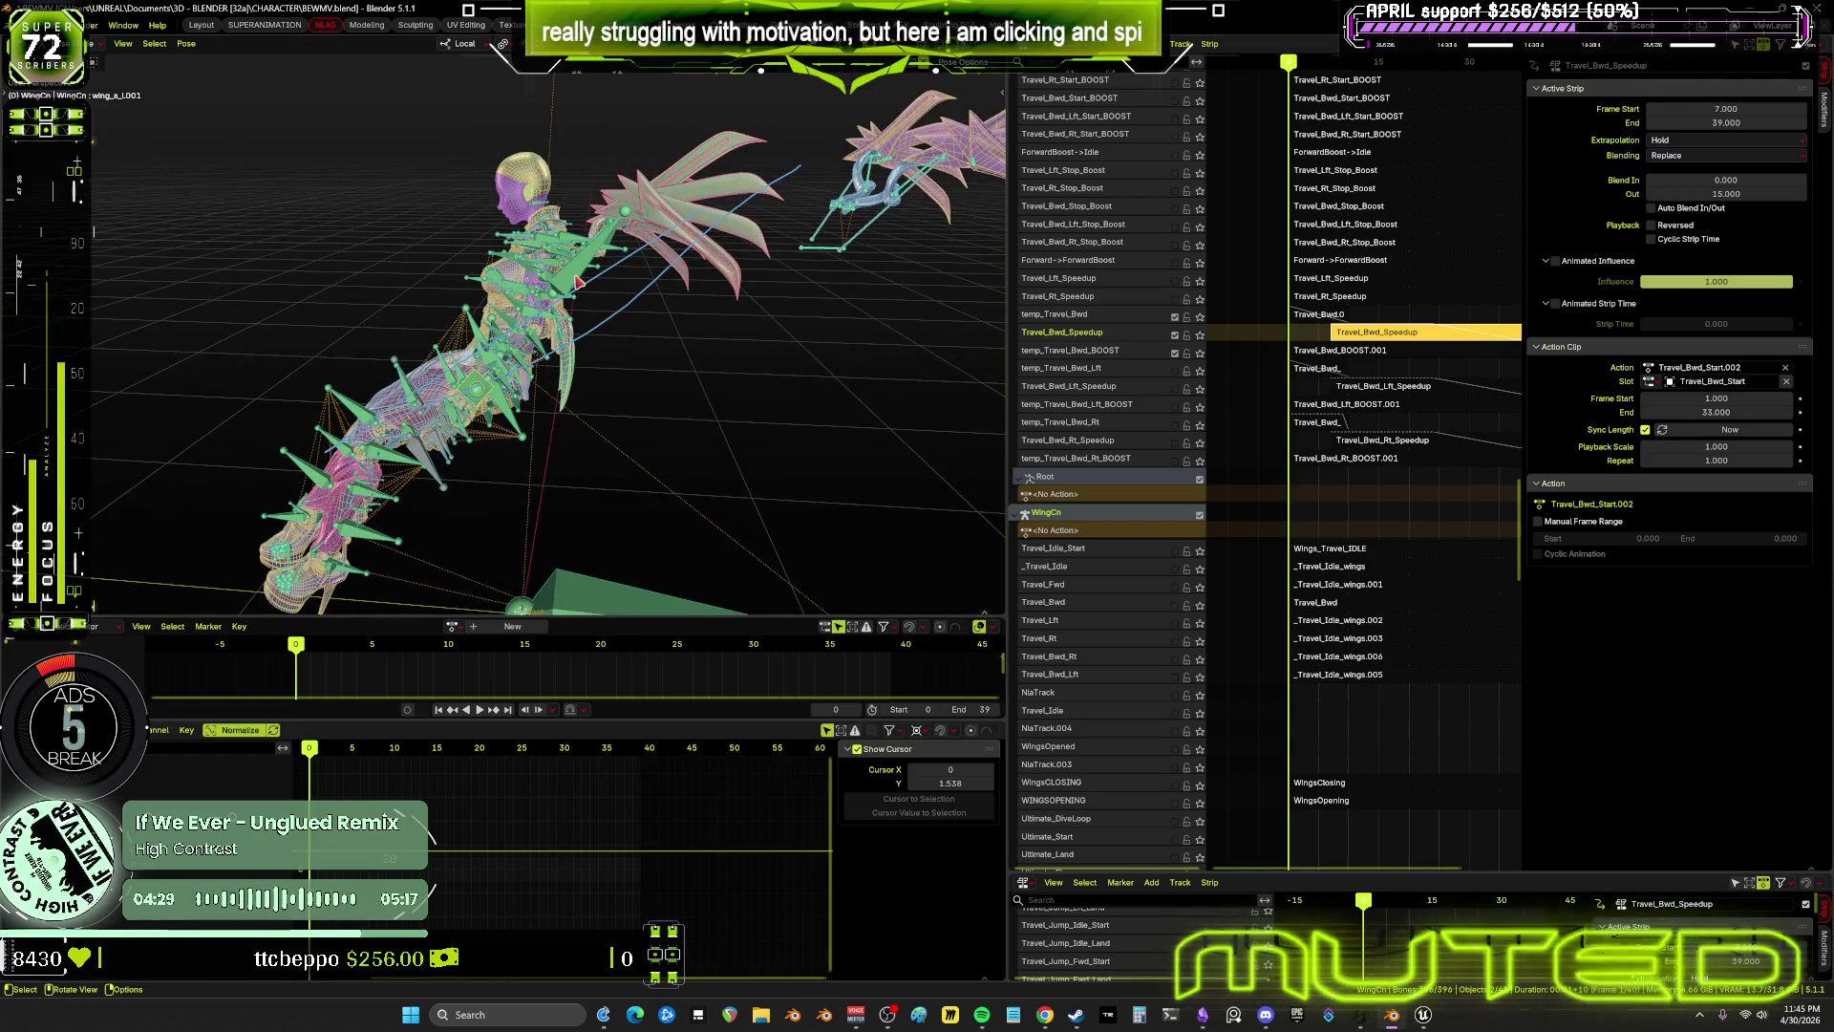
left_click(579, 283)
middle_click_drag(579, 283, 622, 307)
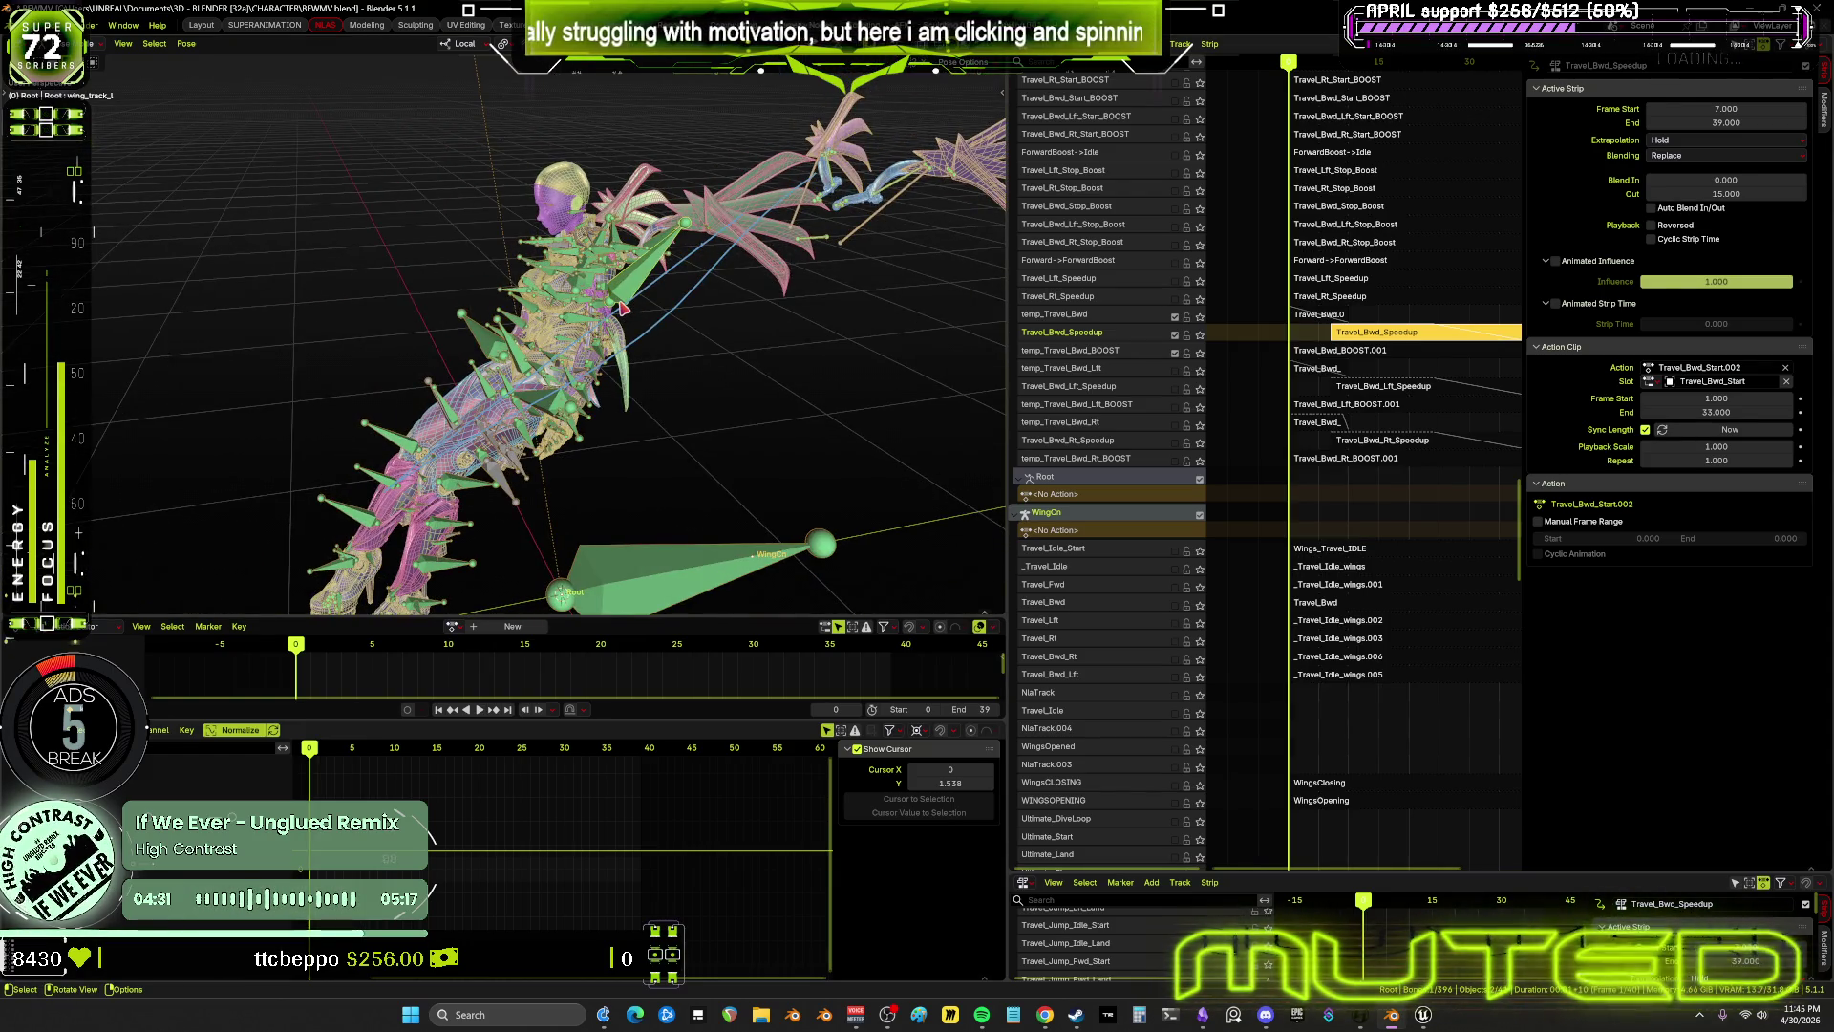
key("a")
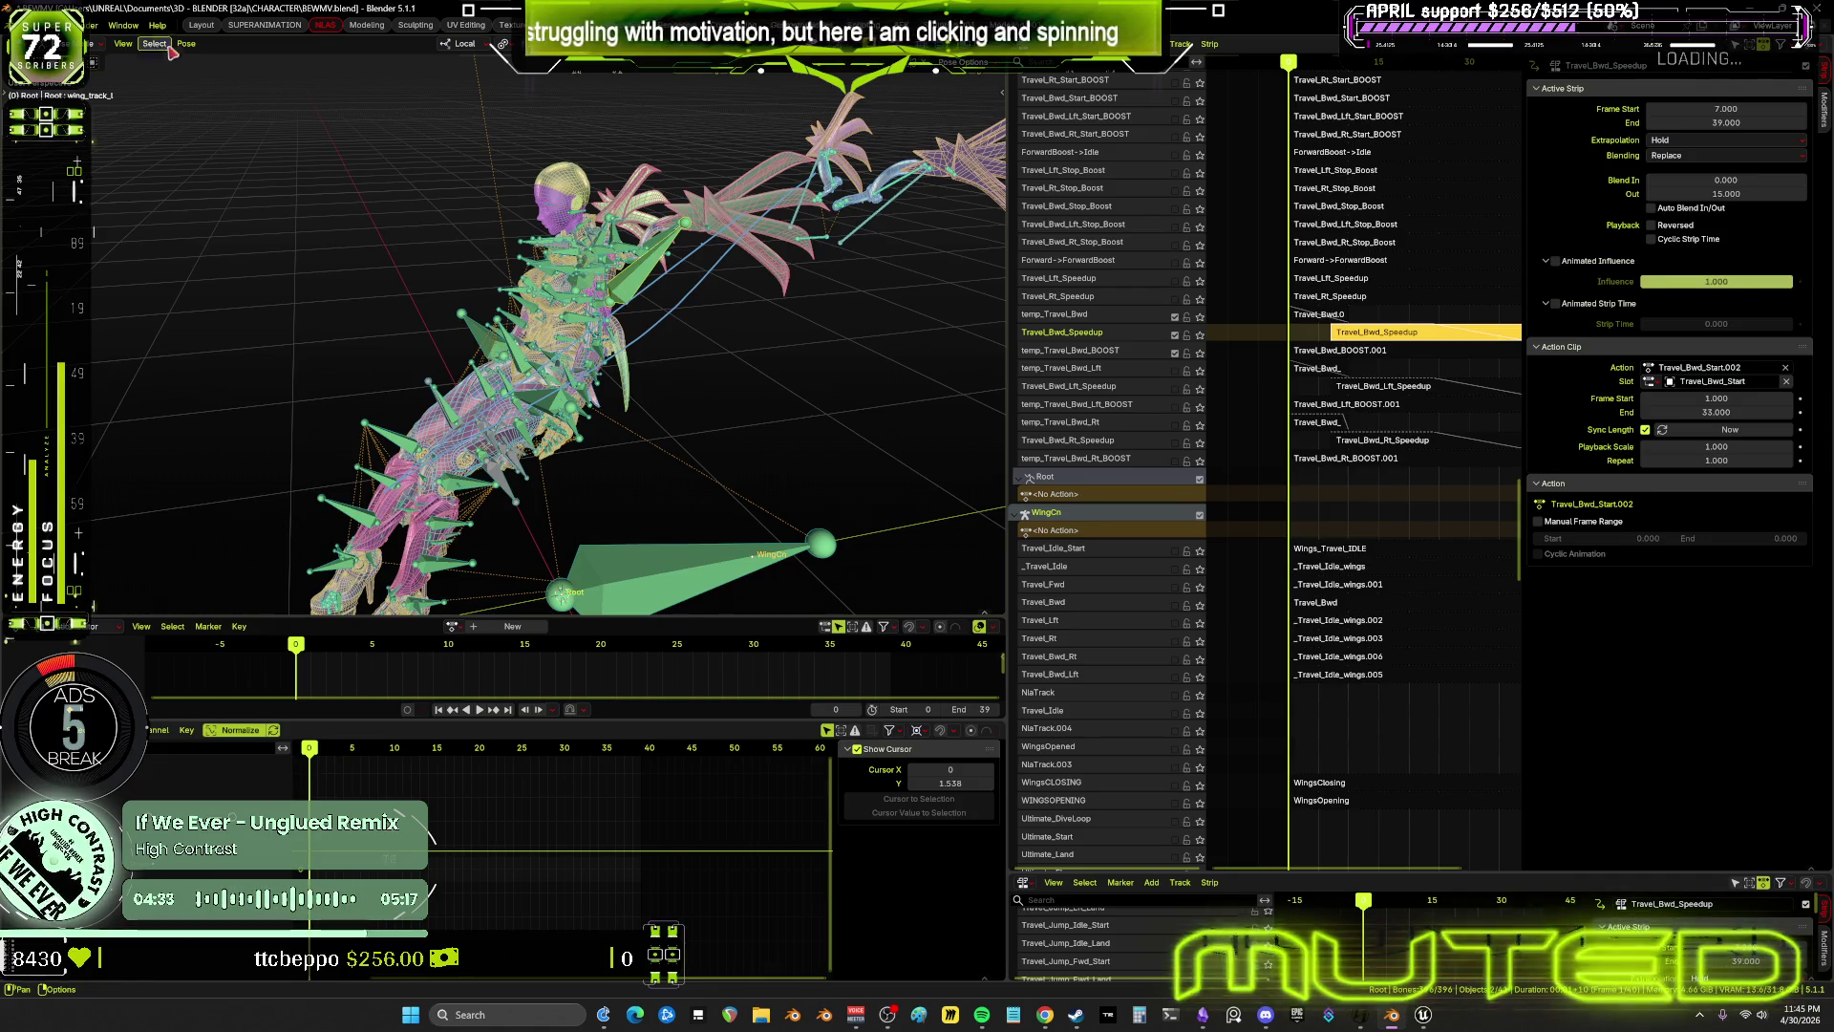
Bake the pose animation into a new action with Overwrite Current Action unchecked
left_click(186, 43)
mouse_move(235, 73)
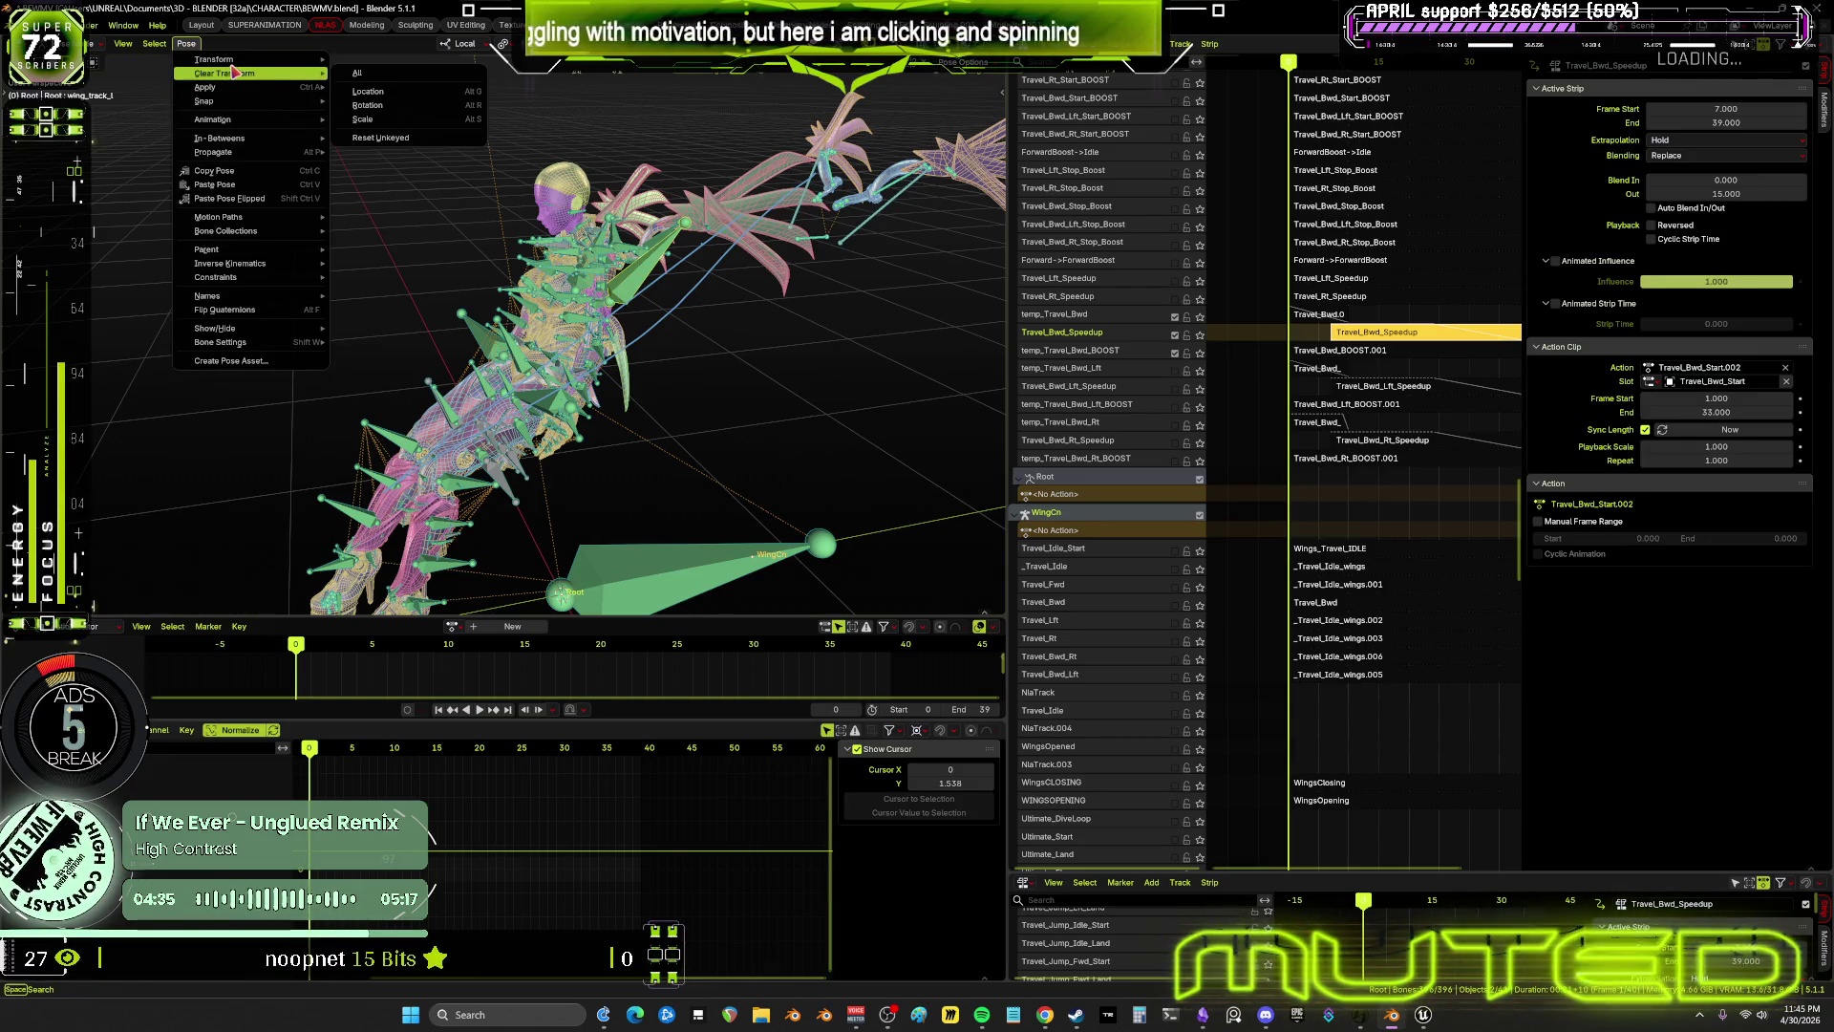
mouse_move(238, 120)
left_click(377, 193)
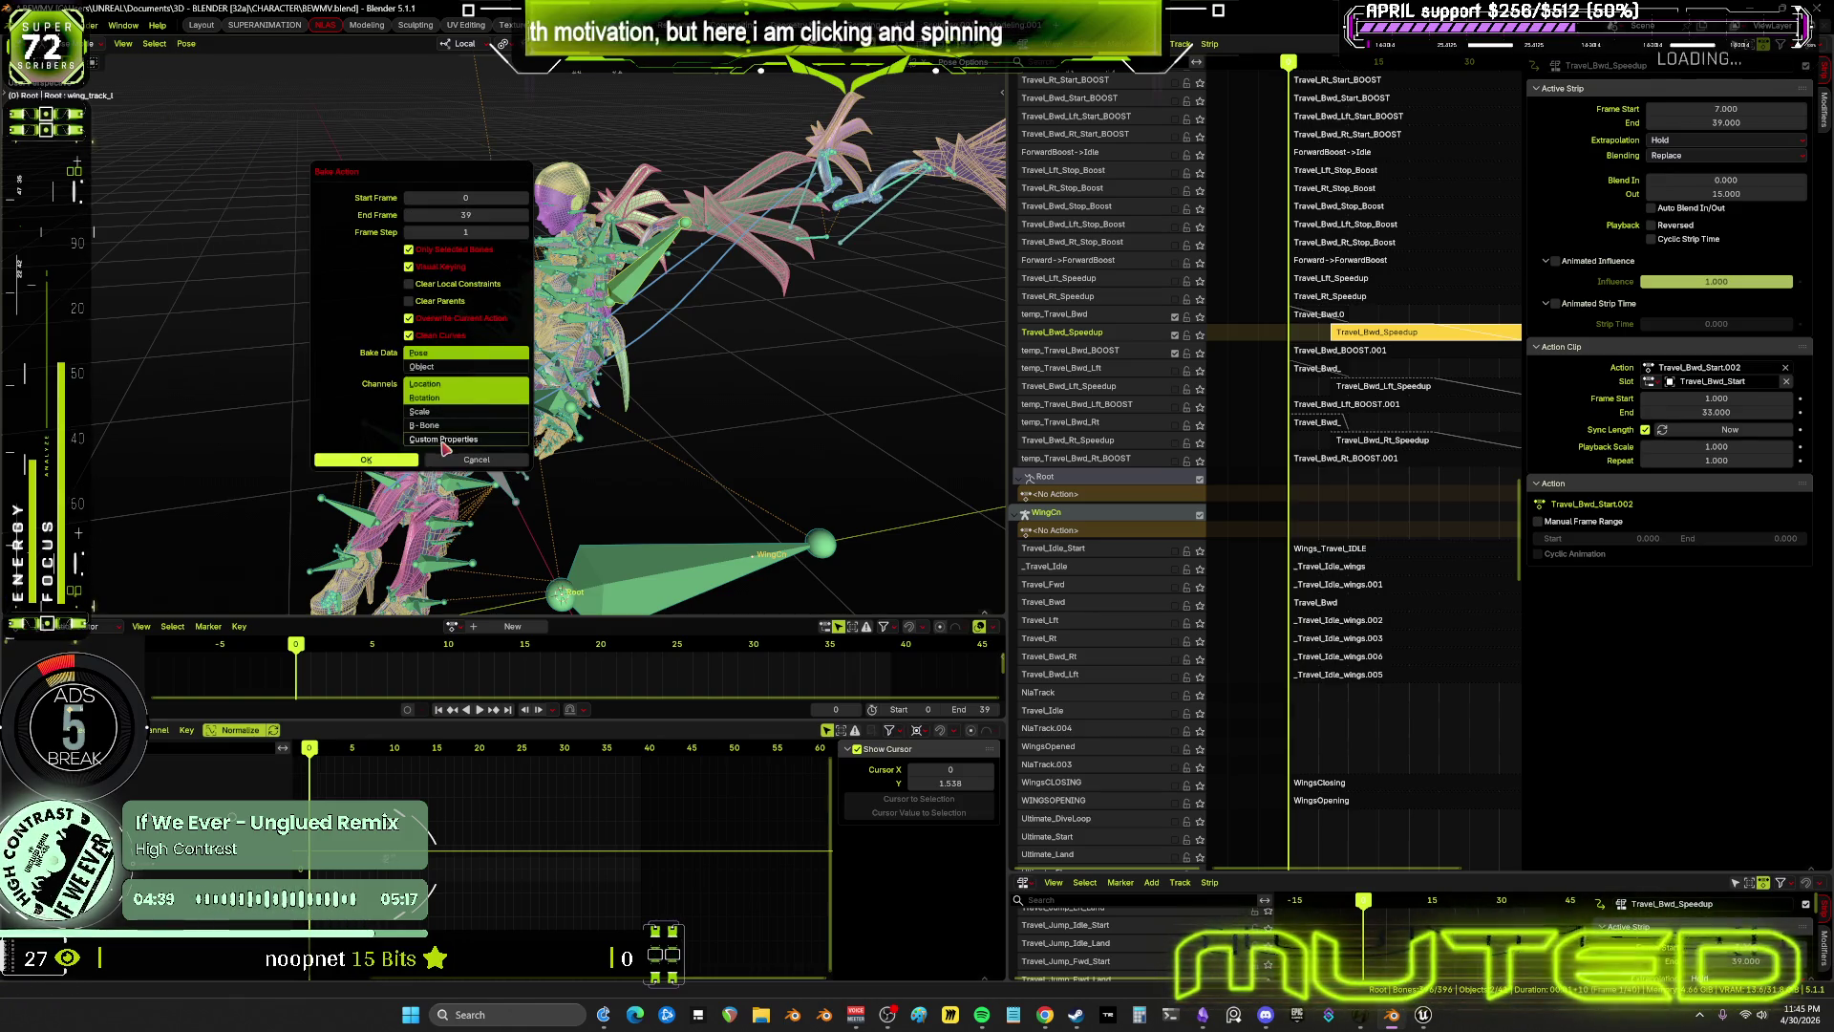
left_click(410, 318)
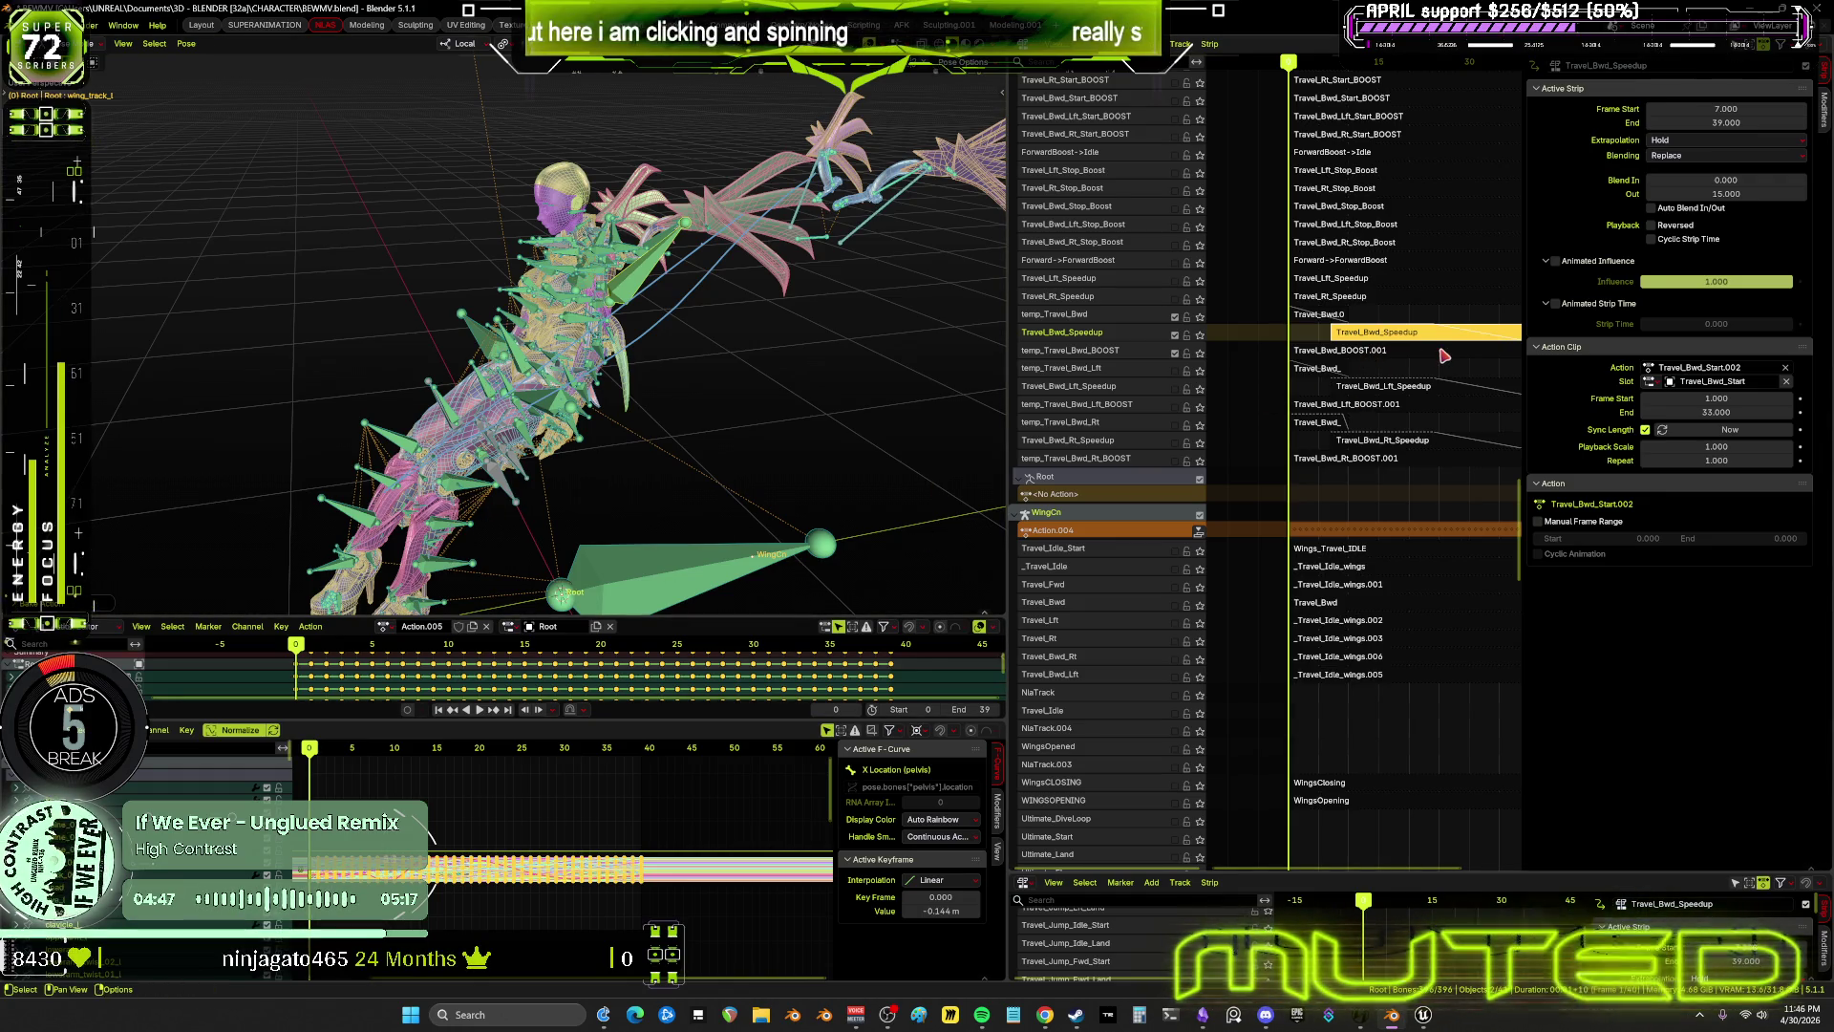
Rename the active strip to 'fdsfdas' and name the action Travel_Bwd_Speedup with a fake user
key("F2")
type("fdsfdas")
key("Return")
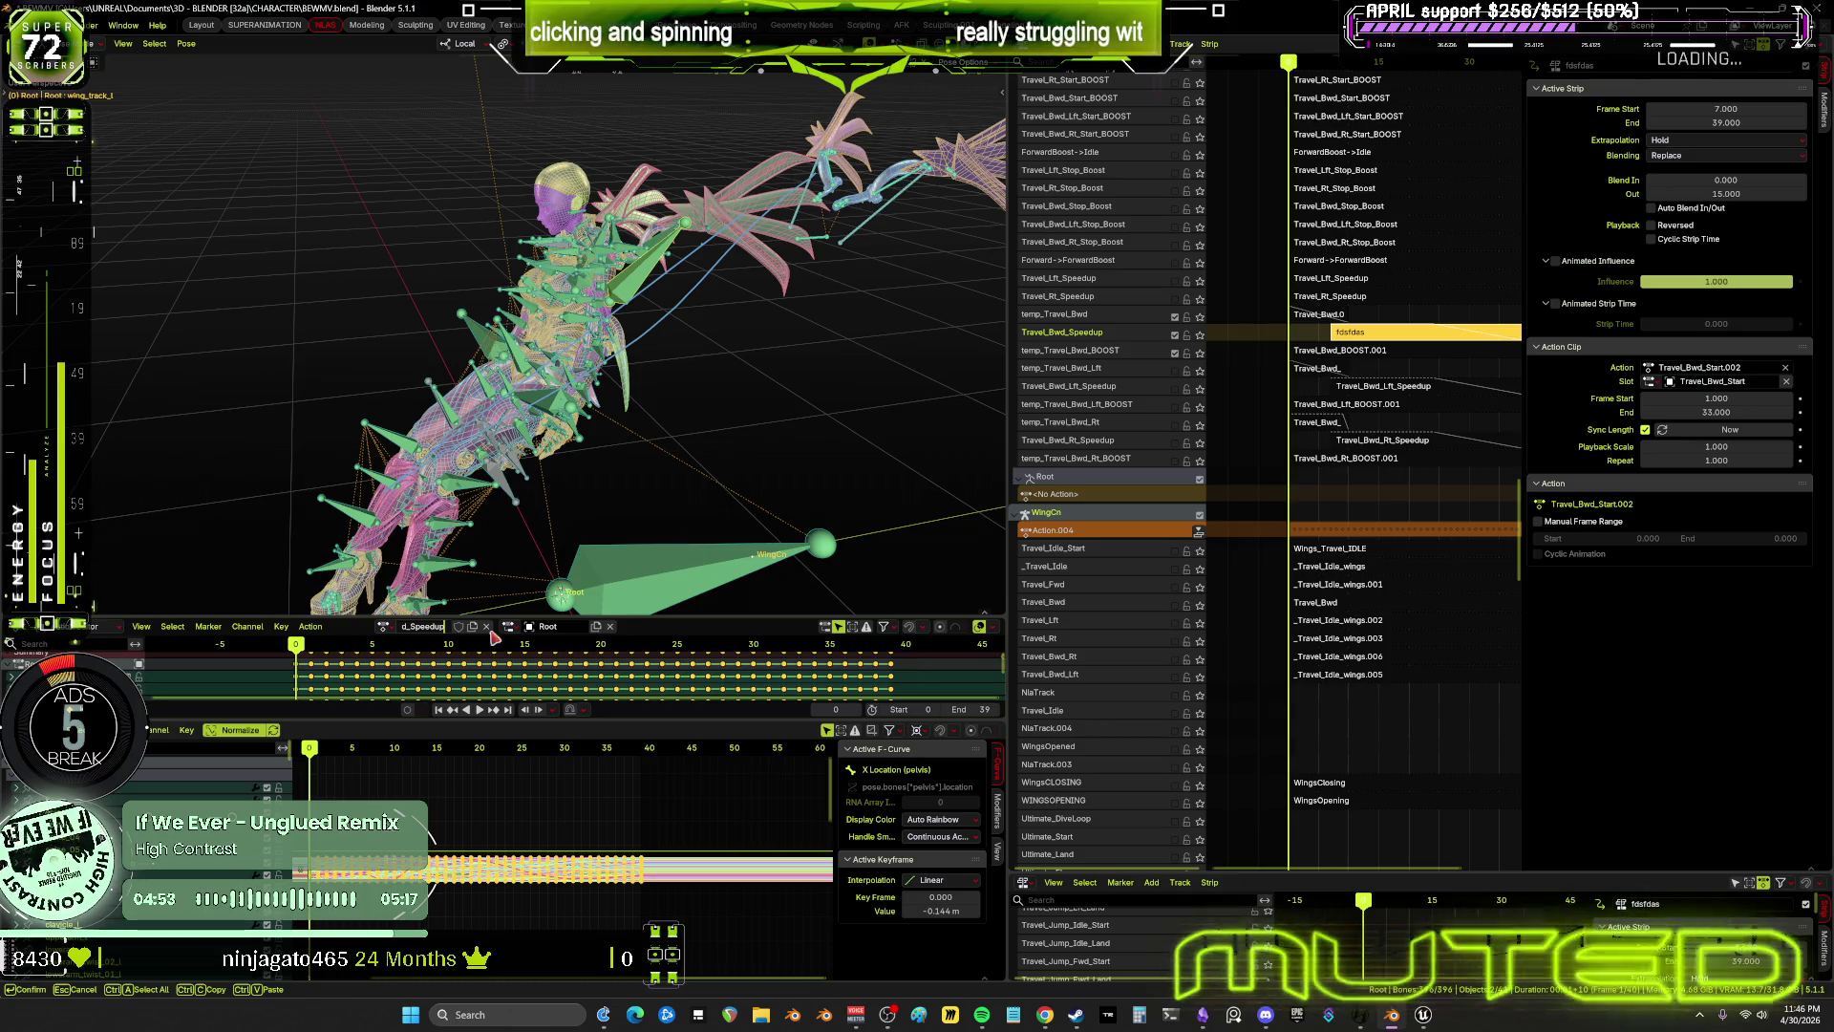
key("Return")
left_click(477, 626)
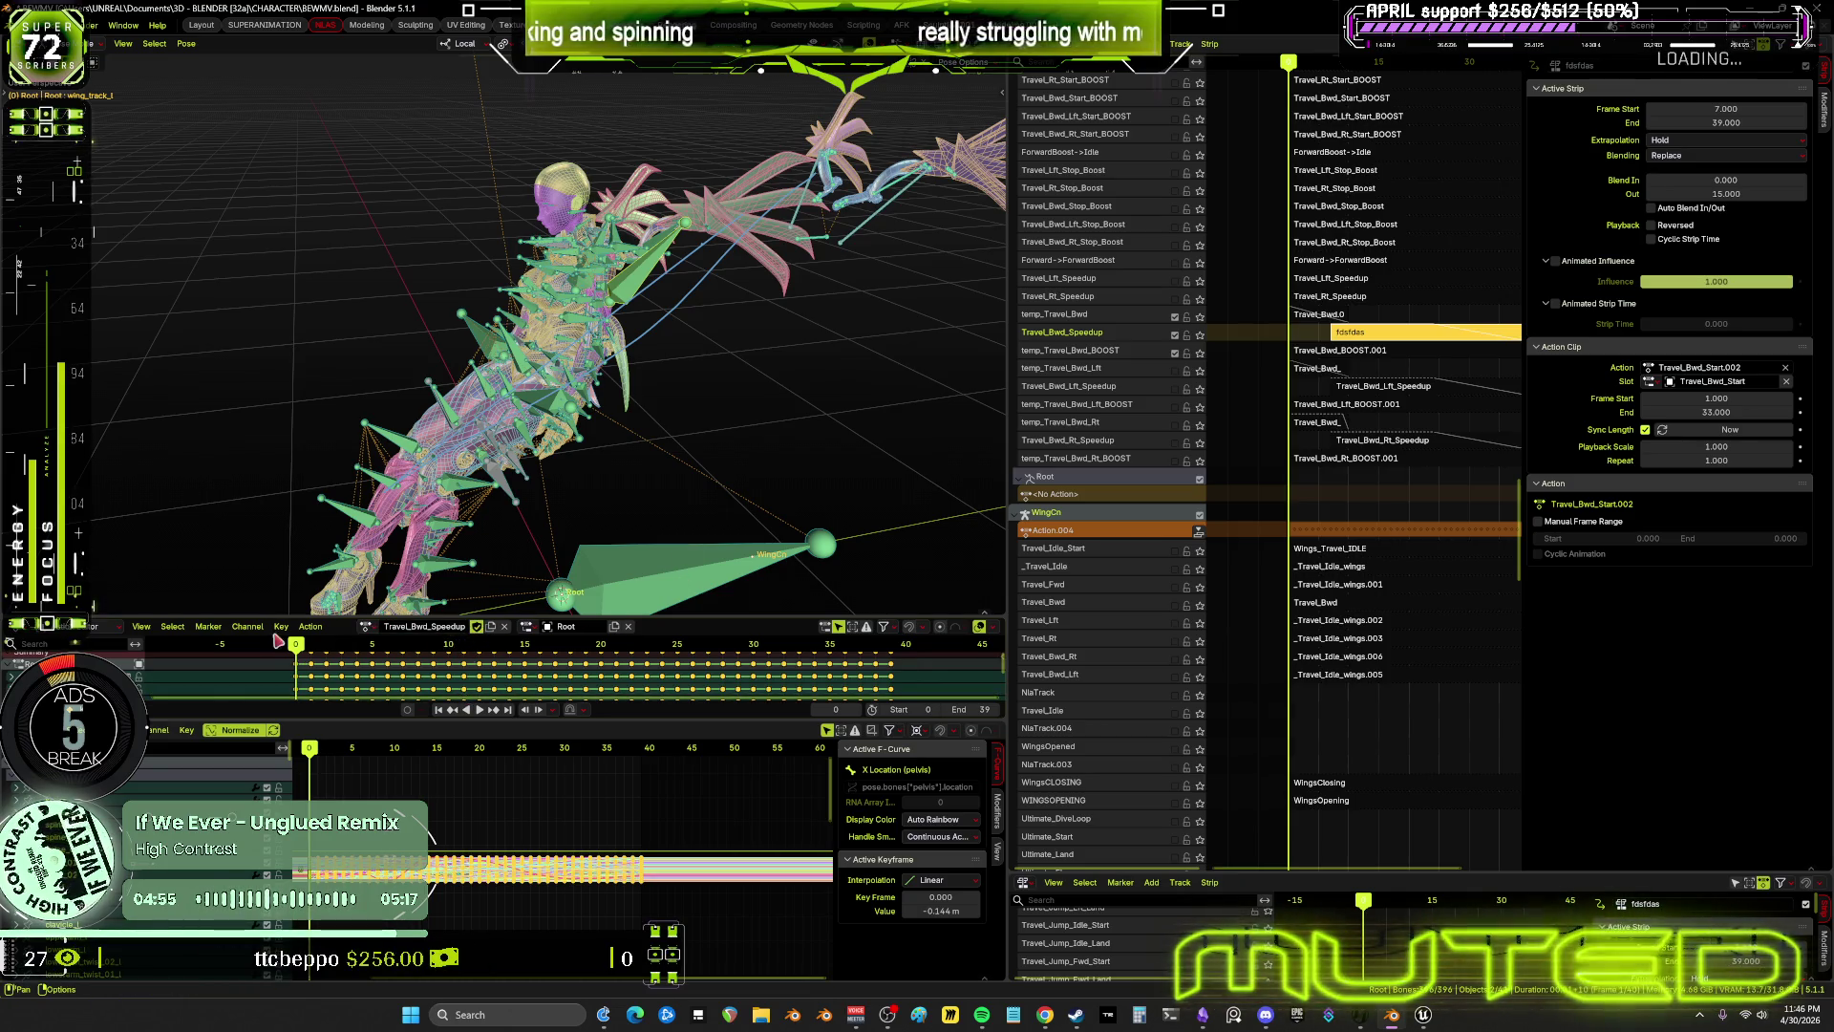
Push the Travel_Bwd_Speedup action down into the NLA
left_click(311, 626)
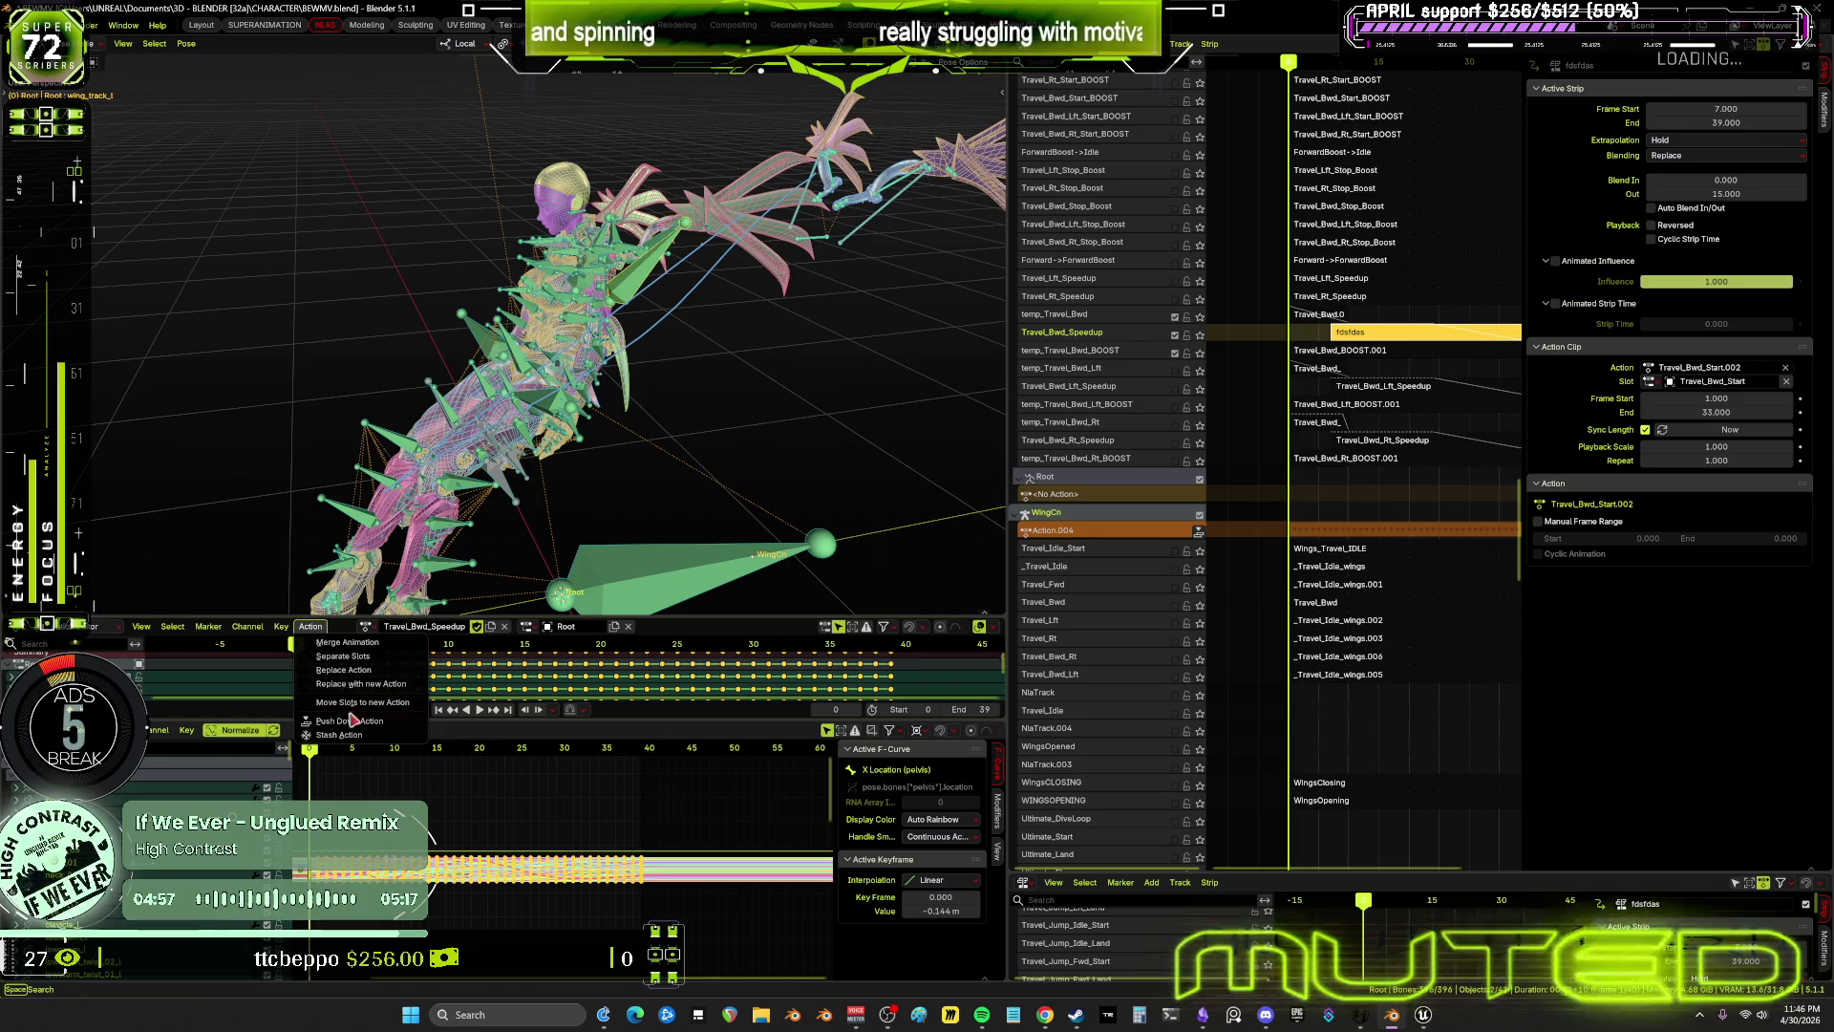
scroll(1356, 300, "down", 3)
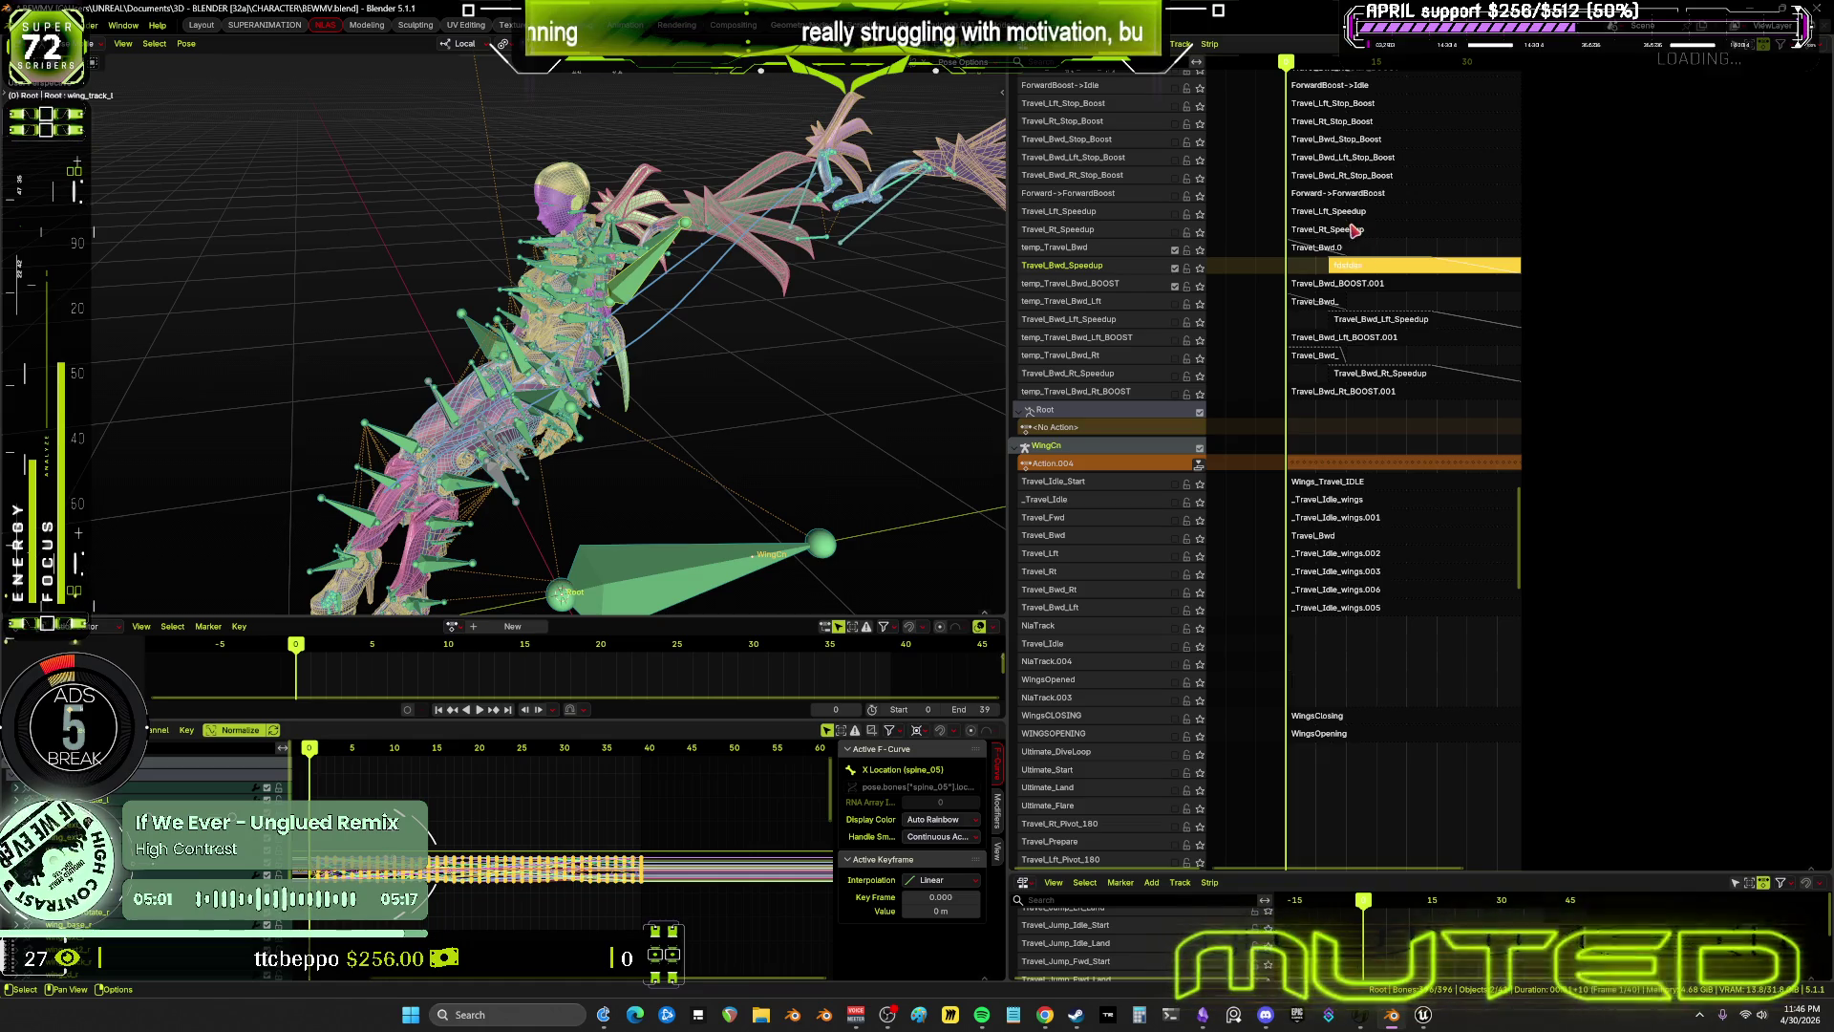
mouse_move(1363, 227)
middle_mouse_down()
mouse_move(1306, 795)
mouse_move(1304, 275)
mouse_move(1217, 162)
middle_mouse_up()
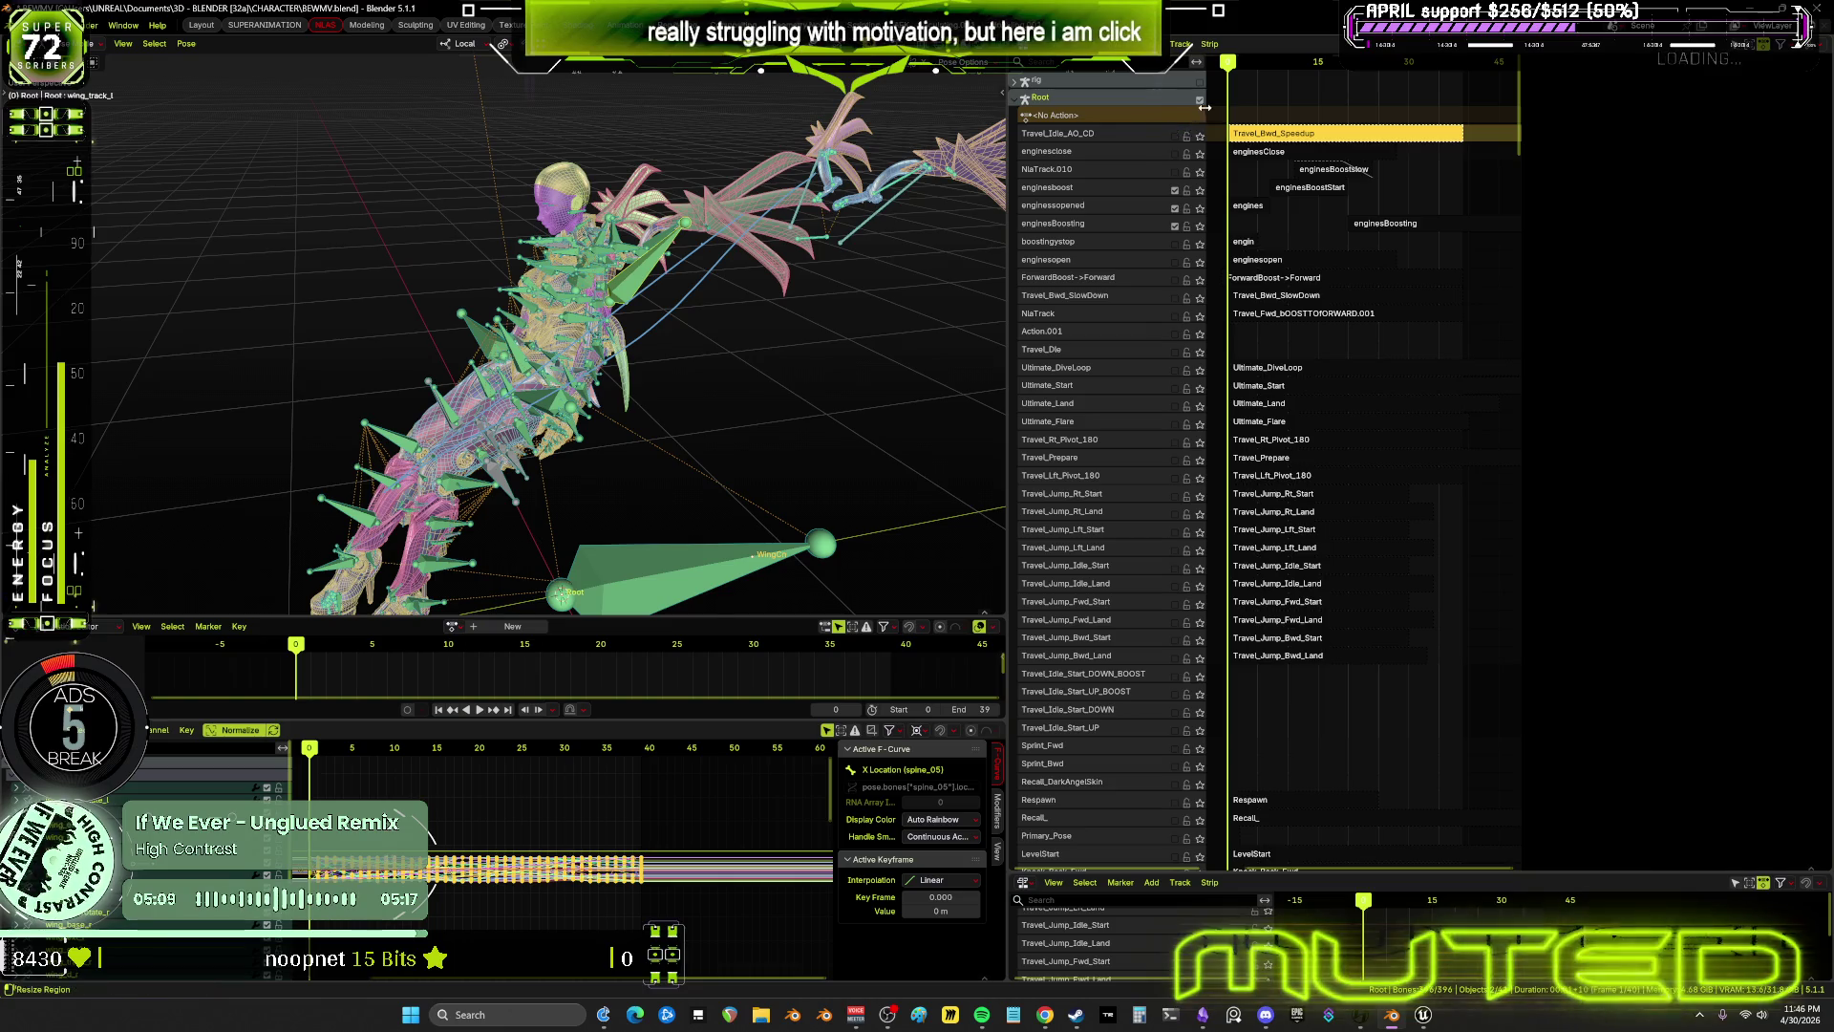
Name the new track Travel_Bwd_Speedup and move it to the bottom of the track list
key("n")
double_click(1098, 134)
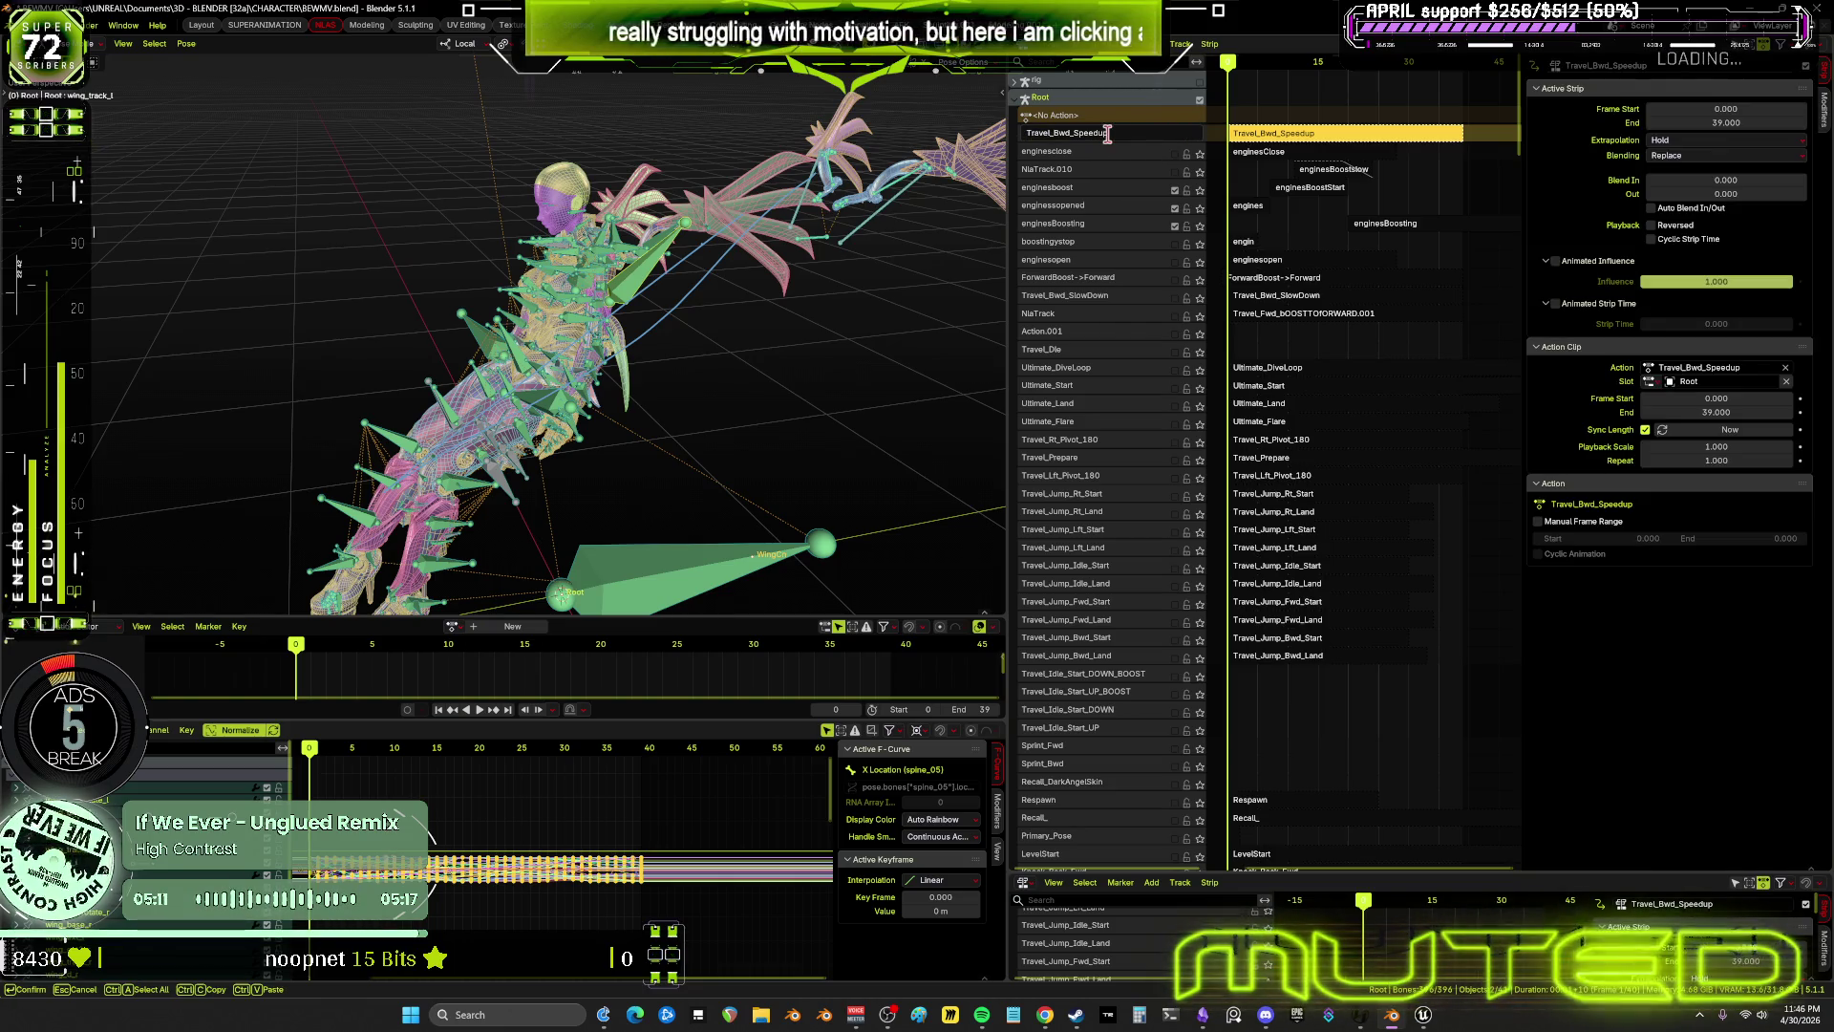
key("ctrl+v")
key("Return")
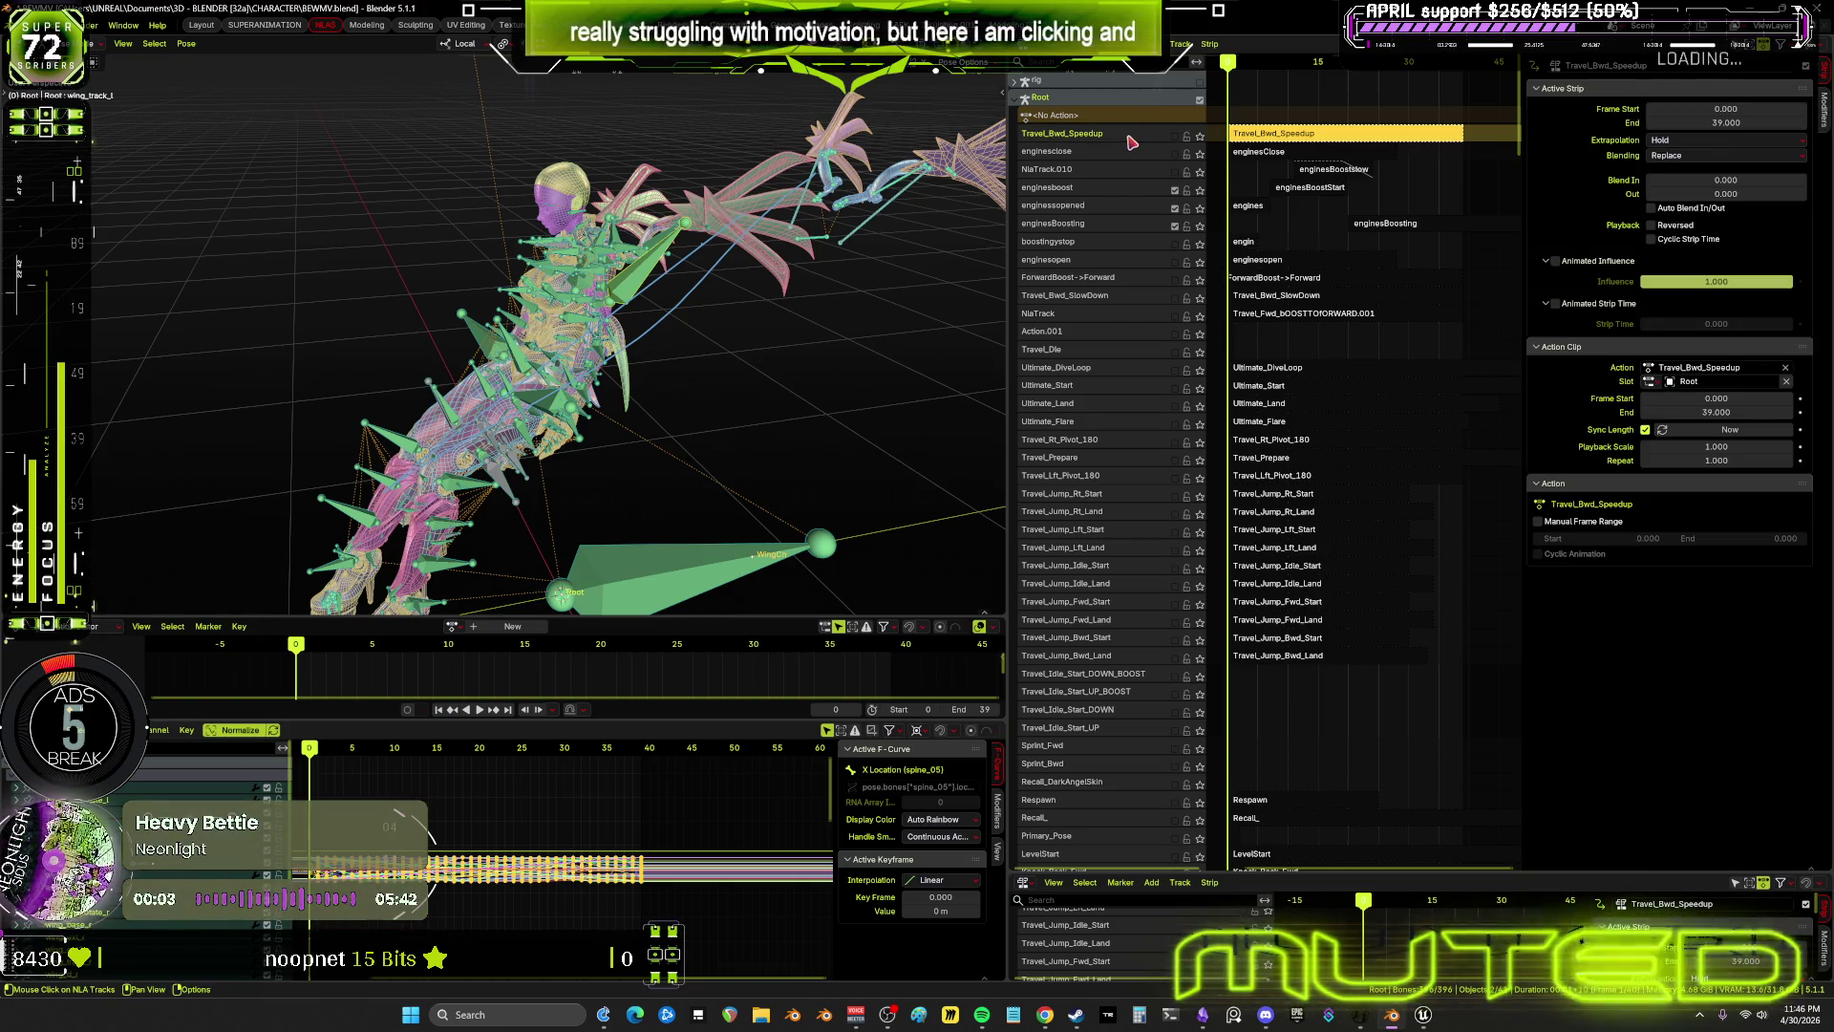
right_click(1137, 139)
mouse_move(1142, 137)
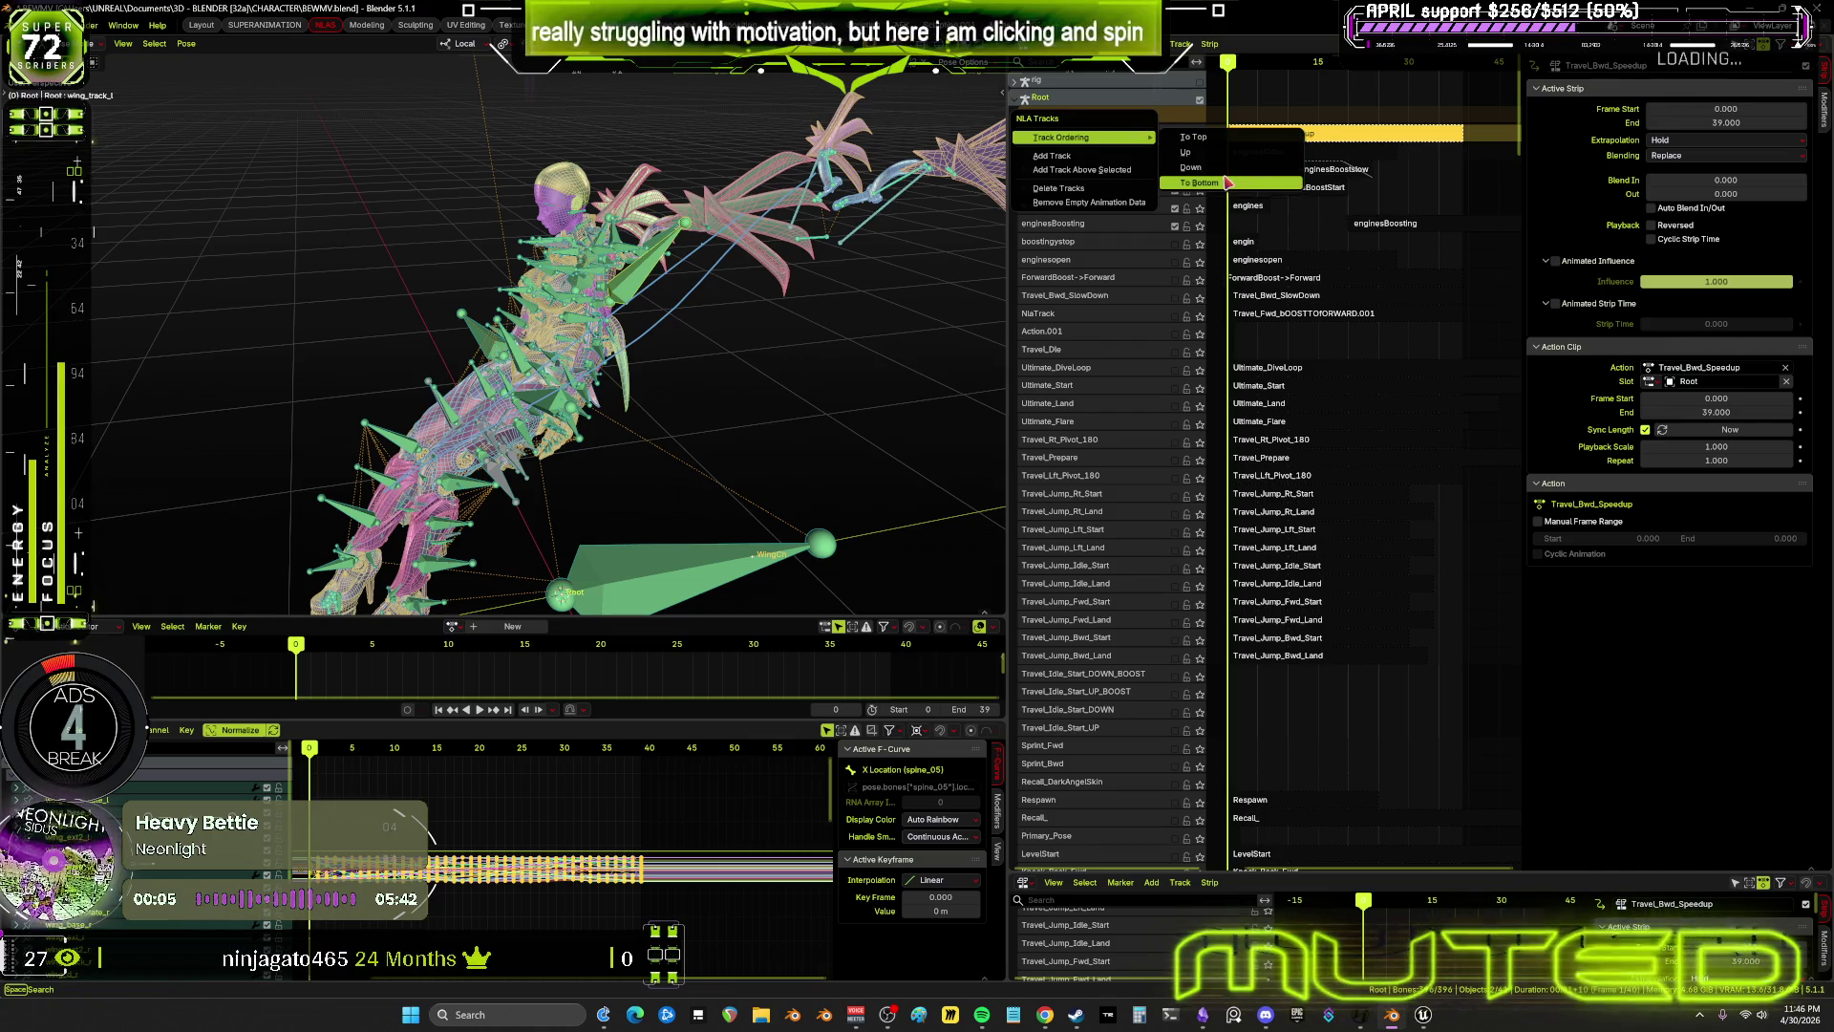
left_click(1227, 181)
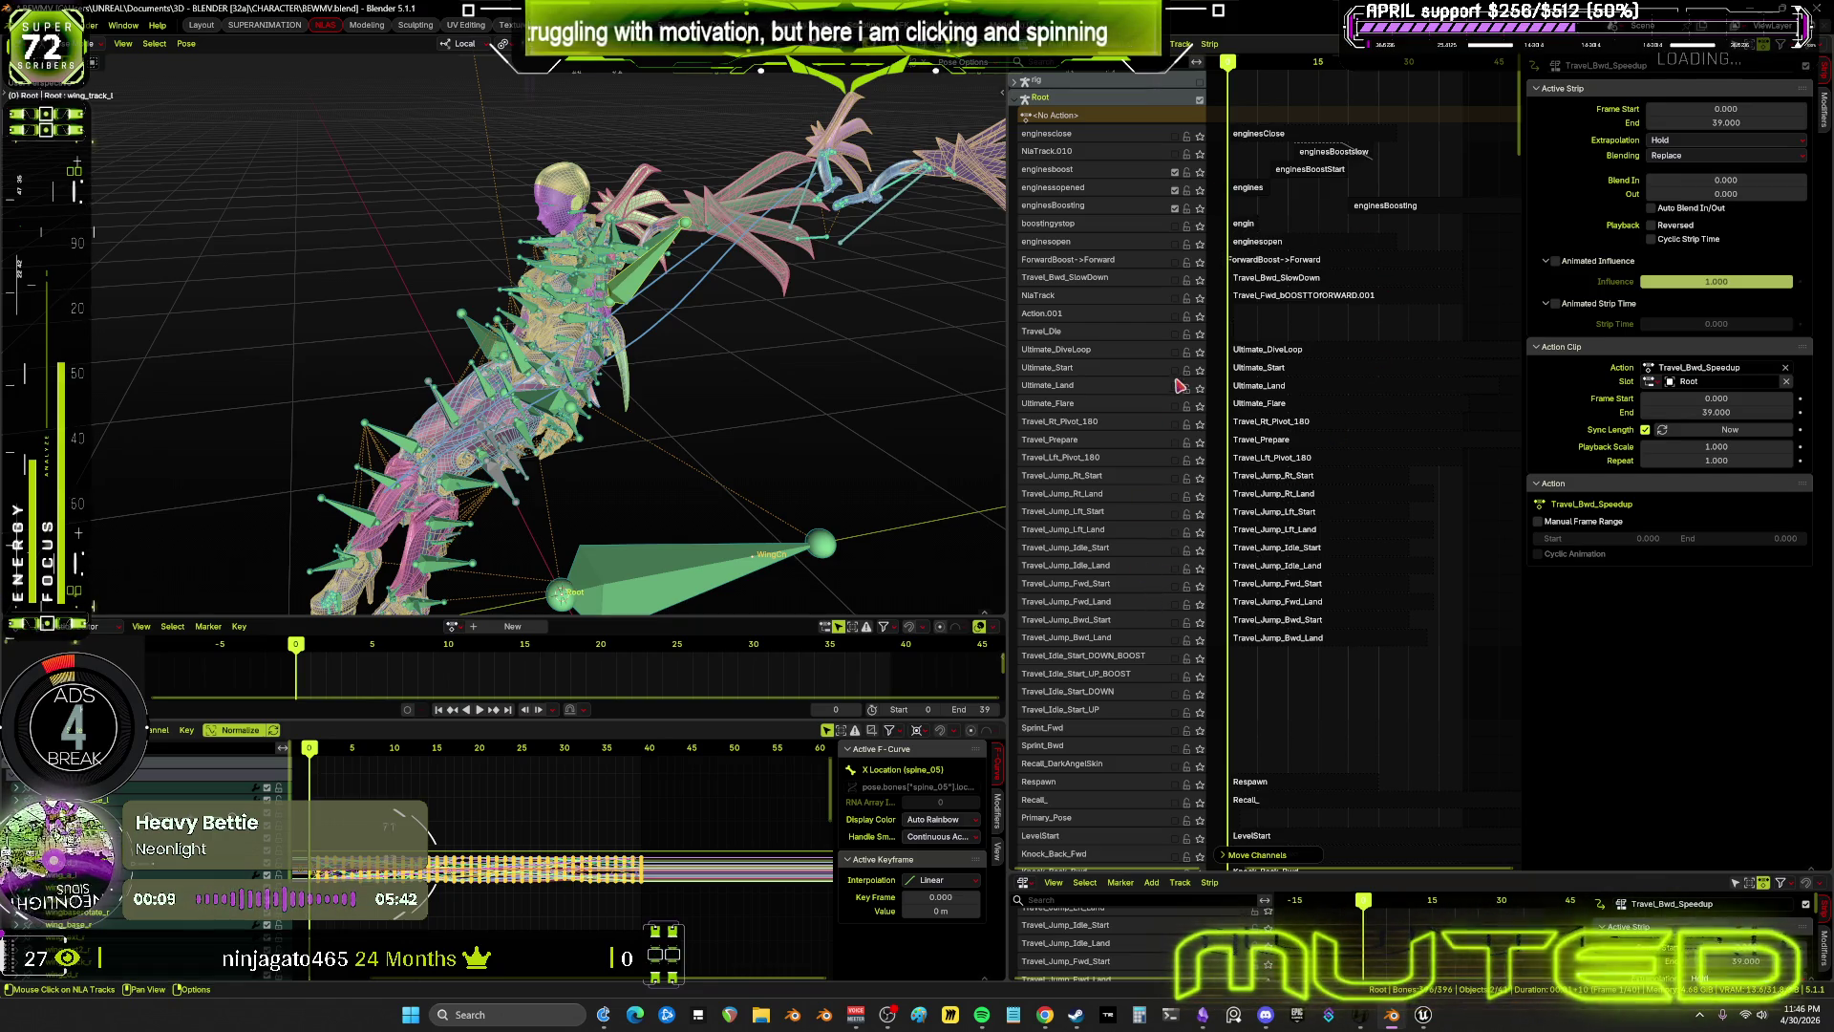
scroll(1181, 385, "down", 15)
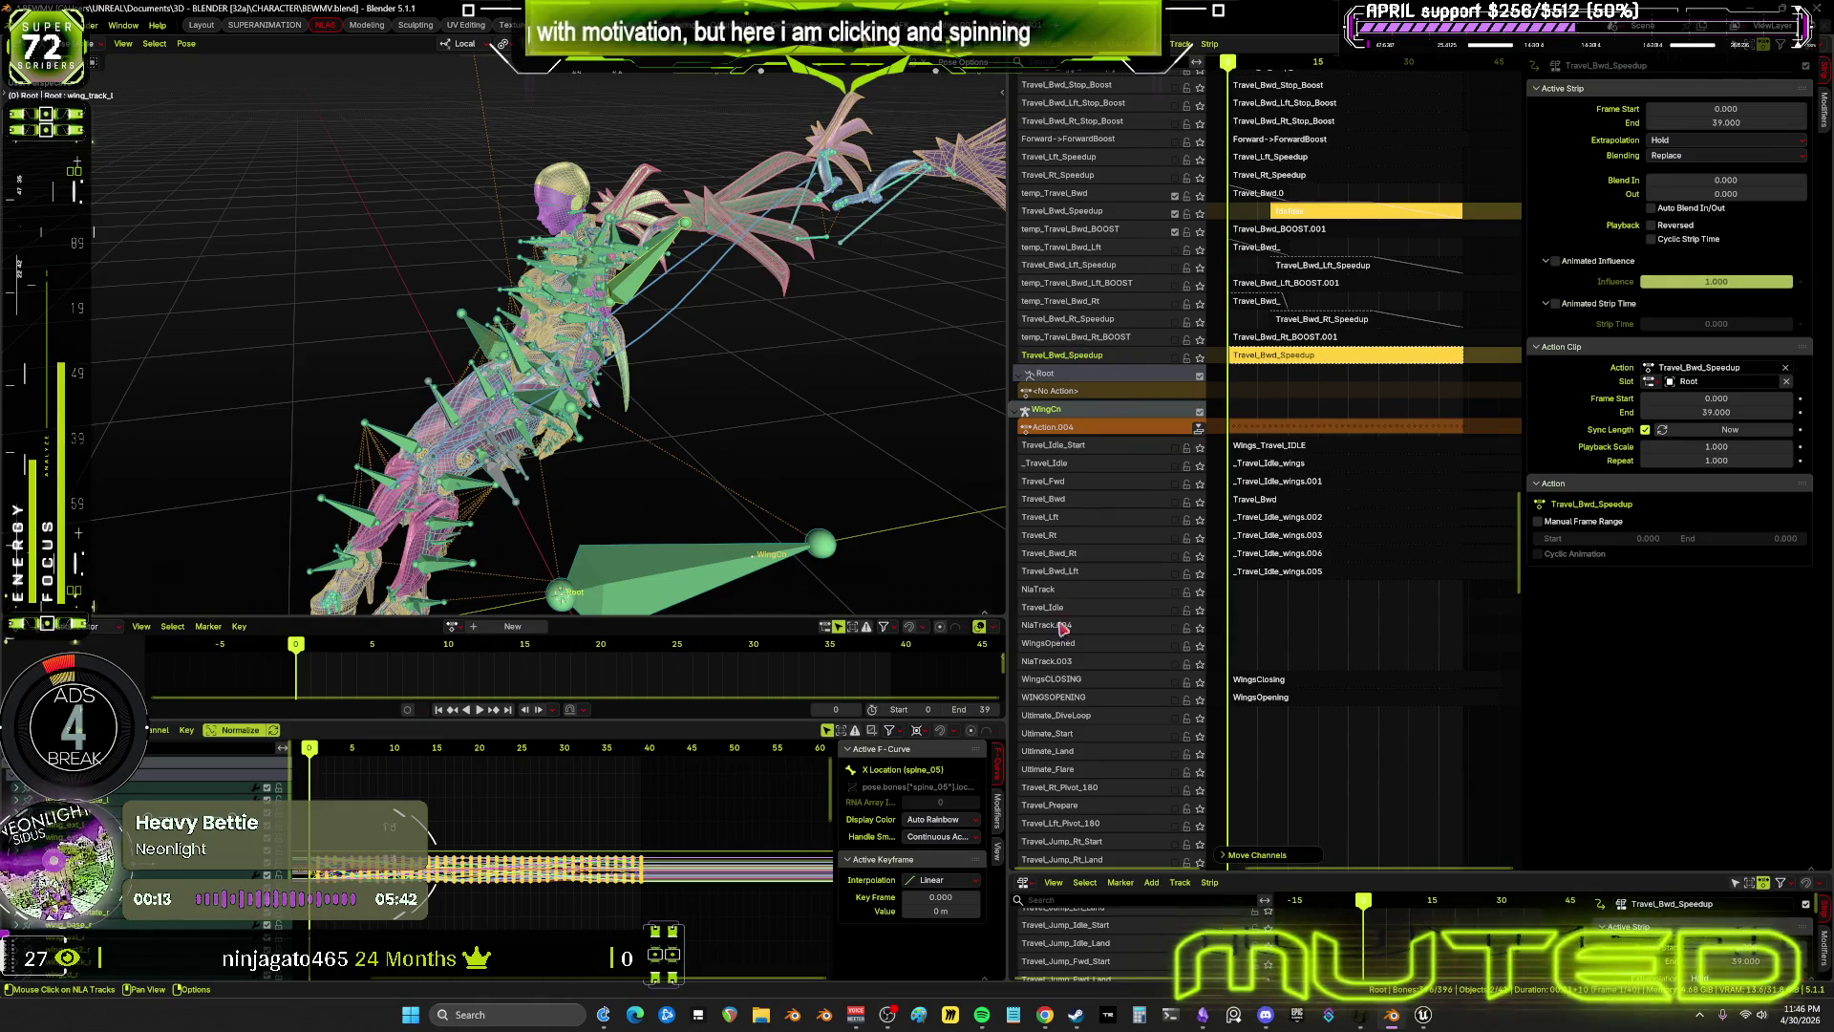
Disable the temp_Travel_Bwd and Travel_Bwd_Speedup tracks in the NLA editor
scroll(1126, 305, "up", 3)
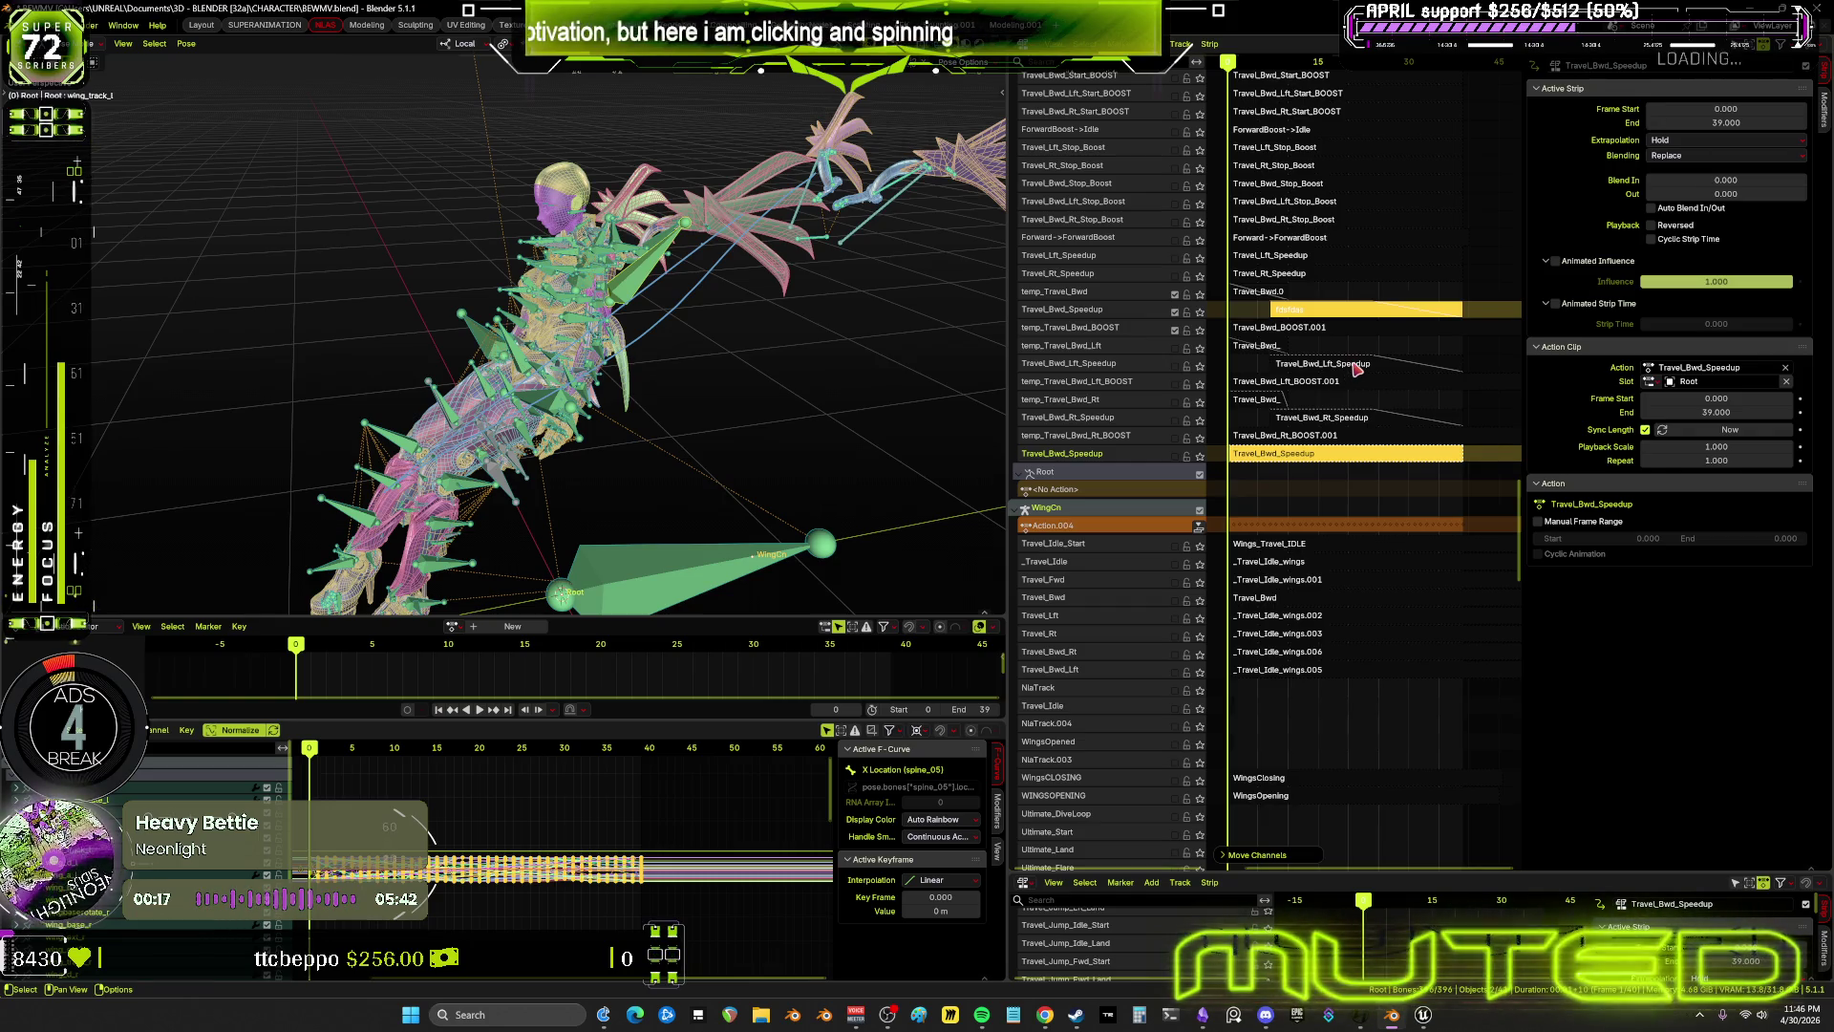
left_click(1357, 364)
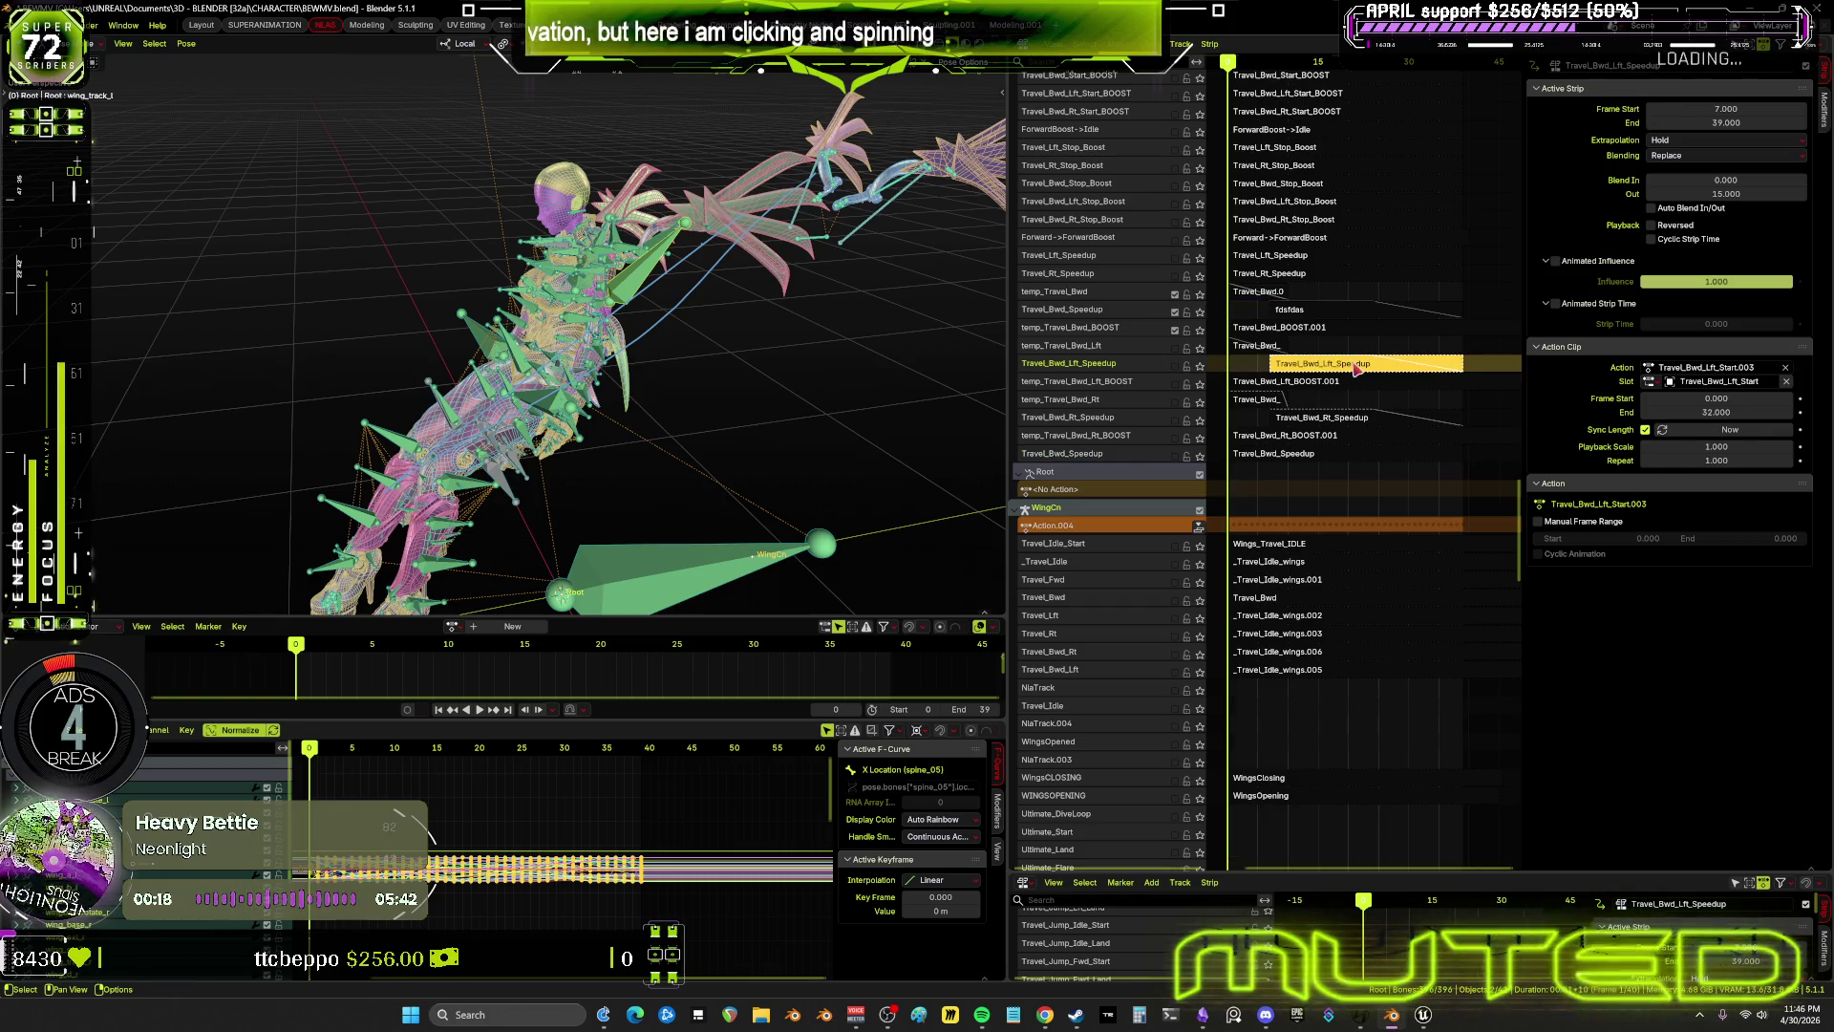
left_click(1395, 311)
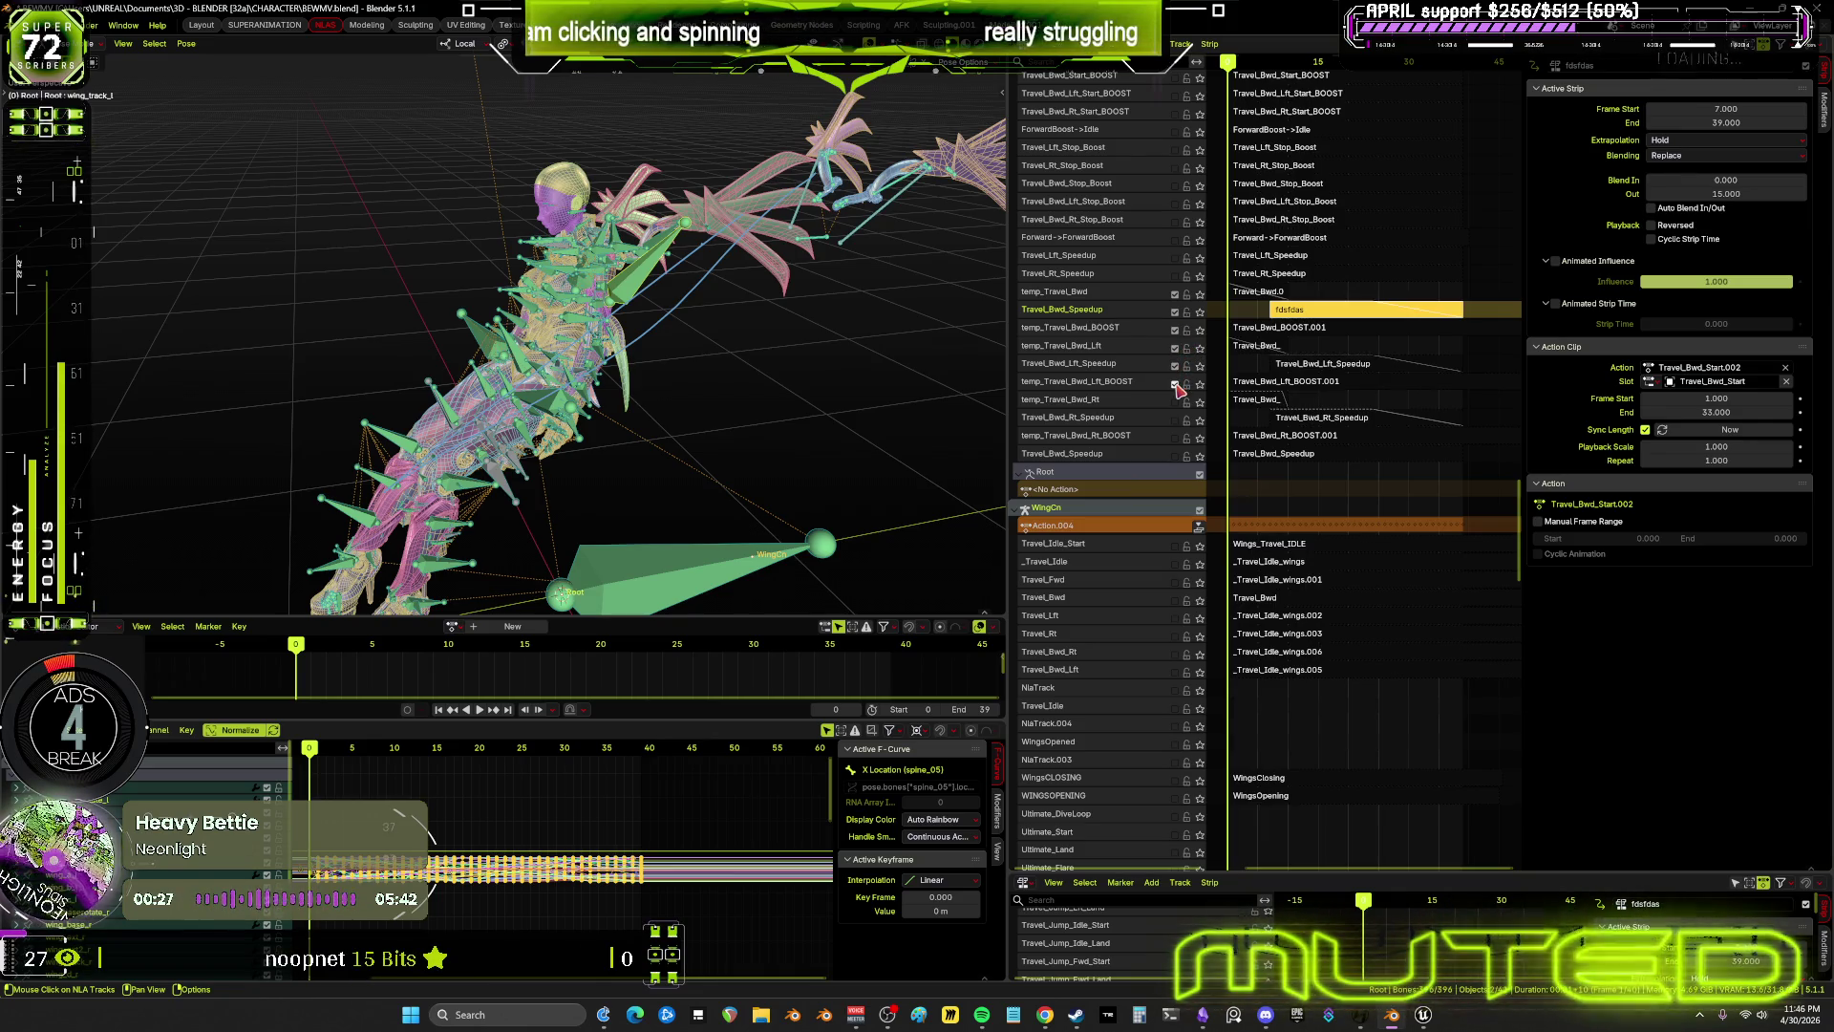
left_click(1175, 293)
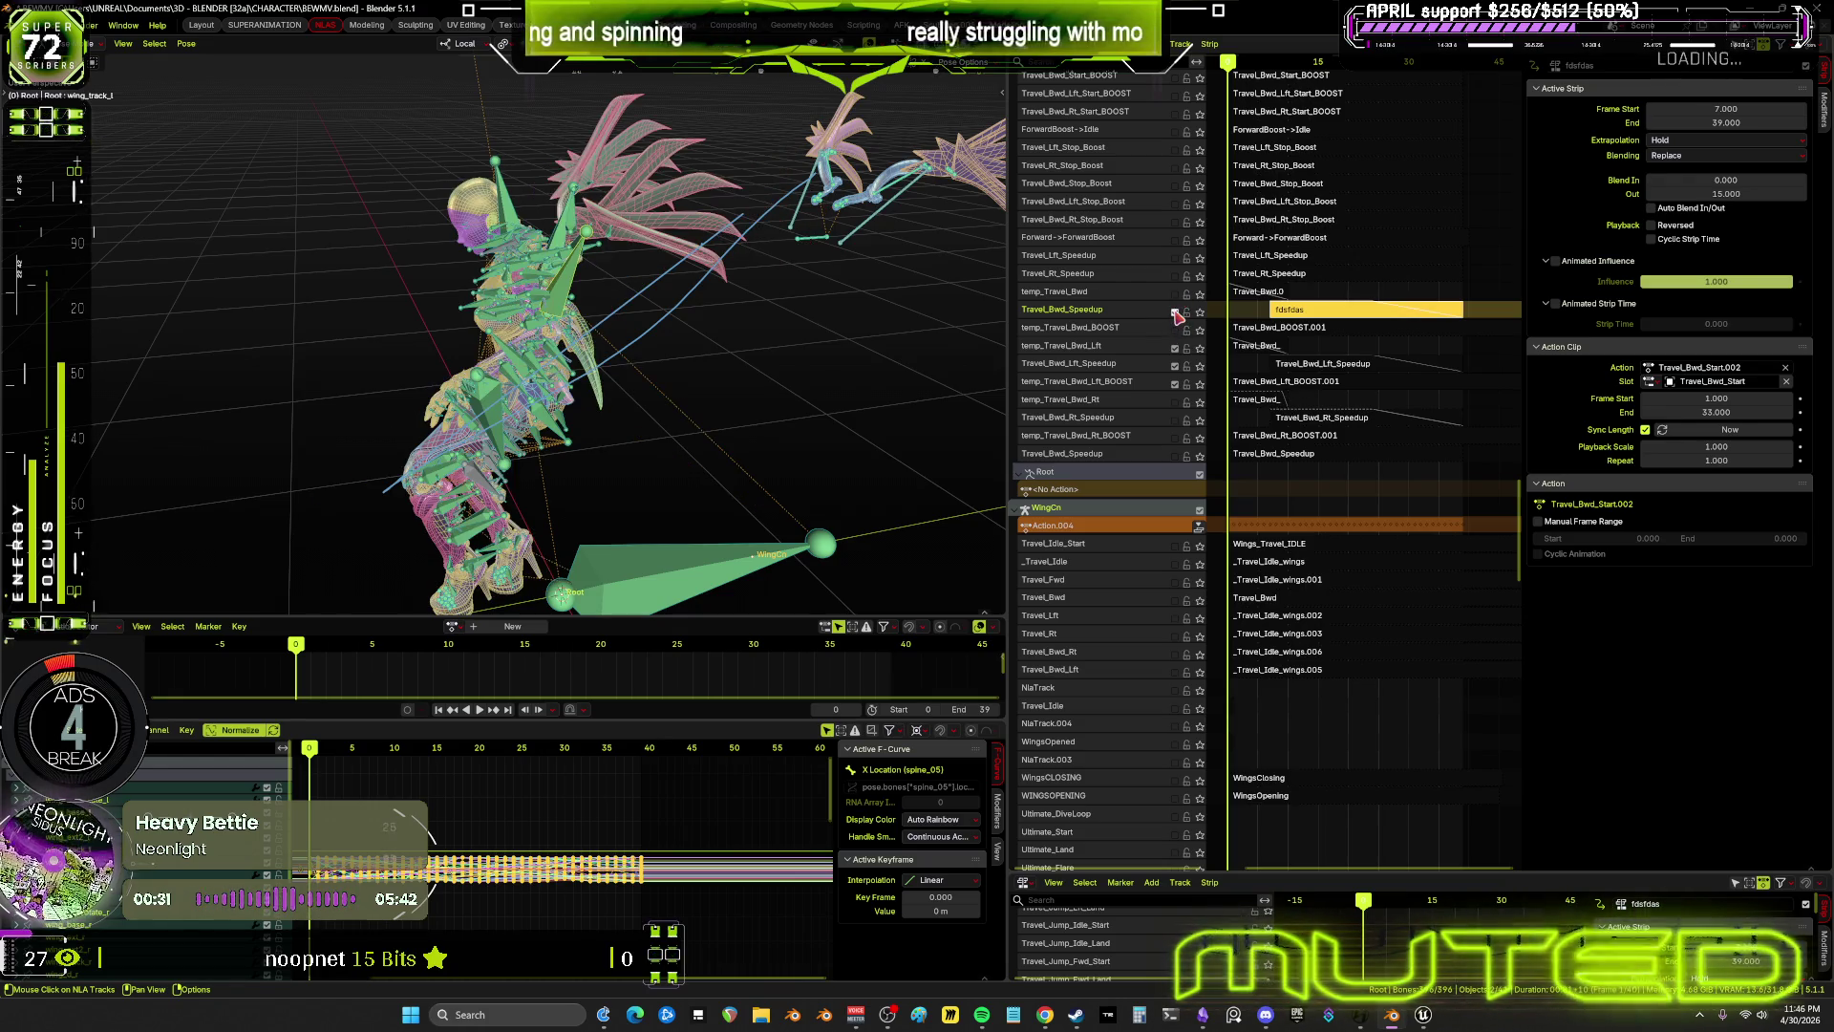
left_click(1176, 312)
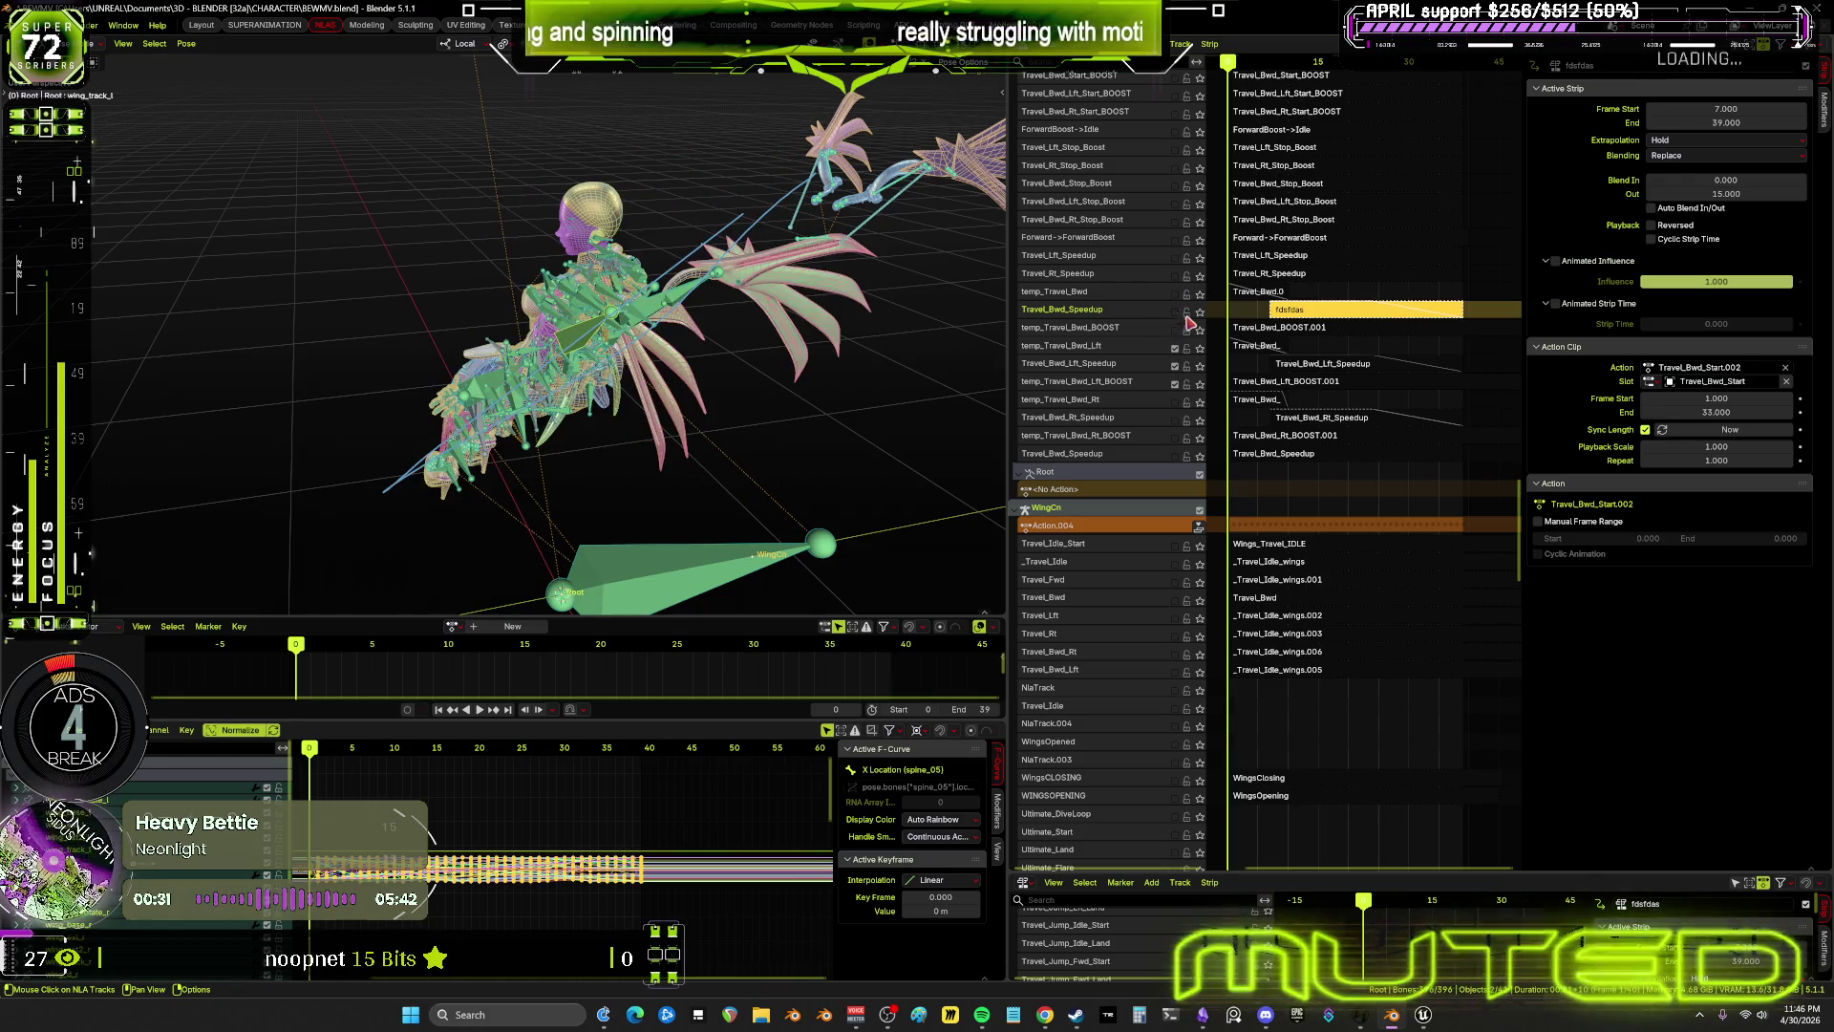
Check the timing of the Bwd Lft/Rt Speedup, fdsfdas and BOOST.001 strips
left_click(1301, 367)
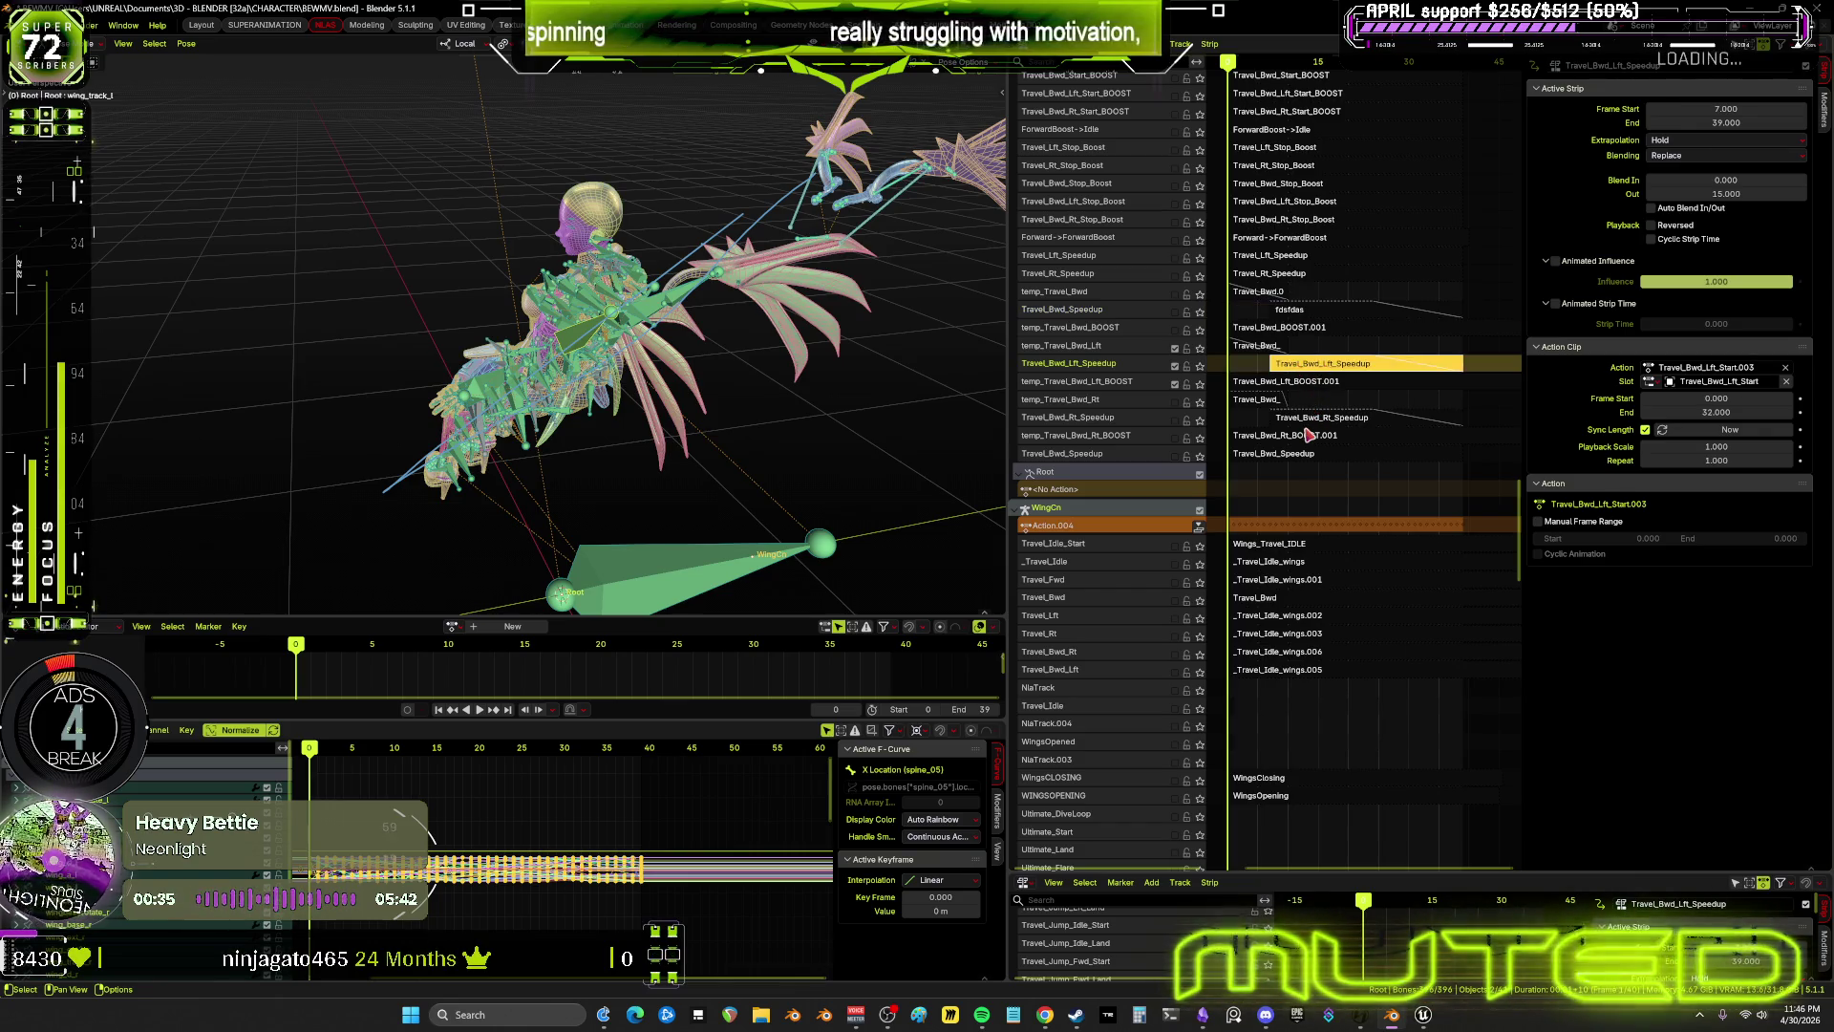
left_click(1312, 421)
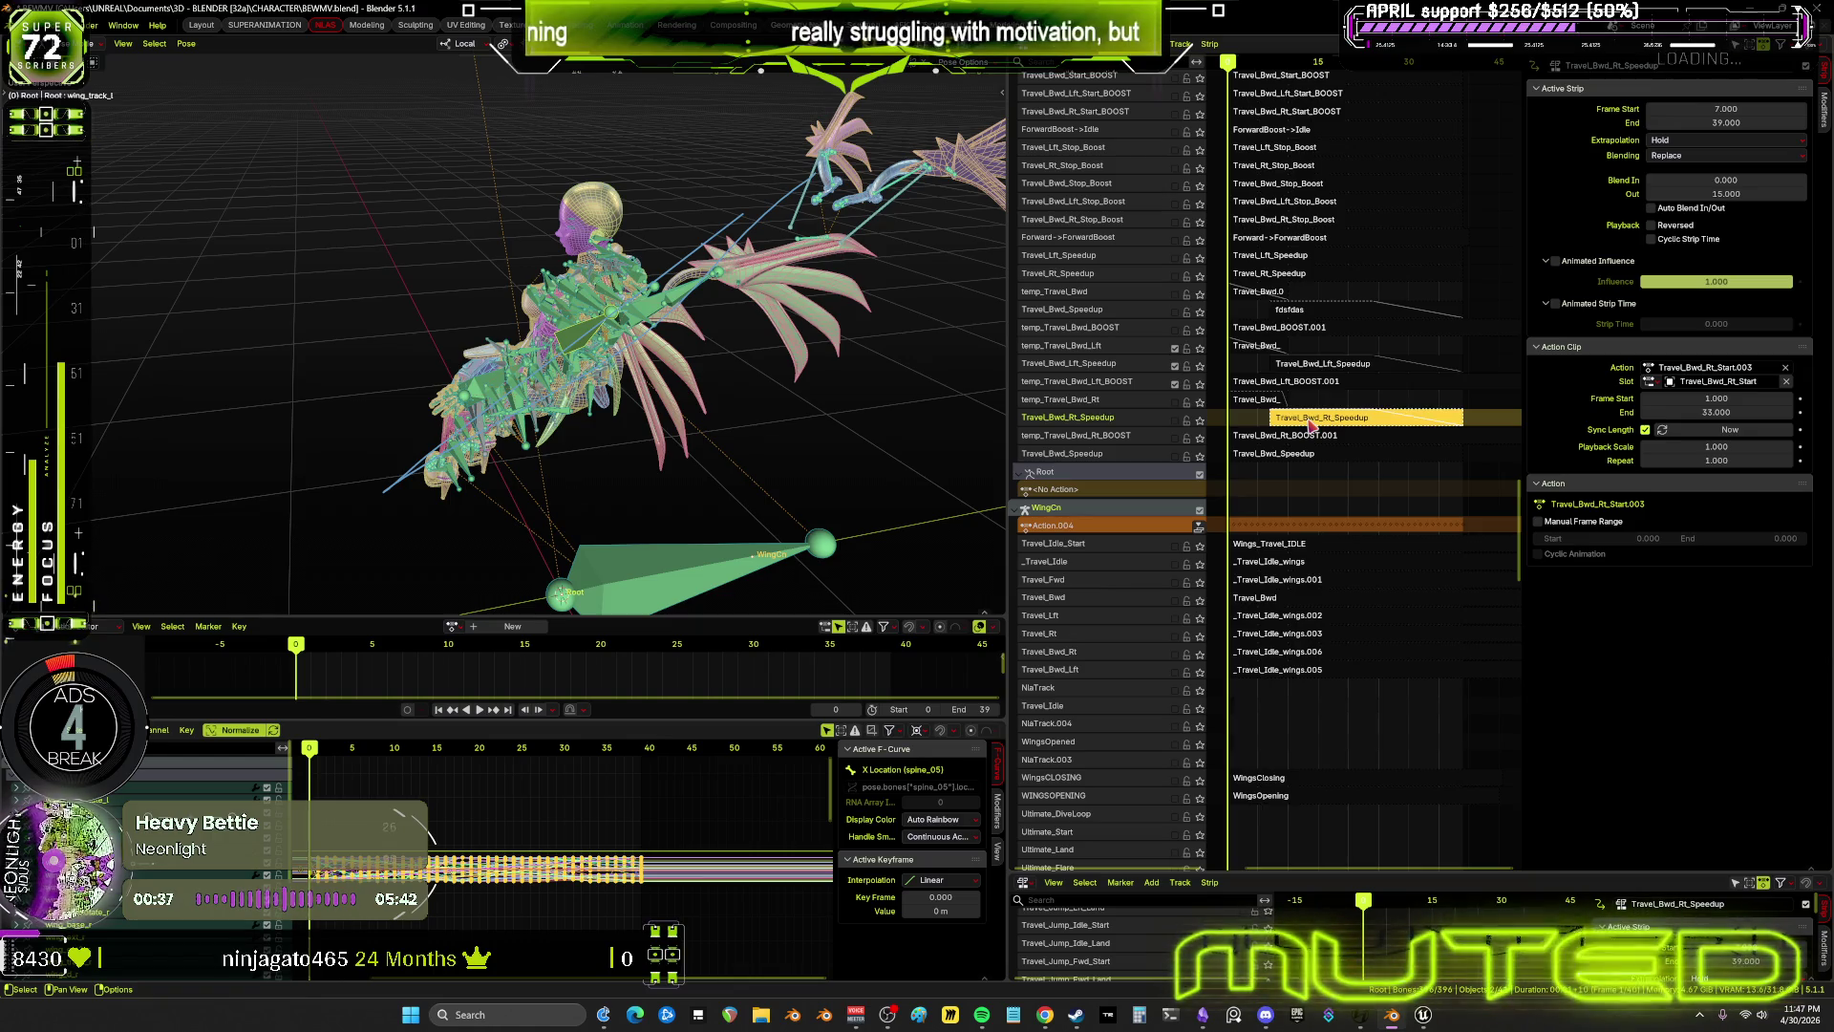
left_click(1316, 313)
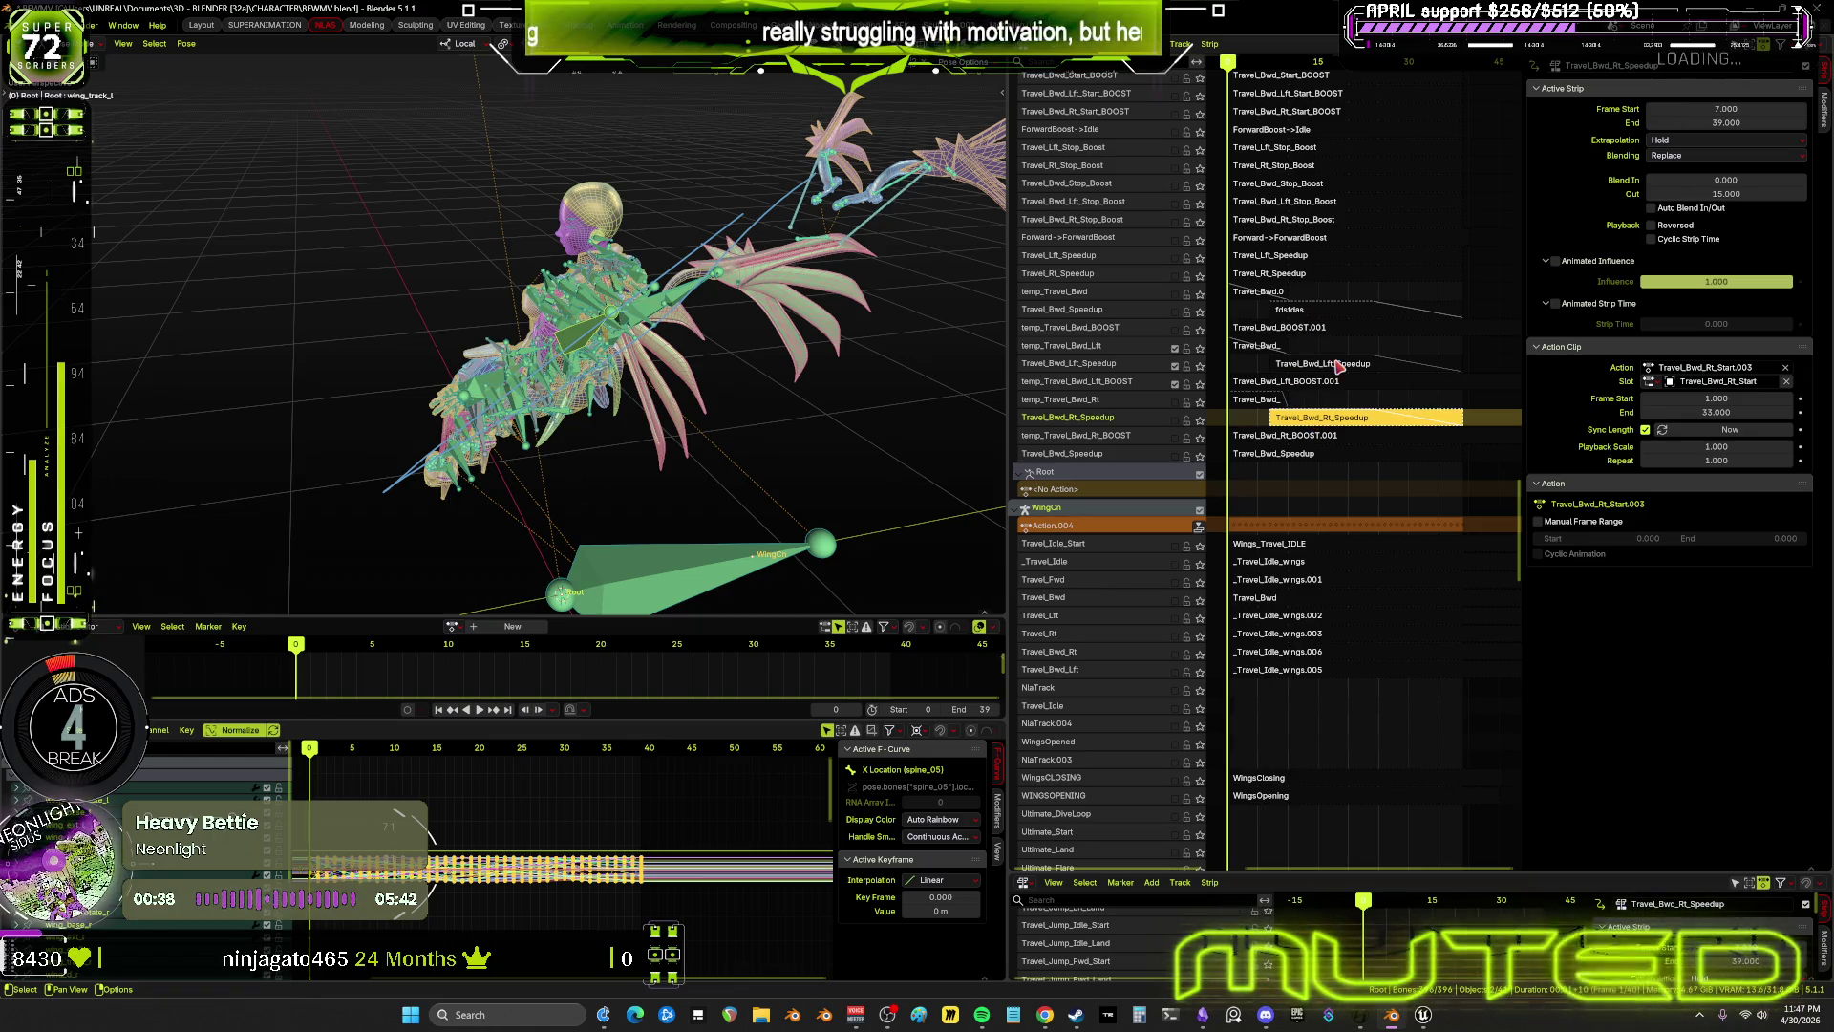
left_click(1345, 329)
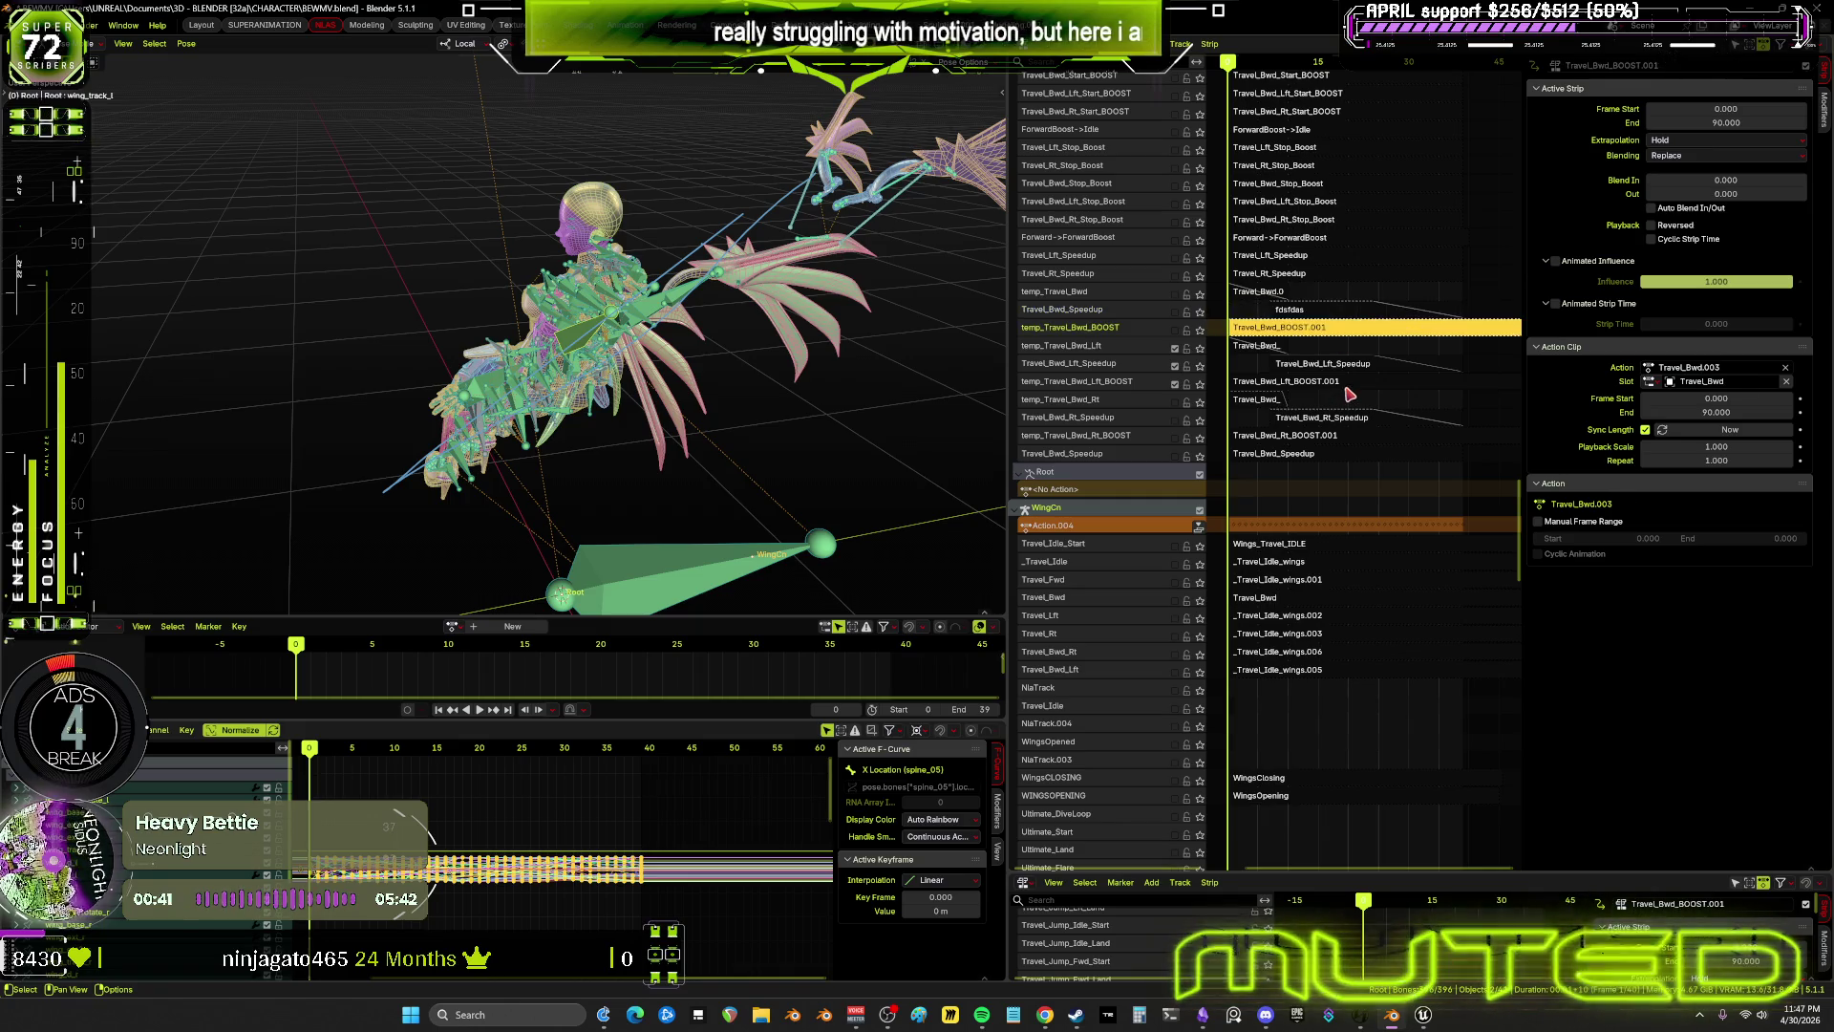
left_click(1348, 382)
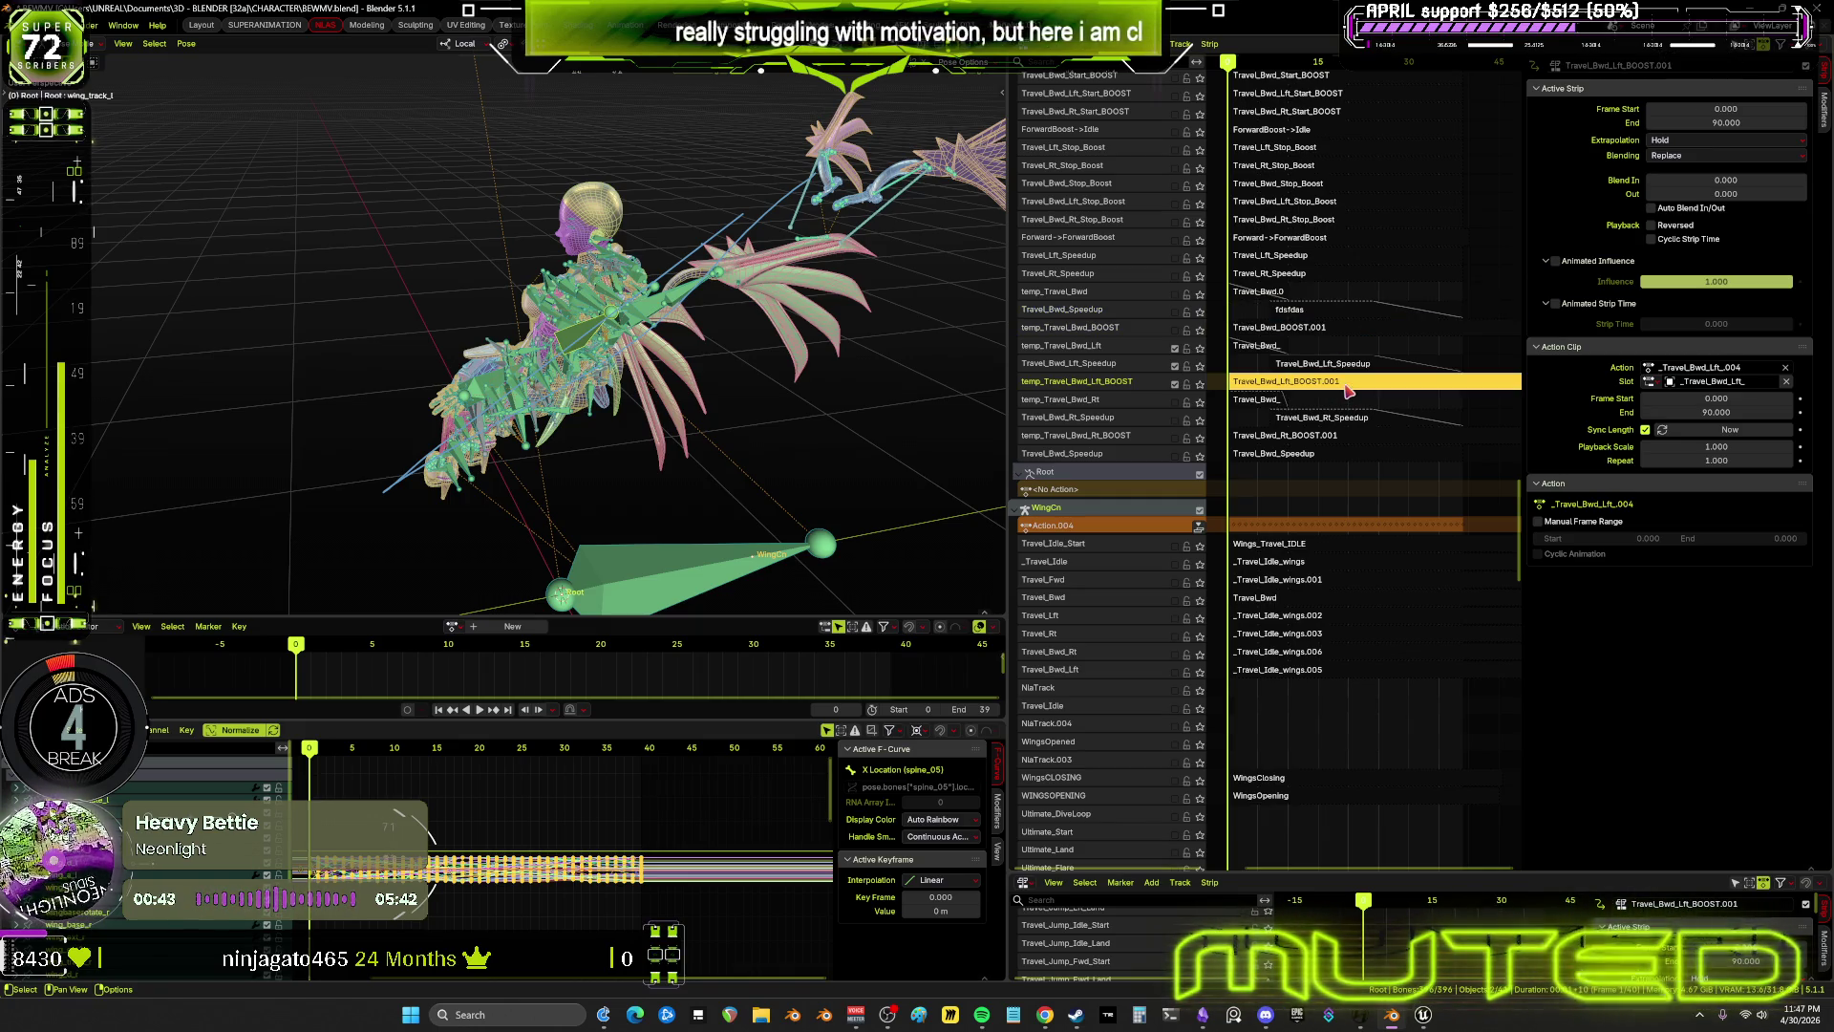
left_click(1319, 328)
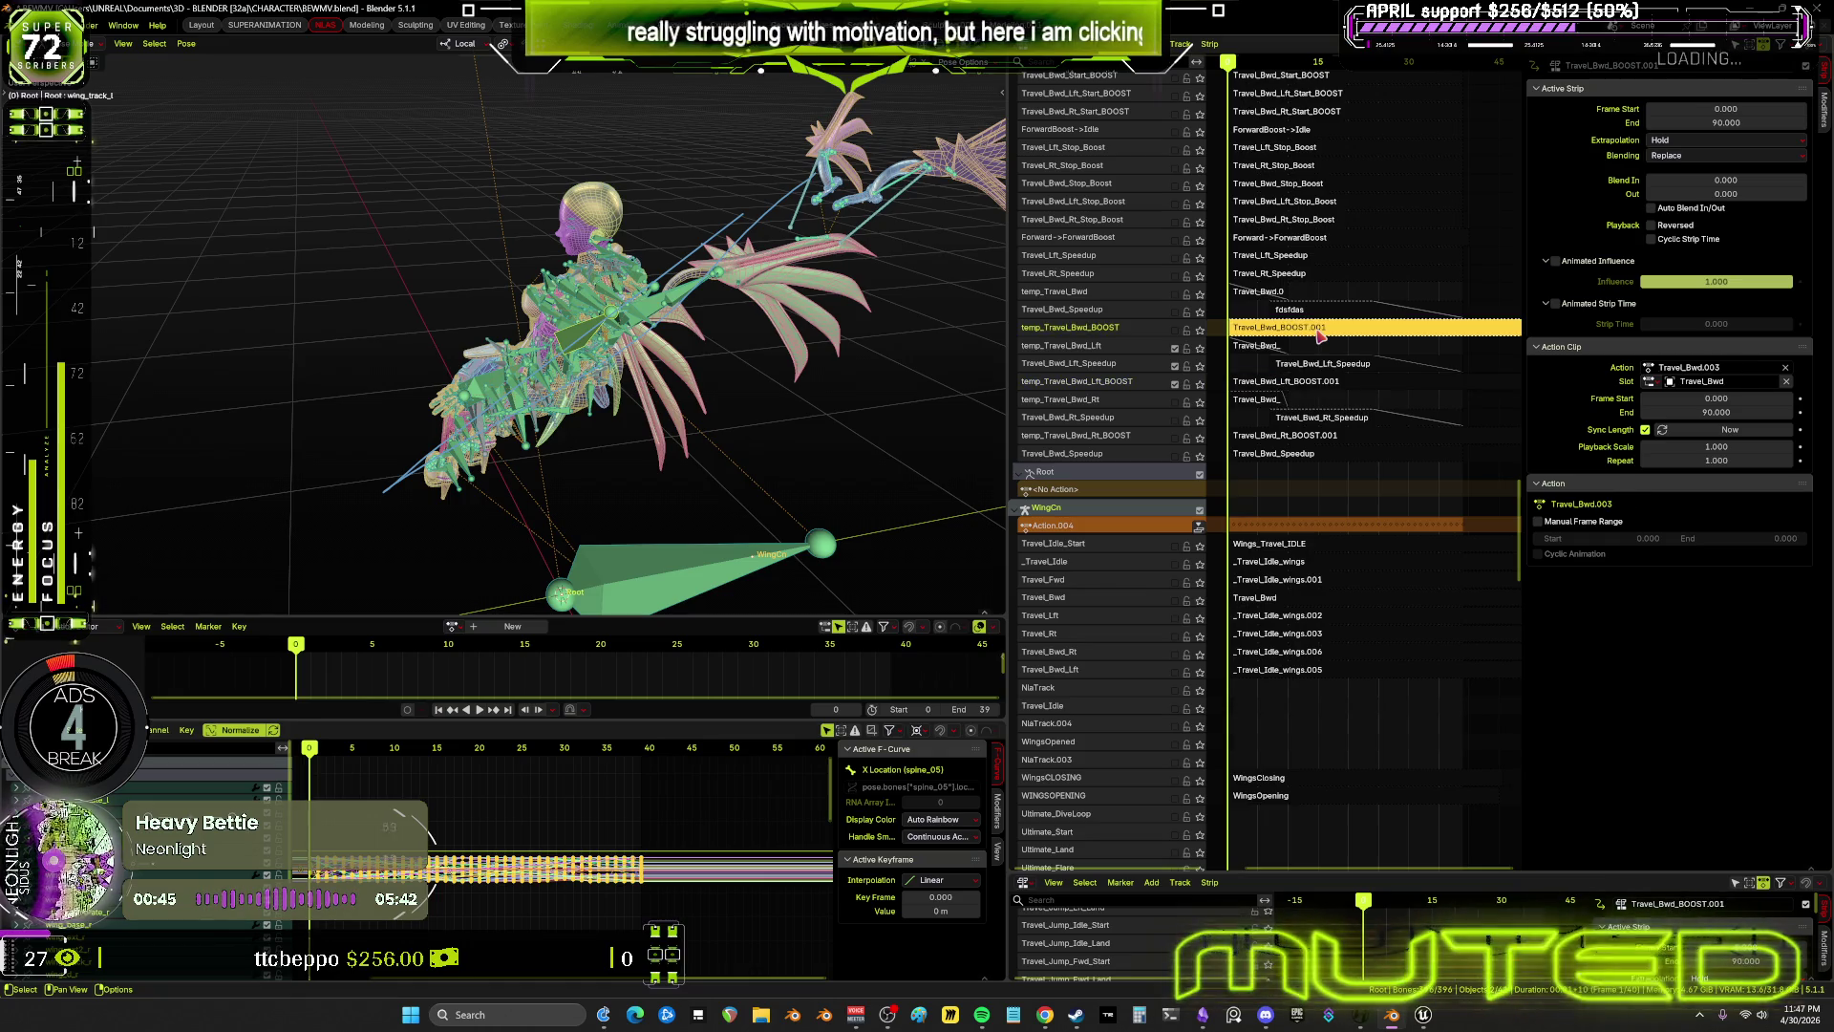
left_click(1350, 440)
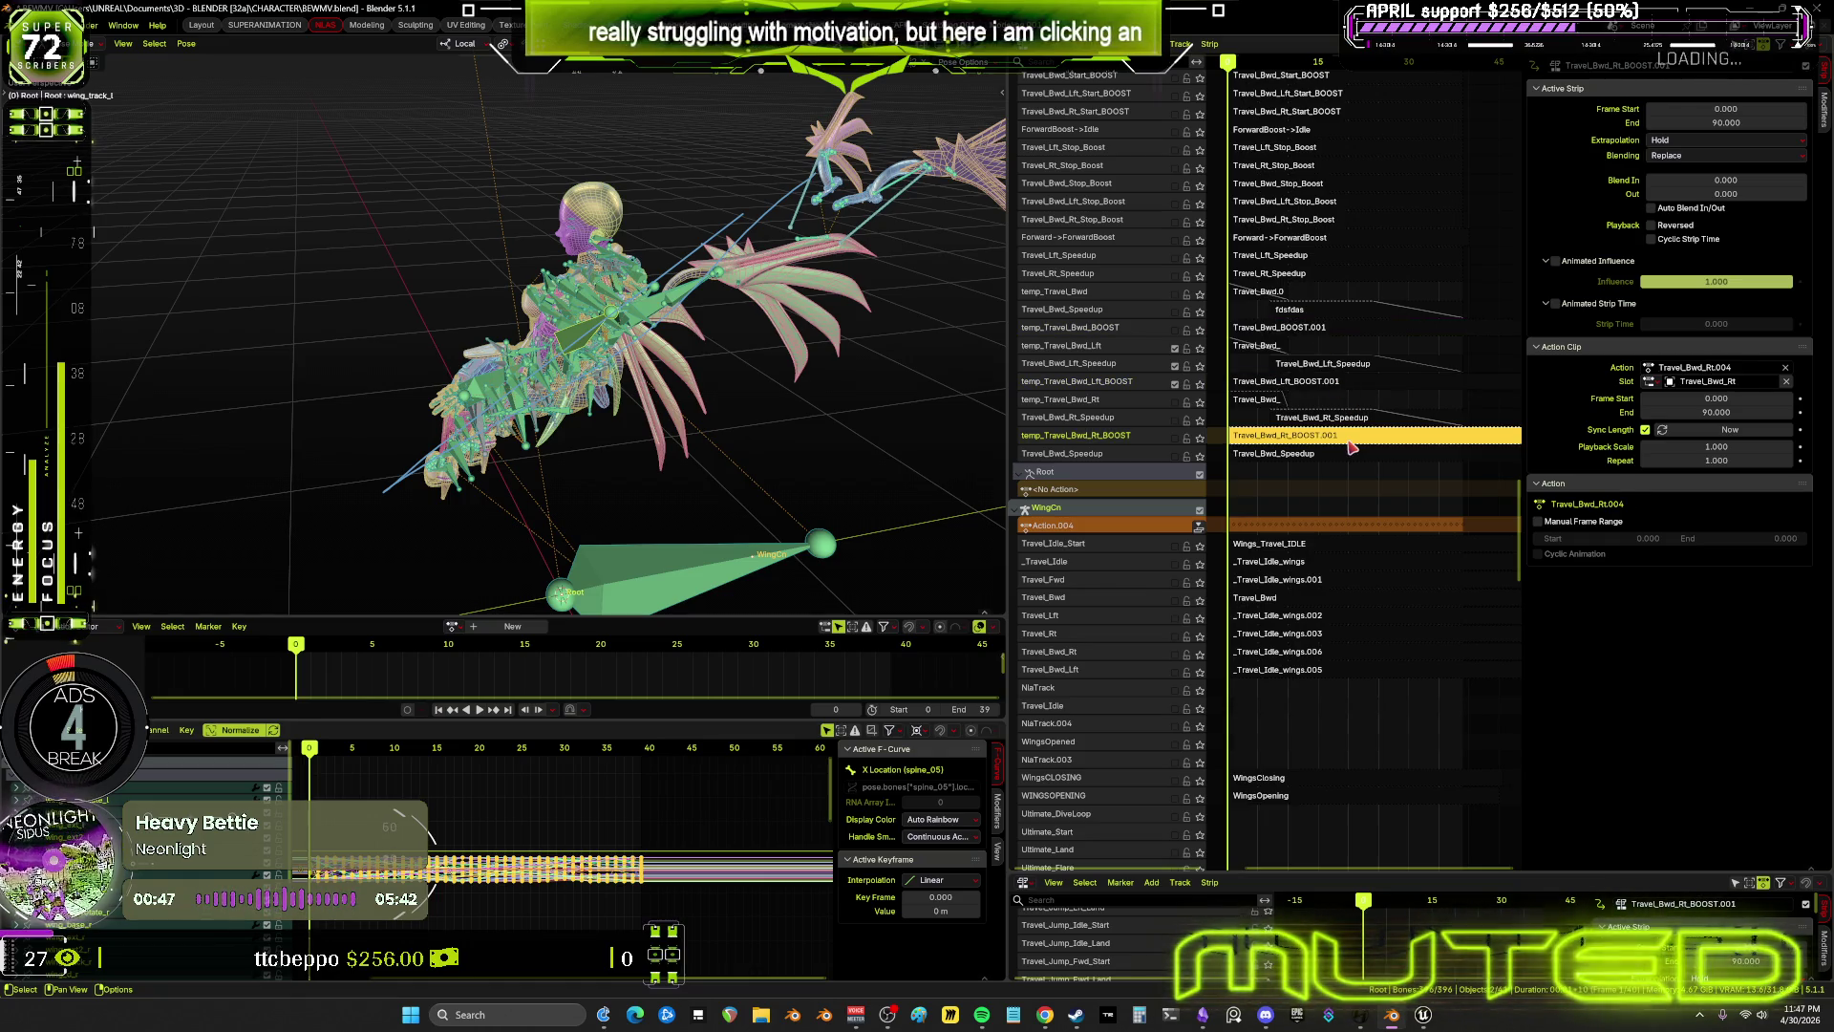
Select the Travel_Bwd_ strip and switch the armature back to Object Mode
left_click(1251, 346)
mouse_move(598, 349)
middle_mouse_down()
mouse_move(657, 339)
mouse_move(623, 366)
middle_mouse_up()
key("ctrl+Tab")
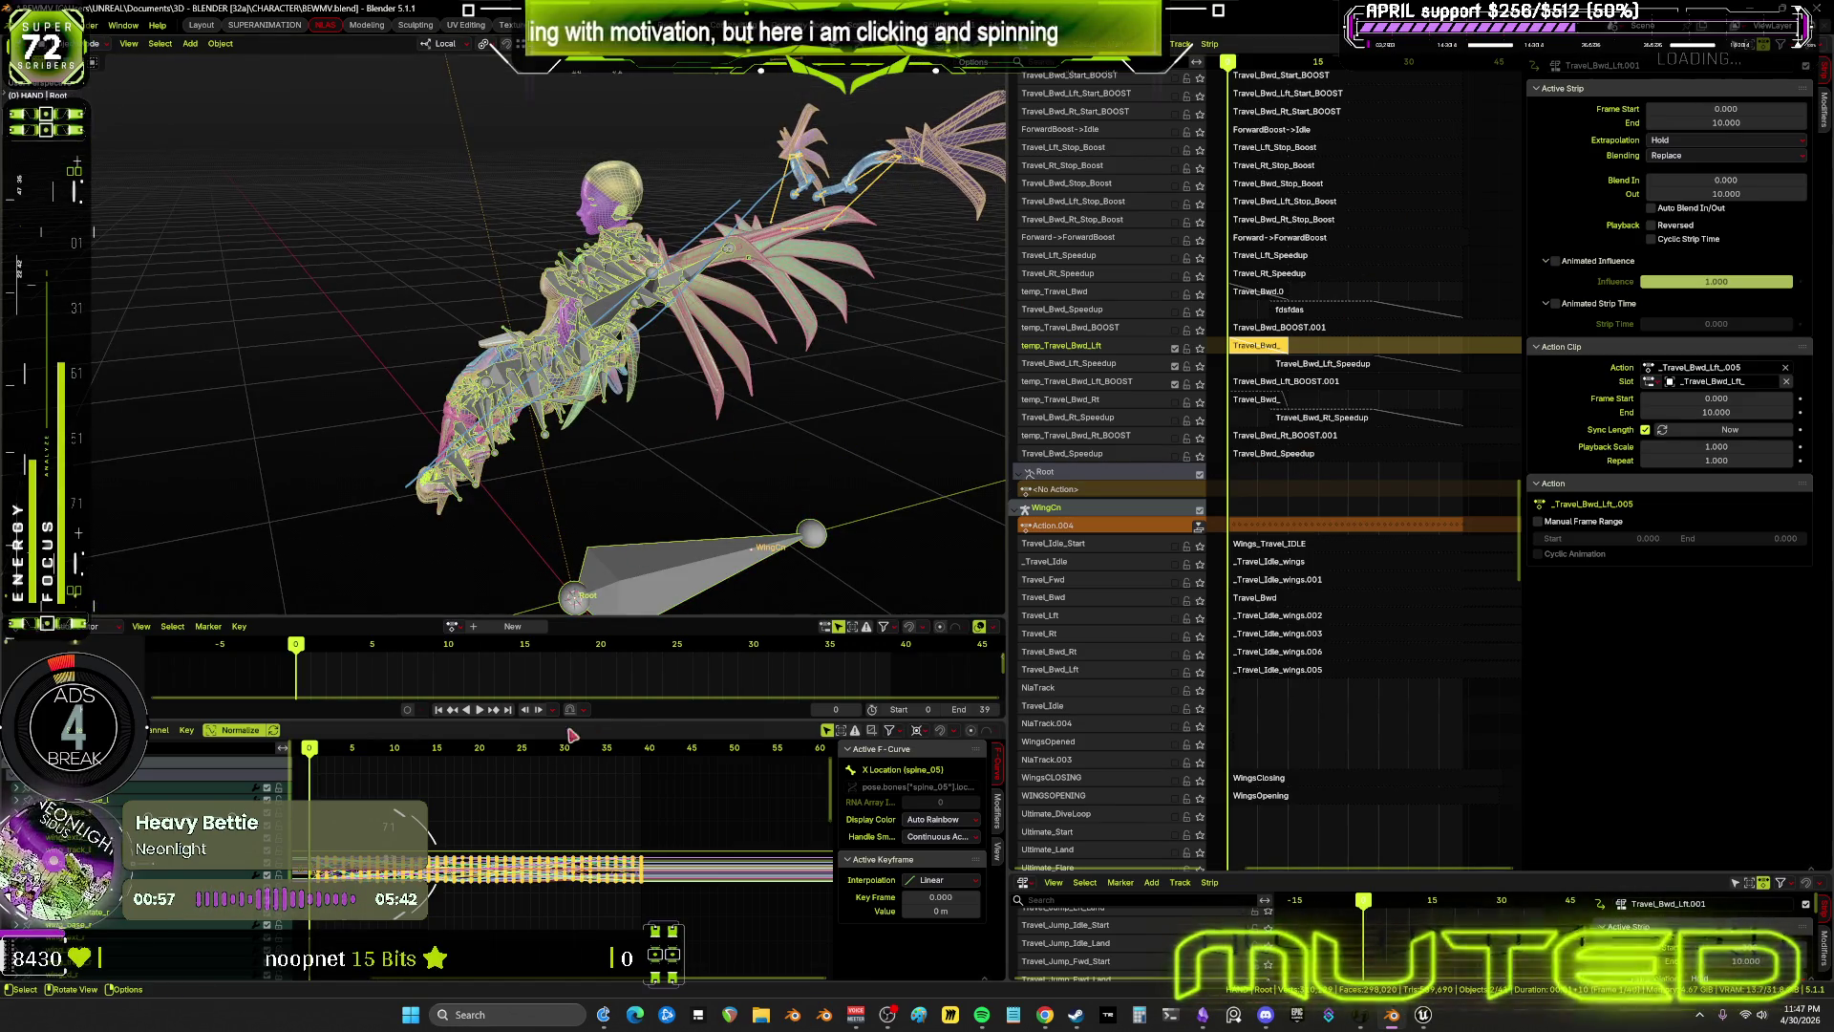
Put the character's armature in Pose Mode and bake its animation for frames 0–39
left_click(515, 363)
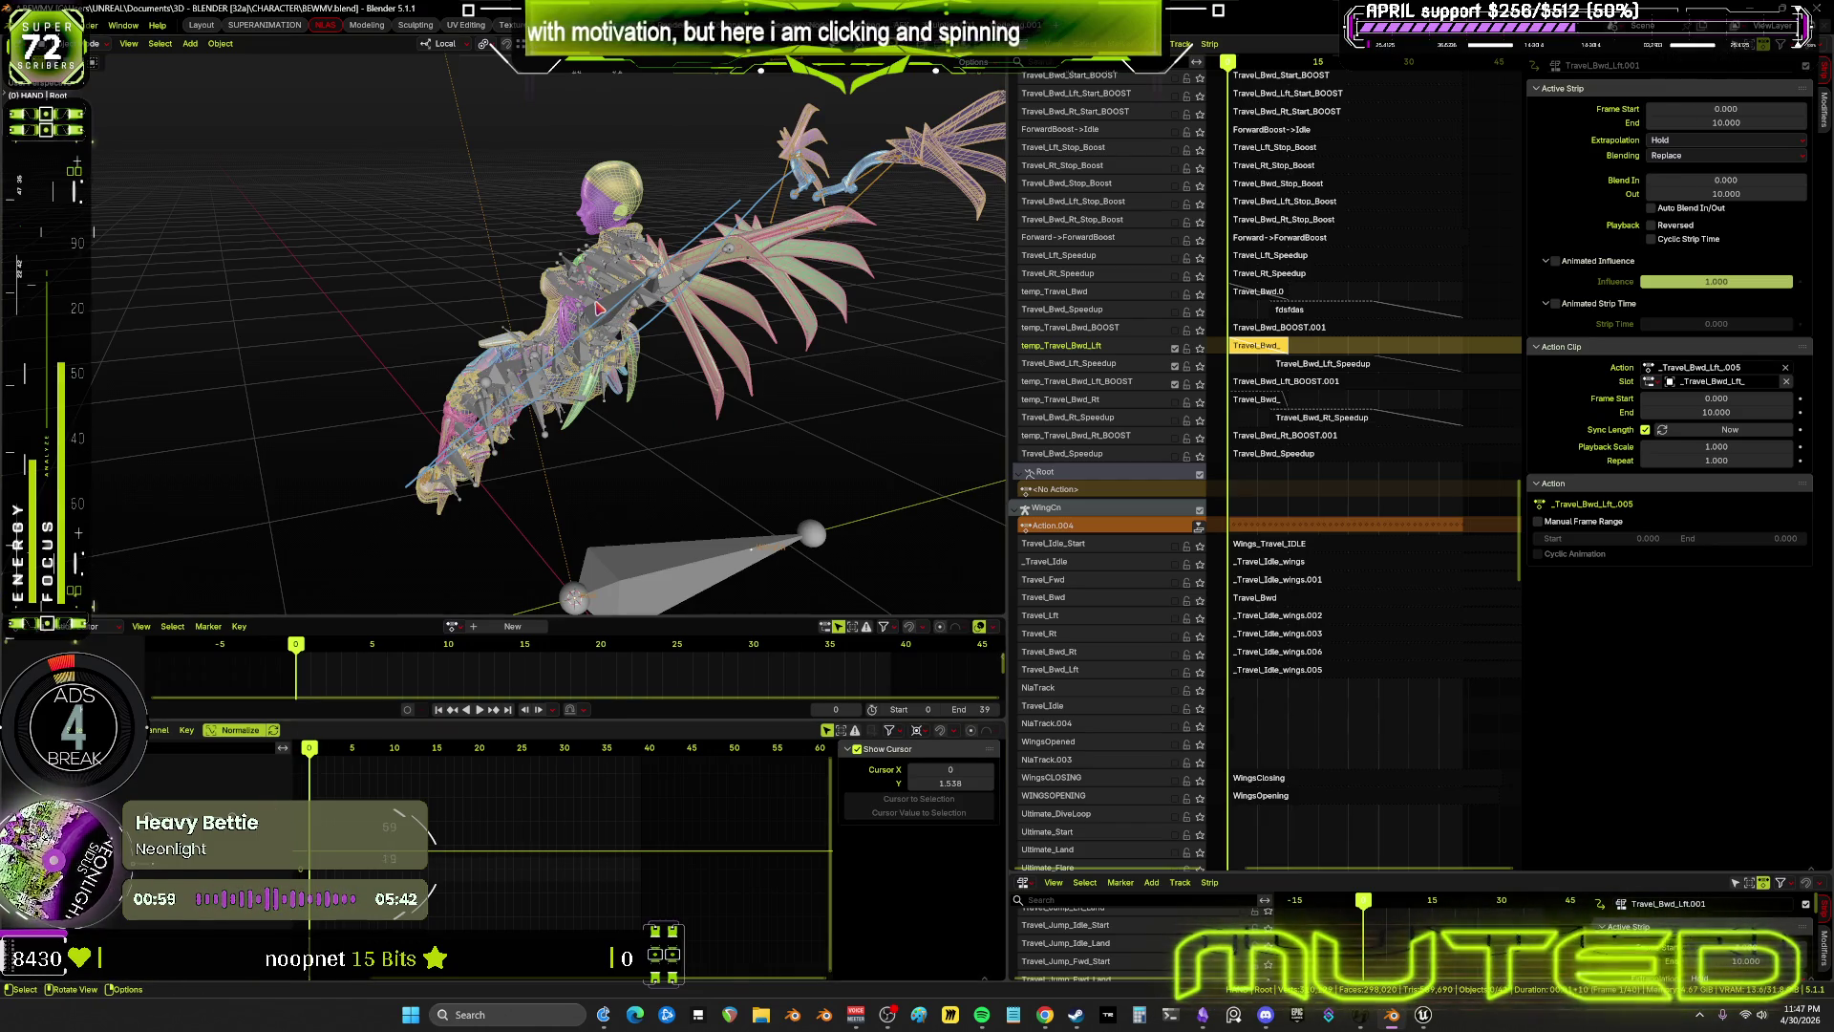
left_click(630, 387)
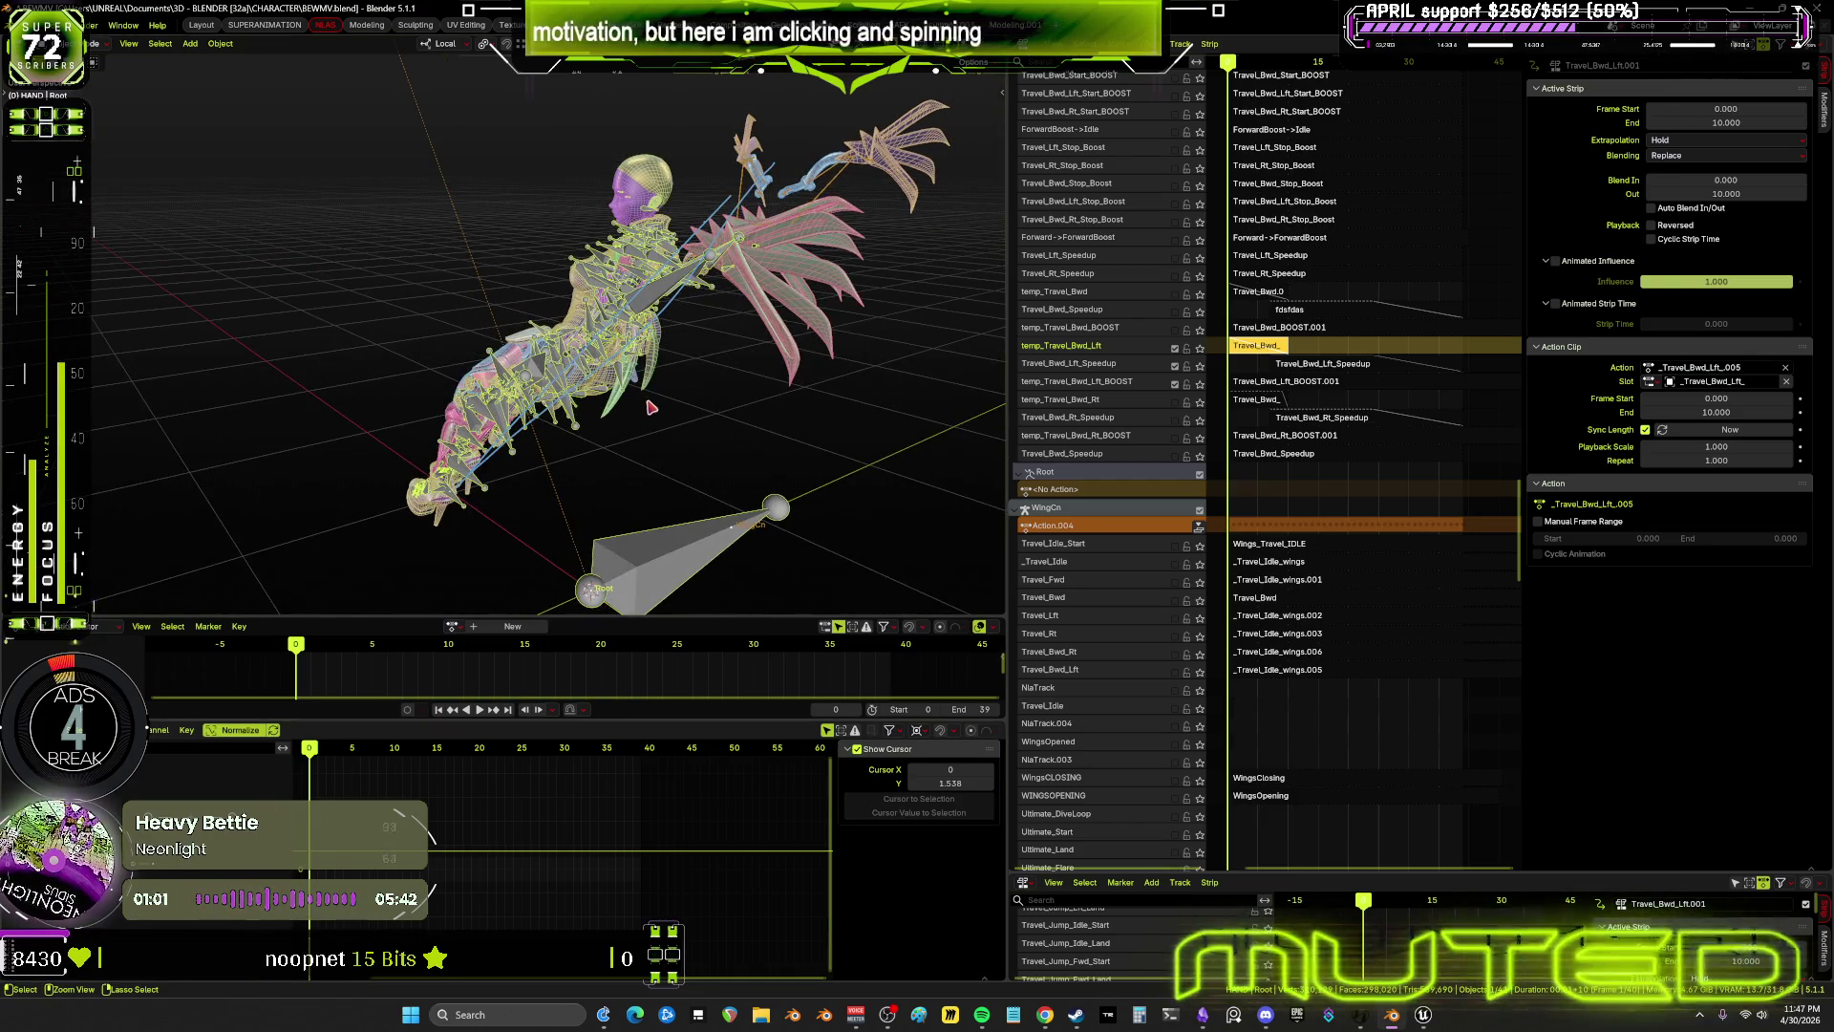
key("ctrl+Tab")
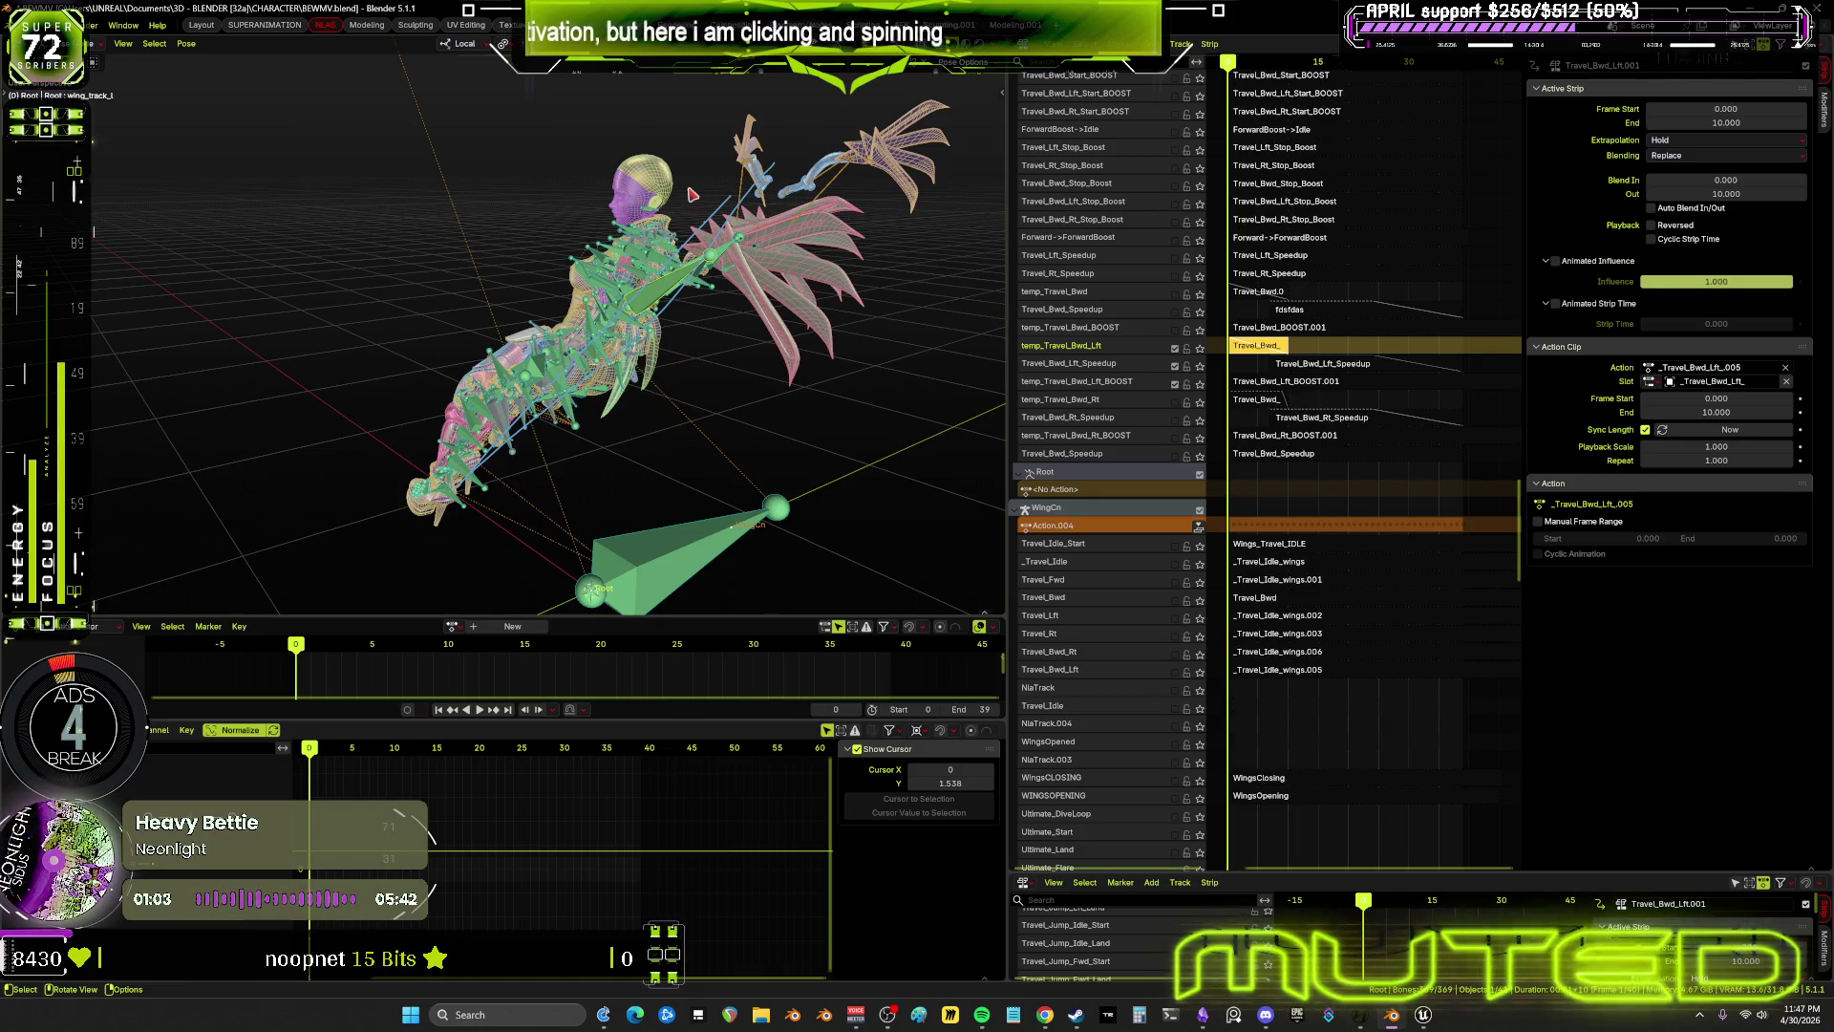
left_click(185, 43)
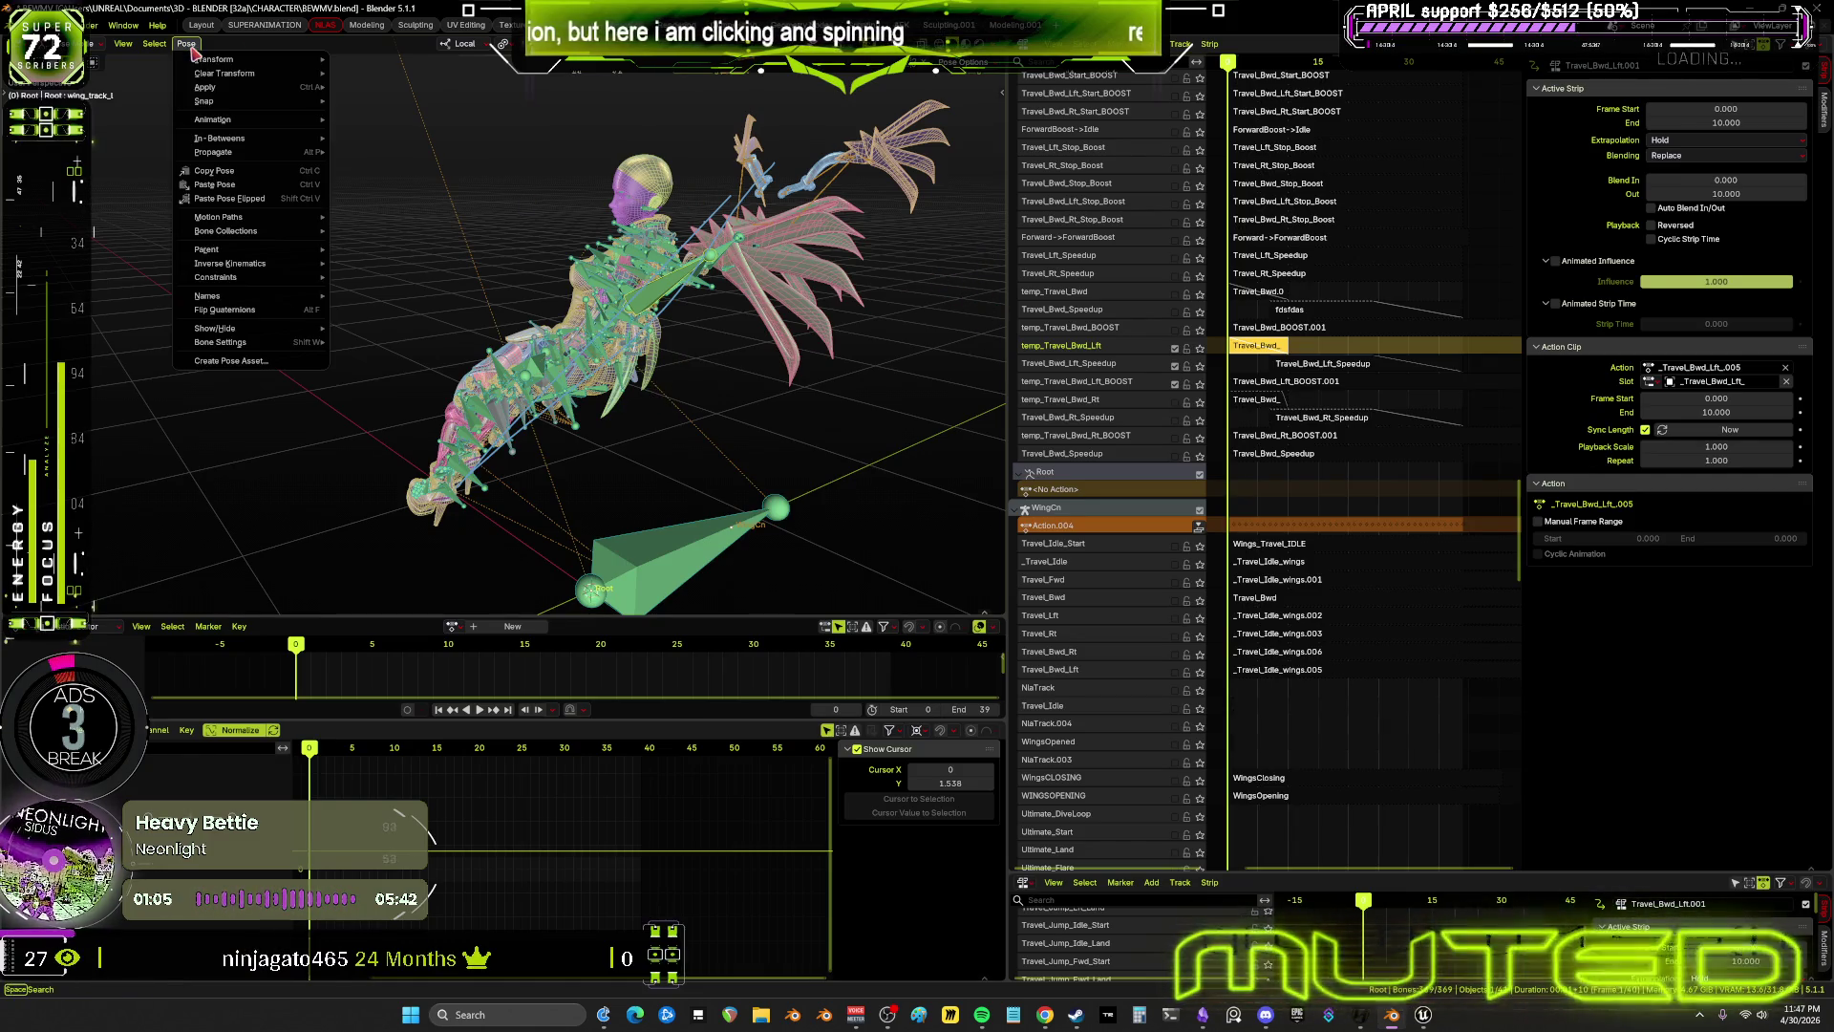
mouse_move(288, 130)
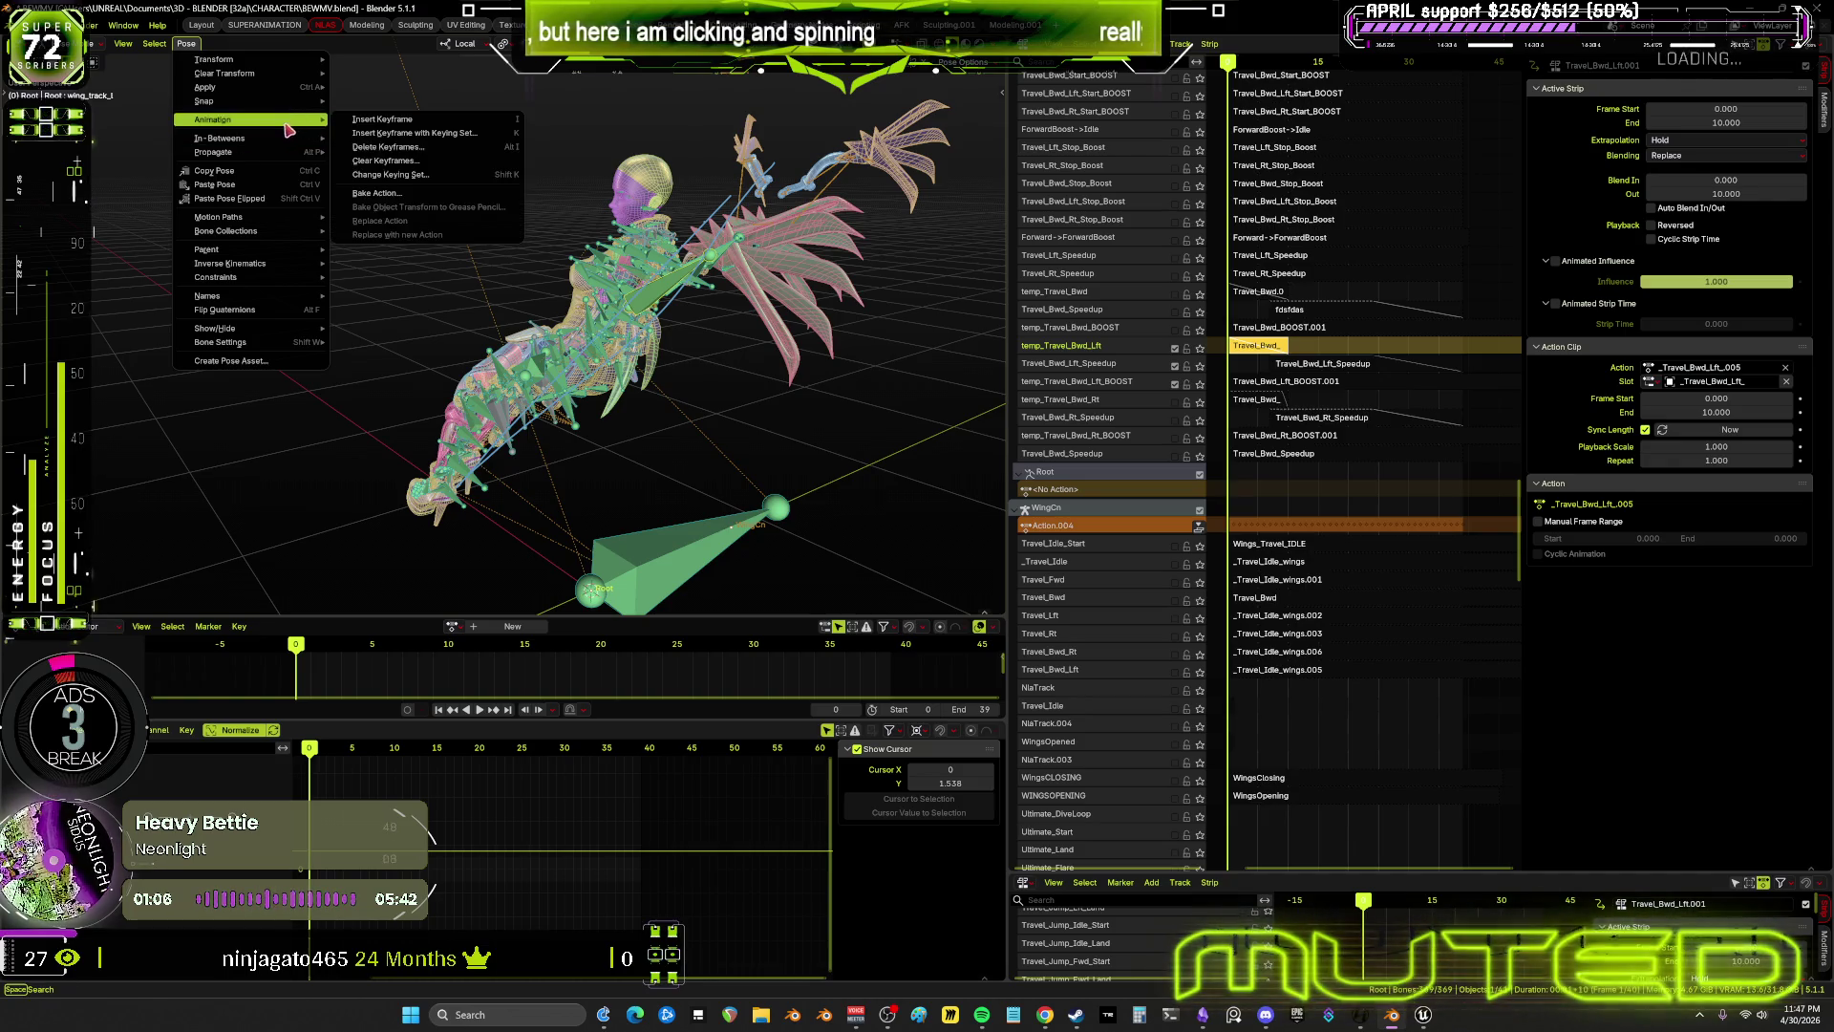
left_click(389, 193)
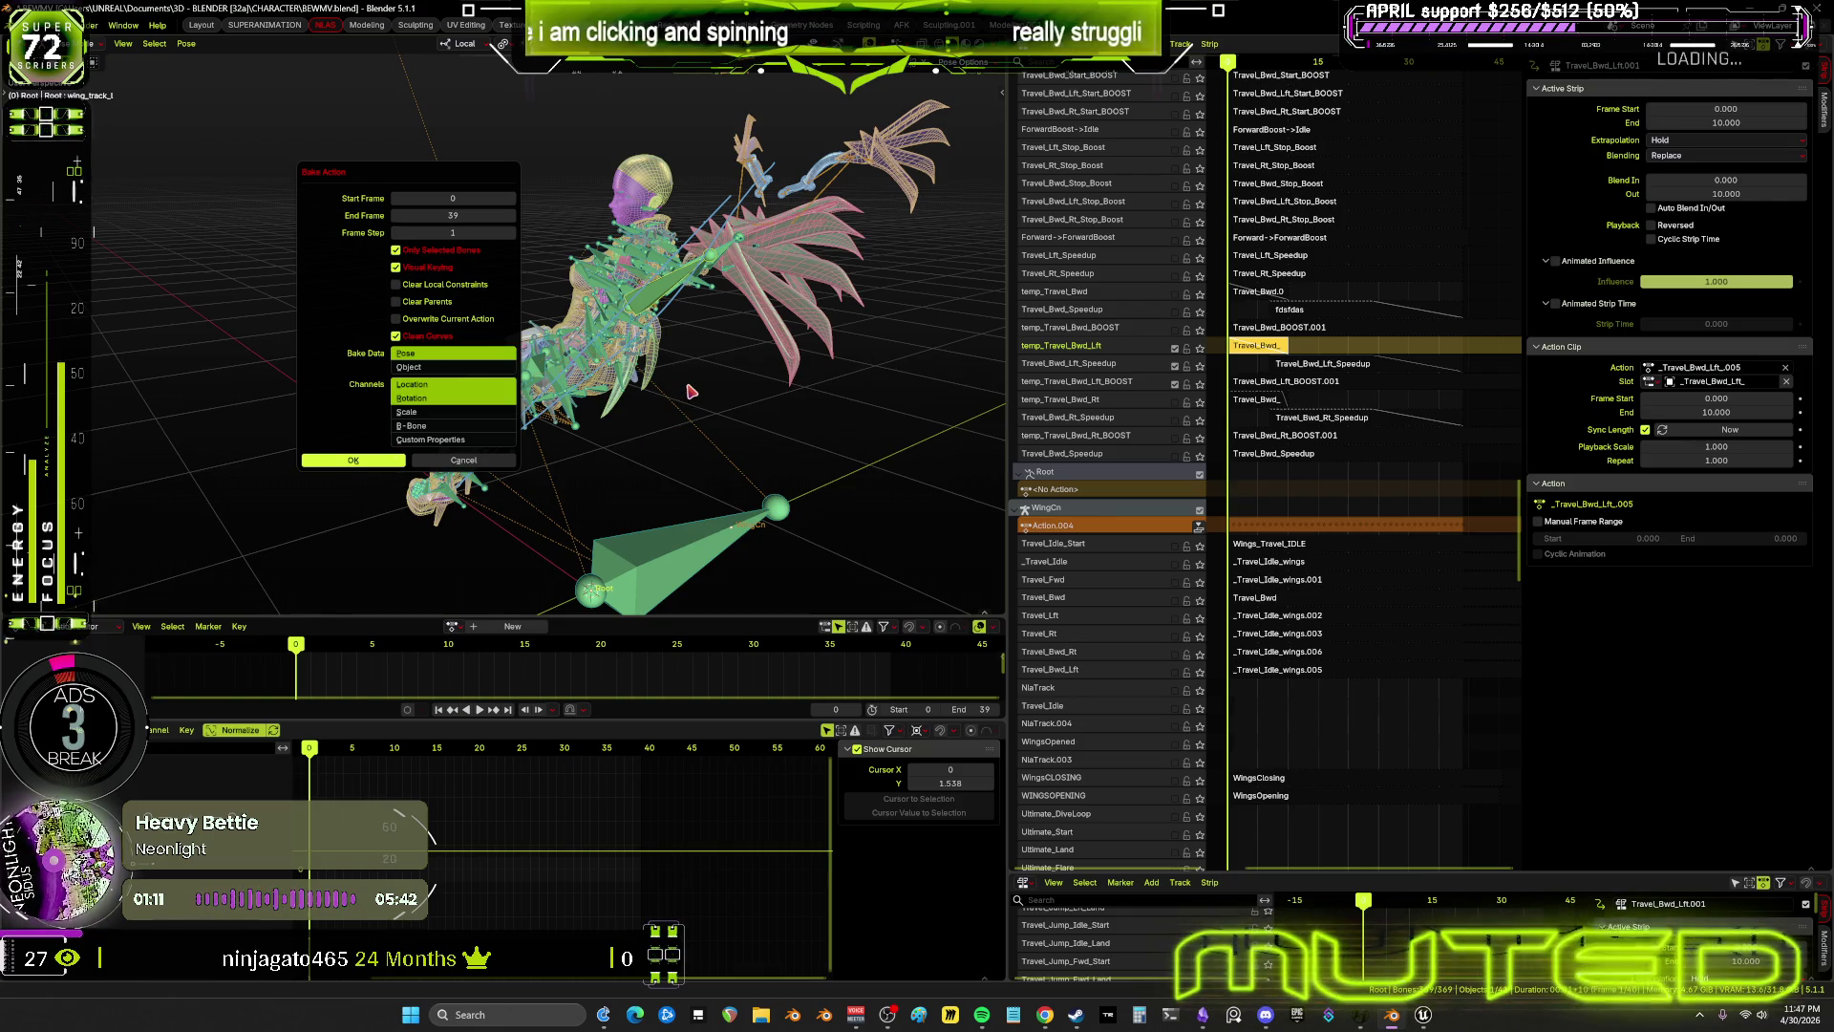
key("Return")
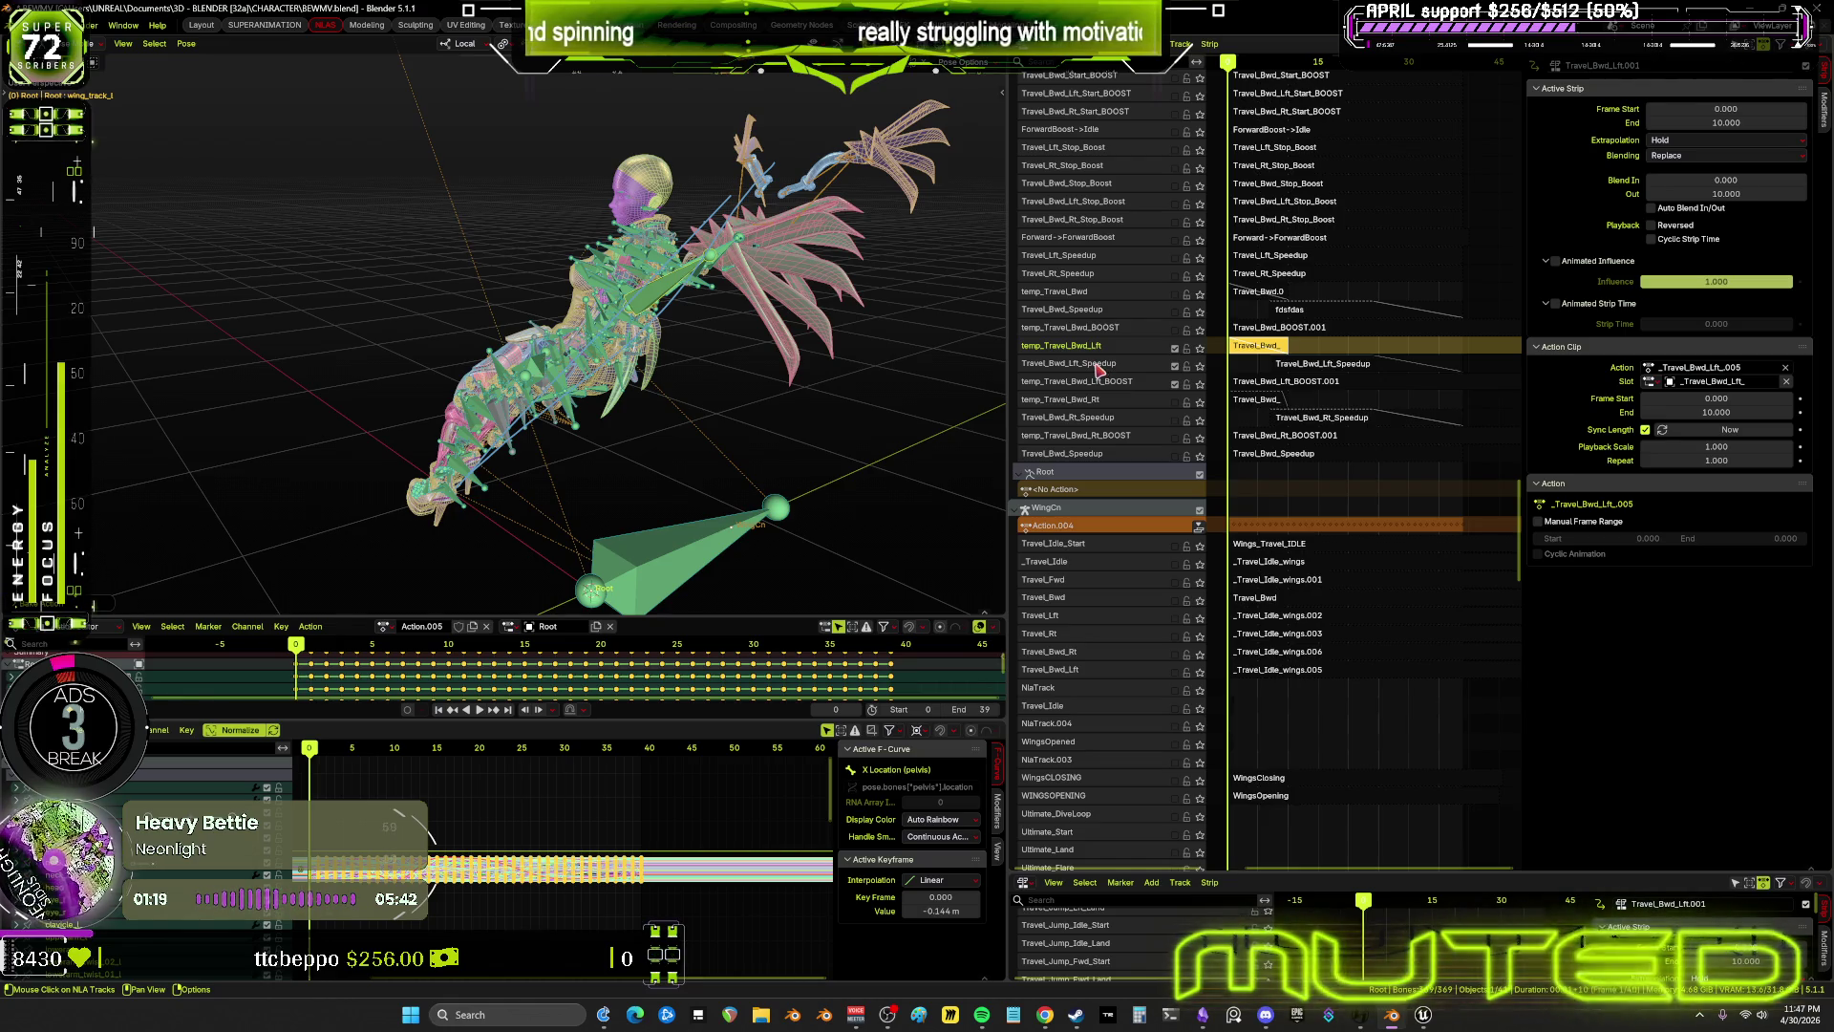
Rename the baked Action.005 to Travel_Bwd_Lft_Speedup, copying the name from its NLA track
left_click(1099, 368)
double_click(1098, 368)
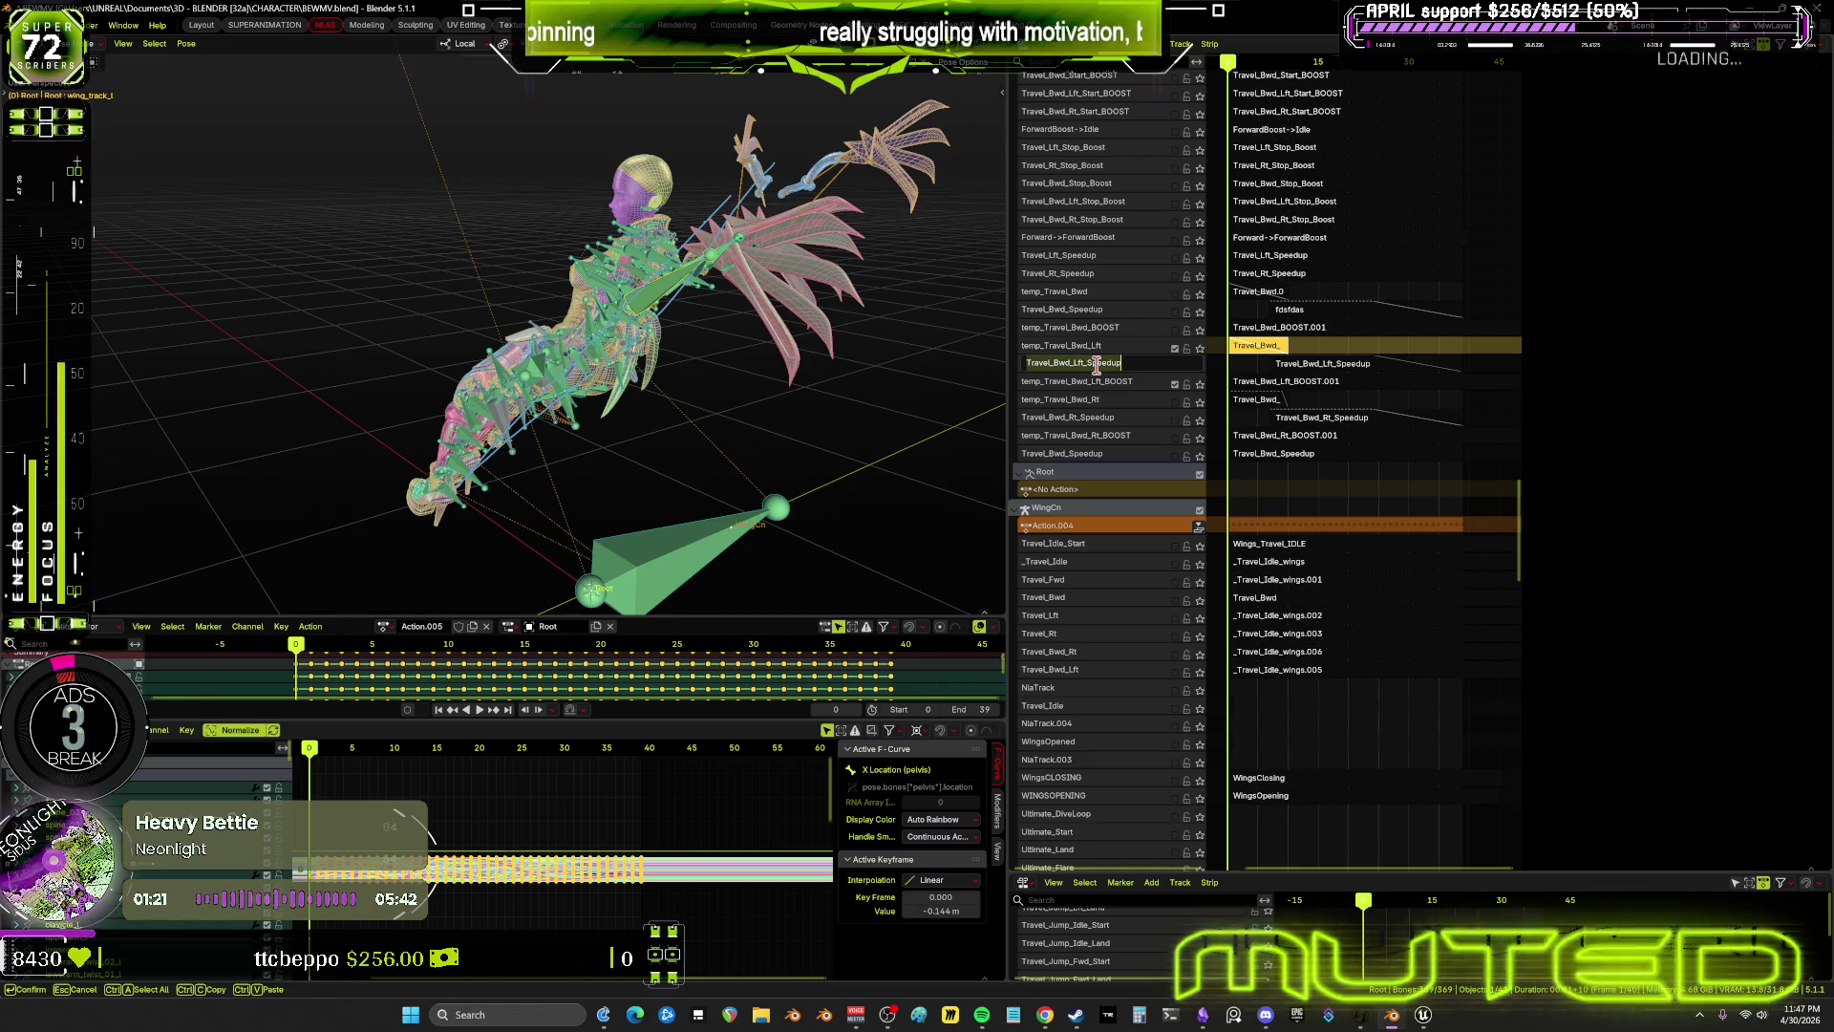
key("Return")
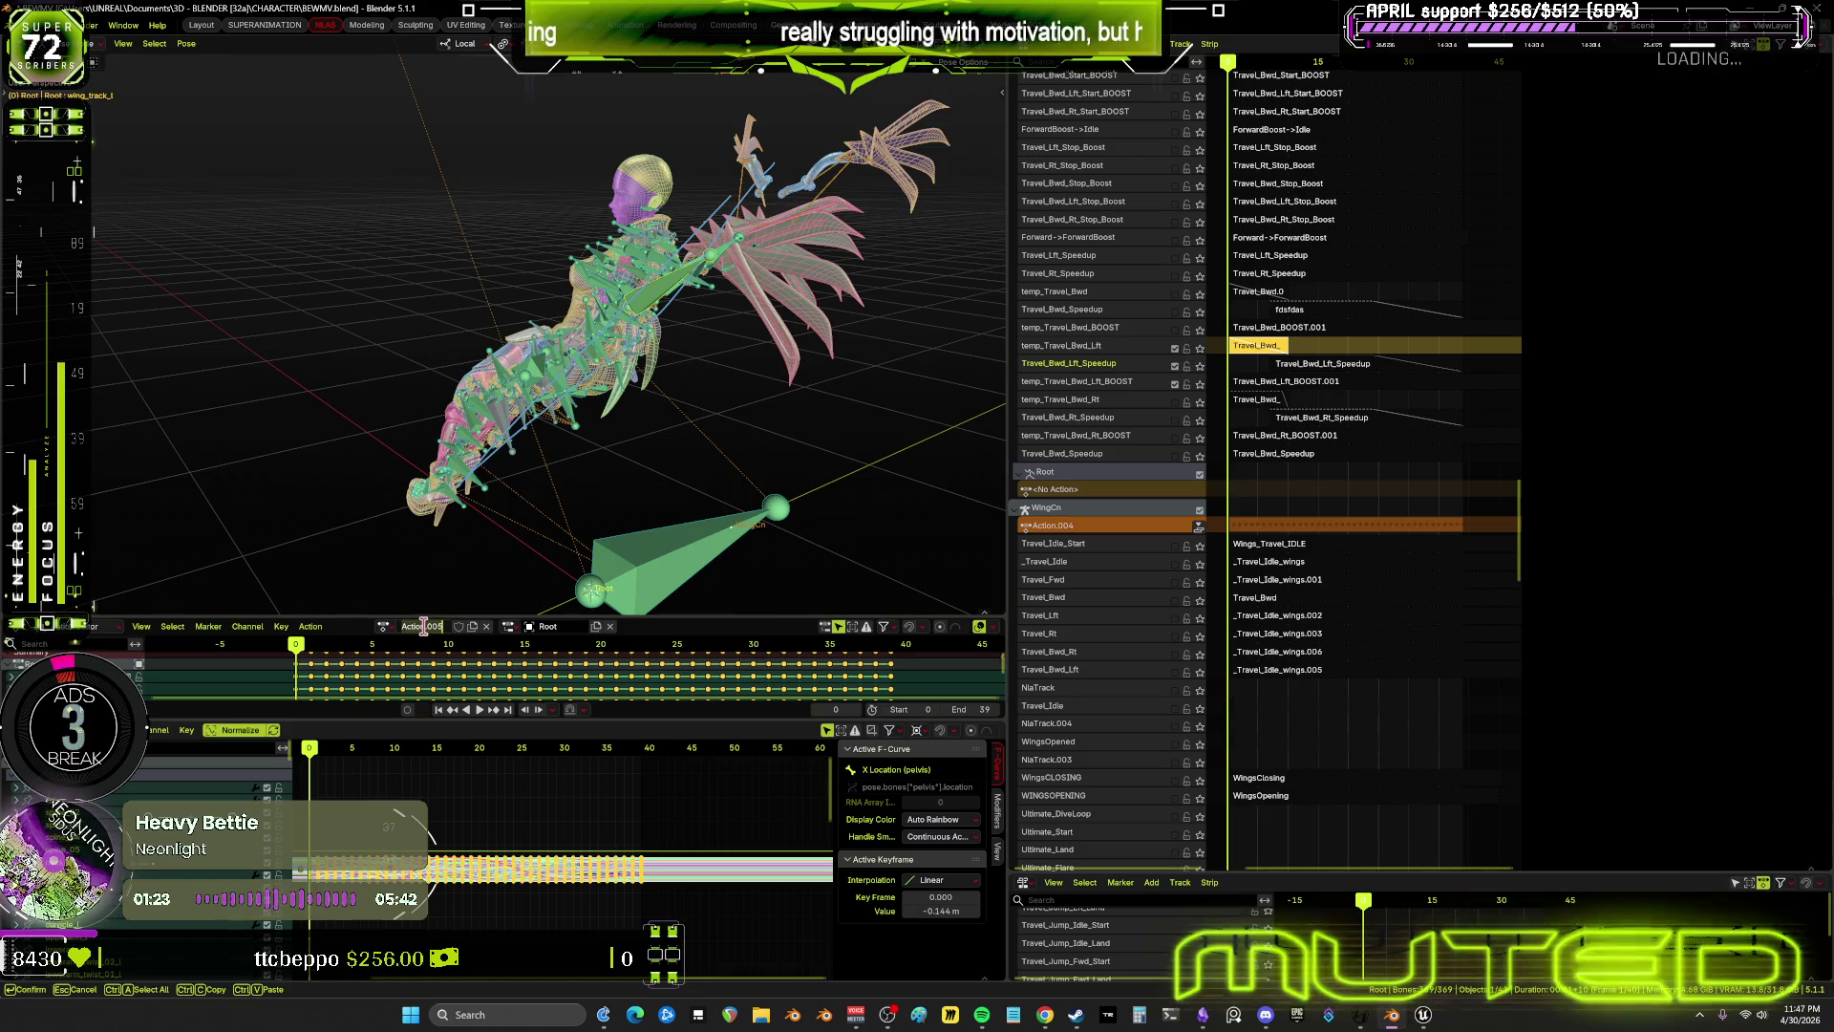
key("ctrl+v")
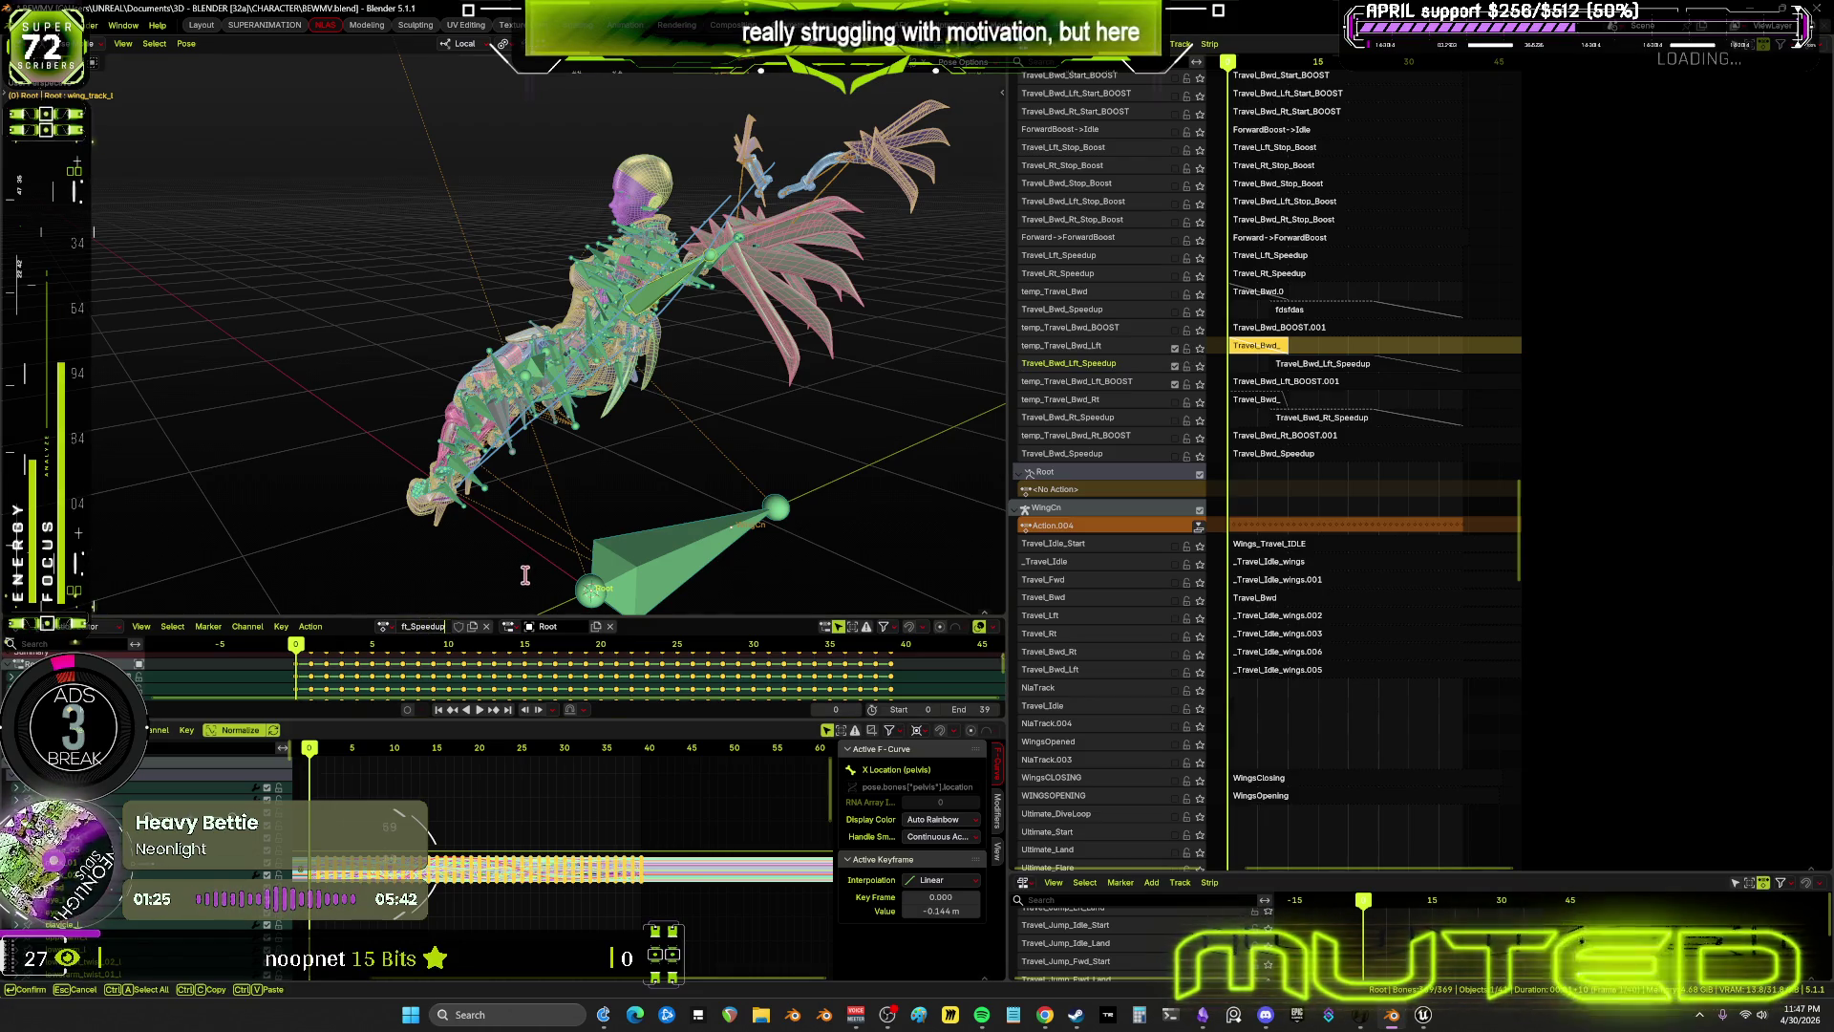
key("Return")
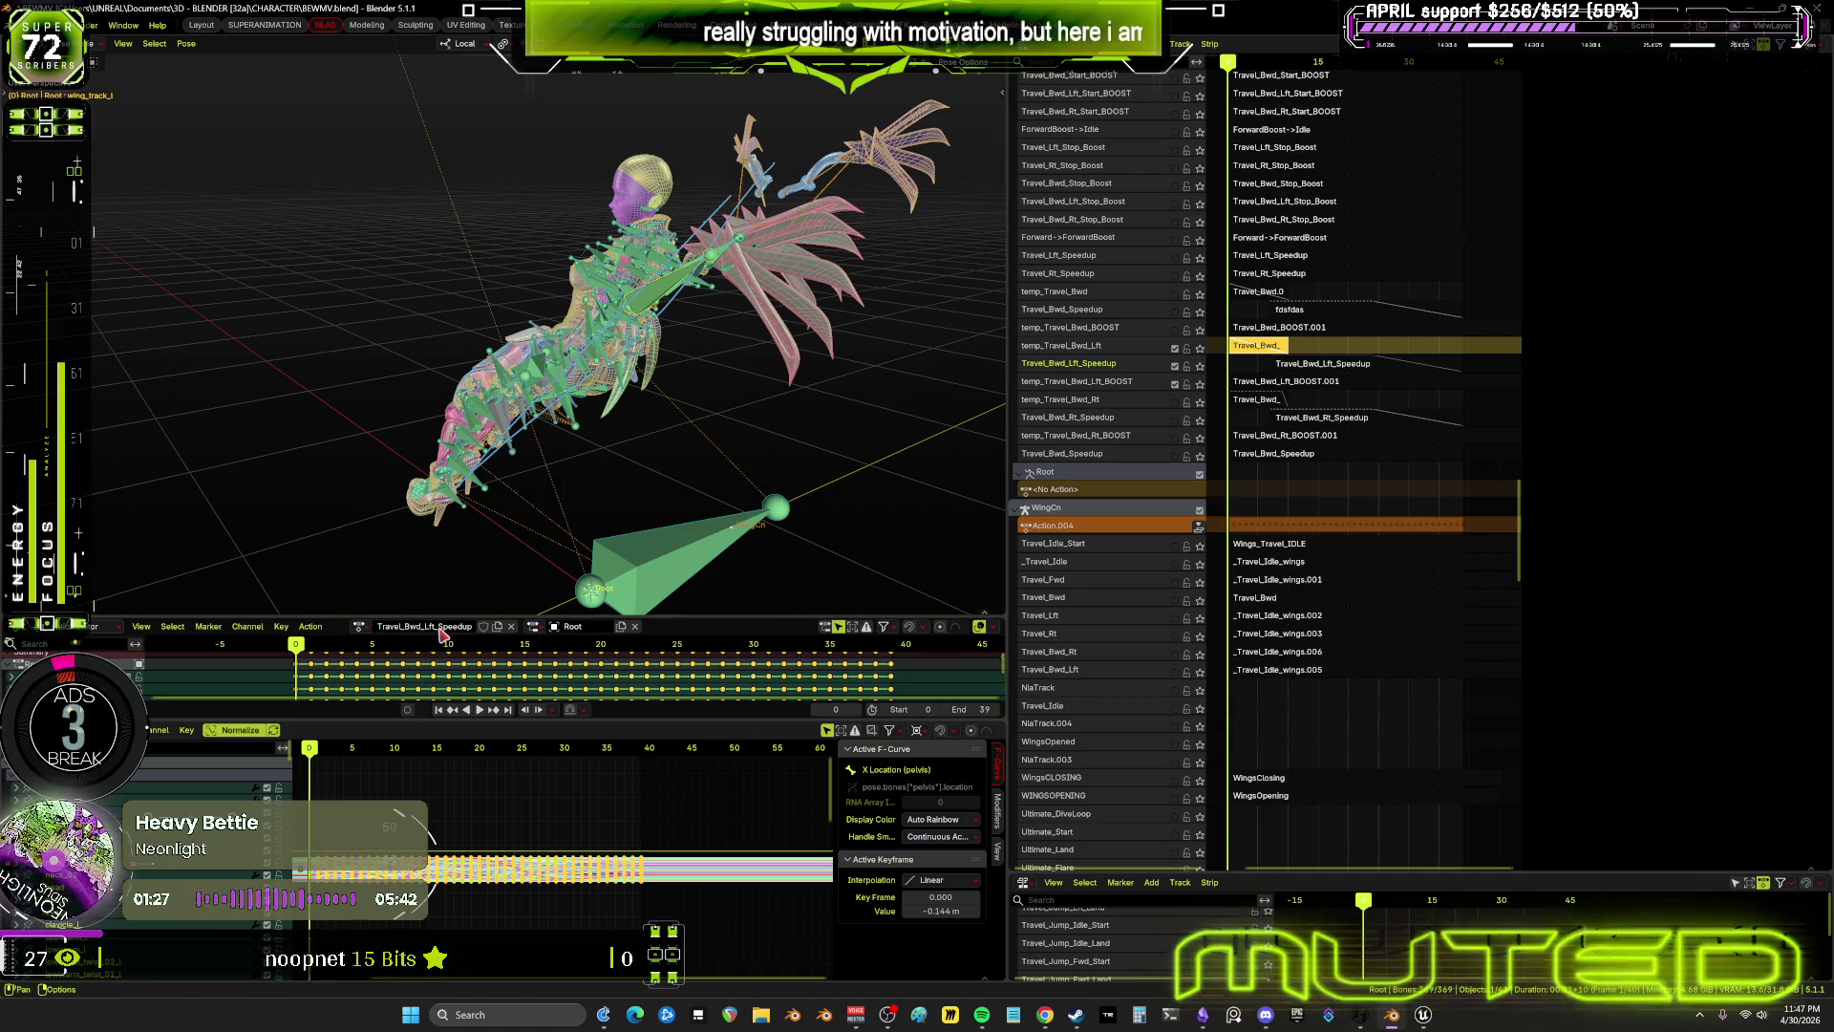
left_click(307, 626)
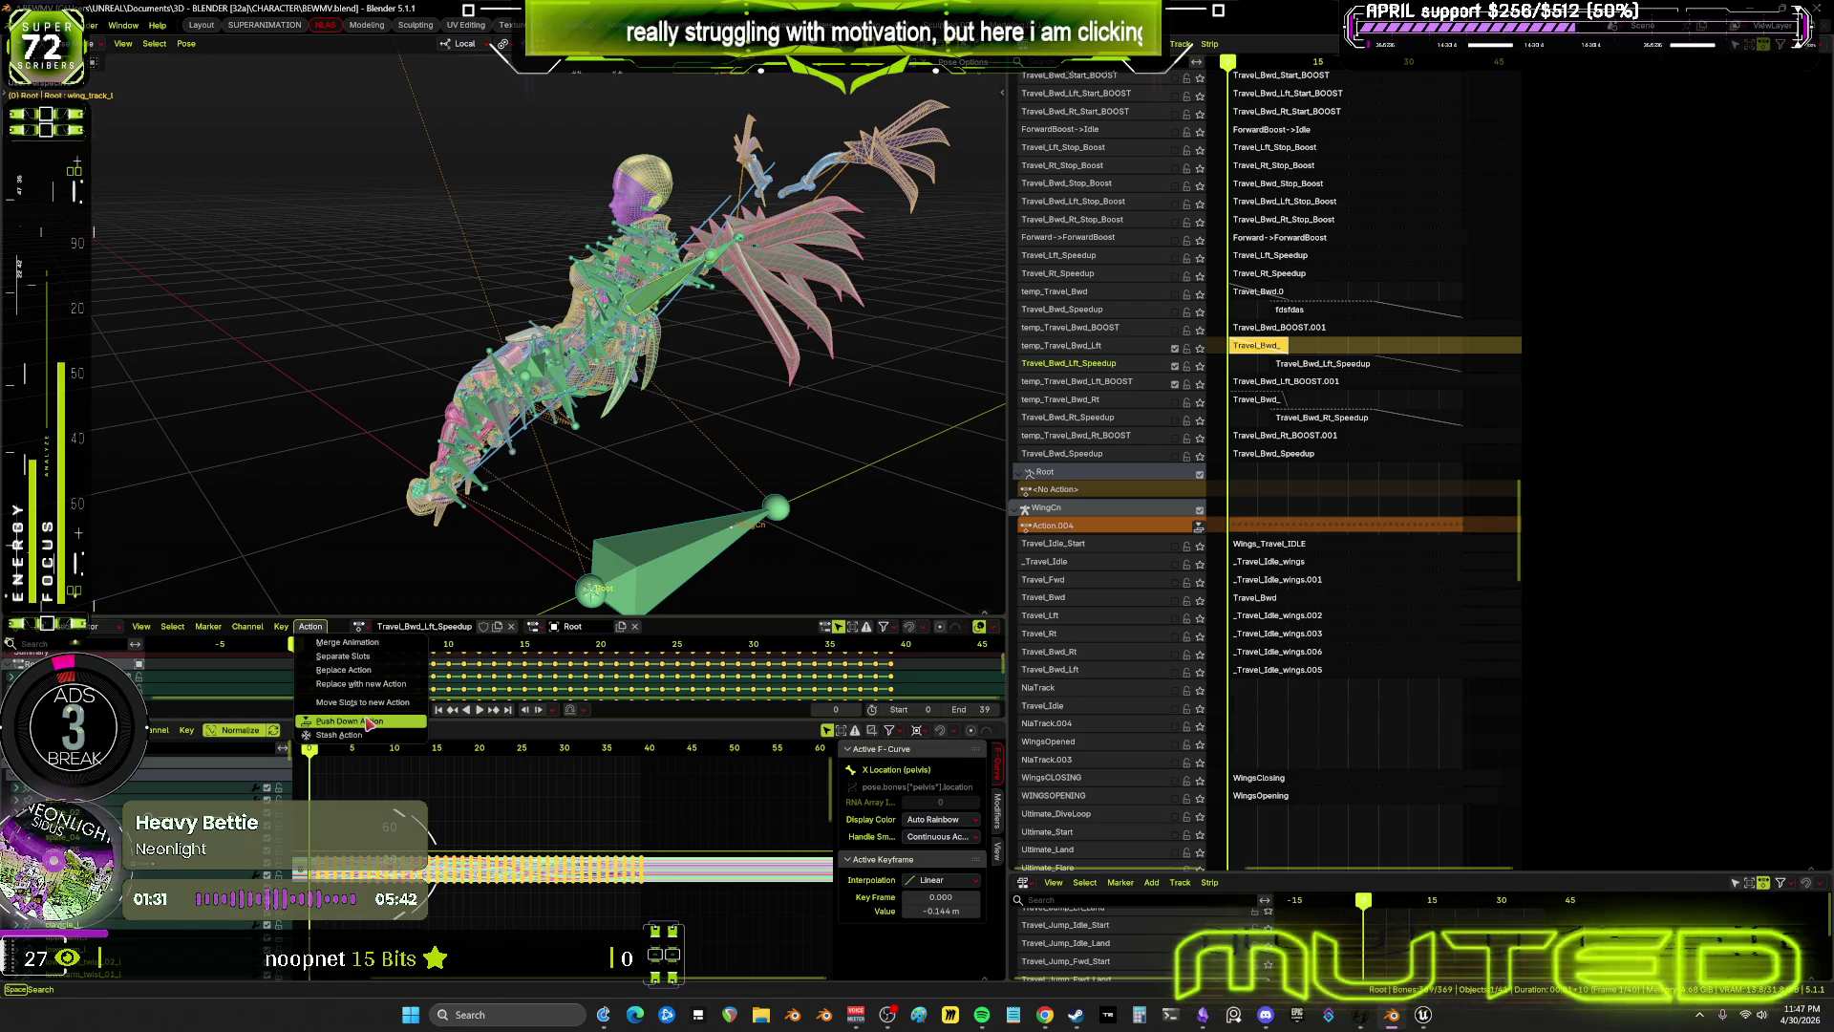
Push the baked action down into the NLA and enable the new Travel_Bwd_Lft_Speedup track
key("Return")
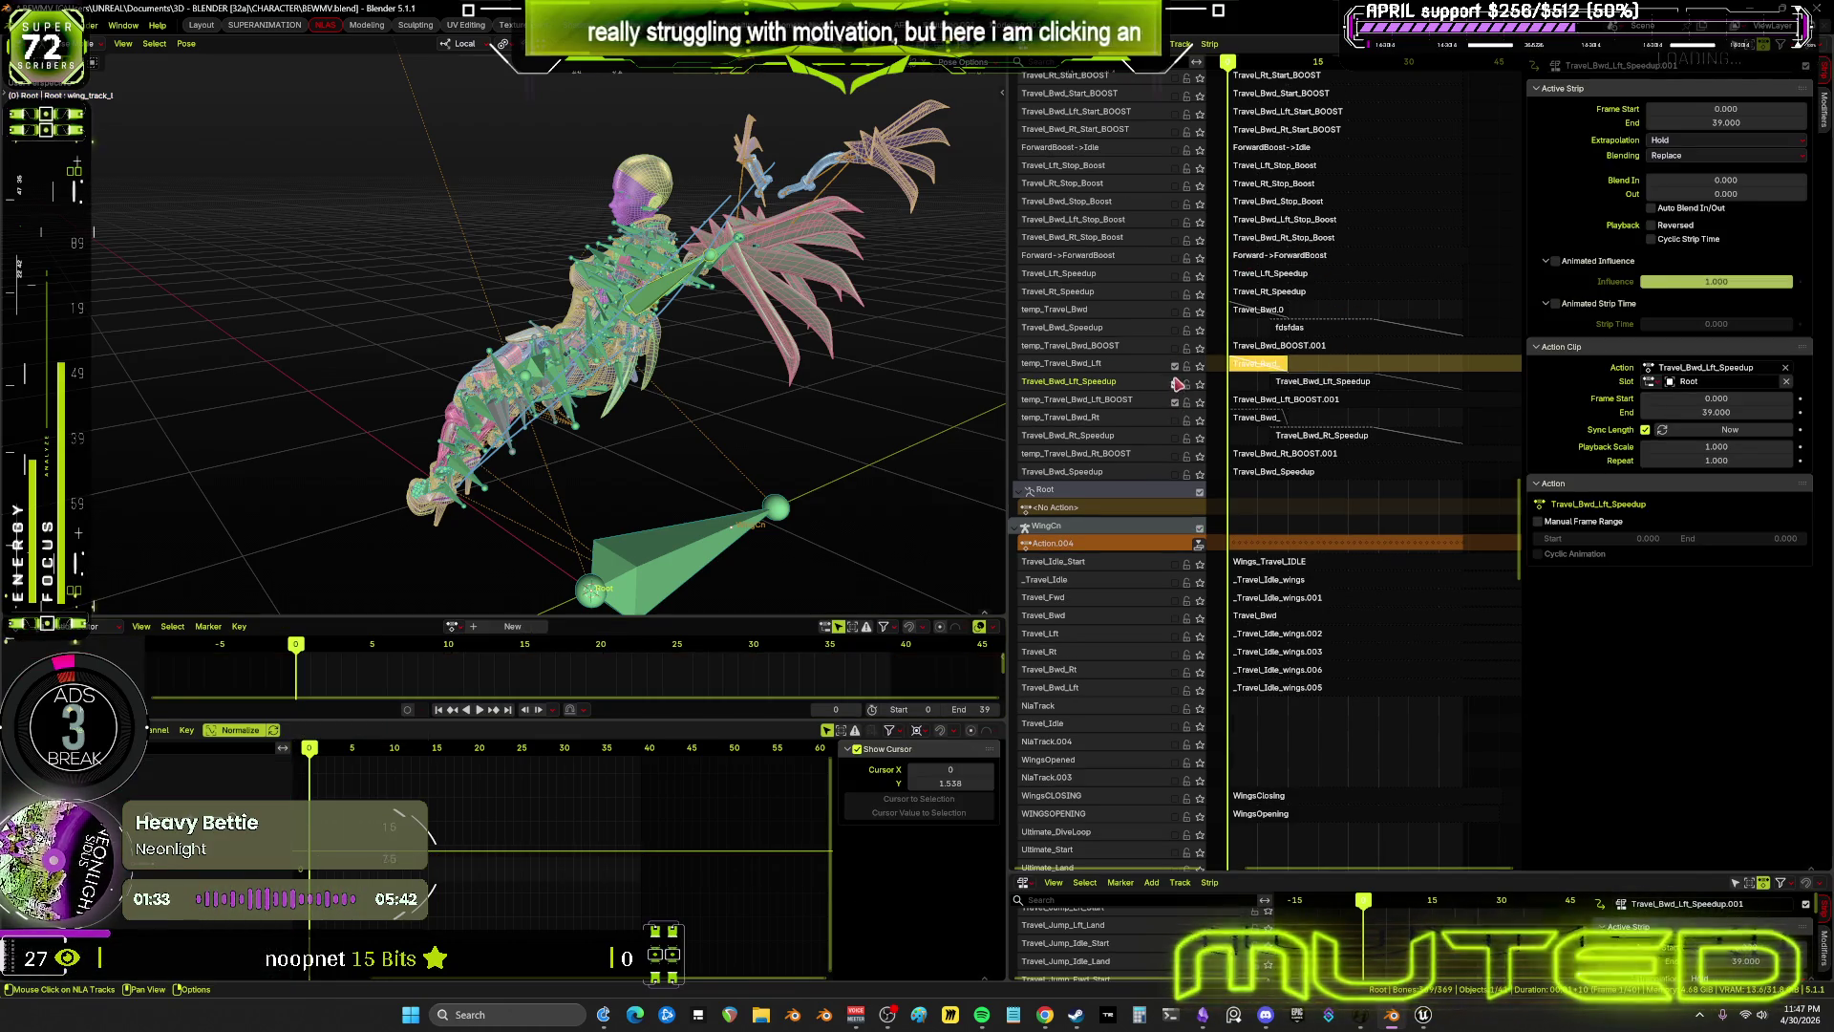
left_click(1175, 382)
left_click(1175, 366)
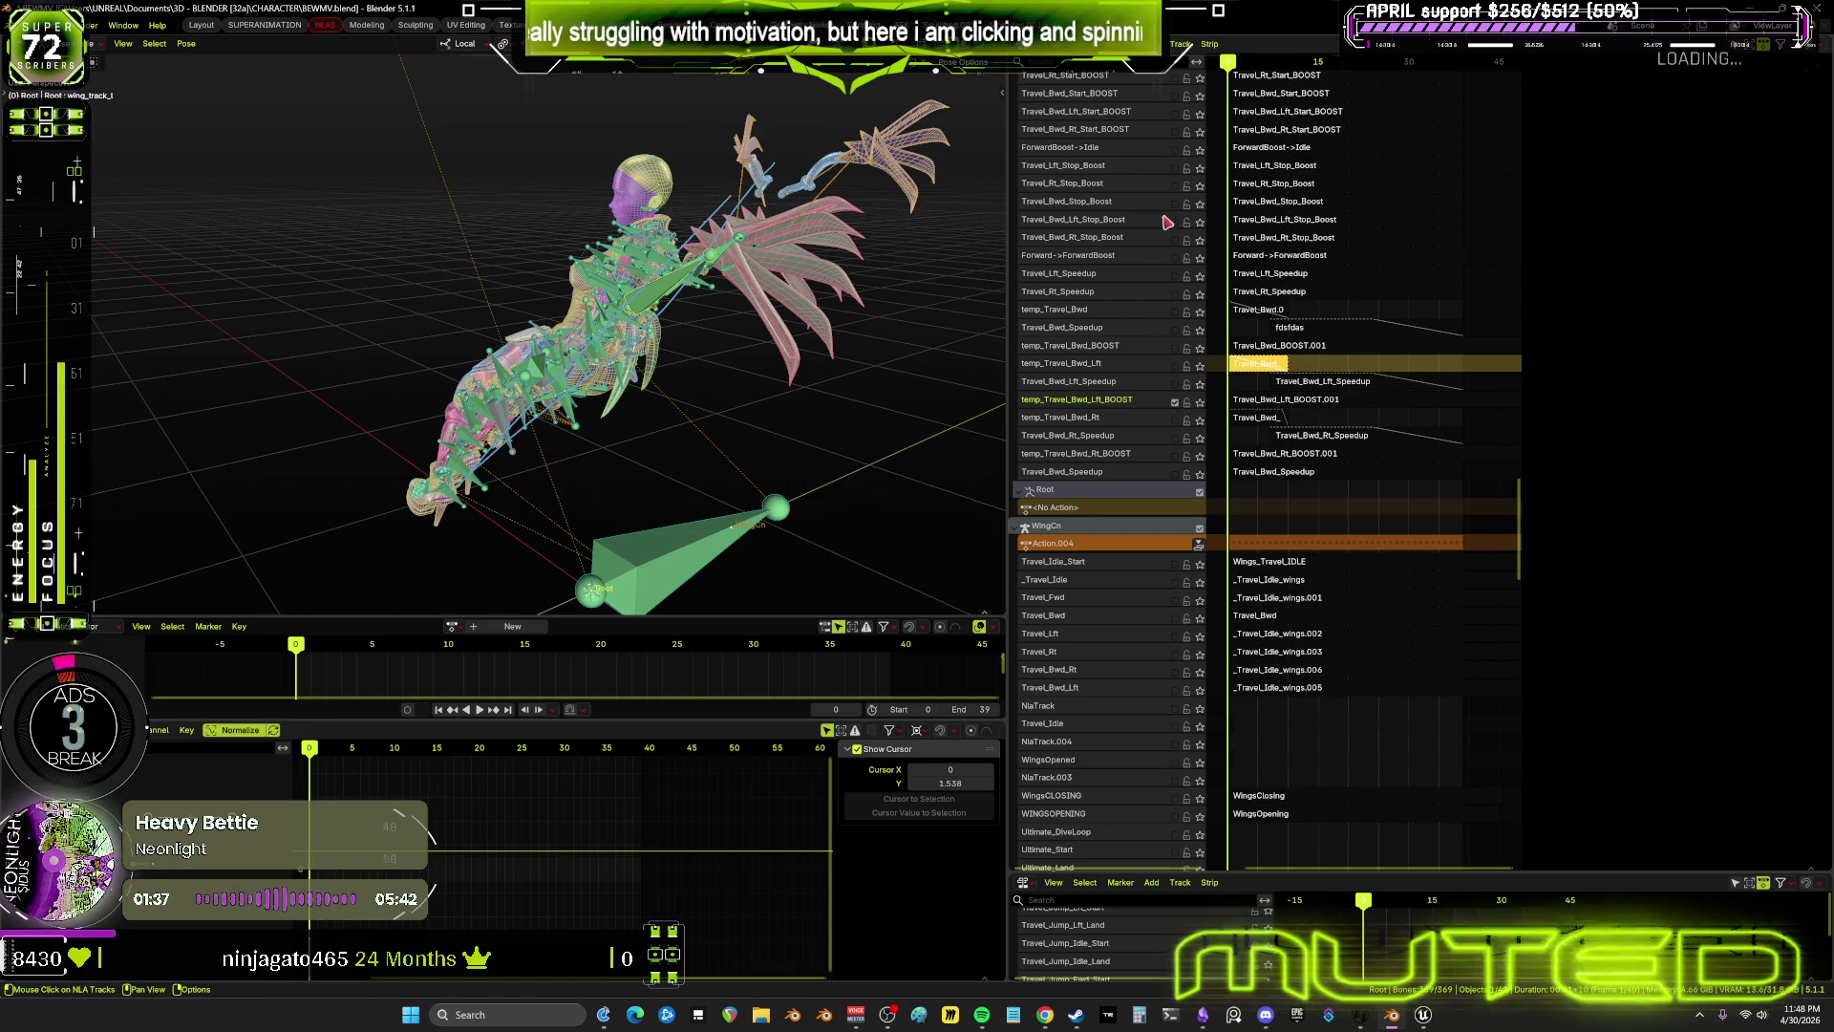
left_click(1175, 403)
Move the Travel_Bwd_Lft_Speedup track to the bottom of the Root stack
middle_click_drag(1341, 364, 1389, 325)
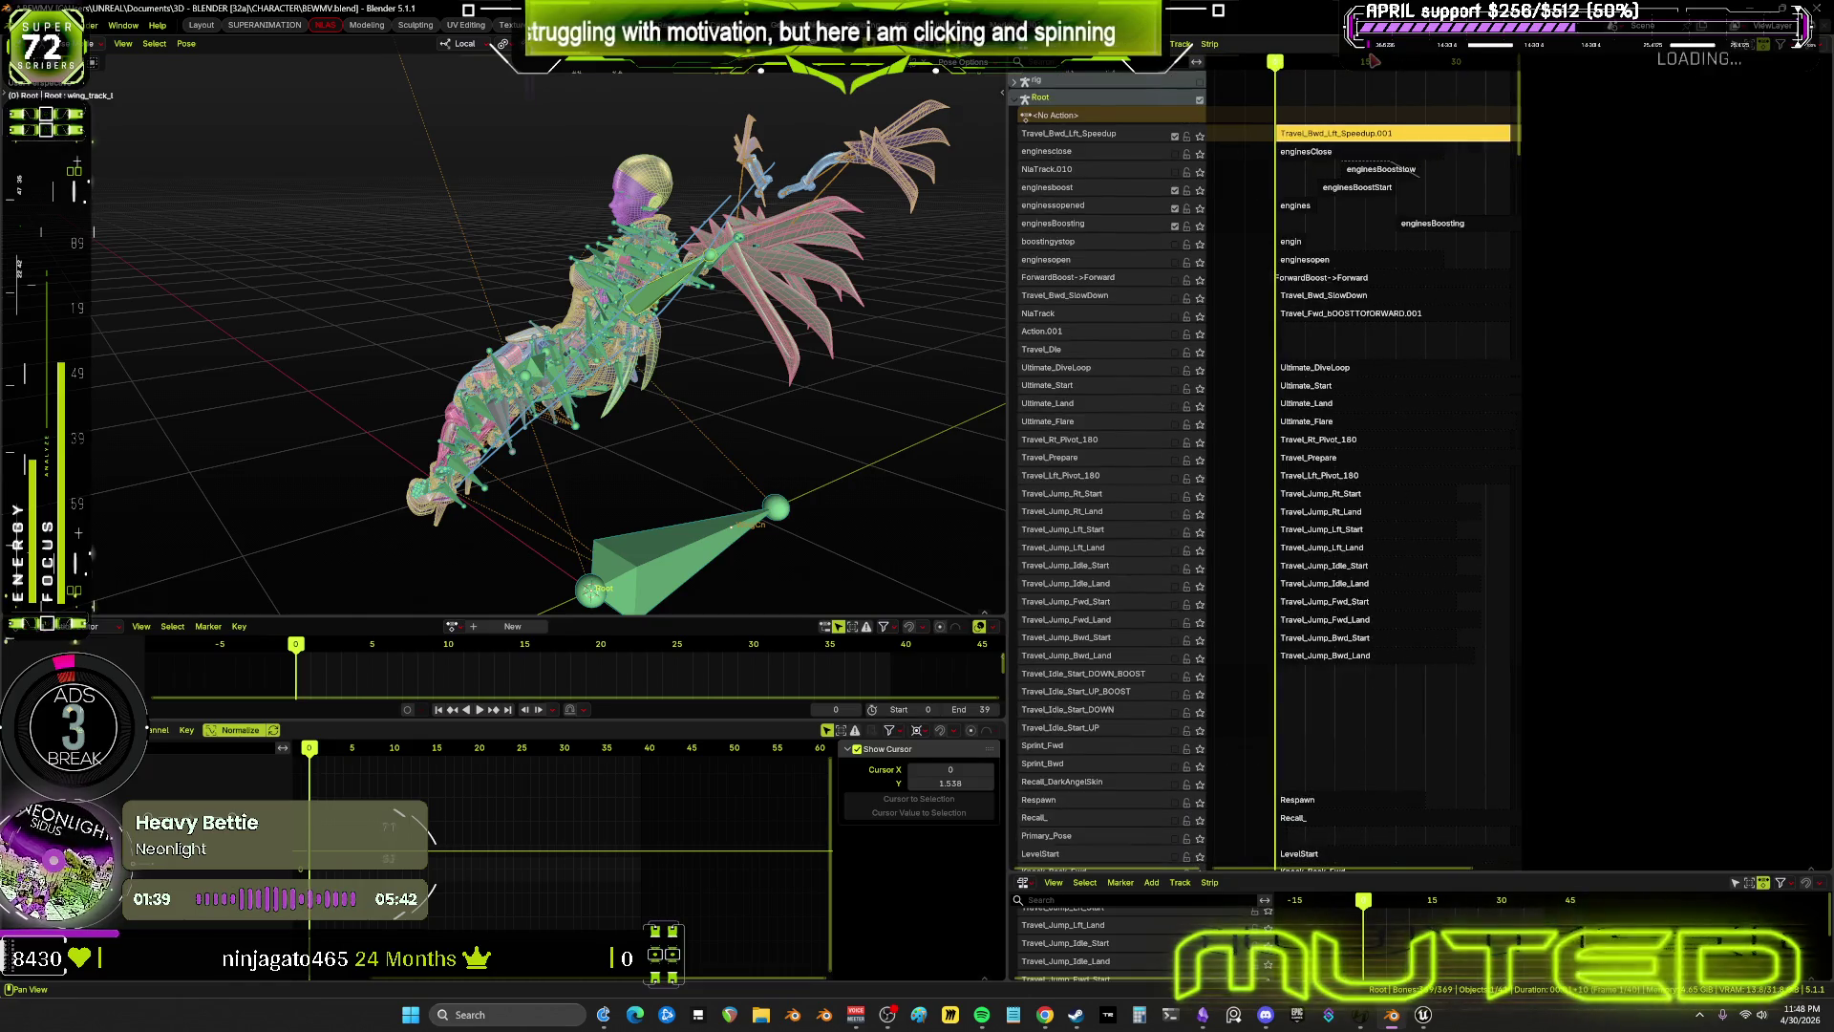
right_click(1137, 141)
mouse_move(1142, 138)
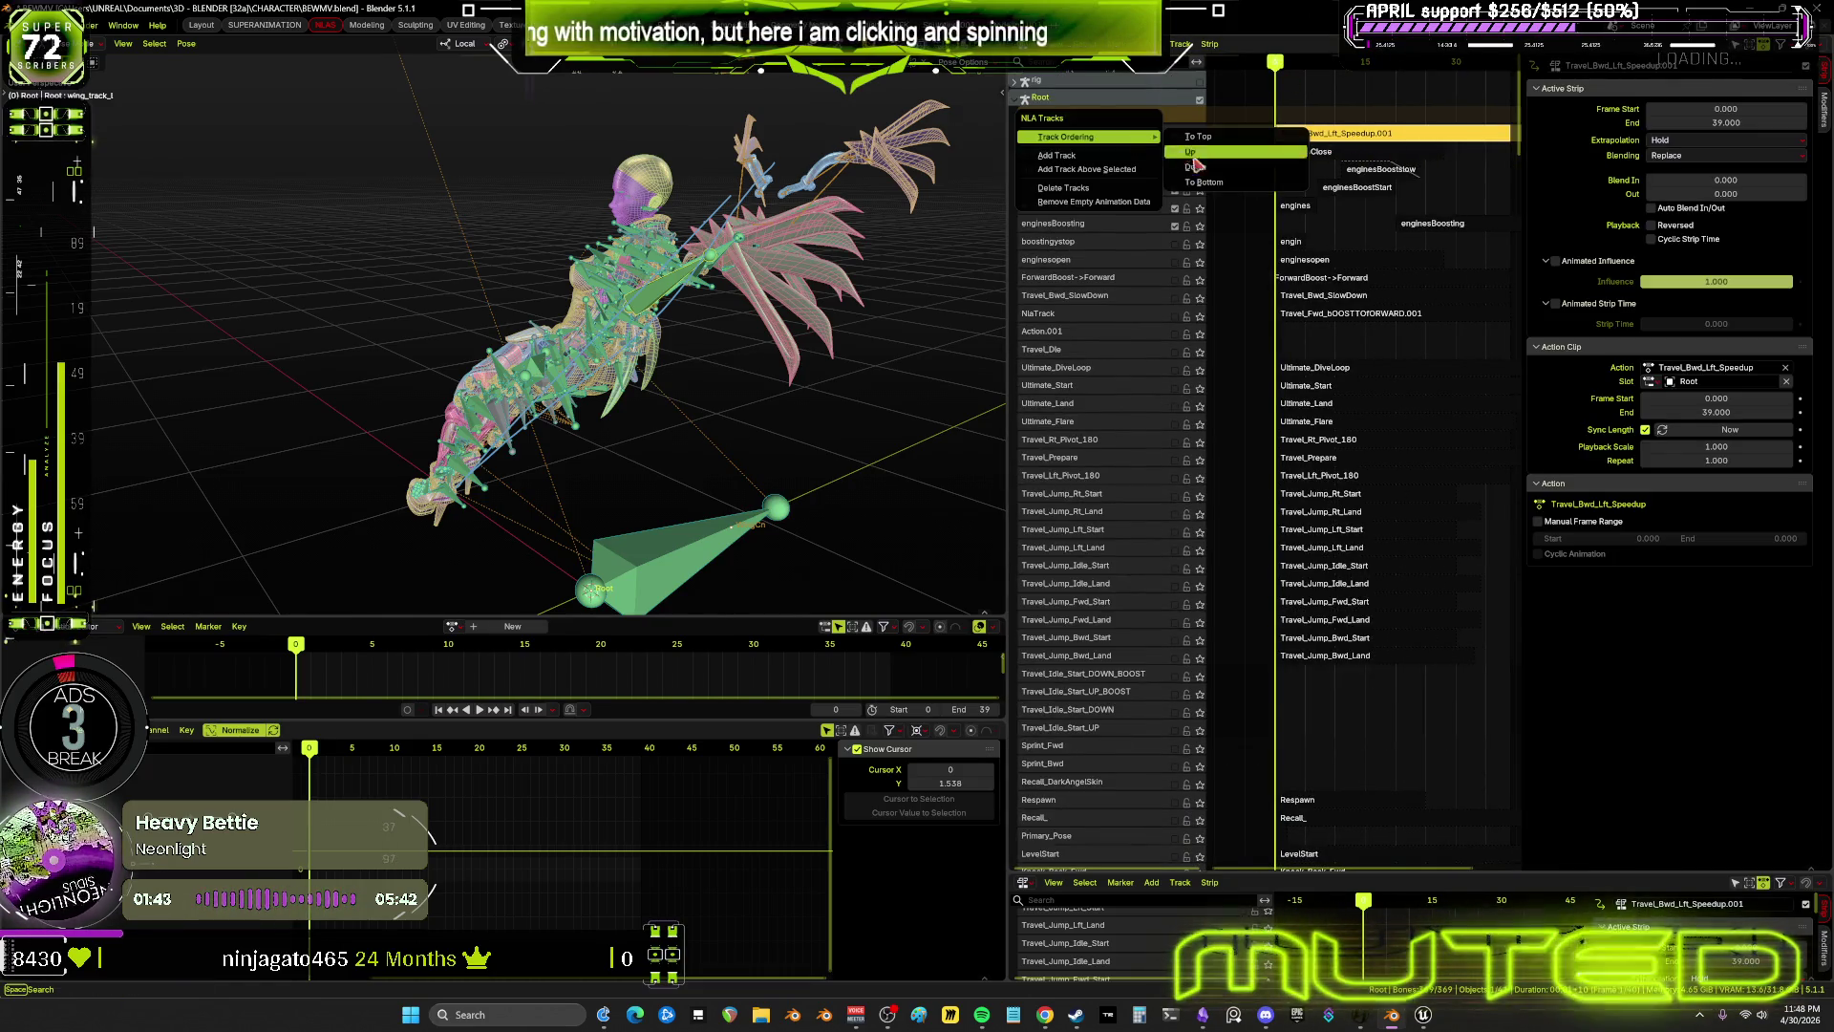
left_click(1228, 182)
middle_click_drag(1366, 621, 1380, 58)
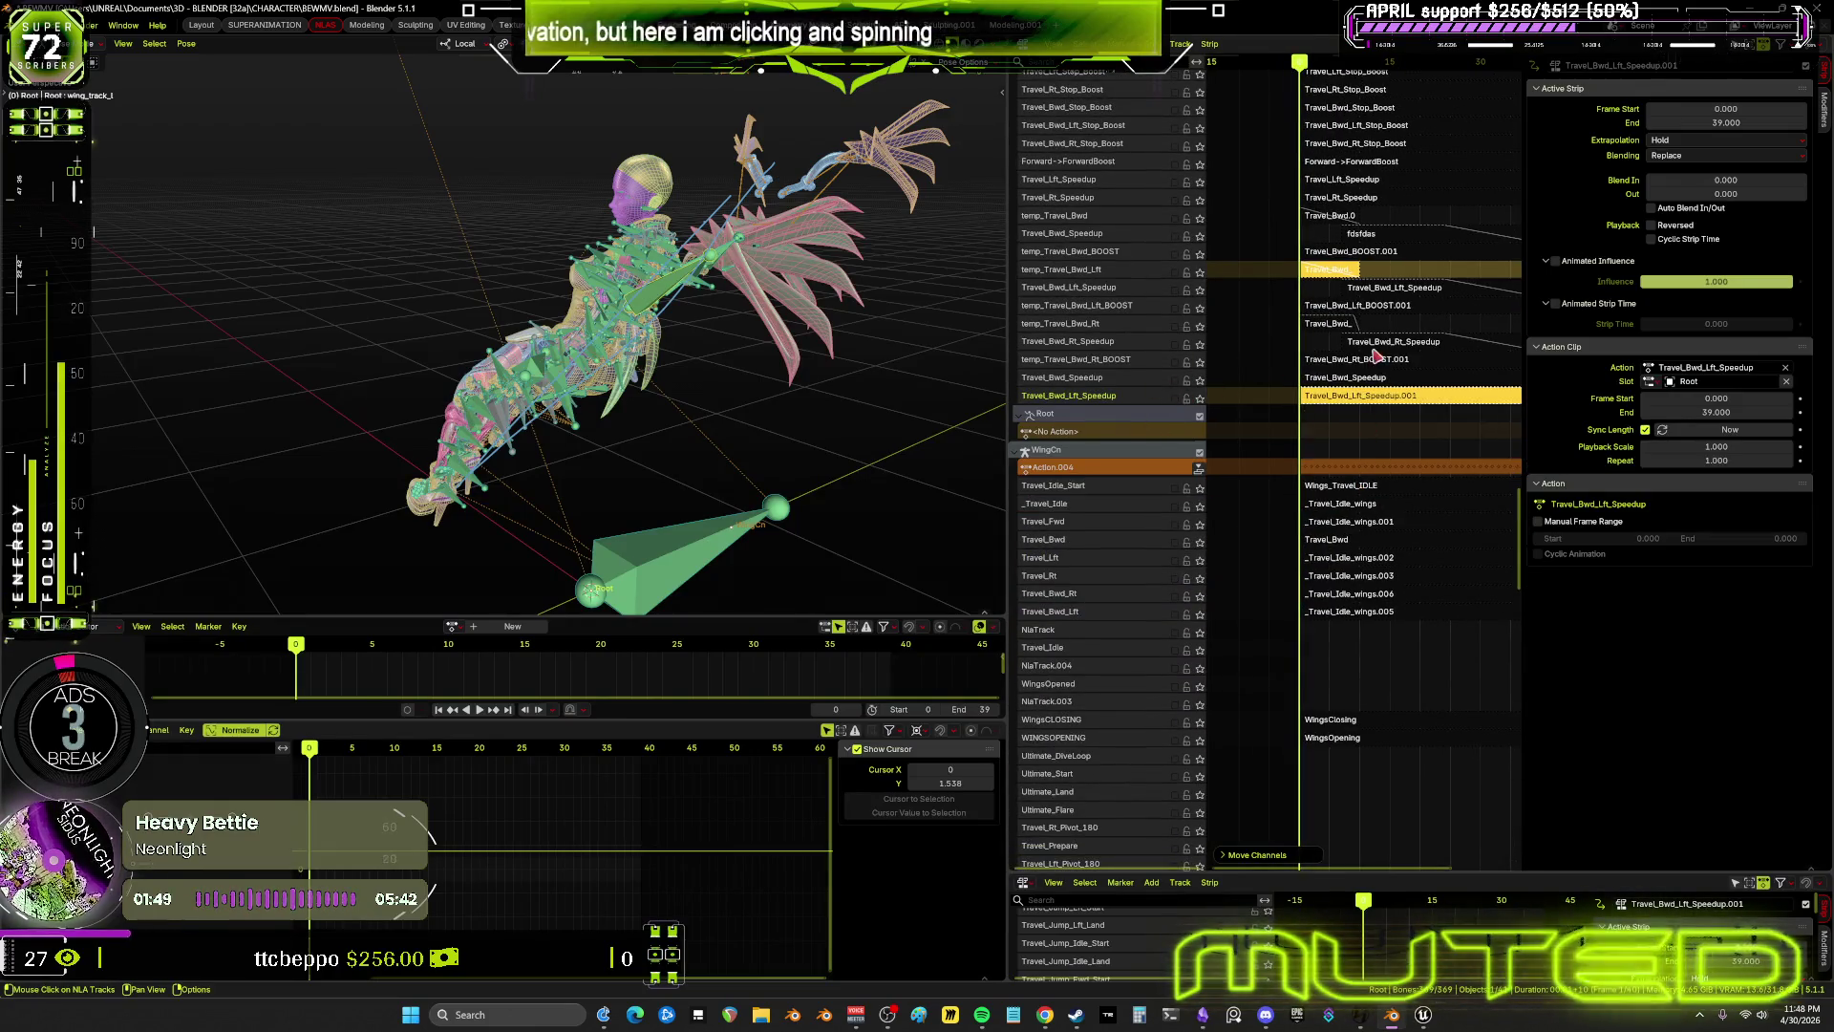
Enable the temp_Travel_Bwd_Rt and temp_Travel_Bwd_Rt_BOOST tracks and select their Travel_Bwd_ strip
left_click(1176, 381)
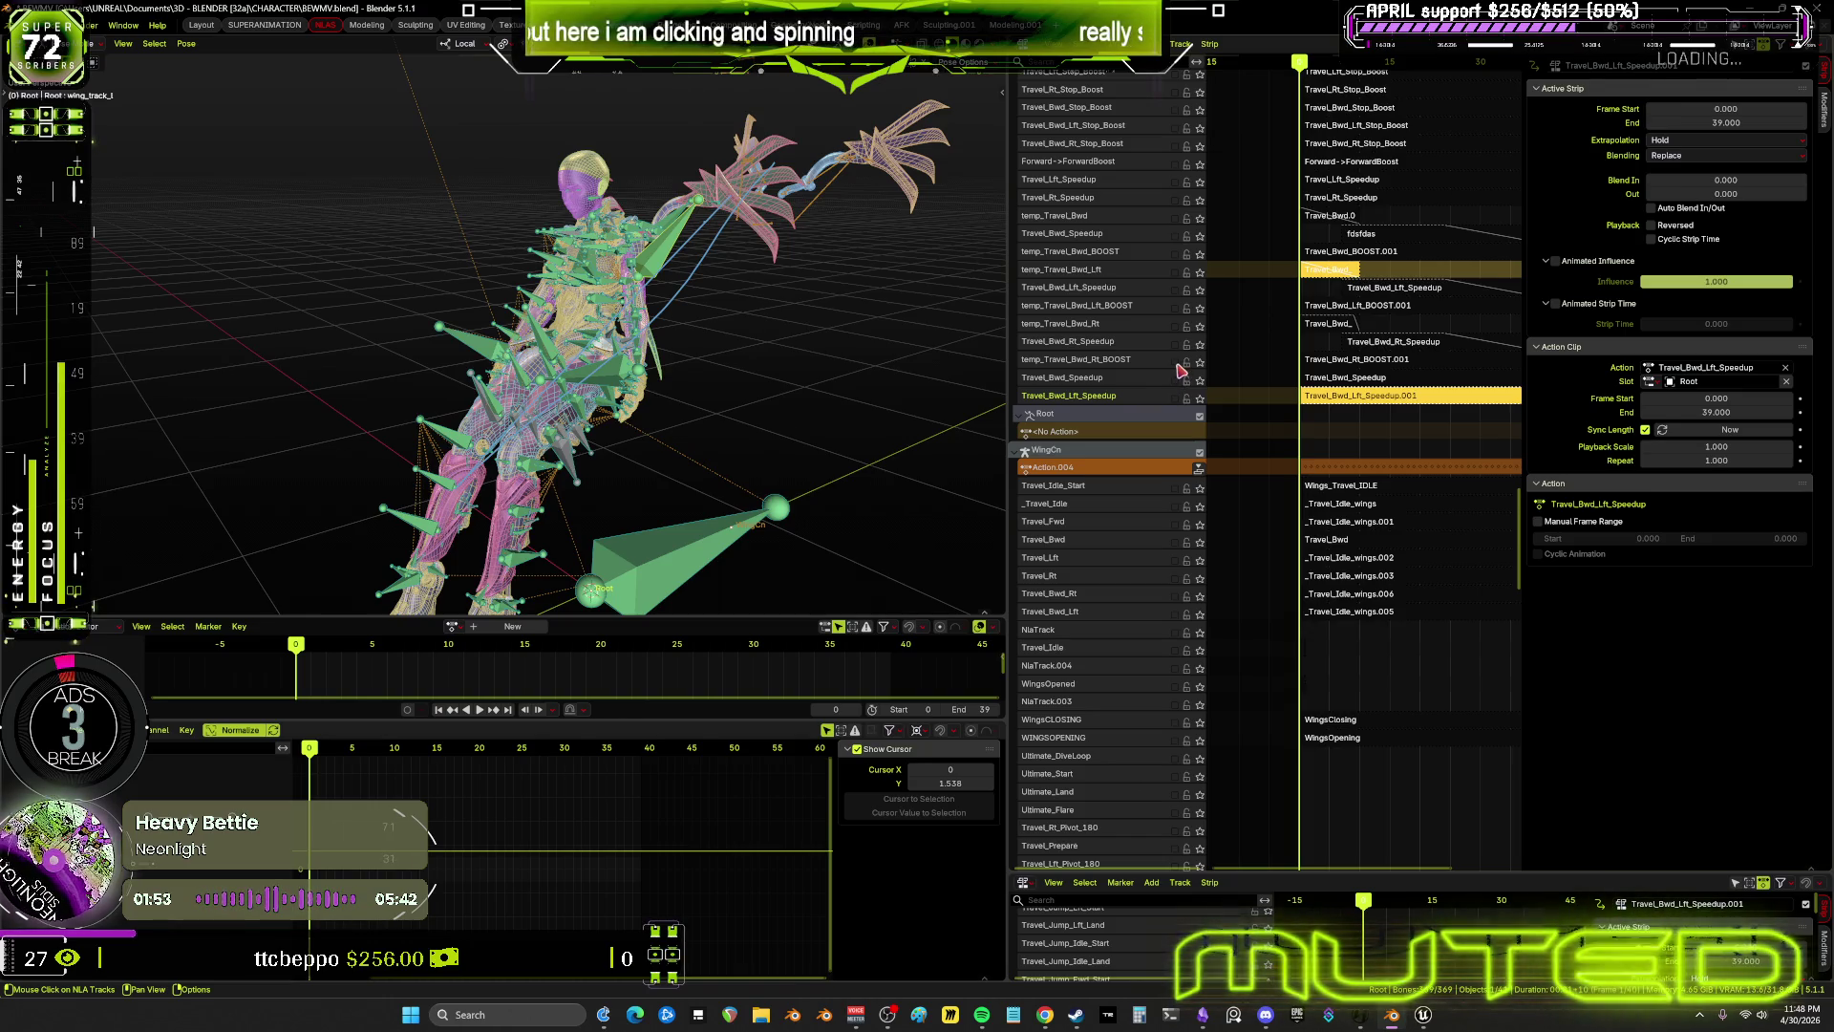
left_click(1177, 359)
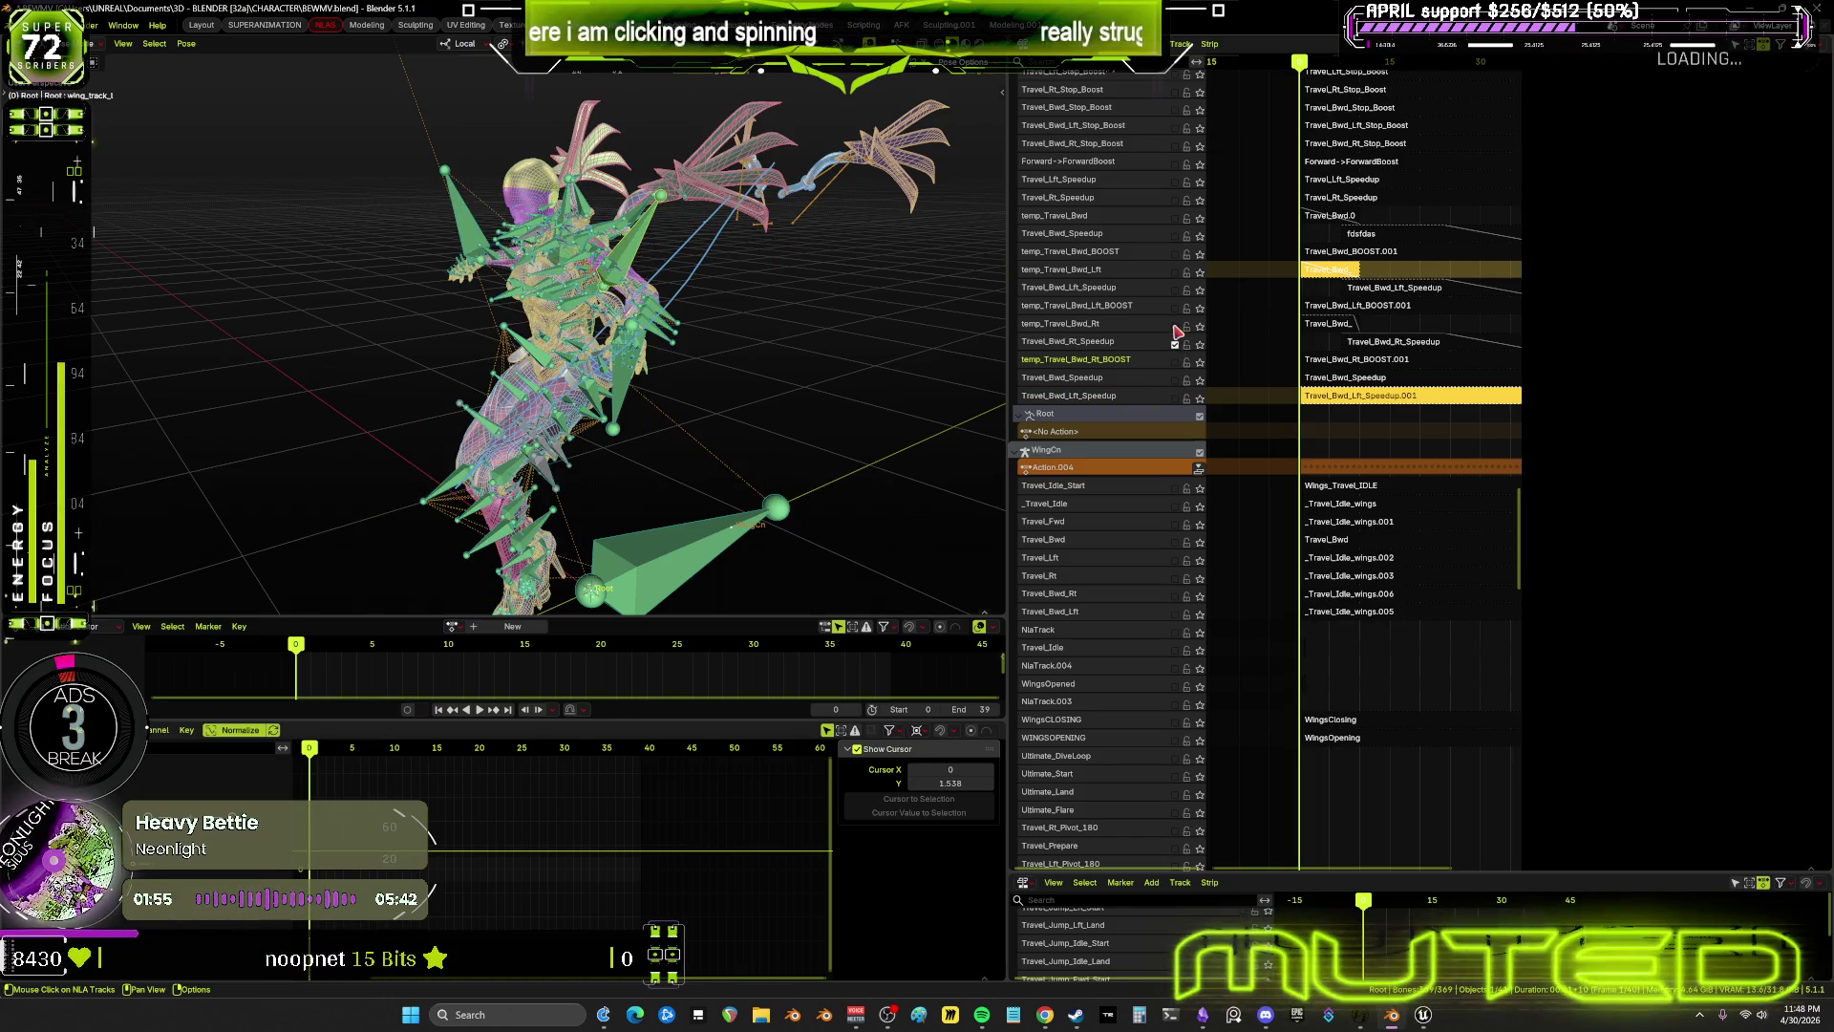
left_click(1176, 326)
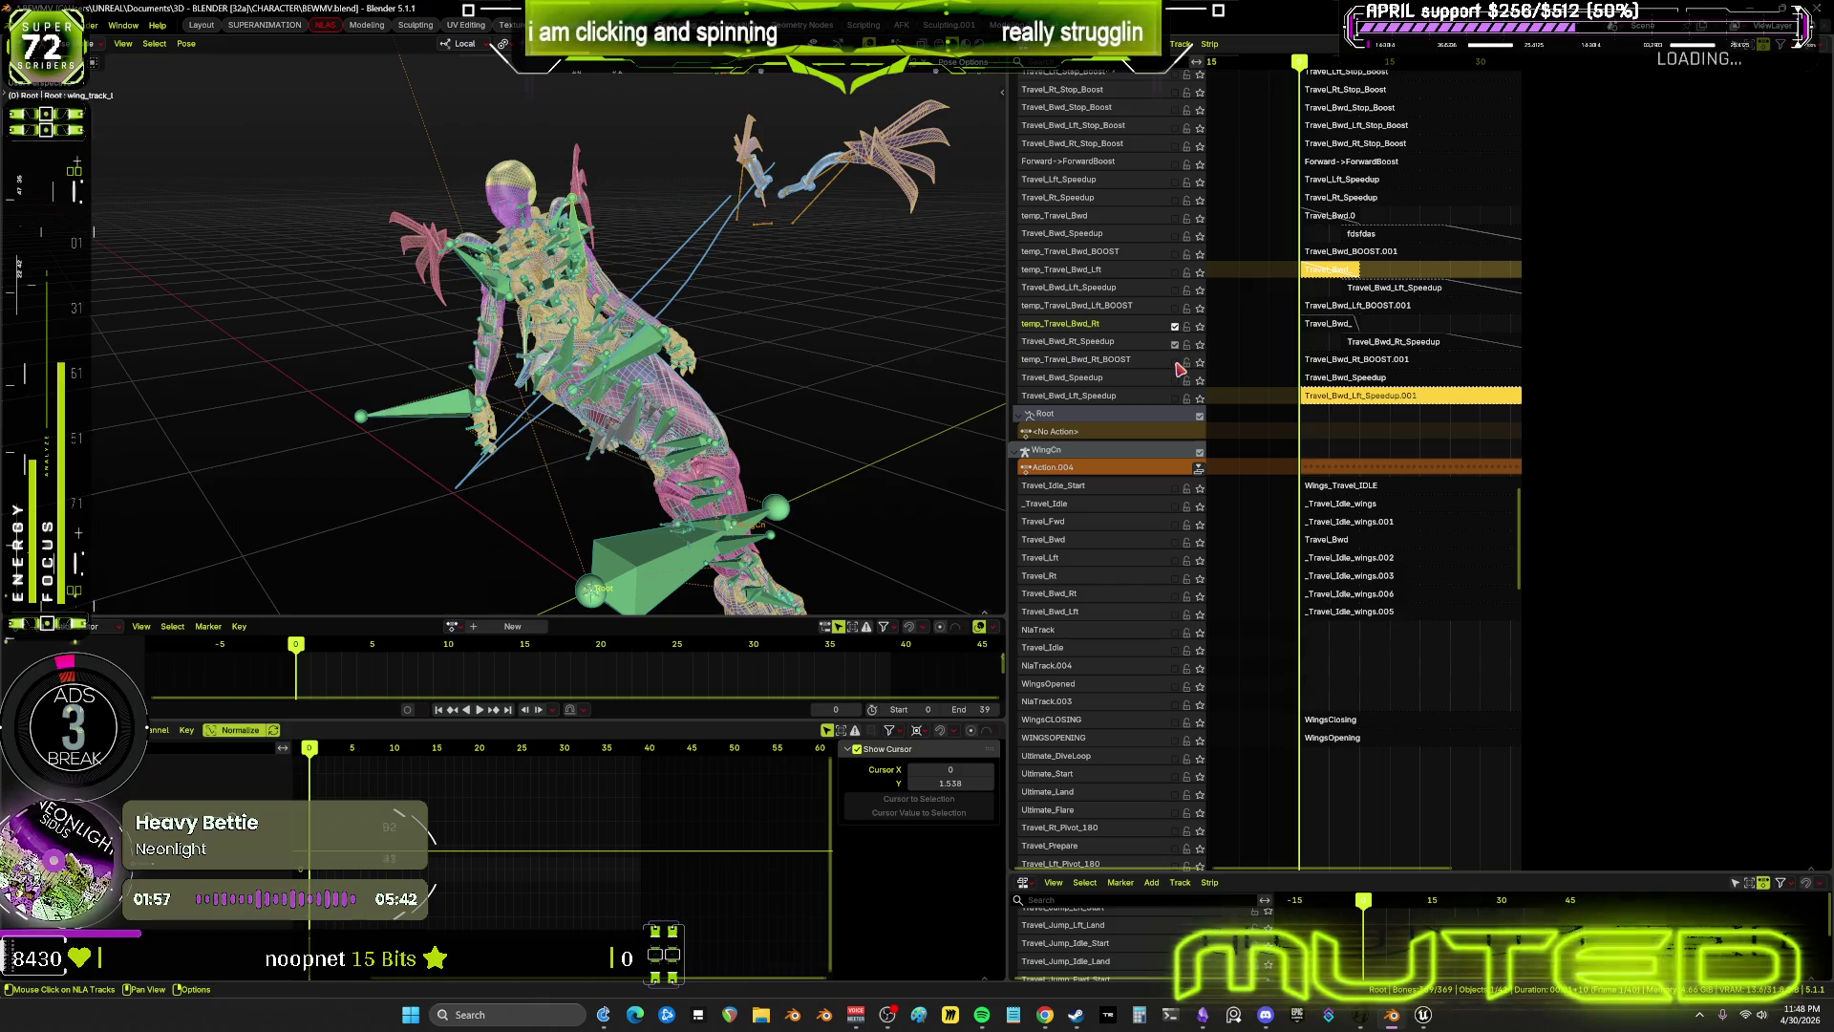
left_click(1176, 361)
mouse_move(1422, 312)
middle_mouse_down()
mouse_move(1284, 318)
mouse_move(1353, 317)
middle_mouse_up()
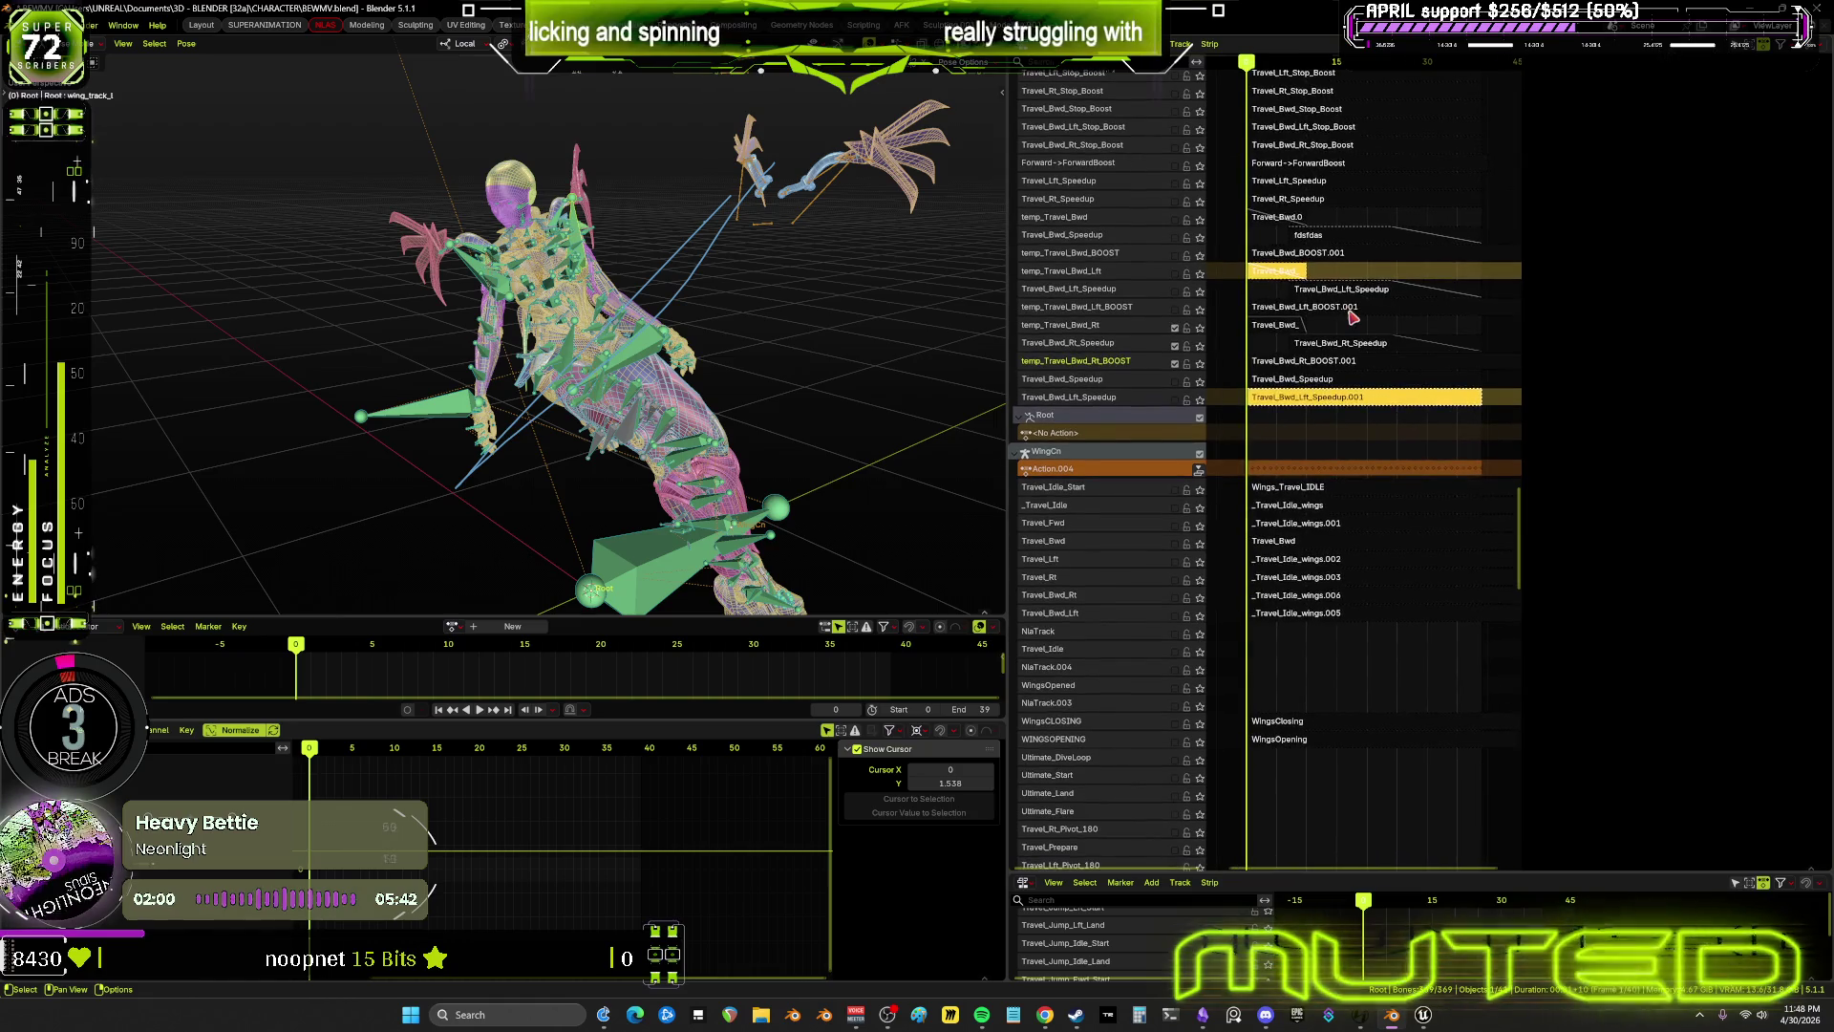
left_click(1288, 328)
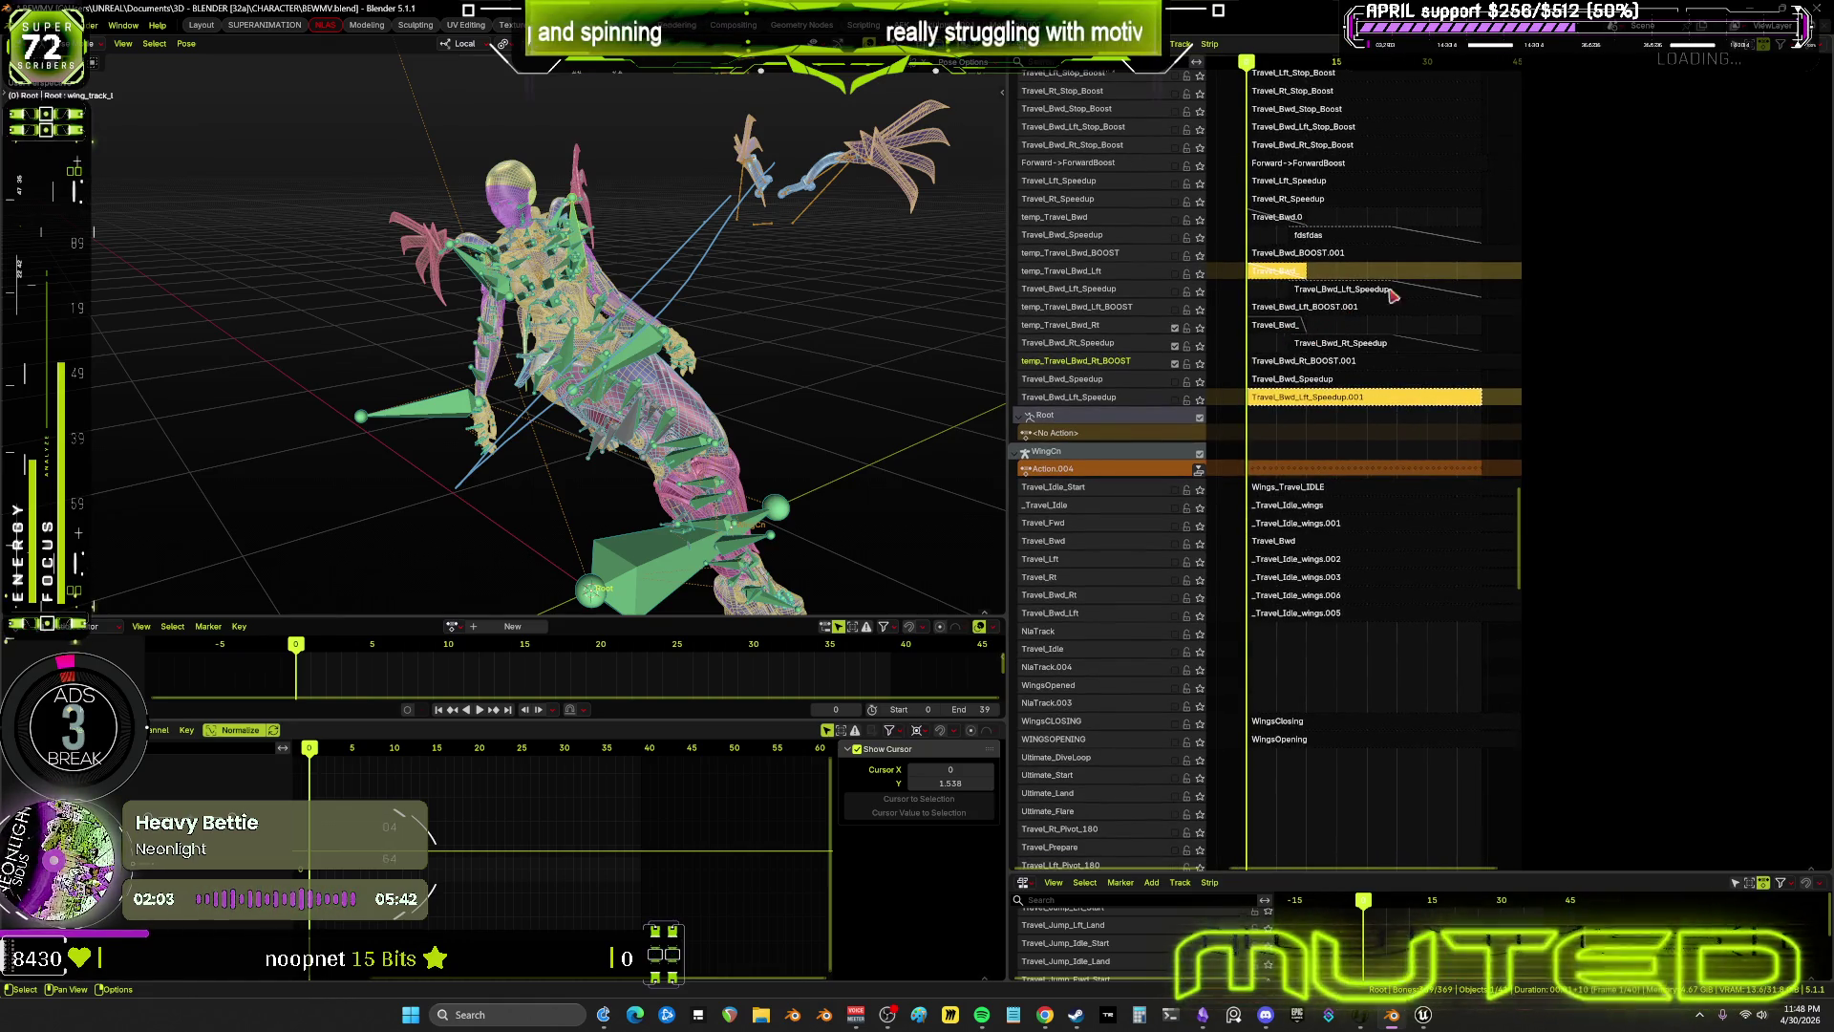
Set the Travel_Bwd_ strip's blend out to 1.0 in the strip sidebar
key("n")
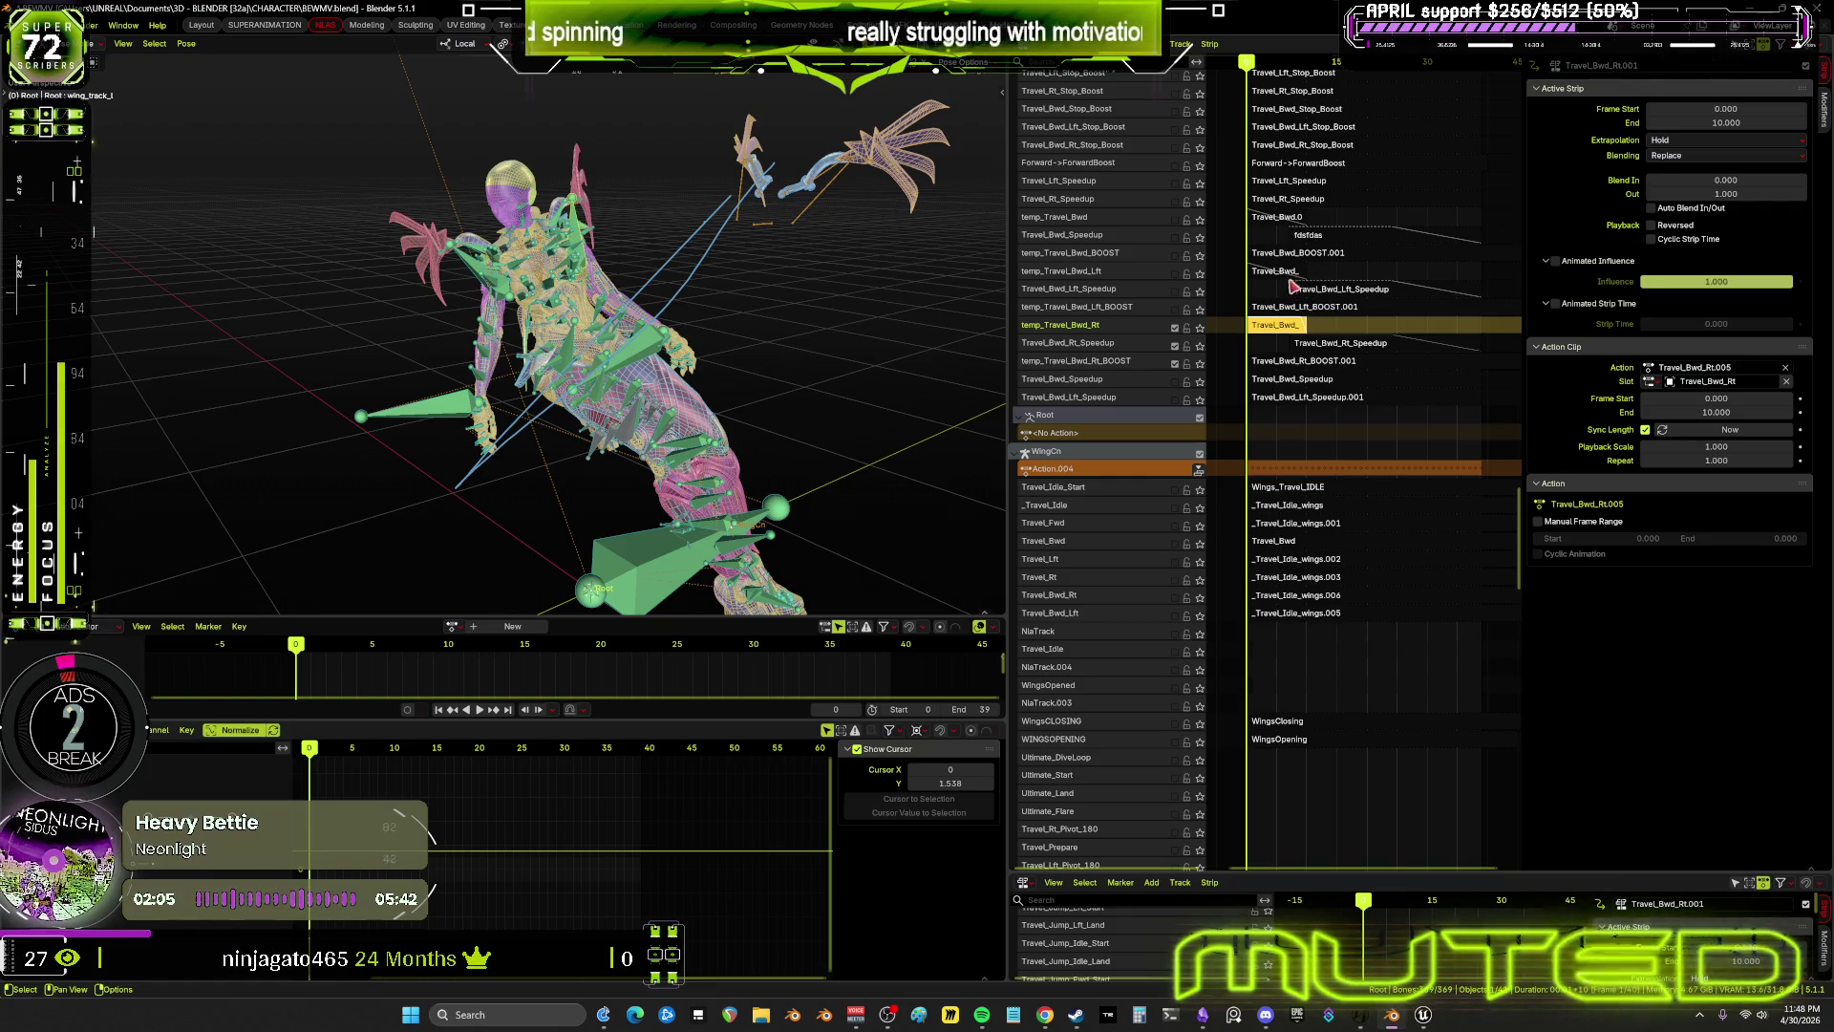
left_click(1280, 272)
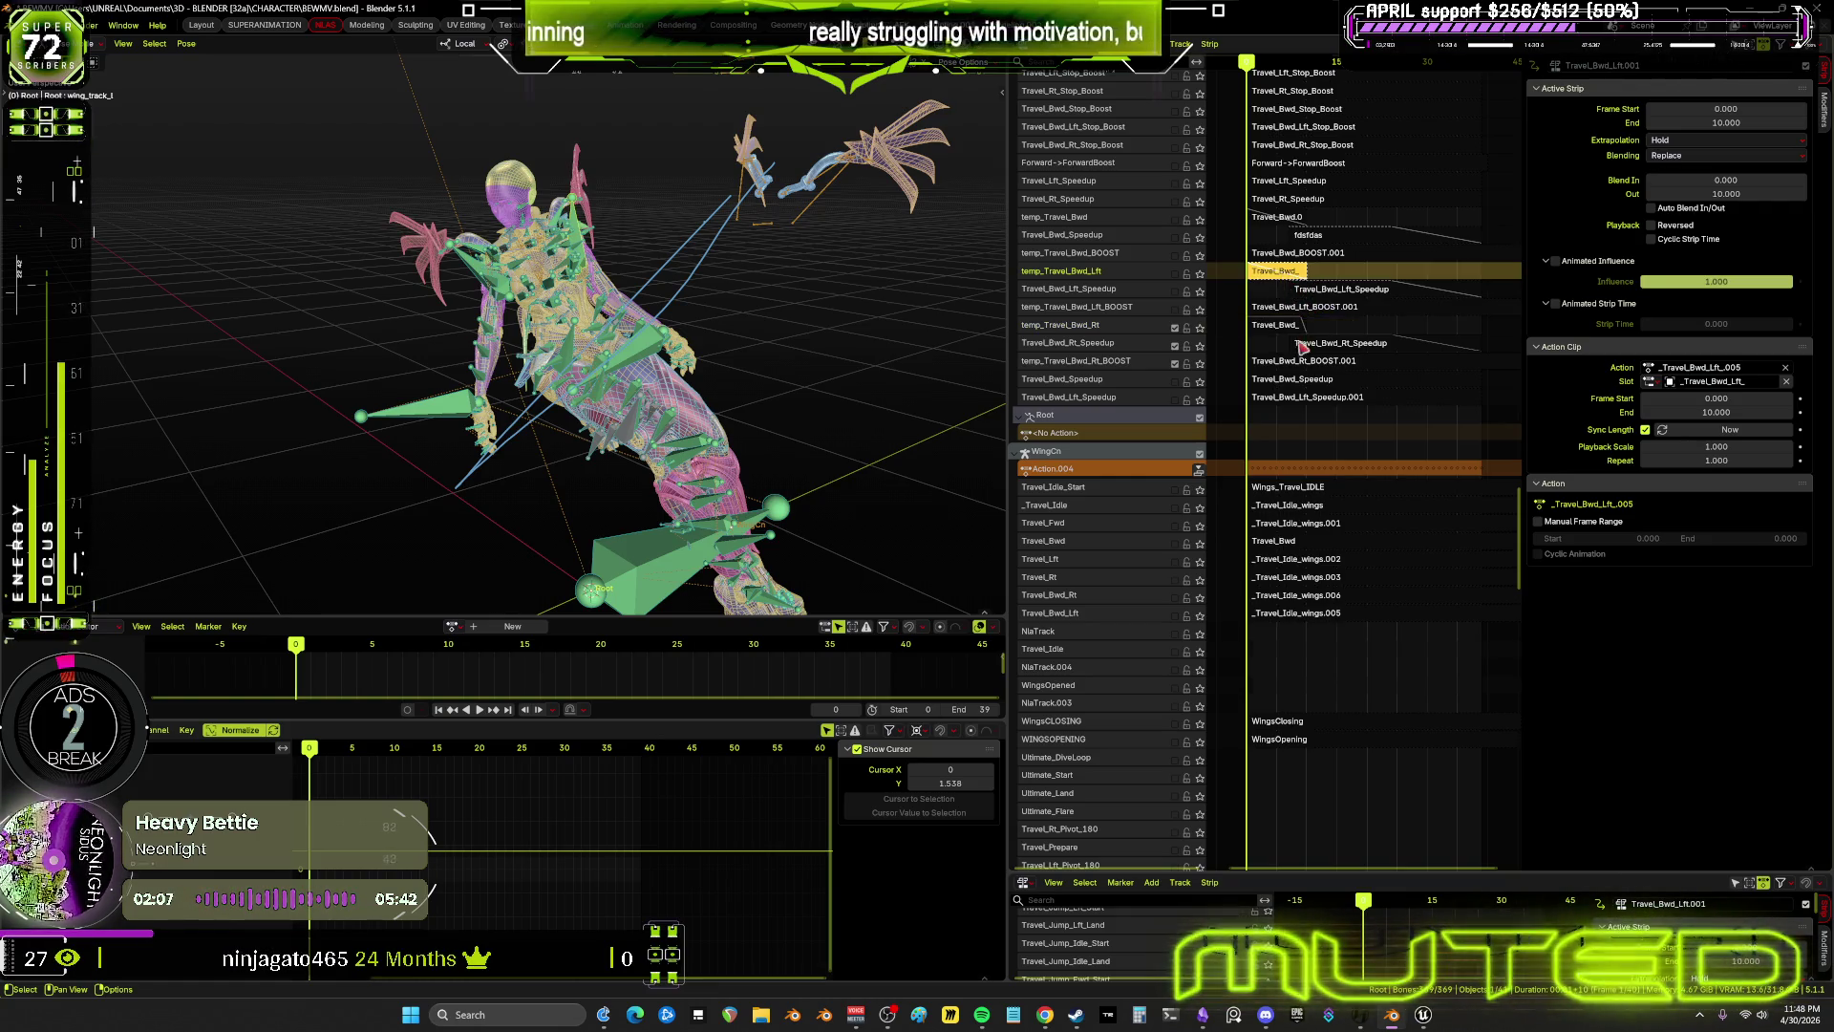
key("ctrl+z")
left_click(1737, 194)
type("1.0")
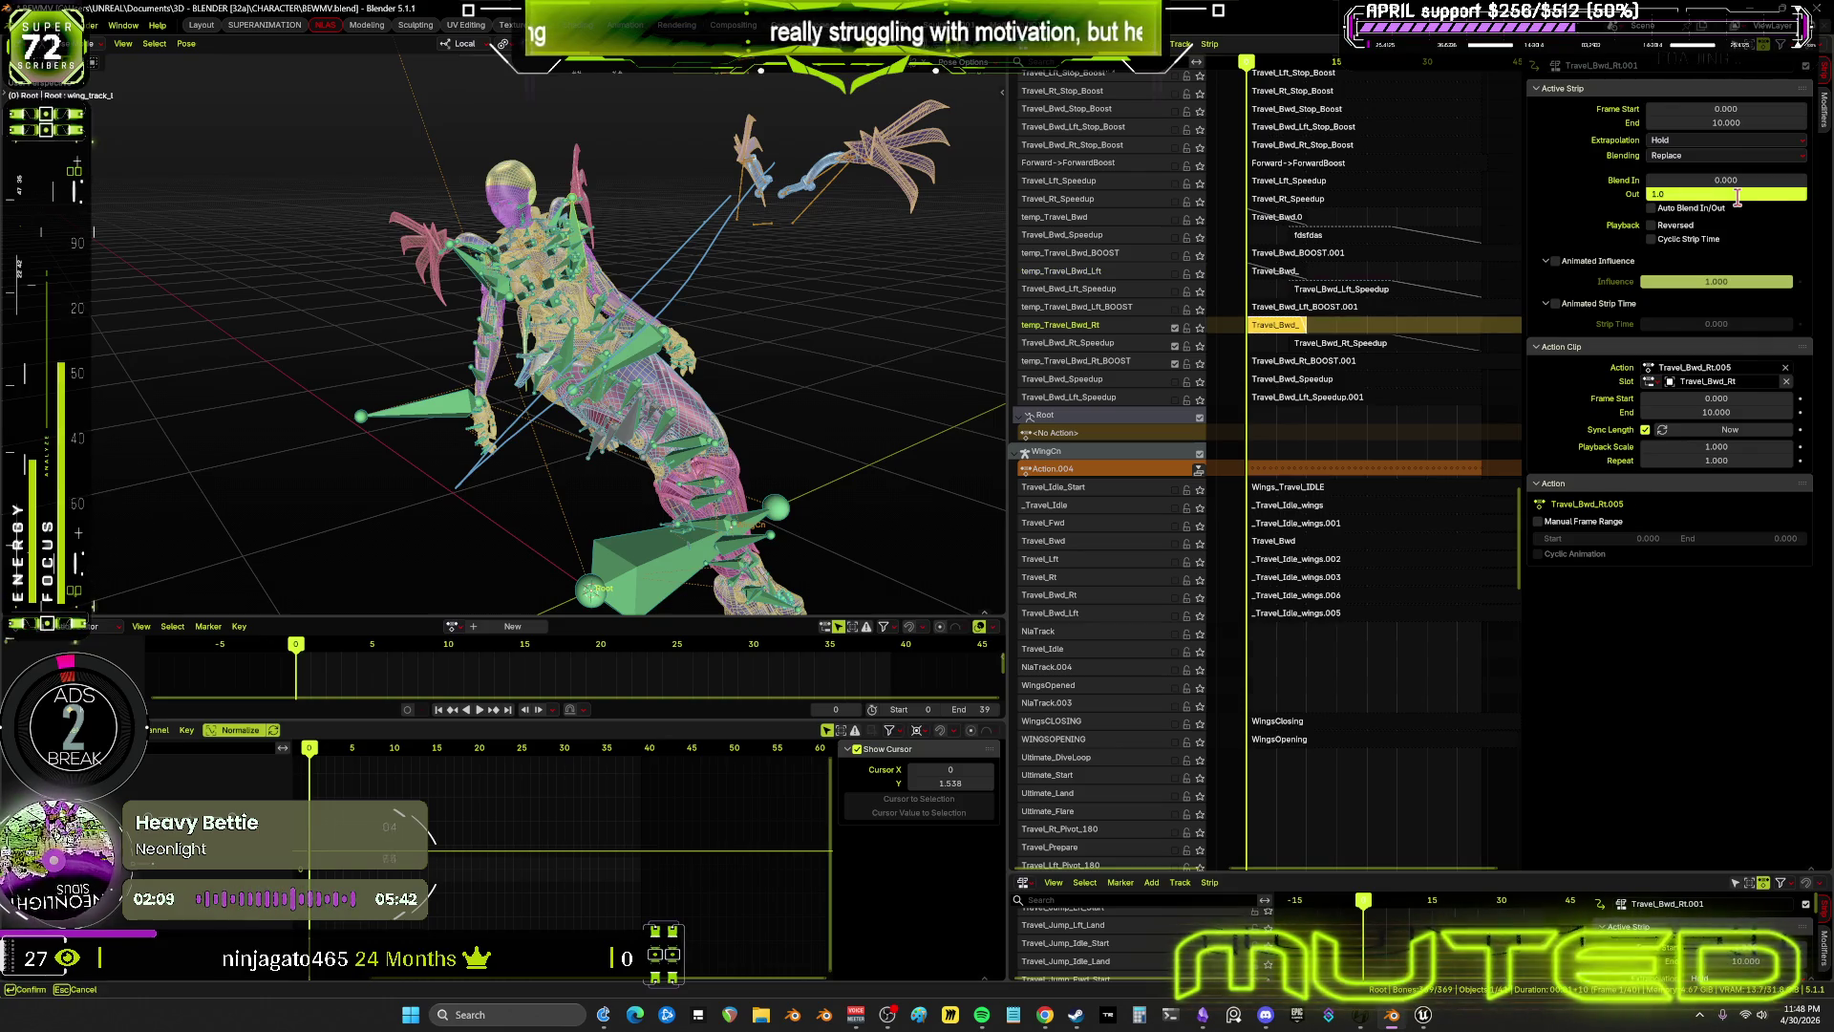
key("Return")
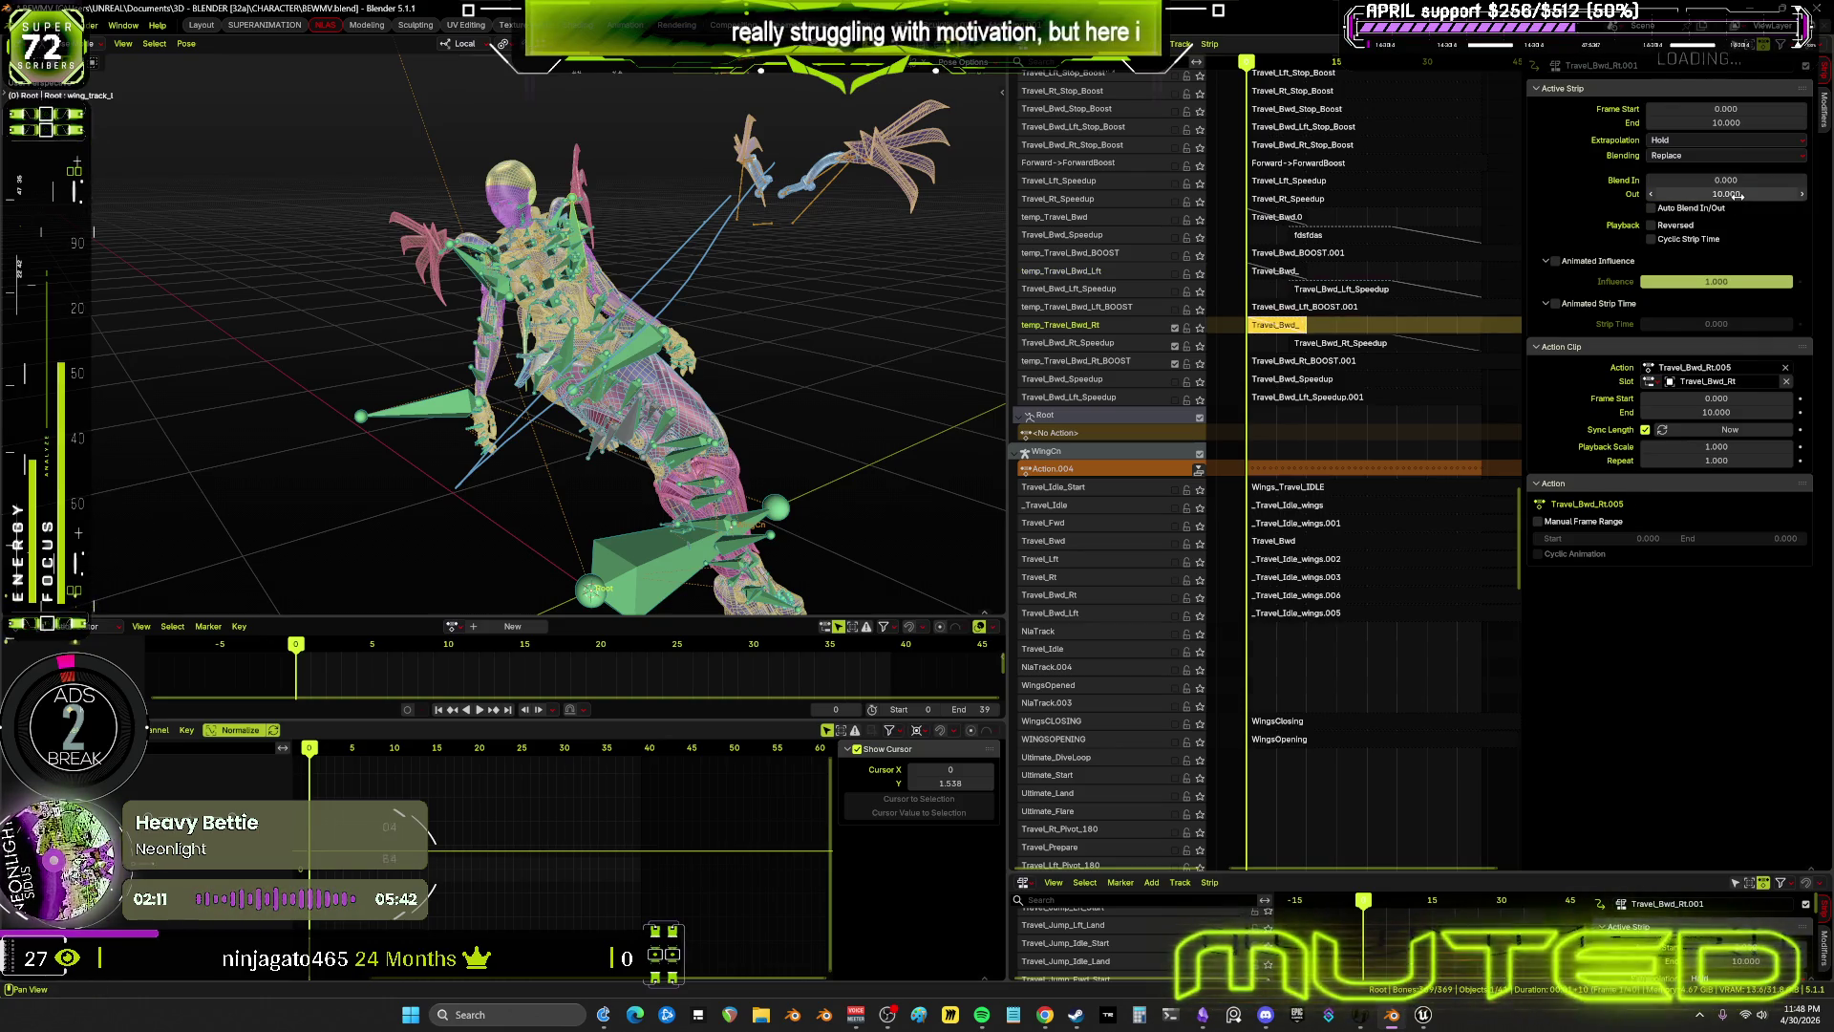
scroll(1386, 315, "down", 2)
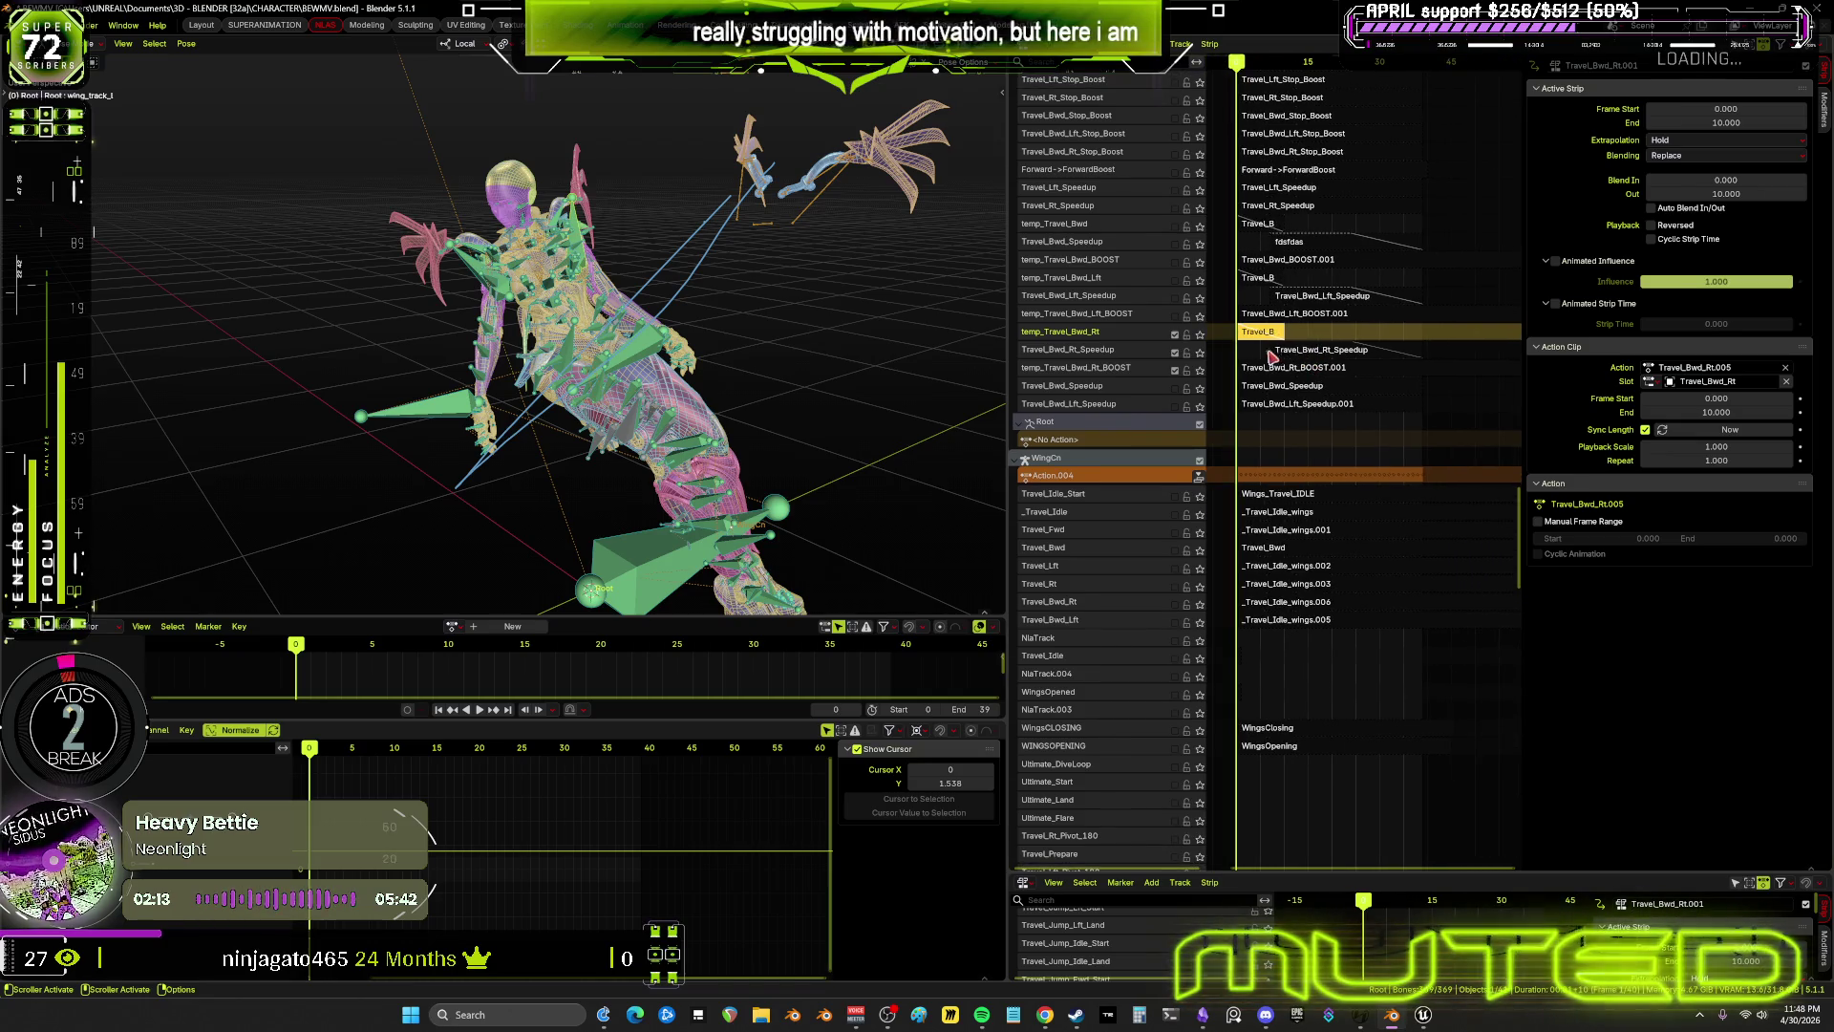
Return the armature to Pose Mode and bring up the Pose menu's animation commands
middle_click_drag(734, 492, 718, 394)
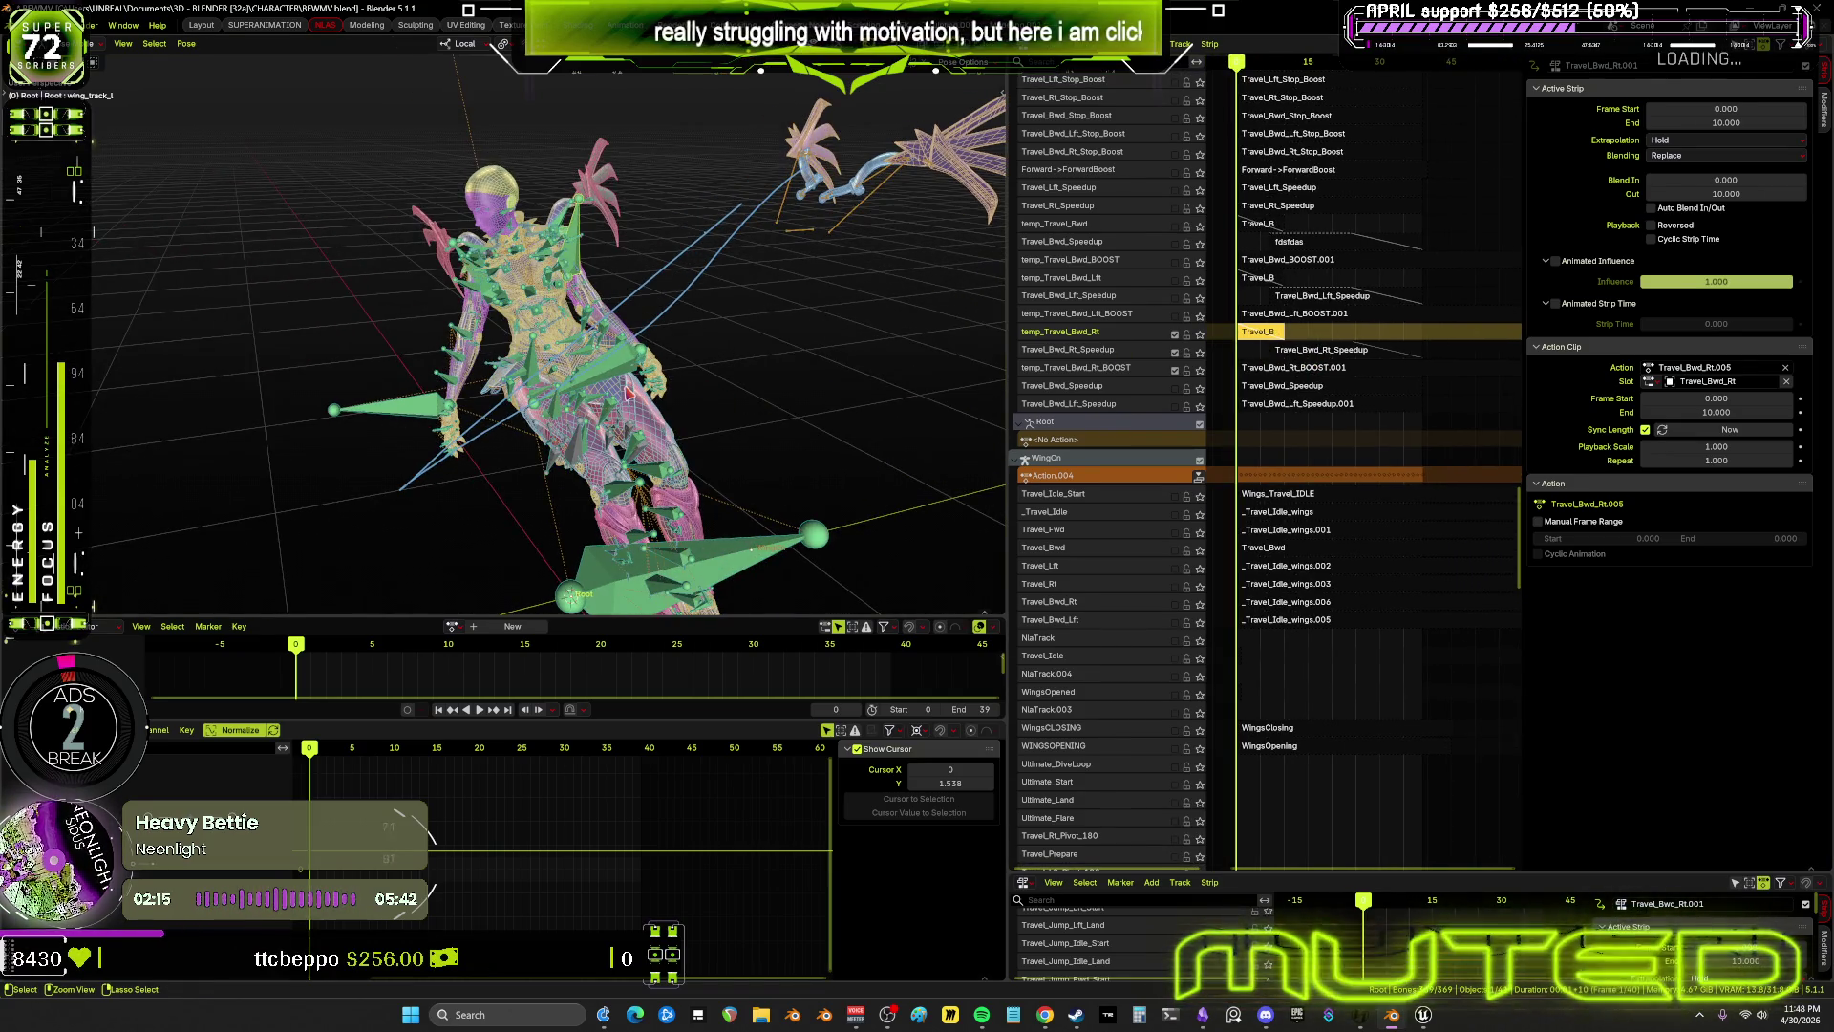
key("ctrl+Tab")
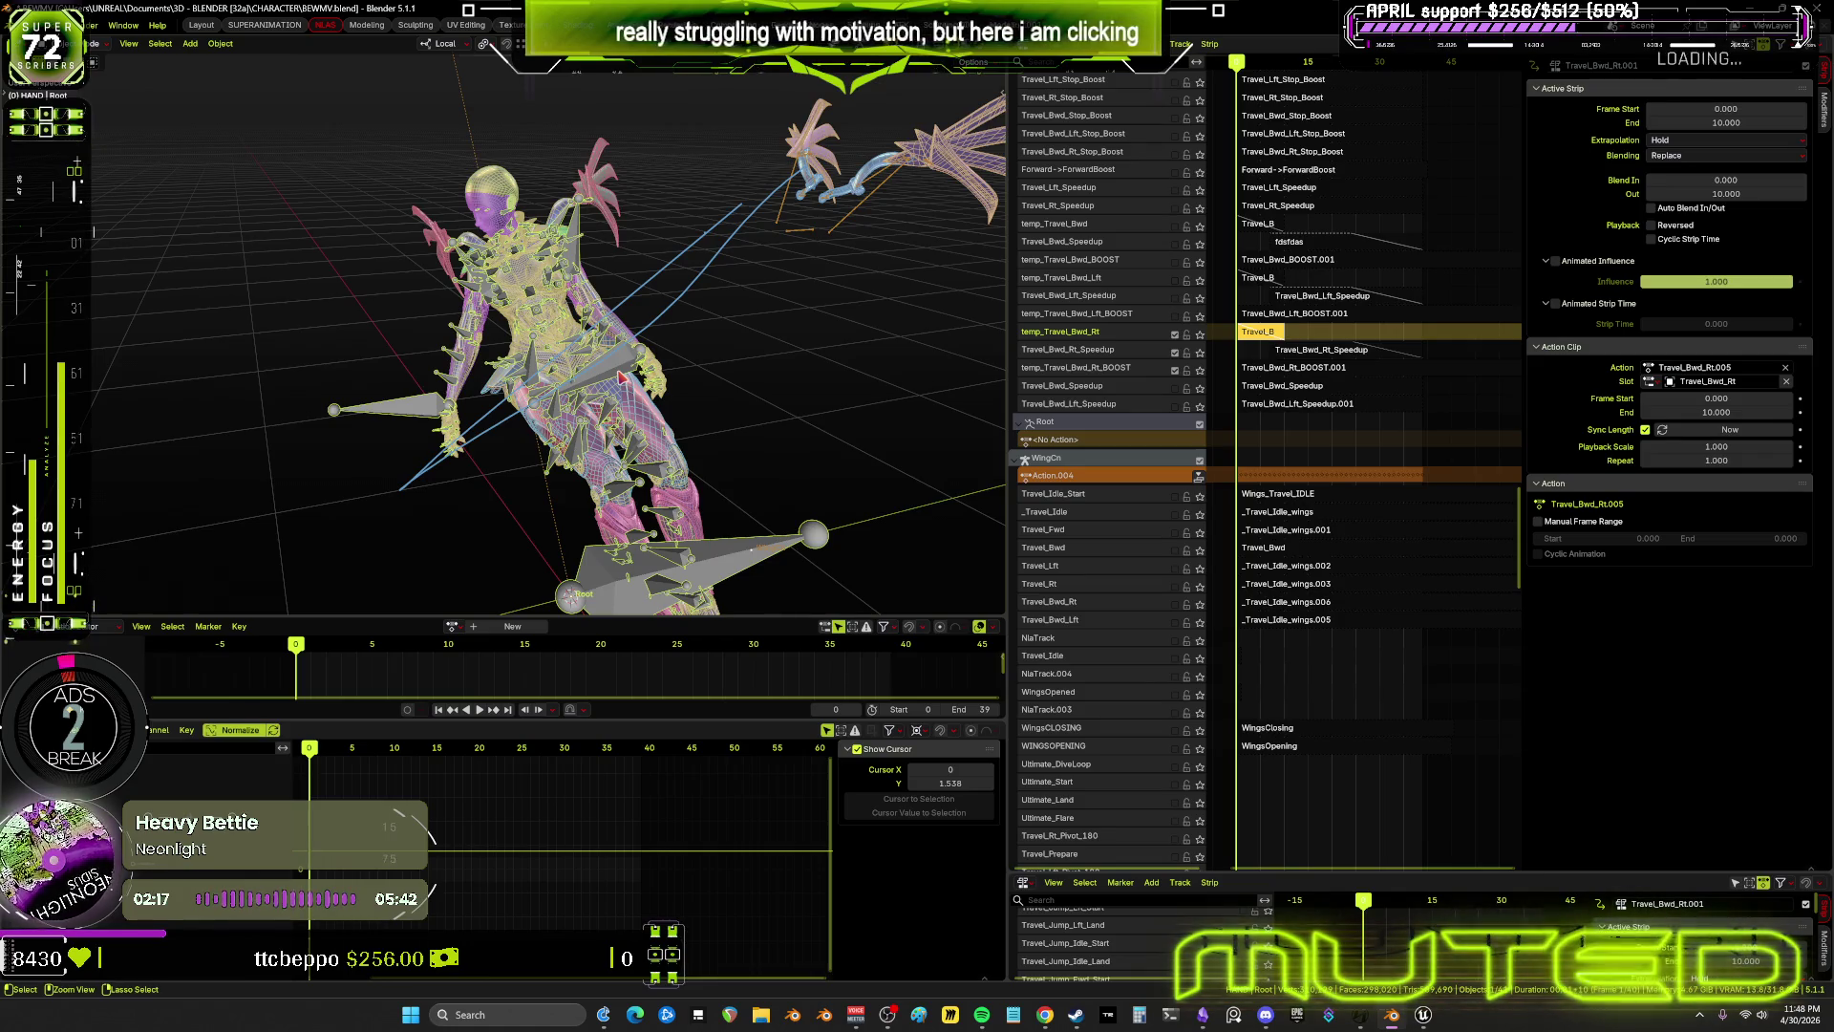
key("ctrl+Tab")
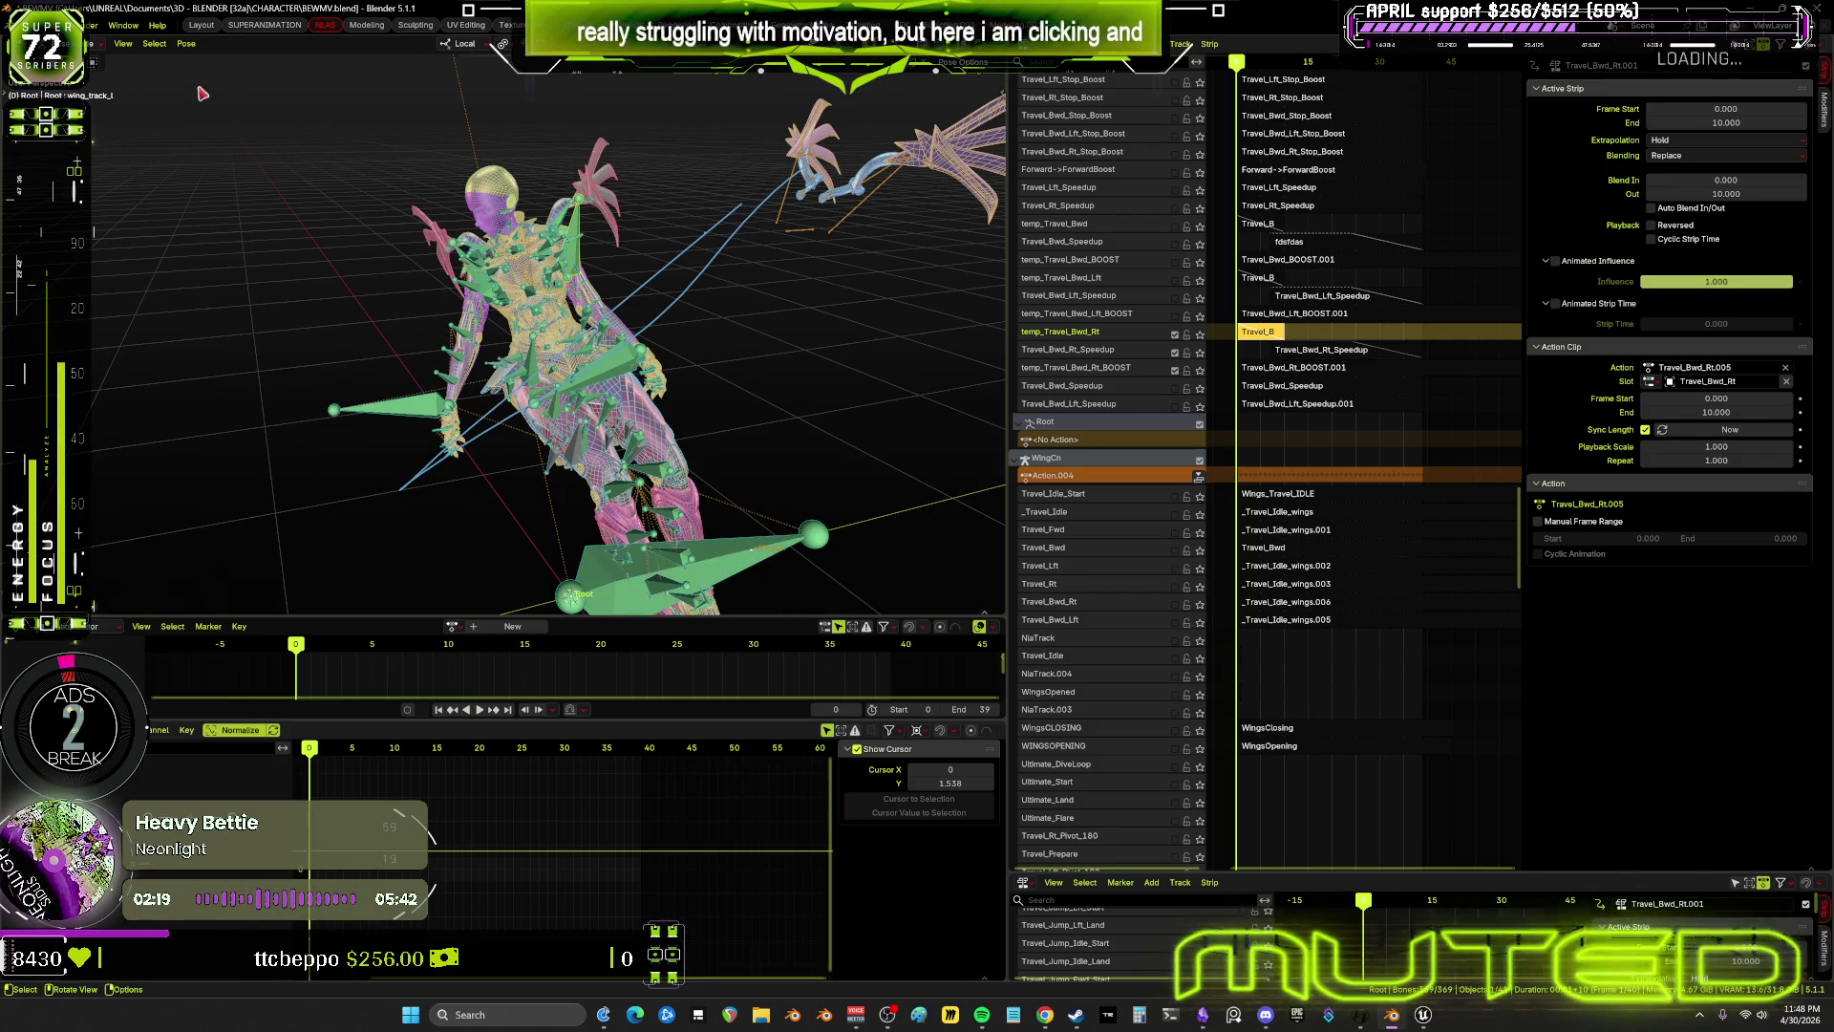
left_click(186, 44)
Bake the rig's pose for frames 0–39 into a new action
mouse_move(251, 126)
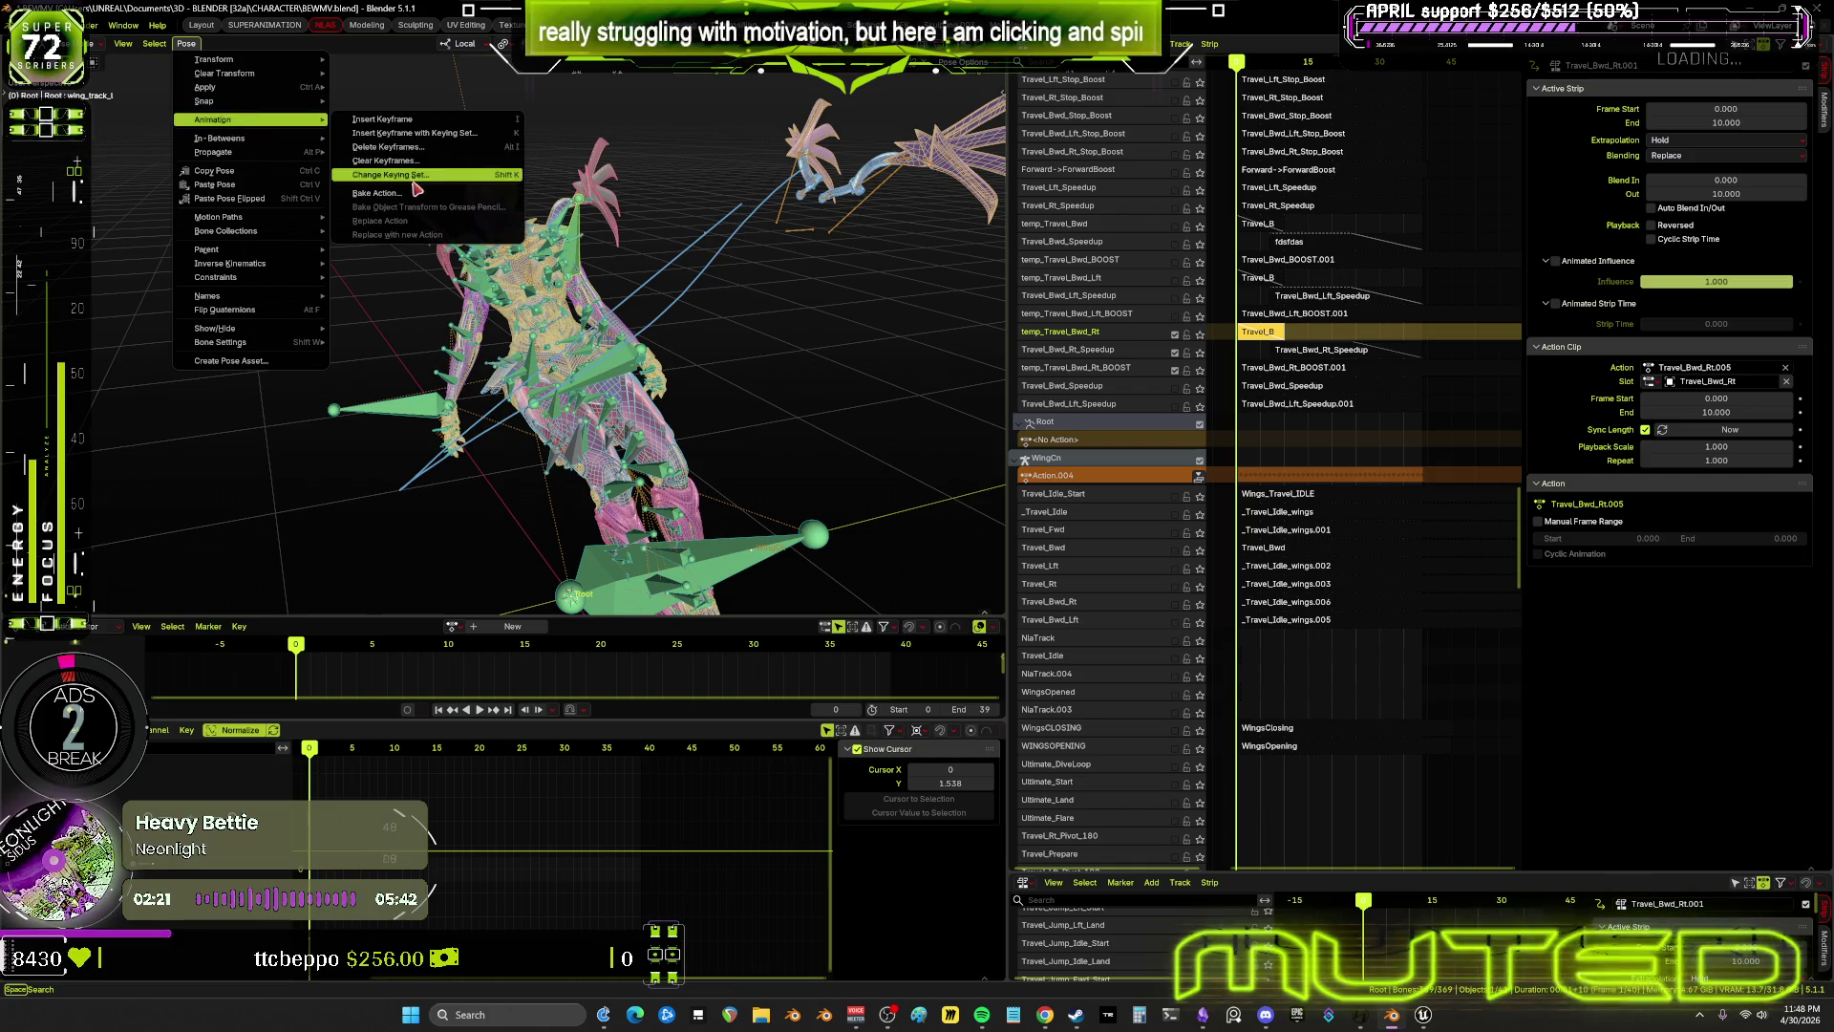
left_click(407, 176)
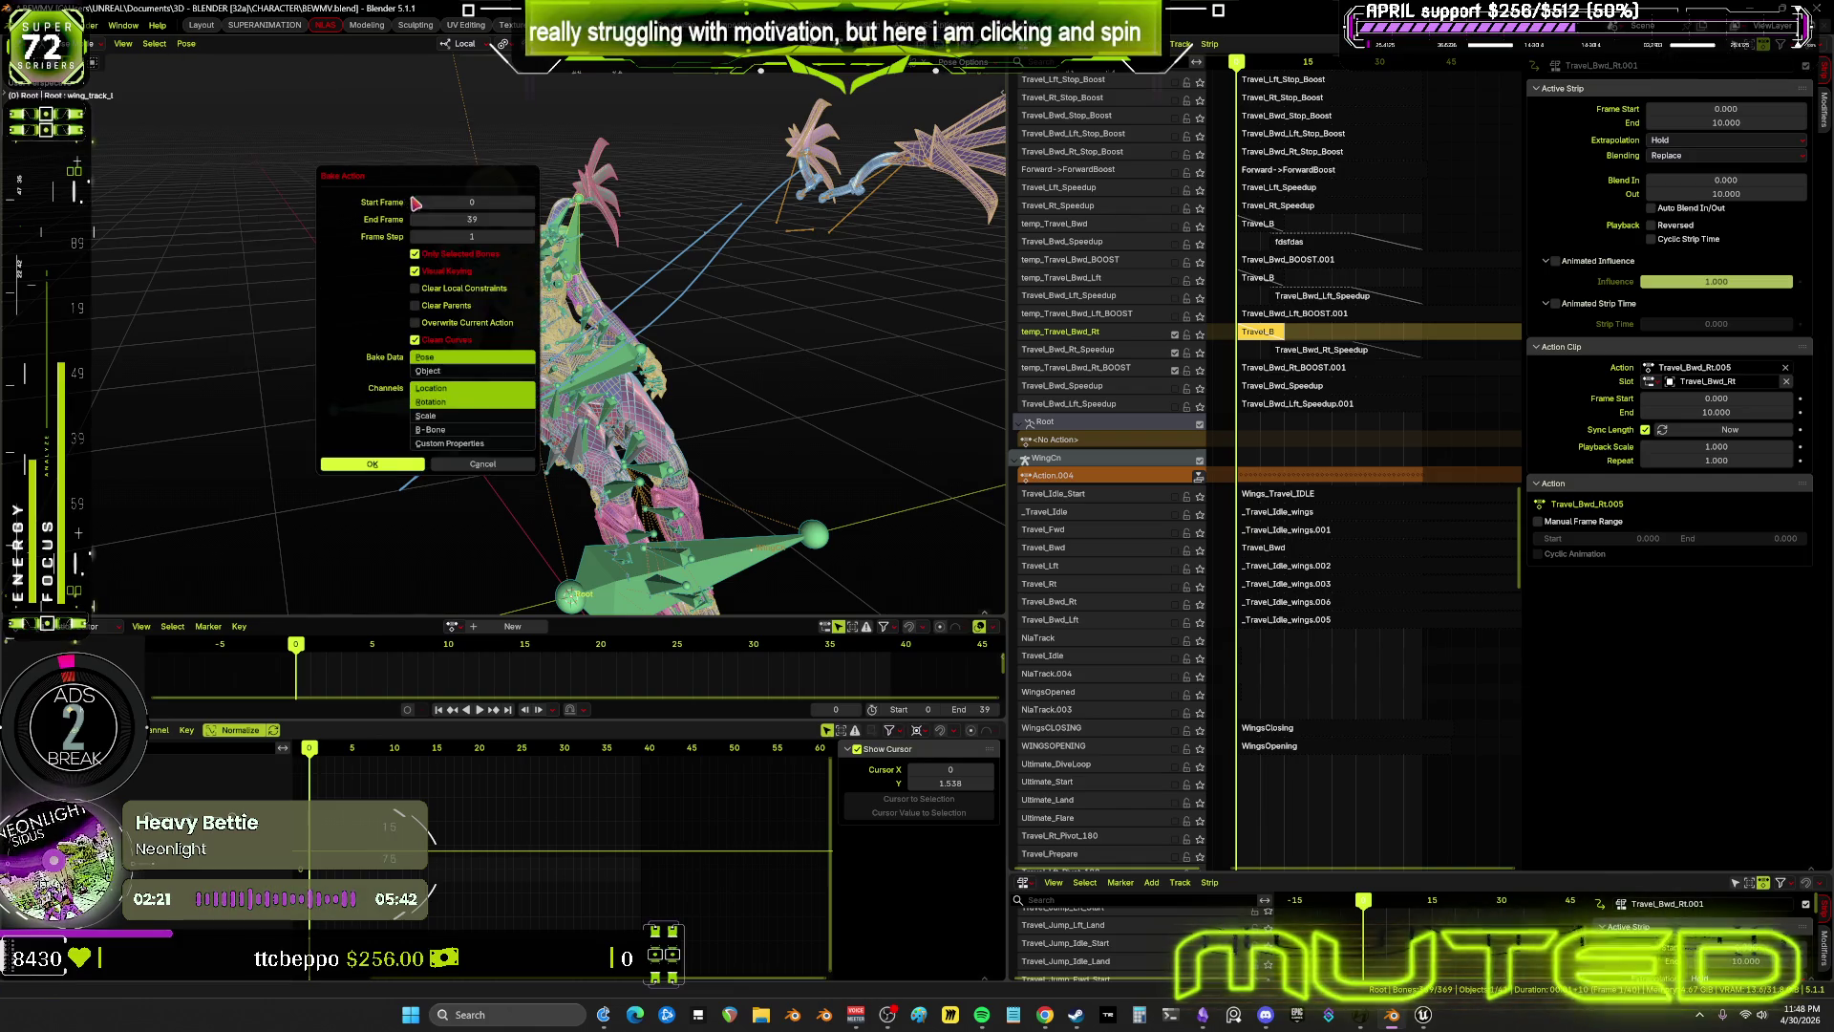
left_click(407, 470)
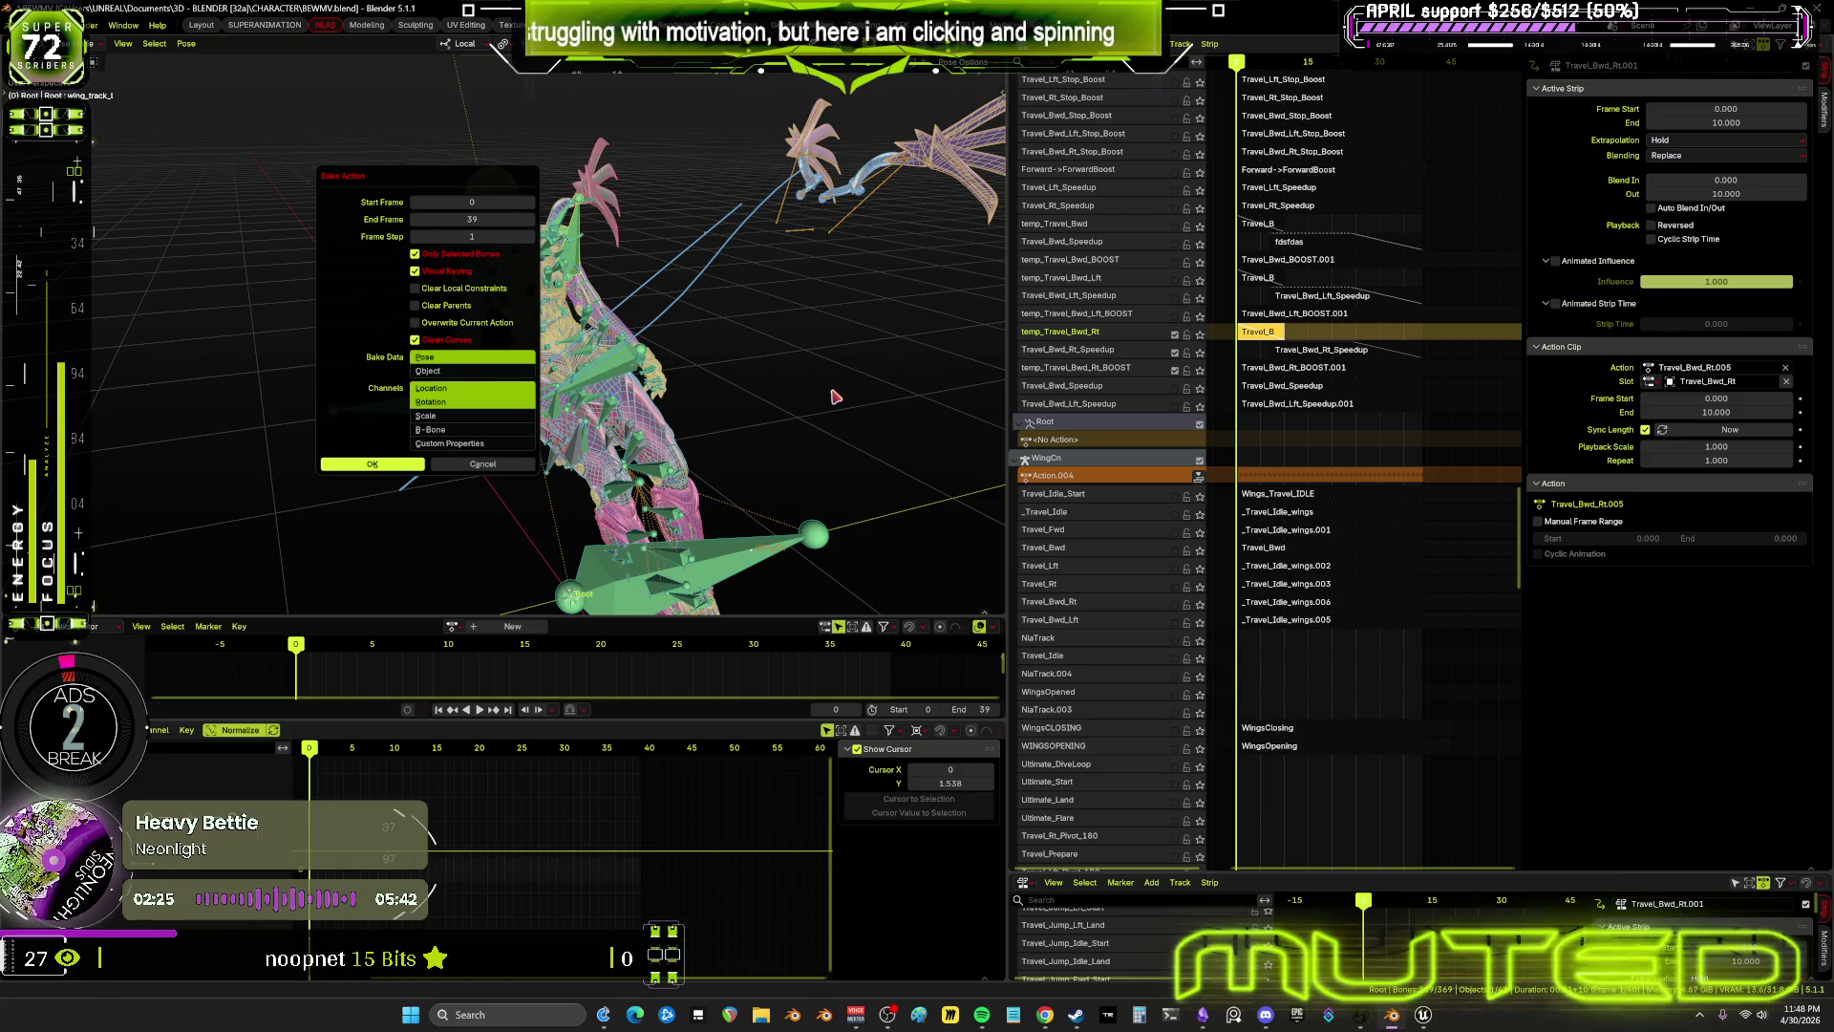
Give the Travel_Bwd_Rt_Speedup strip the placeholder name 'fdsfadsd'
left_click(1297, 352)
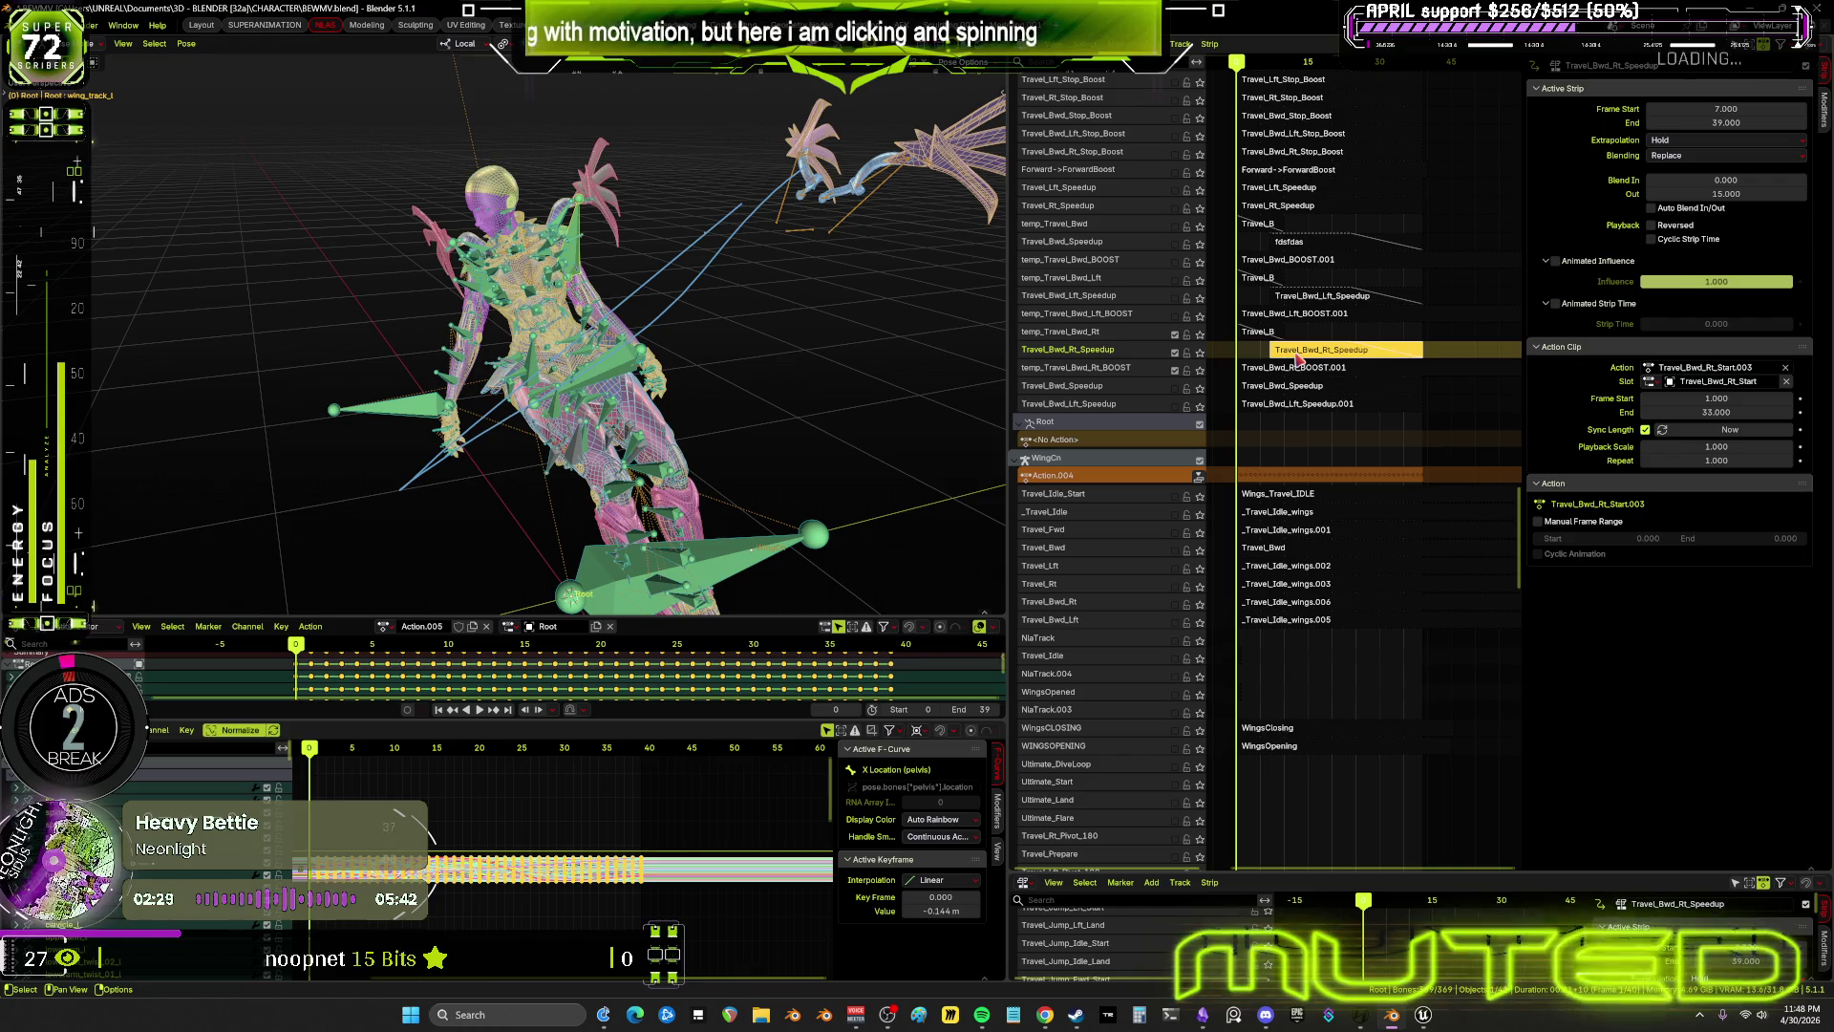
key("F2")
key("BackSpace")
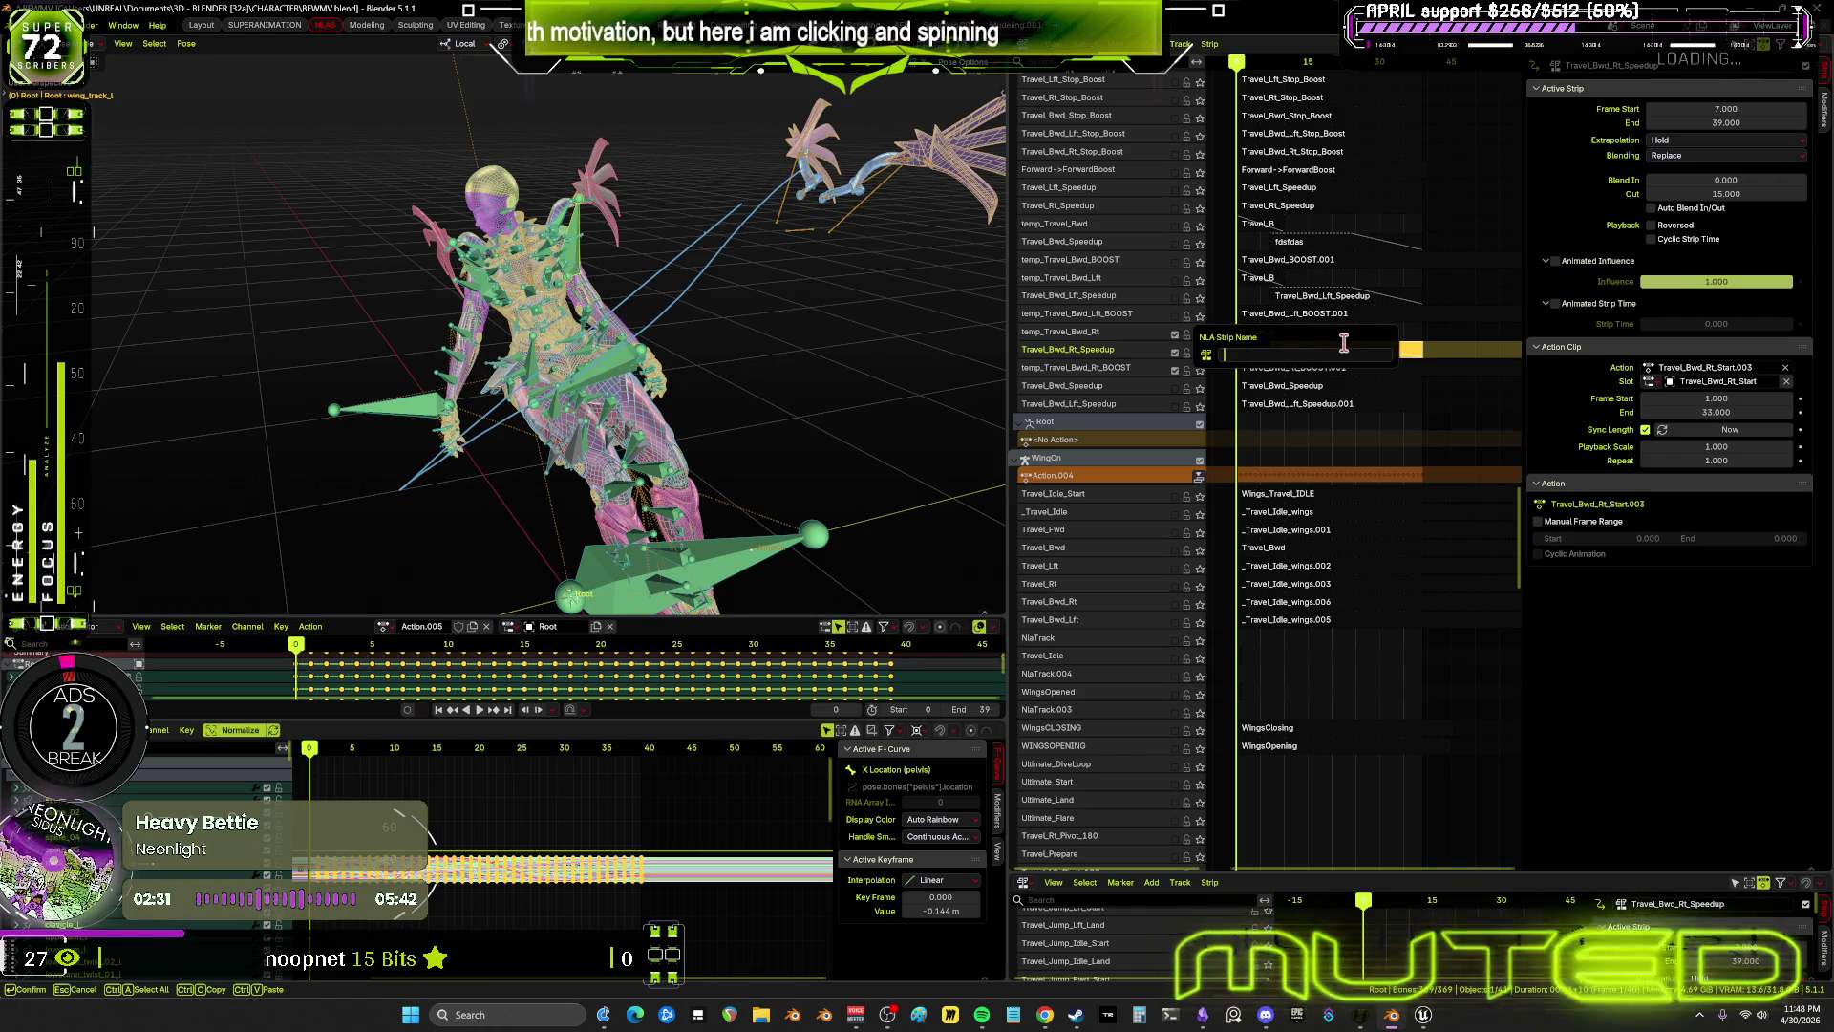
type("fdsfadsd")
key("Return")
double_click(430, 627)
key("BackSpace")
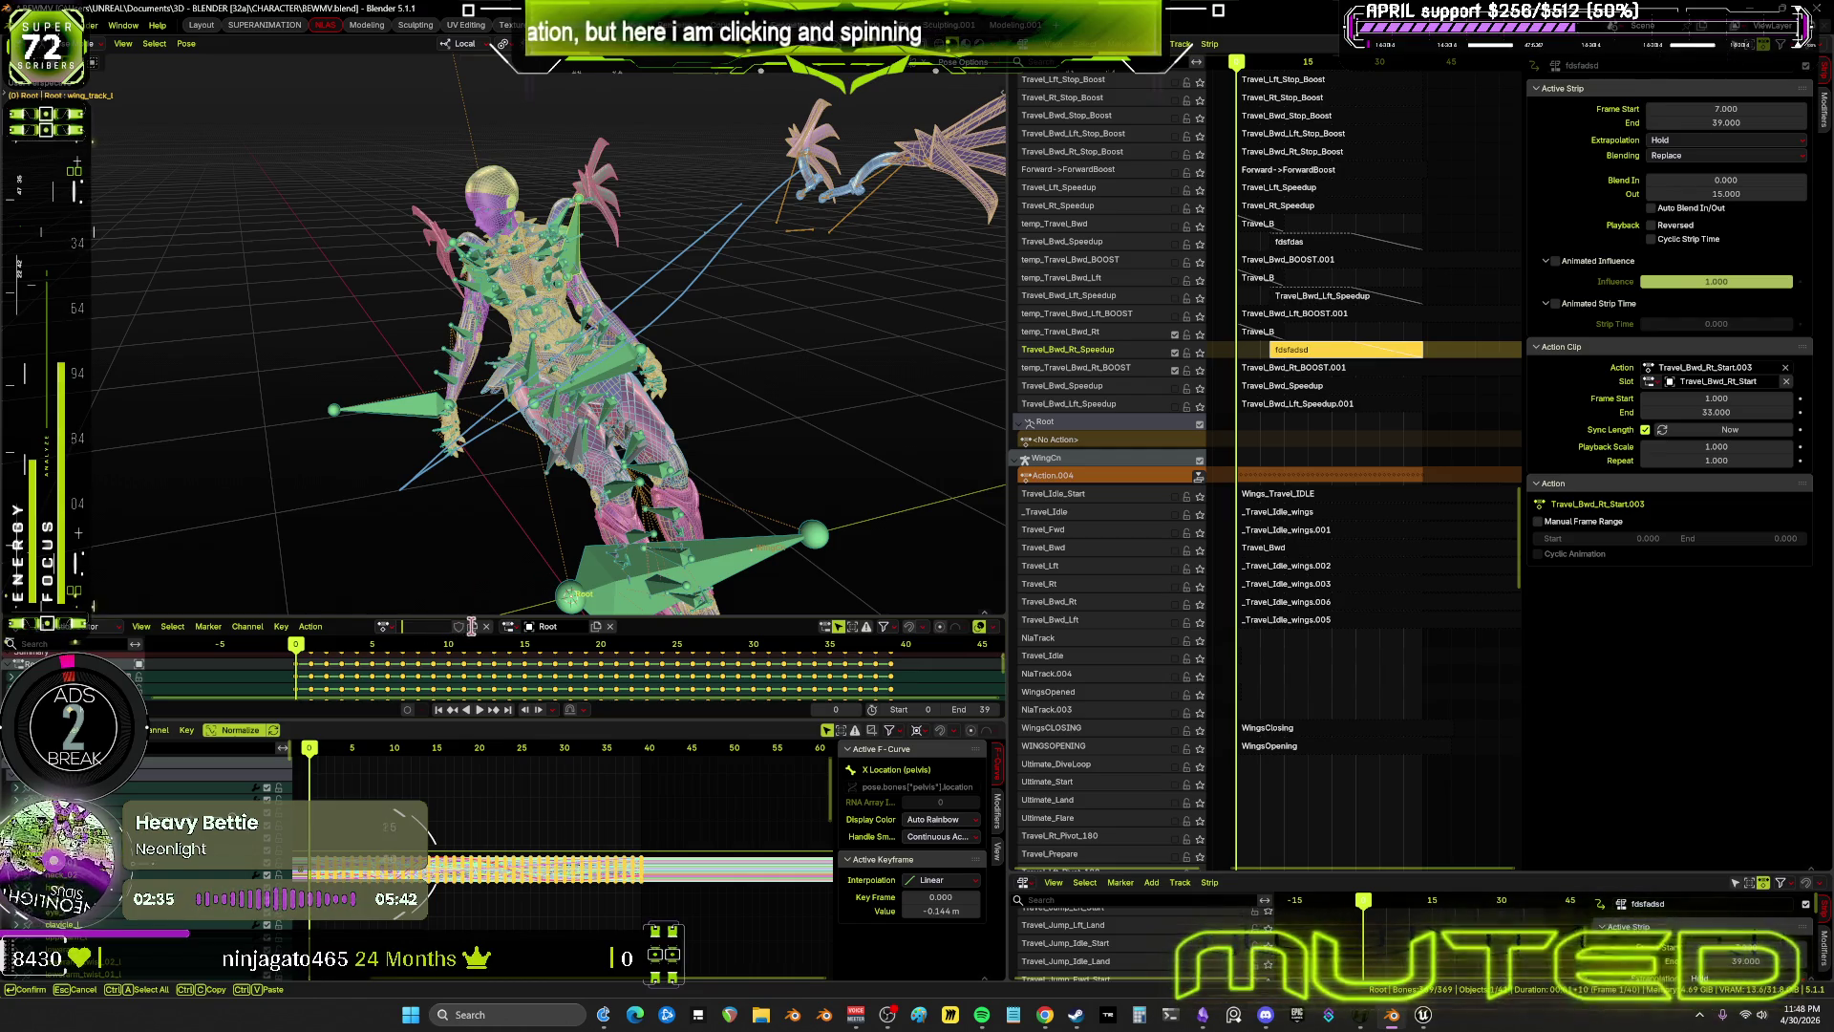
key("Escape")
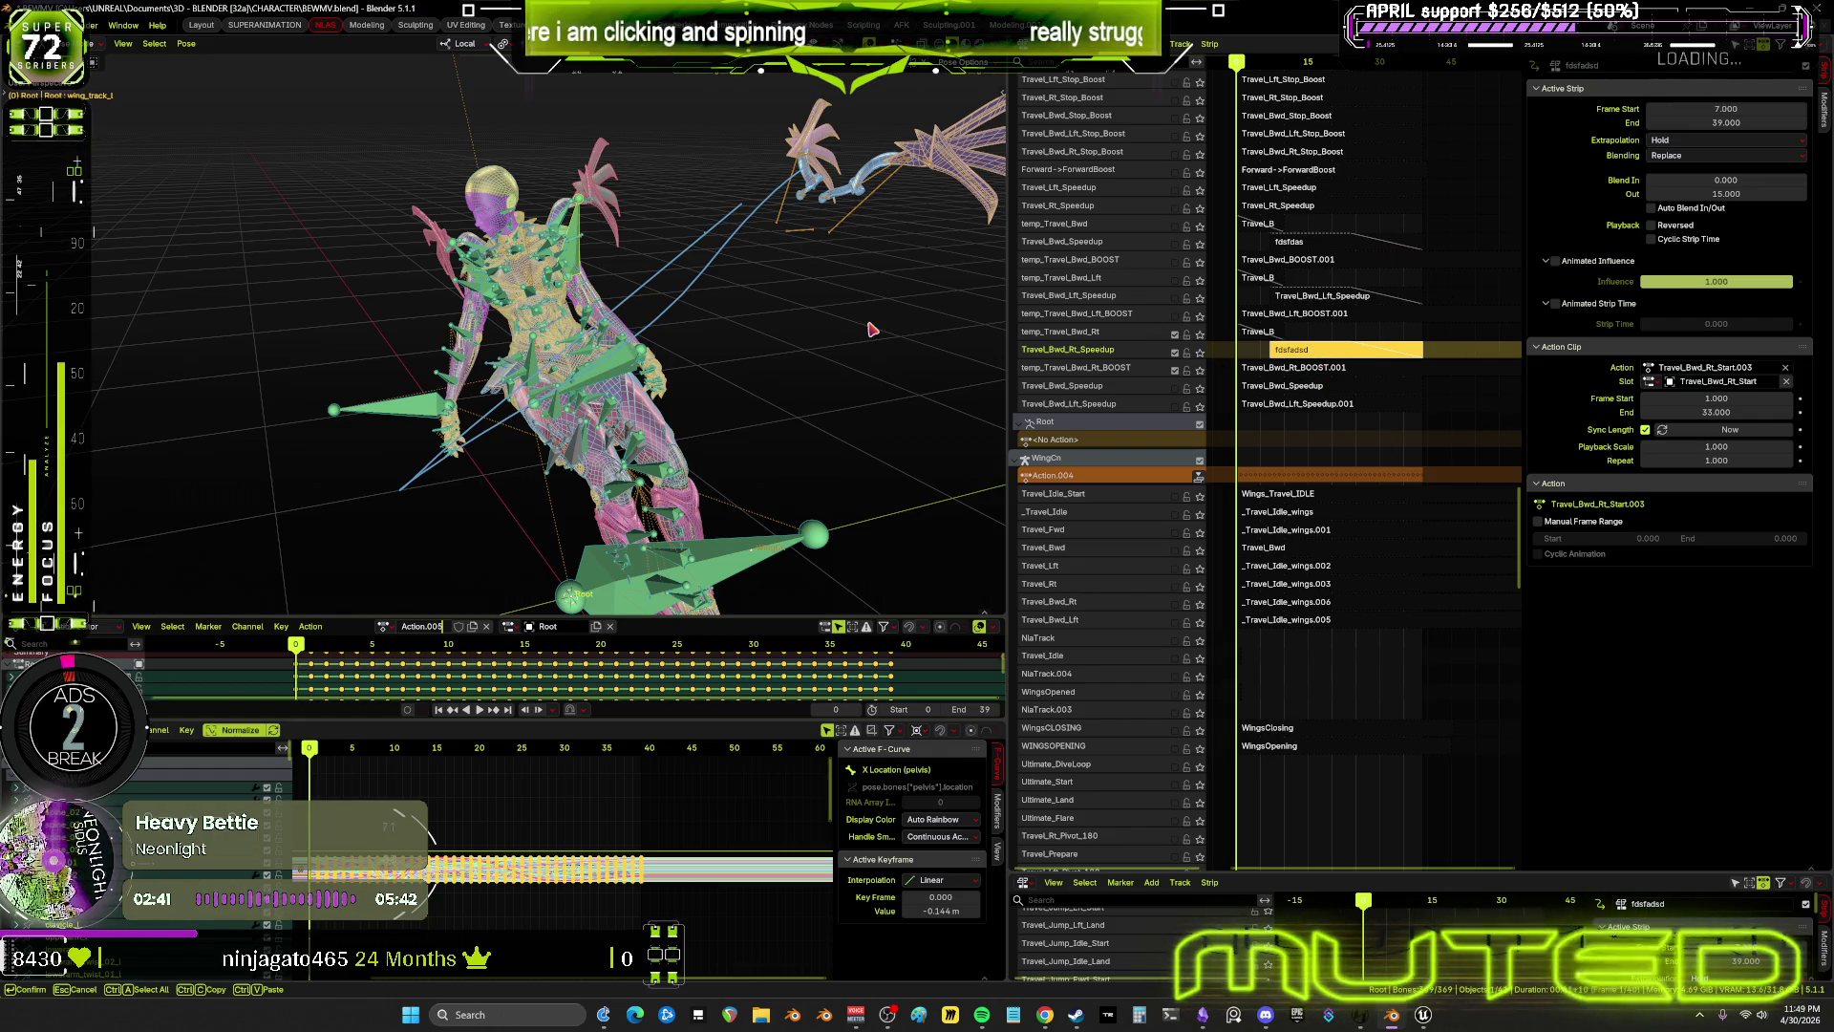
middle_click_drag(871, 329, 875, 337)
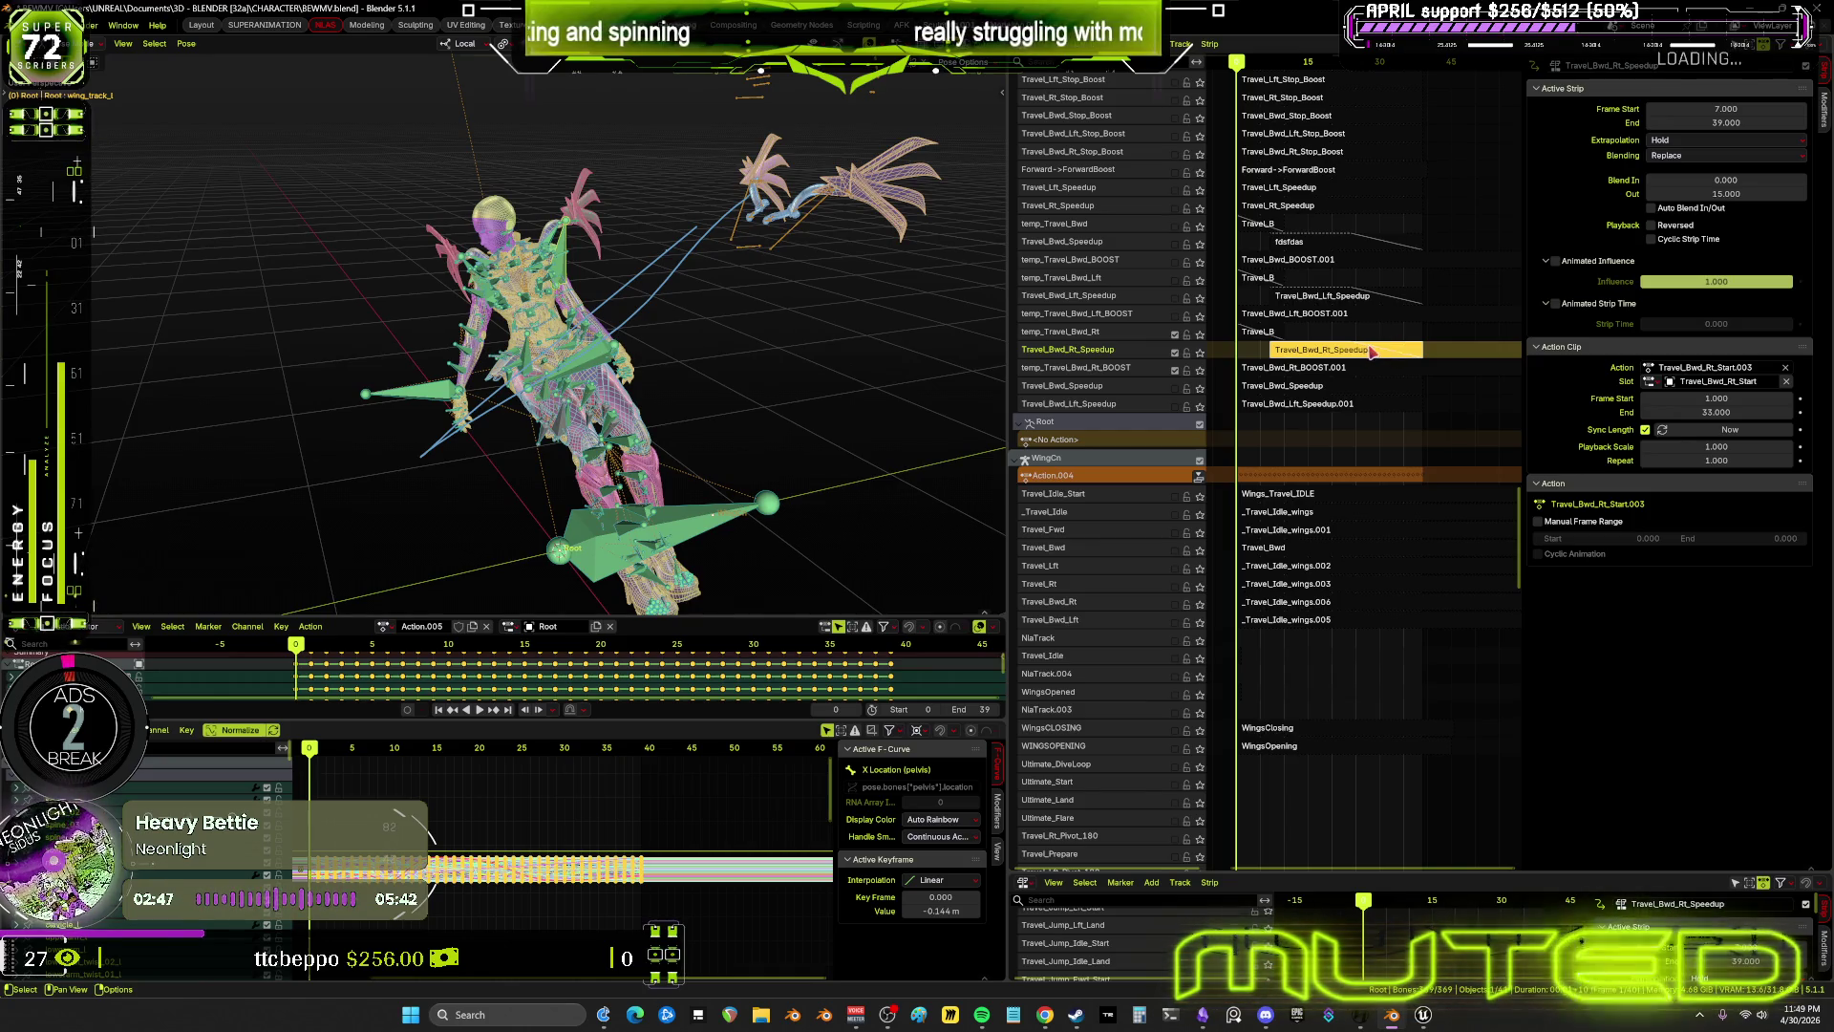
Rename the baked Action.005 to Travel_Bwd_Rt_Speedup by pasting the copied name
key("F2")
key("BackSpace")
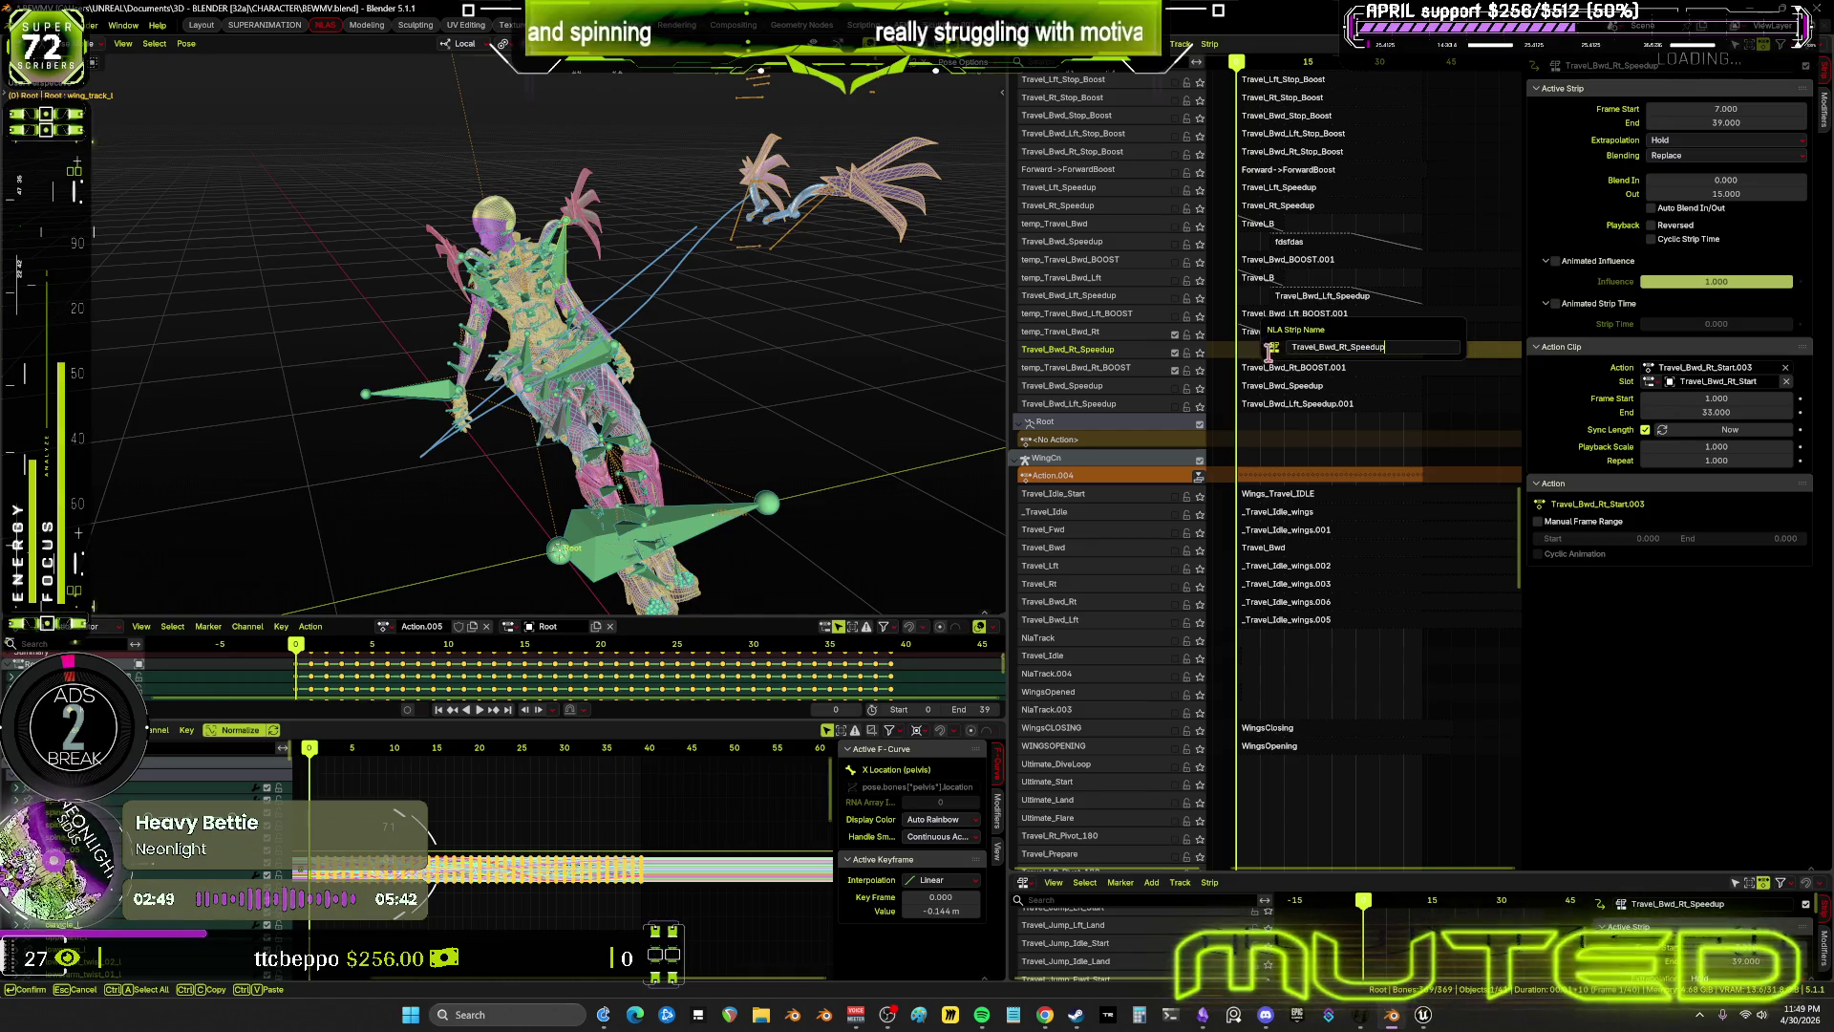
type("Travel_Bwd_Rt_Speedup")
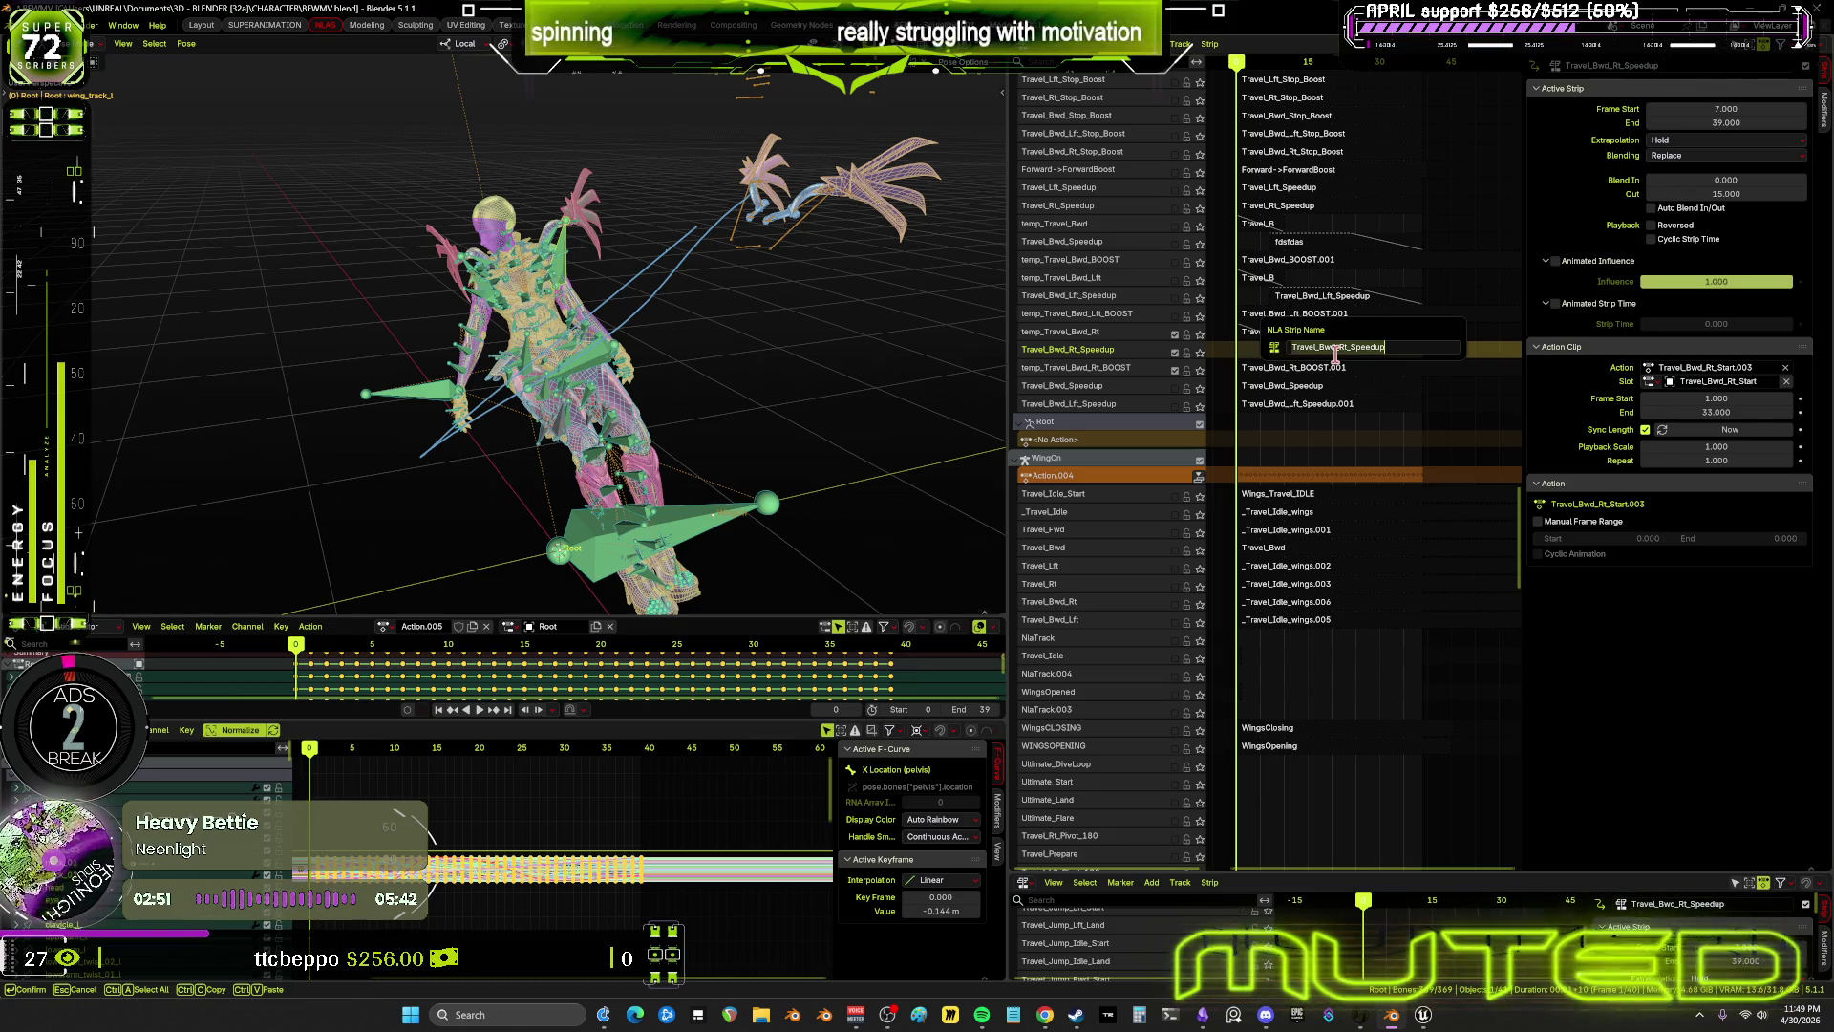
key("ctrl+a")
key("BackSpace")
key("Return")
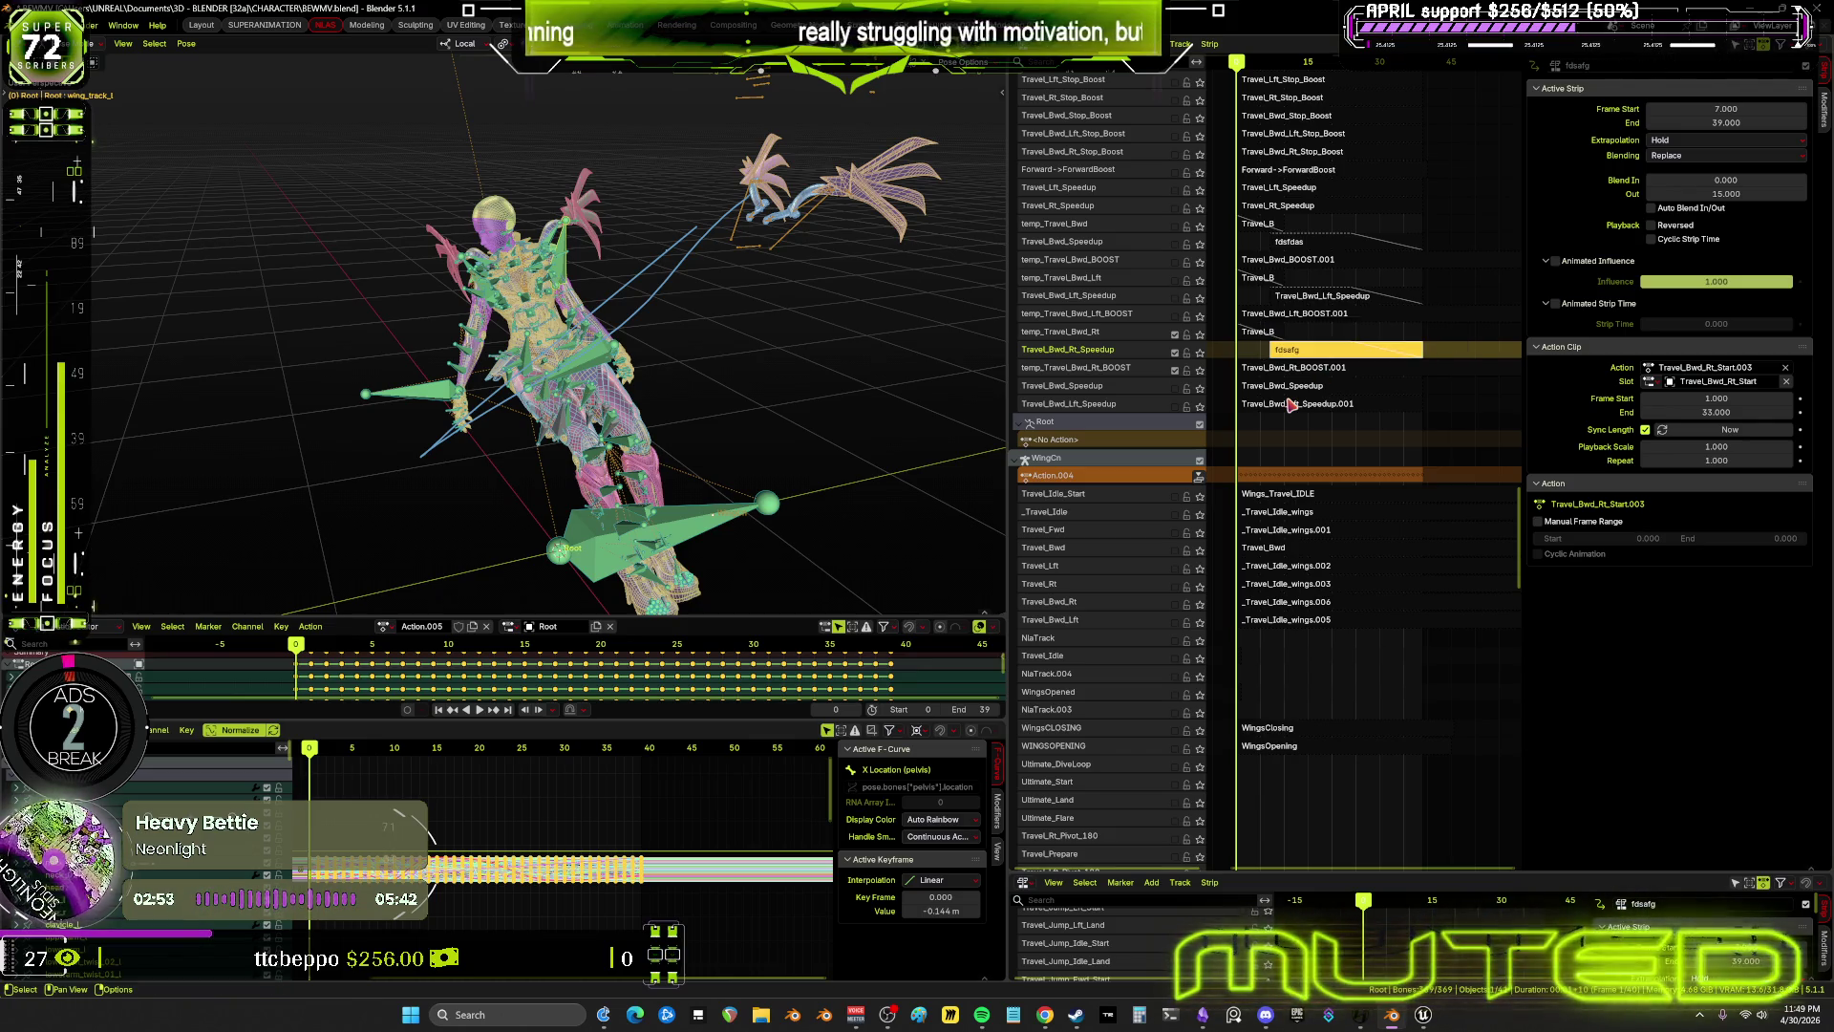
left_click(415, 626)
key("ctrl+v")
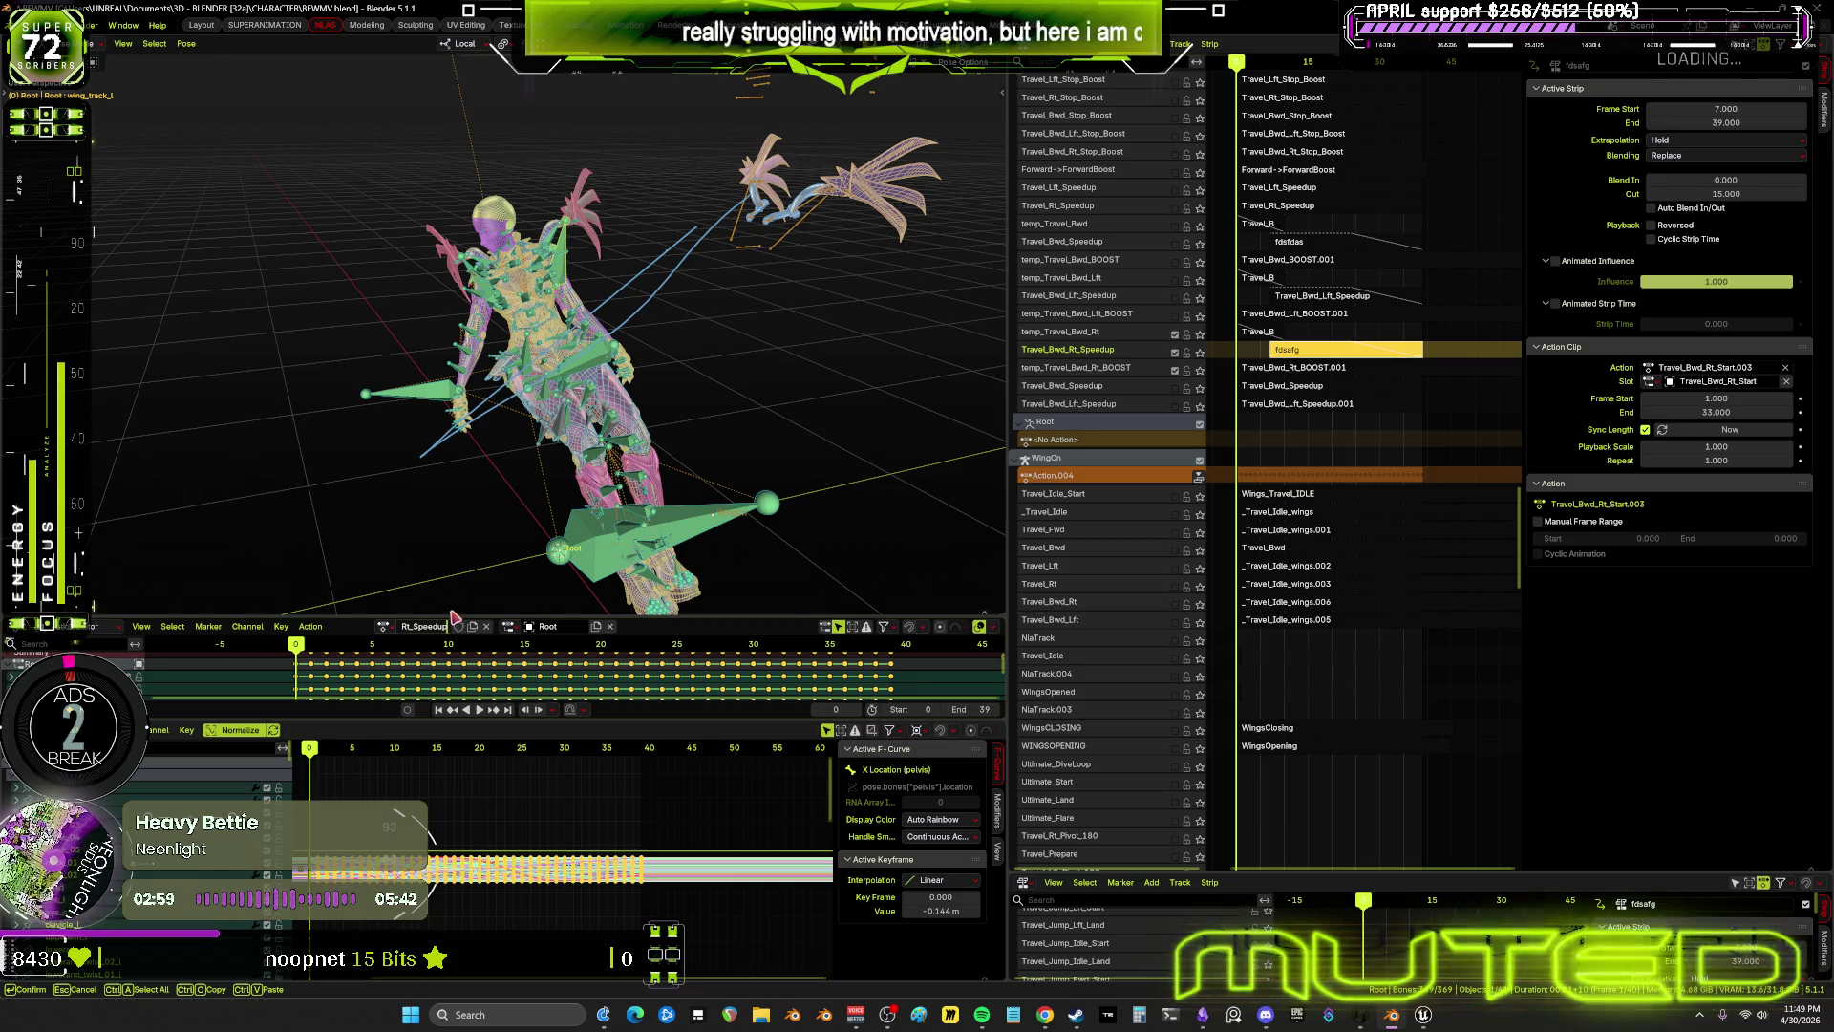
key("Return")
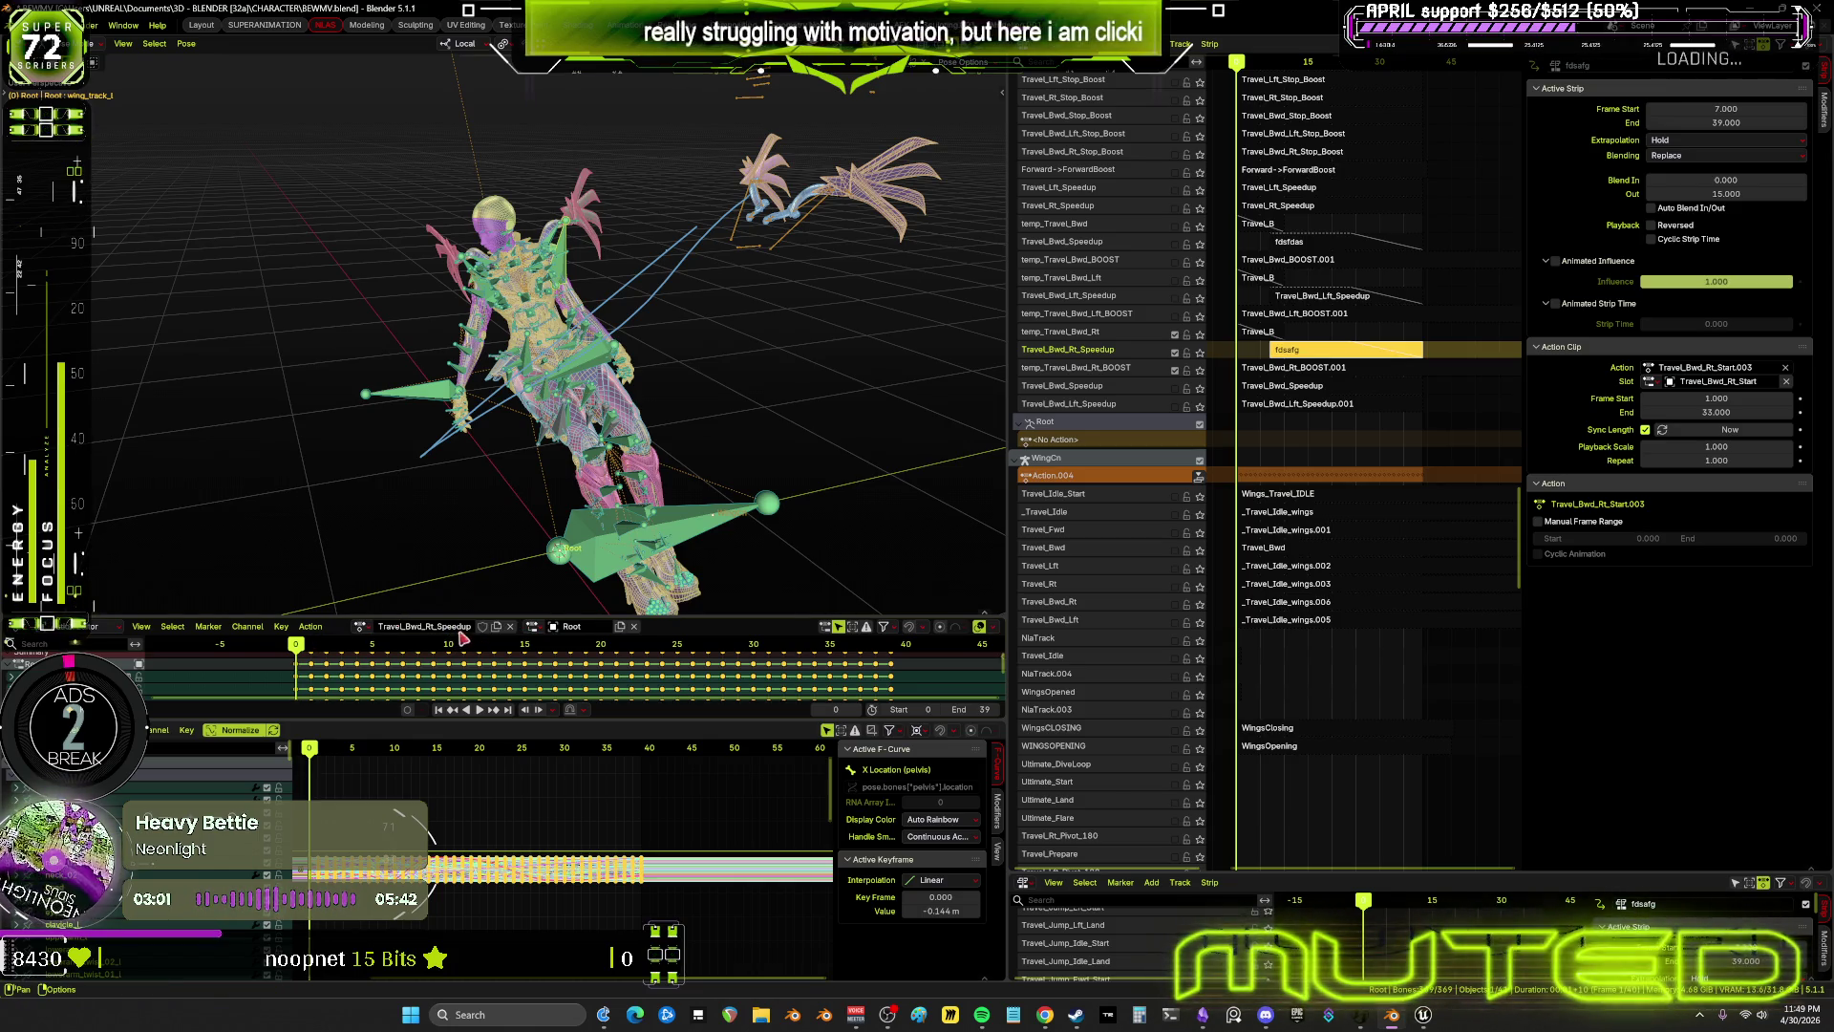
left_click(318, 631)
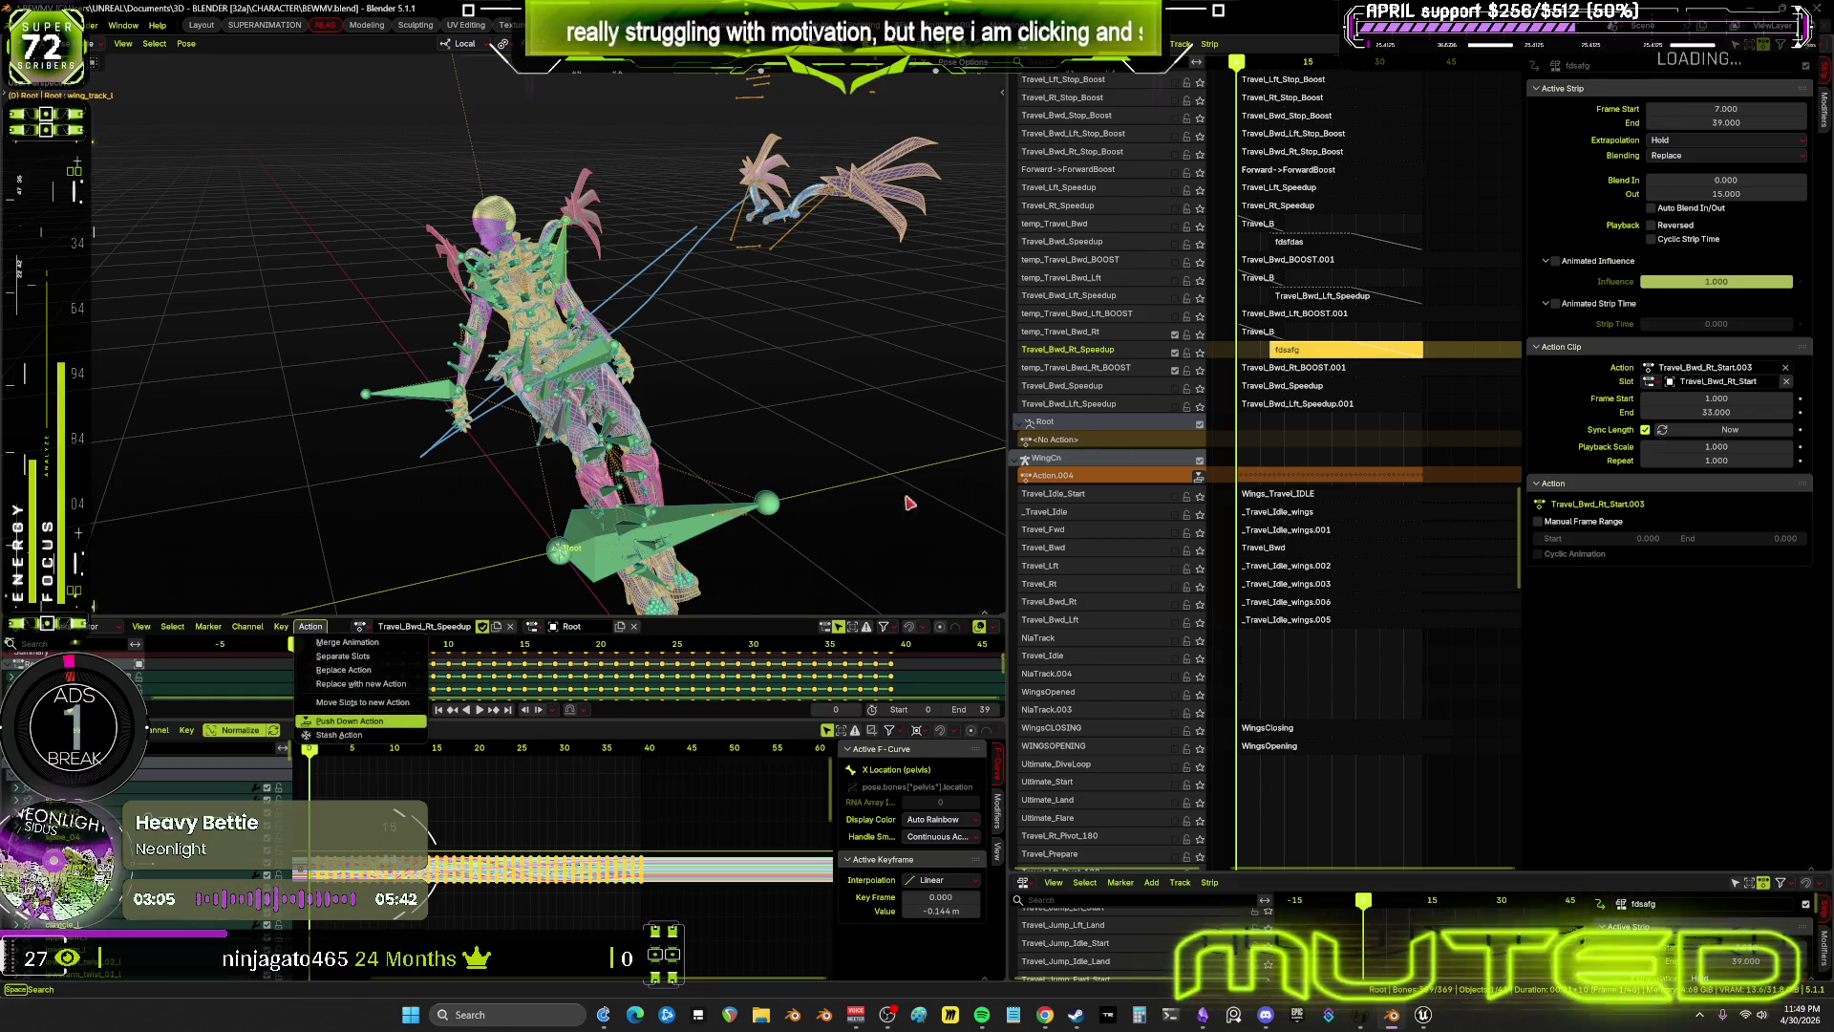
Push the Travel_Bwd_Rt_Speedup action down into an NLA strip
left_click(350, 721)
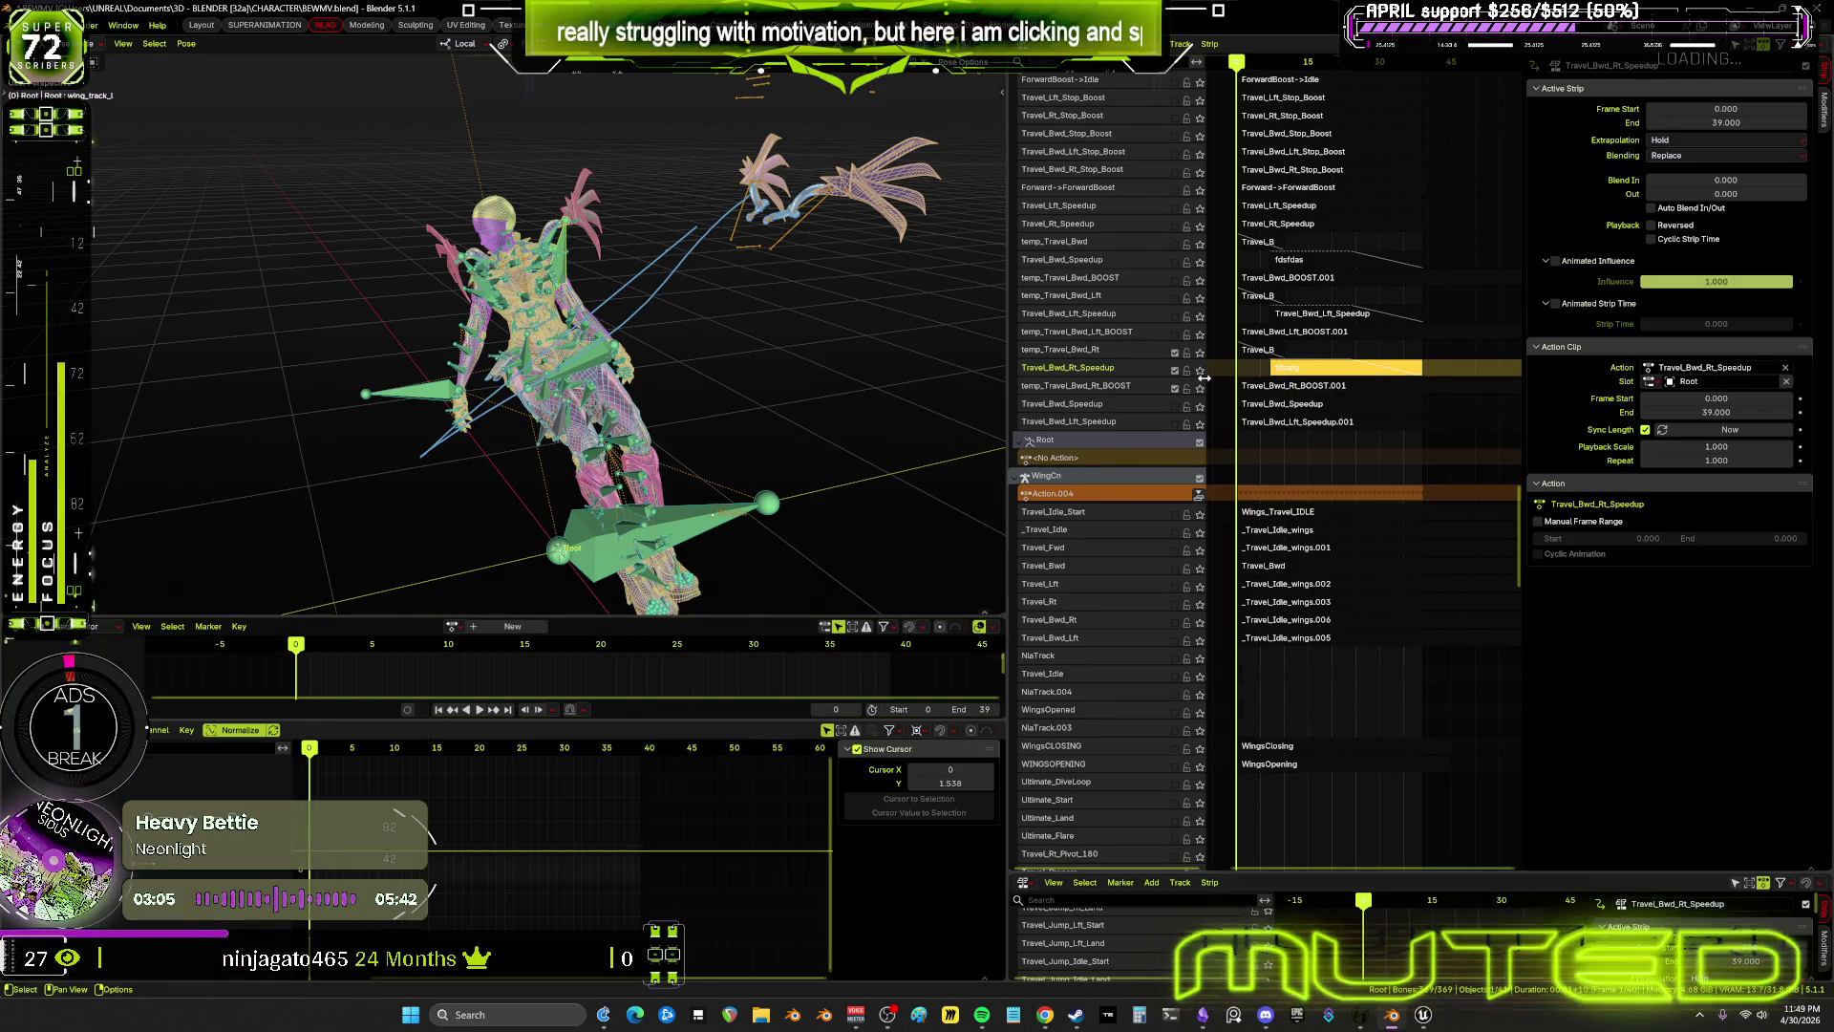
left_click(1299, 423)
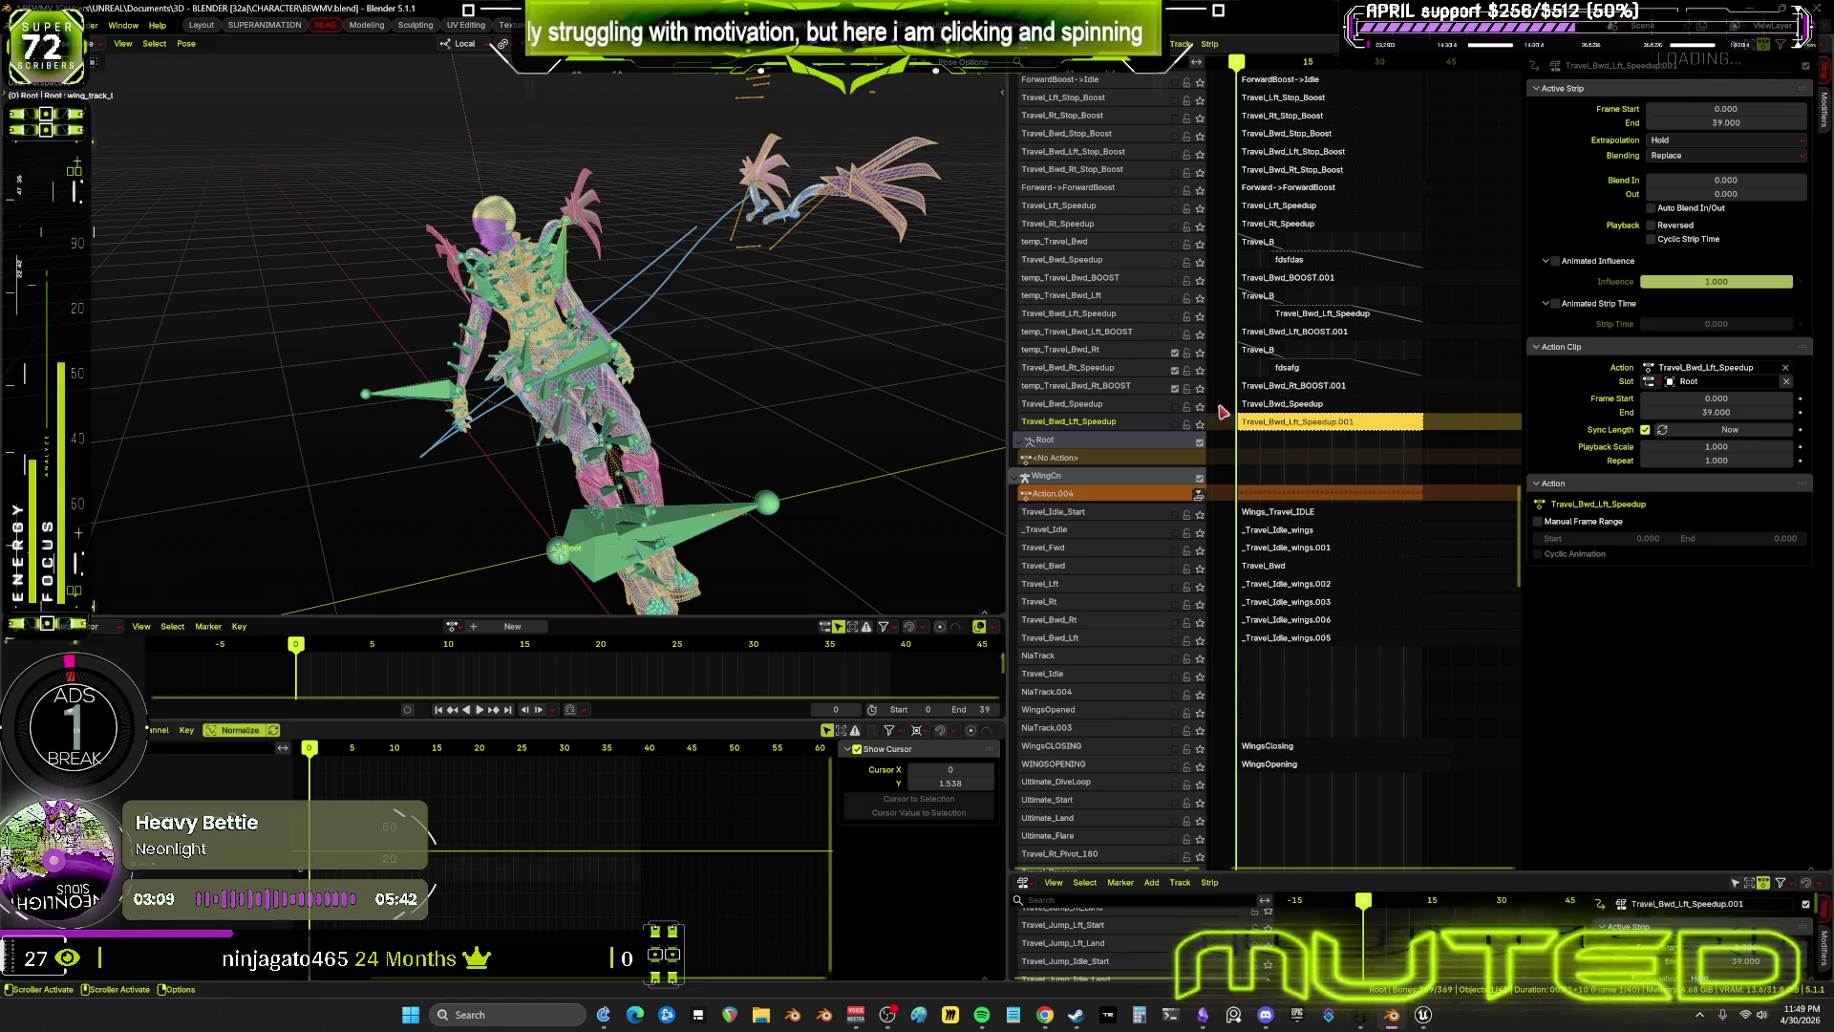
middle_click_drag(1294, 158, 1343, 828)
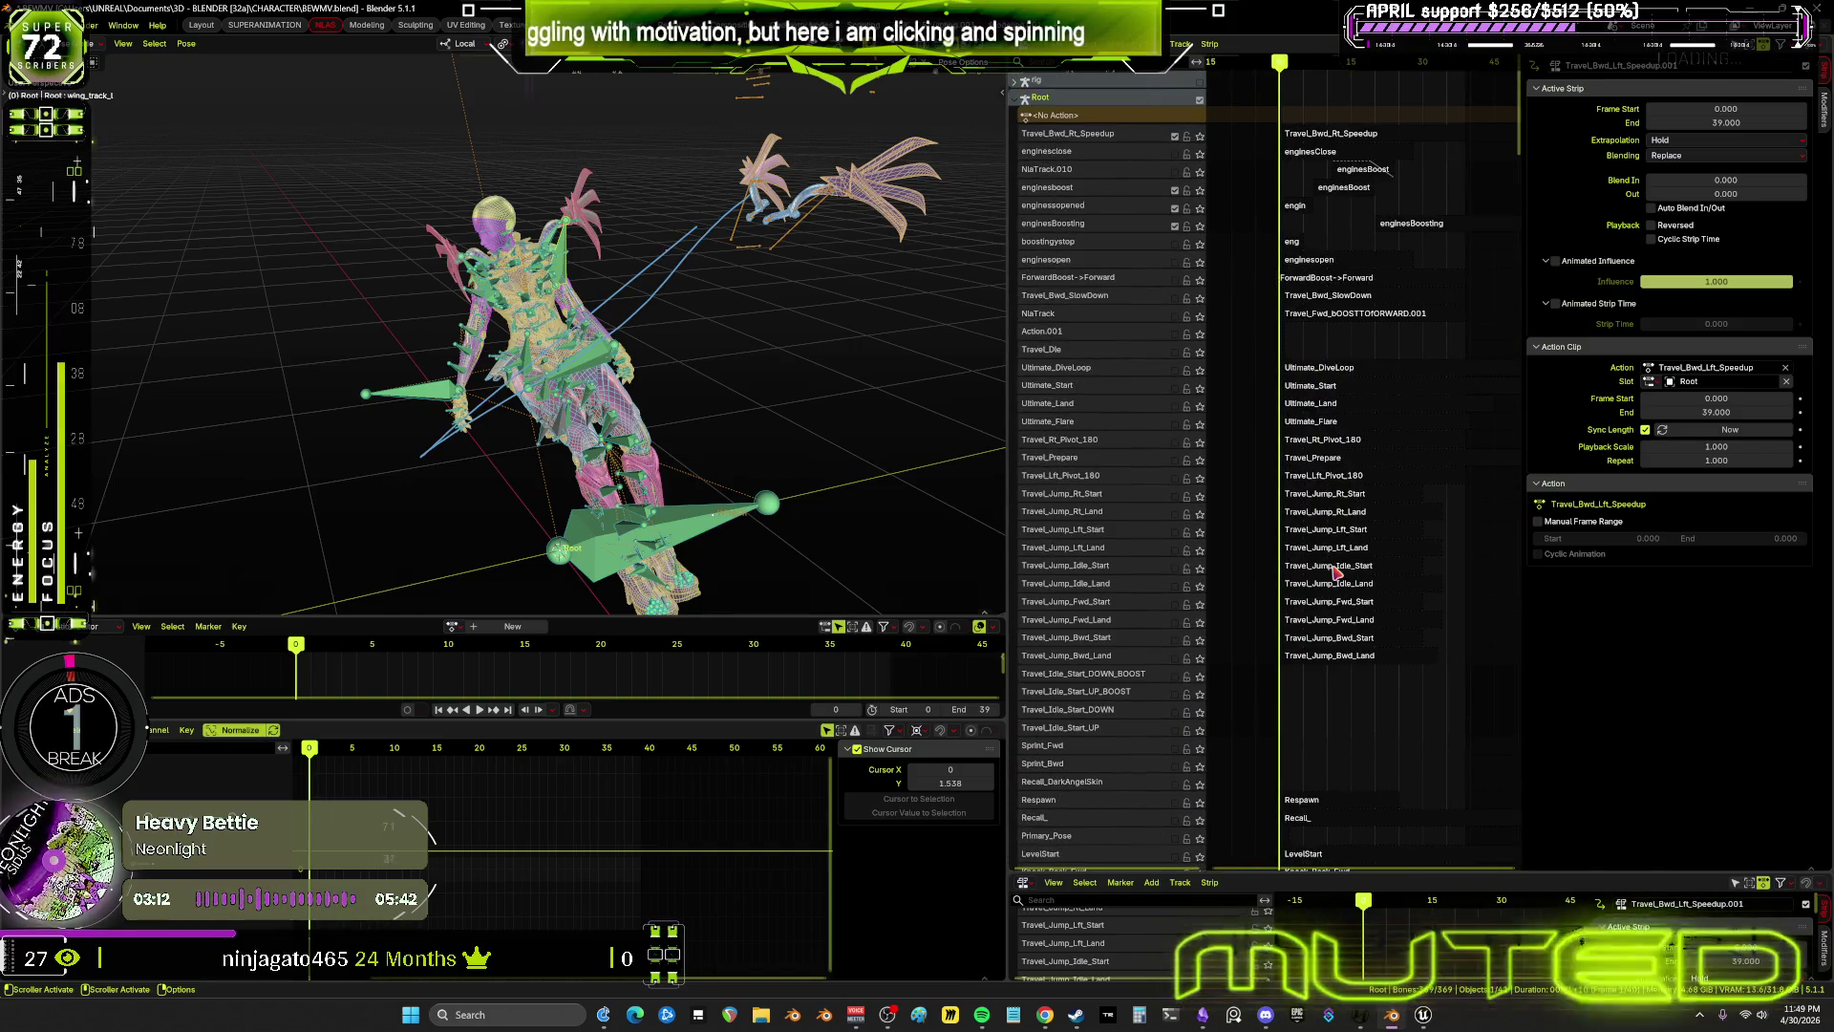
Move the new Travel_Bwd_Rt_Speedup track to the bottom of the Root stack
right_click(1128, 143)
mouse_move(1132, 139)
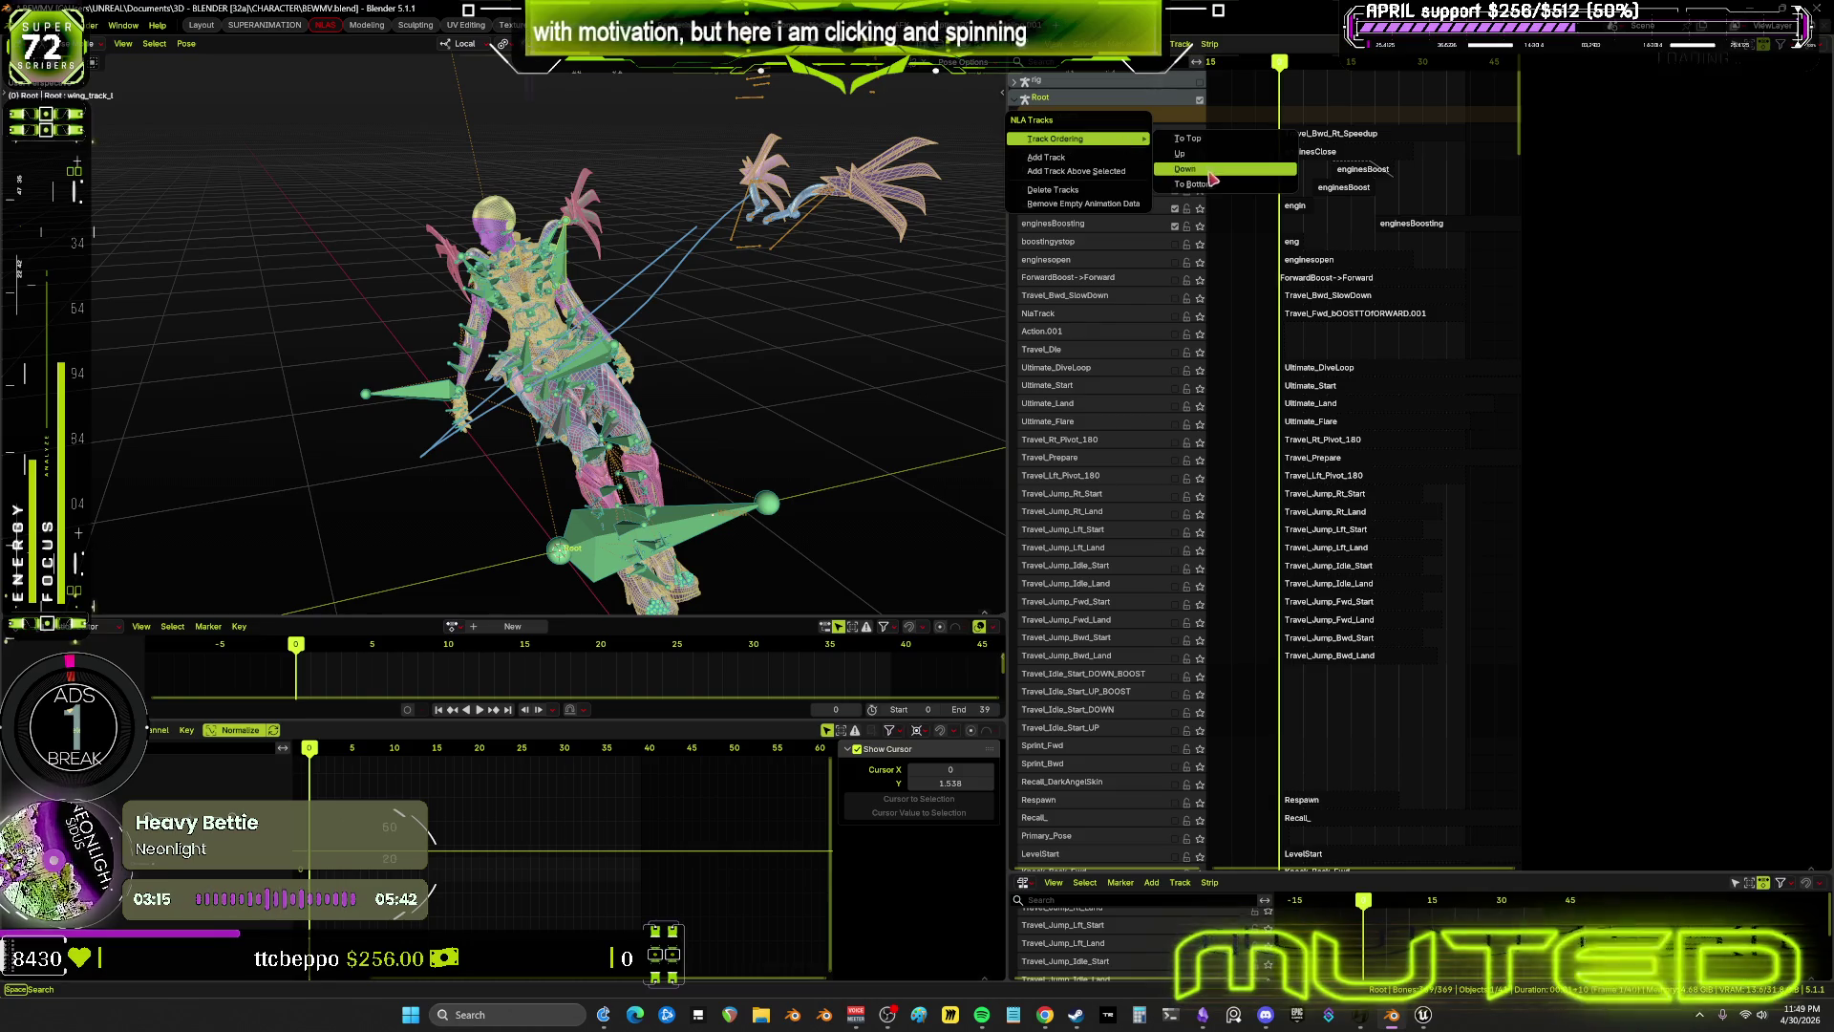
key("Return")
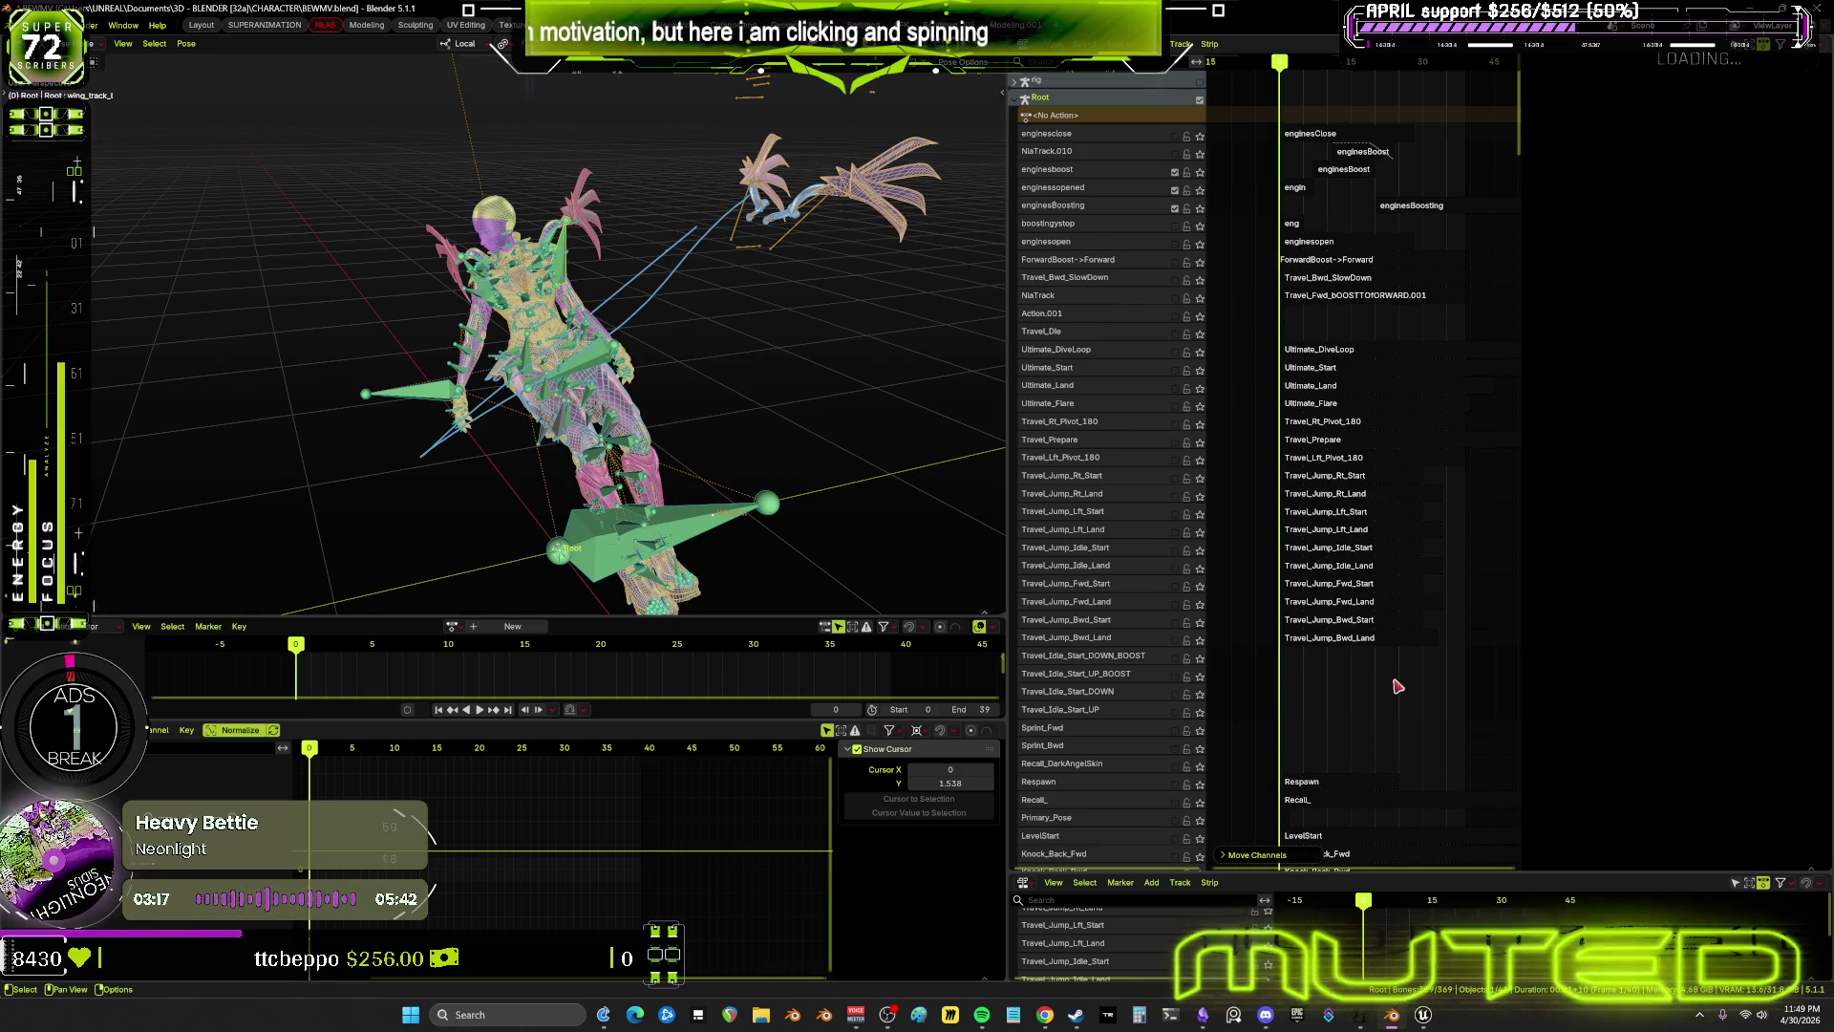
left_click(1176, 170)
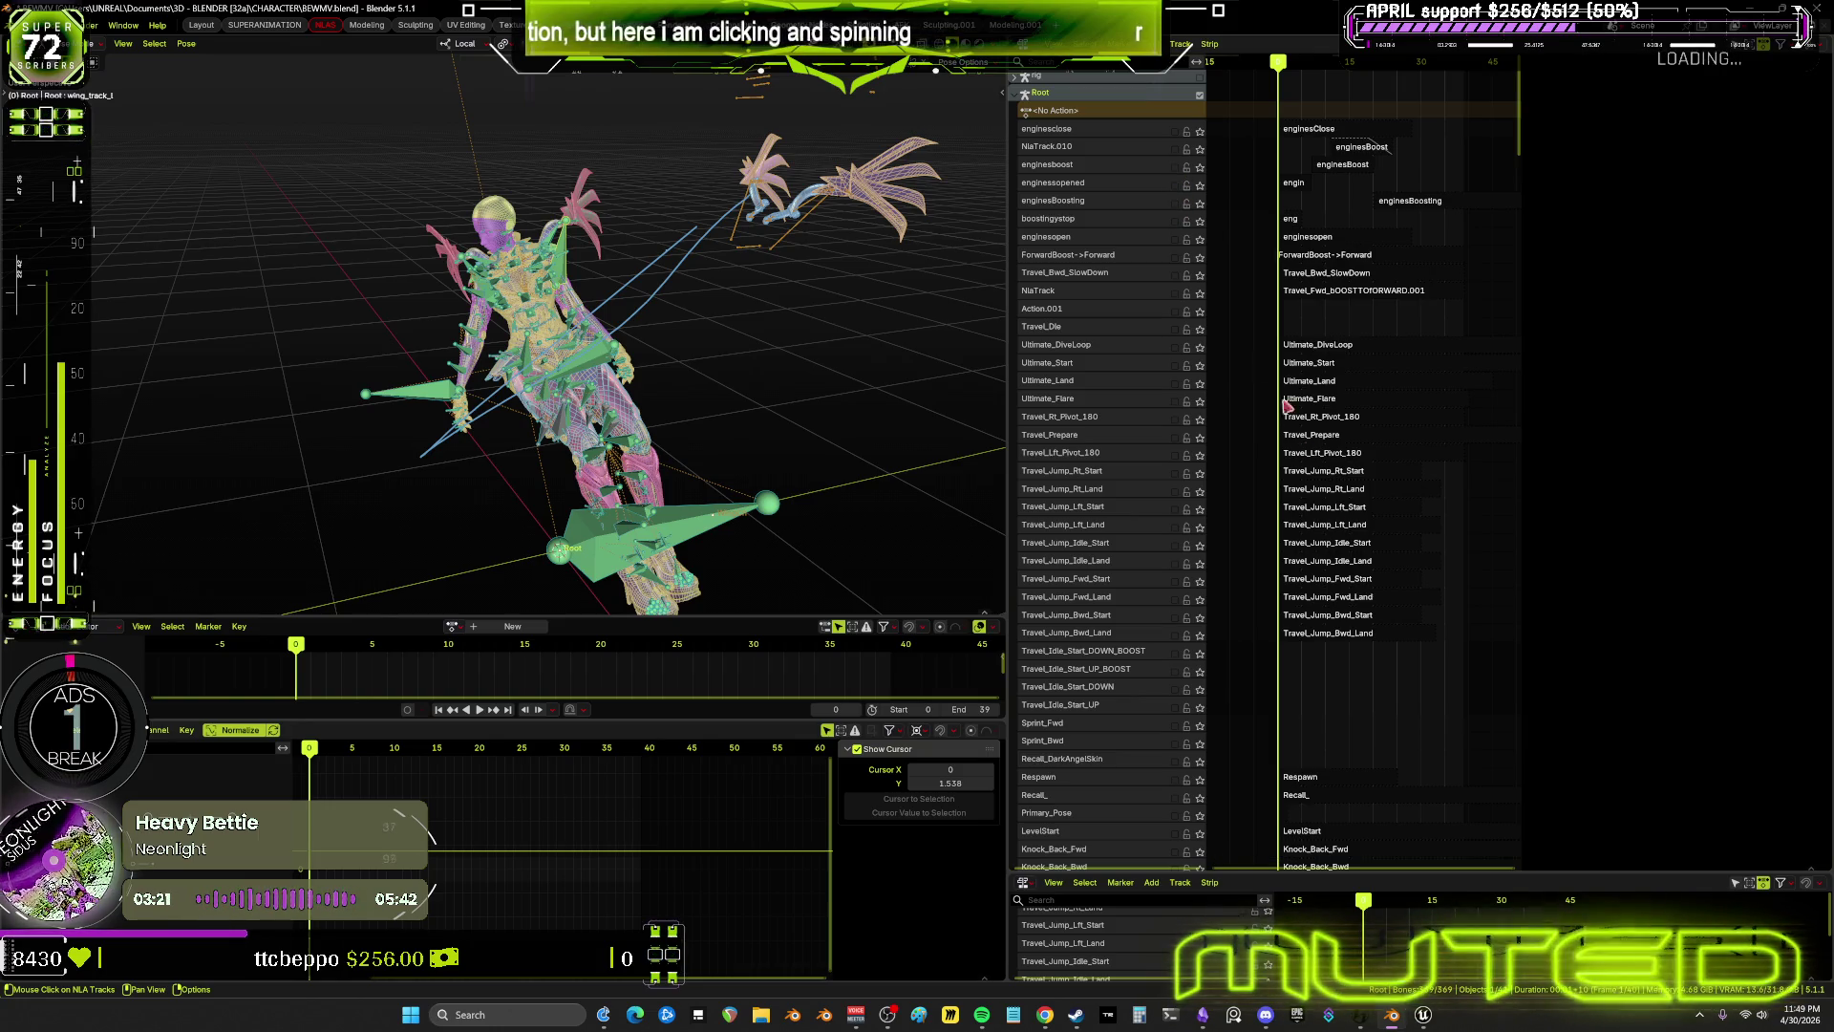
mouse_move(1391, 554)
middle_mouse_down()
mouse_move(1289, 299)
mouse_move(1241, 536)
mouse_move(1493, 535)
mouse_move(1451, 850)
middle_mouse_up()
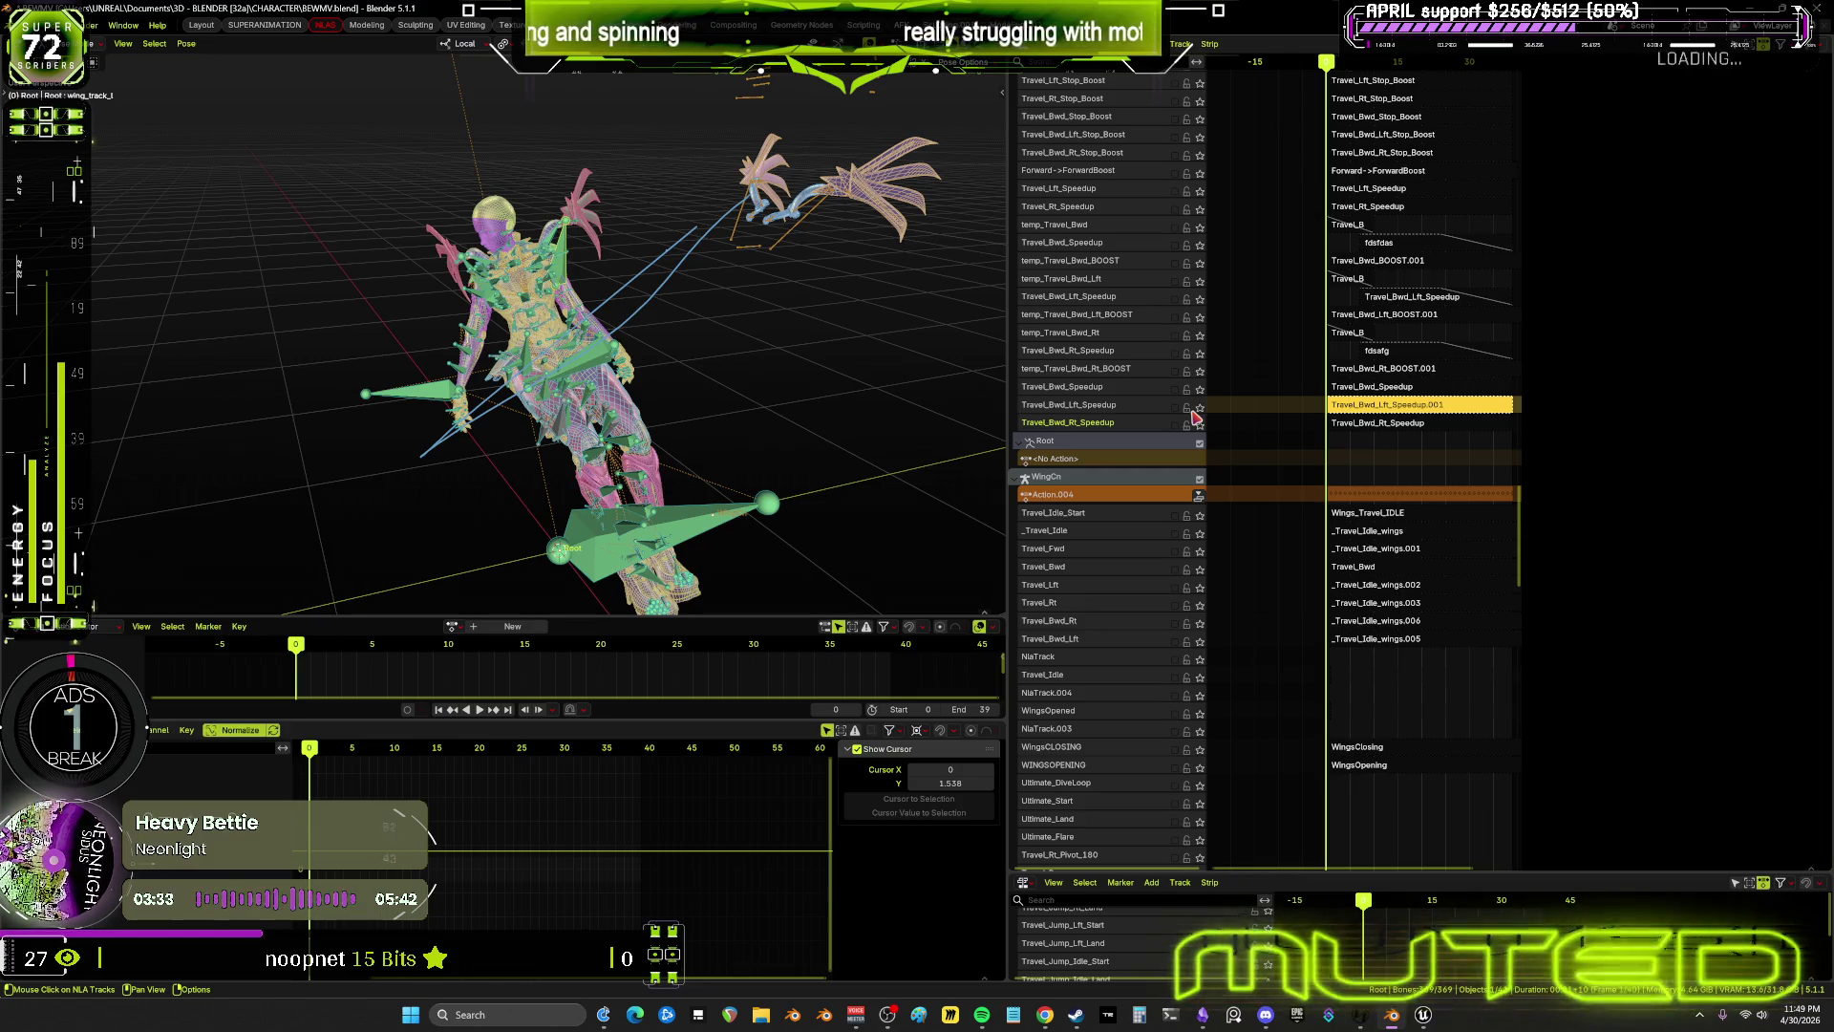
Select the older Travel_Bwd_Lft_Speedup strip so it can be renamed
middle_click_drag(1424, 345, 1328, 377)
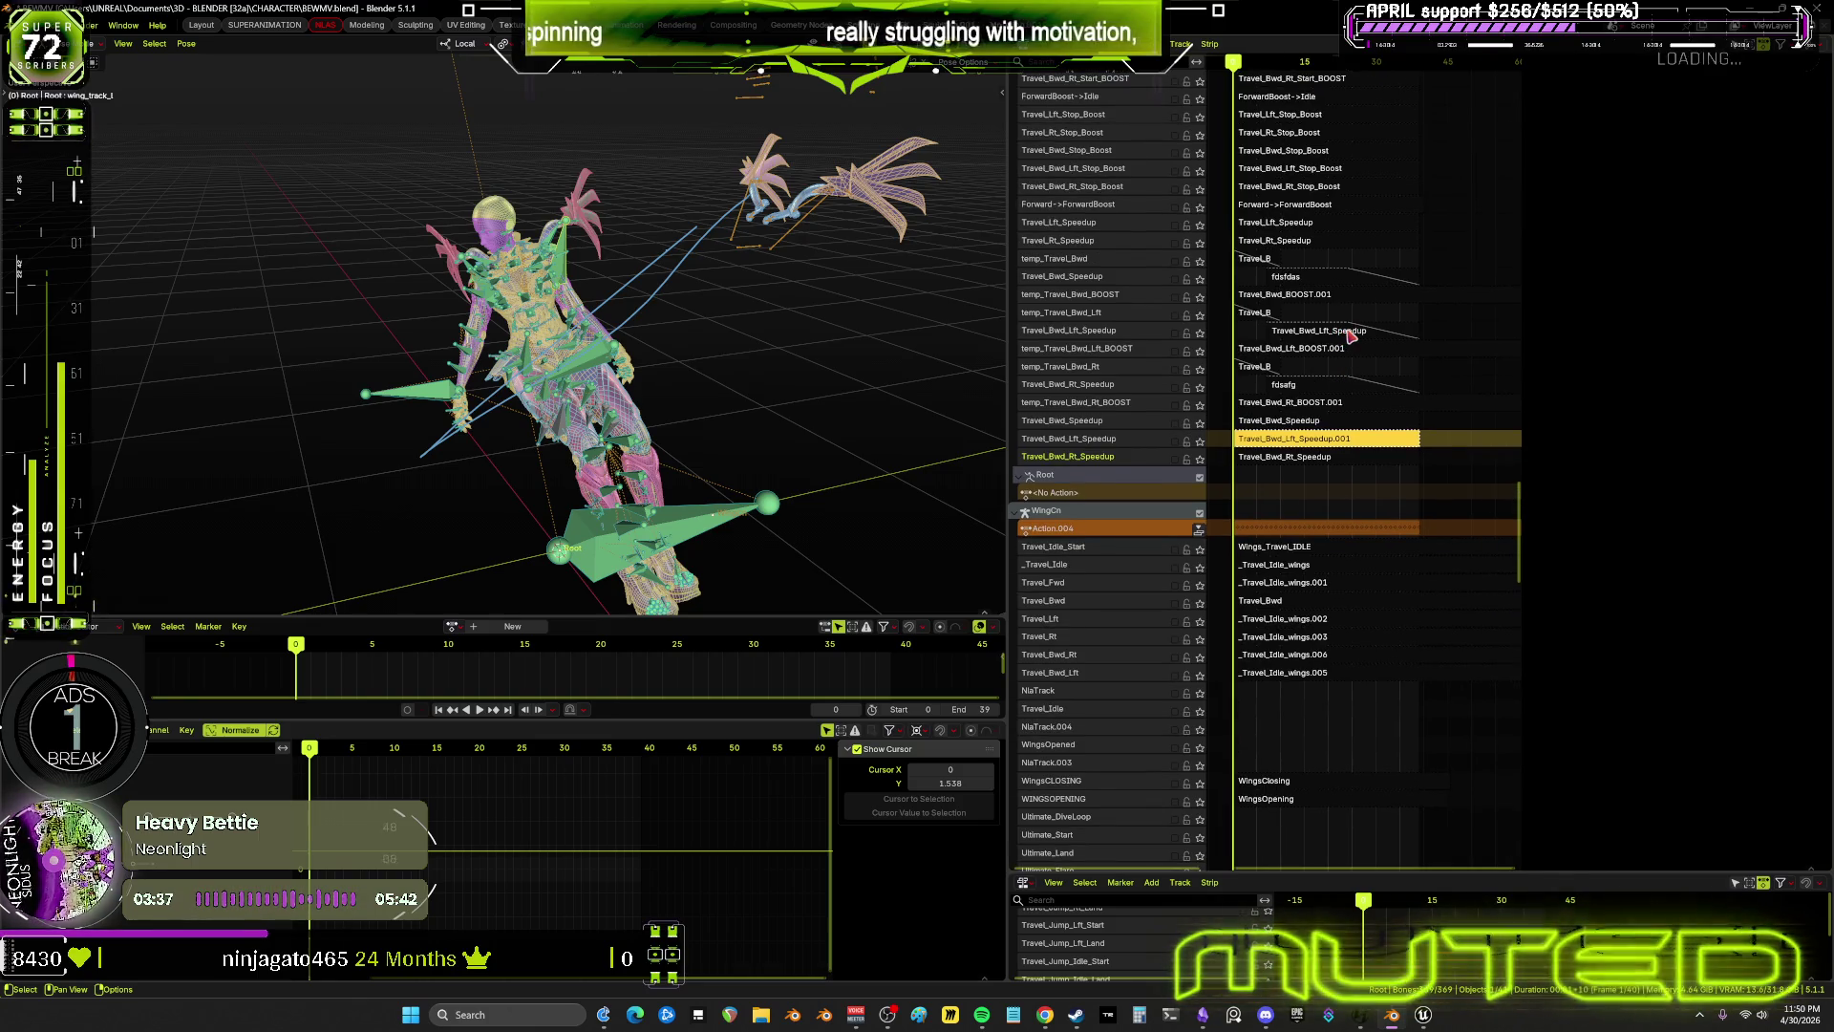
left_click(1349, 331)
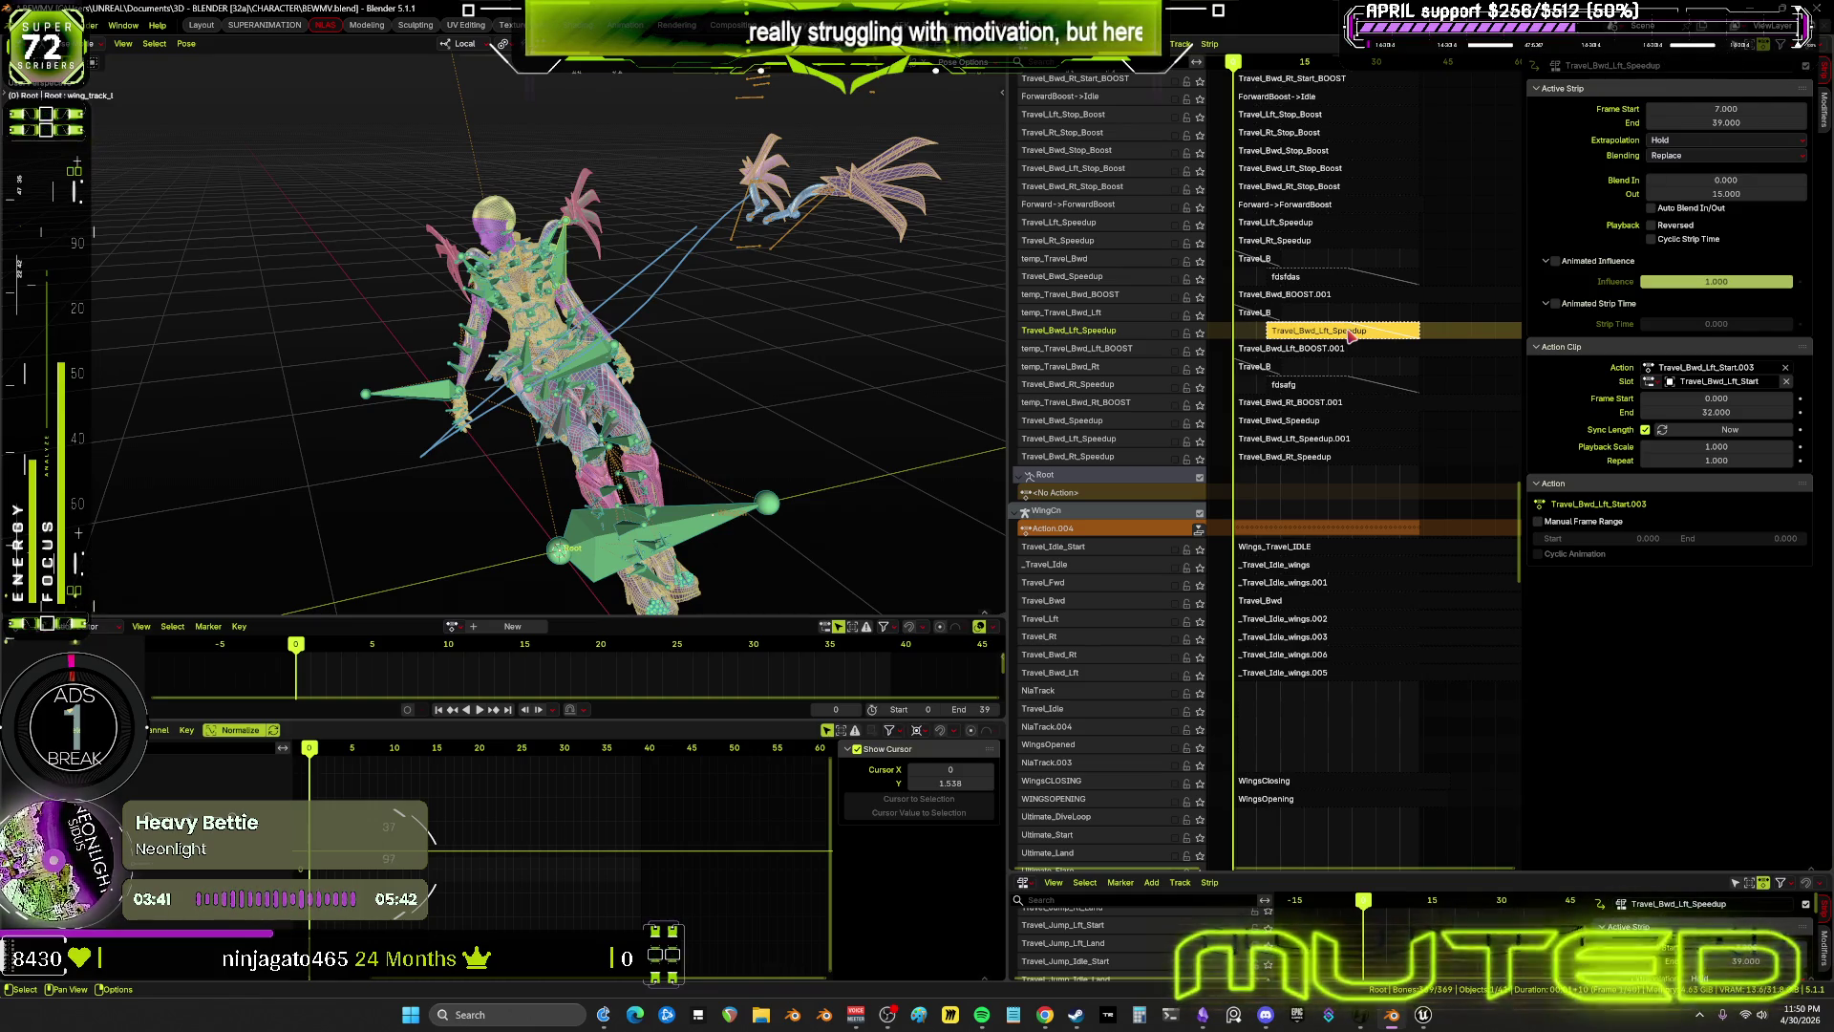
key("F2")
Rename the old strip 'fsadfads' and the .001 strip Travel_Bwd_Lft_Speedup, then save BEWMV.blend
type("fsadfads")
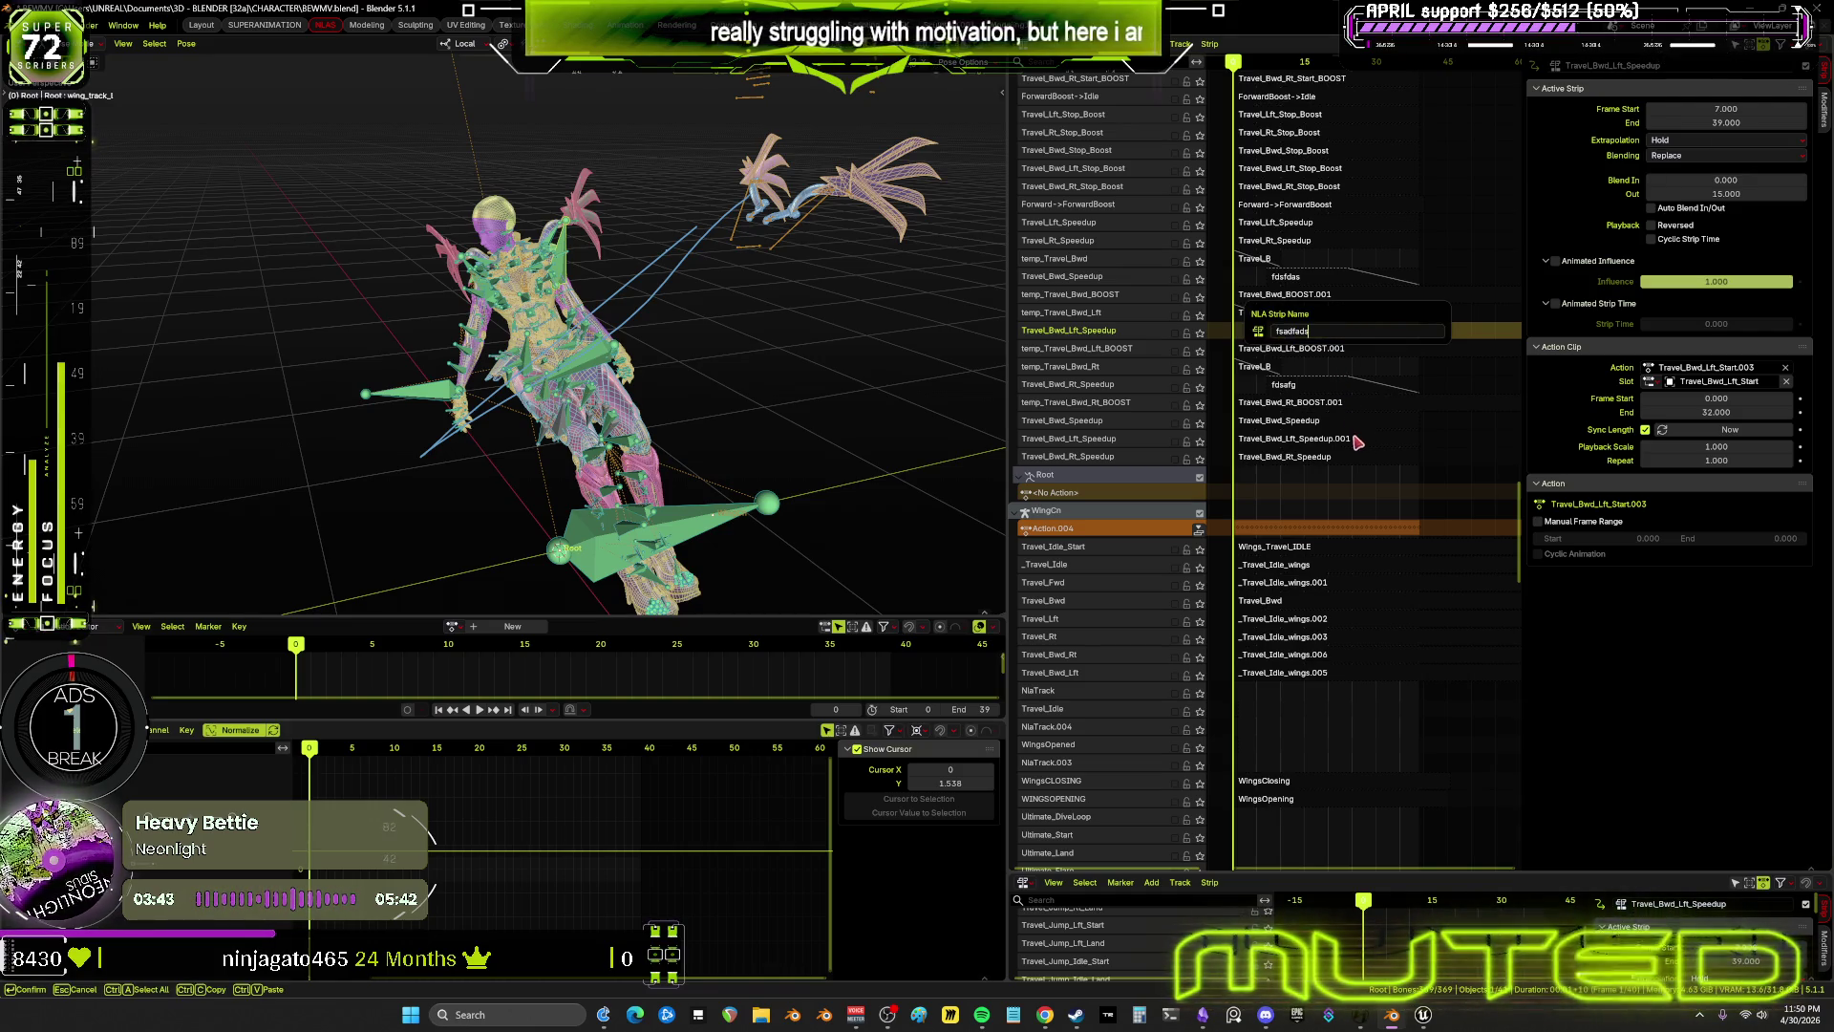
key("Return")
left_click(1347, 441)
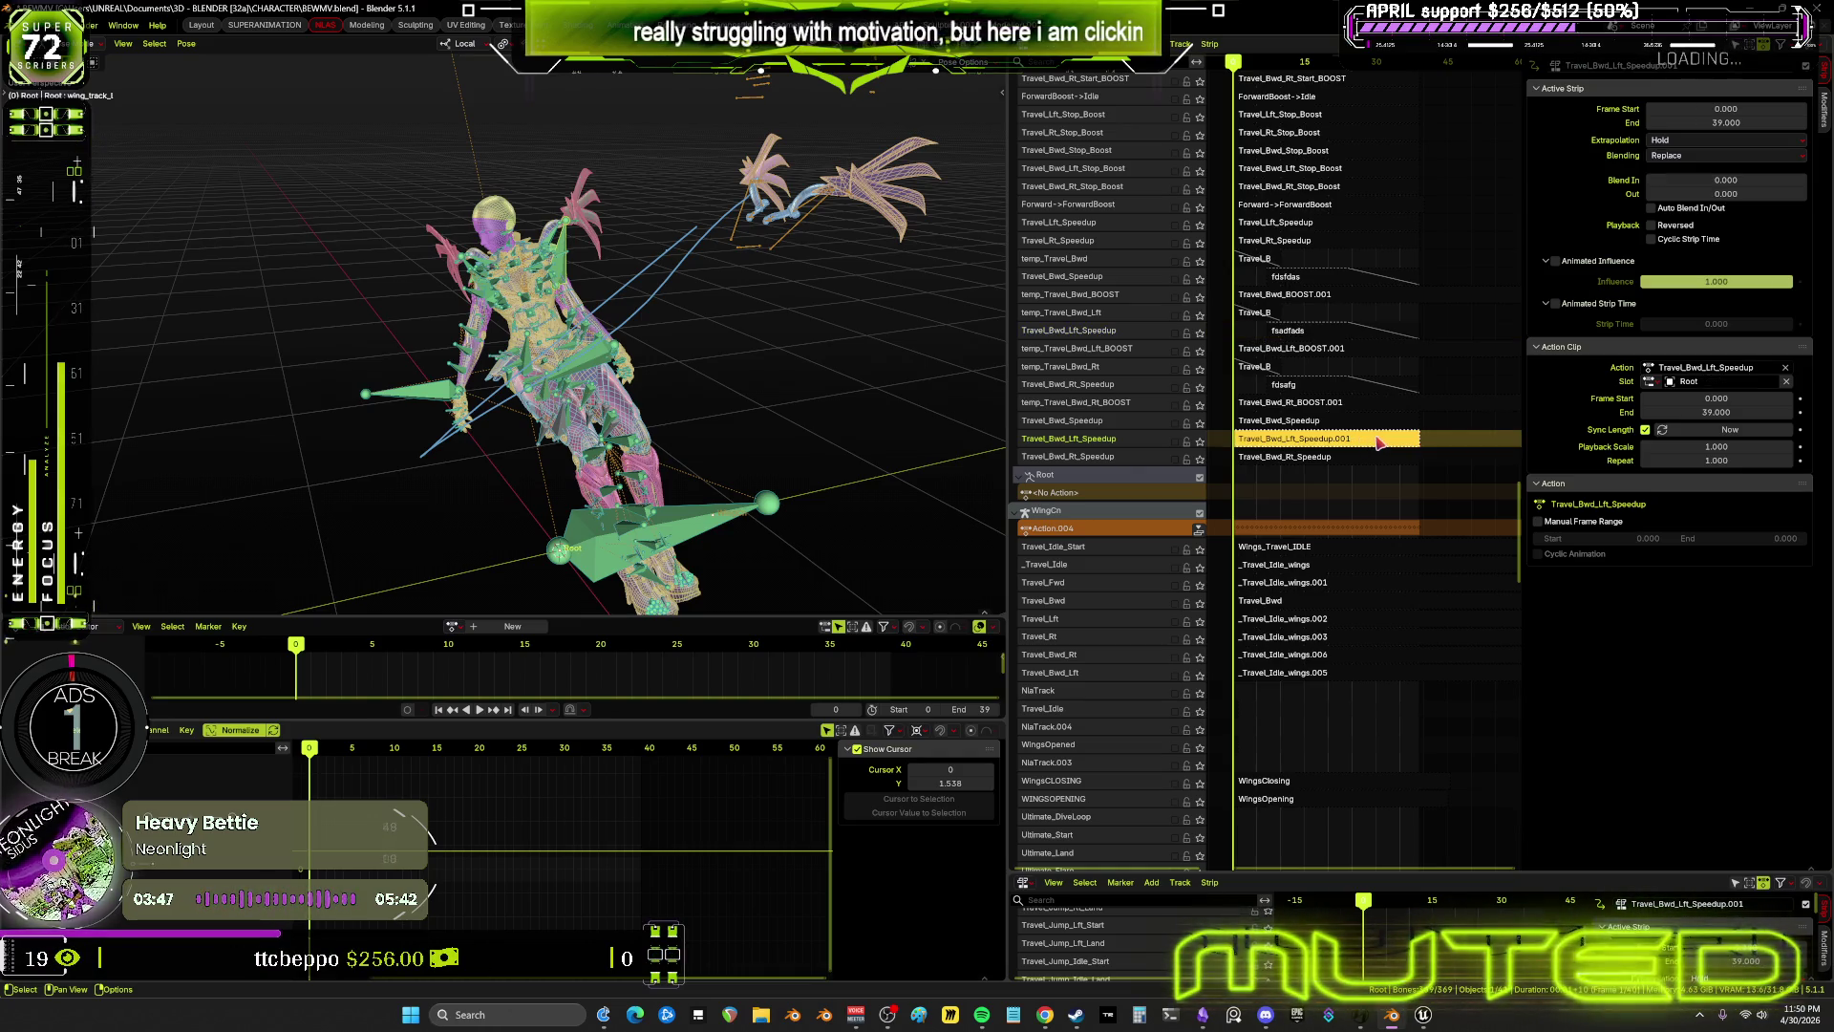
key("F2")
key("End")
key("BackSpace")
key("BackSpace")
key("BackSpace")
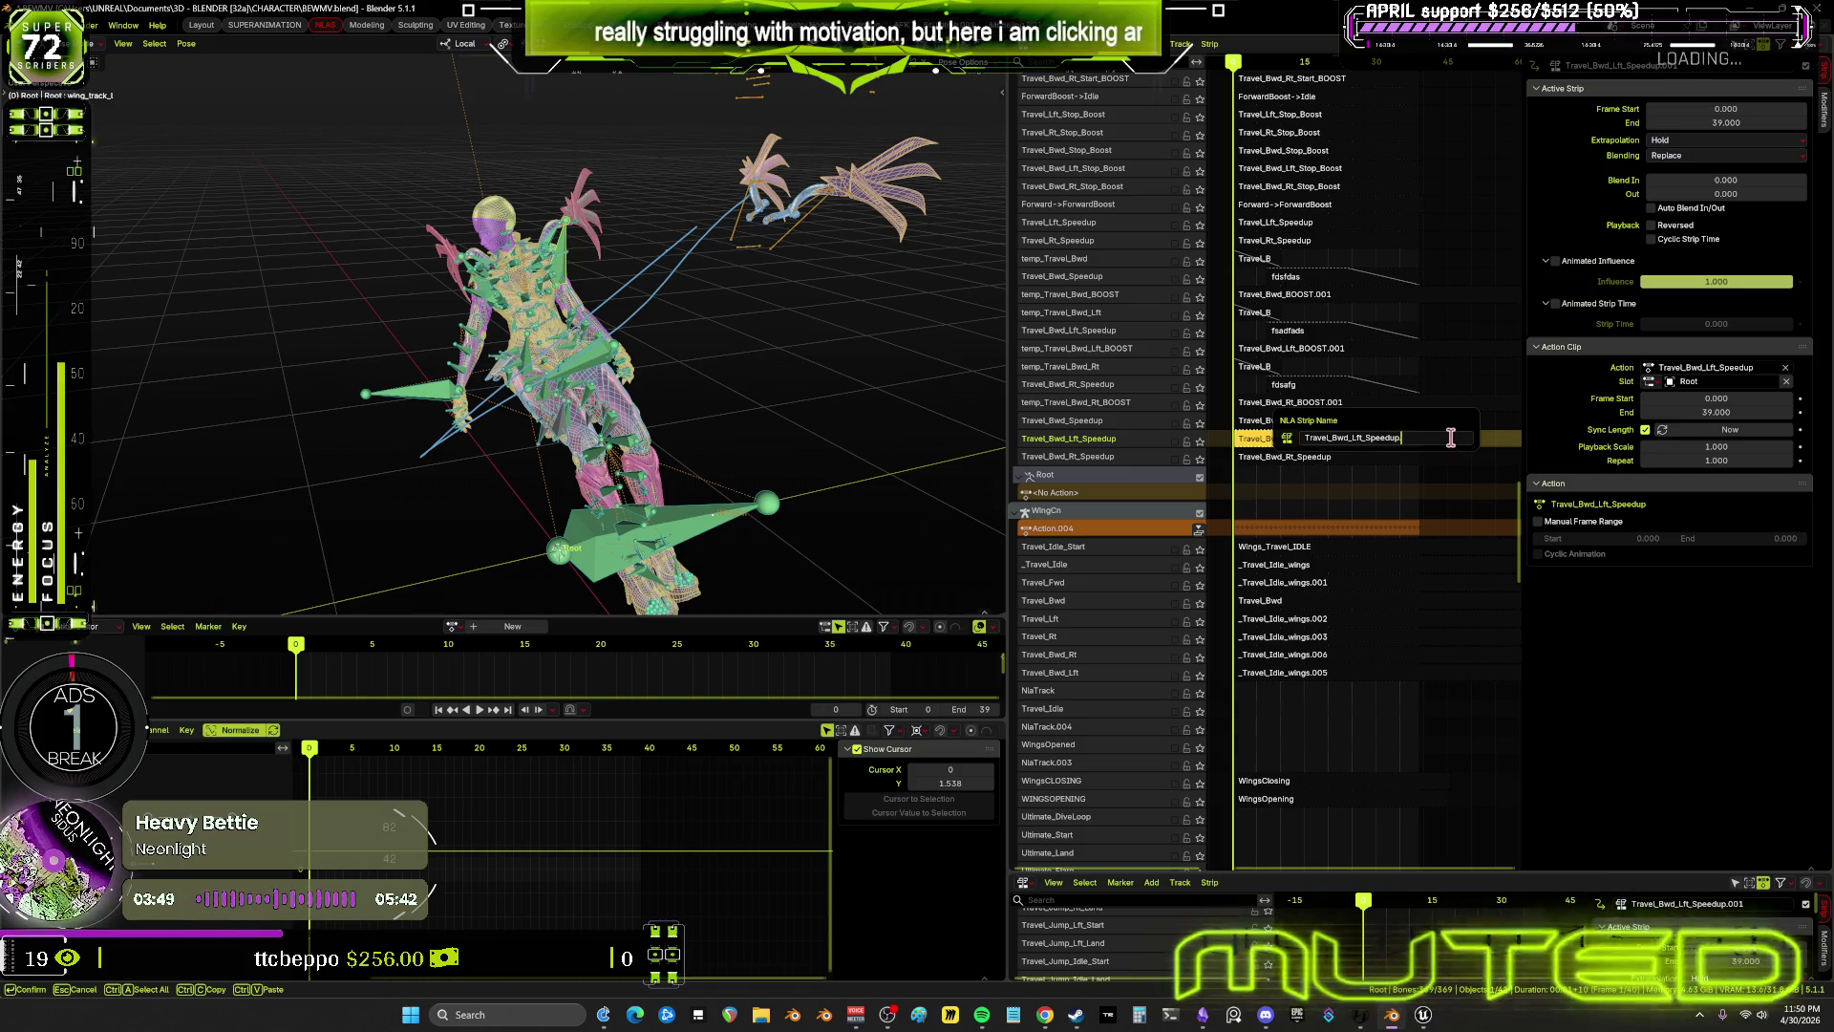
key("Return")
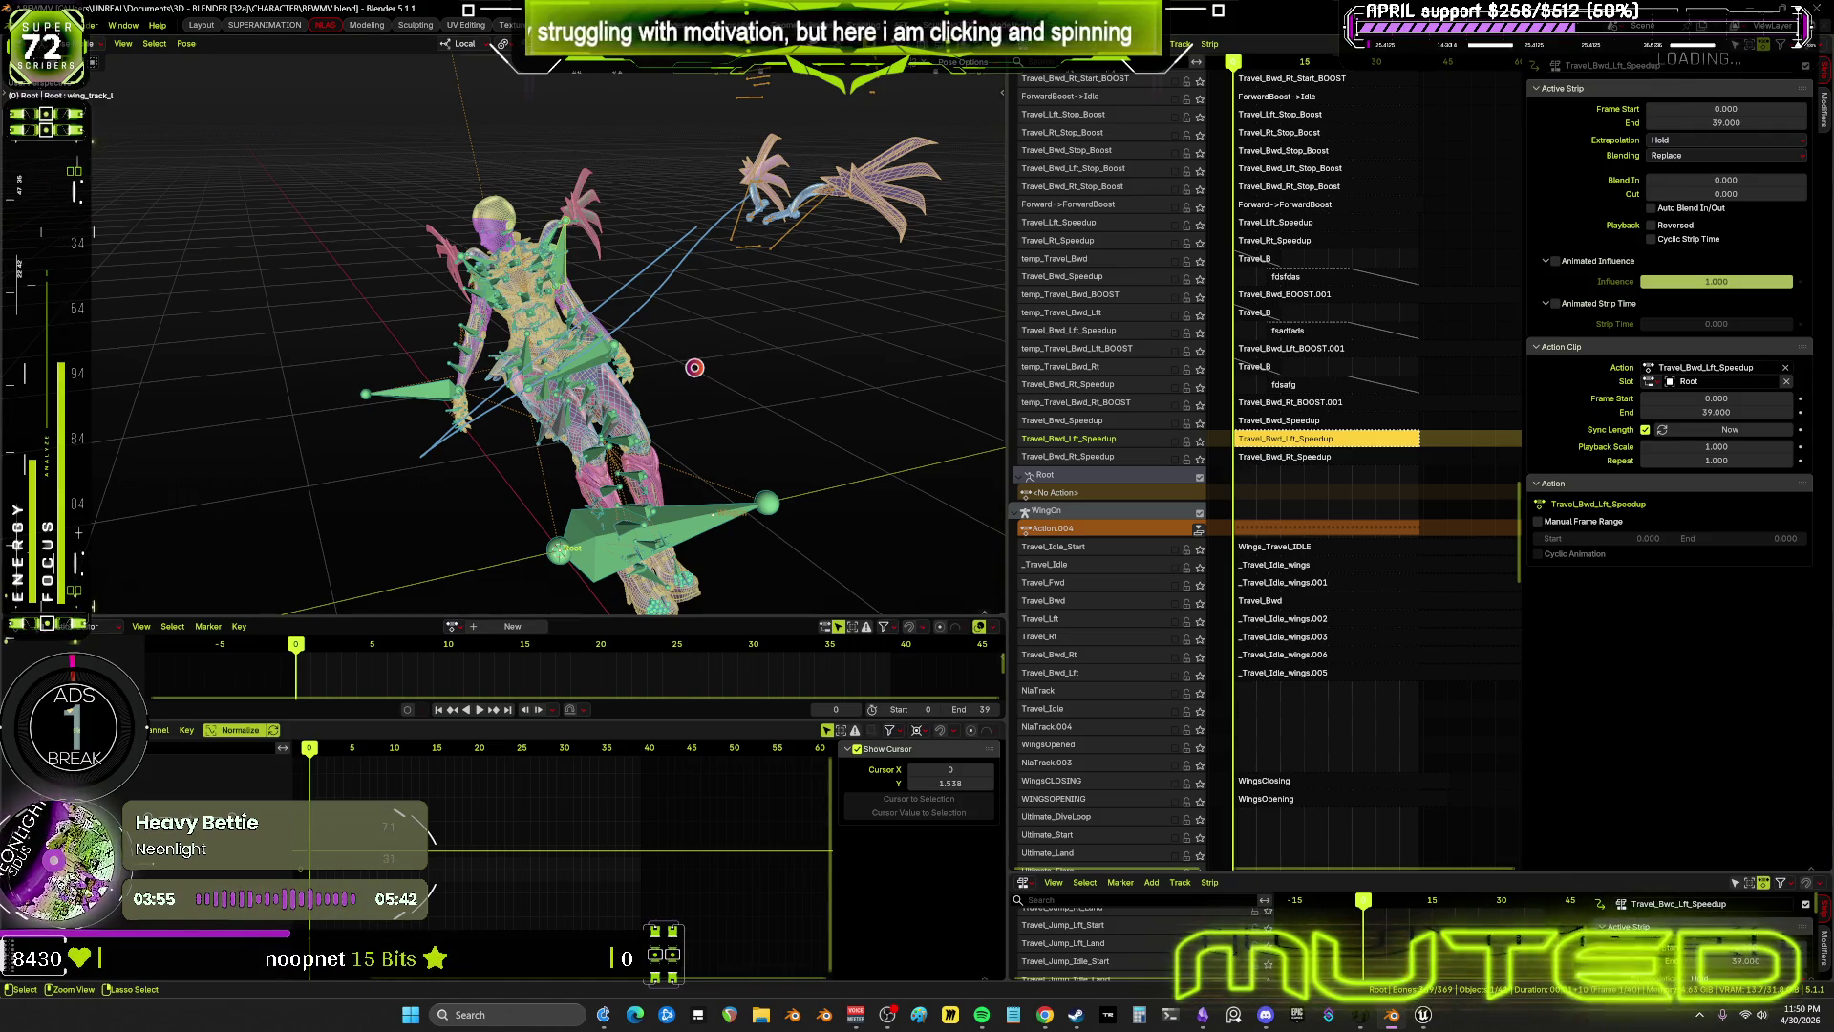
key("ctrl+s")
key("alt+Tab")
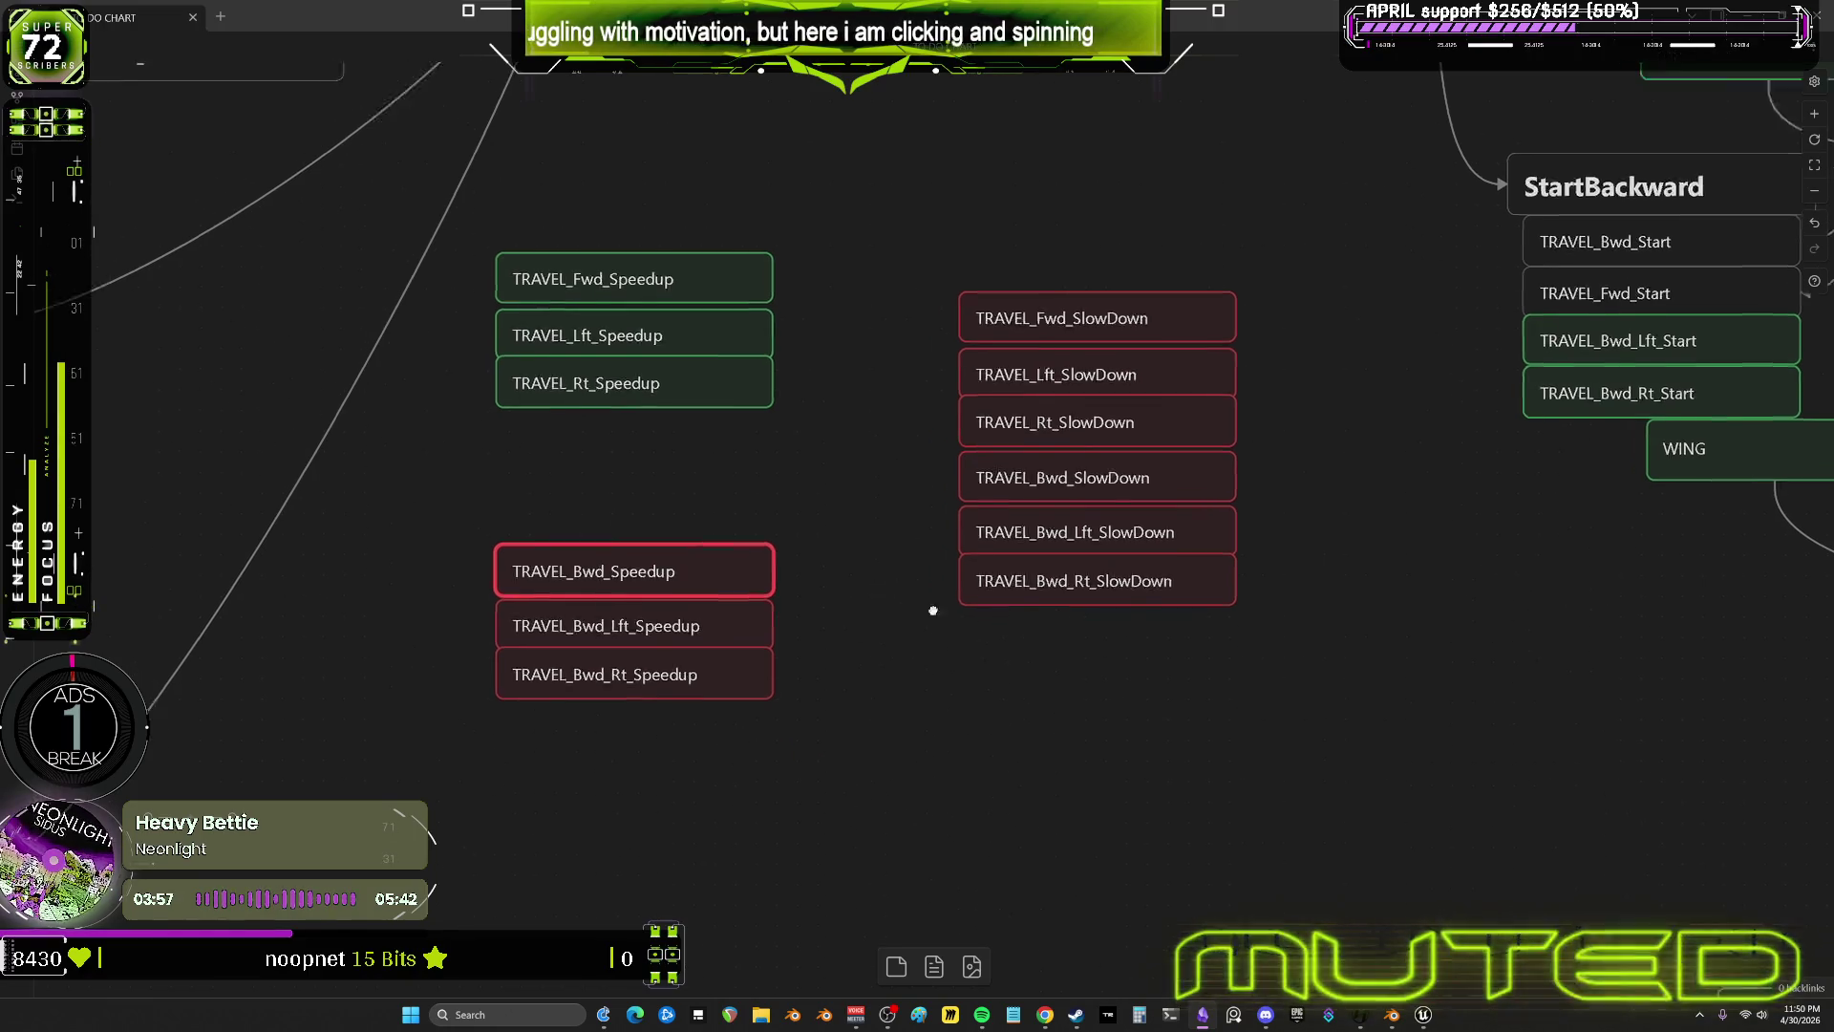
Colour the three Bwd Speedup nodes green and reposition the SlowDown nodes on the canvas
left_click(740, 551)
left_click(716, 554)
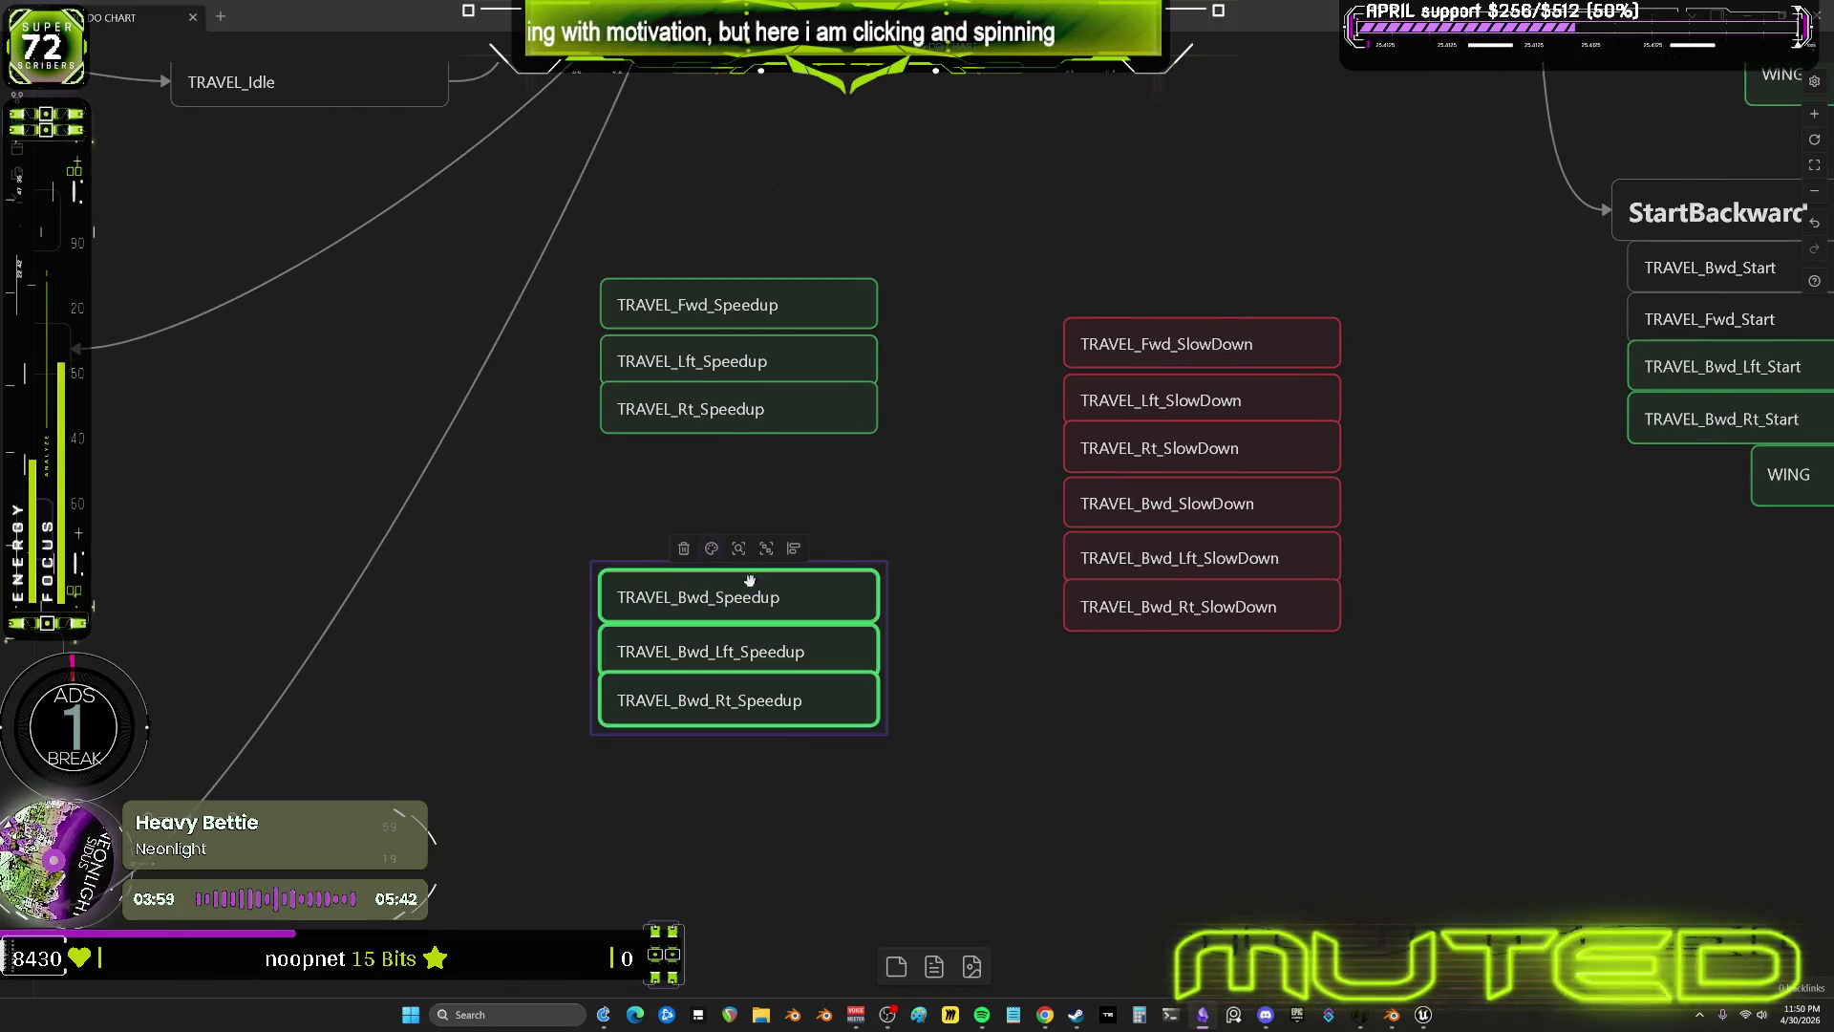
mouse_move(1393, 710)
left_mouse_down()
mouse_move(1281, 540)
mouse_move(1274, 495)
mouse_move(1275, 564)
left_mouse_up()
mouse_move(1059, 483)
left_mouse_down()
mouse_move(1433, 363)
mouse_move(1433, 311)
left_mouse_up()
left_click_drag(1229, 357, 1228, 296)
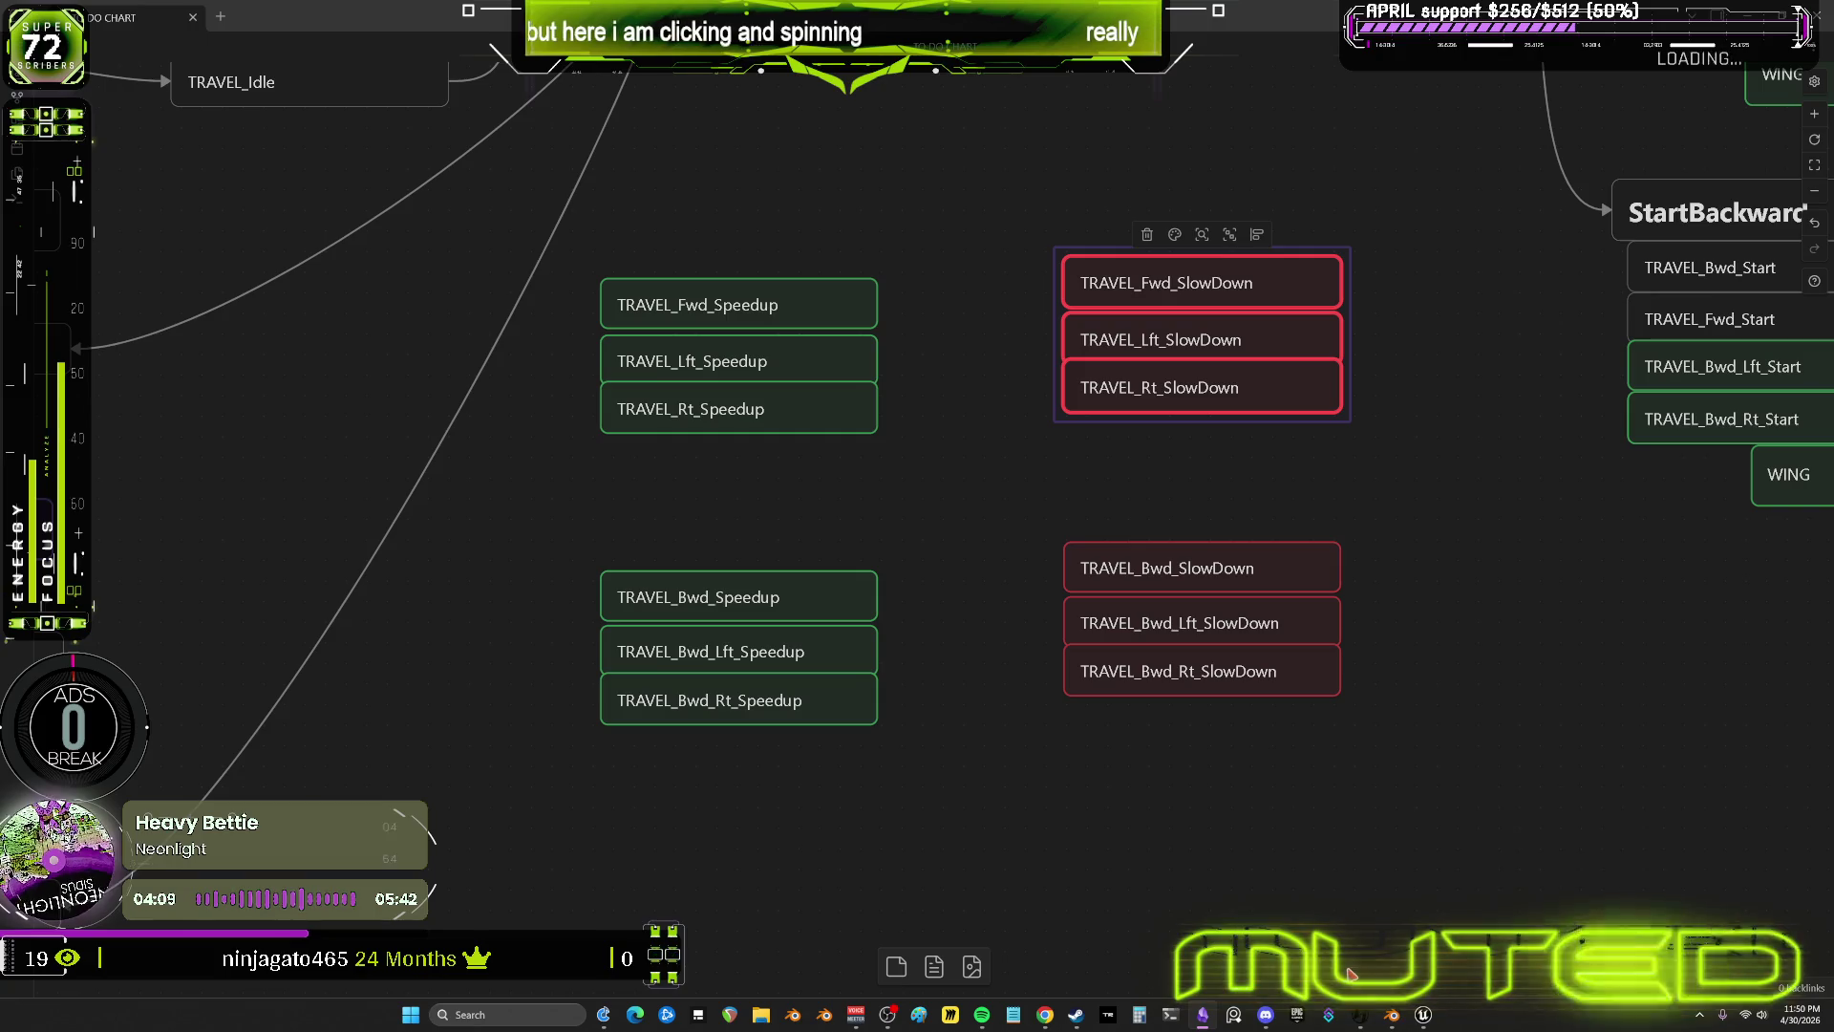
key("alt+Tab")
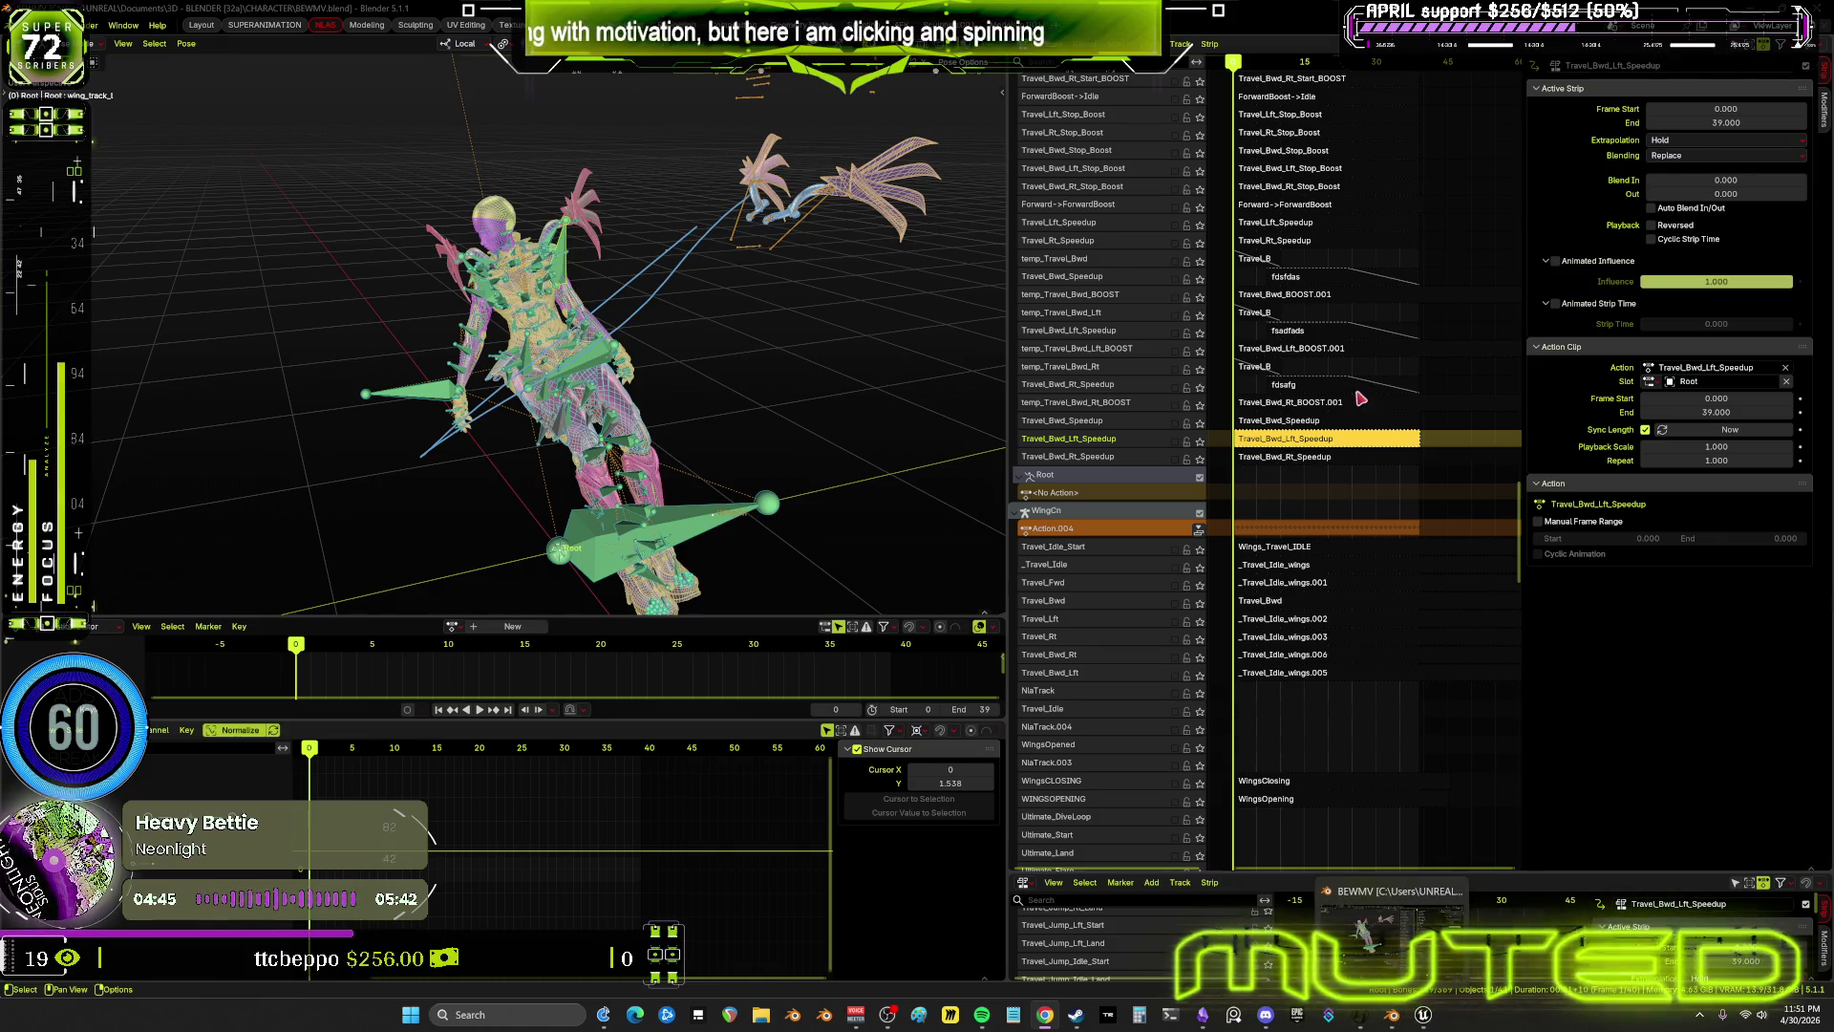
Delete the temp_Travel_Bwd_Rt_BOOST, duplicate Travel_Bwd_Rt_Speedup and temp_Travel_Bwd_Rt tracks
right_click(1110, 410)
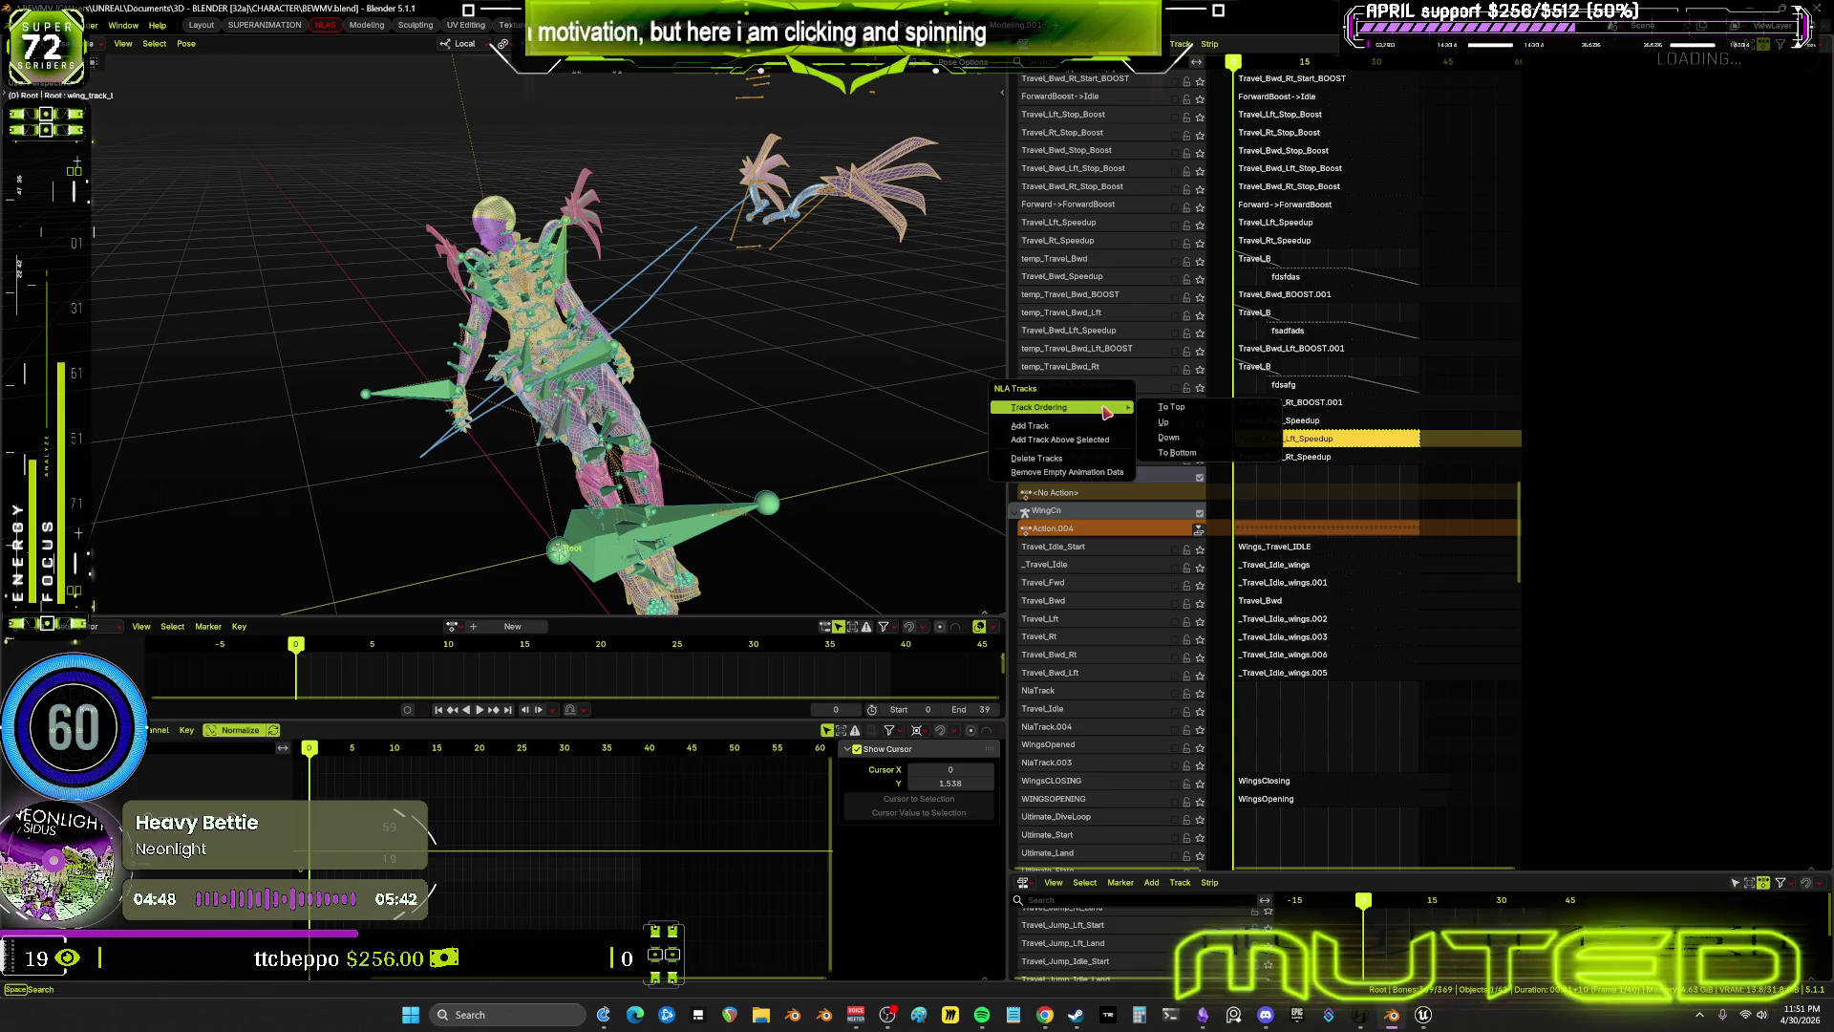
left_click(1118, 460)
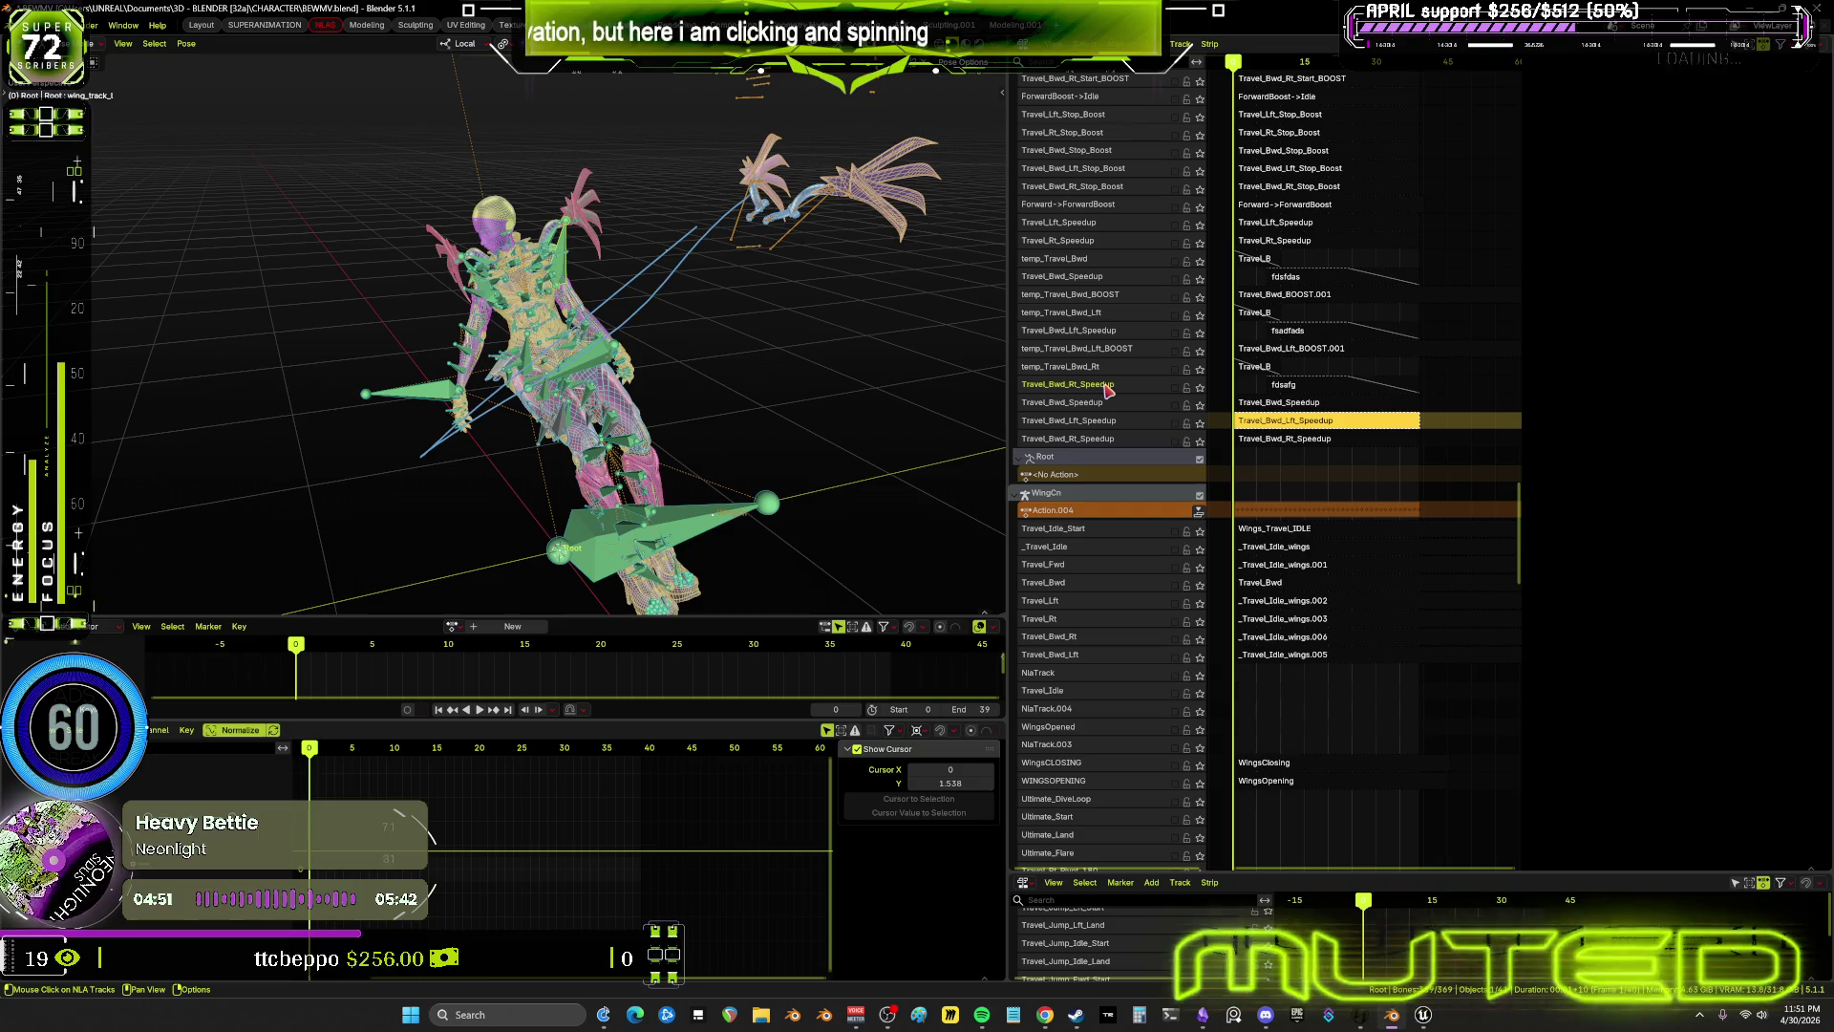
right_click(1108, 390)
left_click(1108, 387)
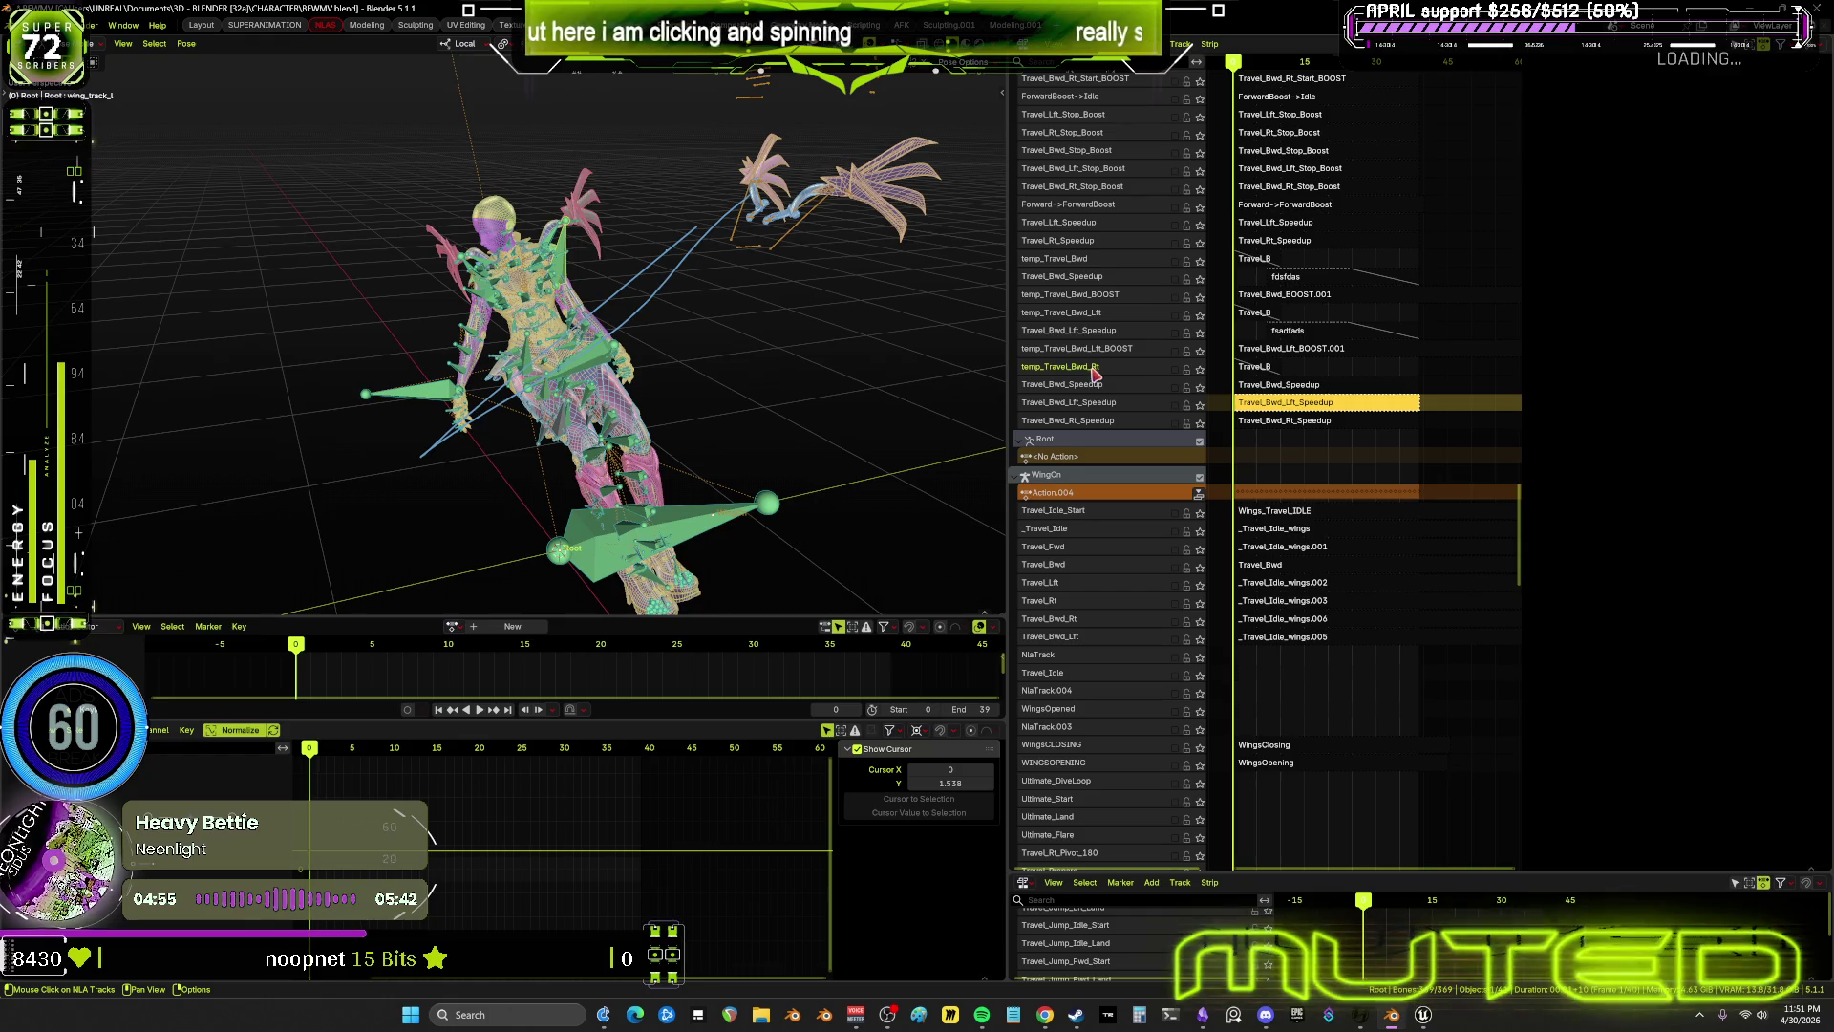
right_click(1099, 375)
left_click(1107, 361)
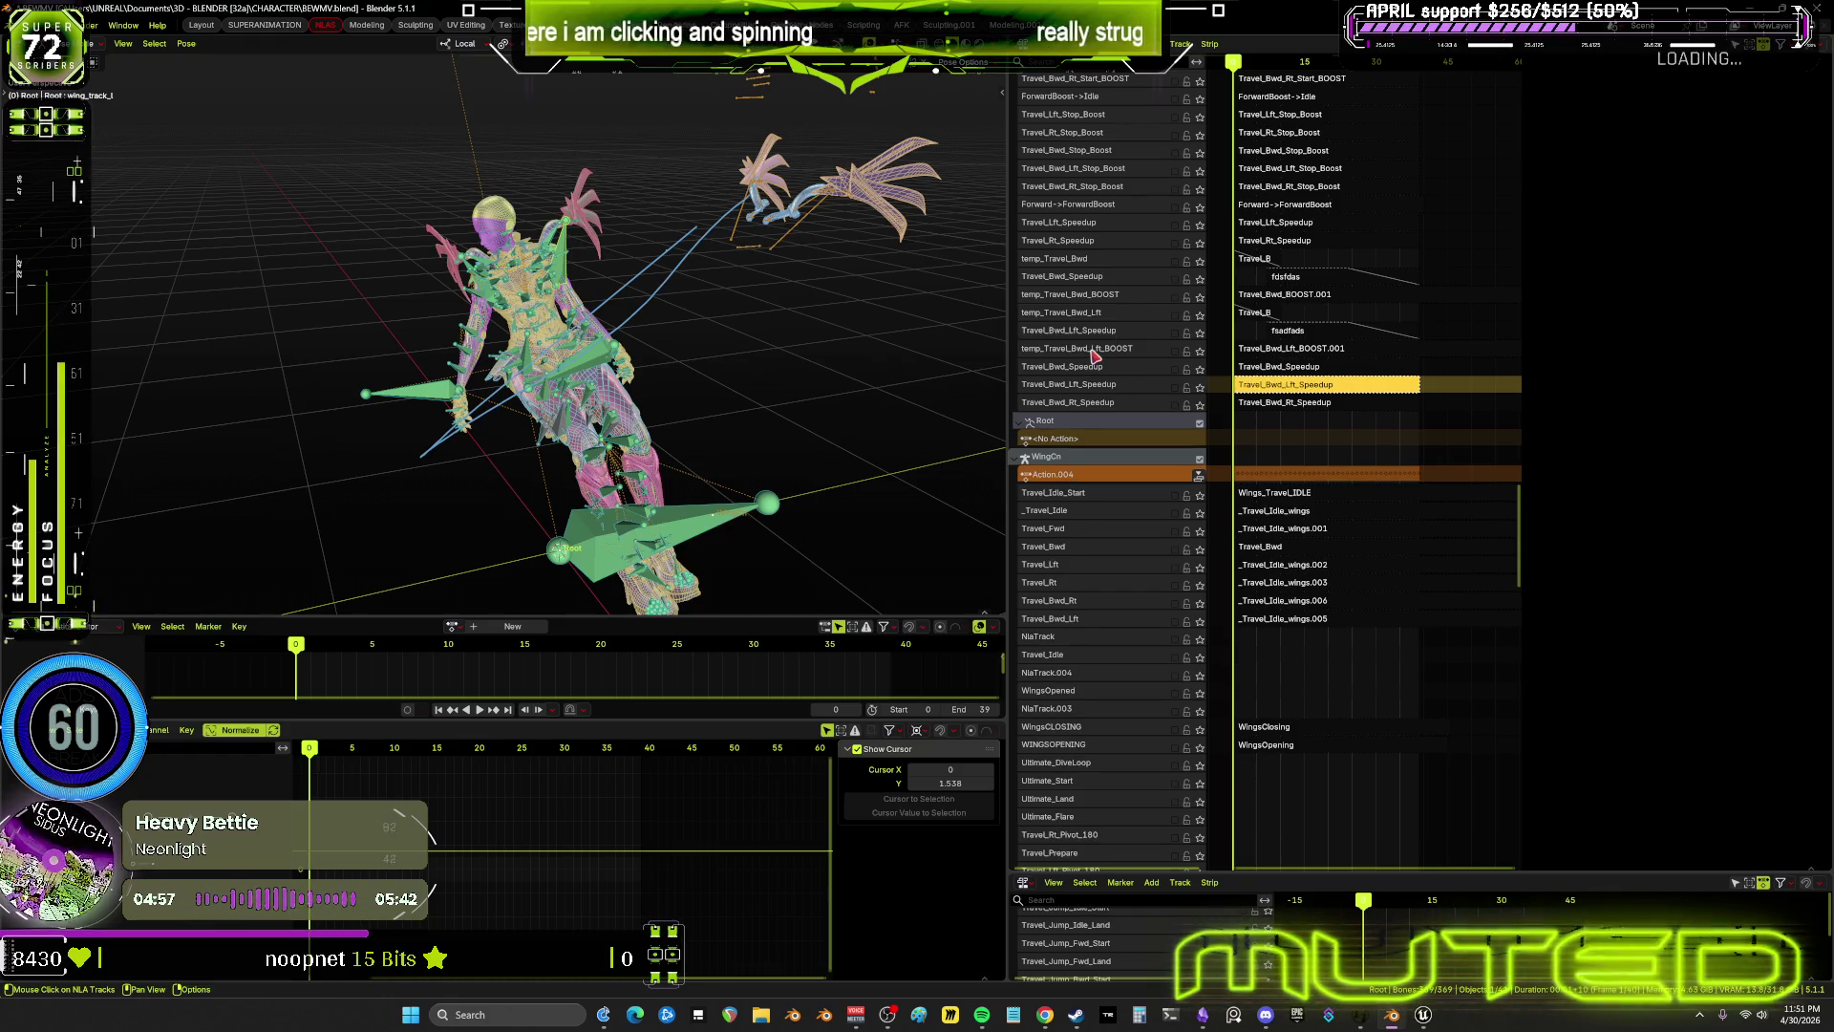
Delete the temp_Travel_Bwd_Lft_BOOST, duplicate Travel_Bwd_Lft_Speedup and temp_Travel_Bwd_Lft tracks
right_click(1095, 355)
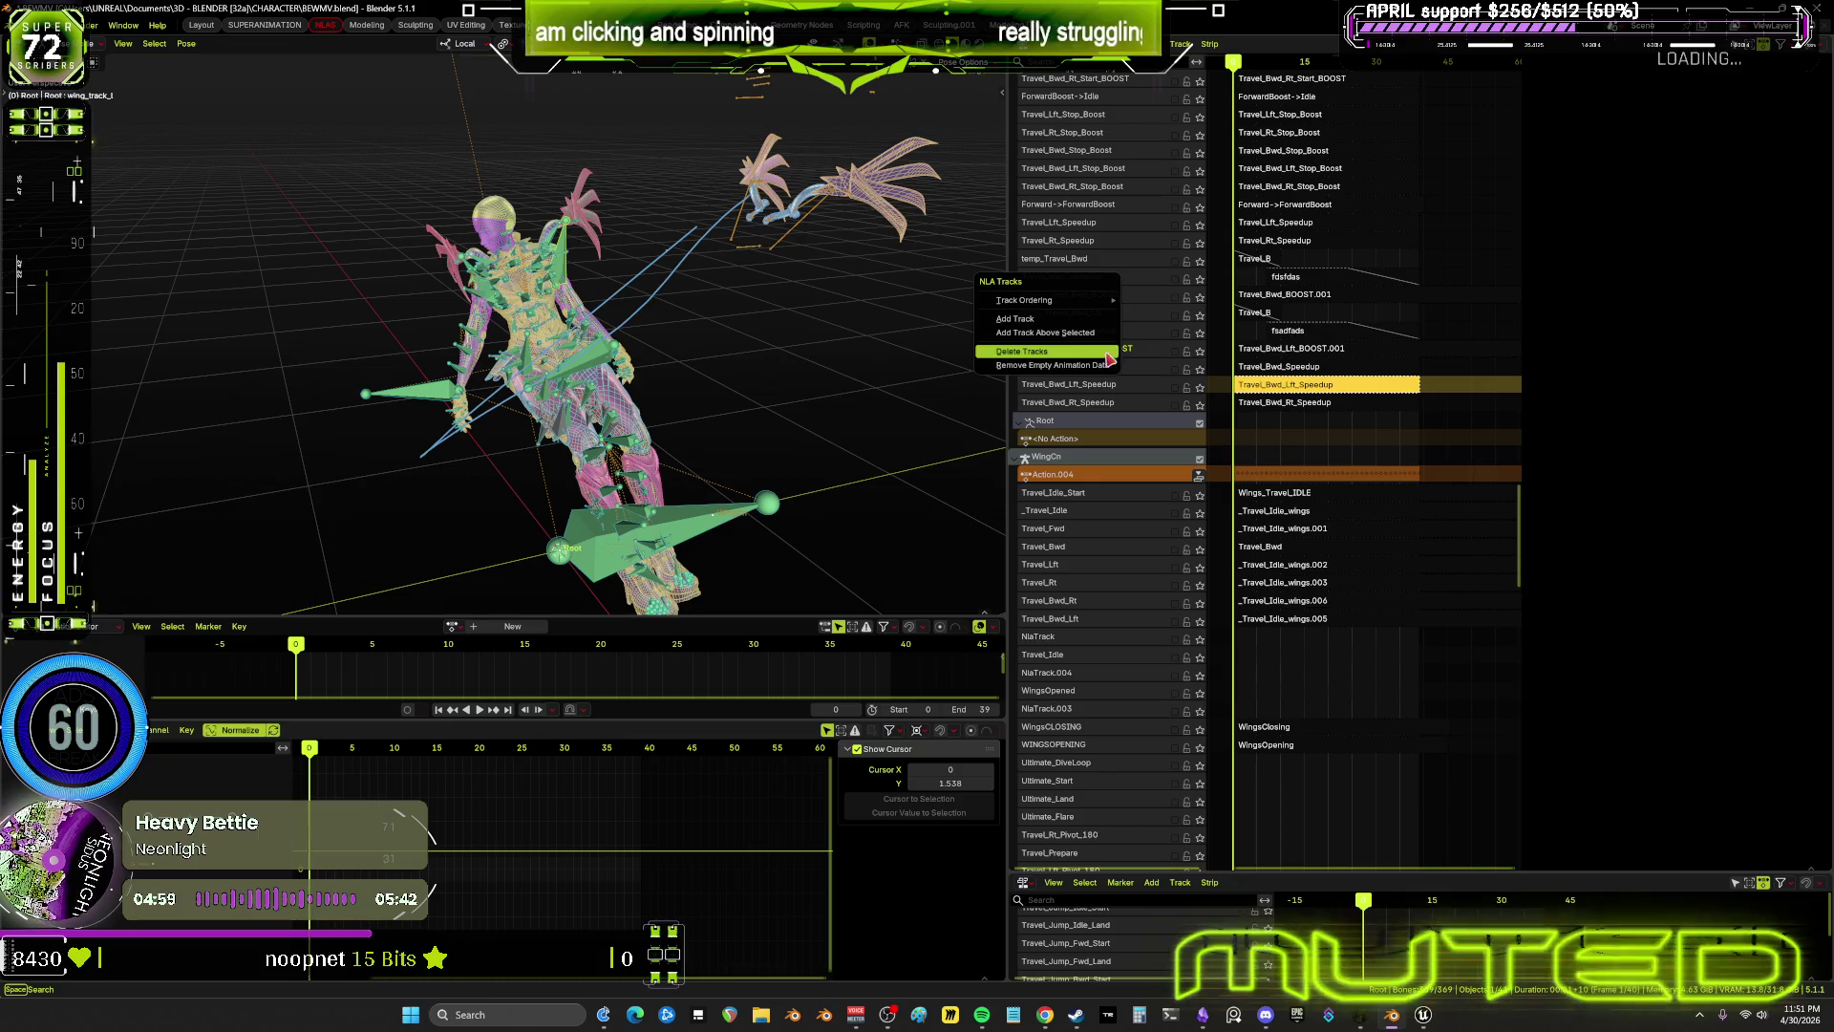
left_click(1094, 354)
right_click(1106, 333)
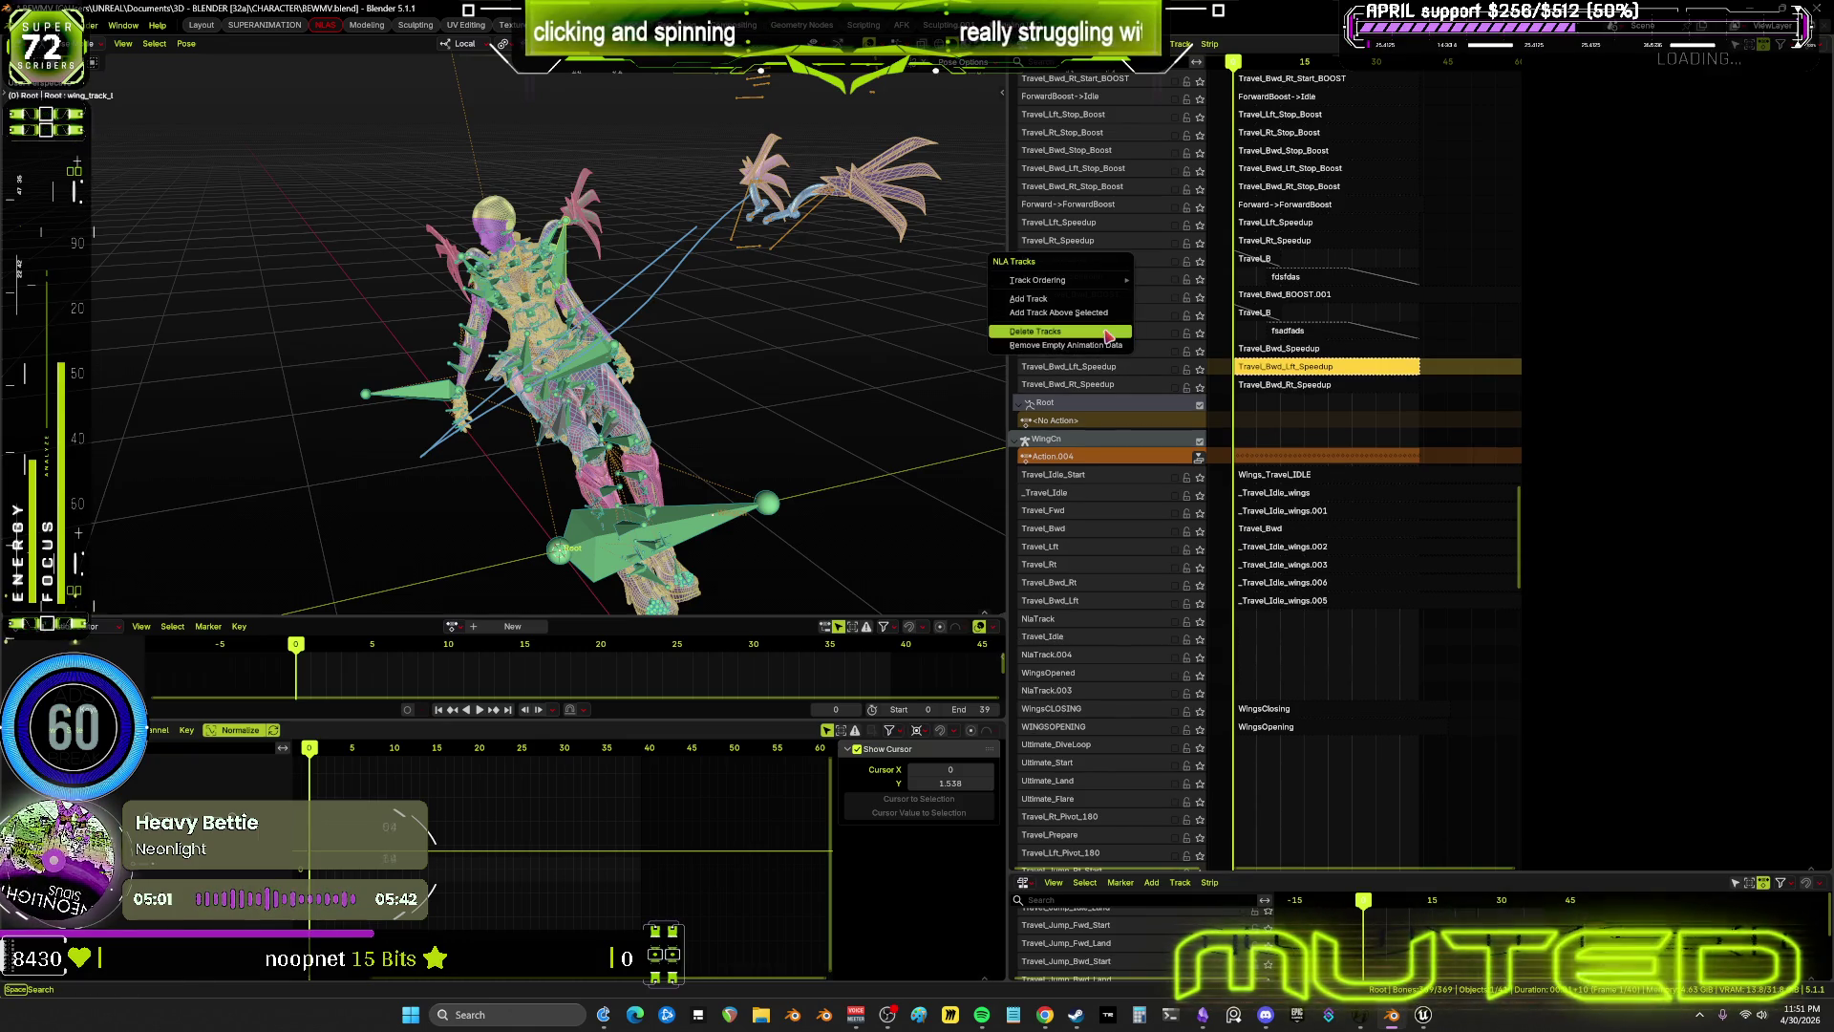
left_click(1099, 326)
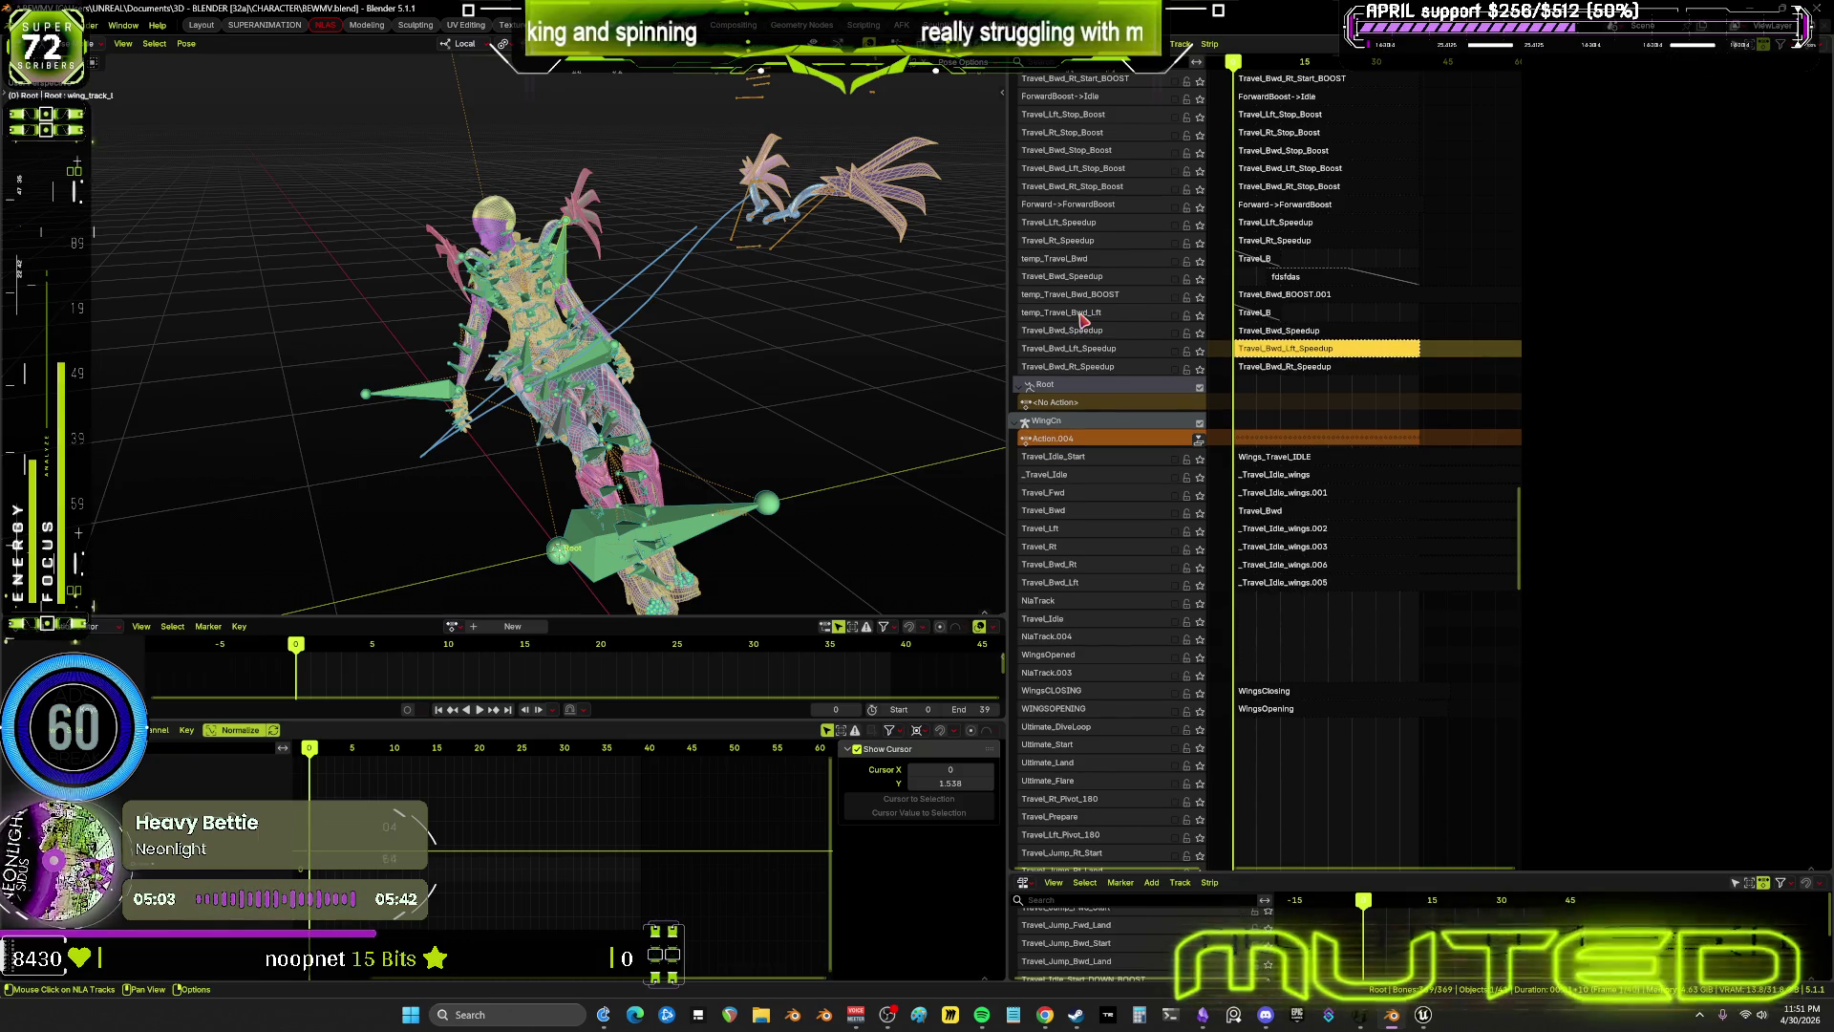
right_click(1084, 319)
left_click(1100, 300)
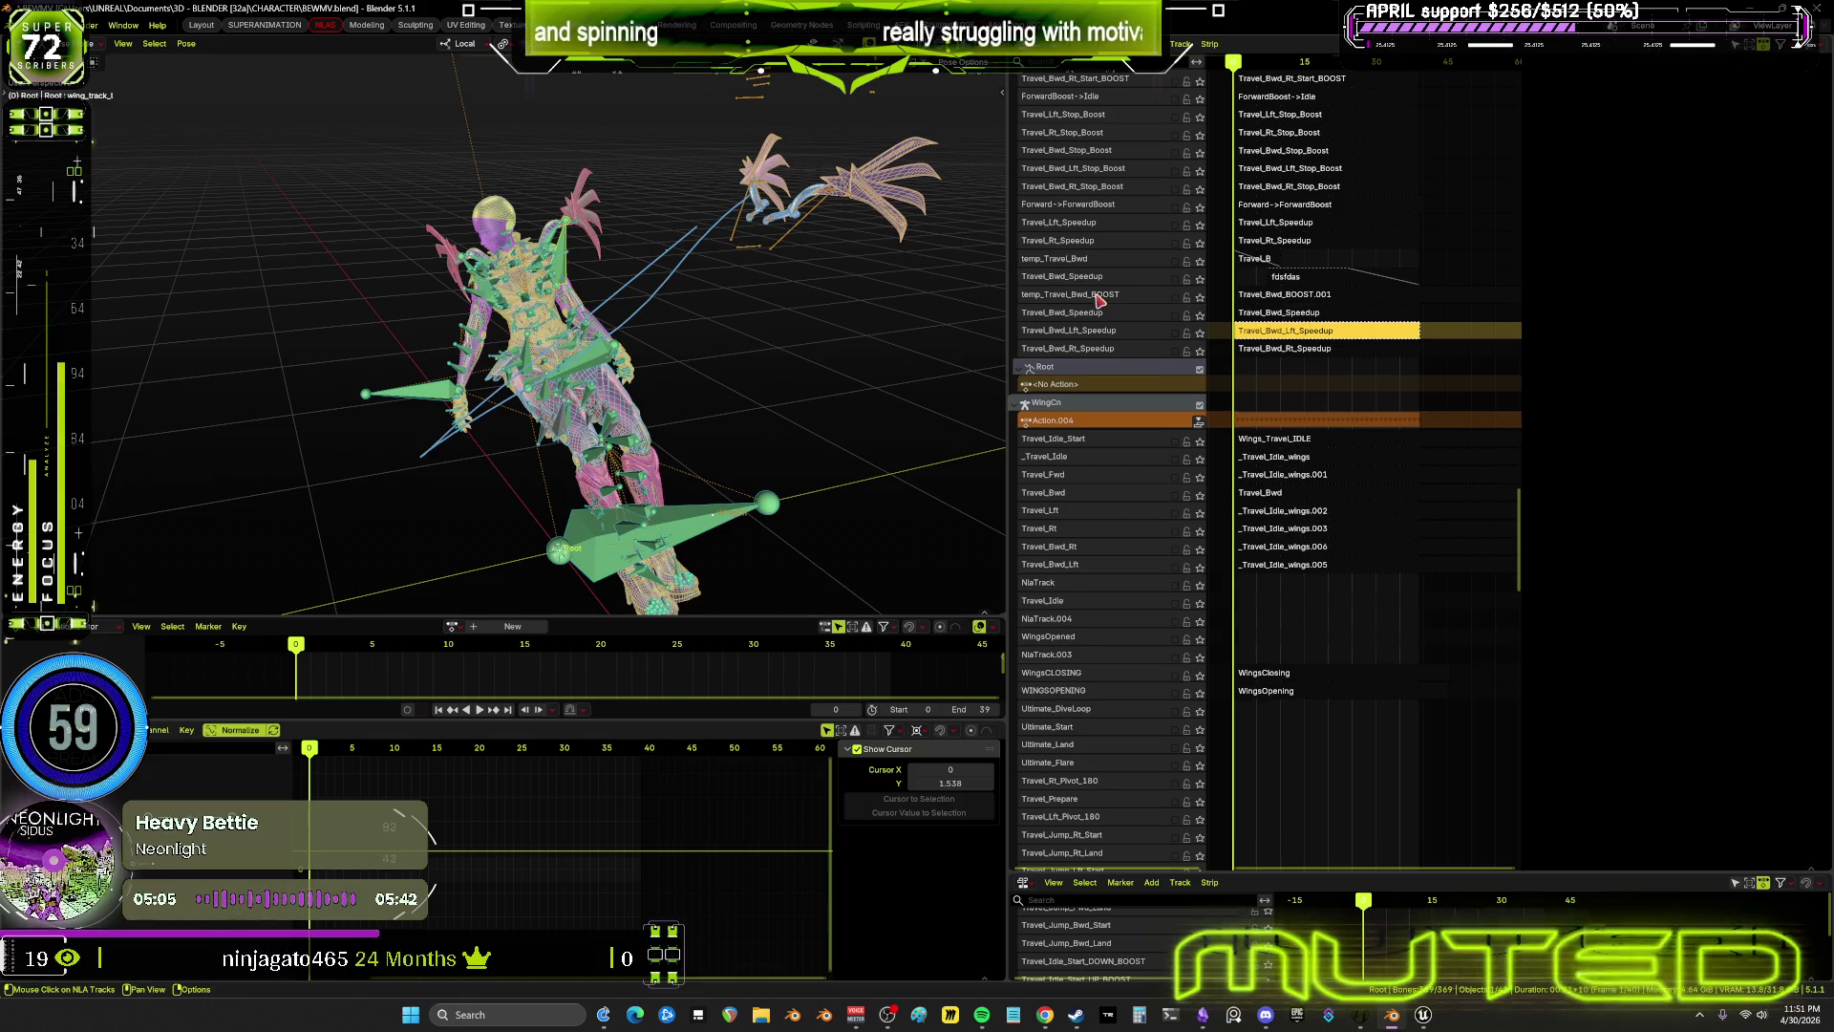
Delete Travel_Bwd_BOOST.001, temp_Travel_Bwd and duplicate Travel_Bwd_Speedup, then check the TRAVEL flowchart
right_click(1098, 300)
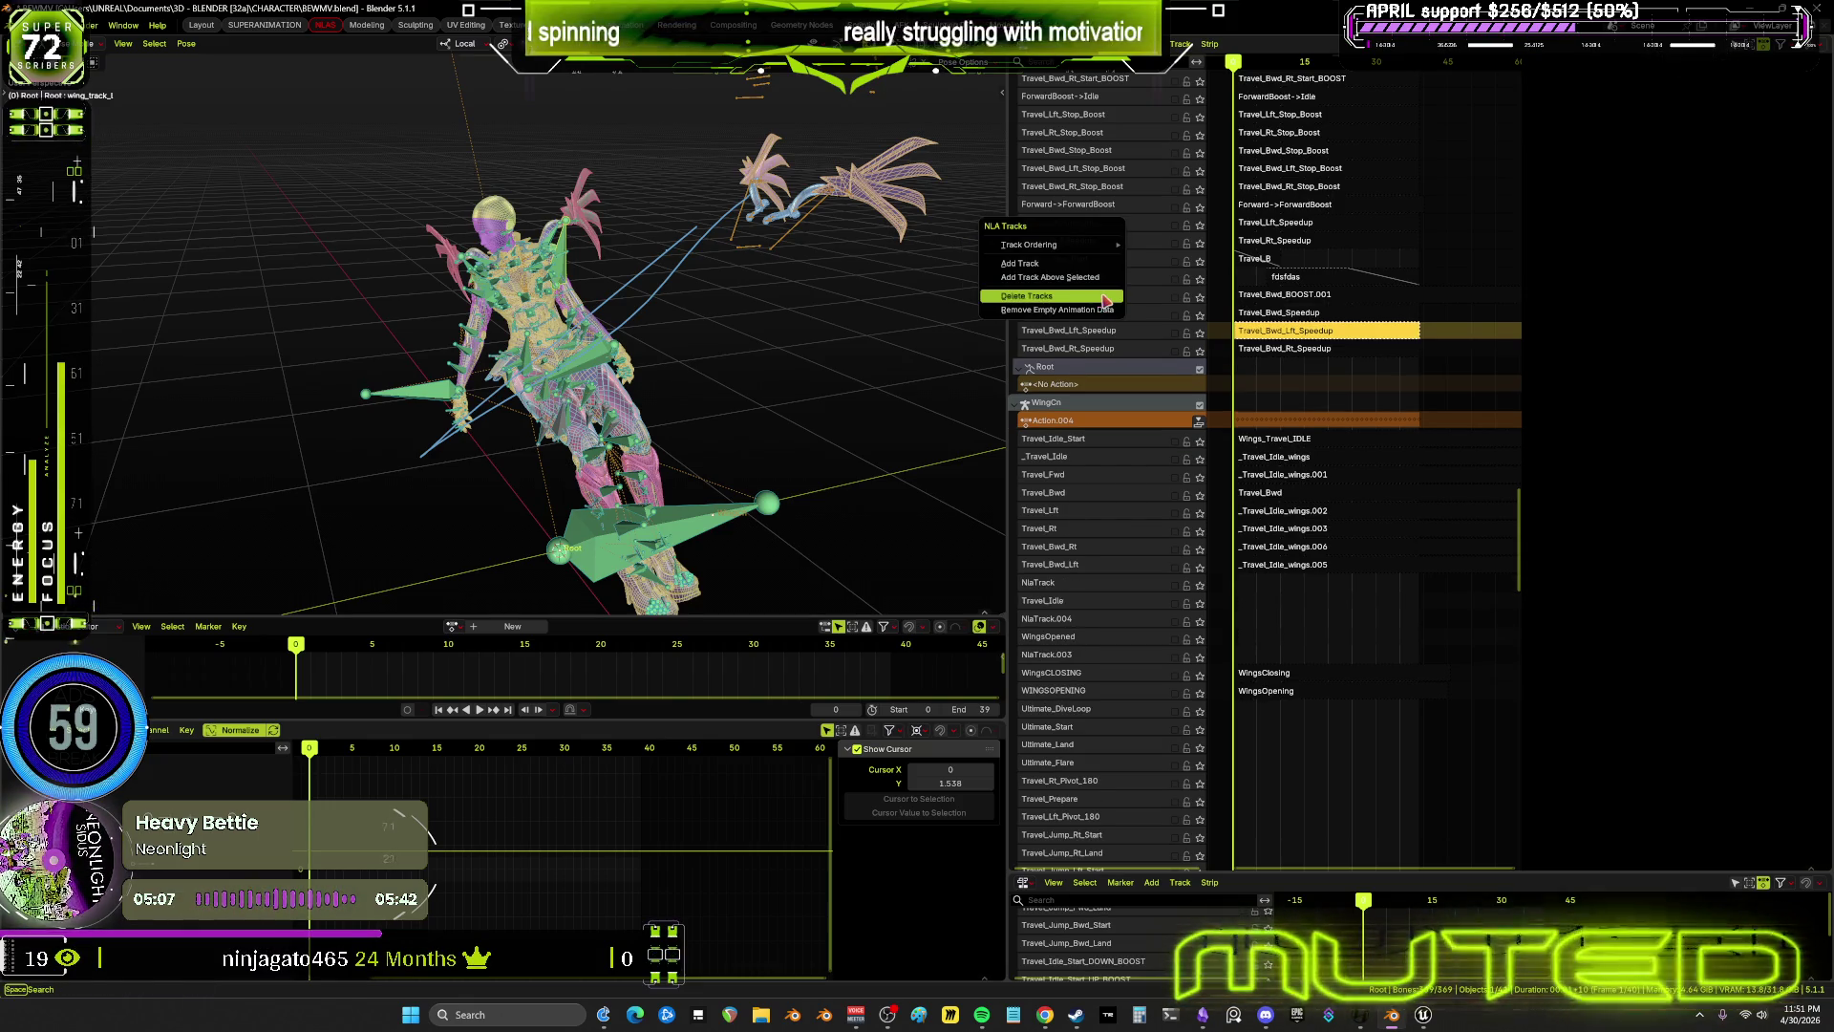
left_click(1107, 300)
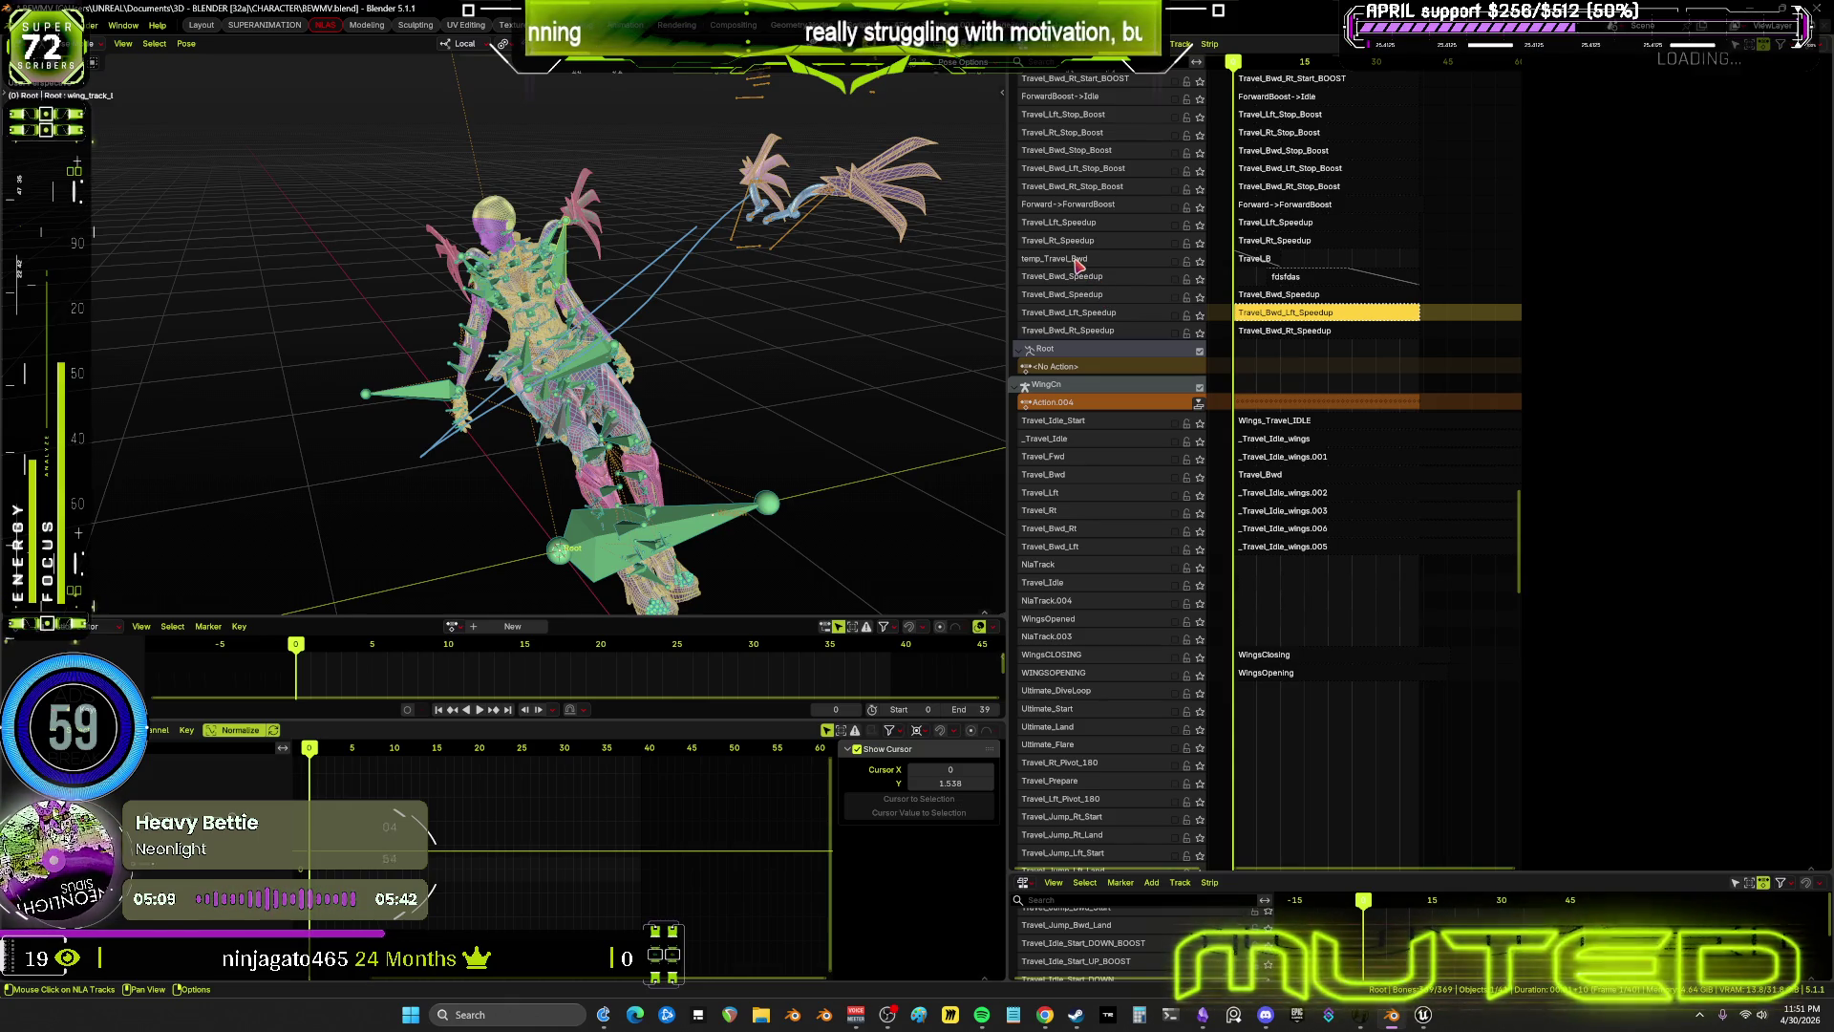
right_click(1077, 265)
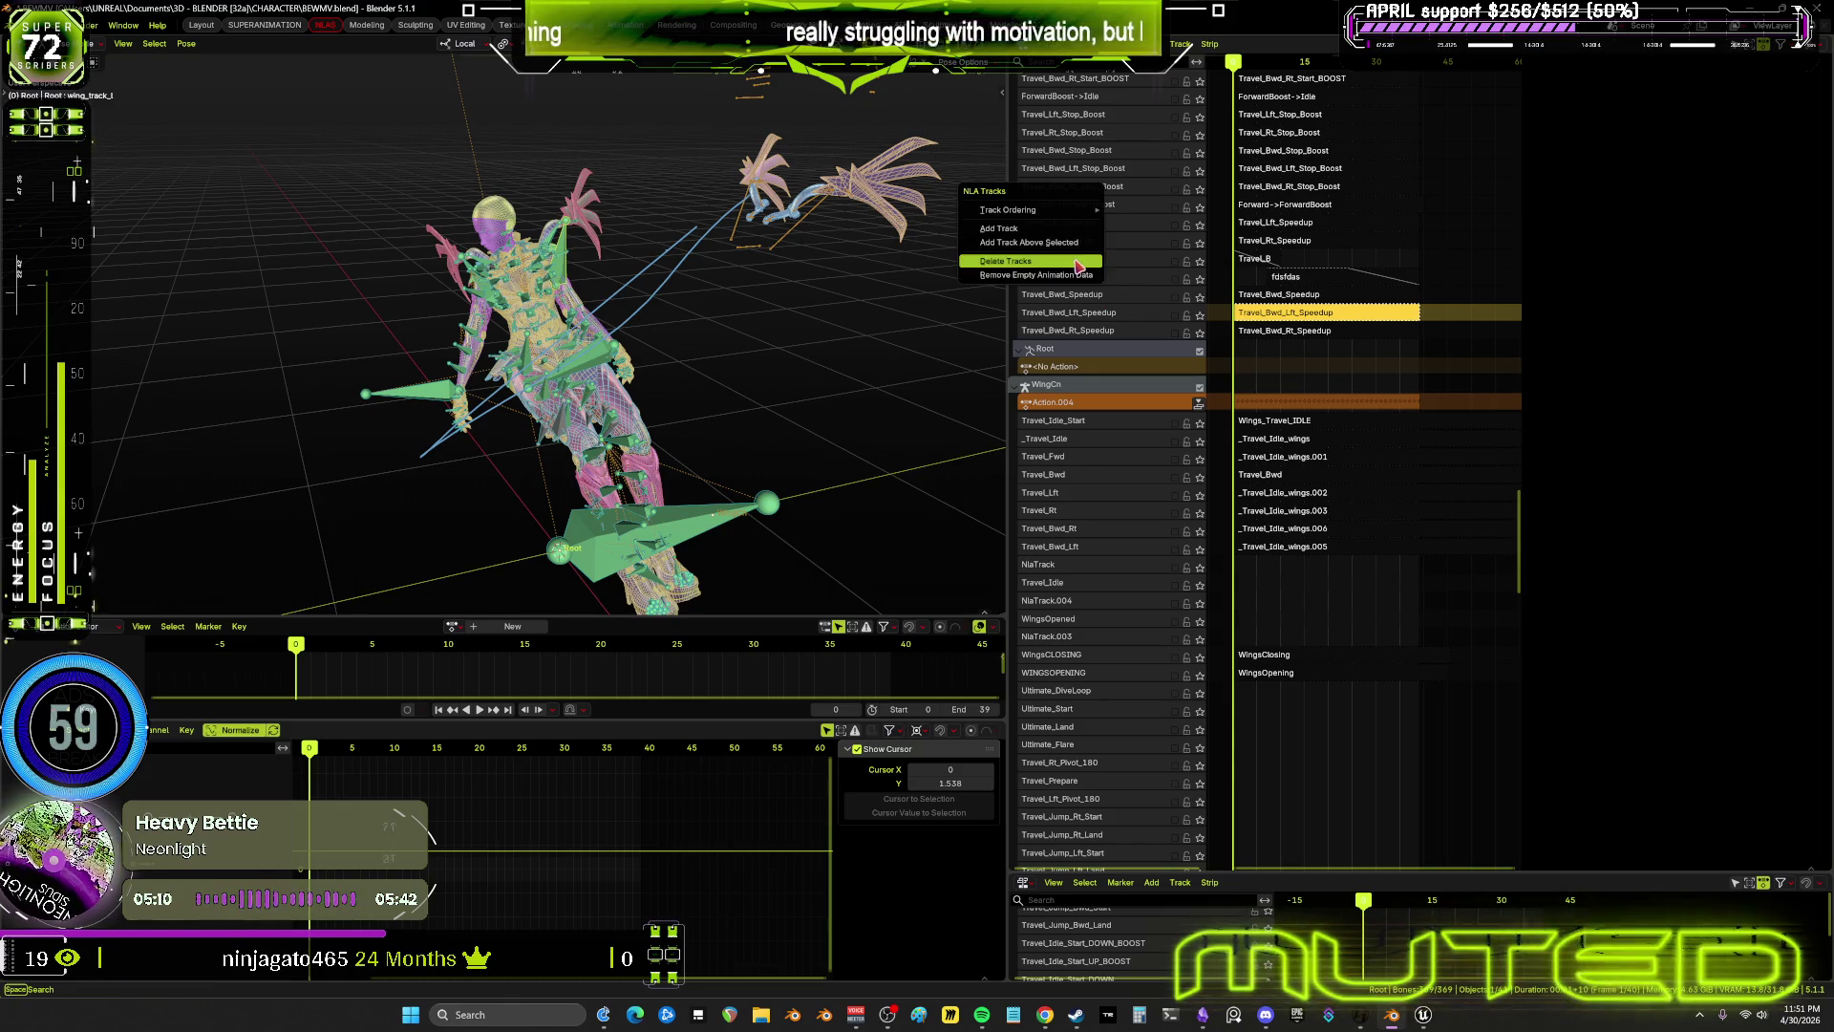
left_click(1135, 272)
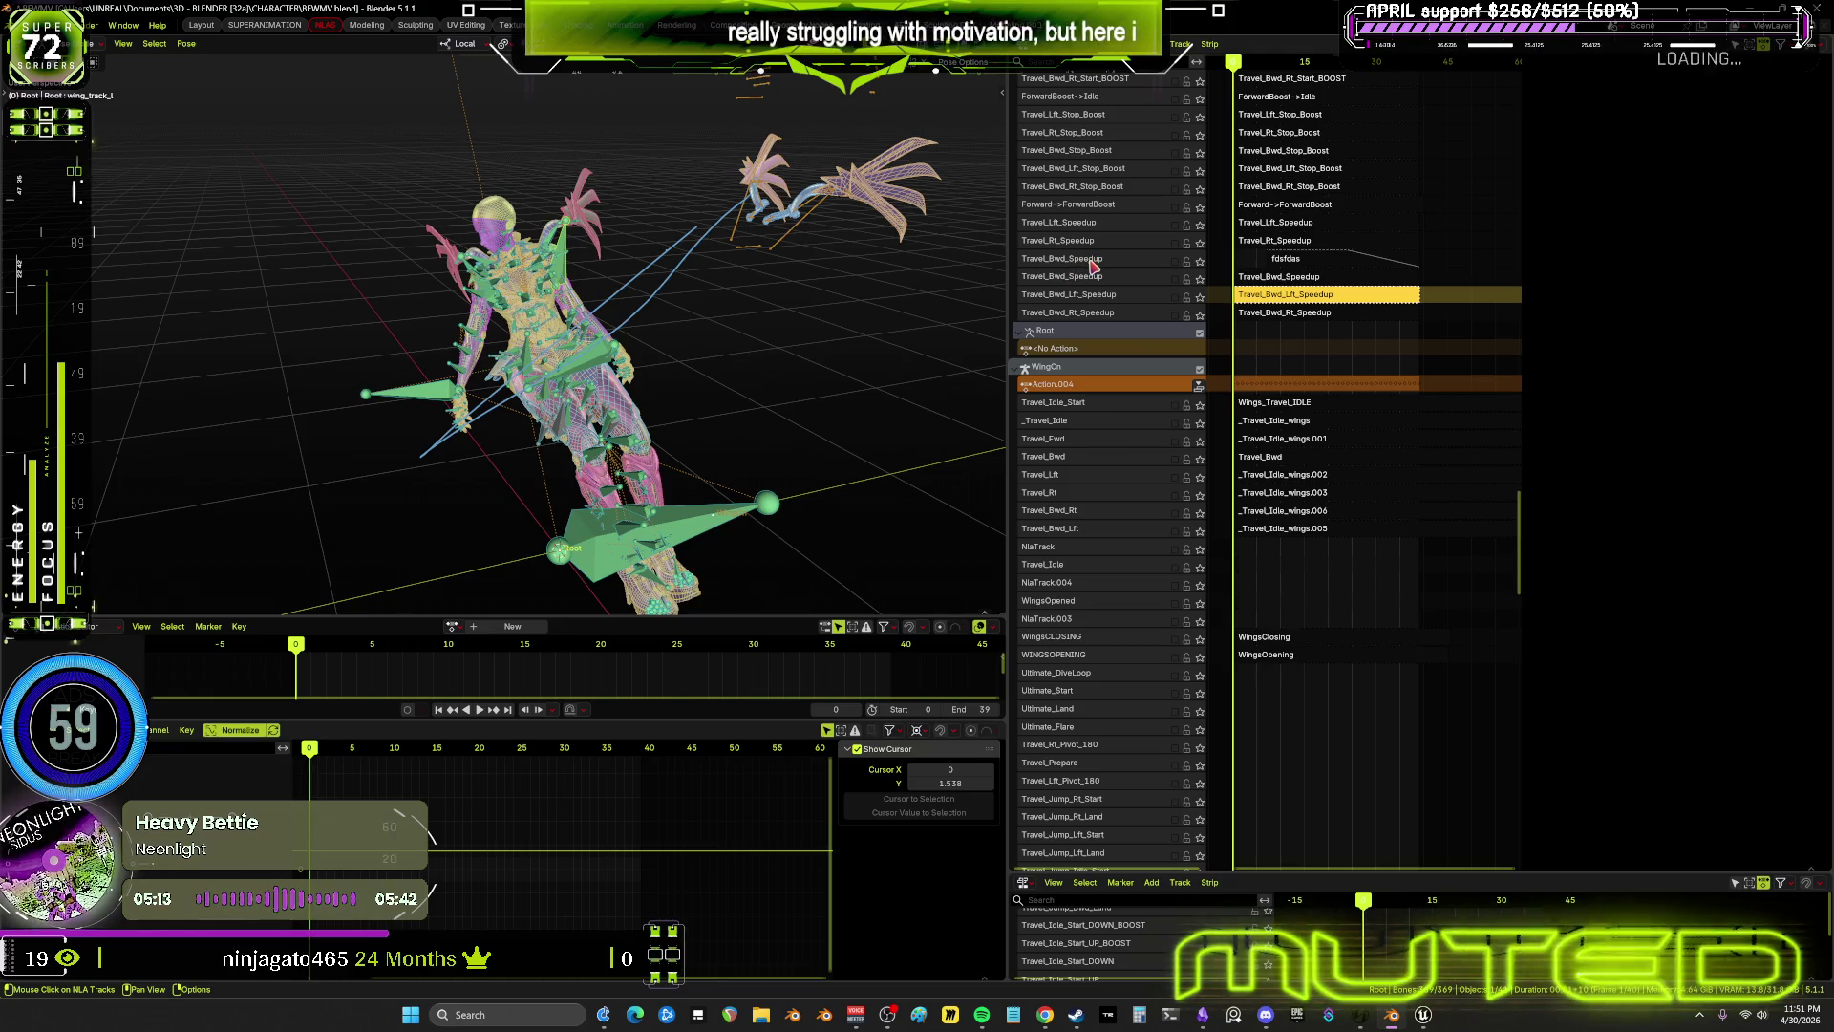
right_click(1094, 267)
left_click(1094, 268)
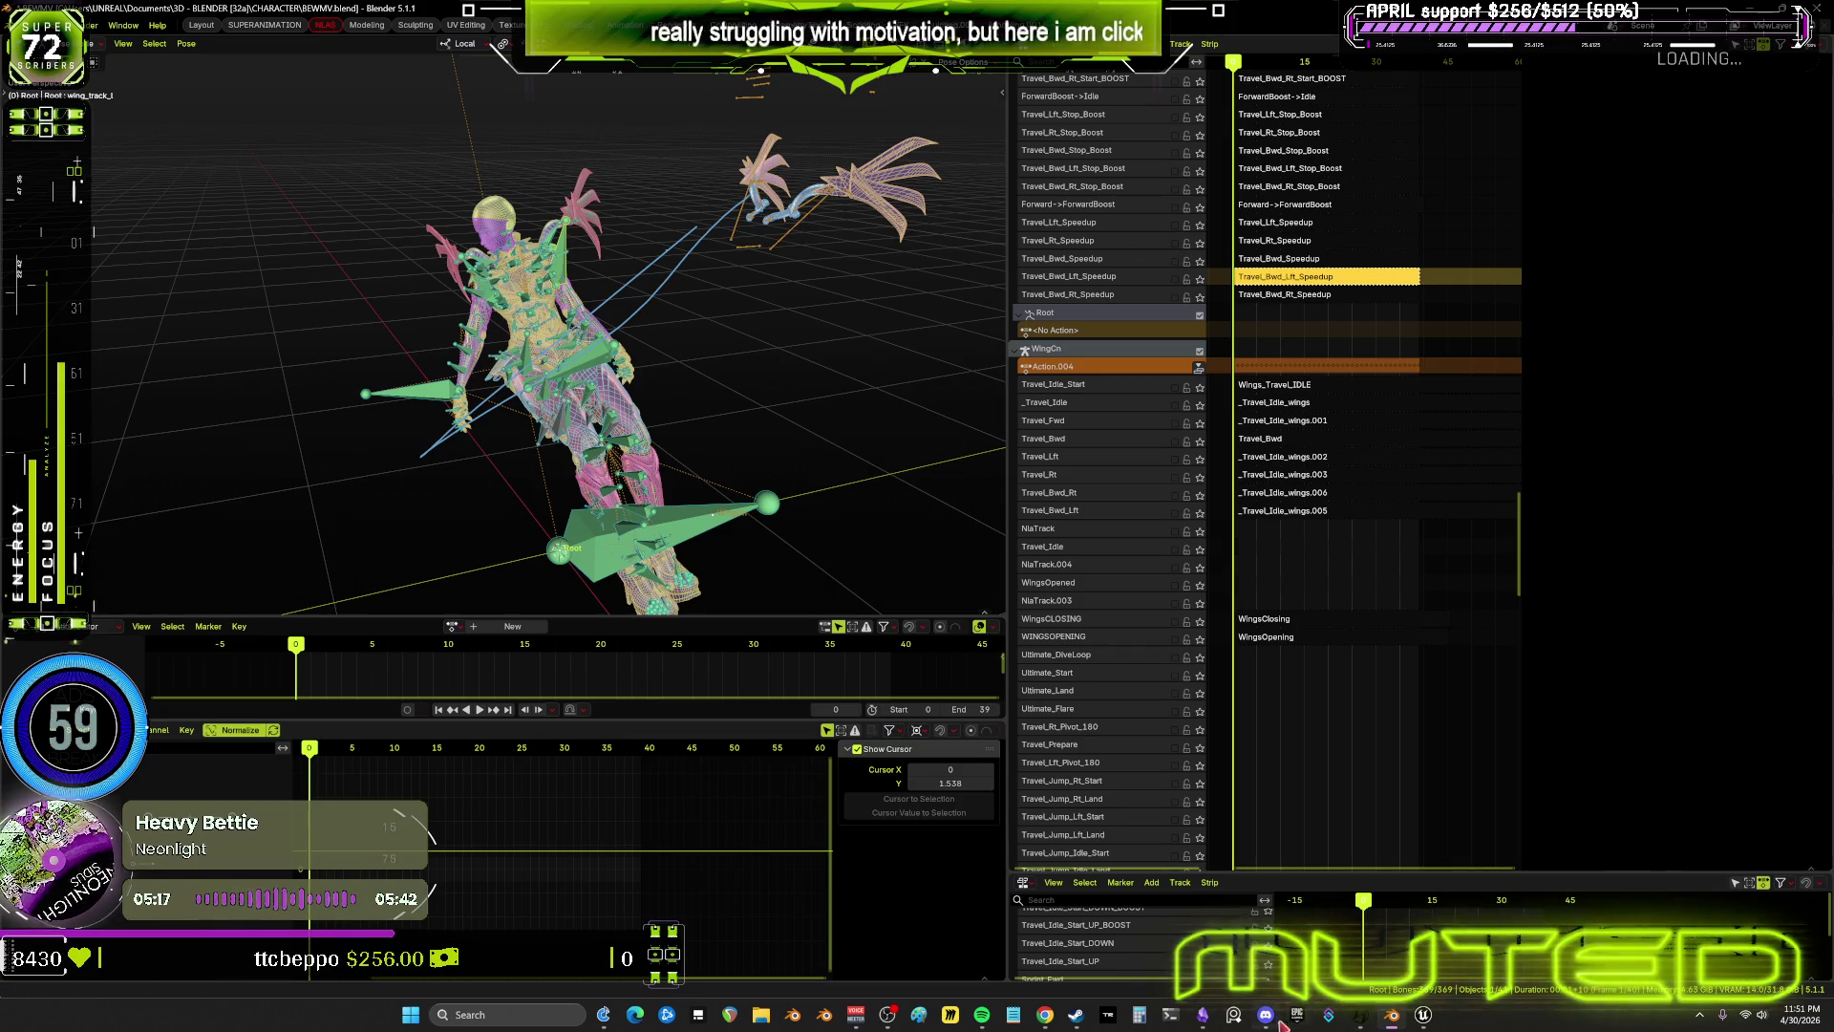
left_click(1213, 1021)
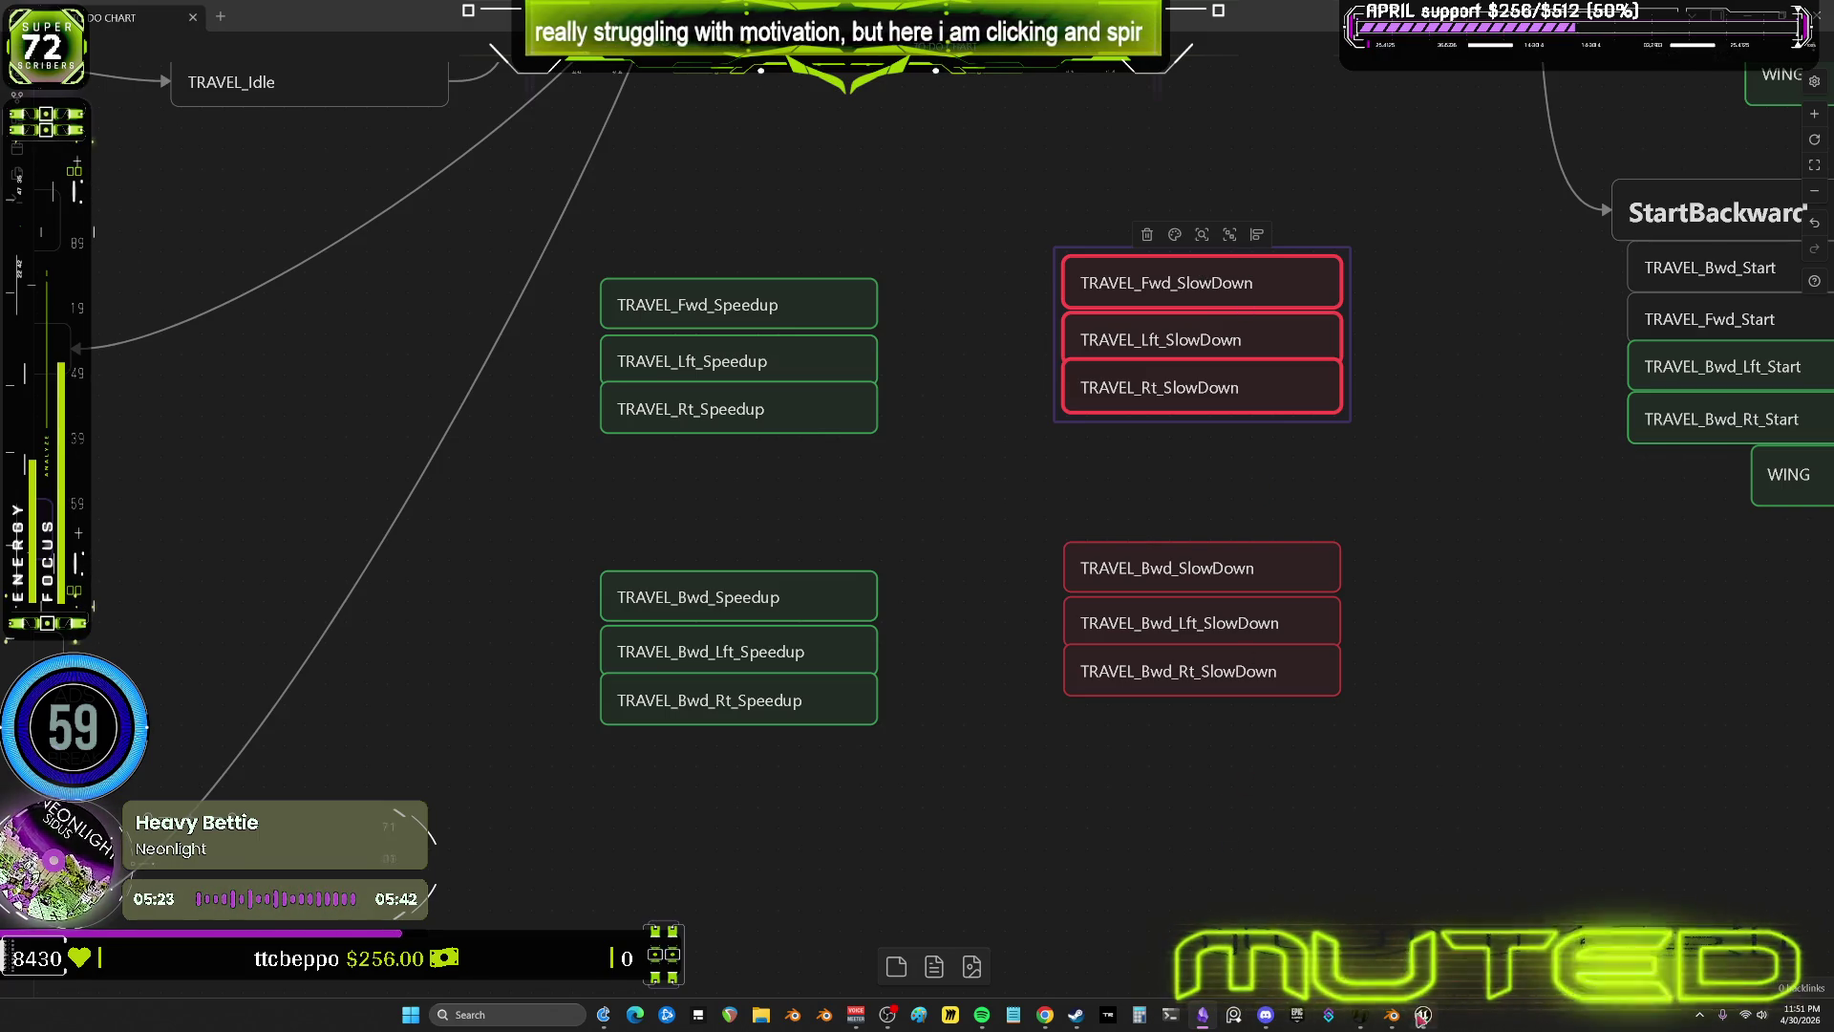
left_click(1421, 1017)
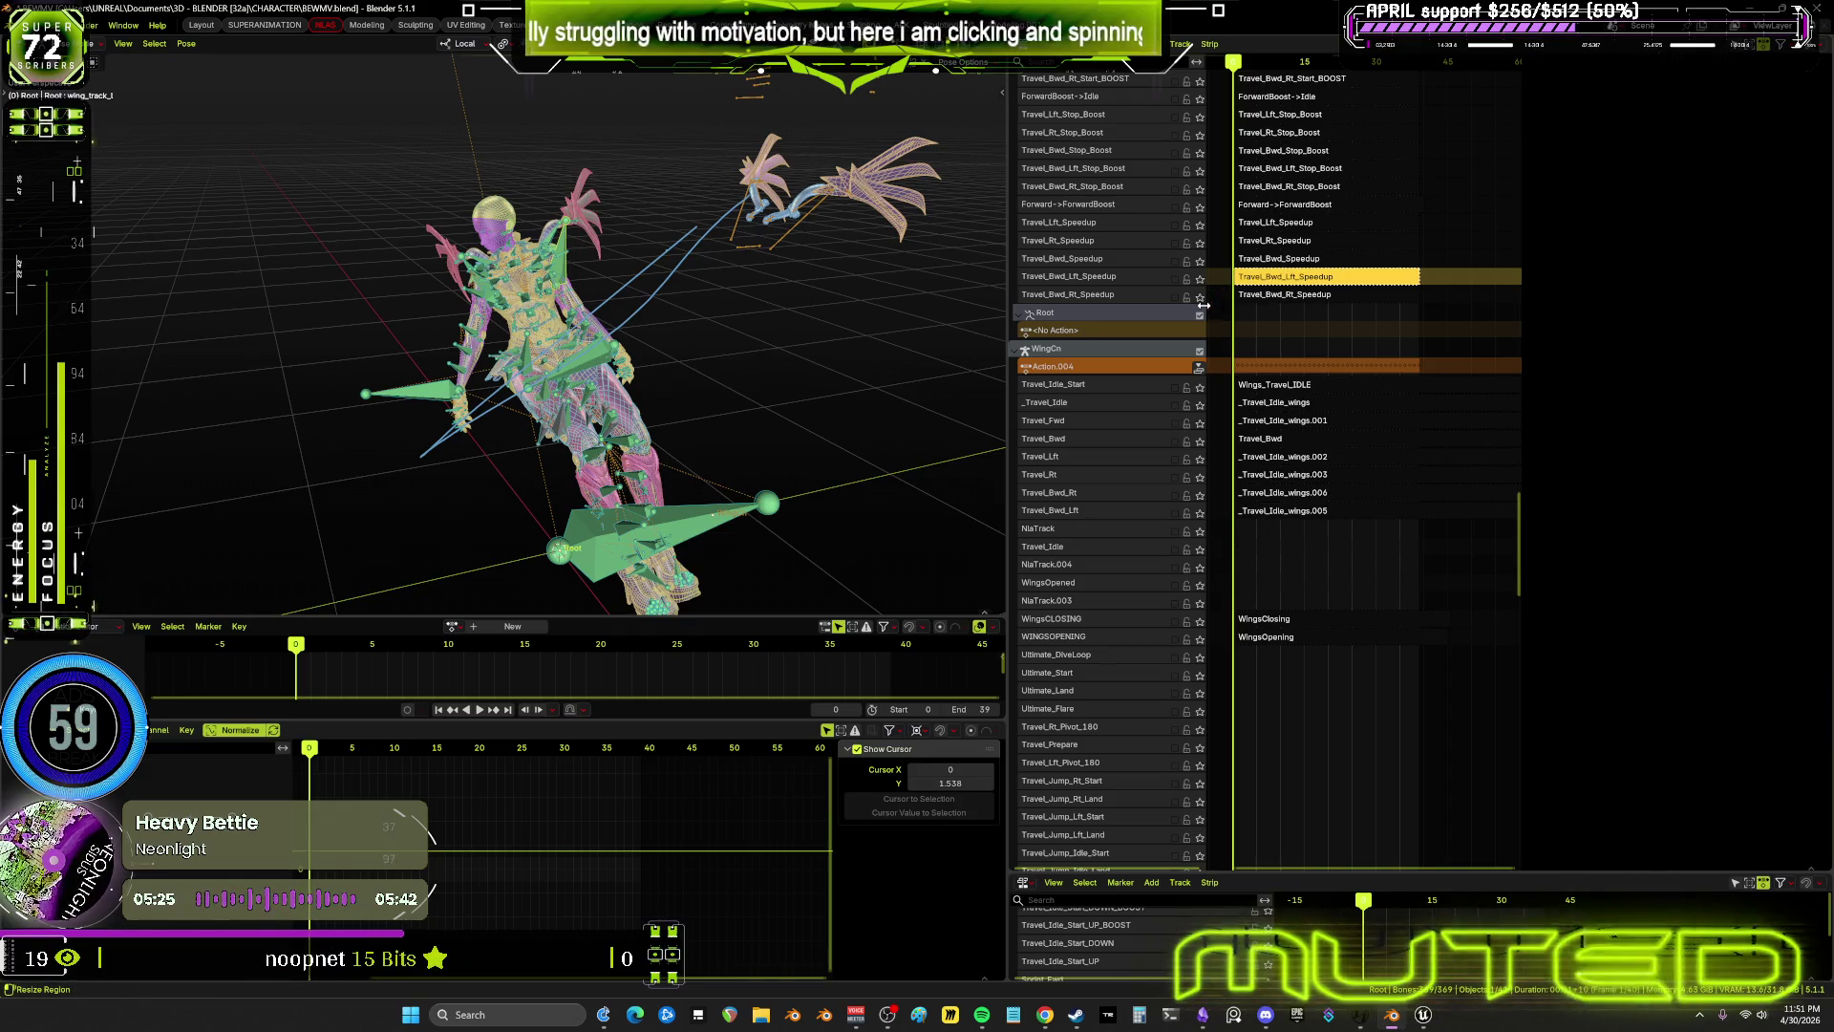
Scroll to the ForwardBoost->Forward track and select its strip to show Active Strip settings
mouse_move(1690, 618)
middle_mouse_down()
mouse_move(1690, 219)
mouse_move(1690, 314)
middle_mouse_up()
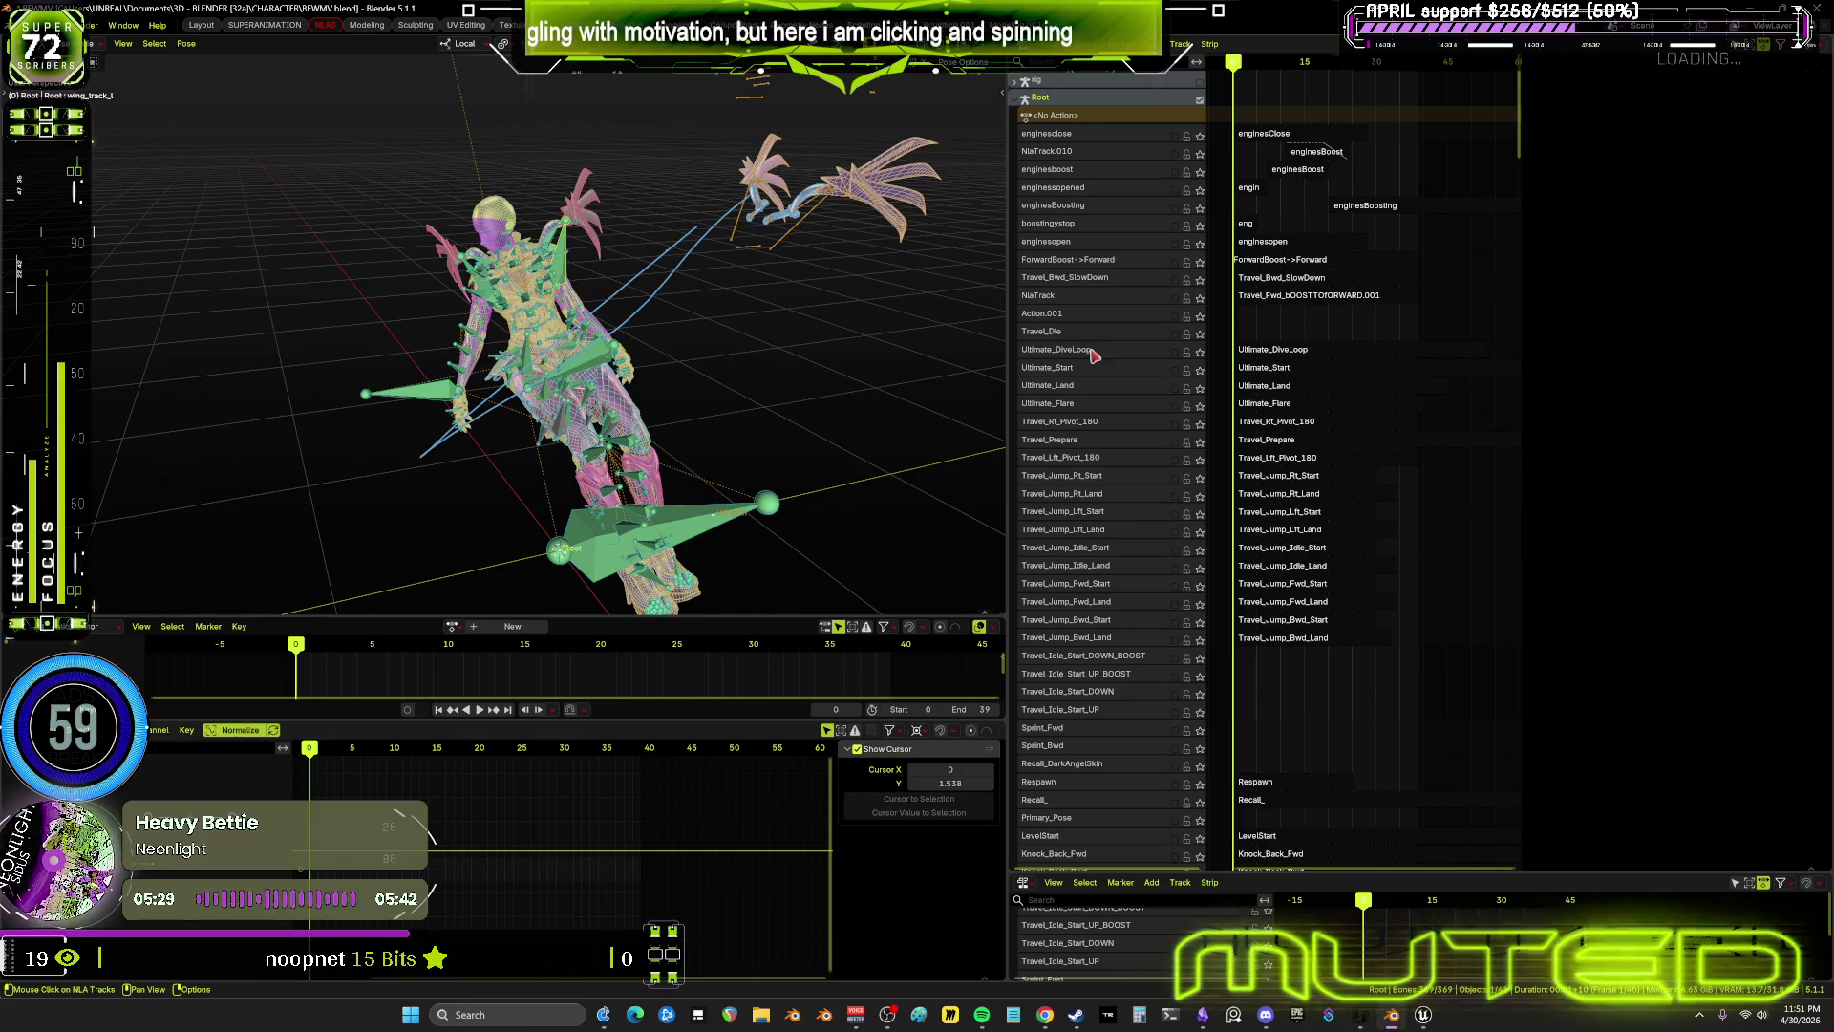
scroll(1093, 356, "down", 10)
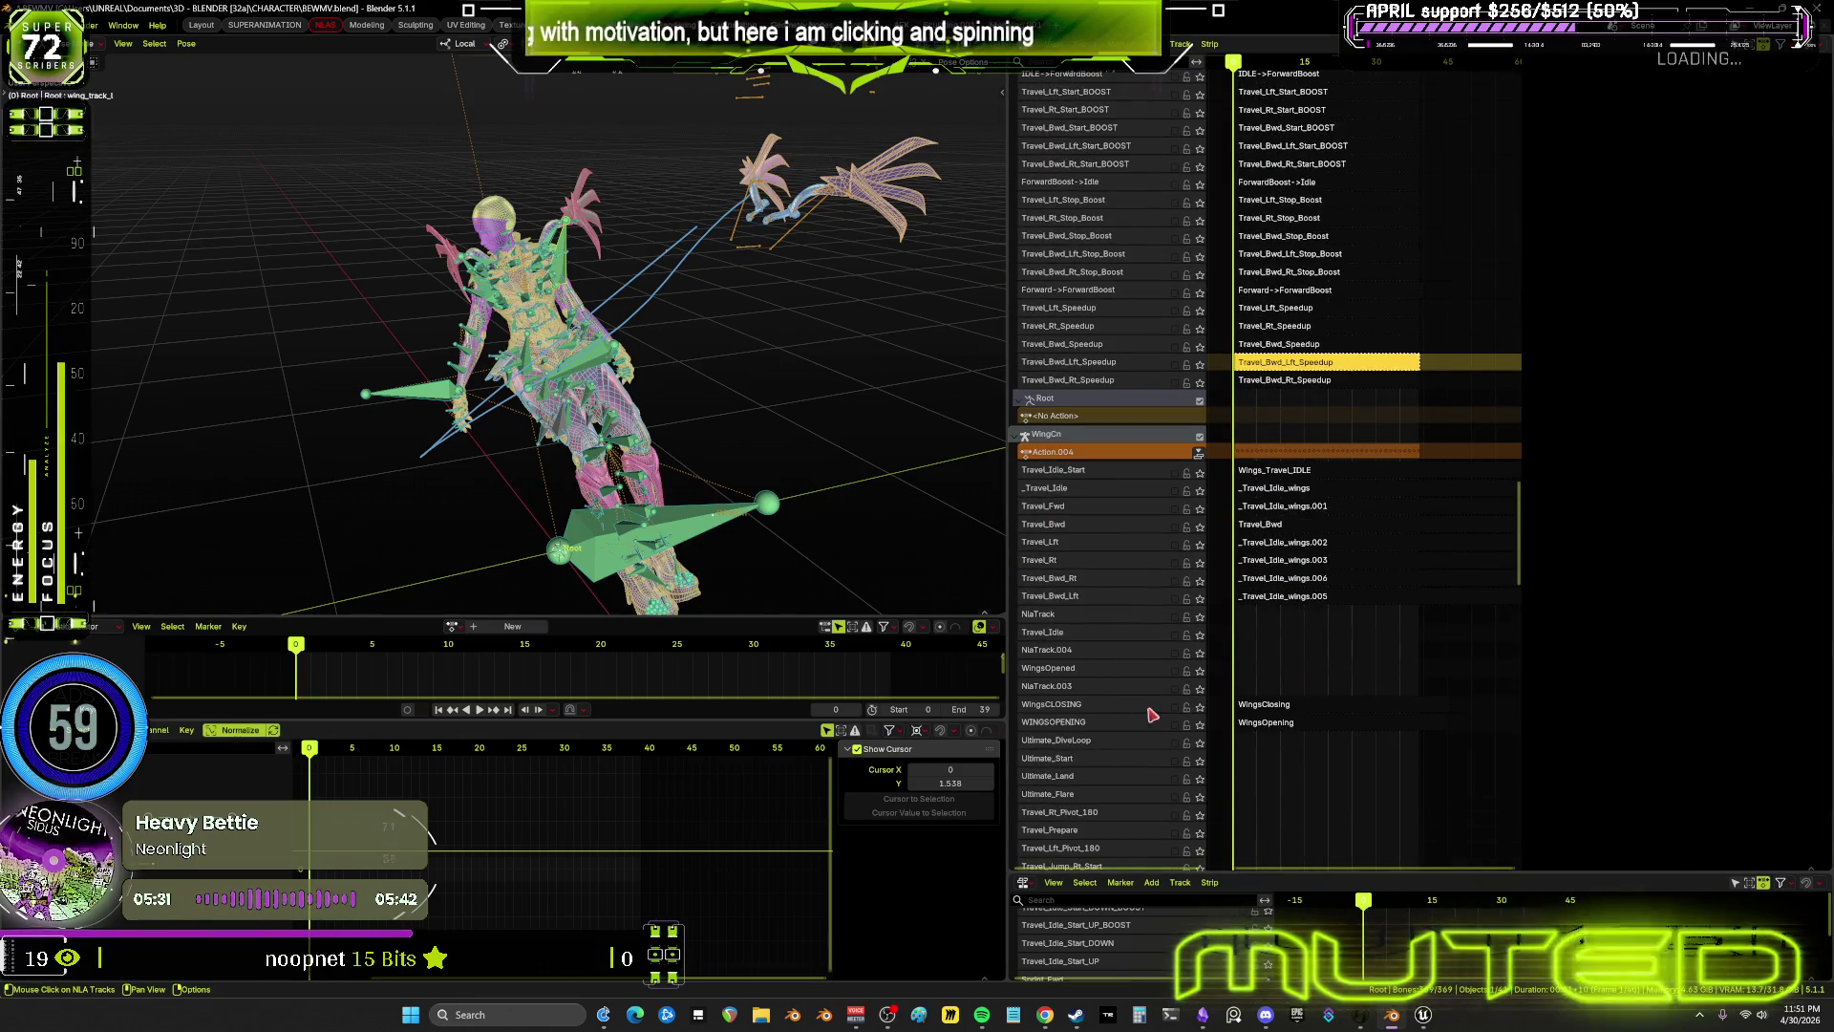
scroll(1152, 714, "down", 10)
scroll(1154, 706, "down", 10)
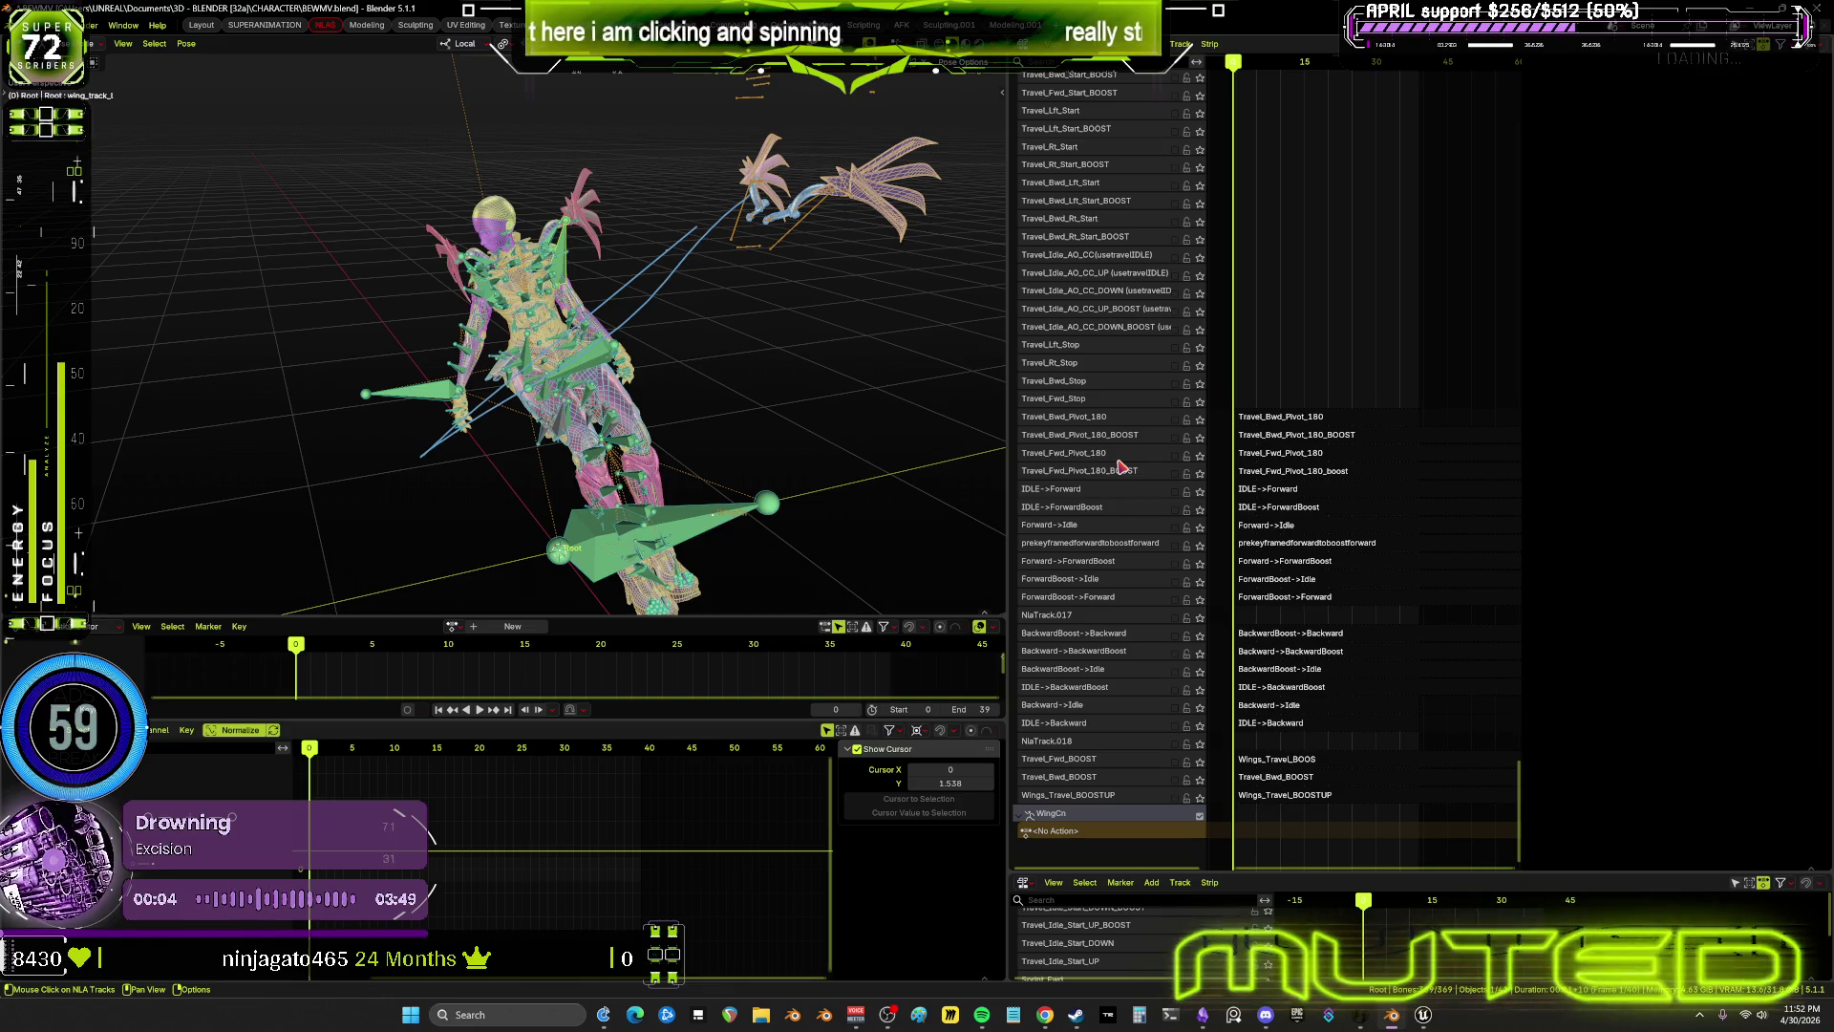
left_click(1175, 600)
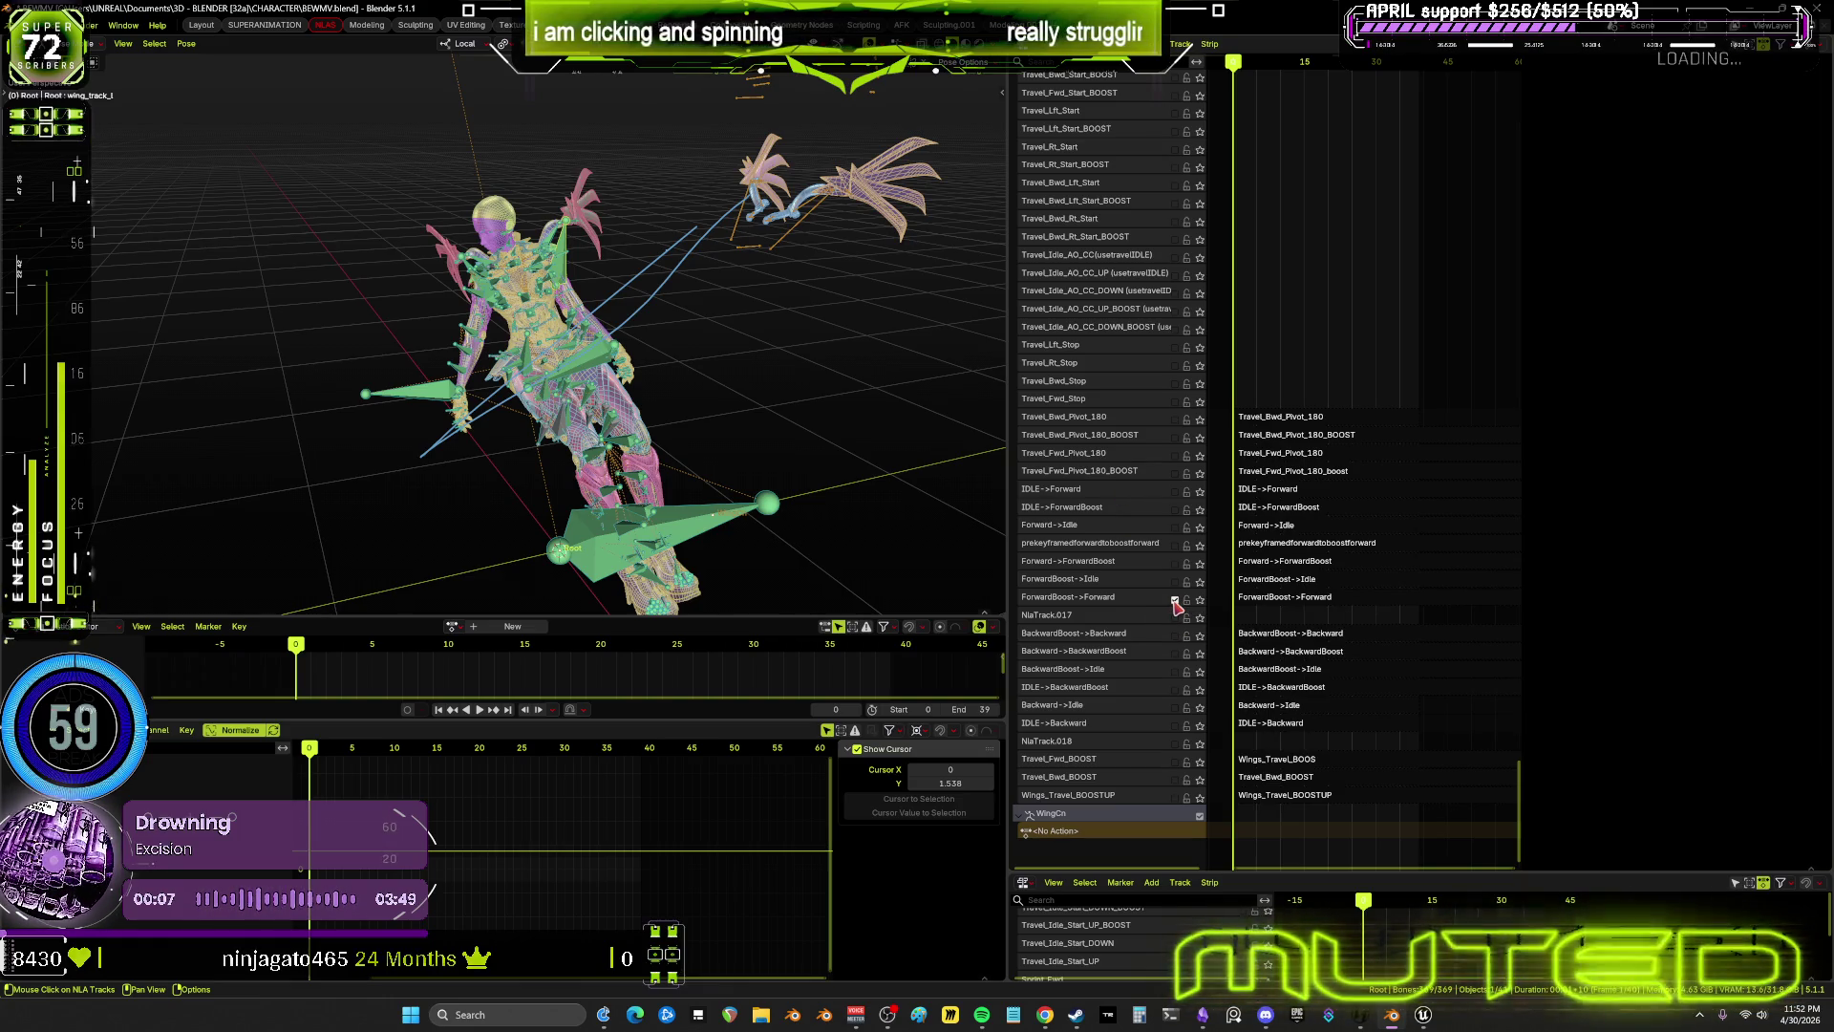
left_click(1257, 599)
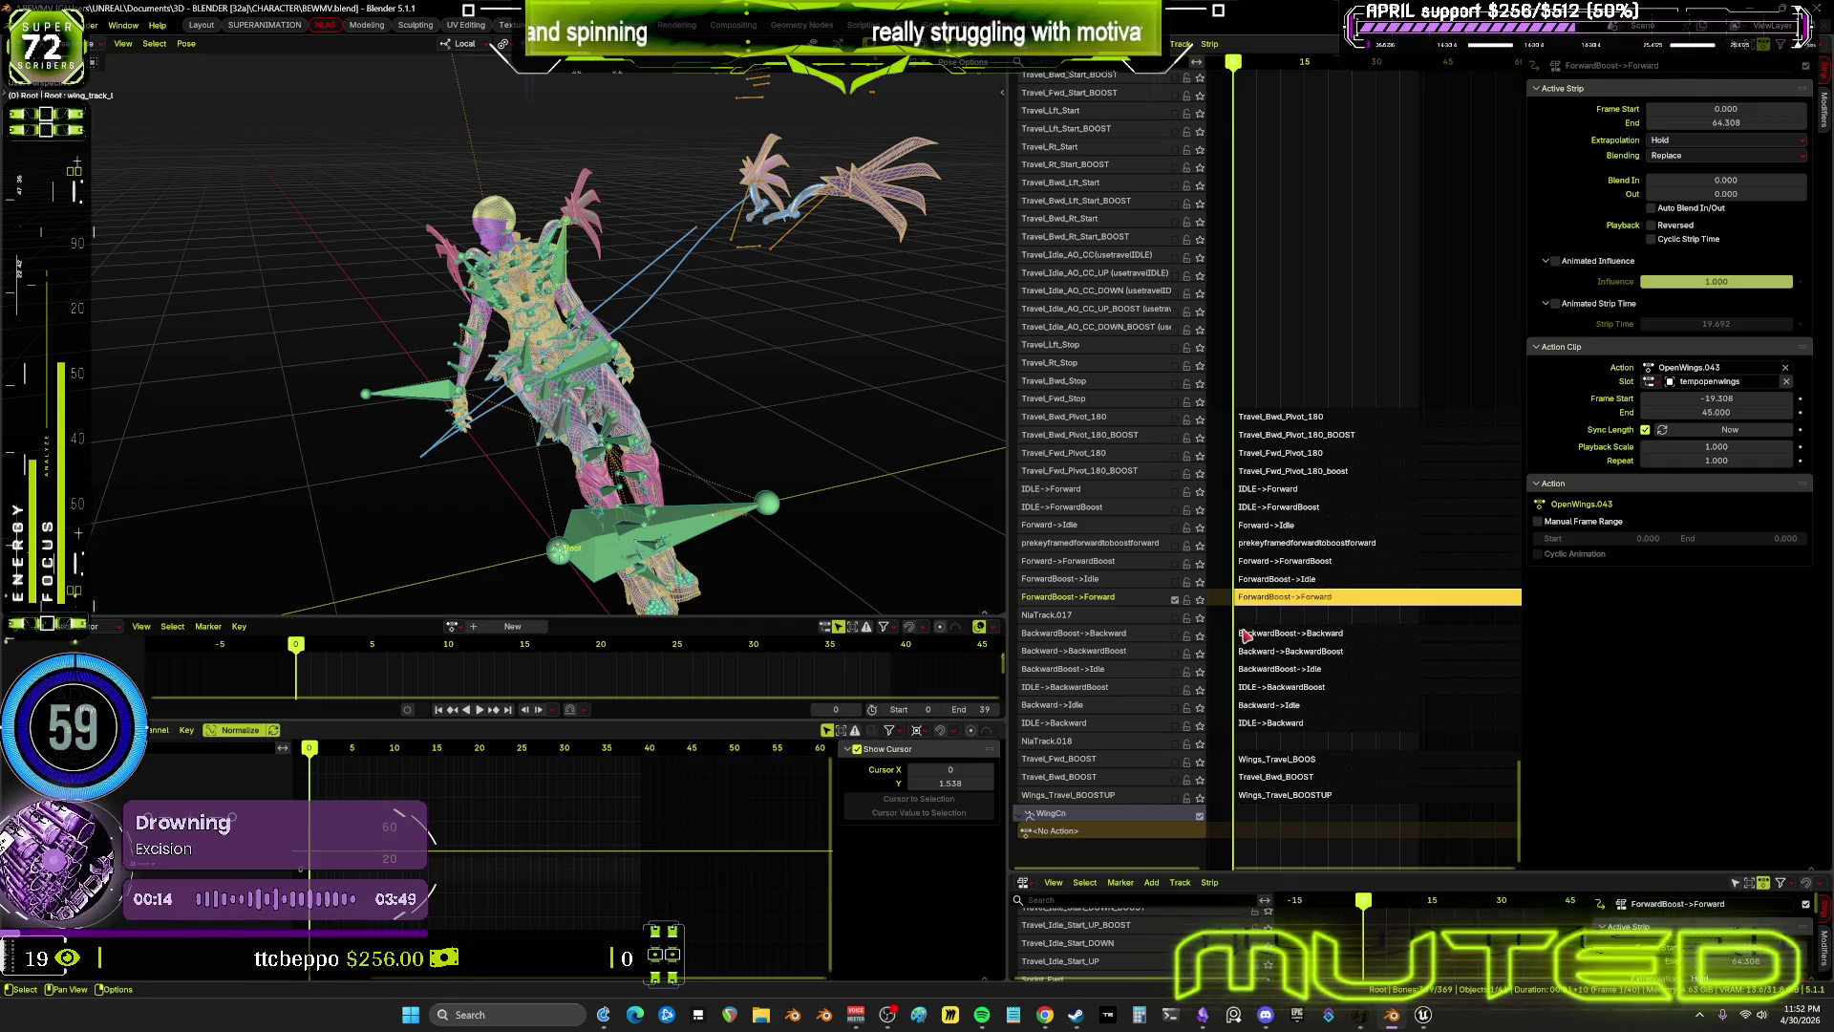
Solo ForwardBoost->Forward in Object mode with overlays hidden, scrub to frame 28, then unsolo it
mouse_move(803, 364)
middle_mouse_down()
mouse_move(577, 377)
mouse_move(592, 369)
middle_mouse_up()
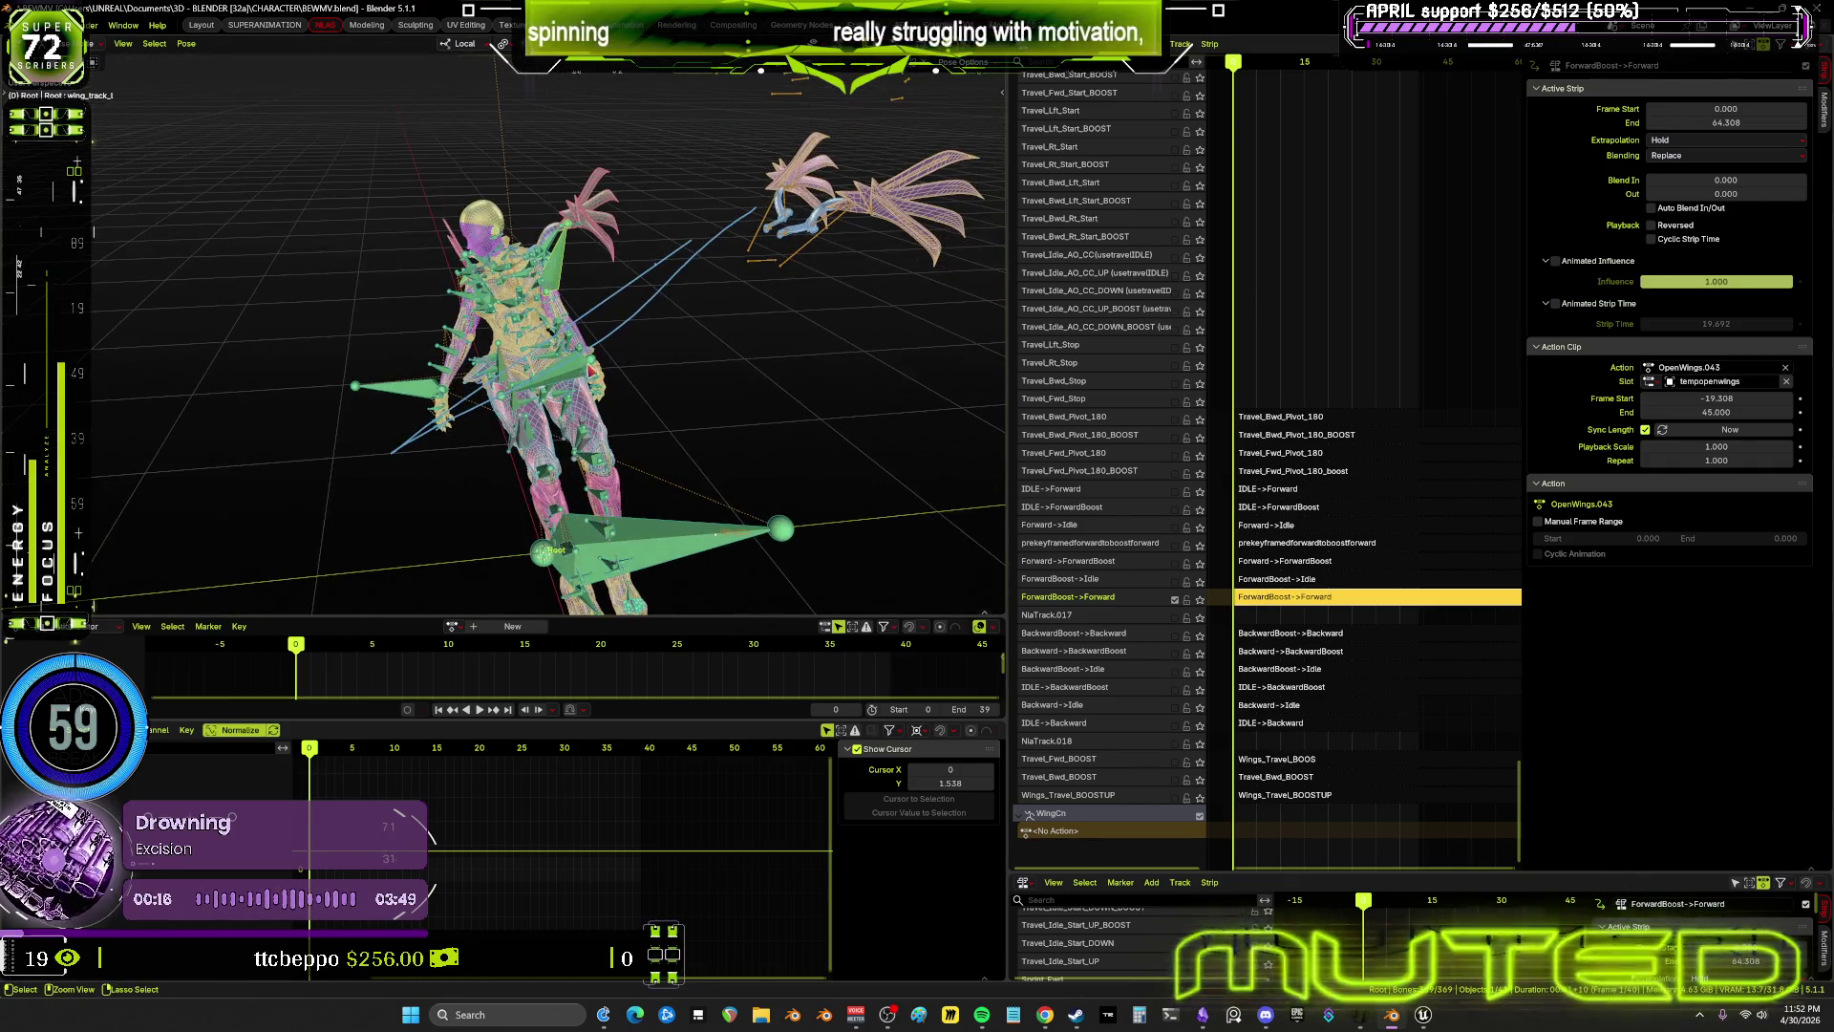
key("ctrl+Tab")
middle_click_drag(822, 263, 936, 407)
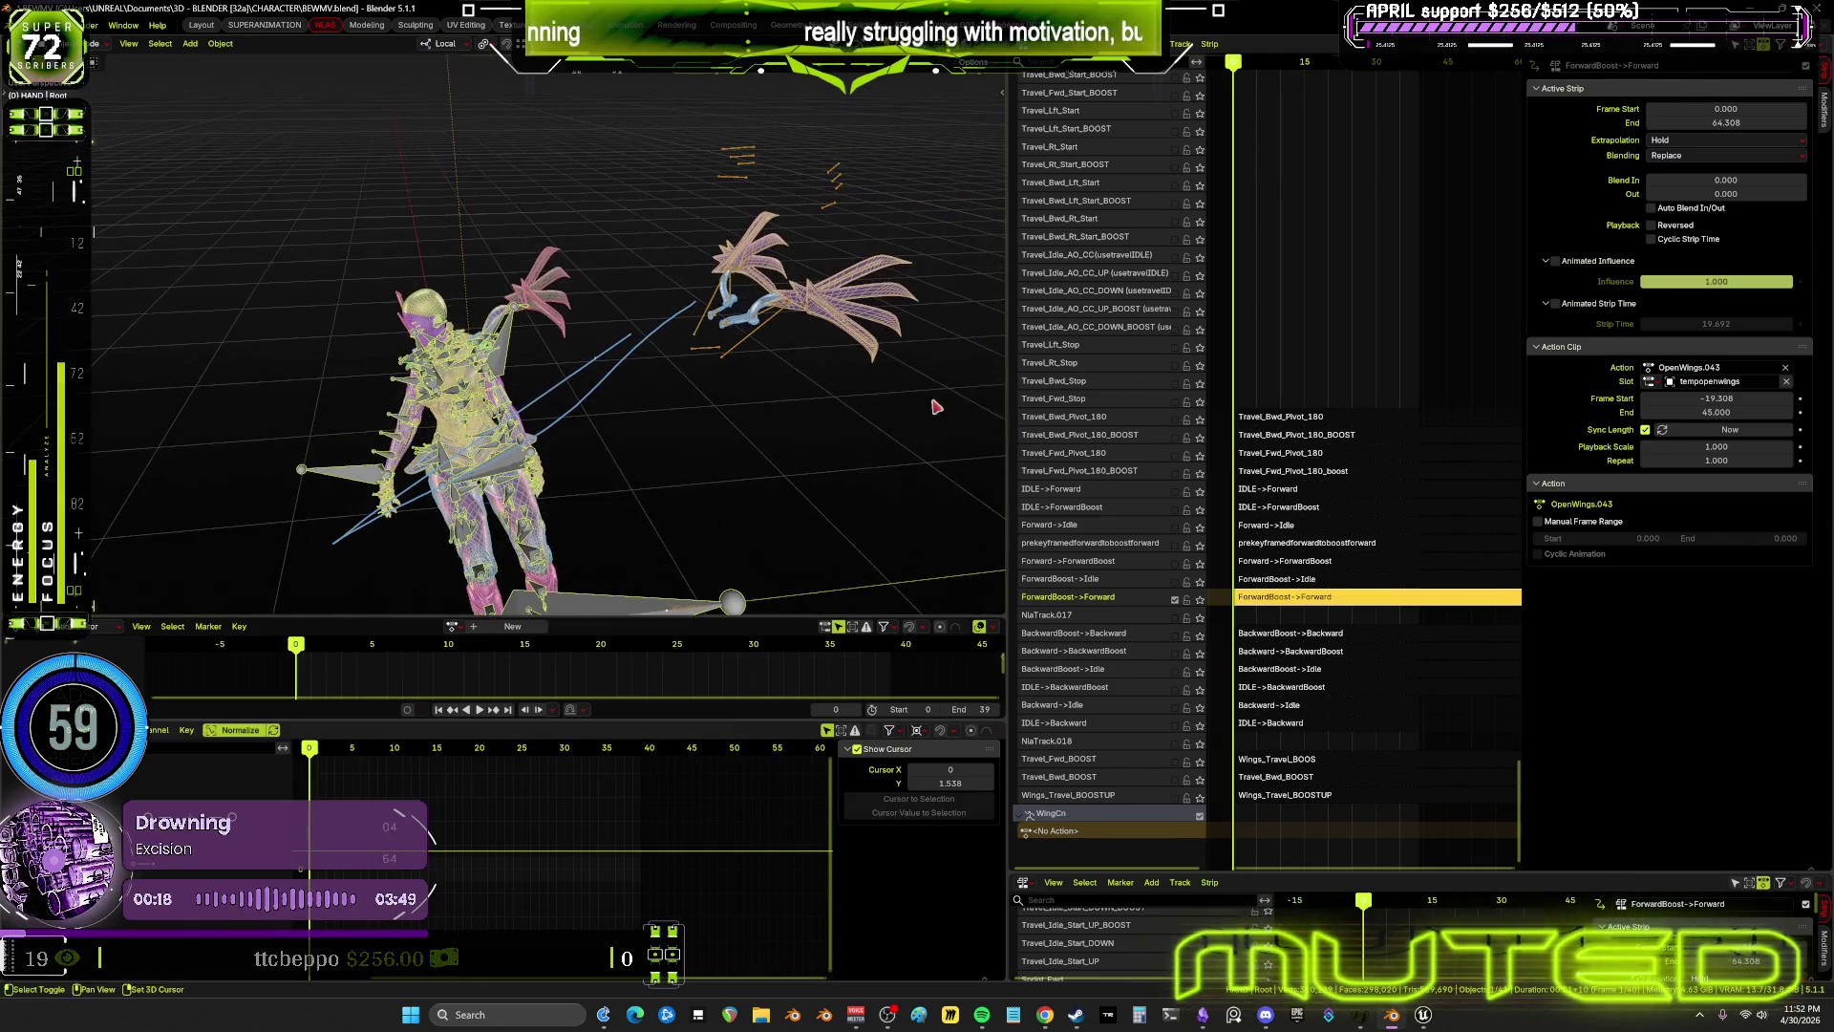
left_click(1201, 599)
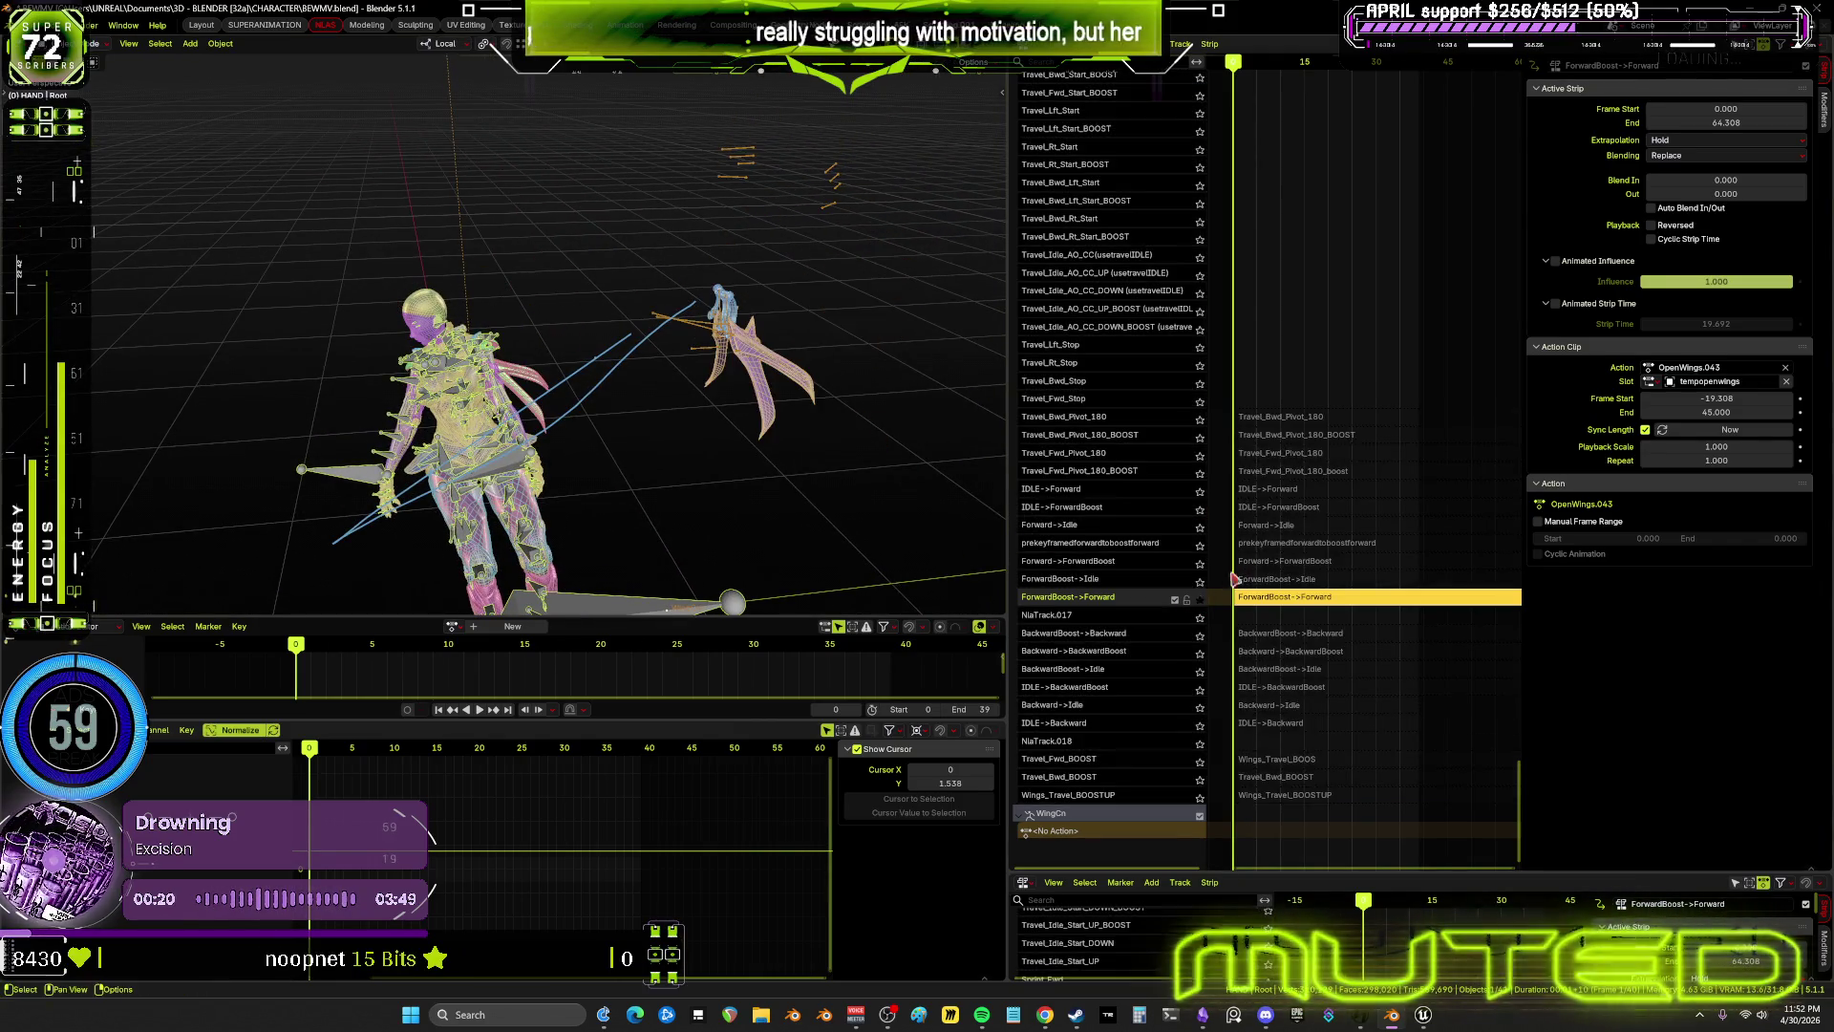
key("shift+alt+z")
mouse_move(683, 418)
left_mouse_down()
mouse_move(840, 442)
mouse_move(626, 434)
left_mouse_up()
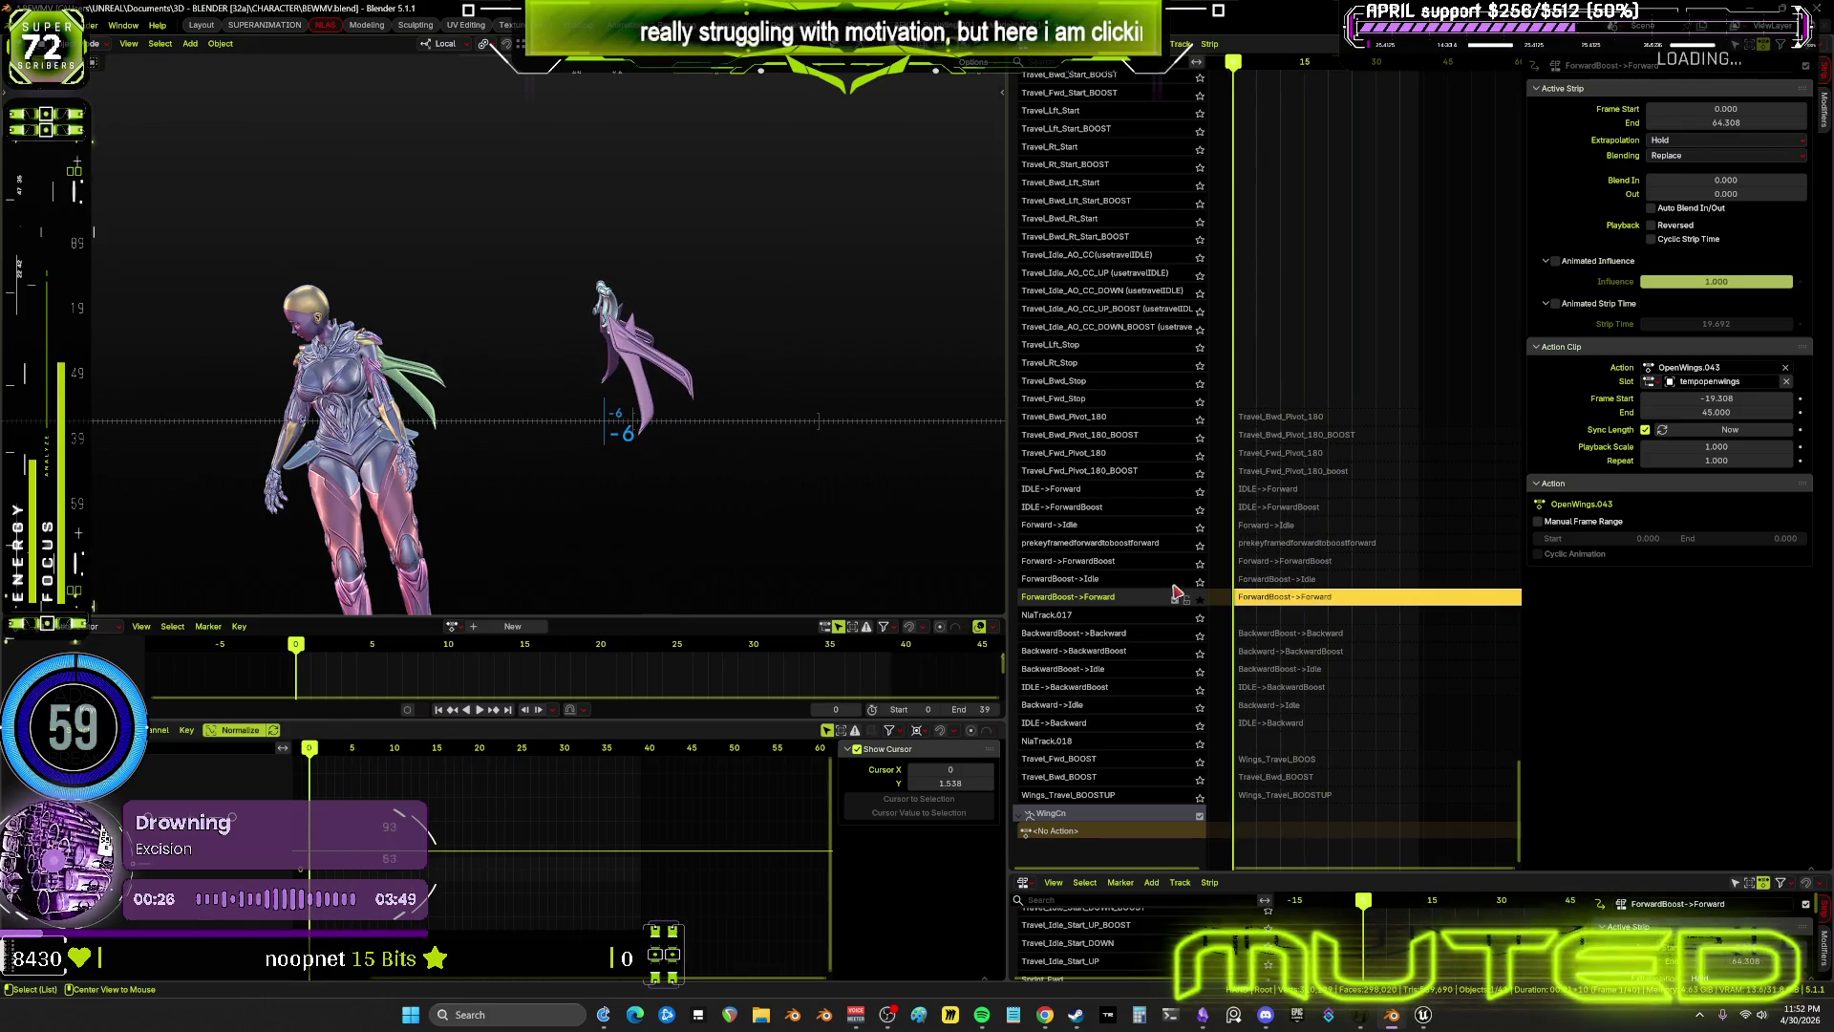
left_click(1201, 602)
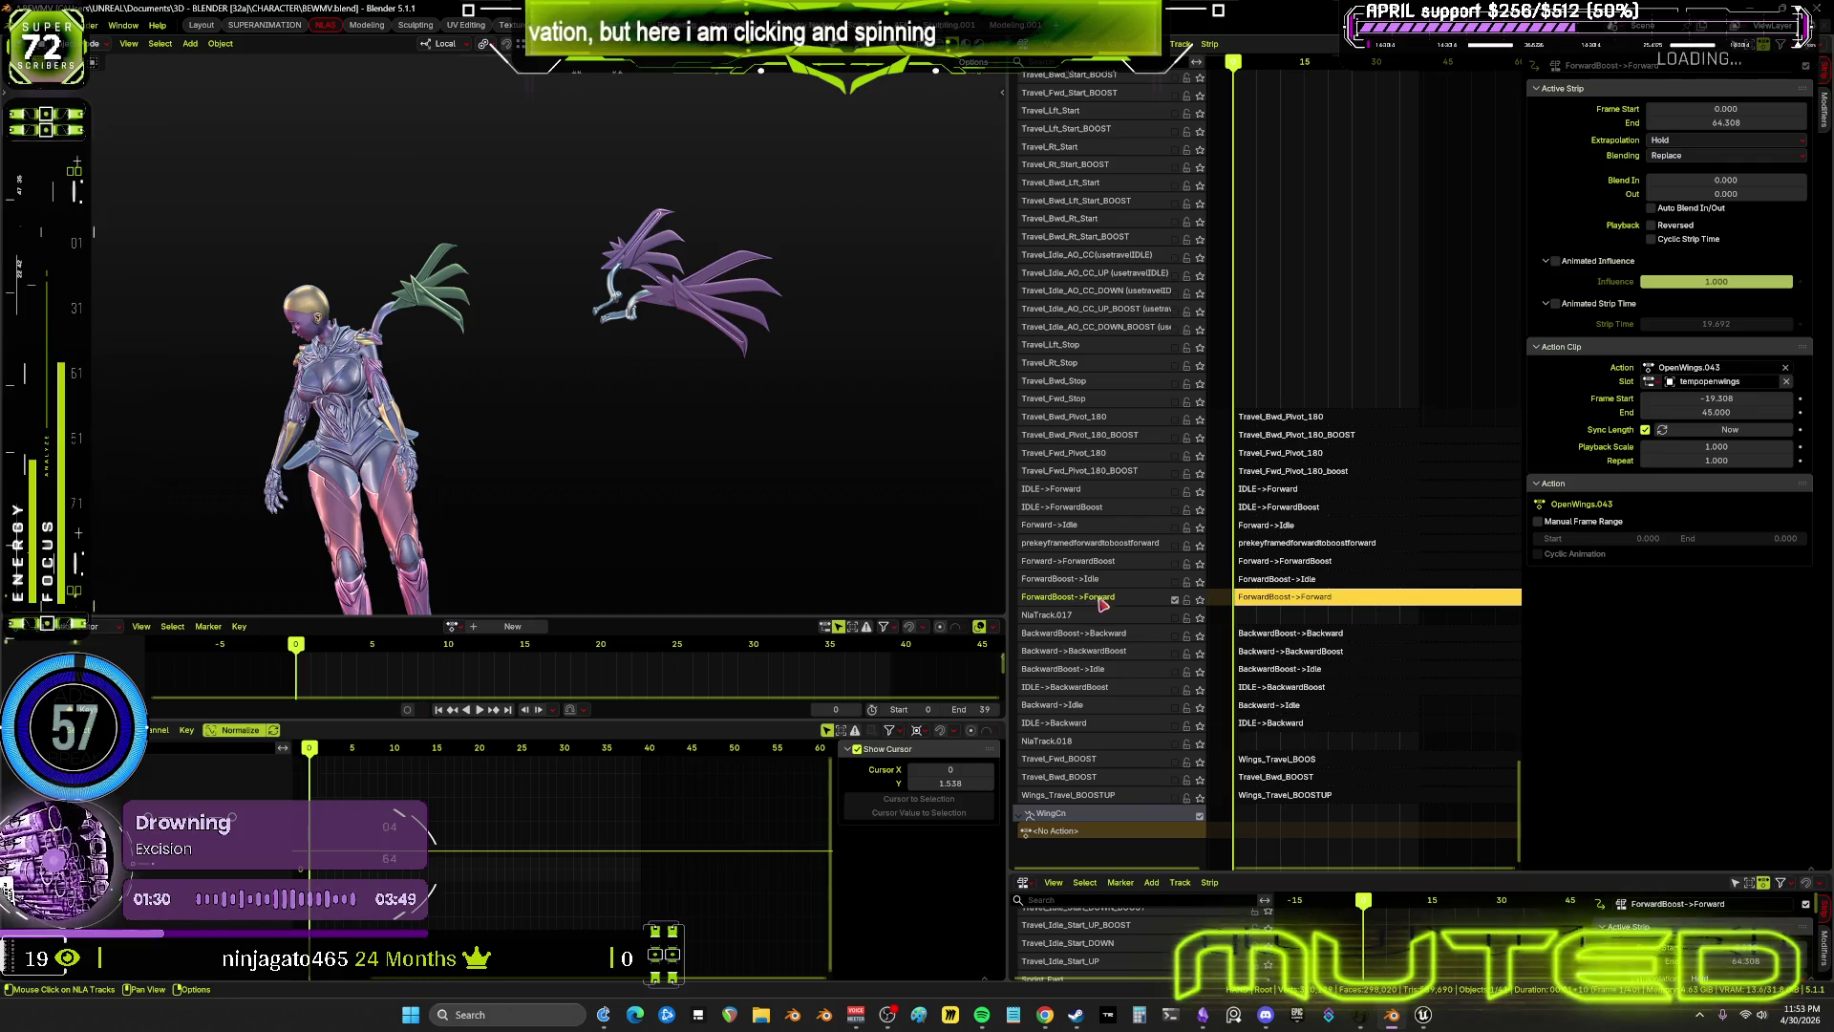
Scroll through the NLA tracks and select the Travel_Lft_SlowDown and Travel_Rt_SlowDown strips
mouse_move(1314, 247)
middle_mouse_down()
mouse_move(1331, 643)
mouse_move(1355, 341)
mouse_move(1310, 311)
mouse_move(1347, 700)
mouse_move(1331, 655)
middle_mouse_up()
mouse_move(1322, 273)
middle_mouse_down()
mouse_move(1308, 463)
mouse_move(1268, 453)
middle_mouse_up()
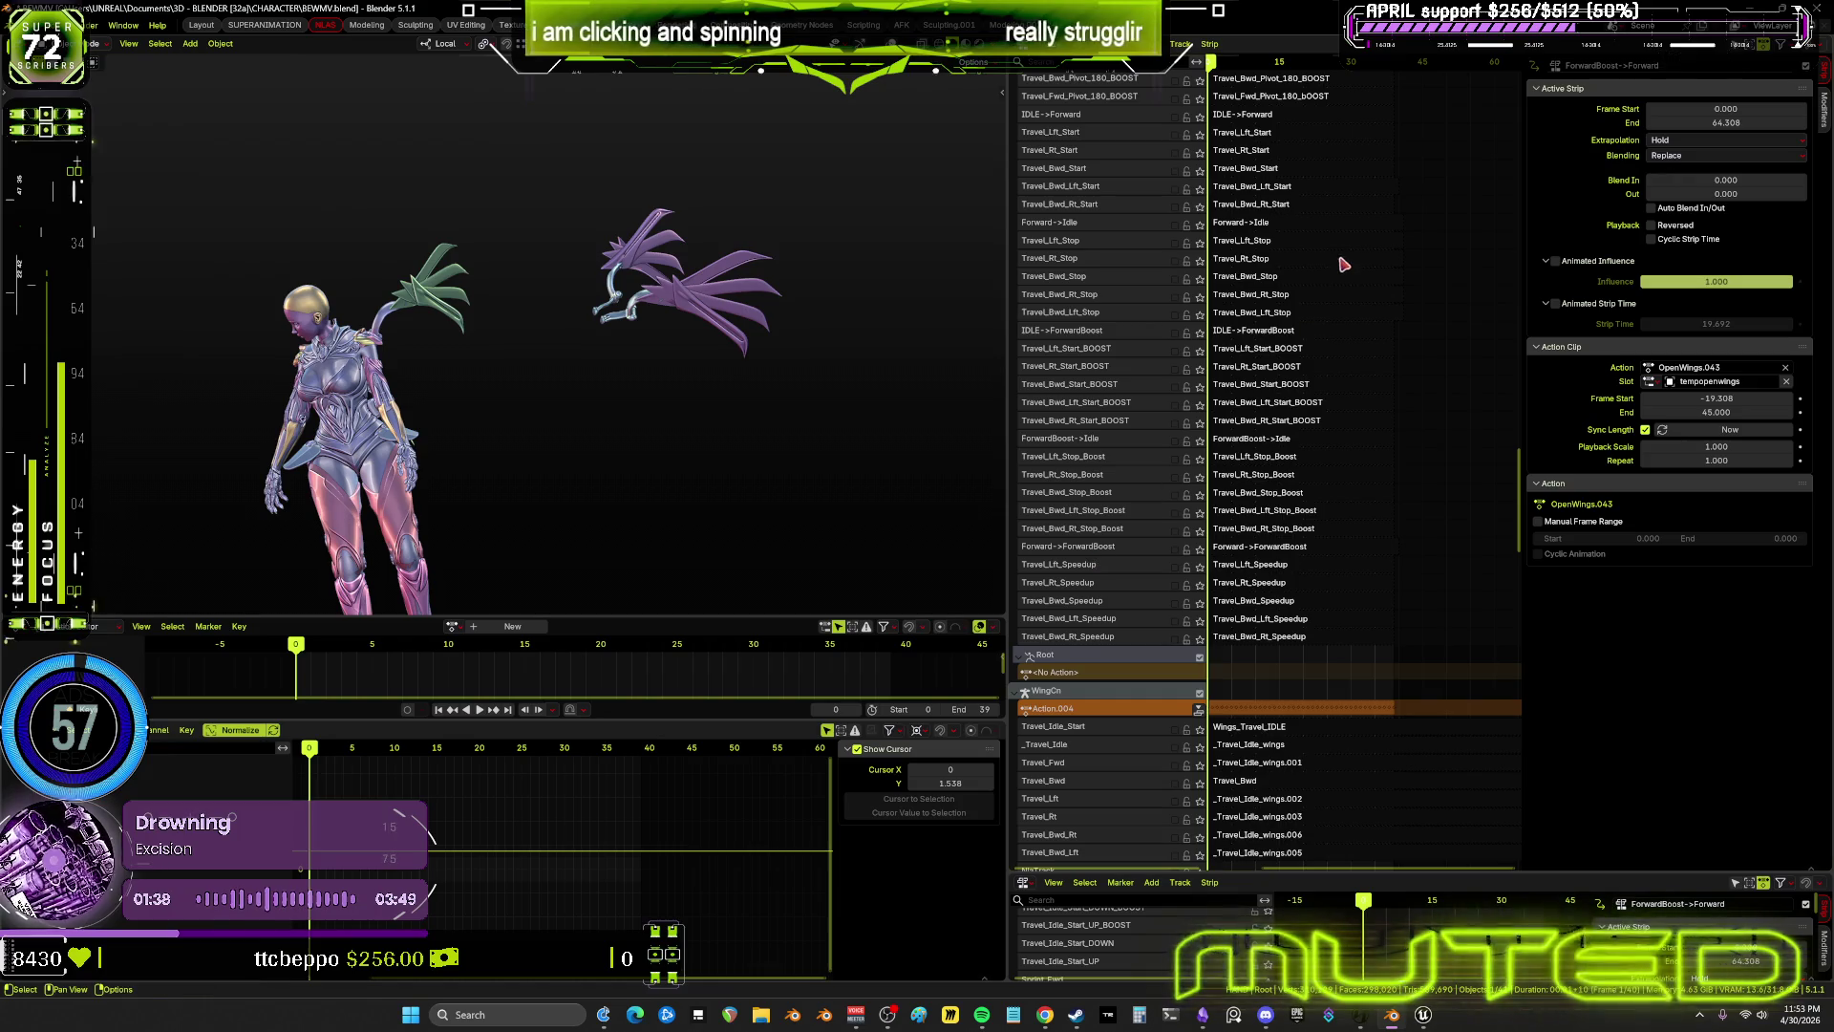
scroll(1307, 318, "up", 5)
scroll(1307, 319, "up", 10)
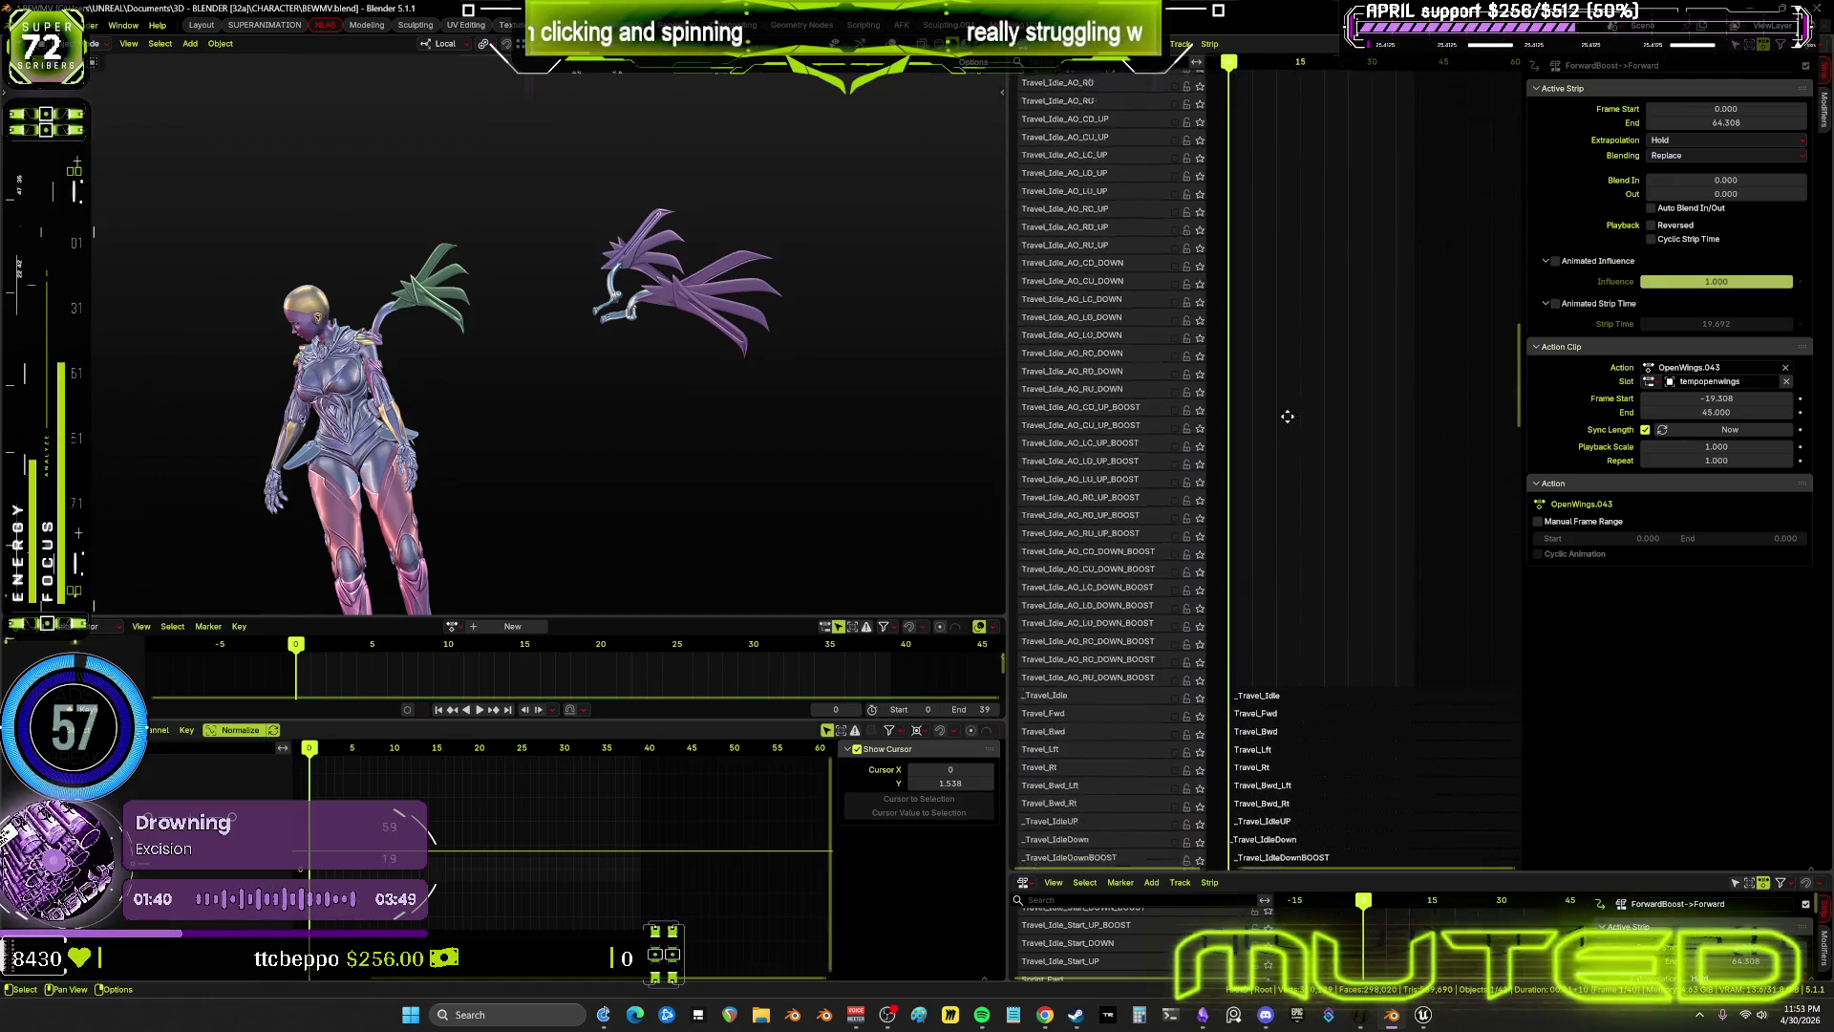
scroll(1289, 545, "up", 10)
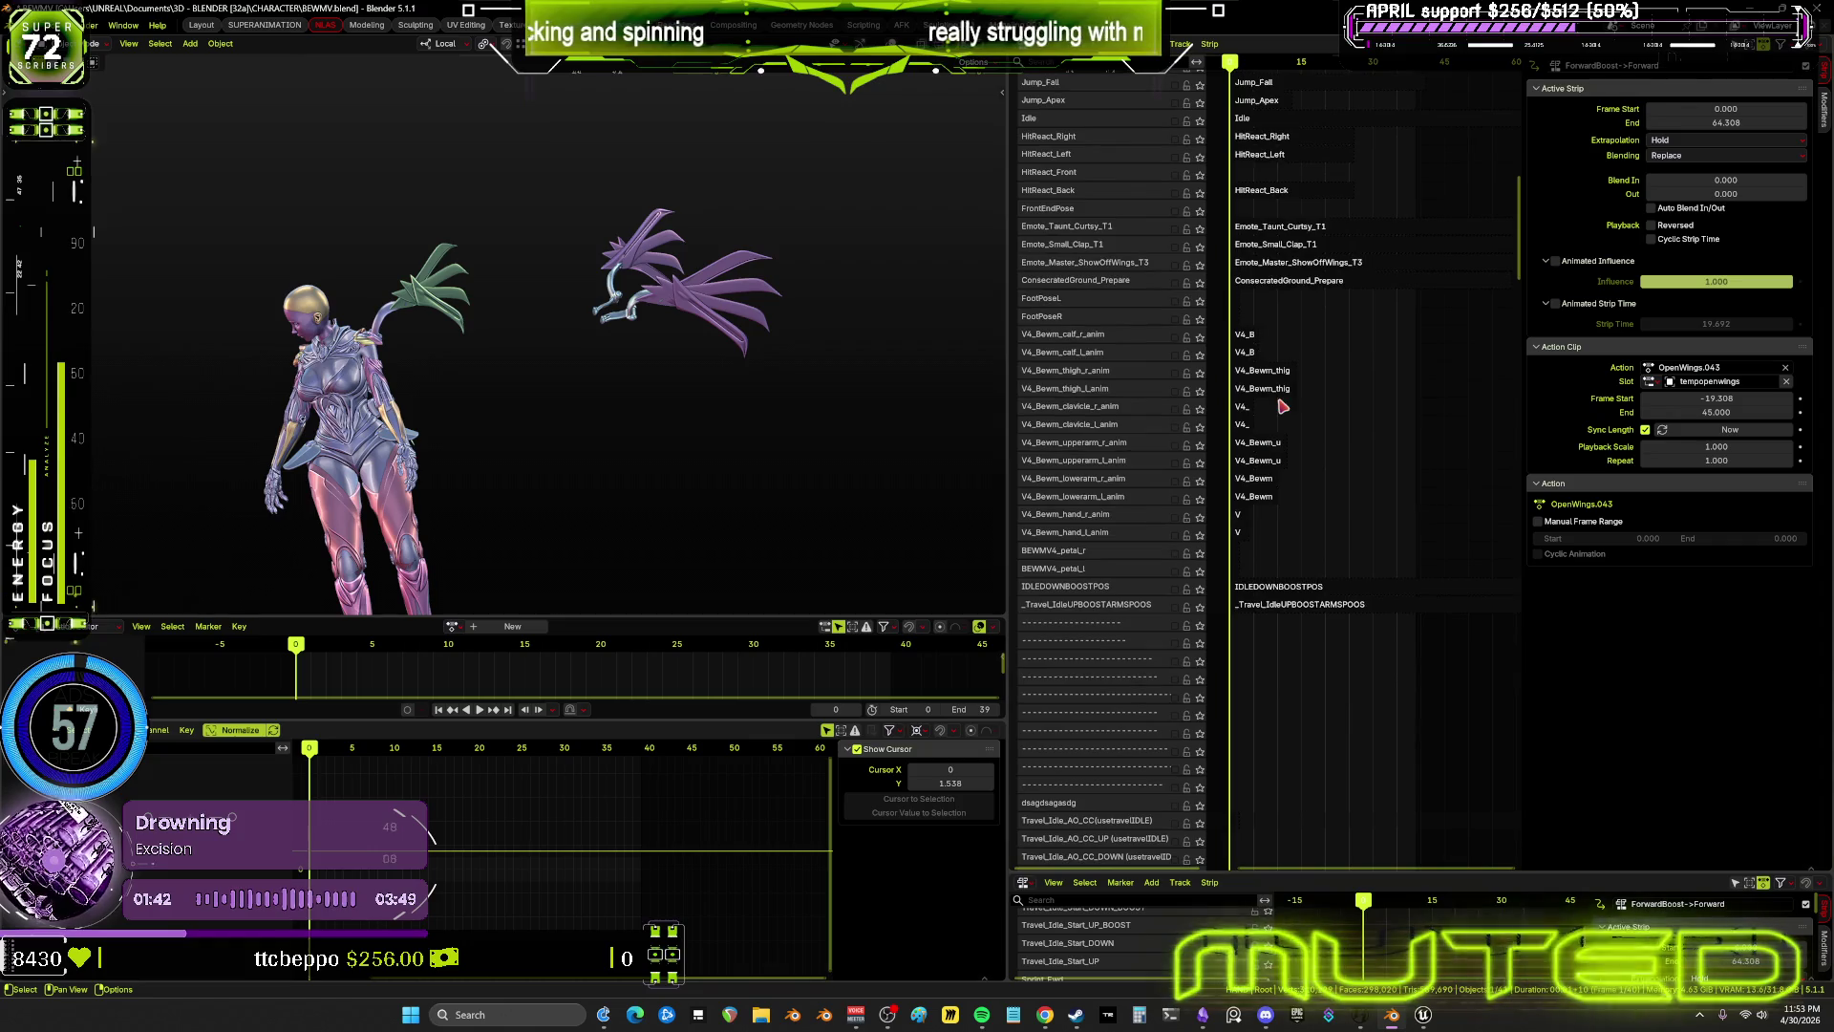
scroll(1242, 413, "up", 5)
scroll(1405, 634, "up", 5)
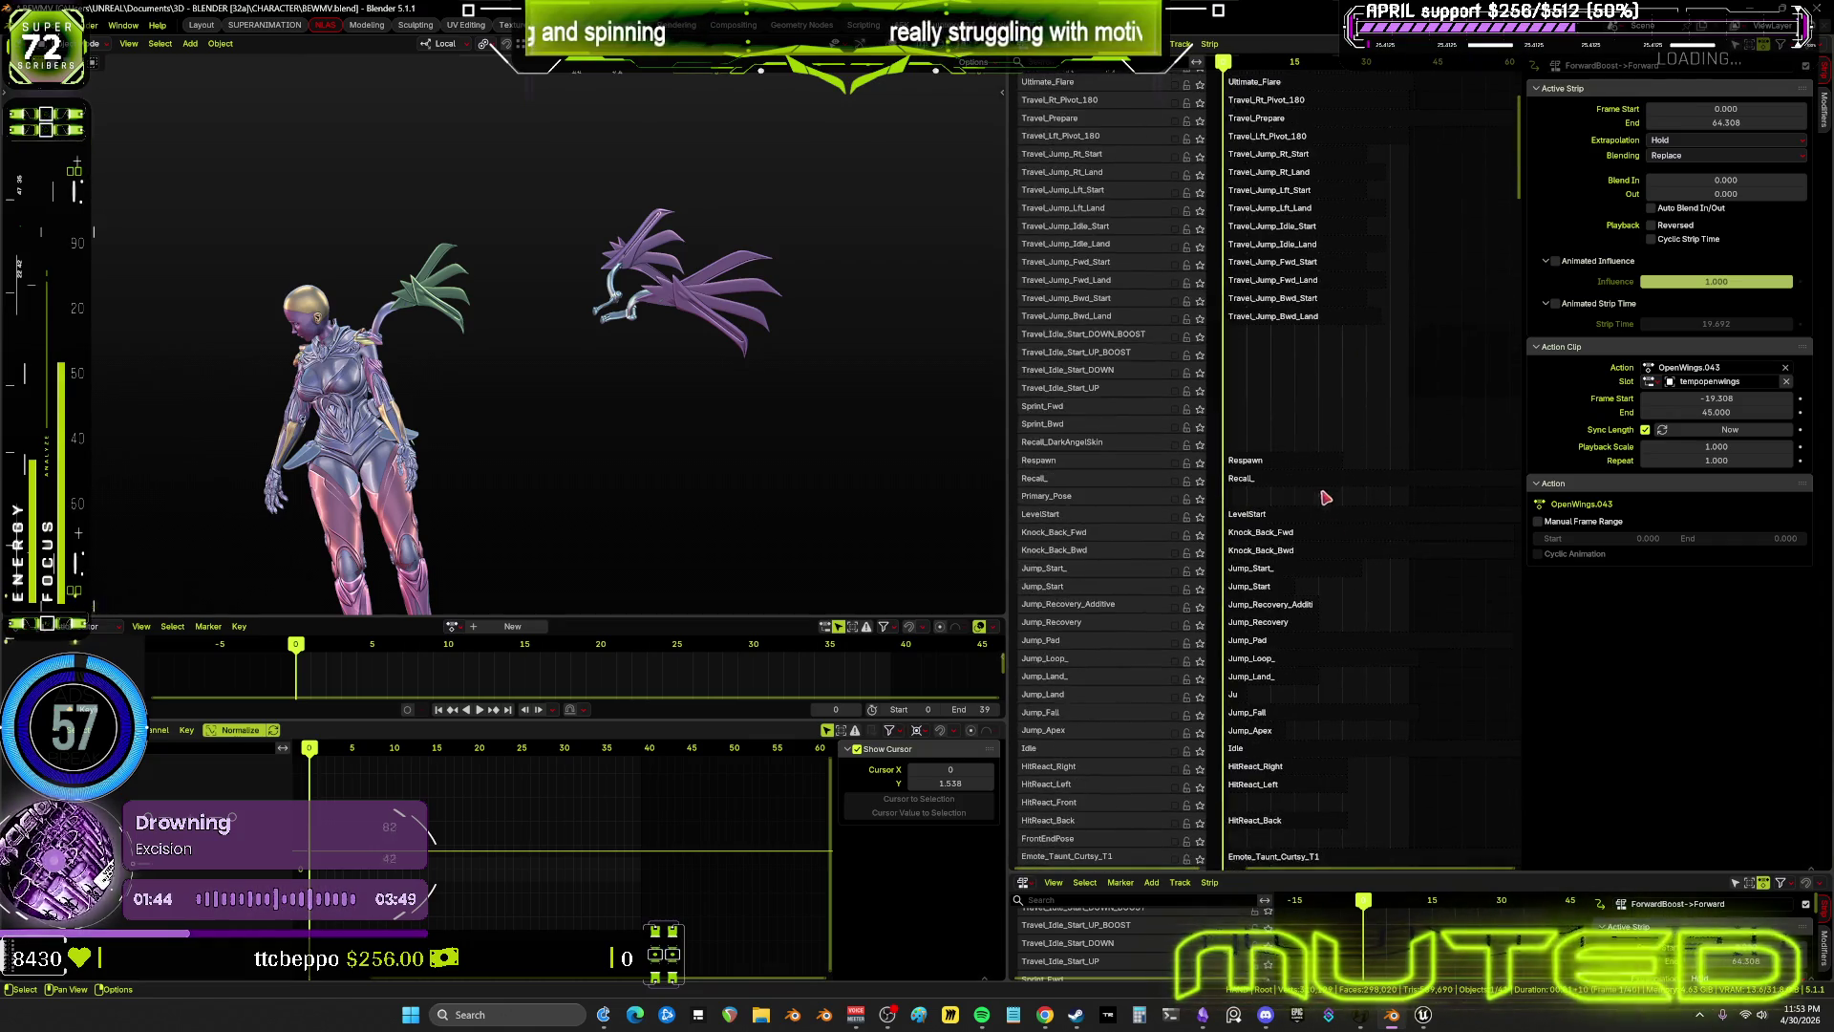
scroll(1286, 327, "up", 4)
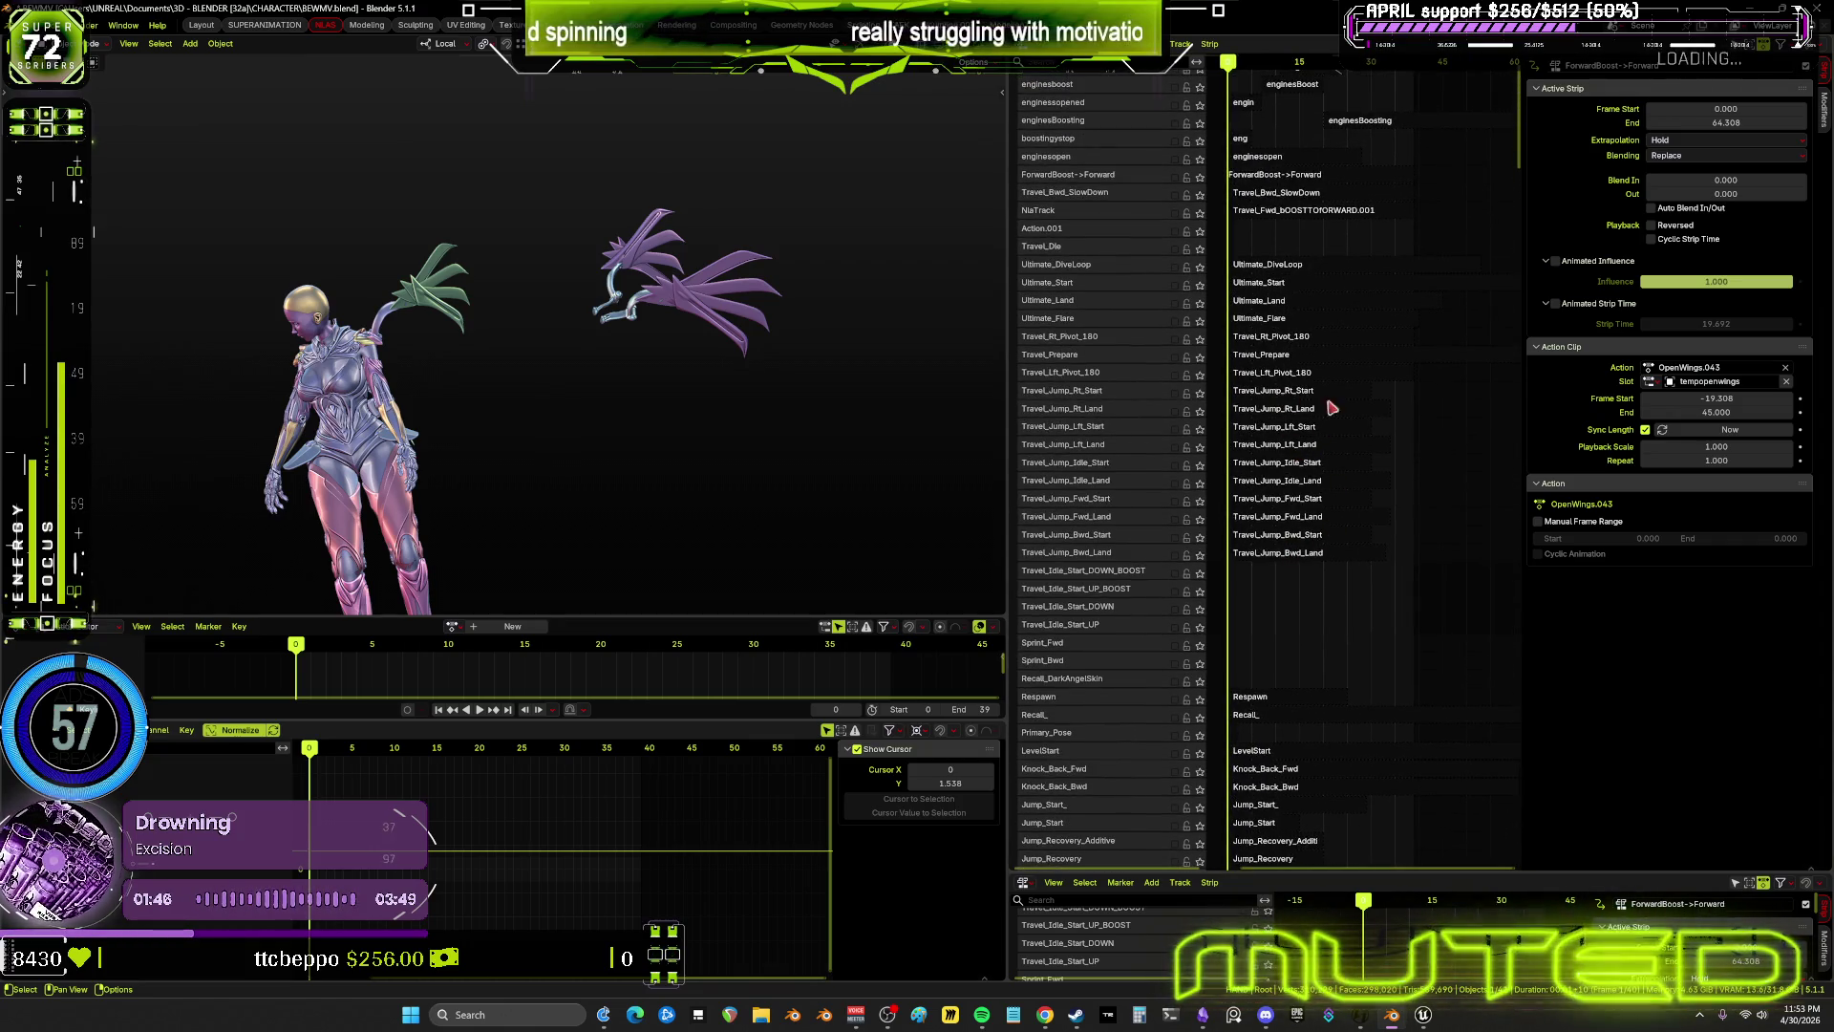
scroll(1318, 724, "down", 10)
scroll(1466, 244, "up", 3, "ctrl")
scroll(1442, 306, "down", 3, "ctrl")
scroll(1327, 497, "down", 10)
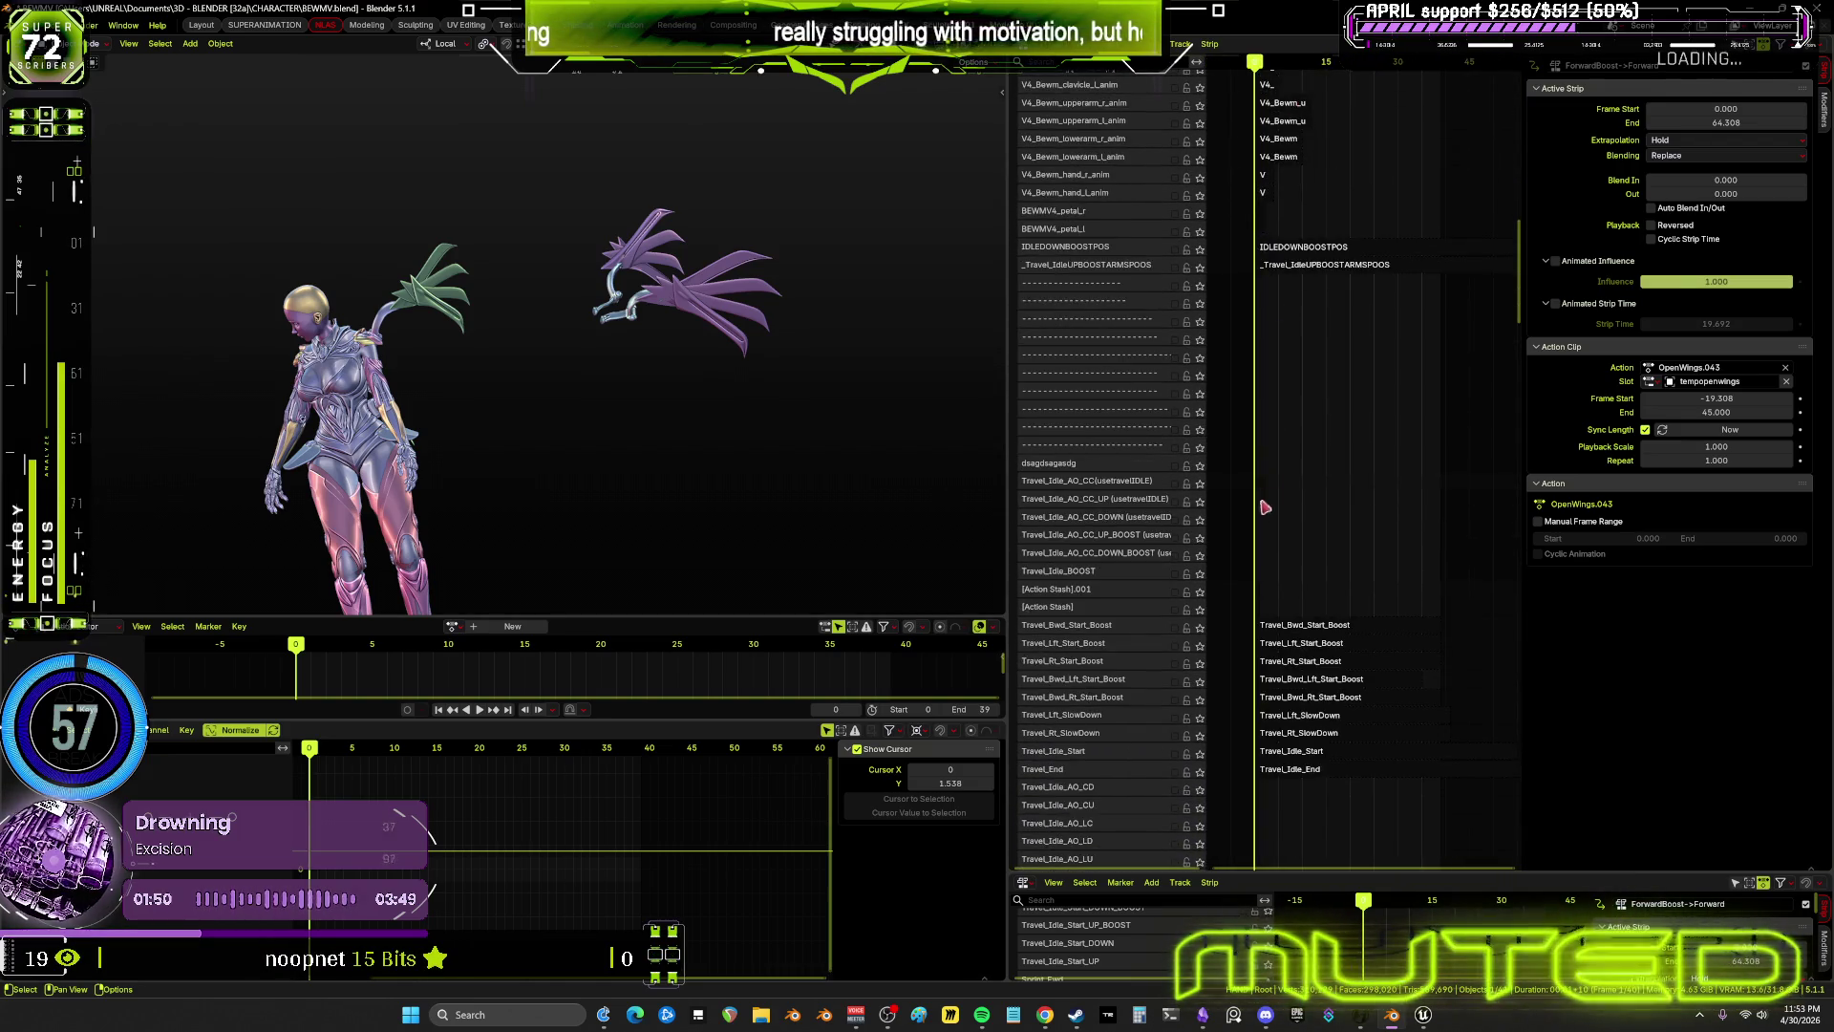
scroll(1286, 583, "down", 5)
scroll(1299, 554, "up", 3)
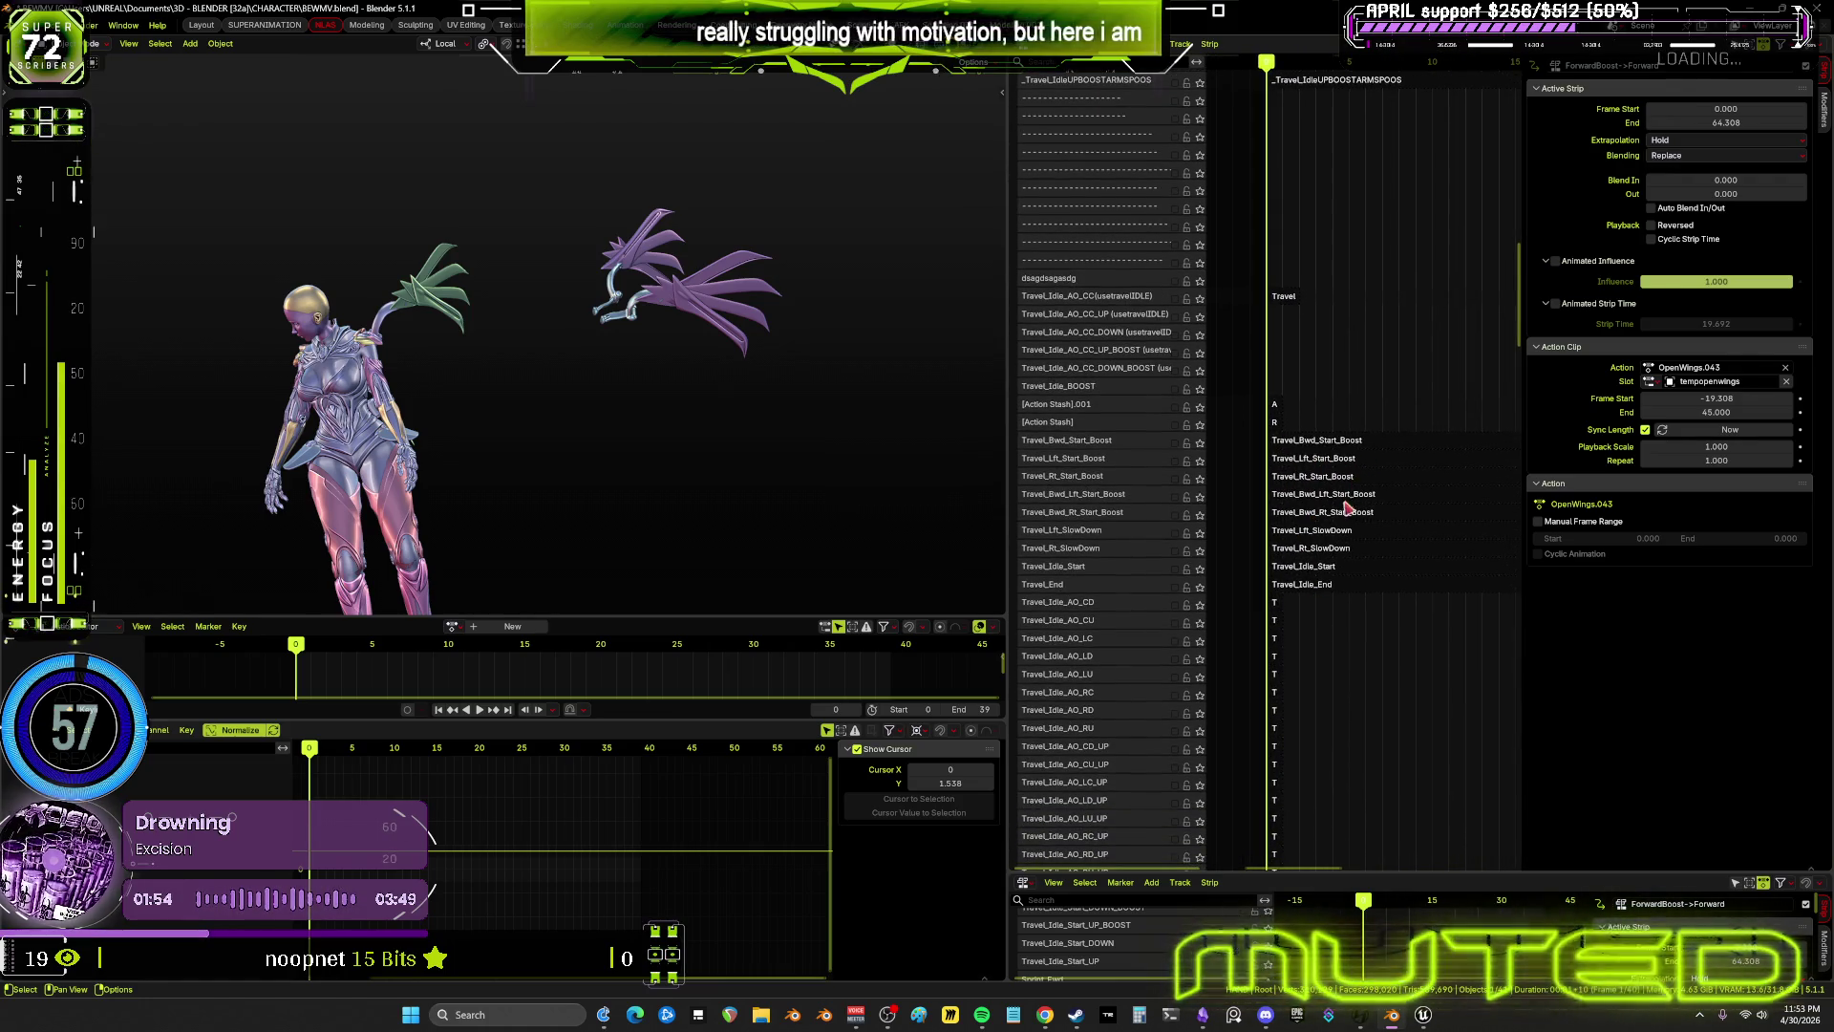
scroll(1242, 439, "up", 4)
scroll(1270, 458, "down", 3, "shift")
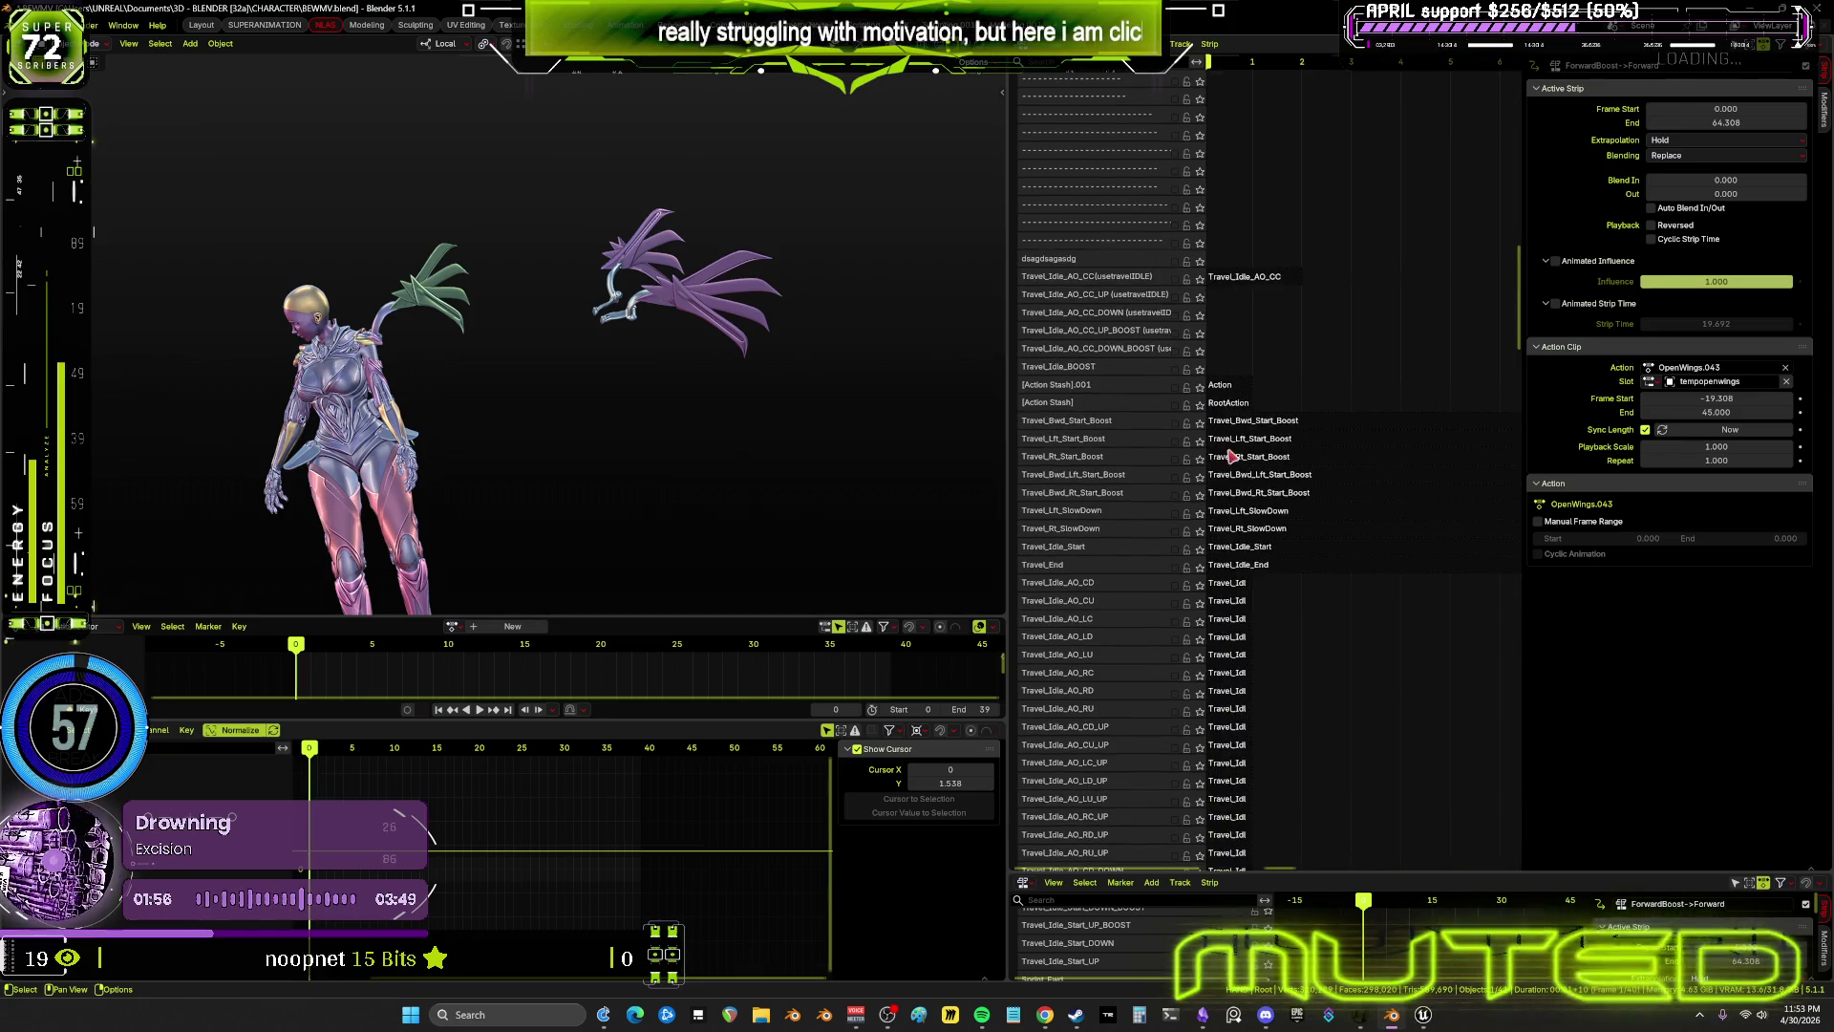
scroll(1338, 492, "up", 3)
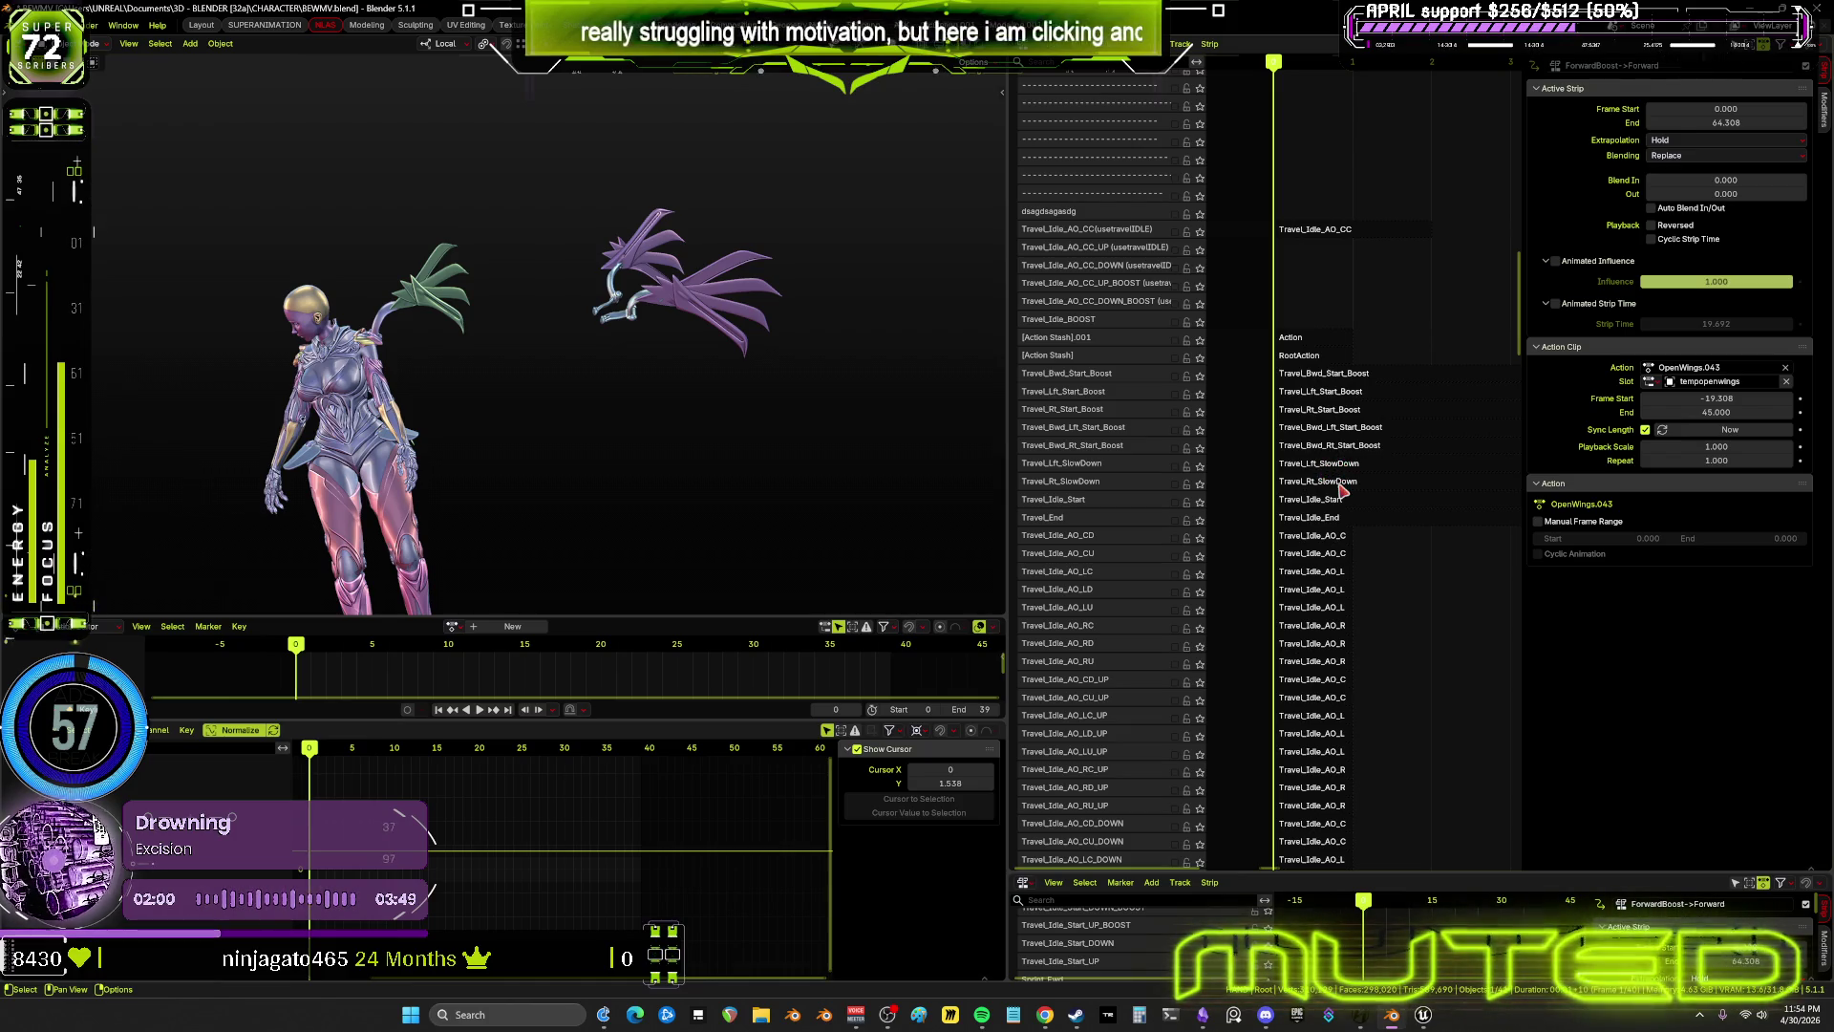
left_click(1341, 485)
left_click(1342, 483)
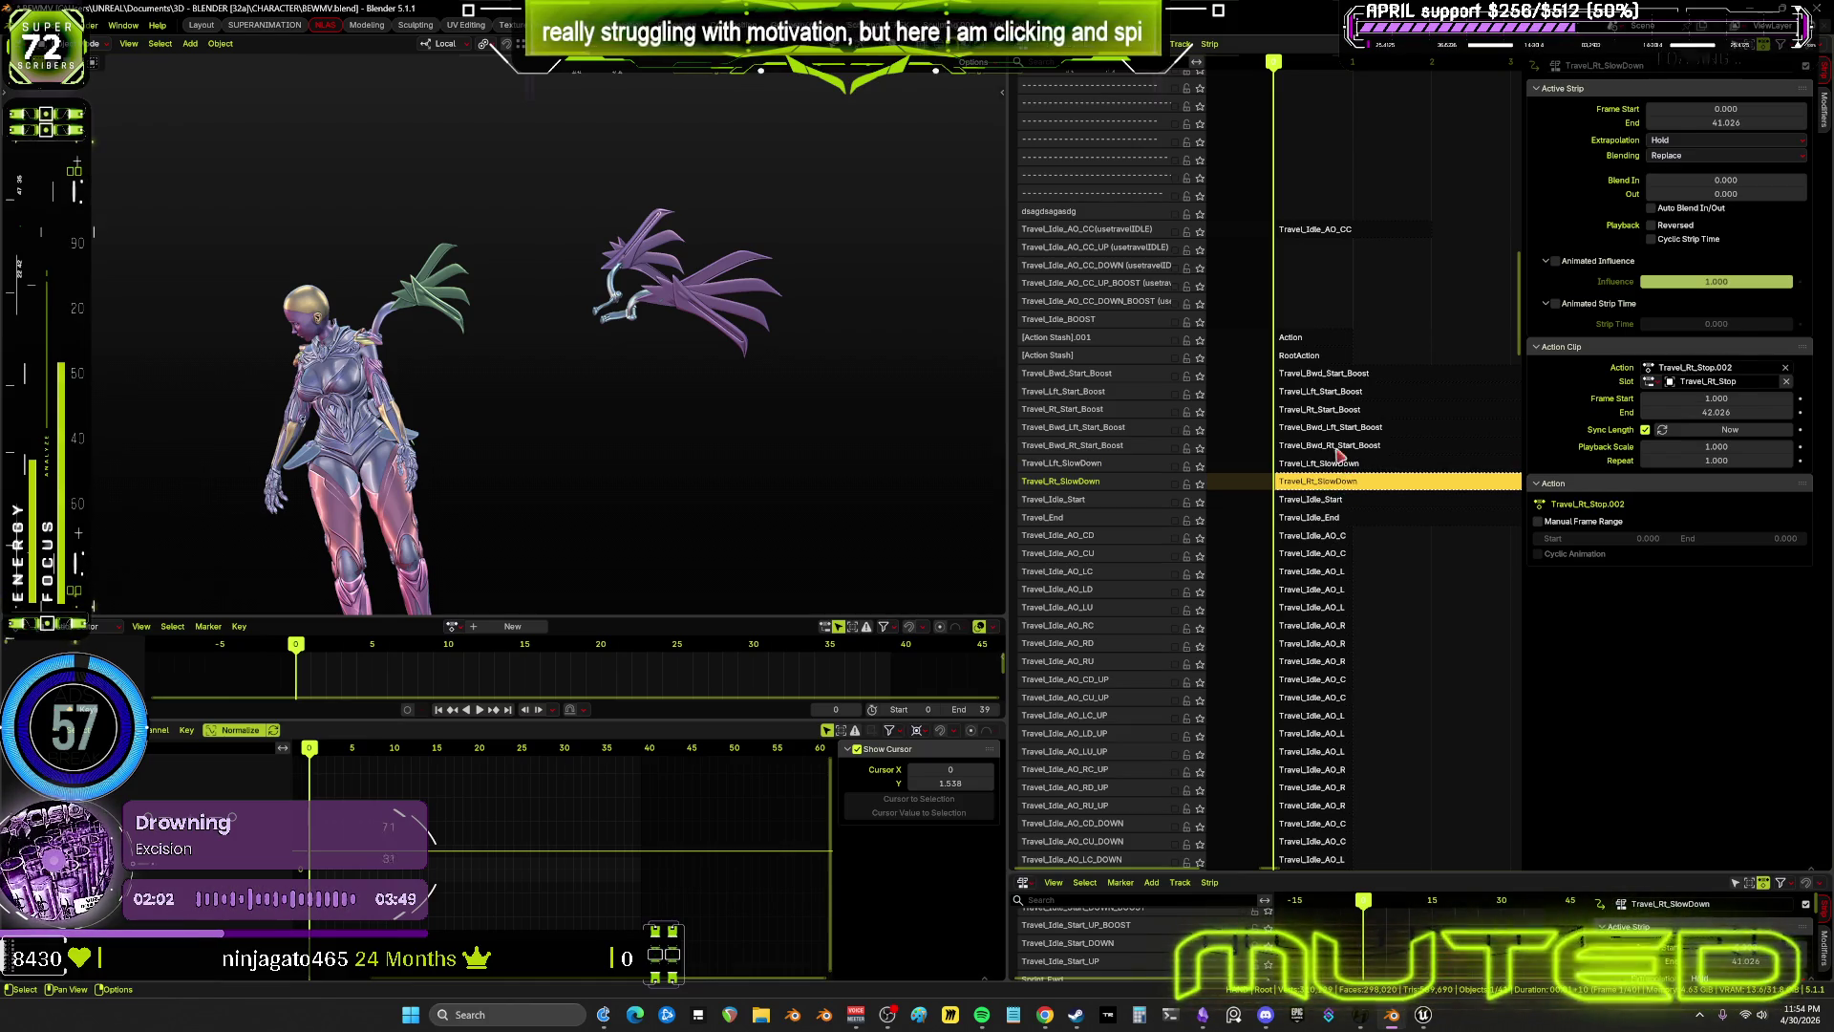
Send the Travel_Lft_SlowDown and Travel_Rt_SlowDown tracks To Bottom, then scroll back to the top
left_click(1325, 465)
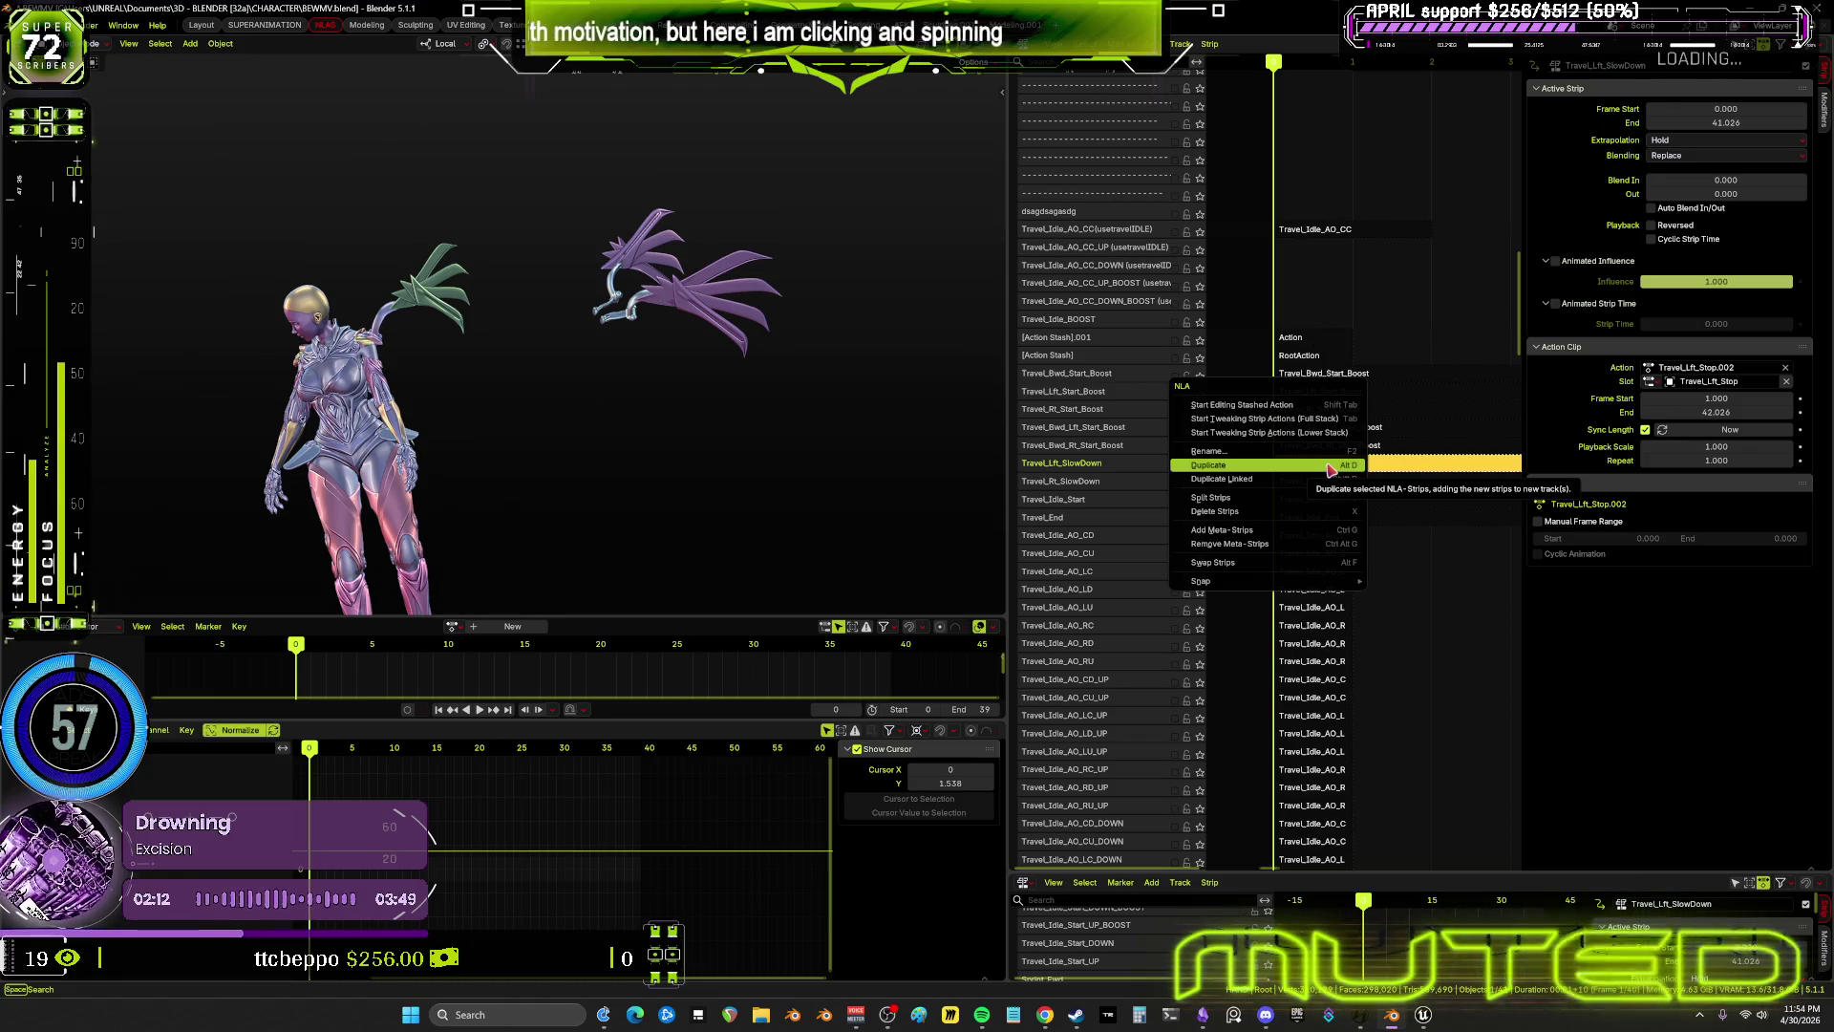
left_click(1129, 463)
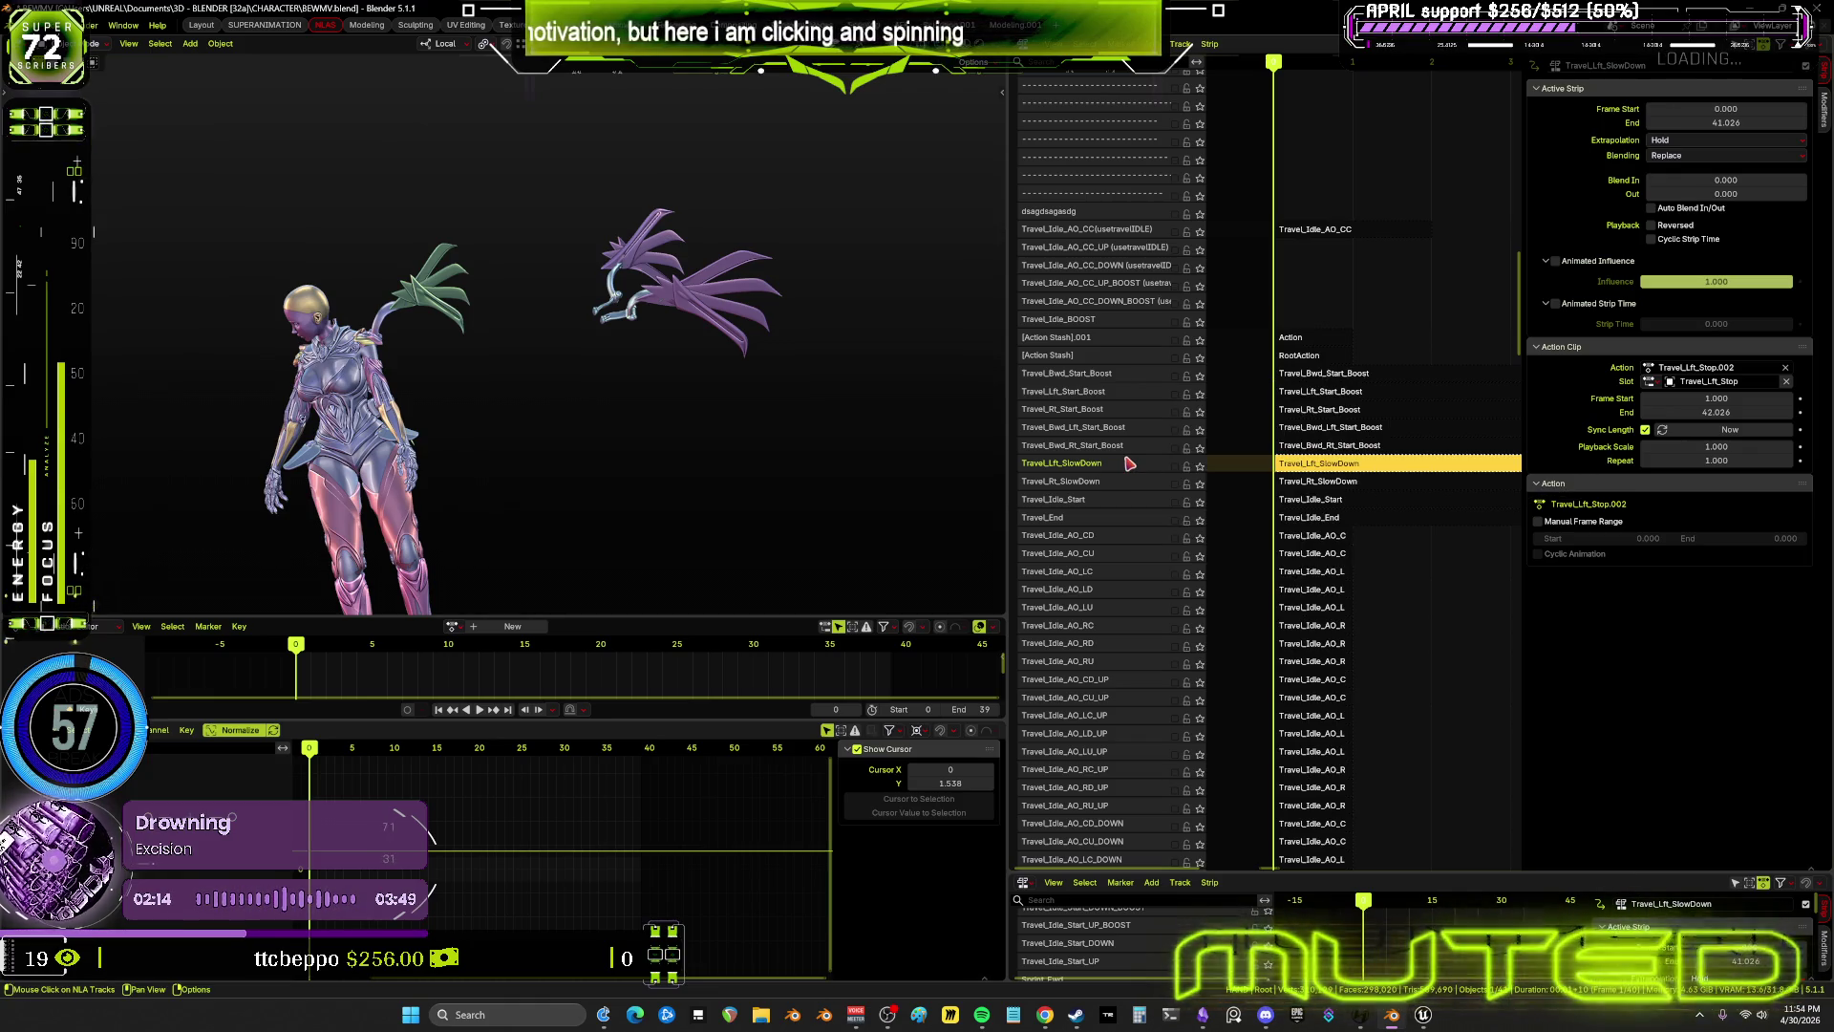
right_click(1116, 469)
mouse_move(1108, 420)
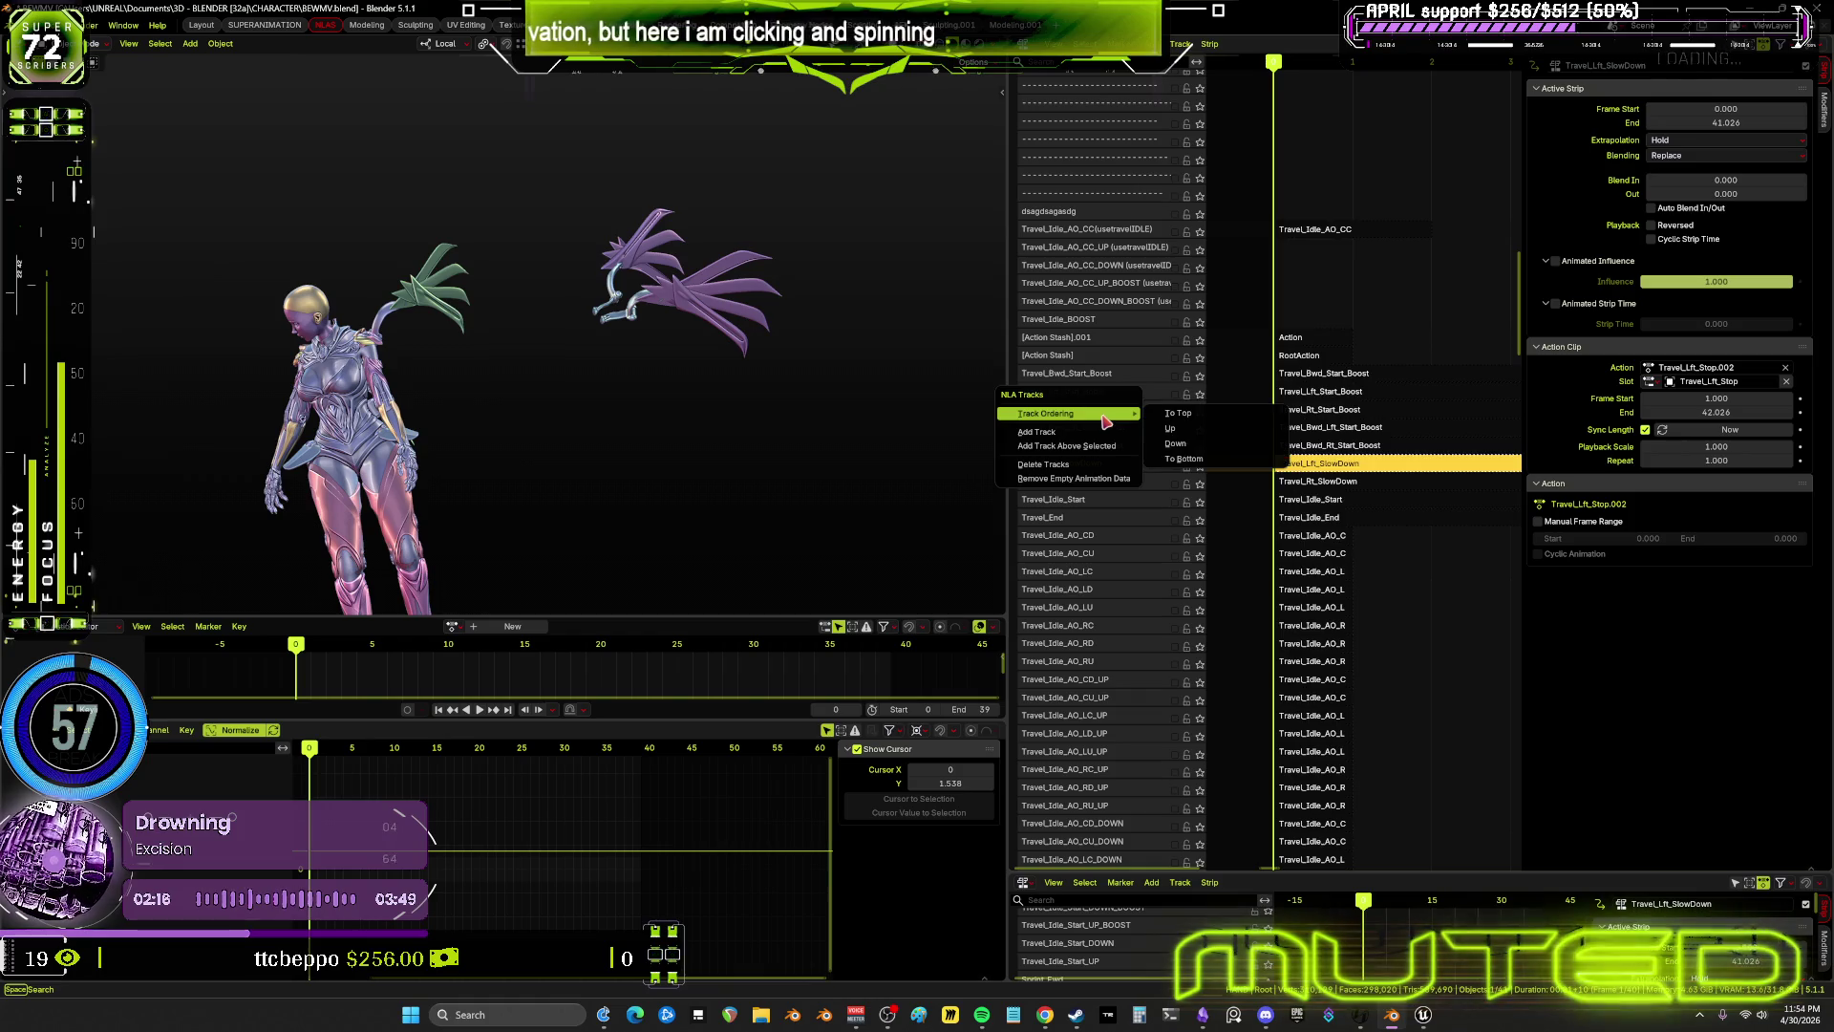
left_click(1209, 460)
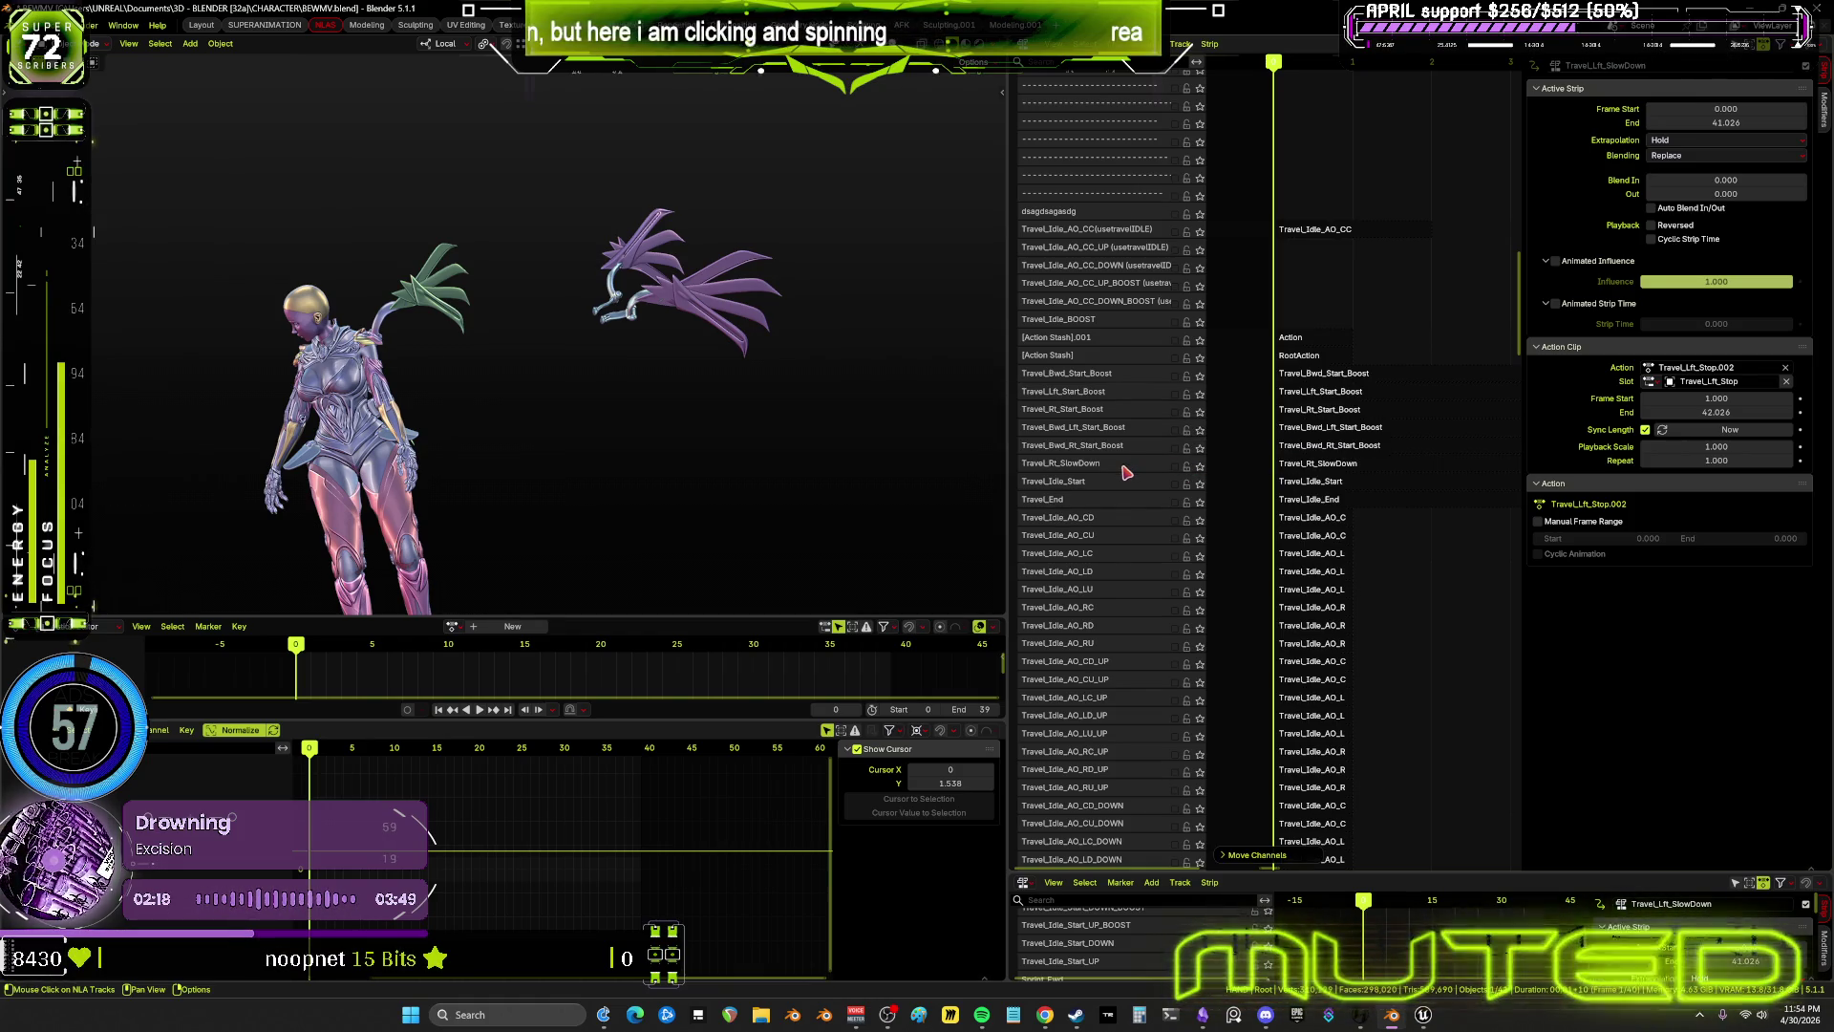
right_click(1127, 472)
mouse_move(1132, 467)
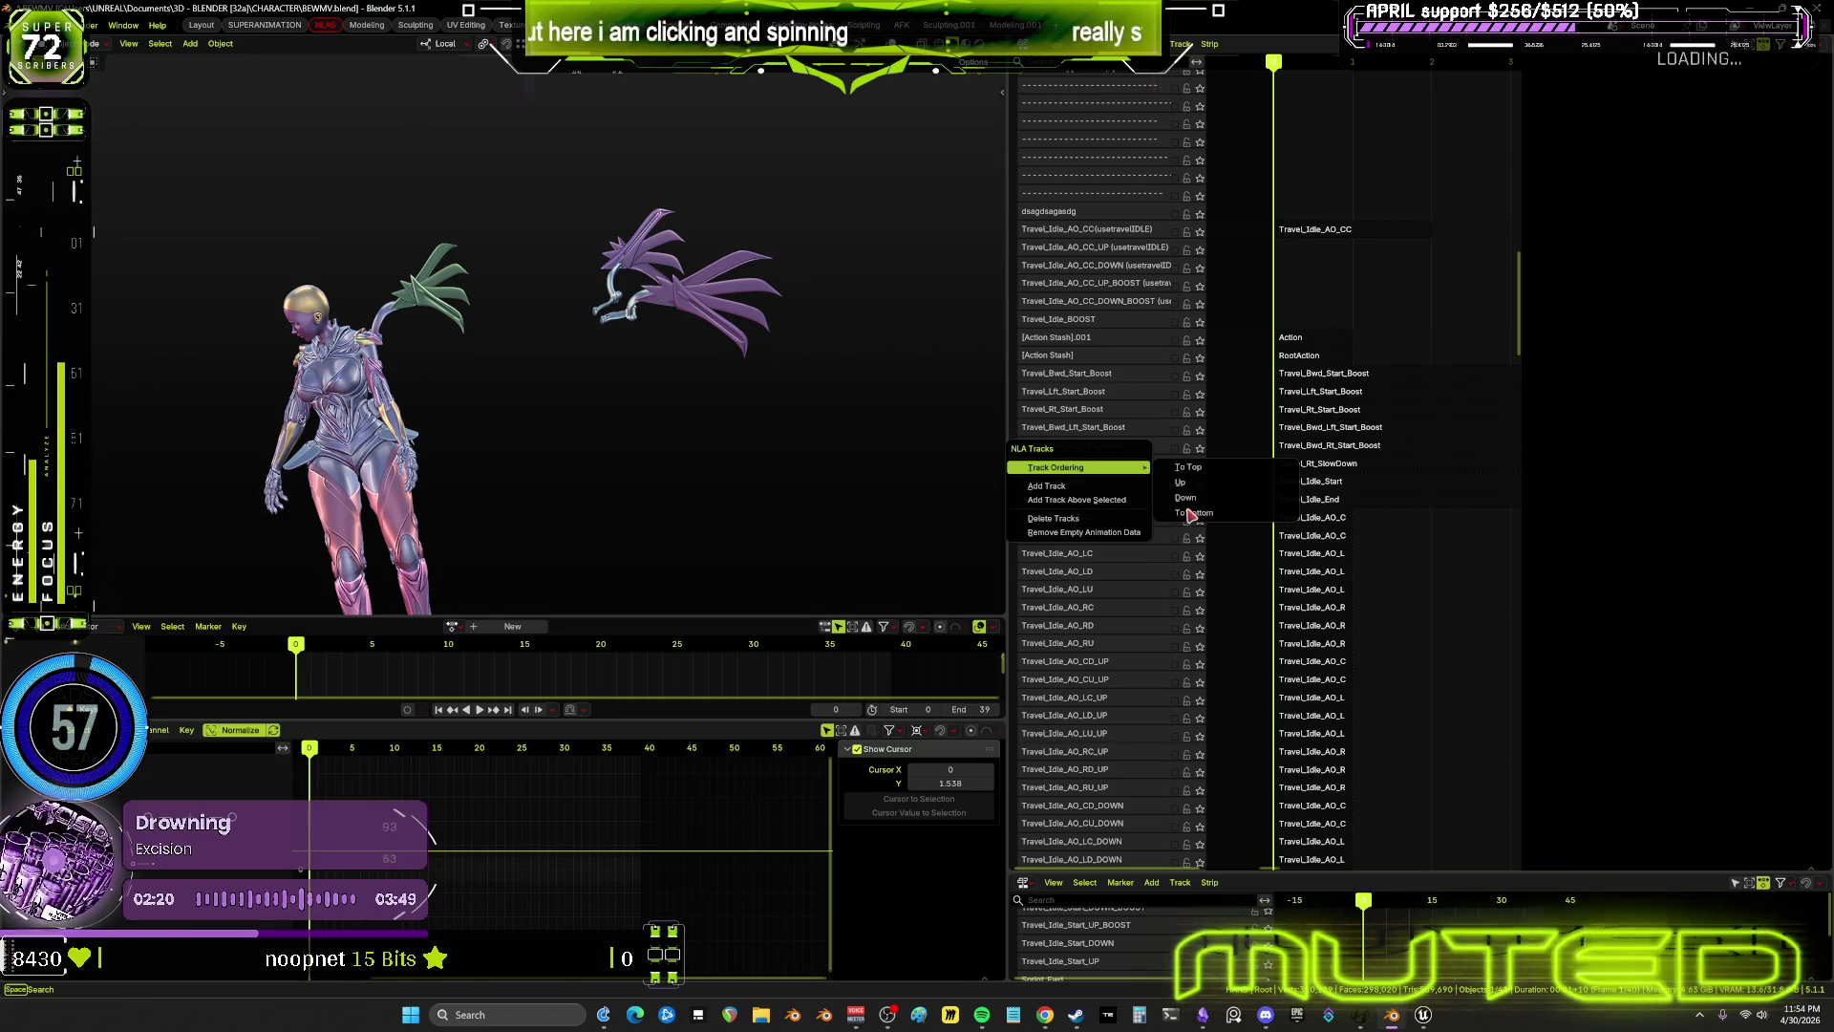
left_click(1190, 516)
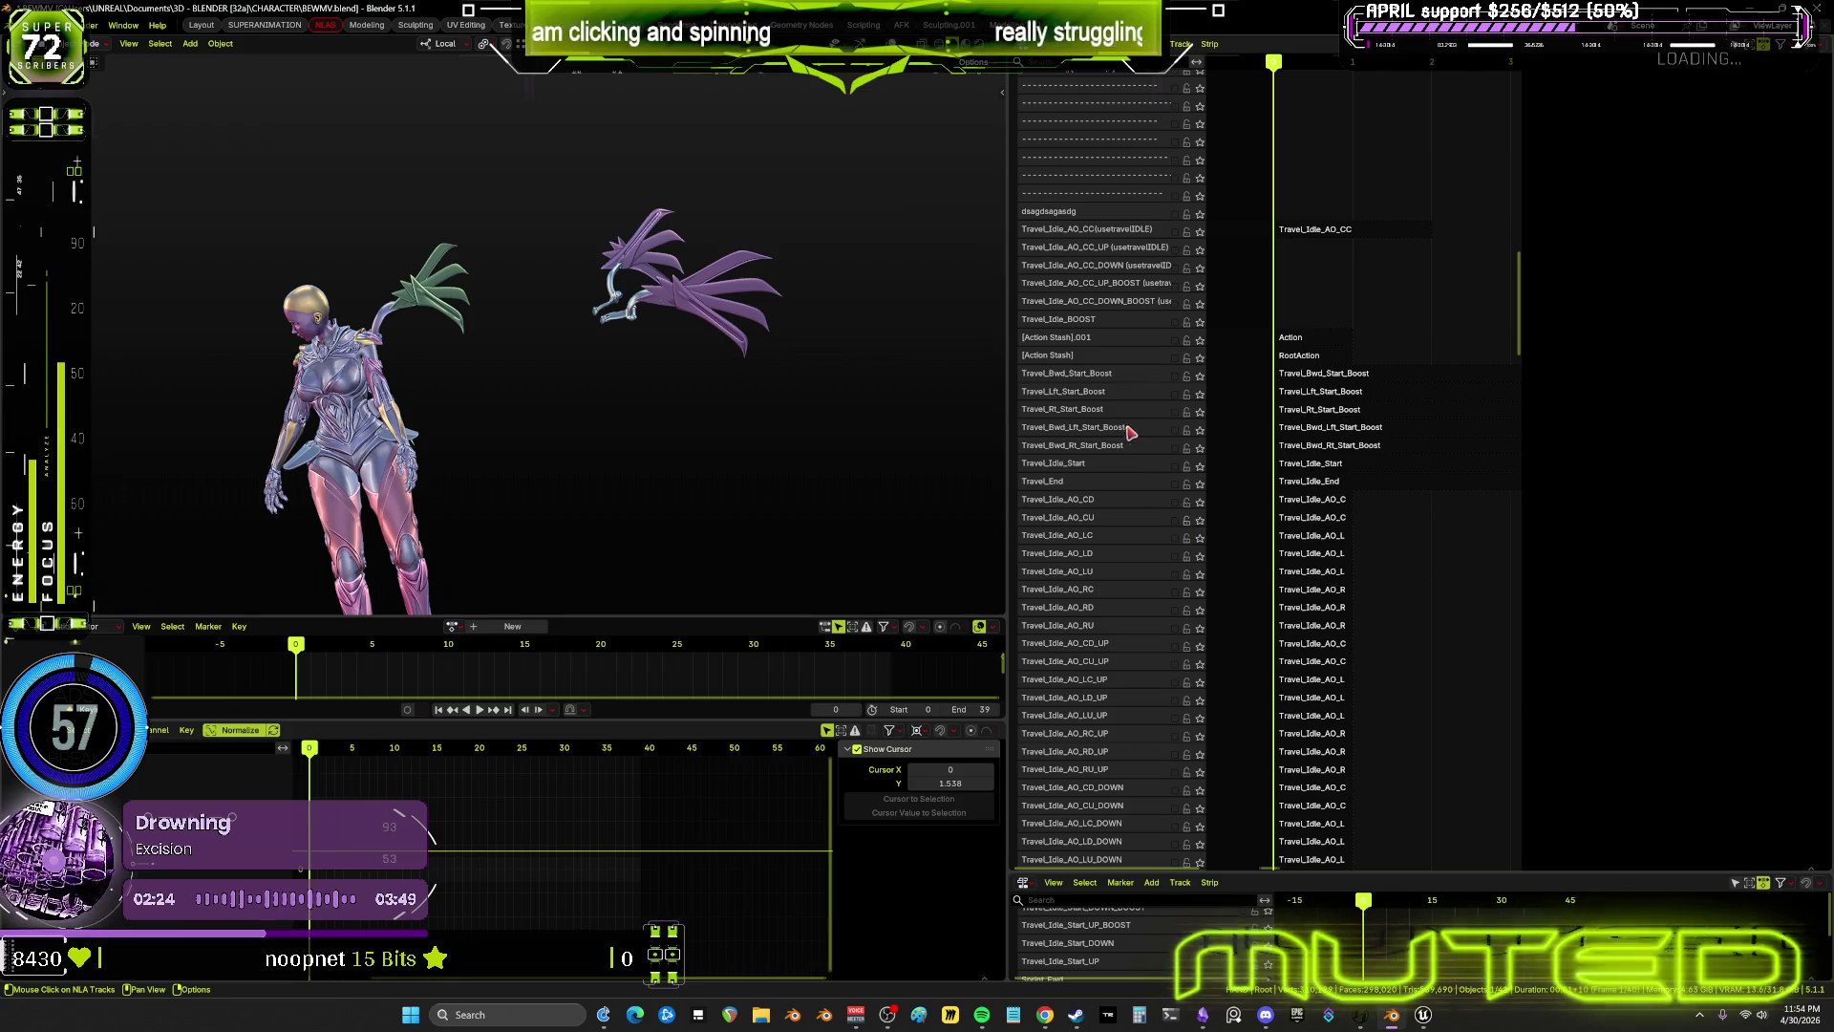
middle_click_drag(1119, 735, 1124, 813)
scroll(1136, 239, "up", 15)
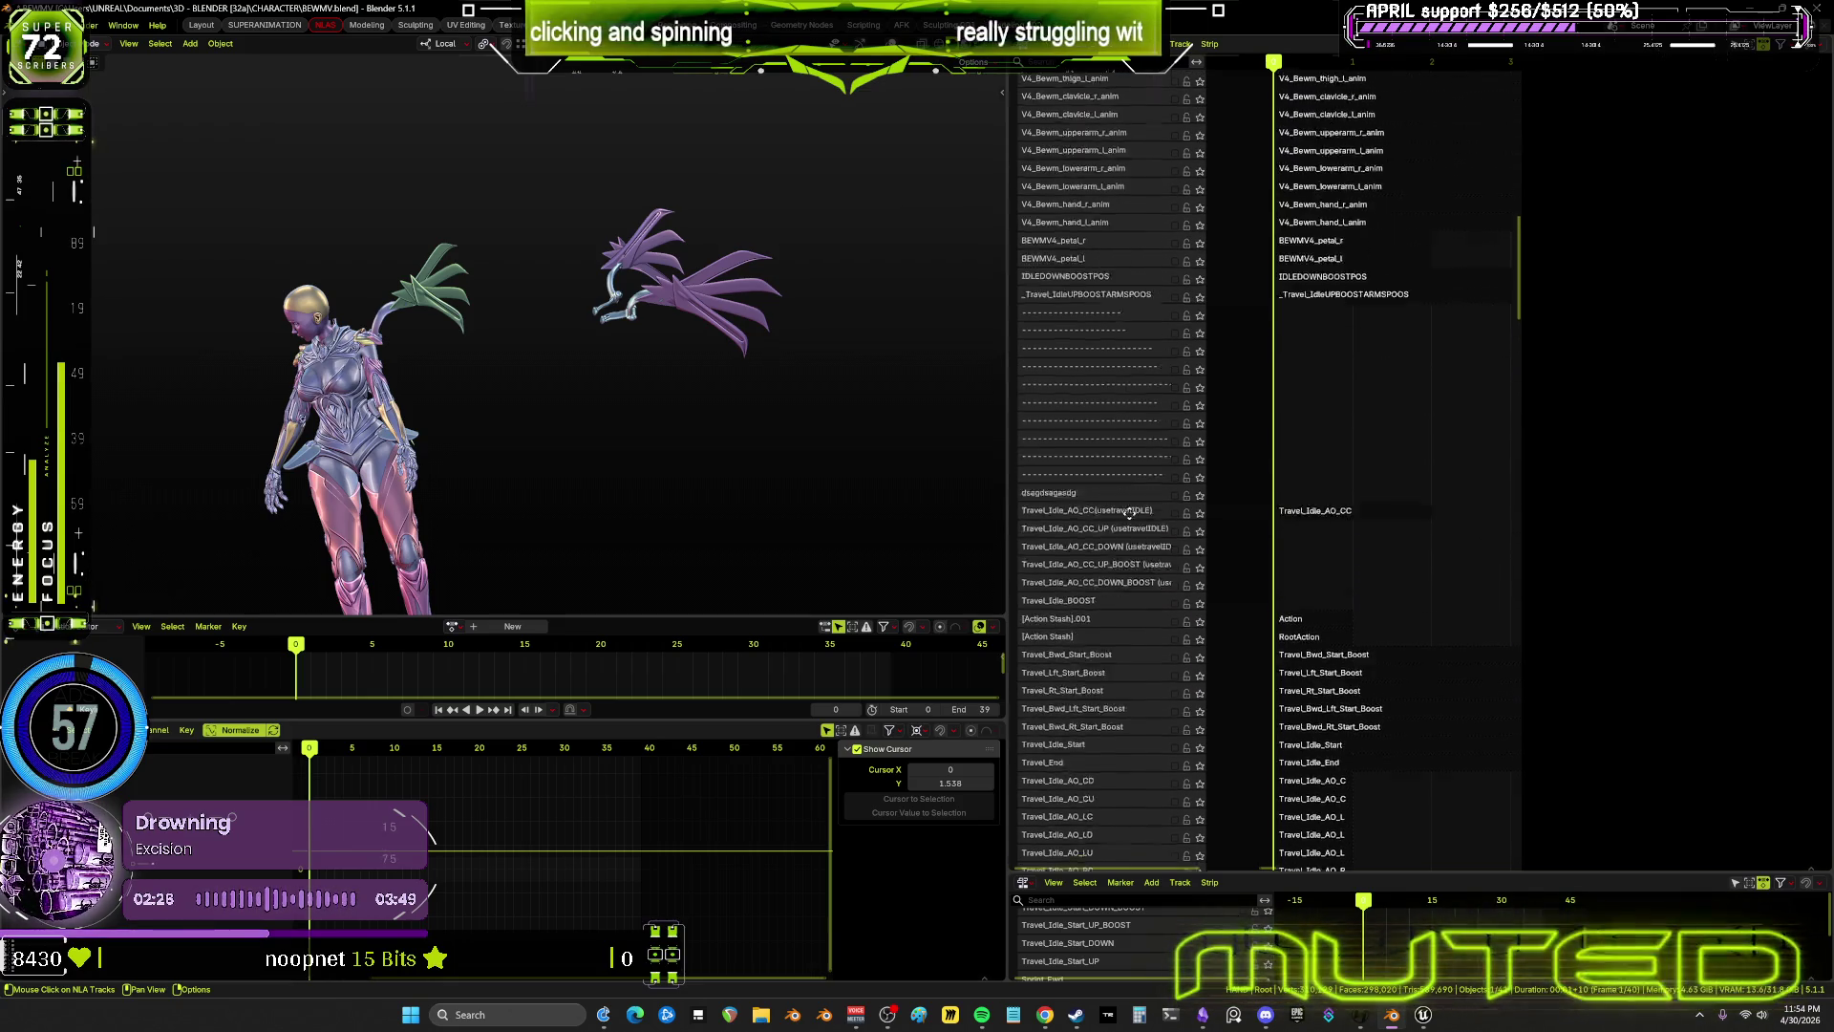
scroll(1139, 236, "up", 14)
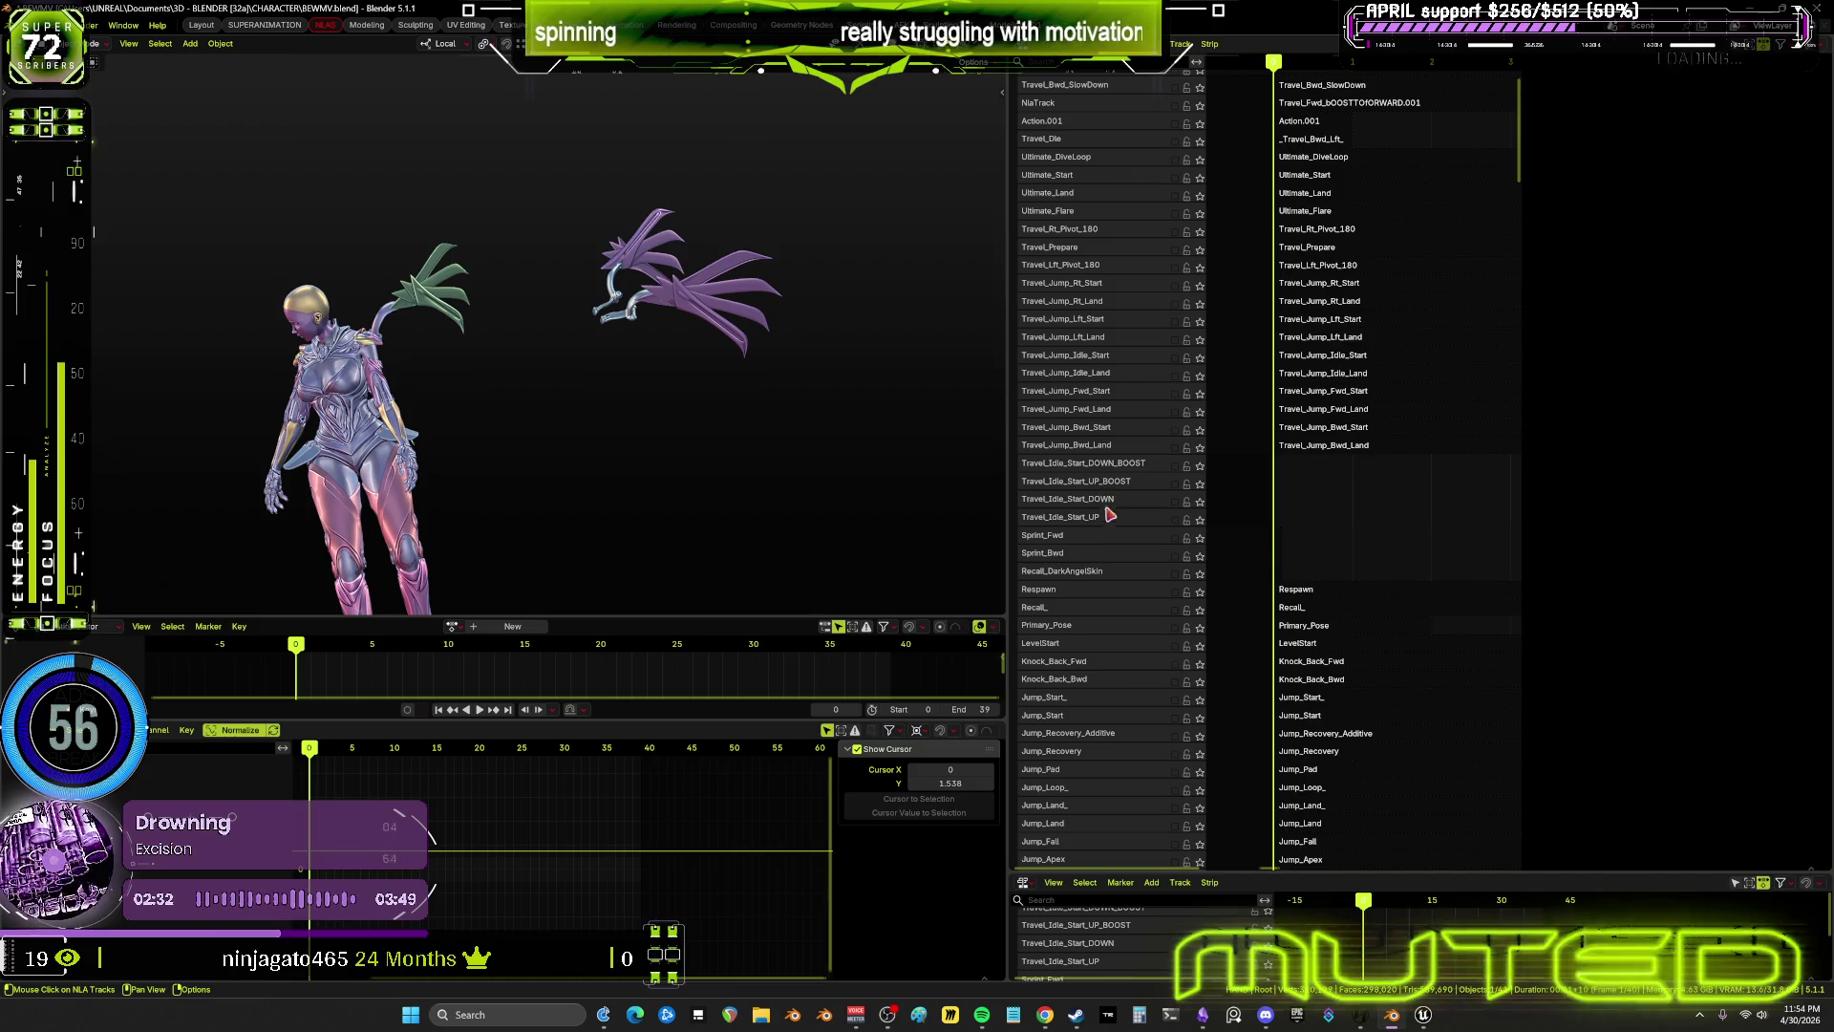
scroll(1147, 344, "up", 5)
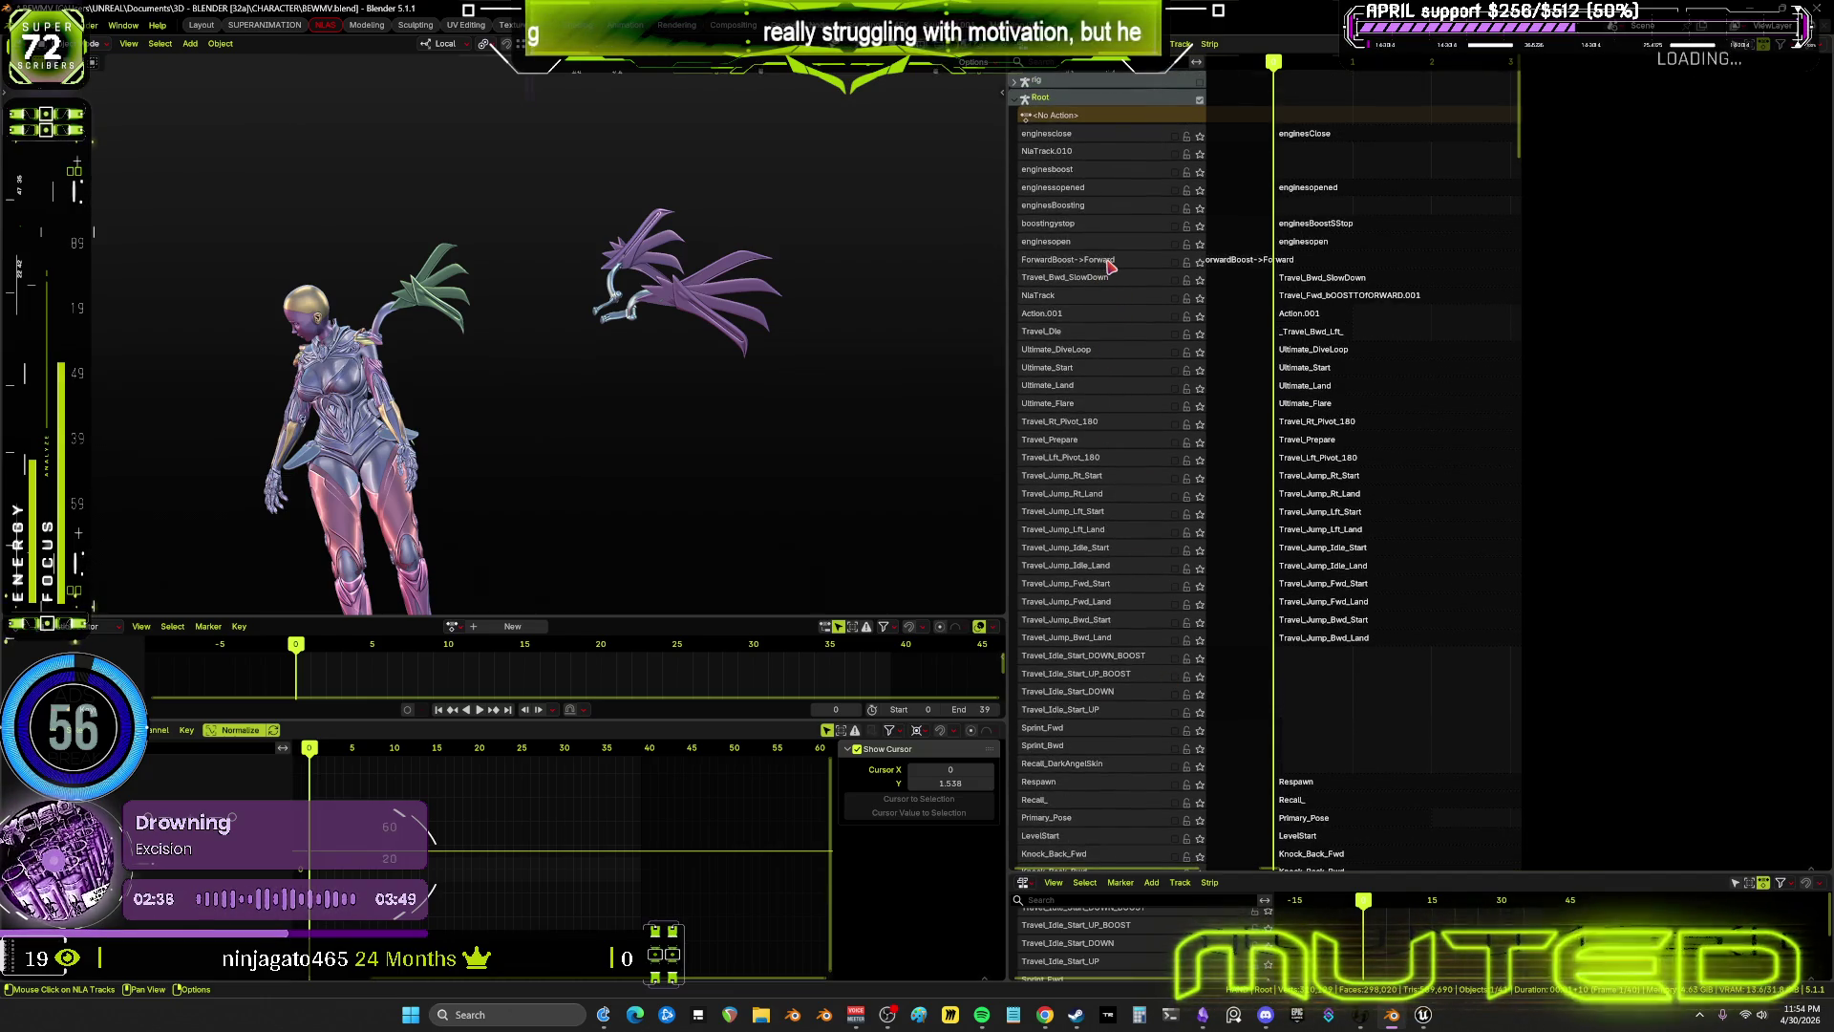
Set the ForwardBoost->Forward strip's Frame Start to 0
left_click(1267, 260)
scroll(1266, 263, "down", 1)
double_click(1762, 112)
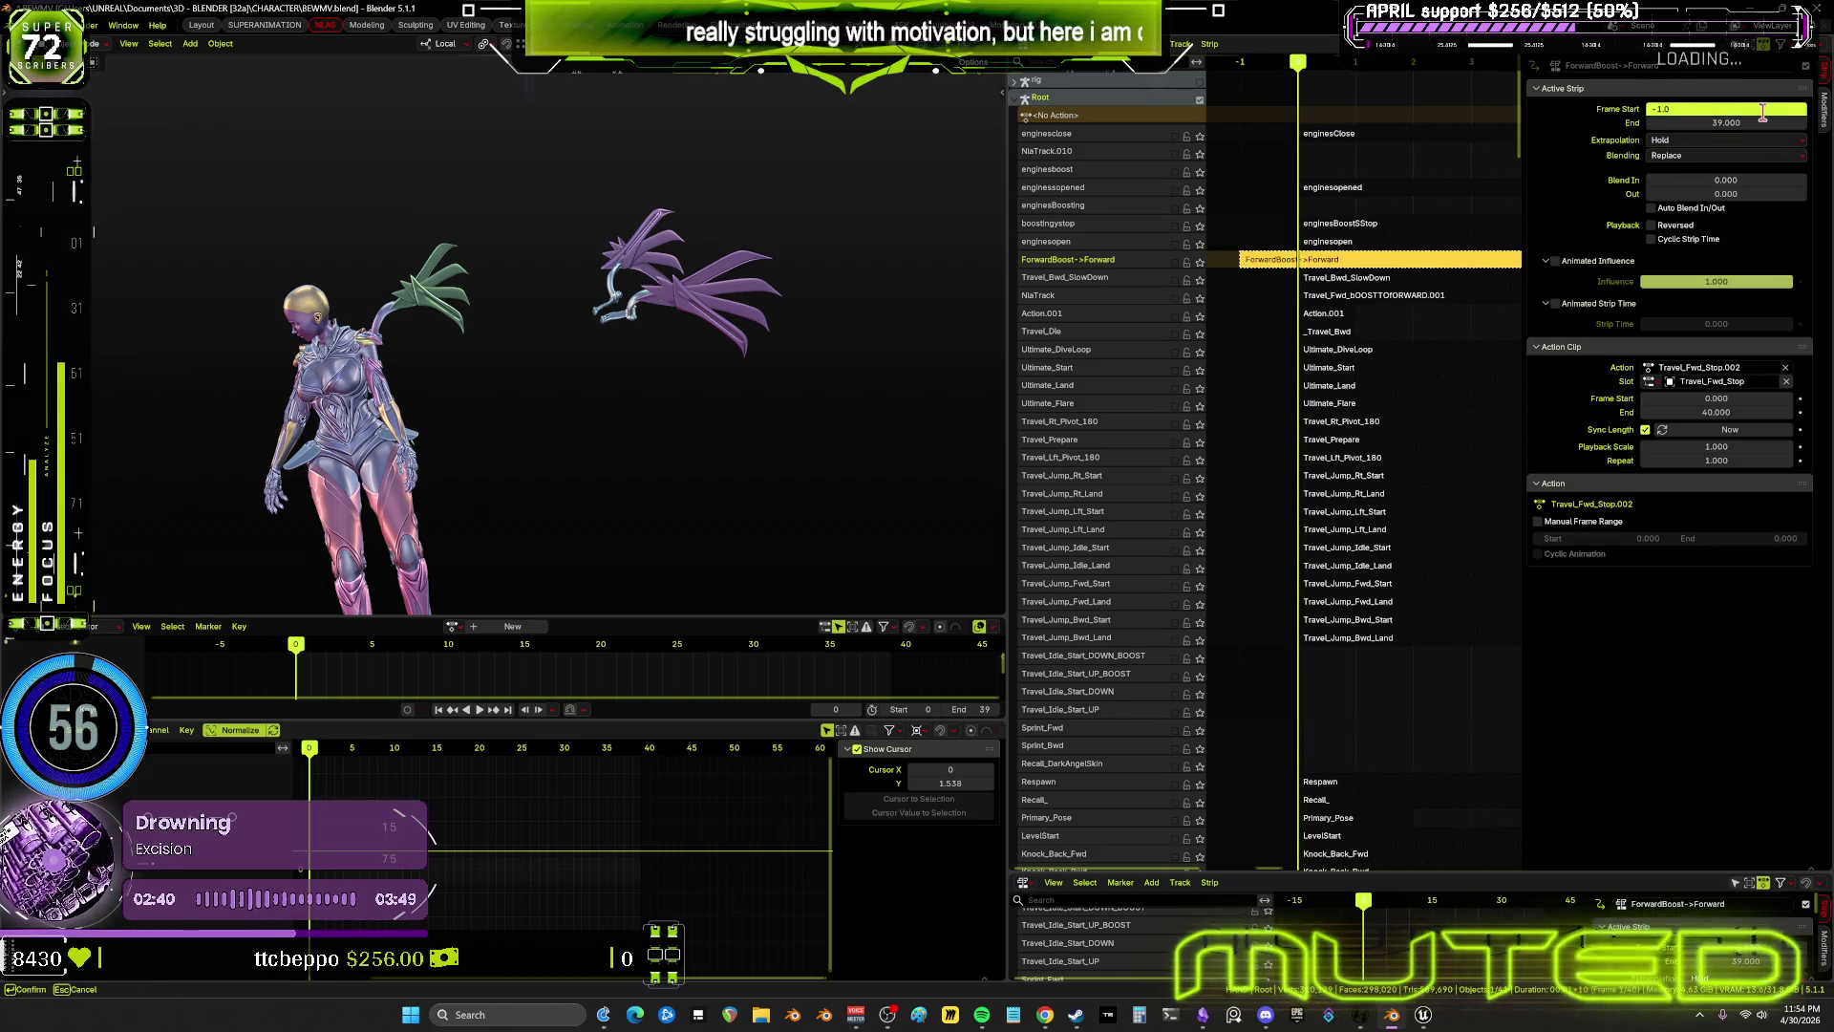
type("0")
key("Return")
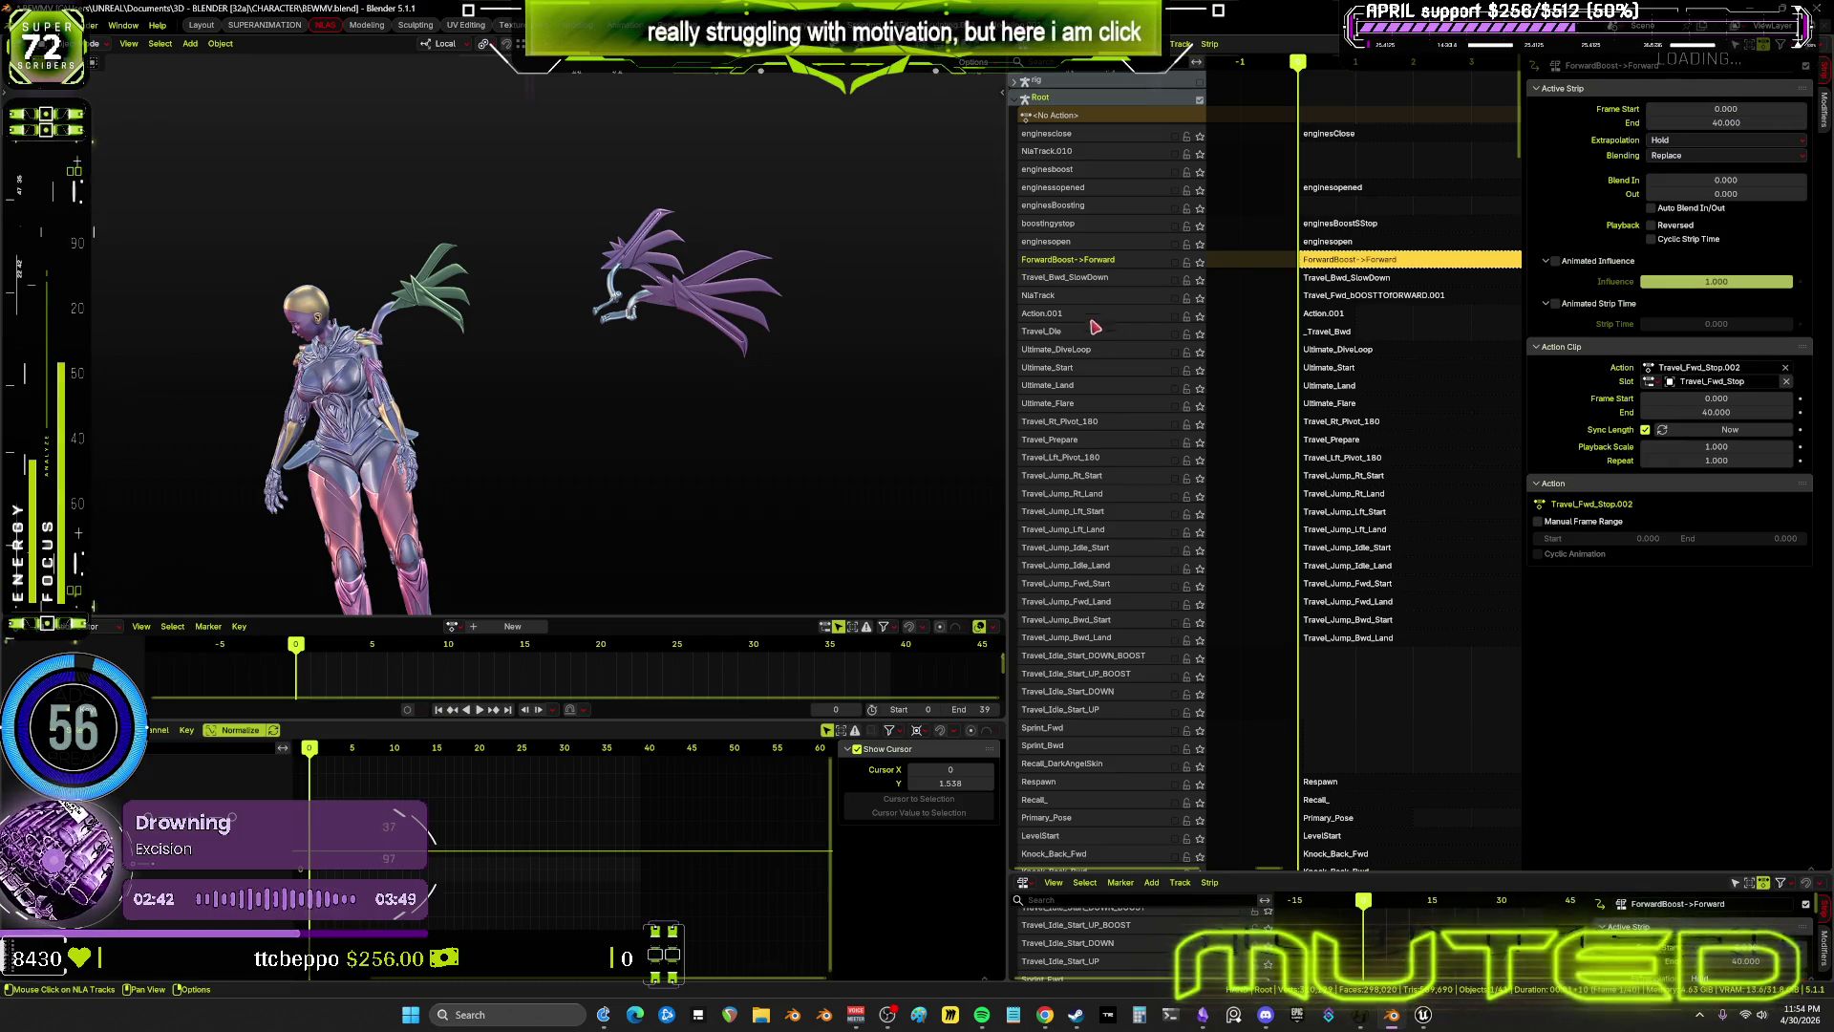
Move the ForwardBoost->Forward and Travel_Bwd_SlowDown tracks to the bottom of the stack
right_click(1133, 267)
mouse_move(1136, 263)
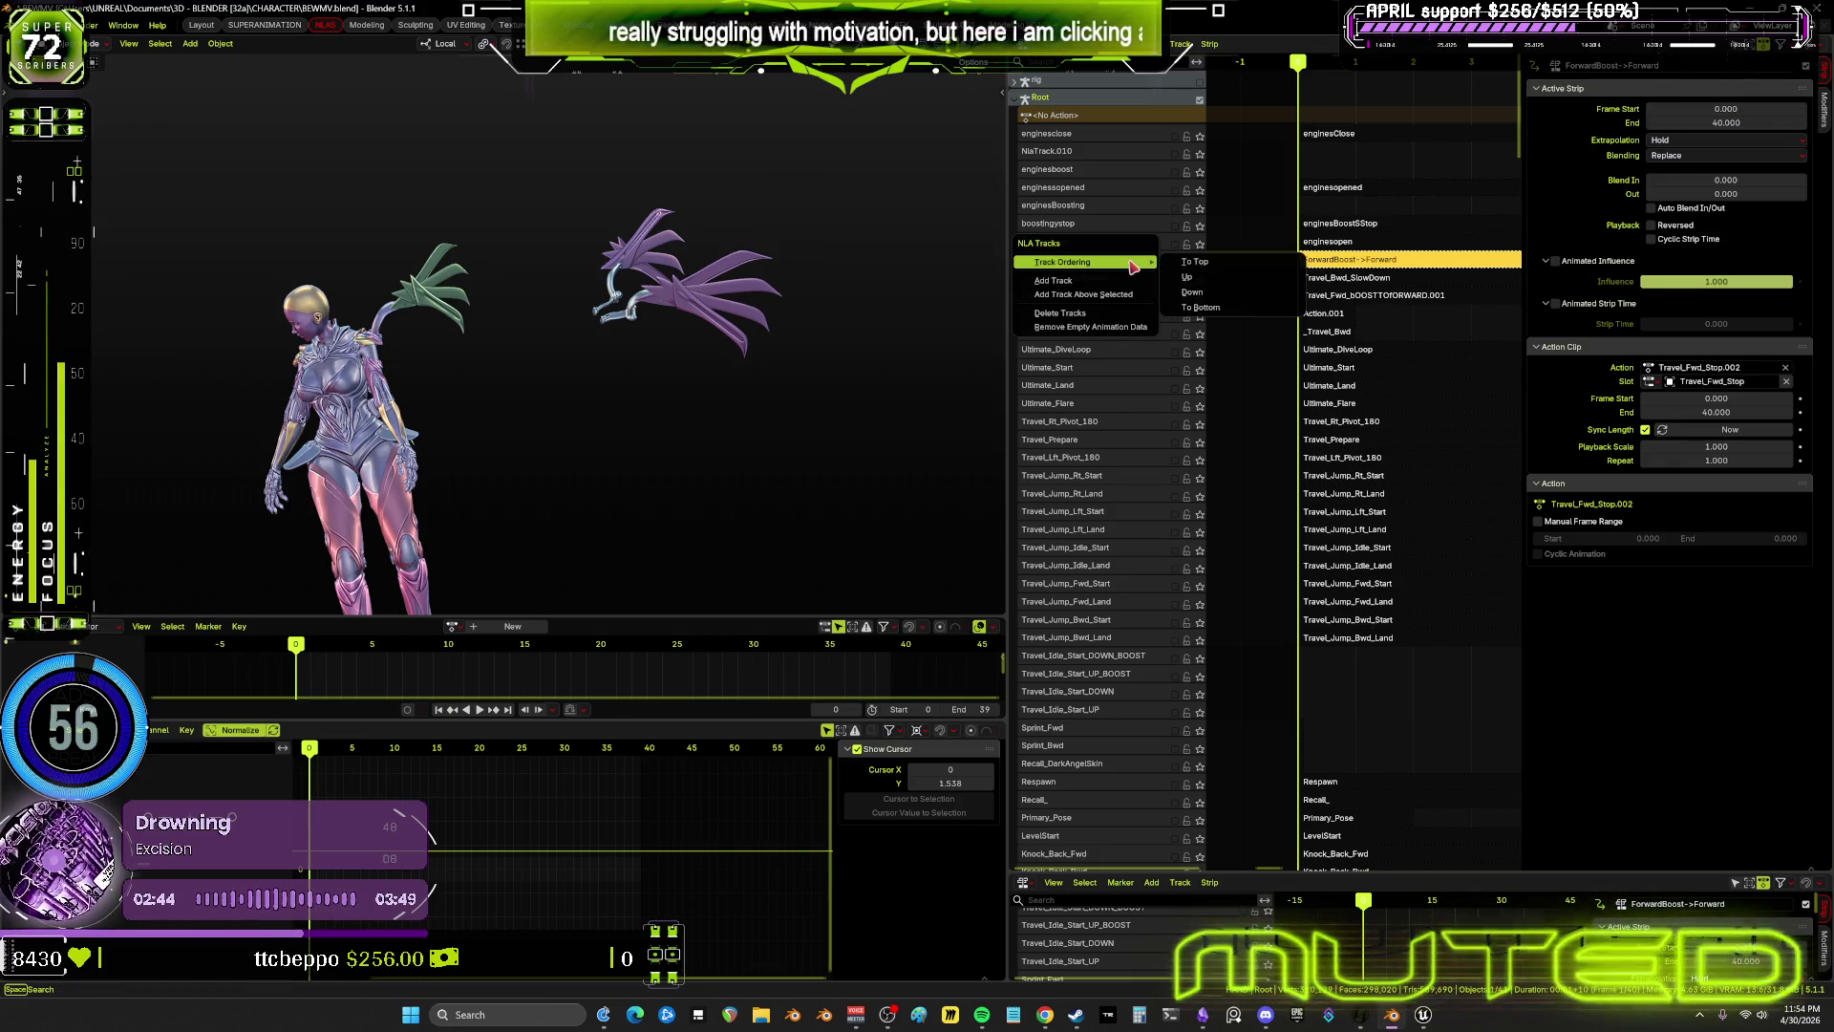
left_click(1238, 309)
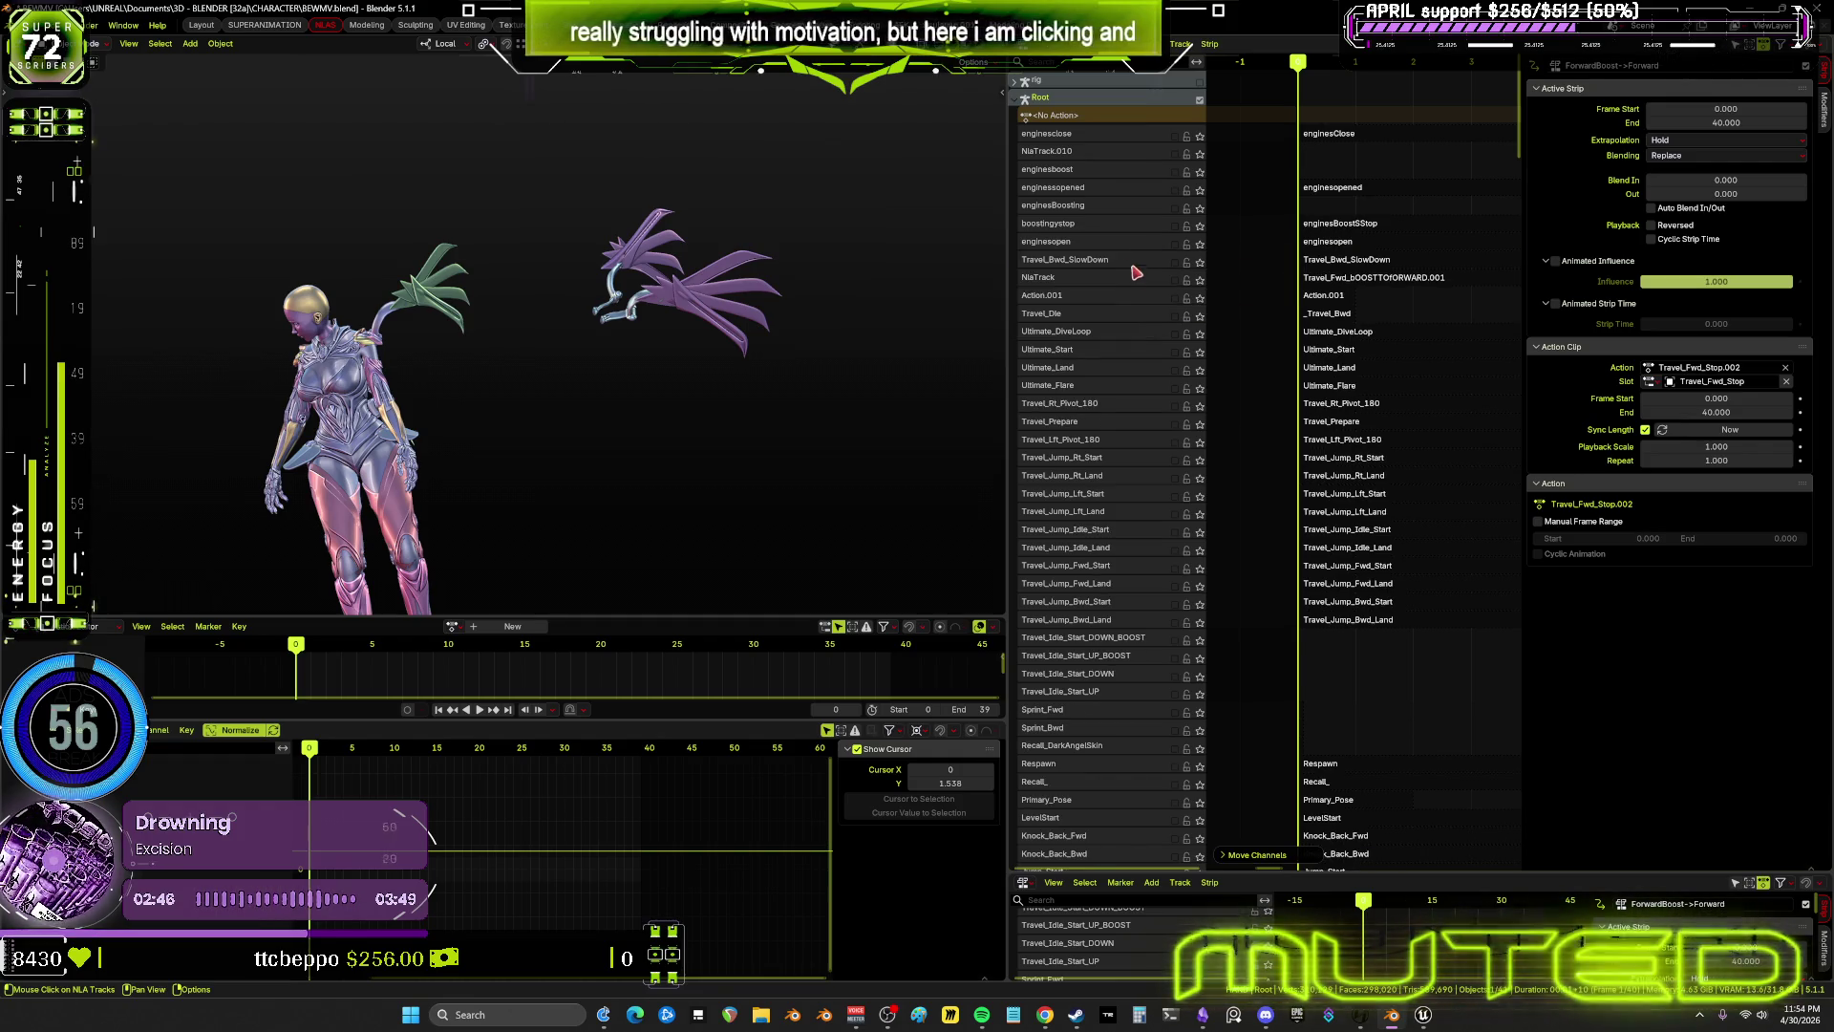
right_click(1133, 274)
mouse_move(1142, 264)
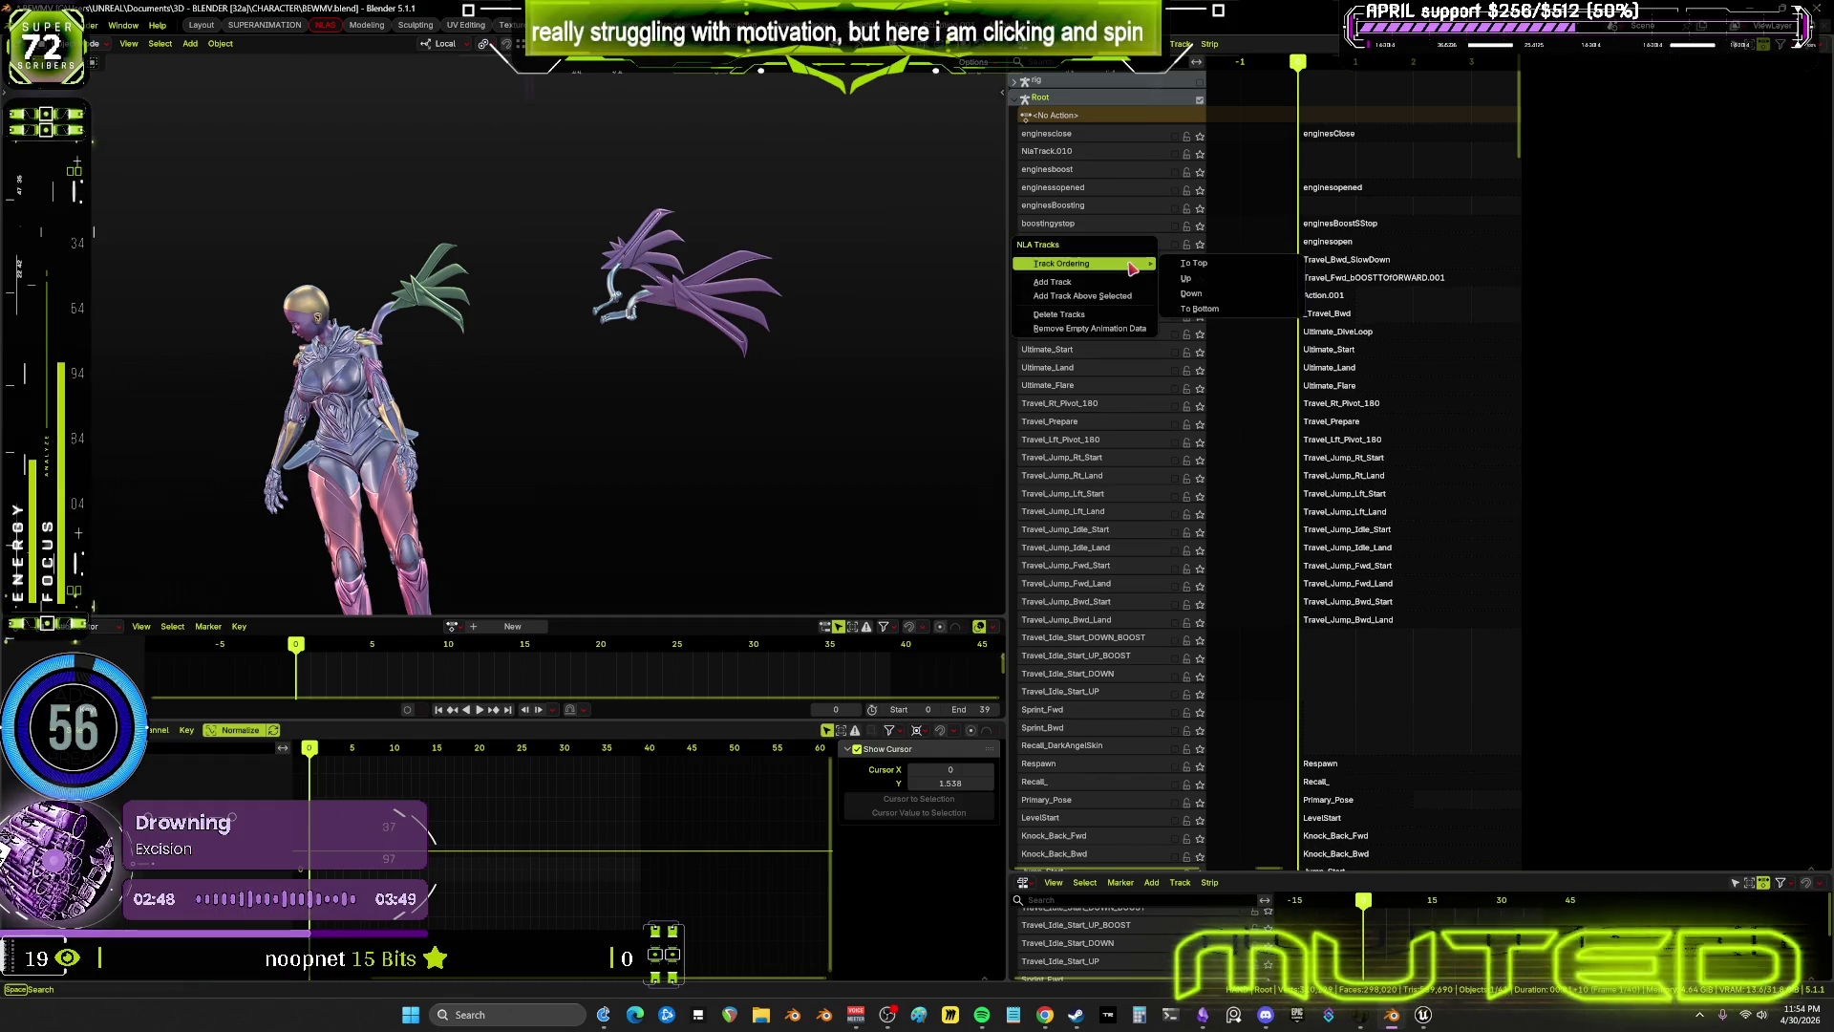
left_click(1209, 309)
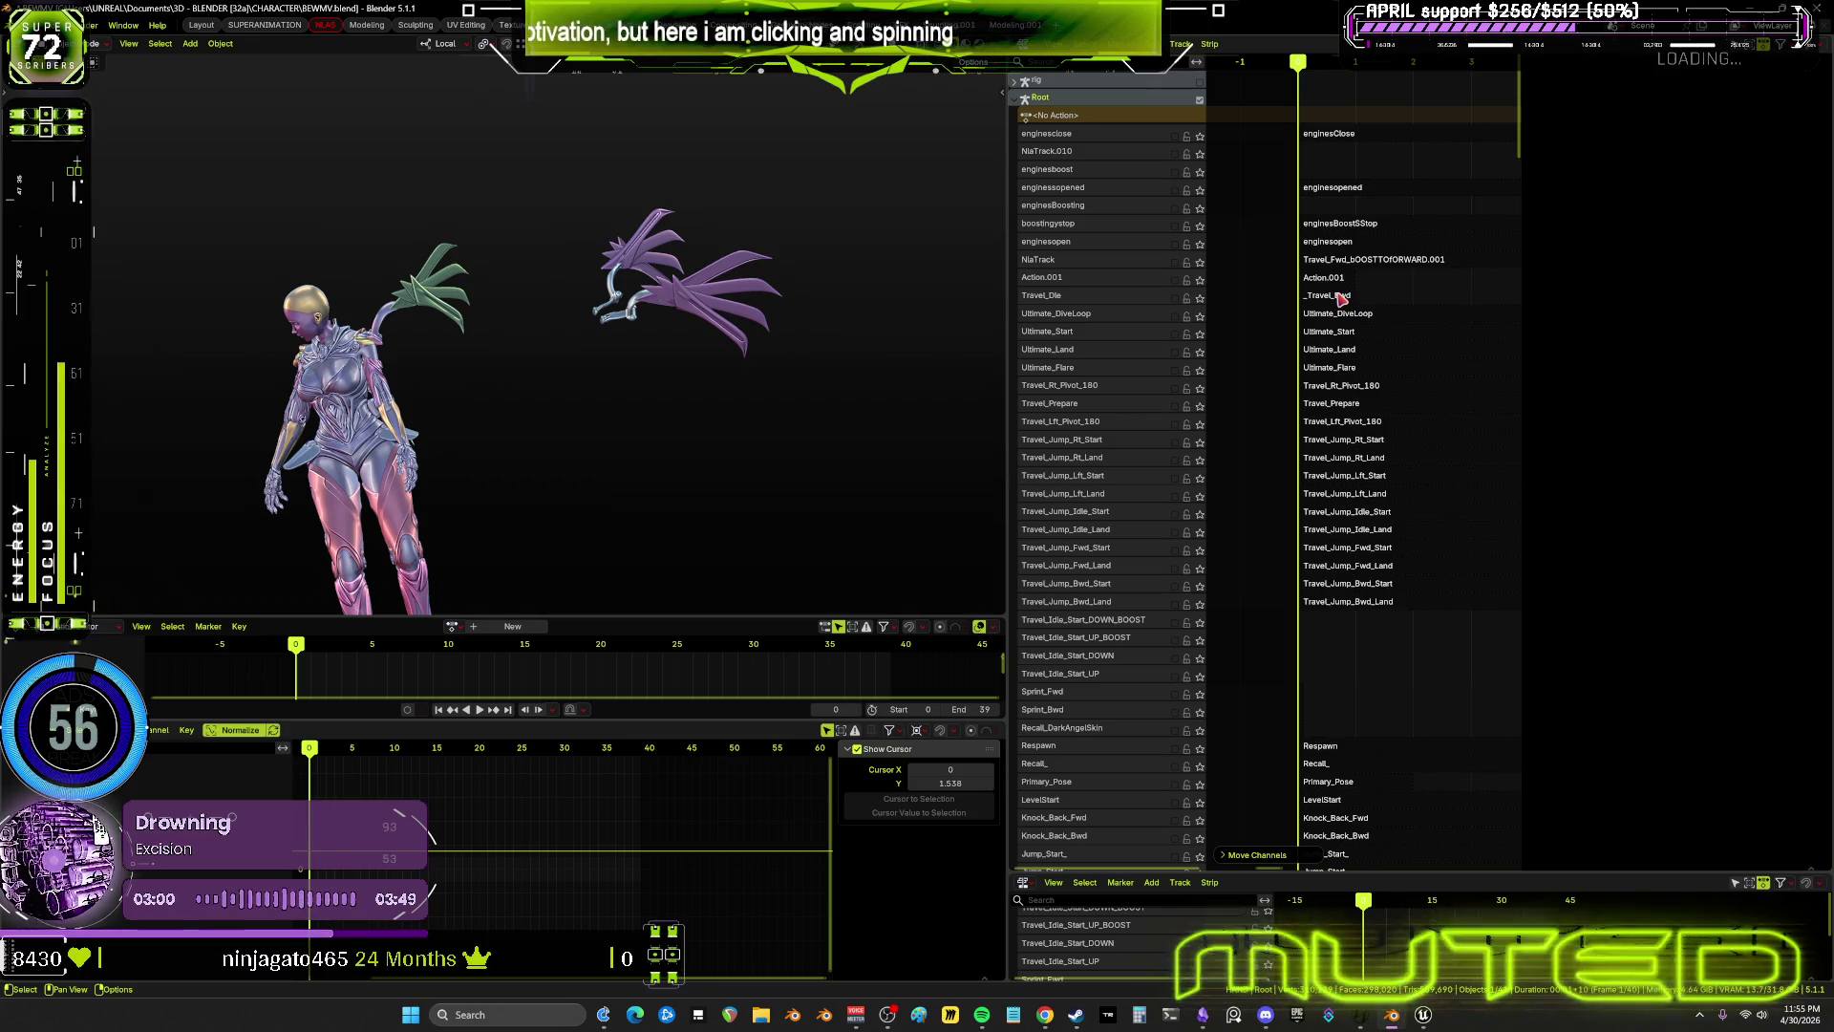
scroll(1305, 370, "down", 2)
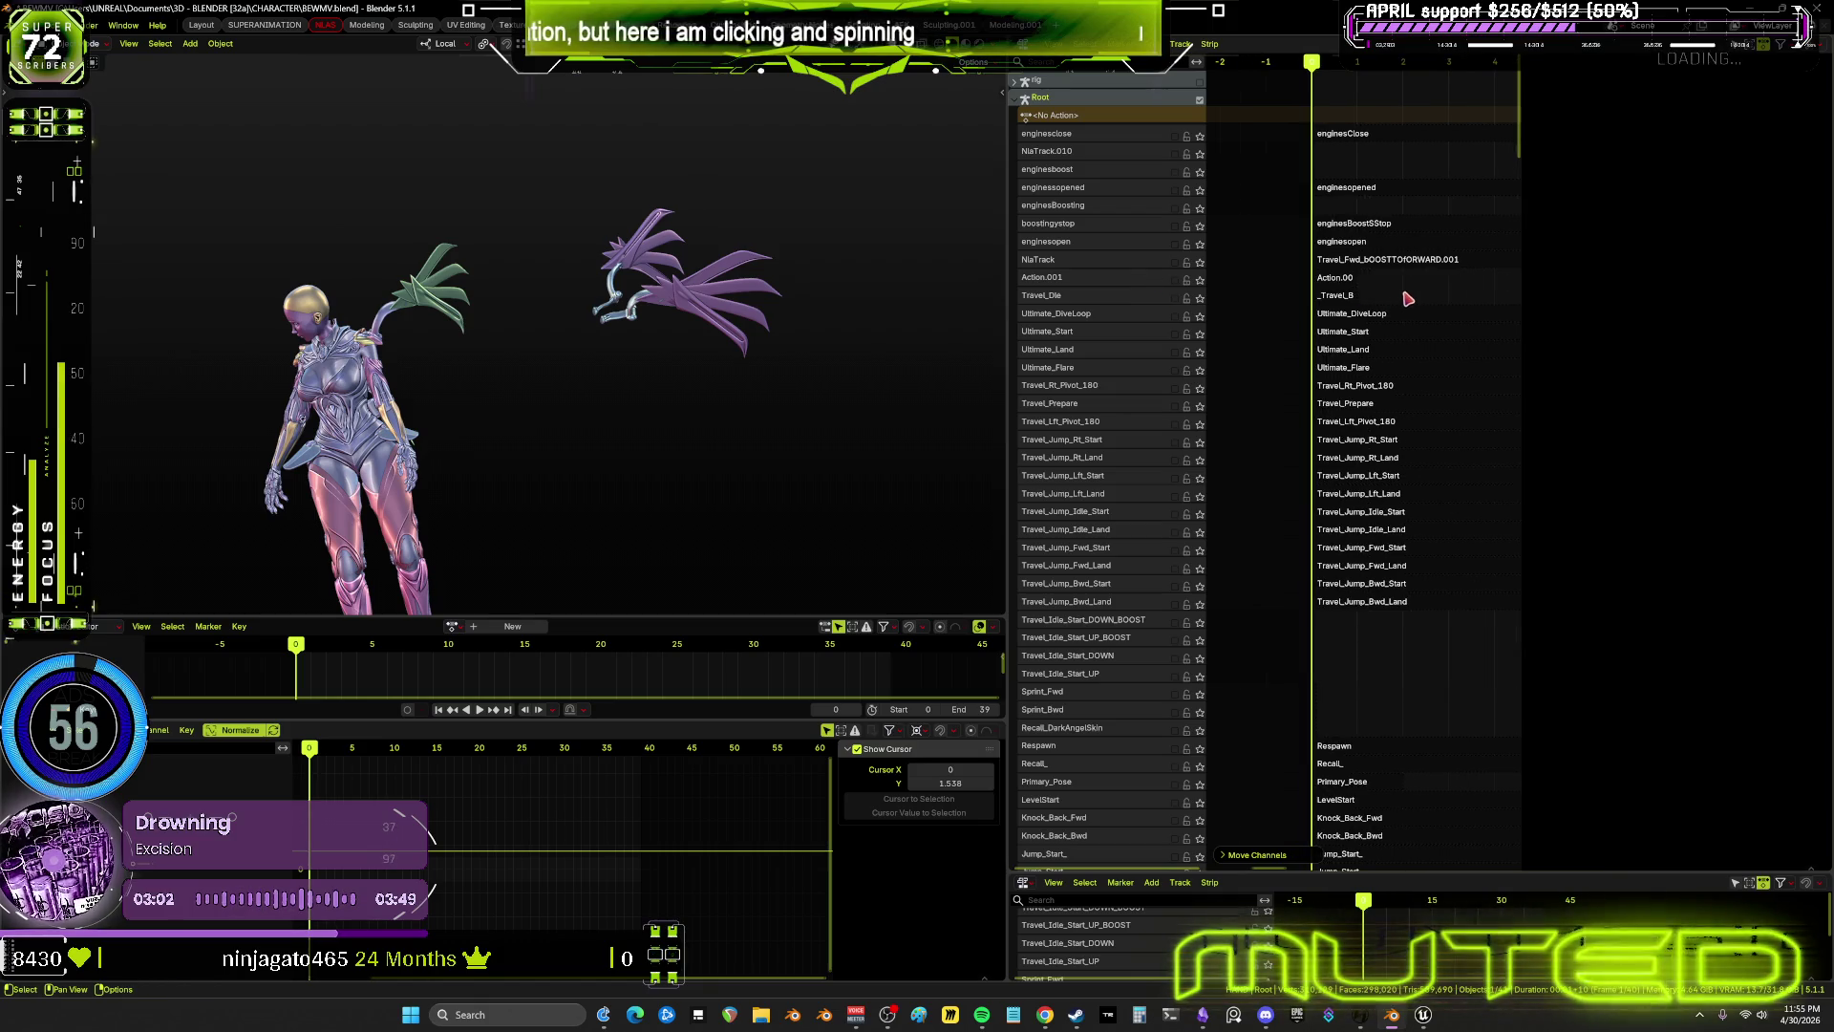
Widen and zoom out the NLA editor, then set enginesBoosting's Frame Start to 0
scroll(1305, 371, "down", 2)
left_click_drag(1008, 336, 630, 360)
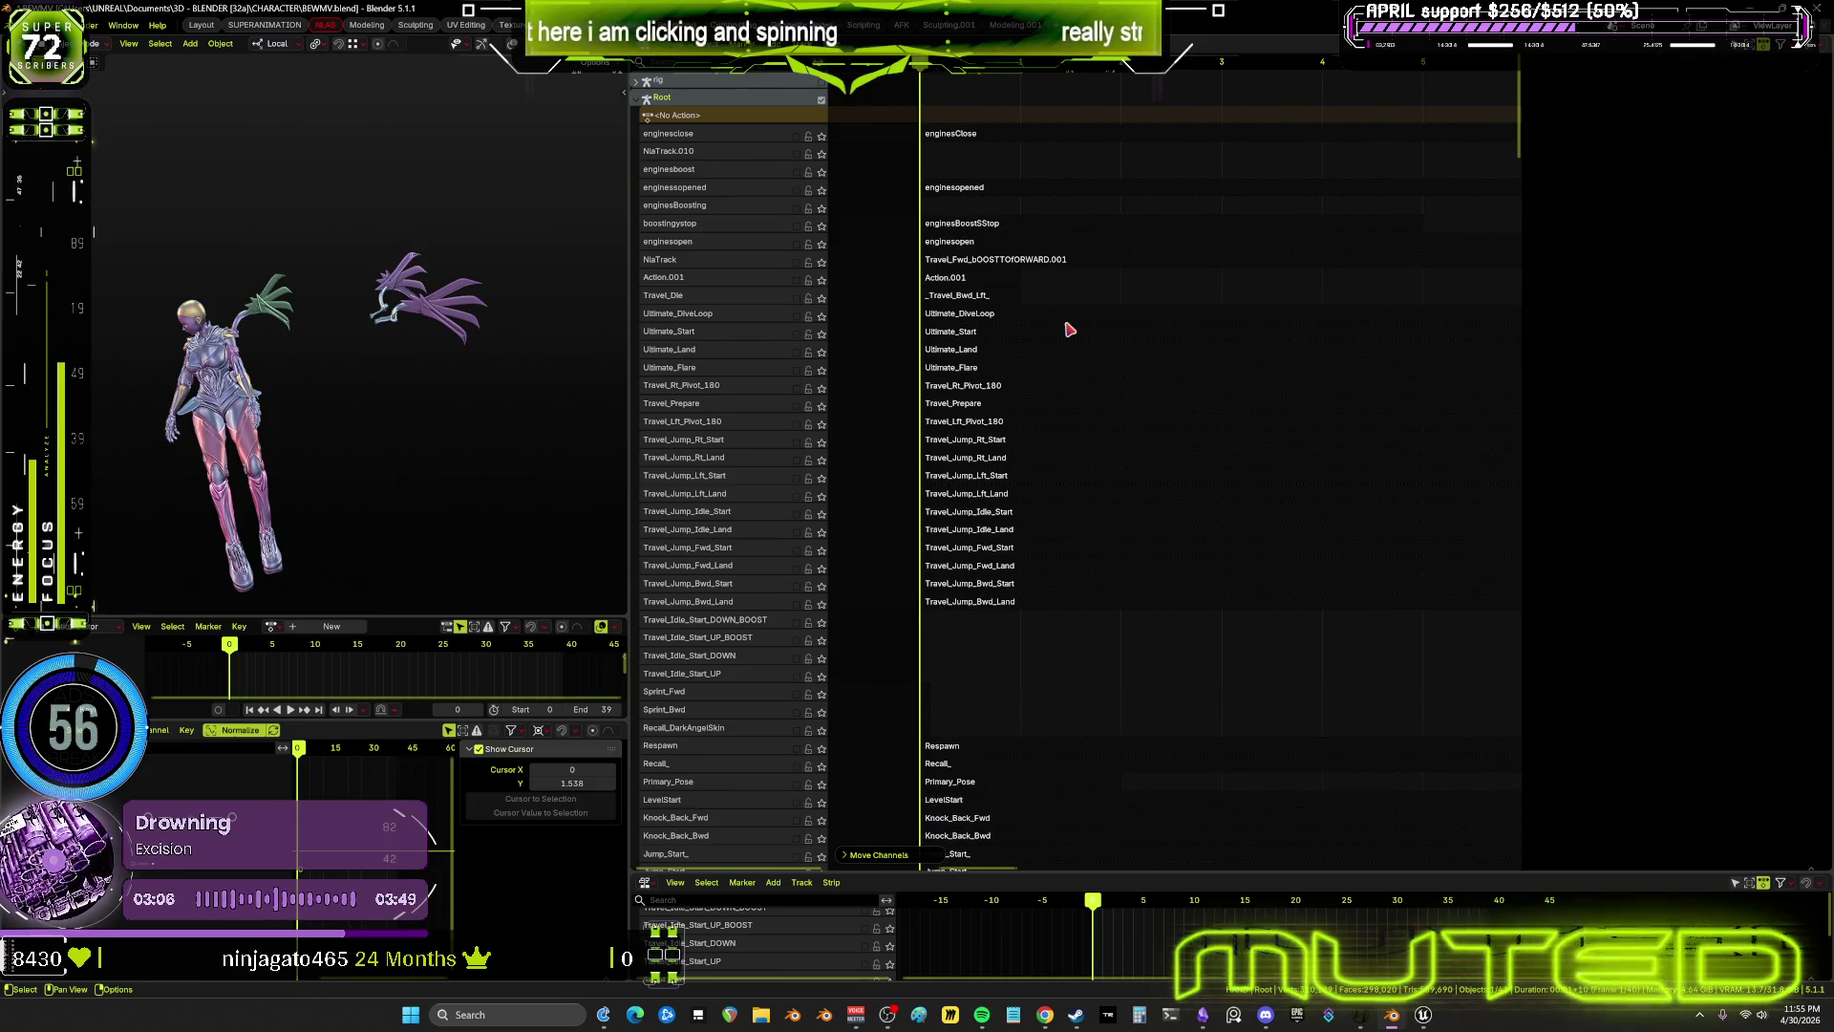
right_click(1070, 330)
scroll(1106, 223, "up", 3, "ctrl")
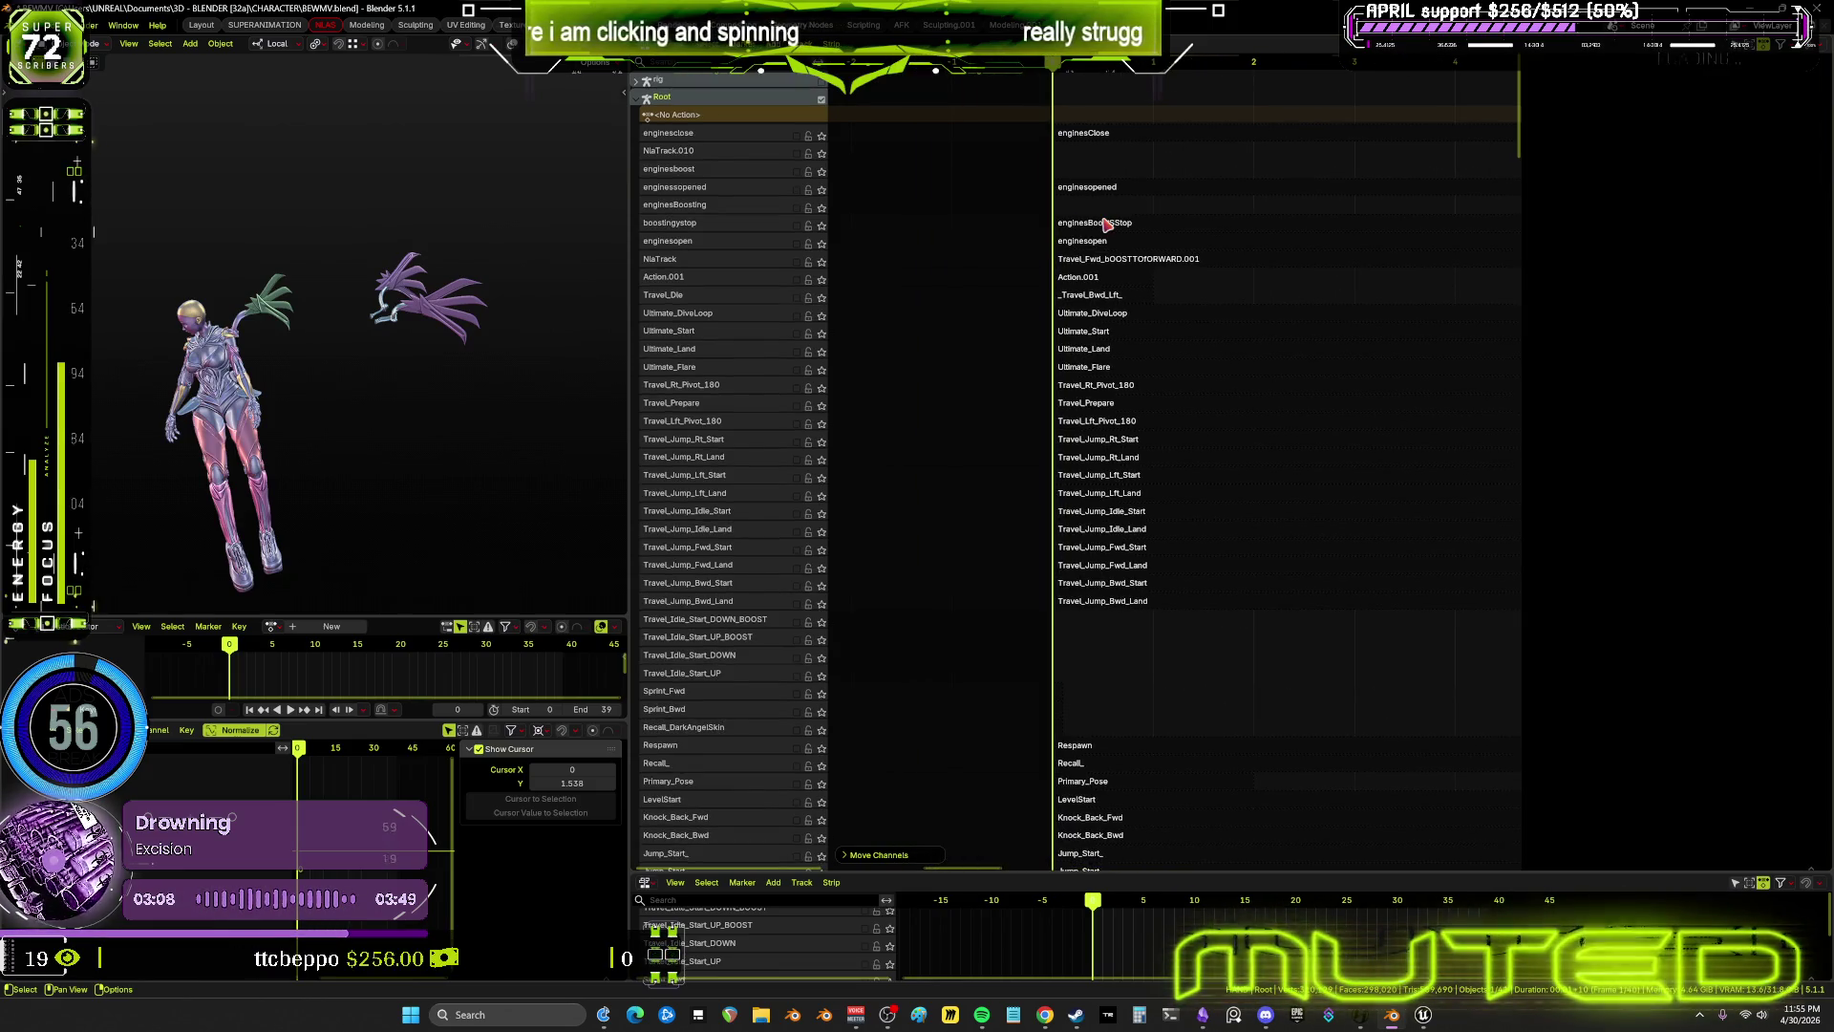
middle_click_drag(1104, 232, 1155, 260, "ctrl")
left_click(1313, 212)
key("n")
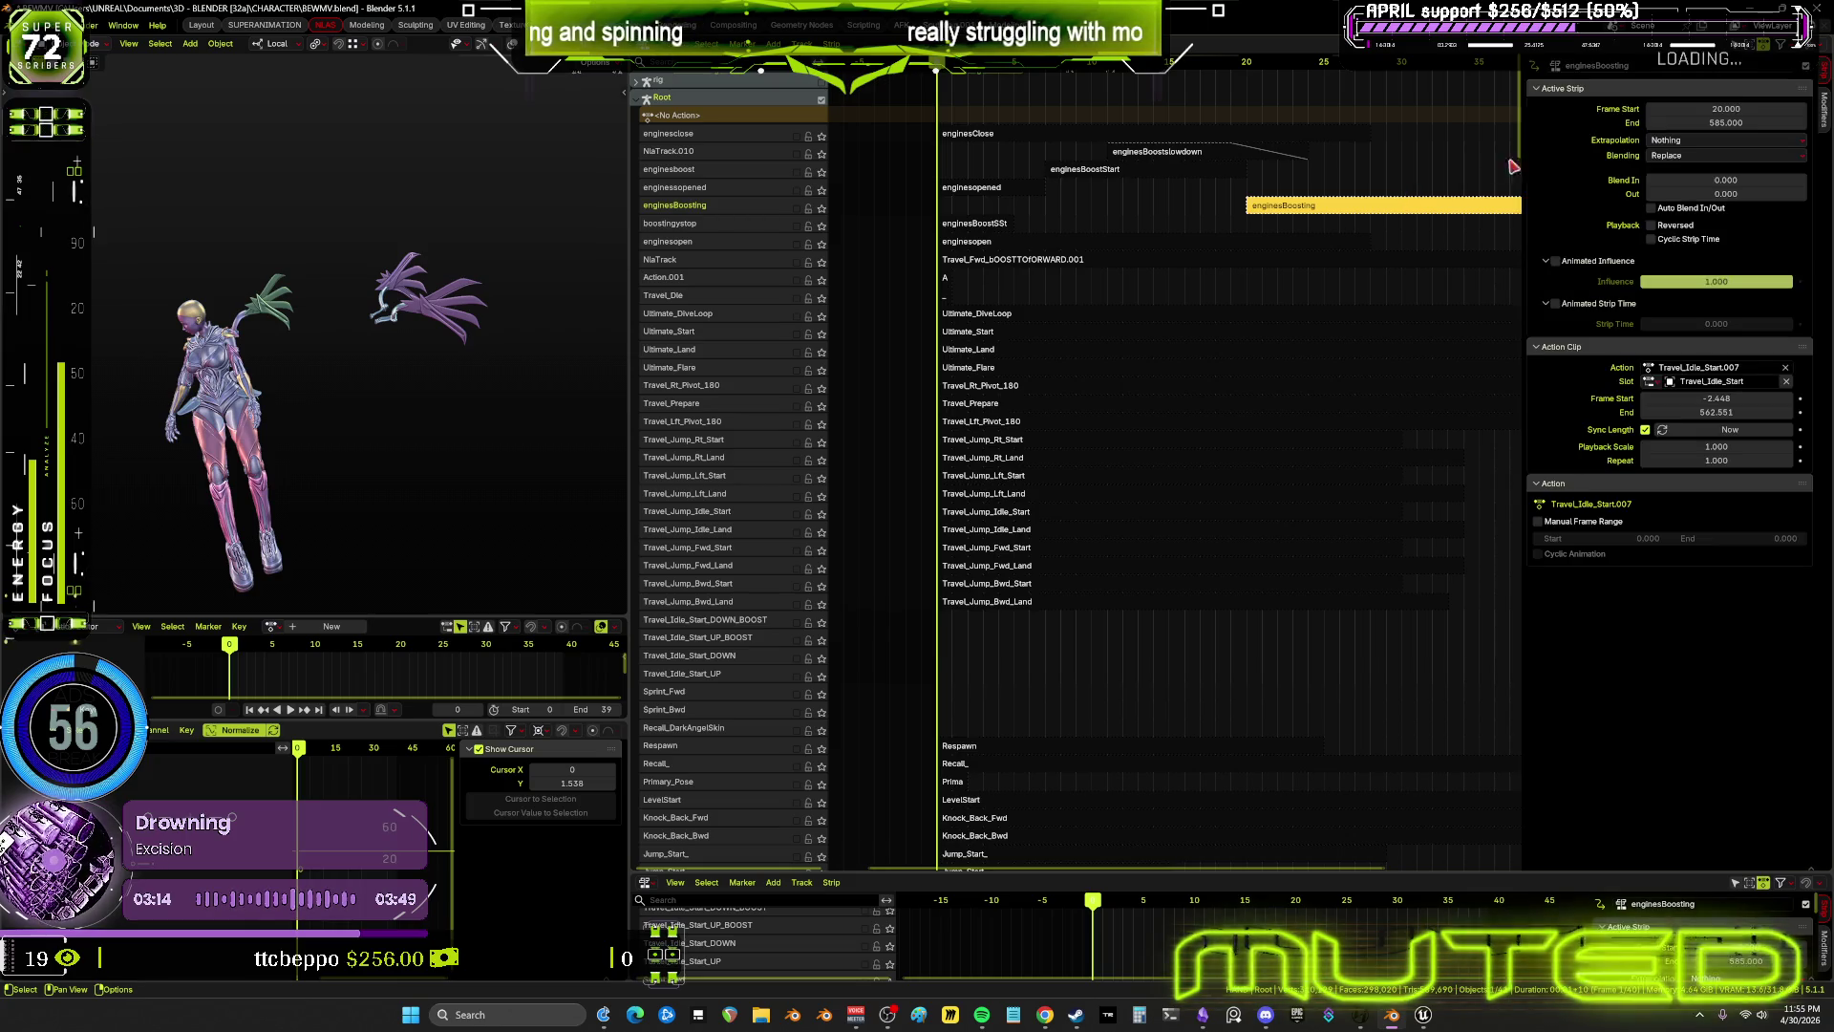
left_click(1719, 108)
type("0")
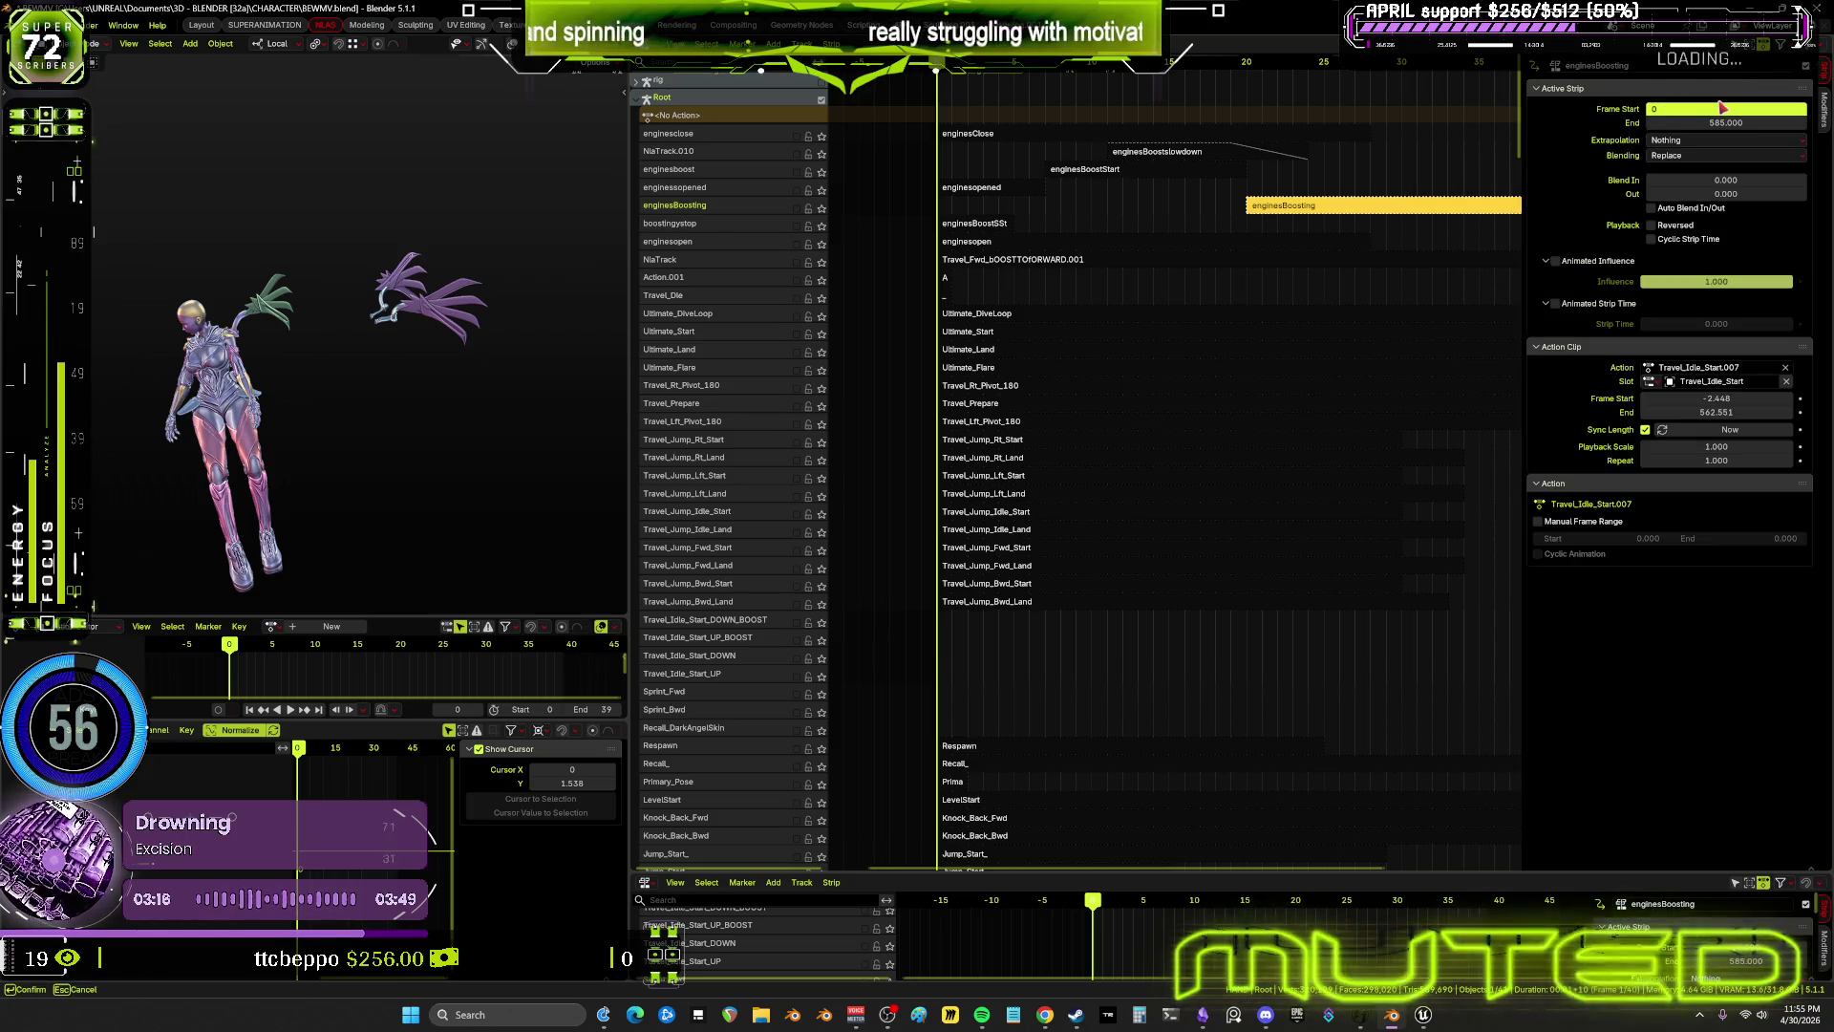
key("Return")
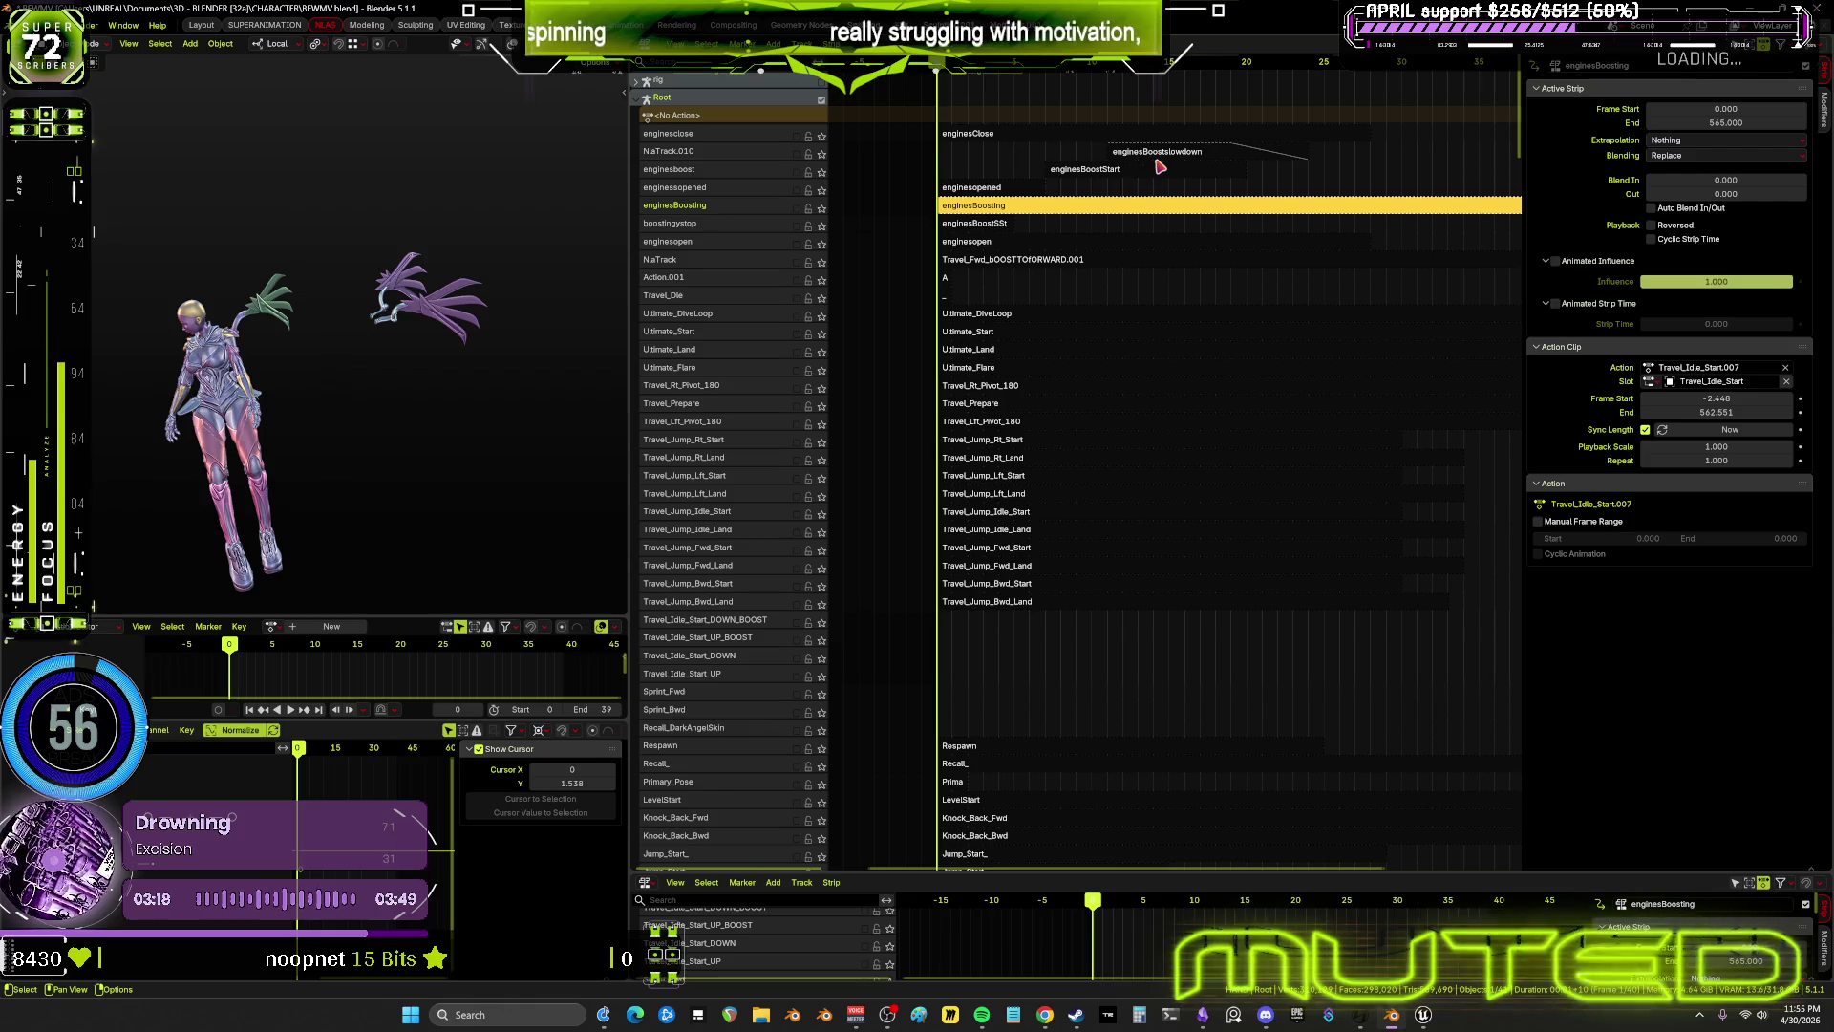
Undo a stray change and re-commit Frame Start 0 on the enginesBoosting strip
left_click(1163, 157)
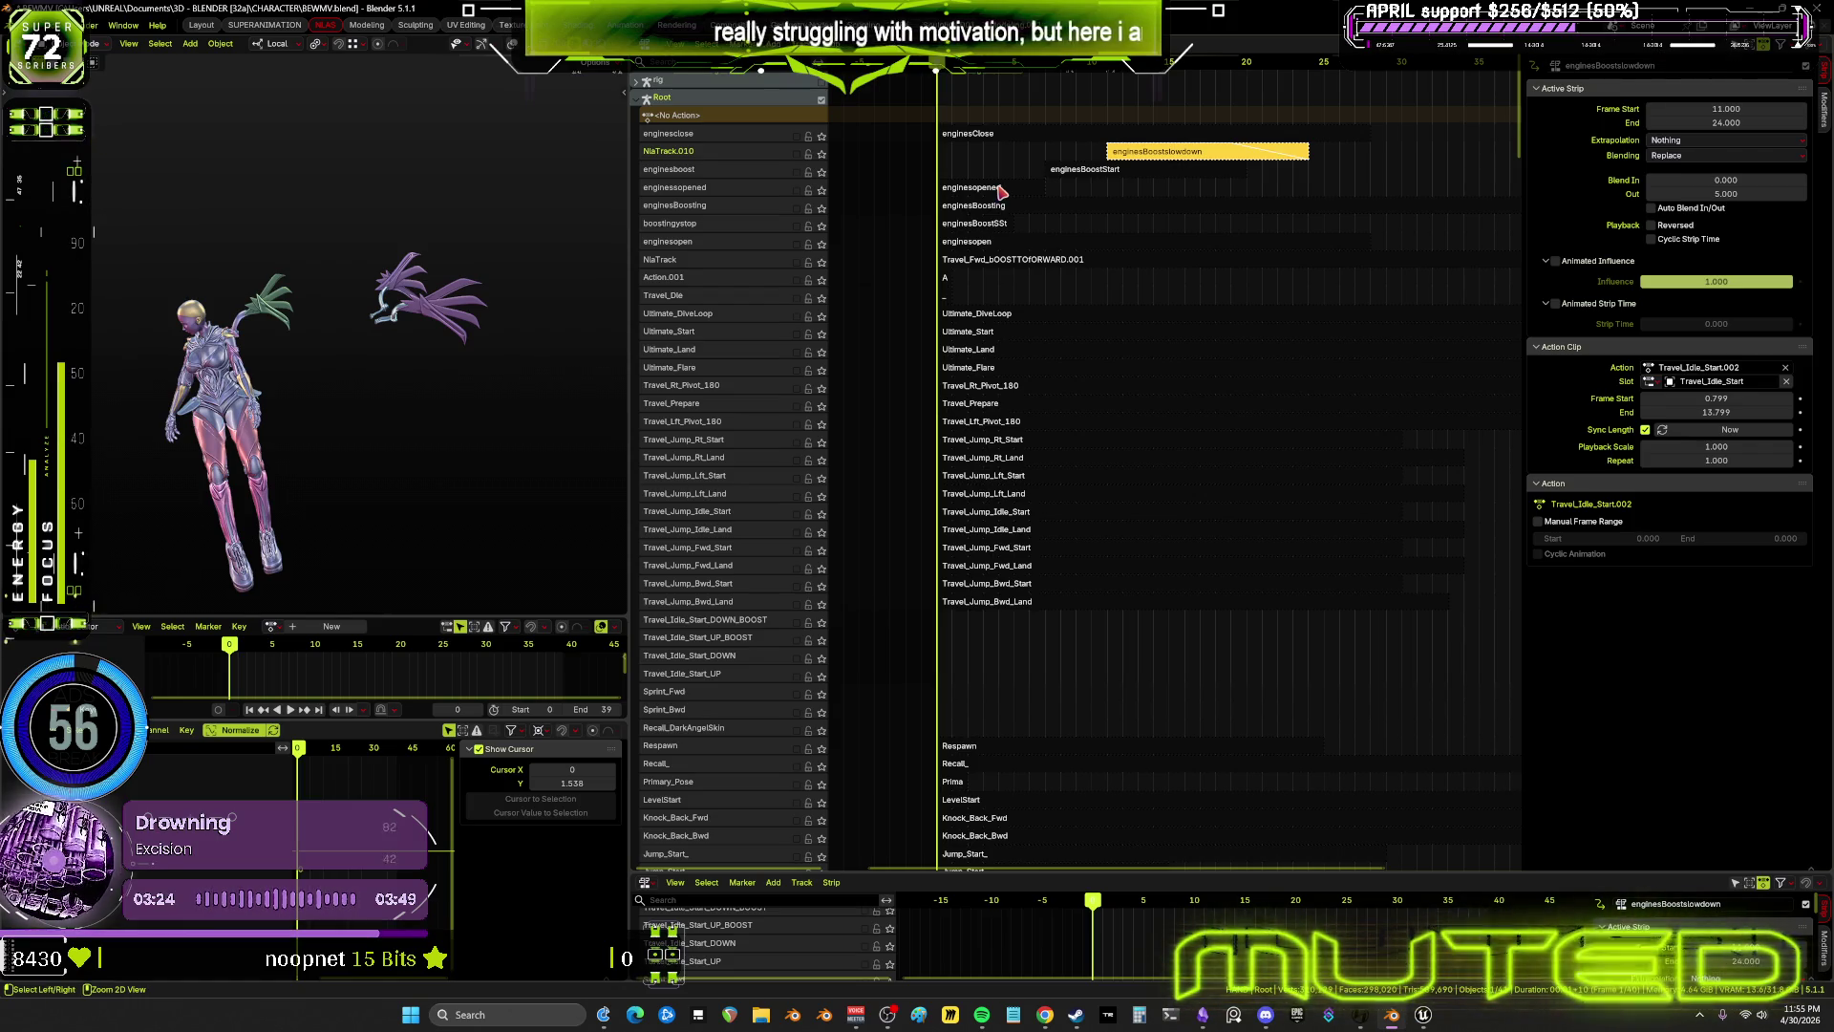
left_click(999, 203)
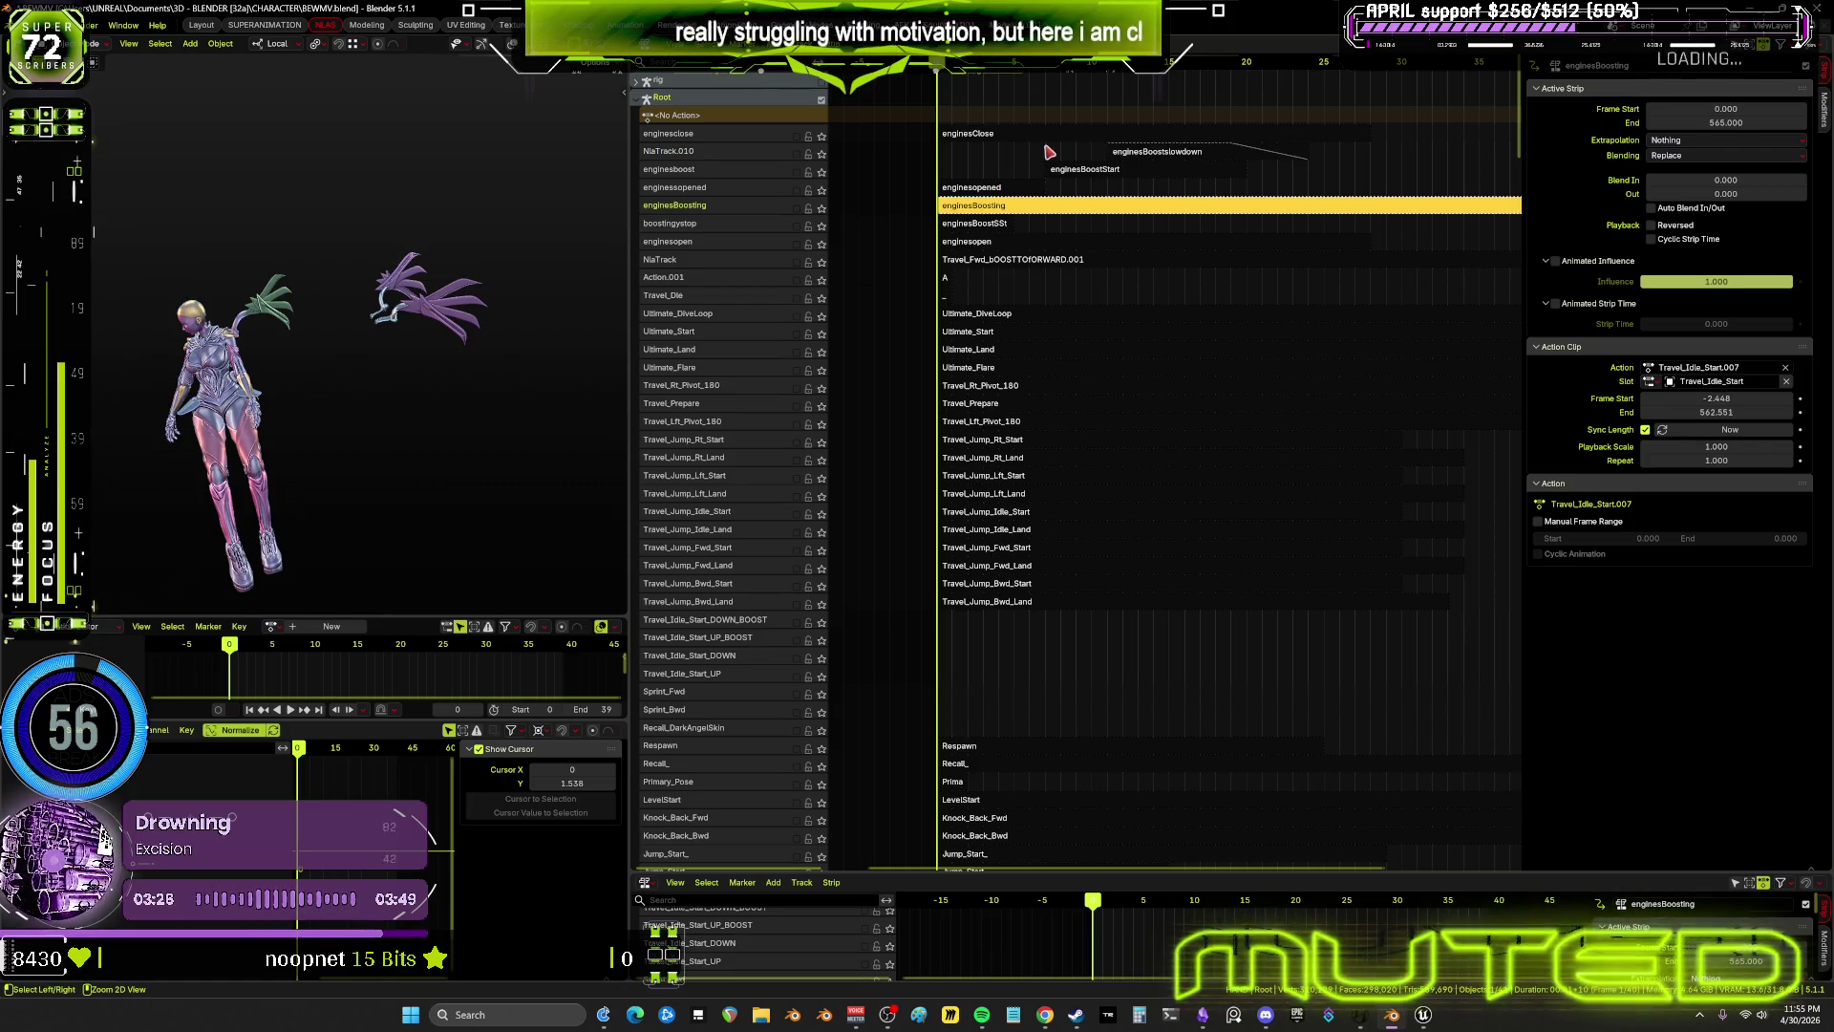
key("ctrl+z")
key("ctrl+z")
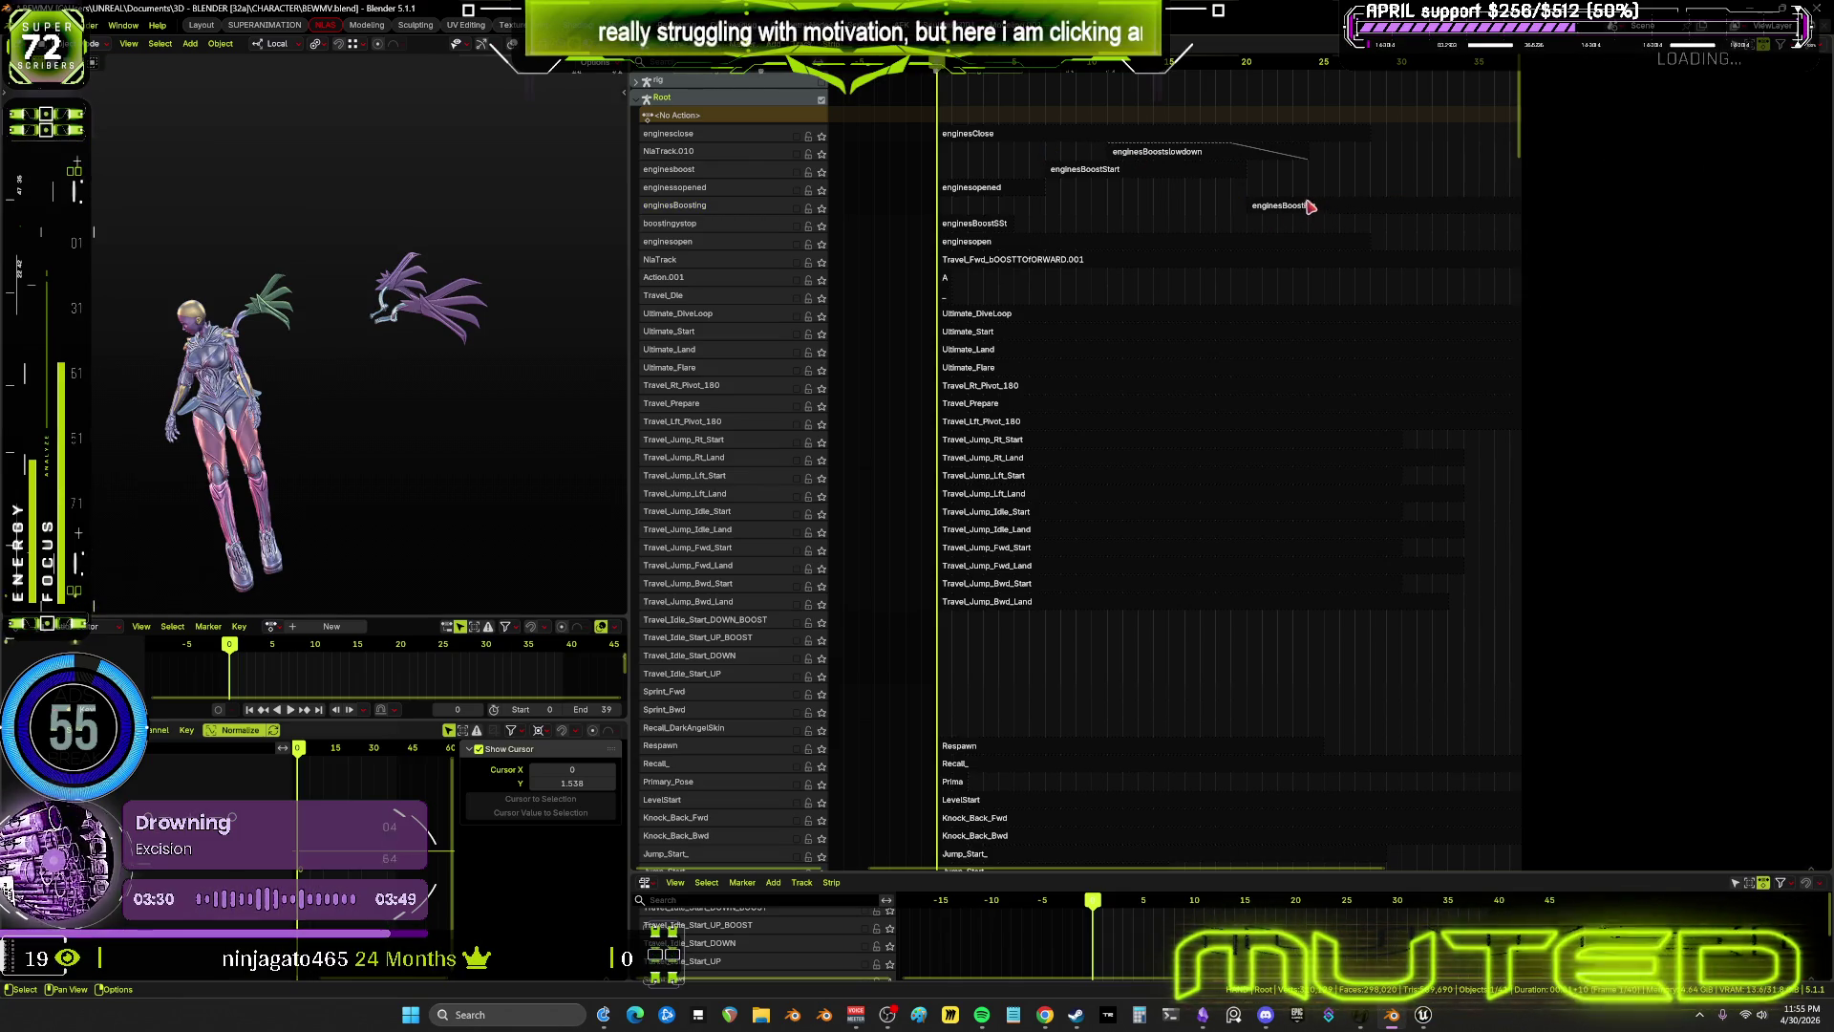
left_click(1311, 205)
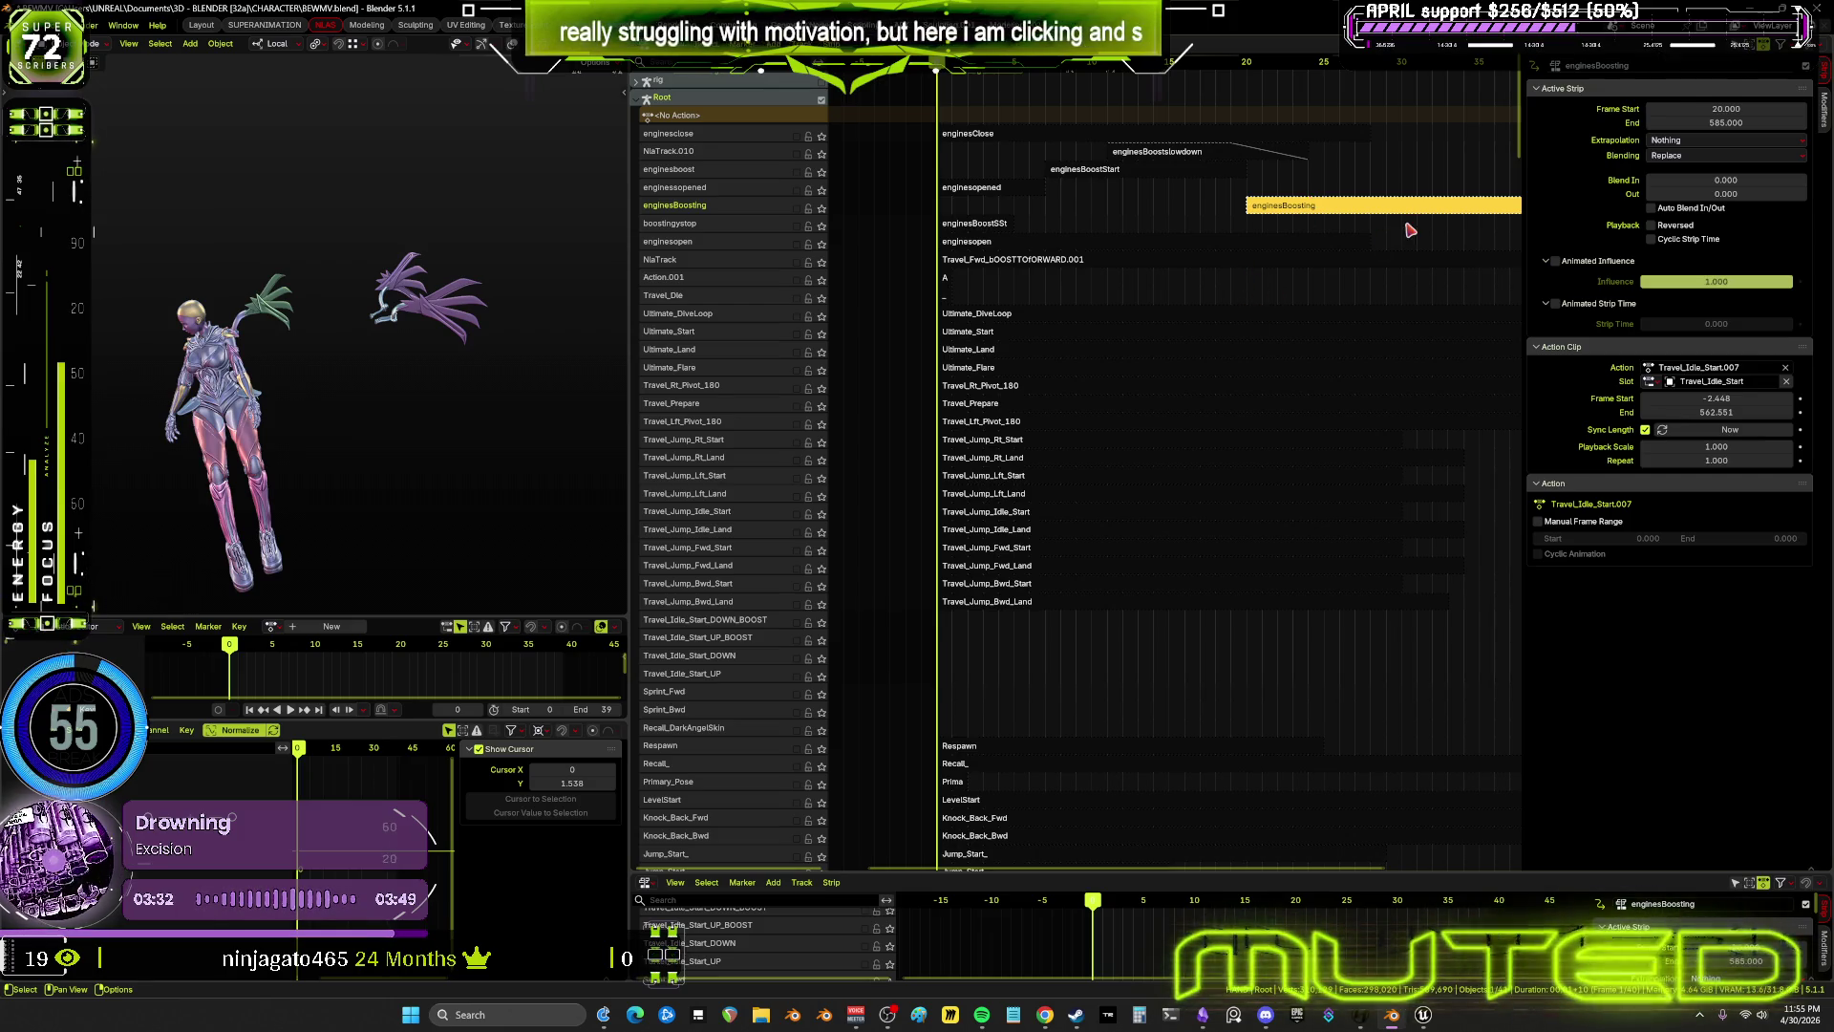
left_click(1720, 108)
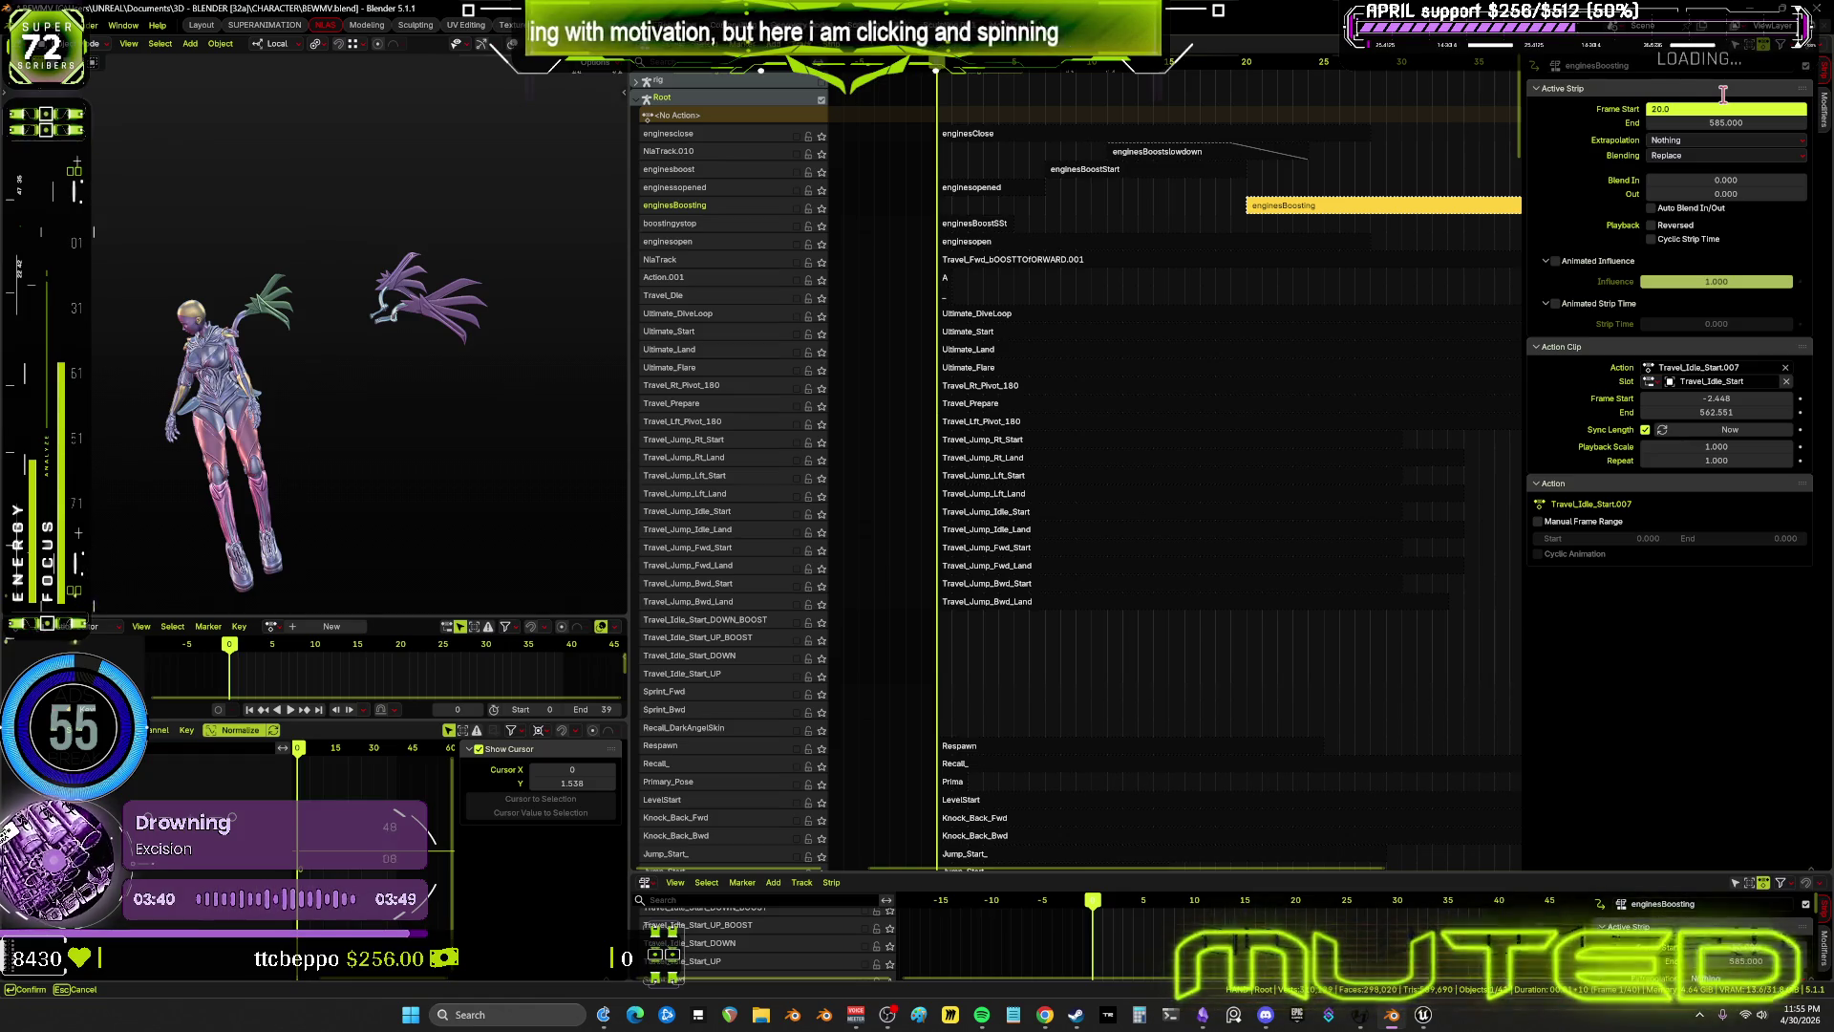
type("0")
key("Return")
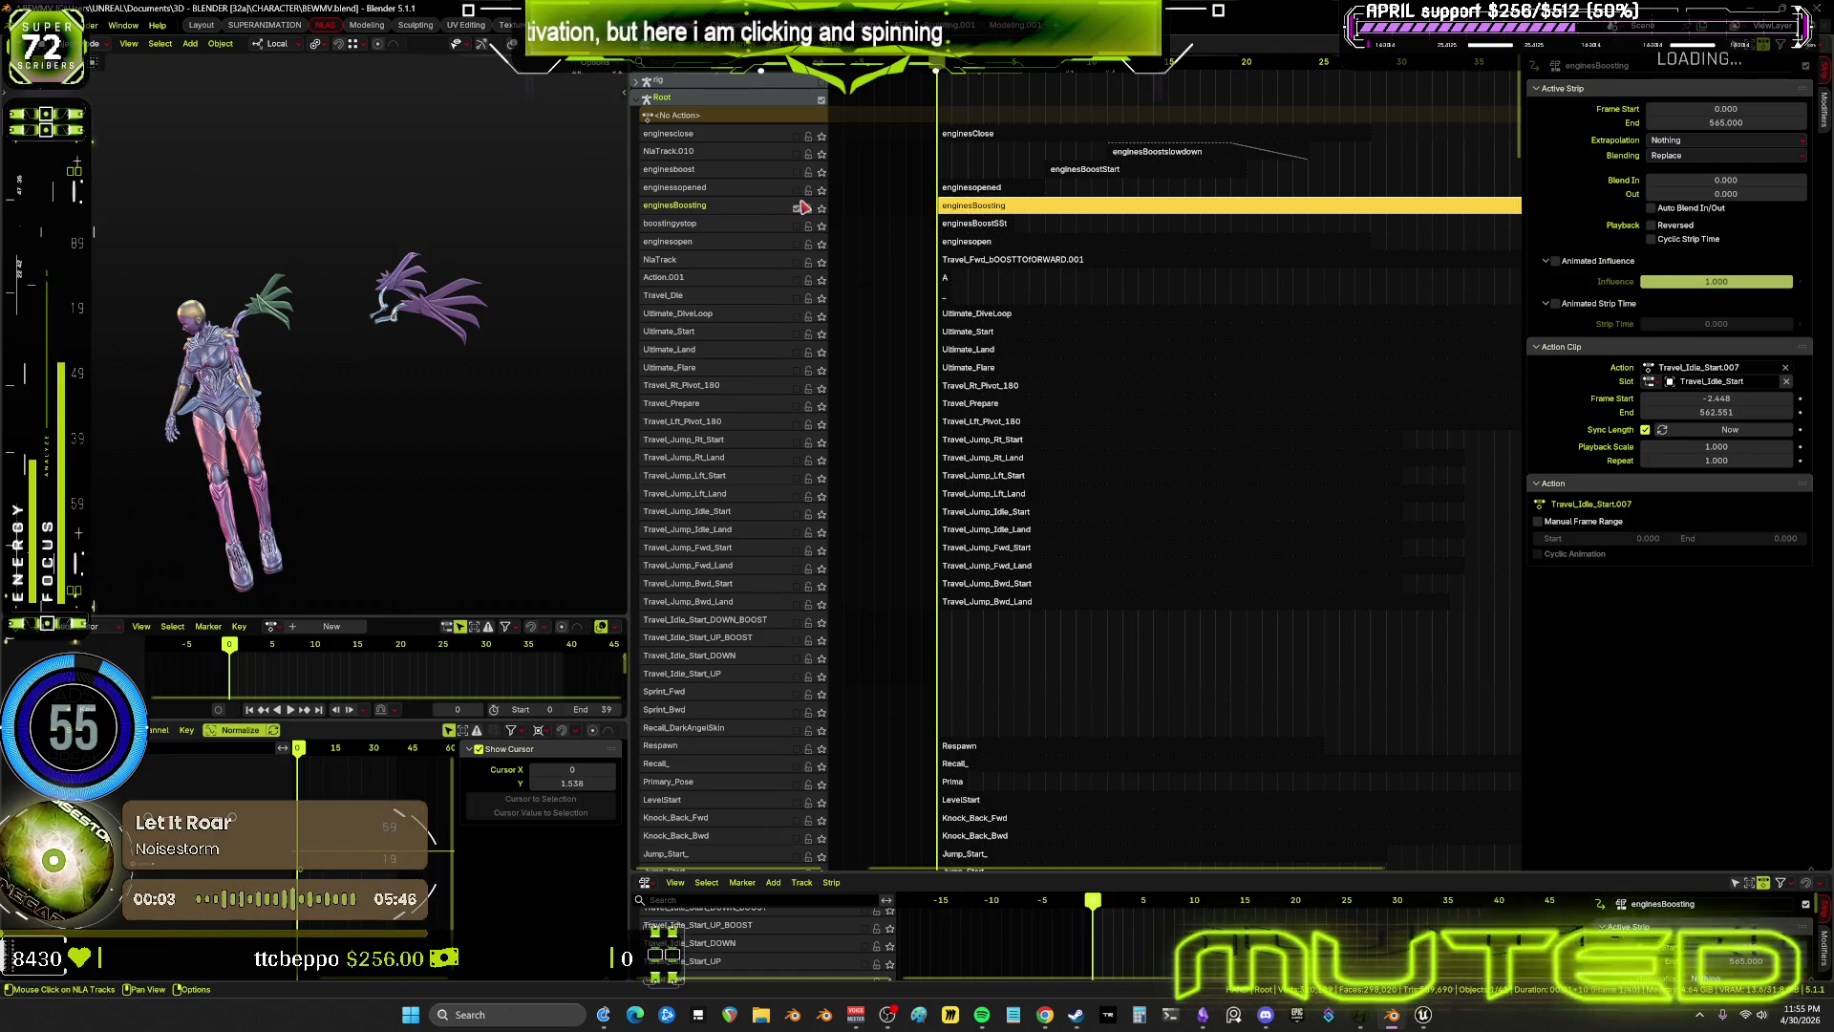
Enable the enginesopened and enginesBoosting tracks and set the enginesopened strip to frames 19–200
key("Up")
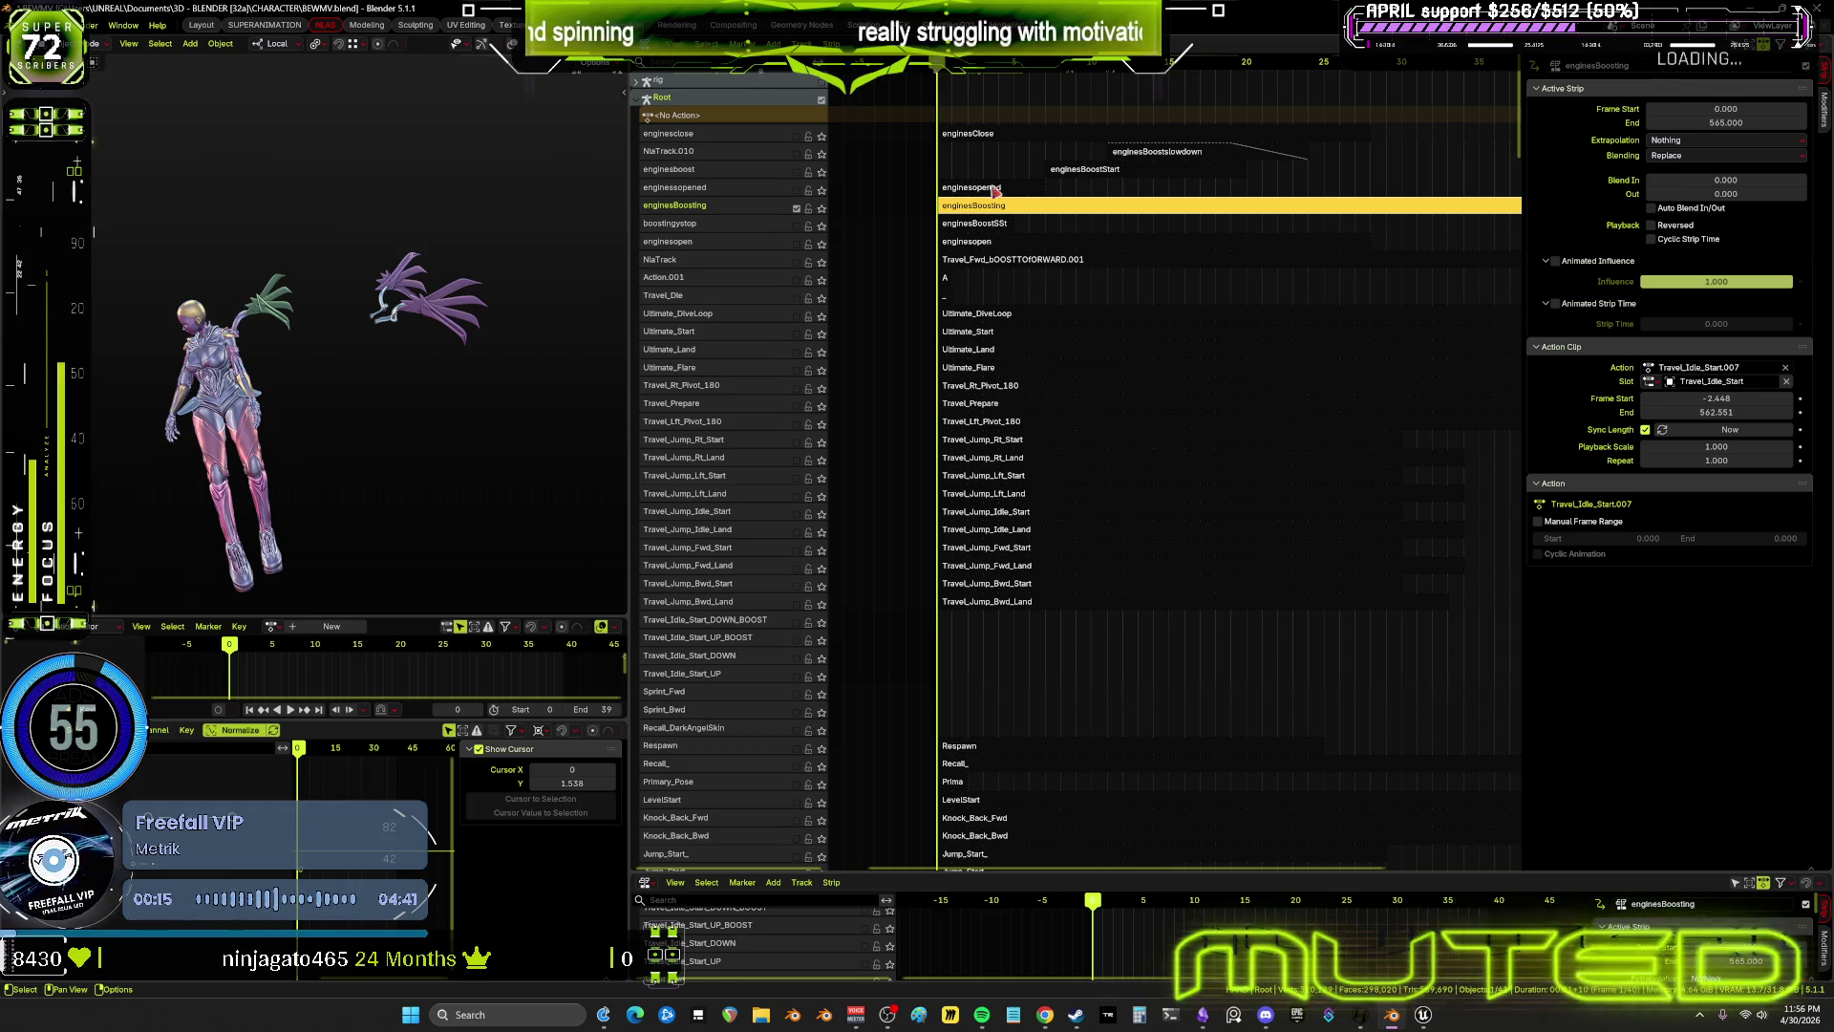
left_click(798, 155)
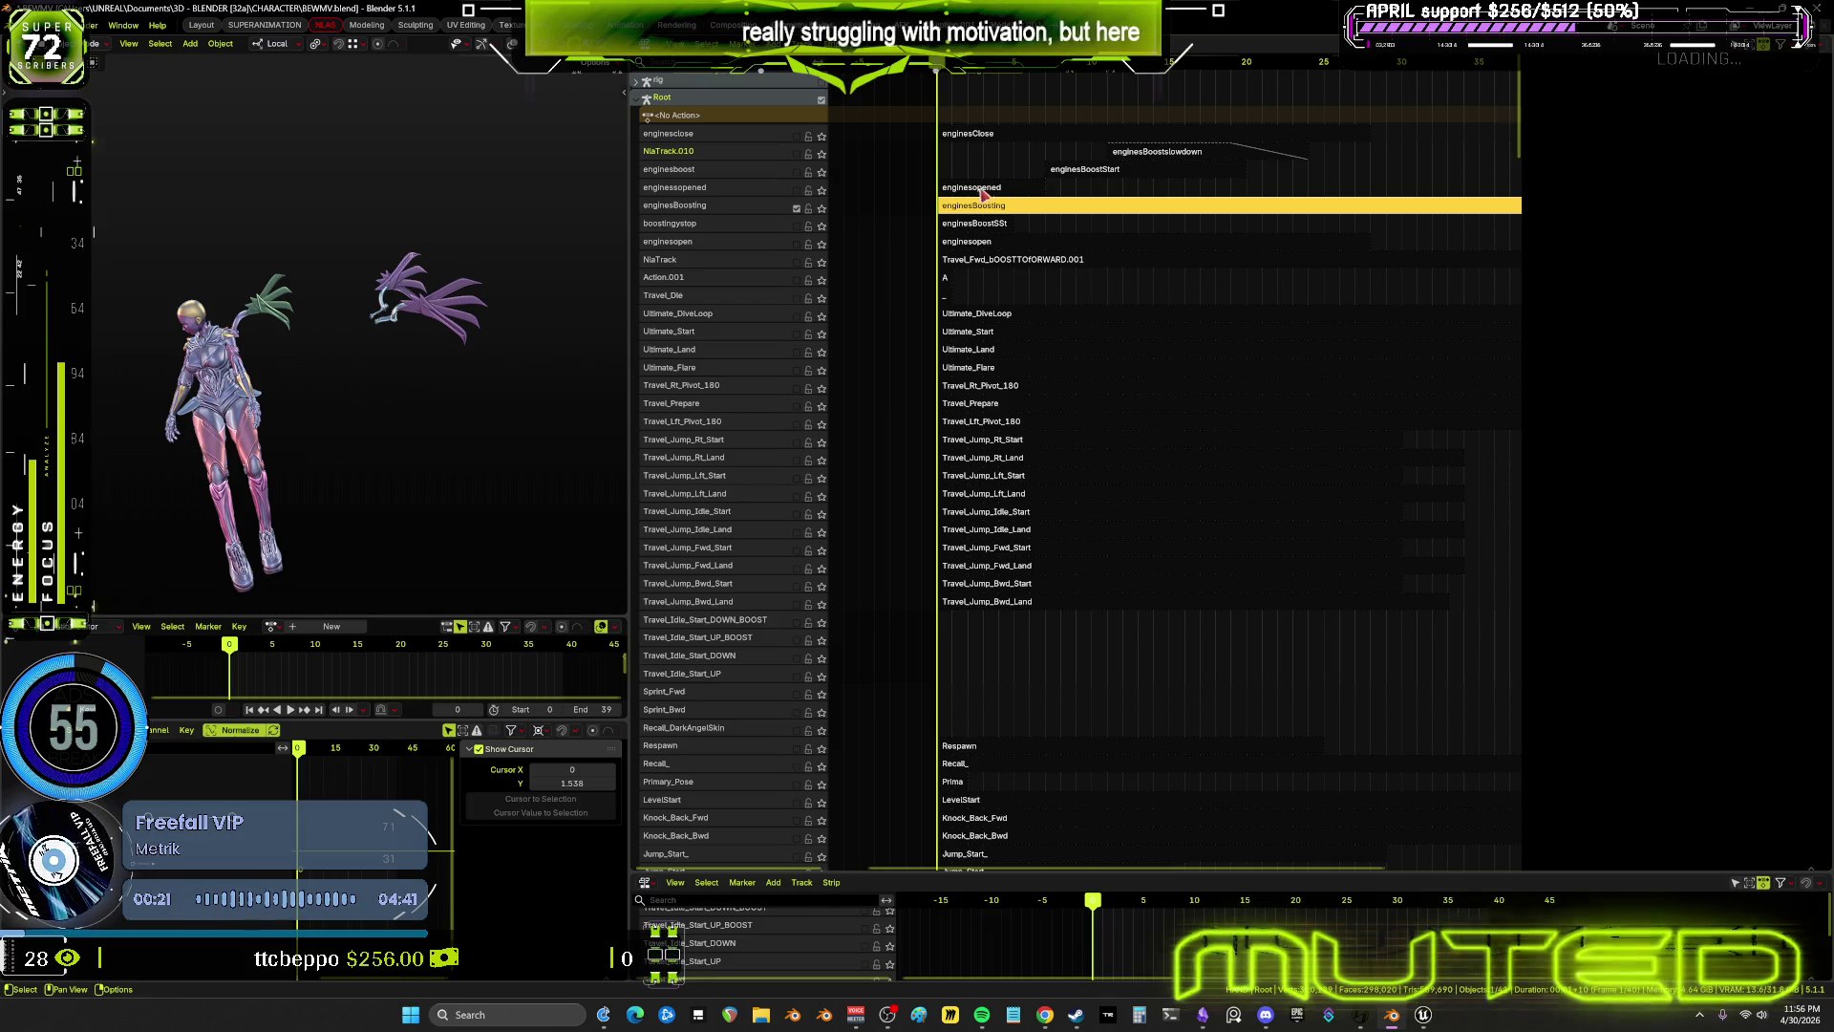
left_click_drag(796, 190, 796, 209)
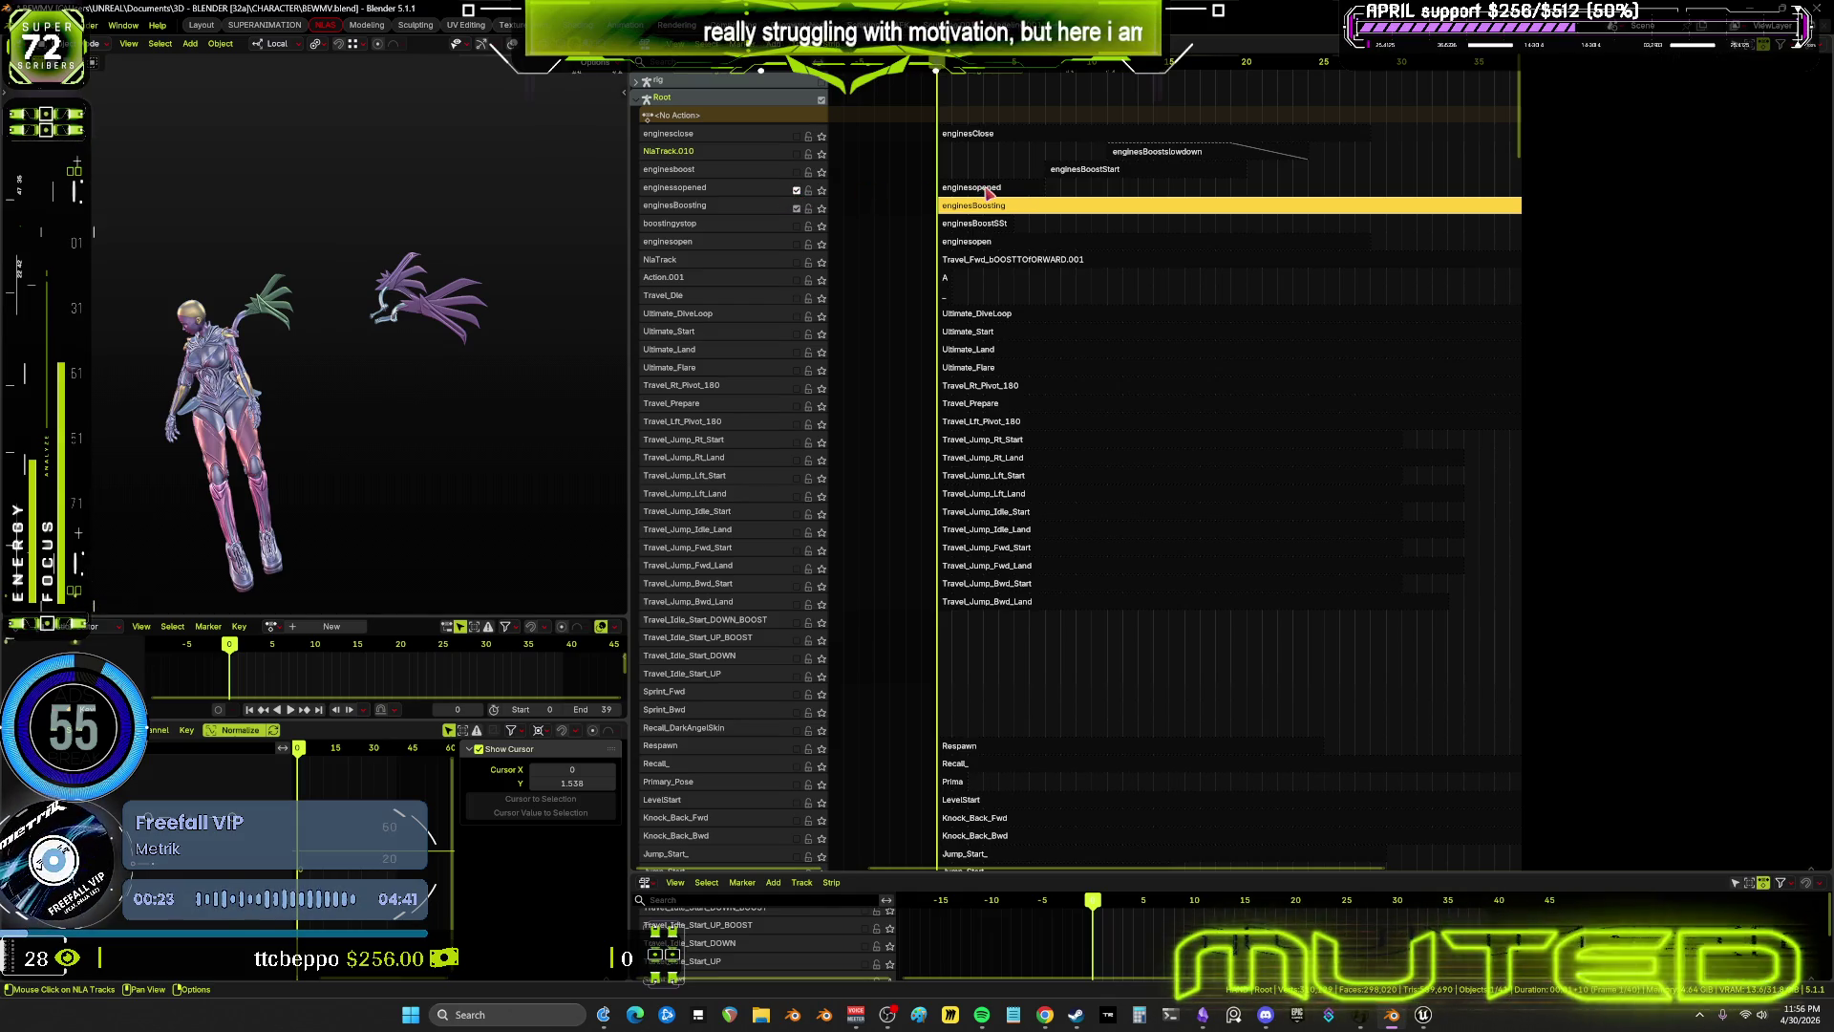
left_click(974, 191)
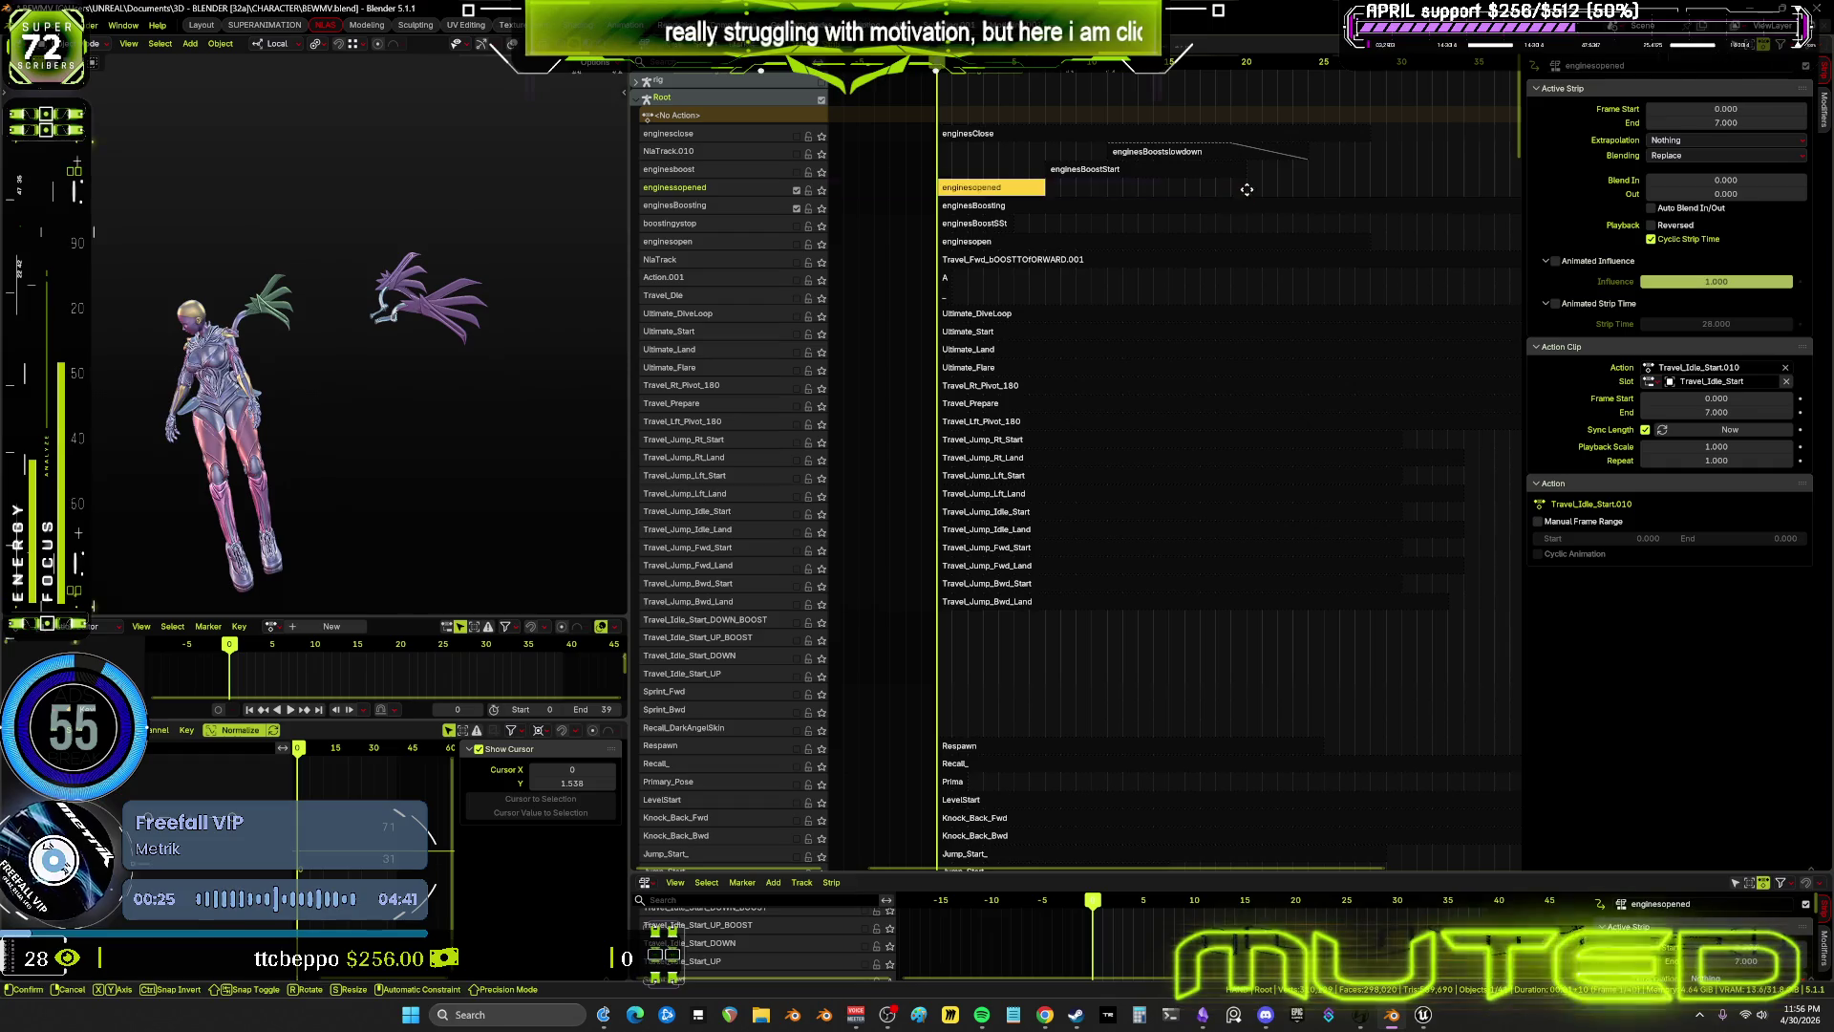
key("g")
left_click(1754, 119)
left_click(1758, 110)
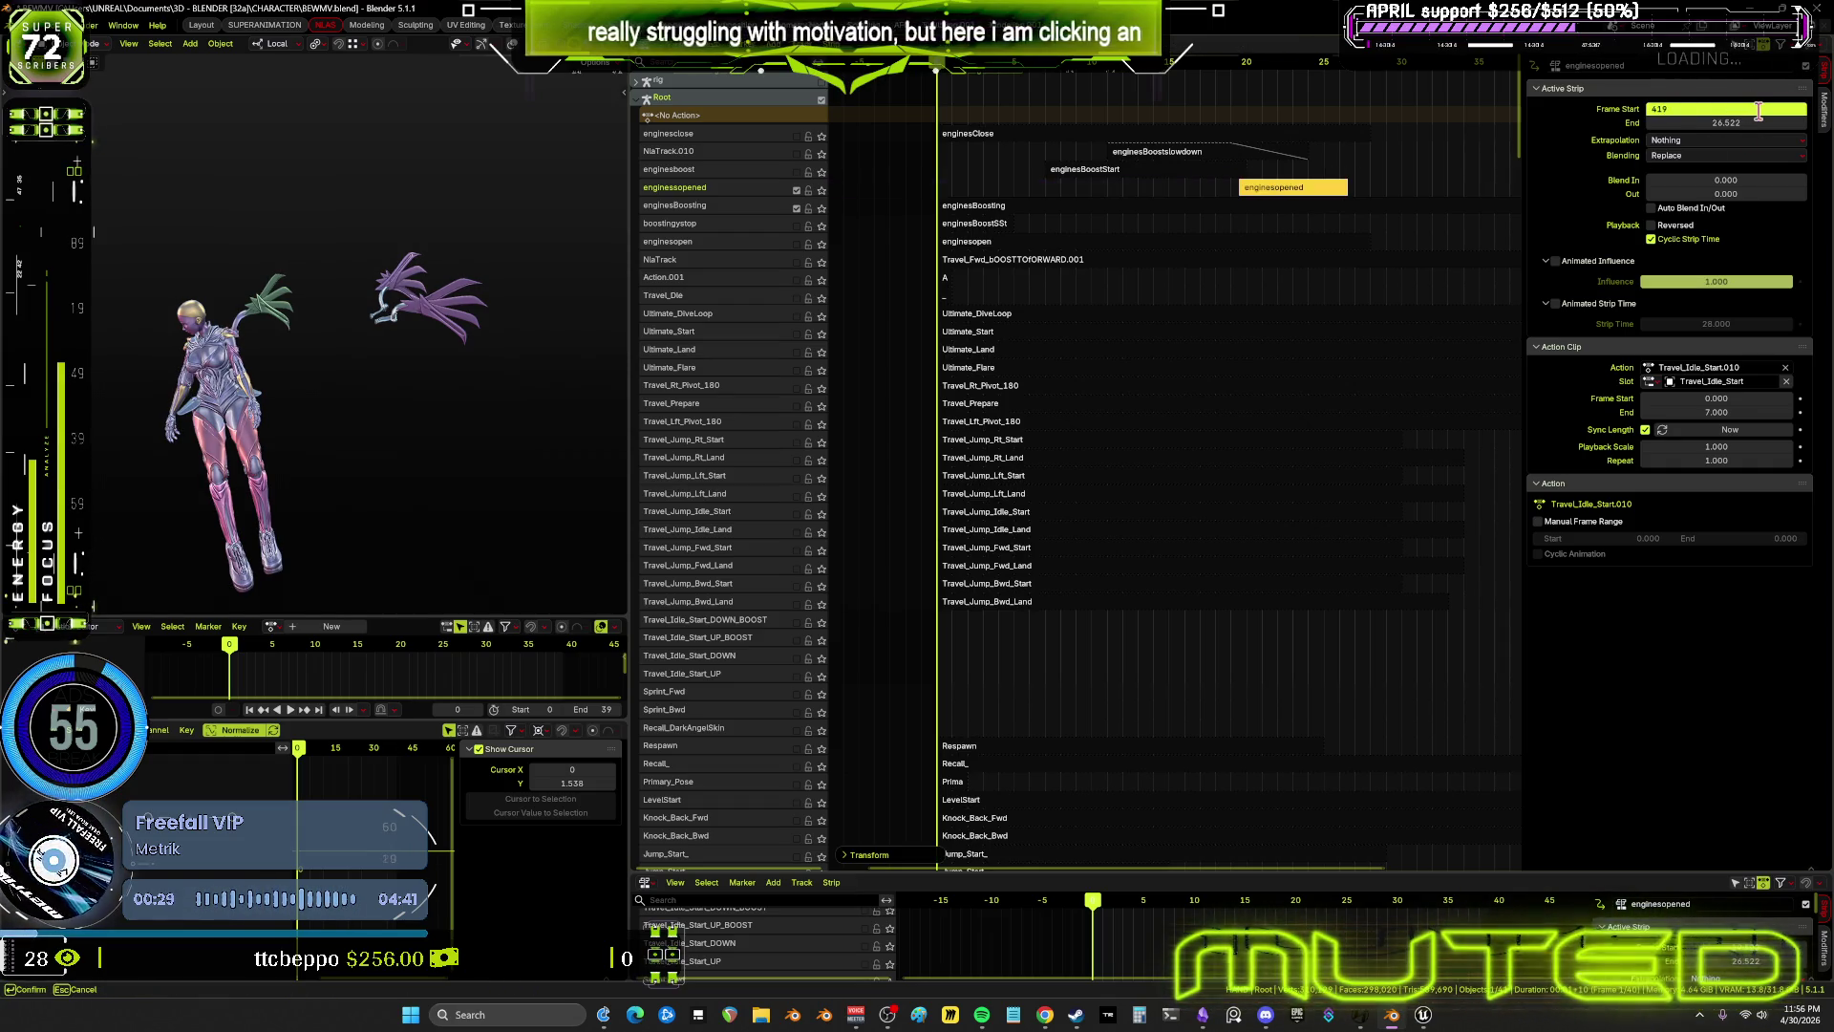
key("BackSpace")
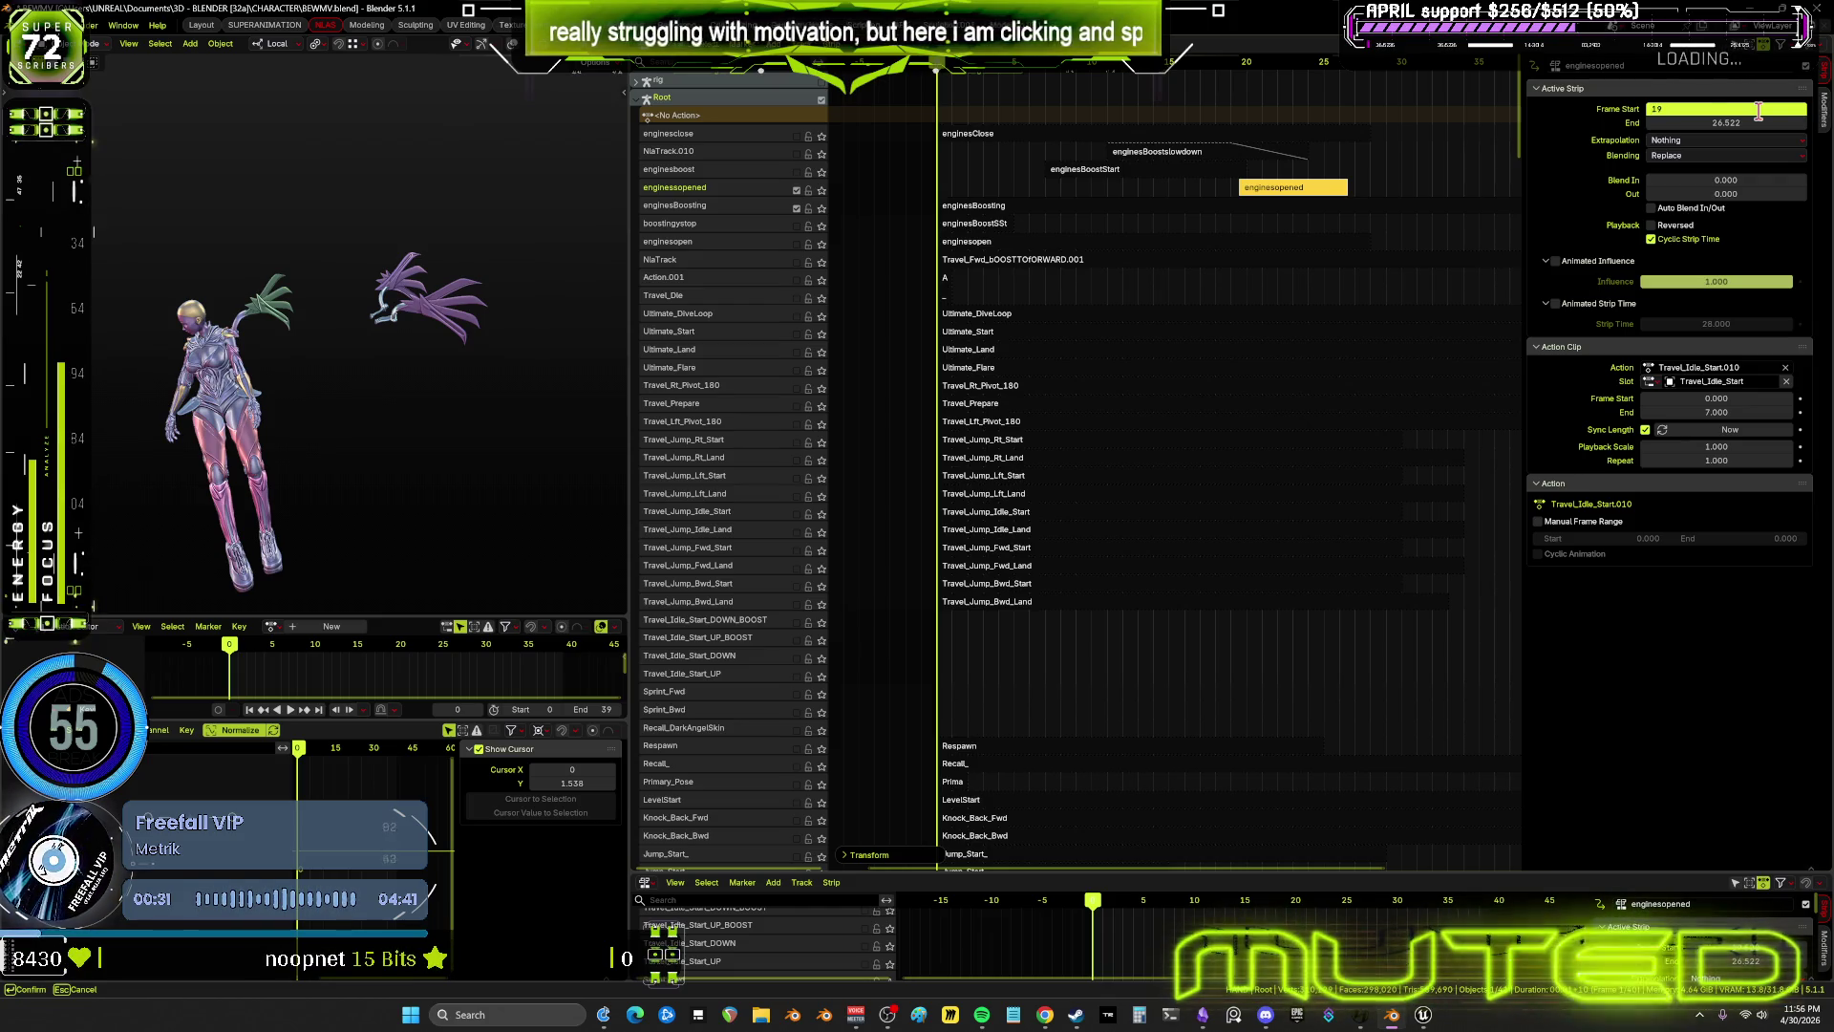
key("Return")
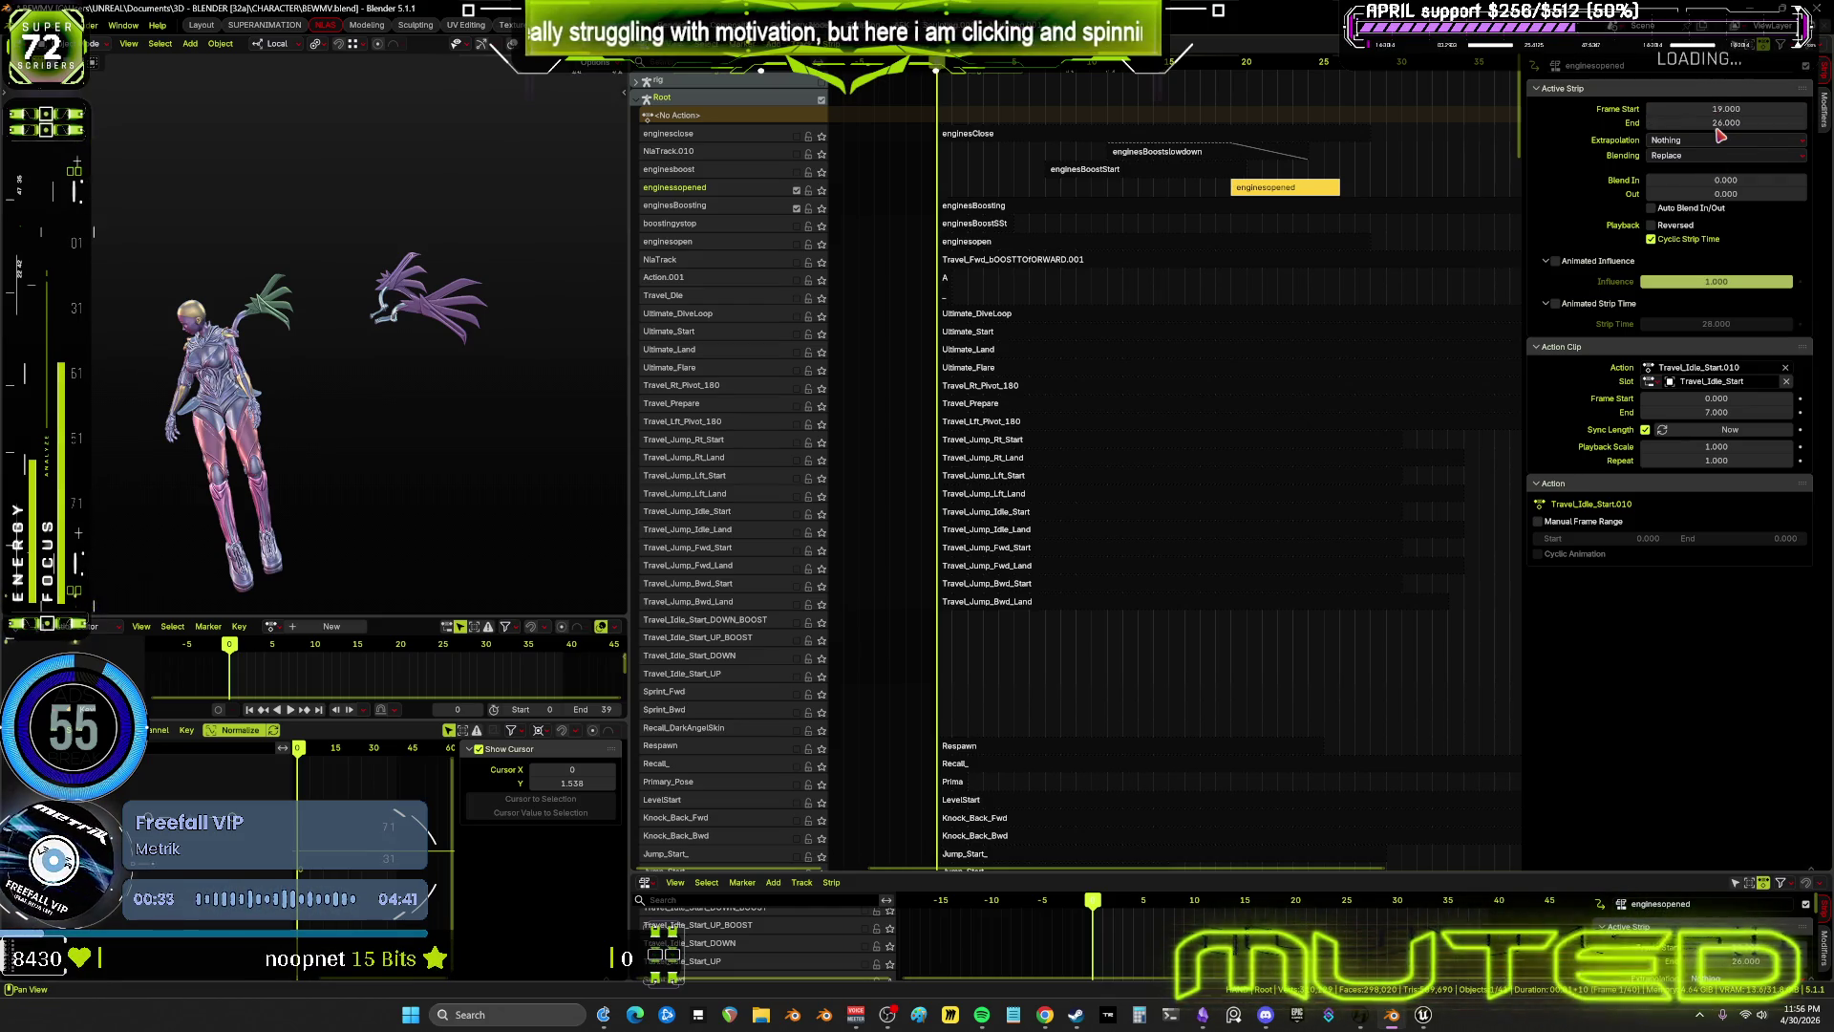
left_click_drag(1713, 124, 1712, 126)
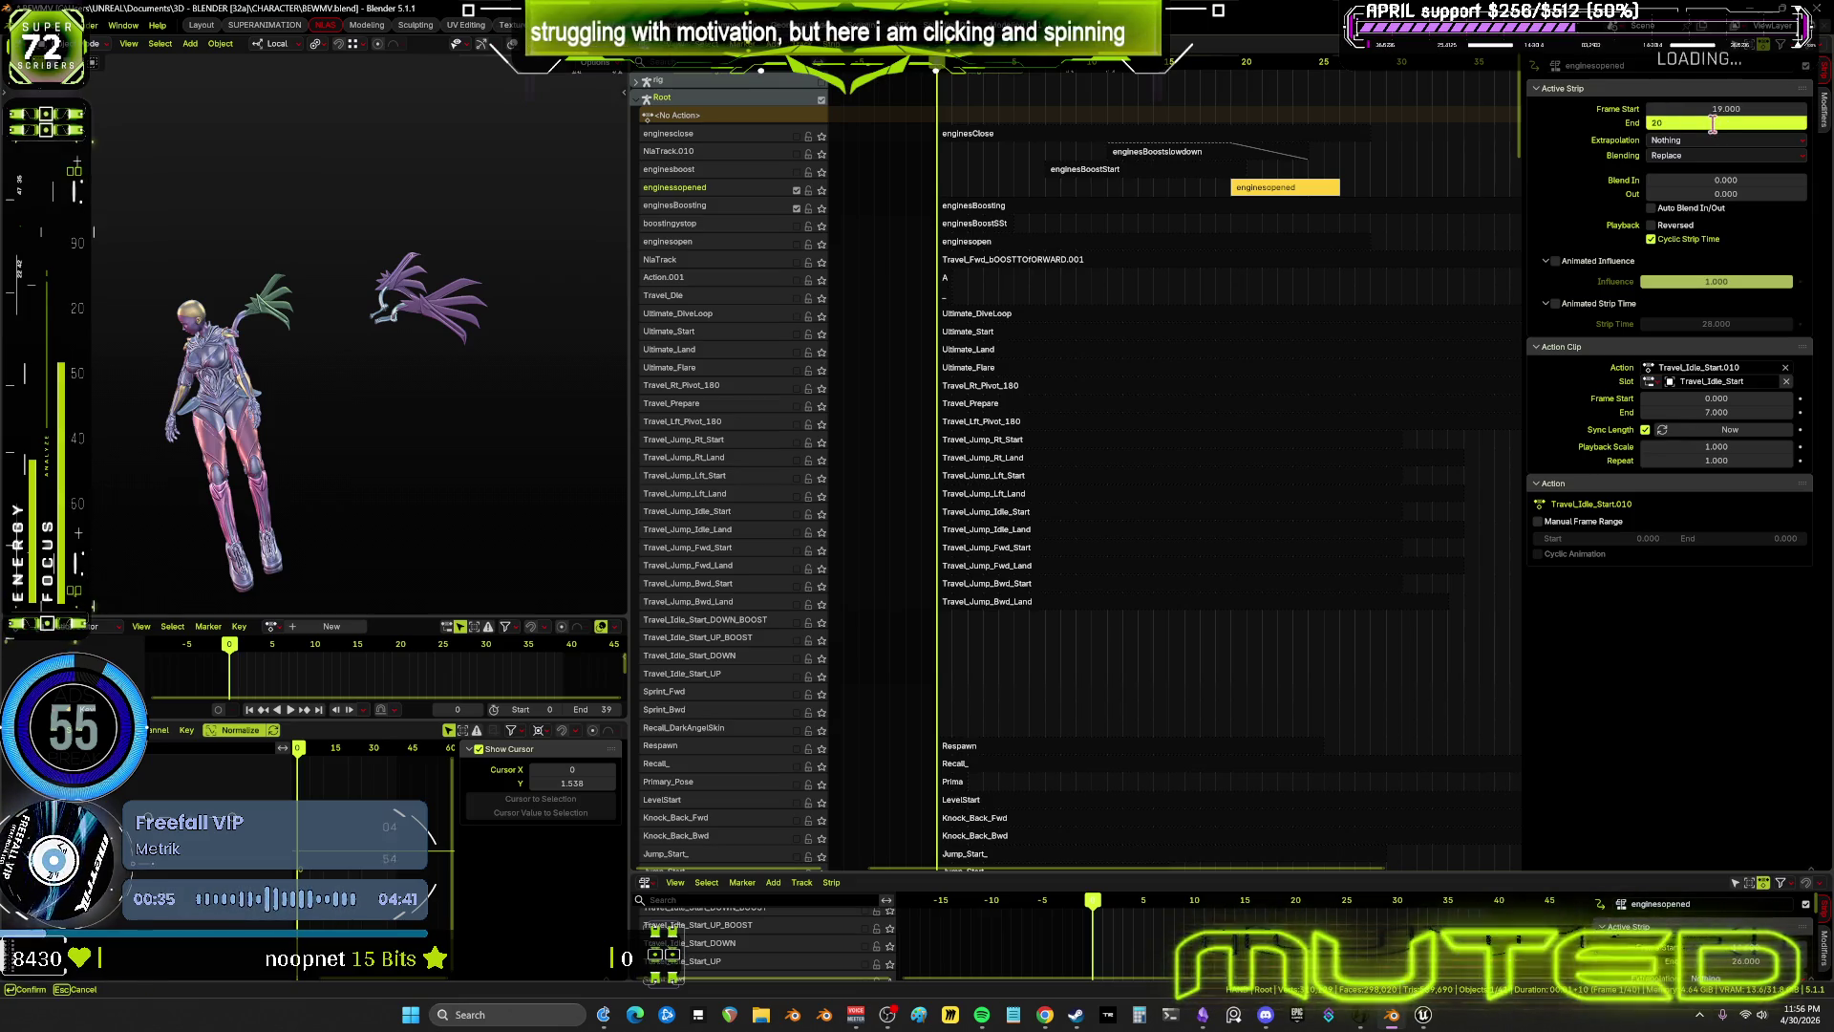
type("0")
key("Return")
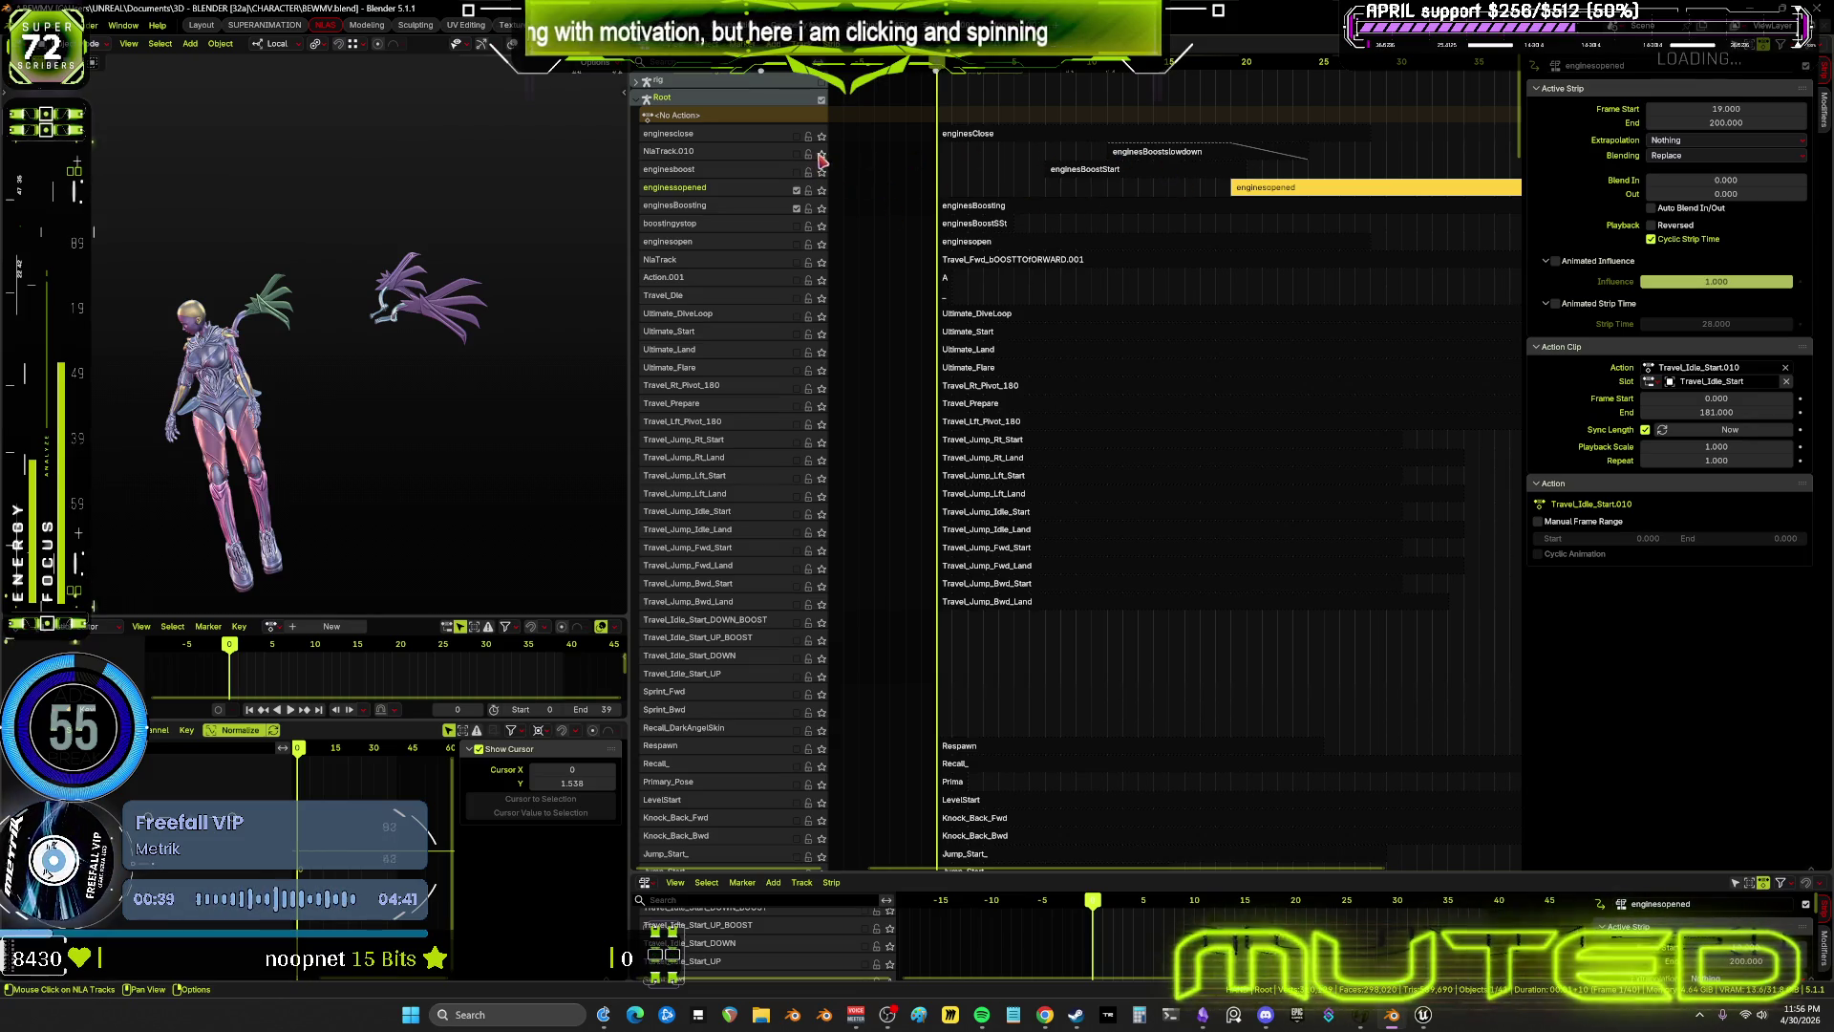
Enable NlaTrack.010 and scrub the playhead to frame 19 and back to 0
left_click(797, 154)
mouse_move(1024, 61)
left_mouse_down()
mouse_move(1233, 76)
mouse_move(938, 398)
left_mouse_up()
mouse_move(1037, 588)
middle_mouse_down()
mouse_move(1022, 630)
mouse_move(1085, 622)
middle_mouse_up()
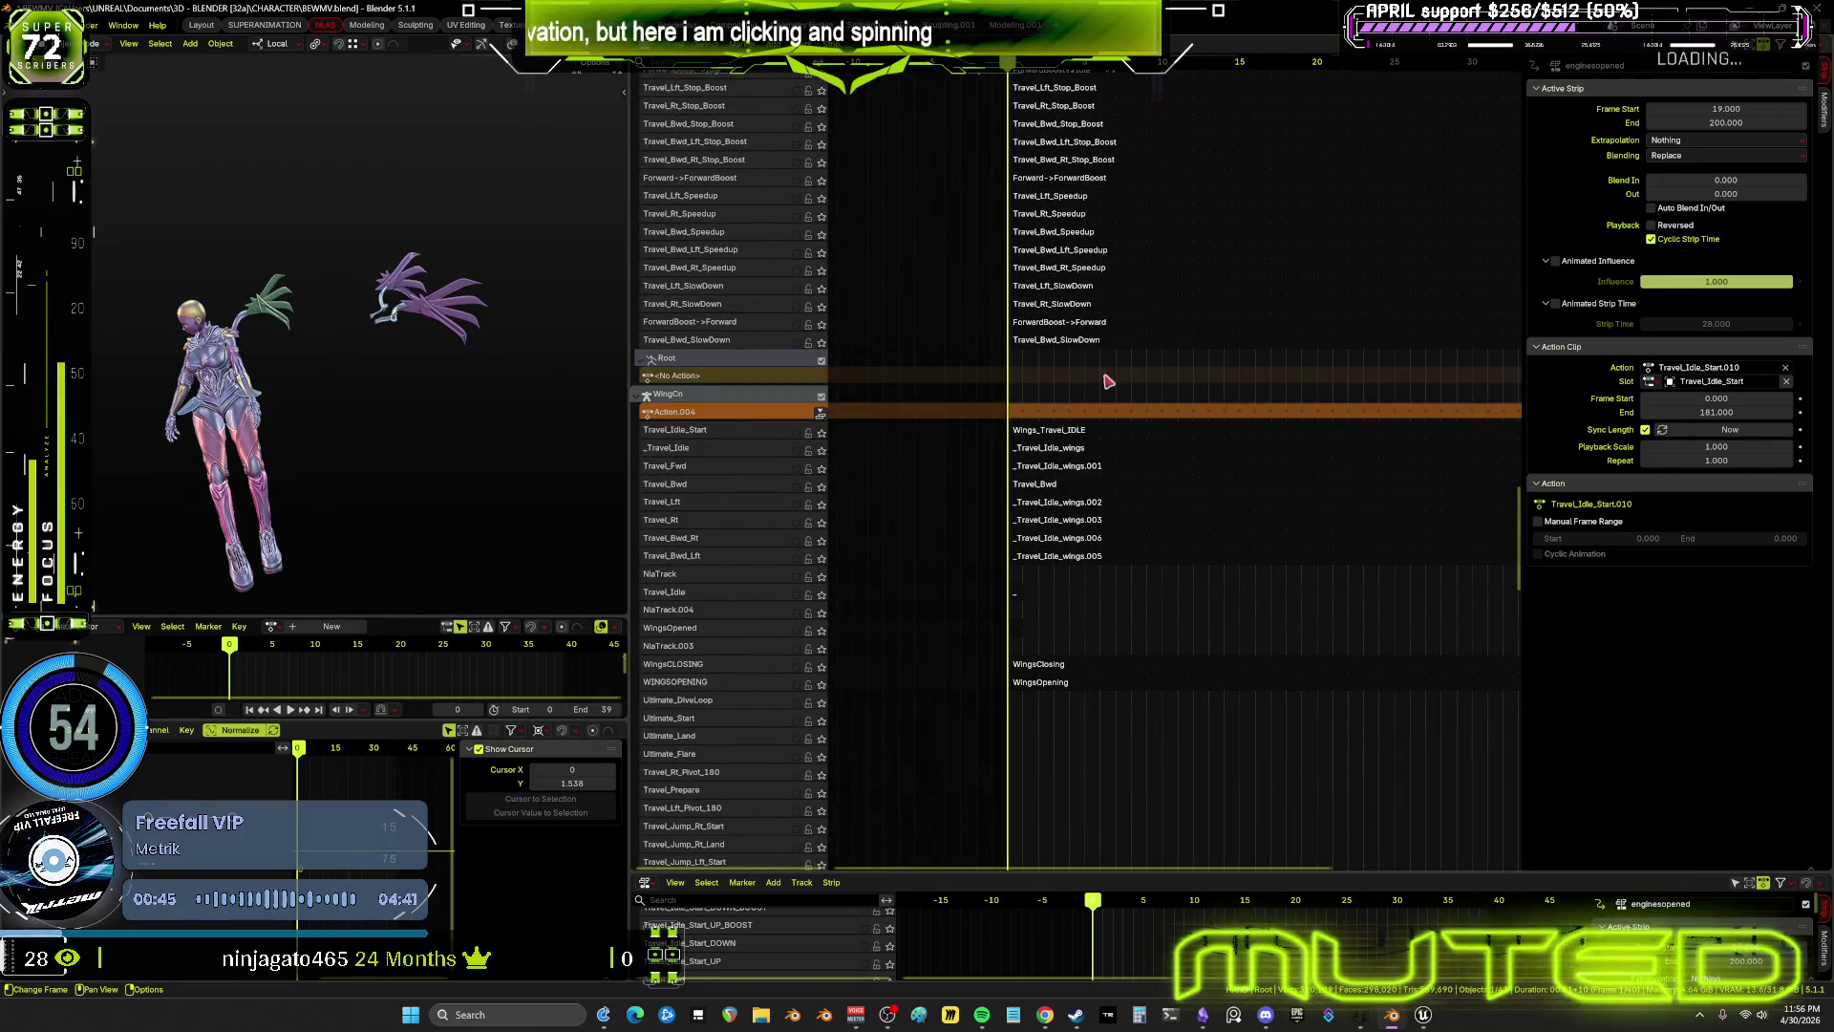
scroll(1051, 359, "up", 2)
mouse_move(993, 342)
middle_mouse_down()
mouse_move(1102, 365)
mouse_move(1082, 365)
middle_mouse_up()
Enable the ForwardBoost->Forward track and play the animation back twice
left_click(822, 347)
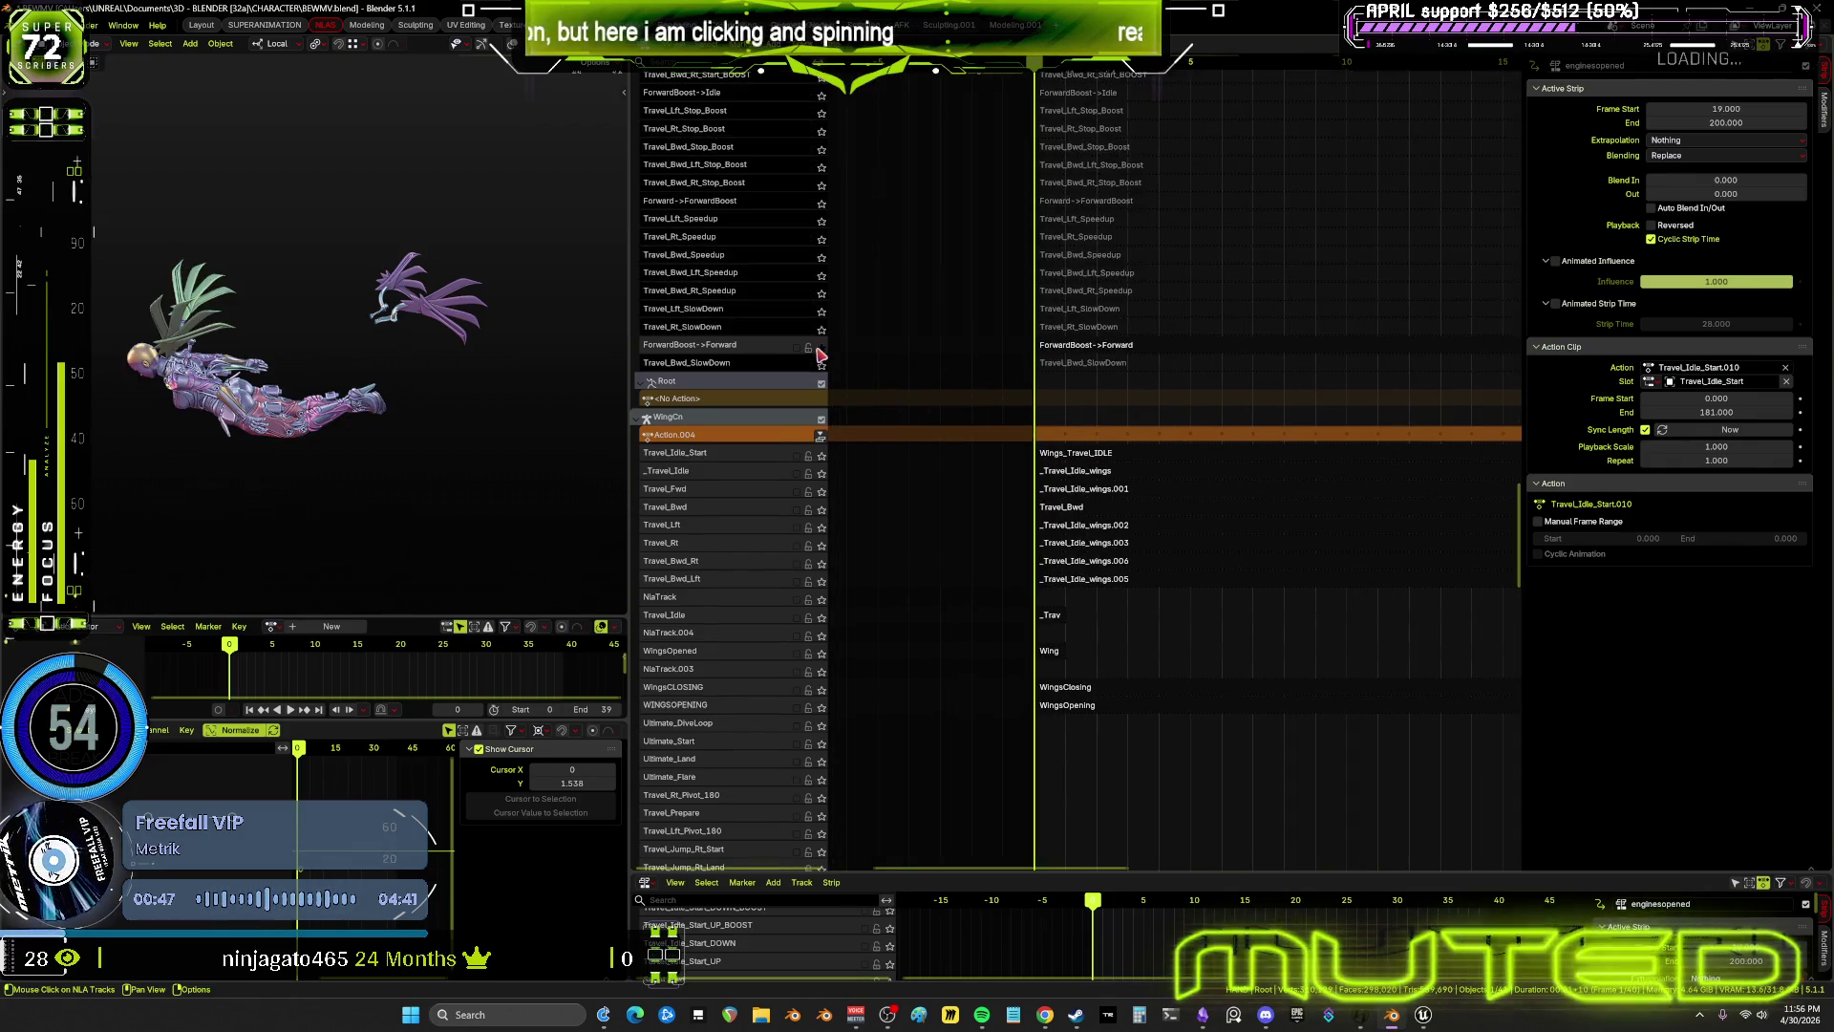
left_click(821, 349)
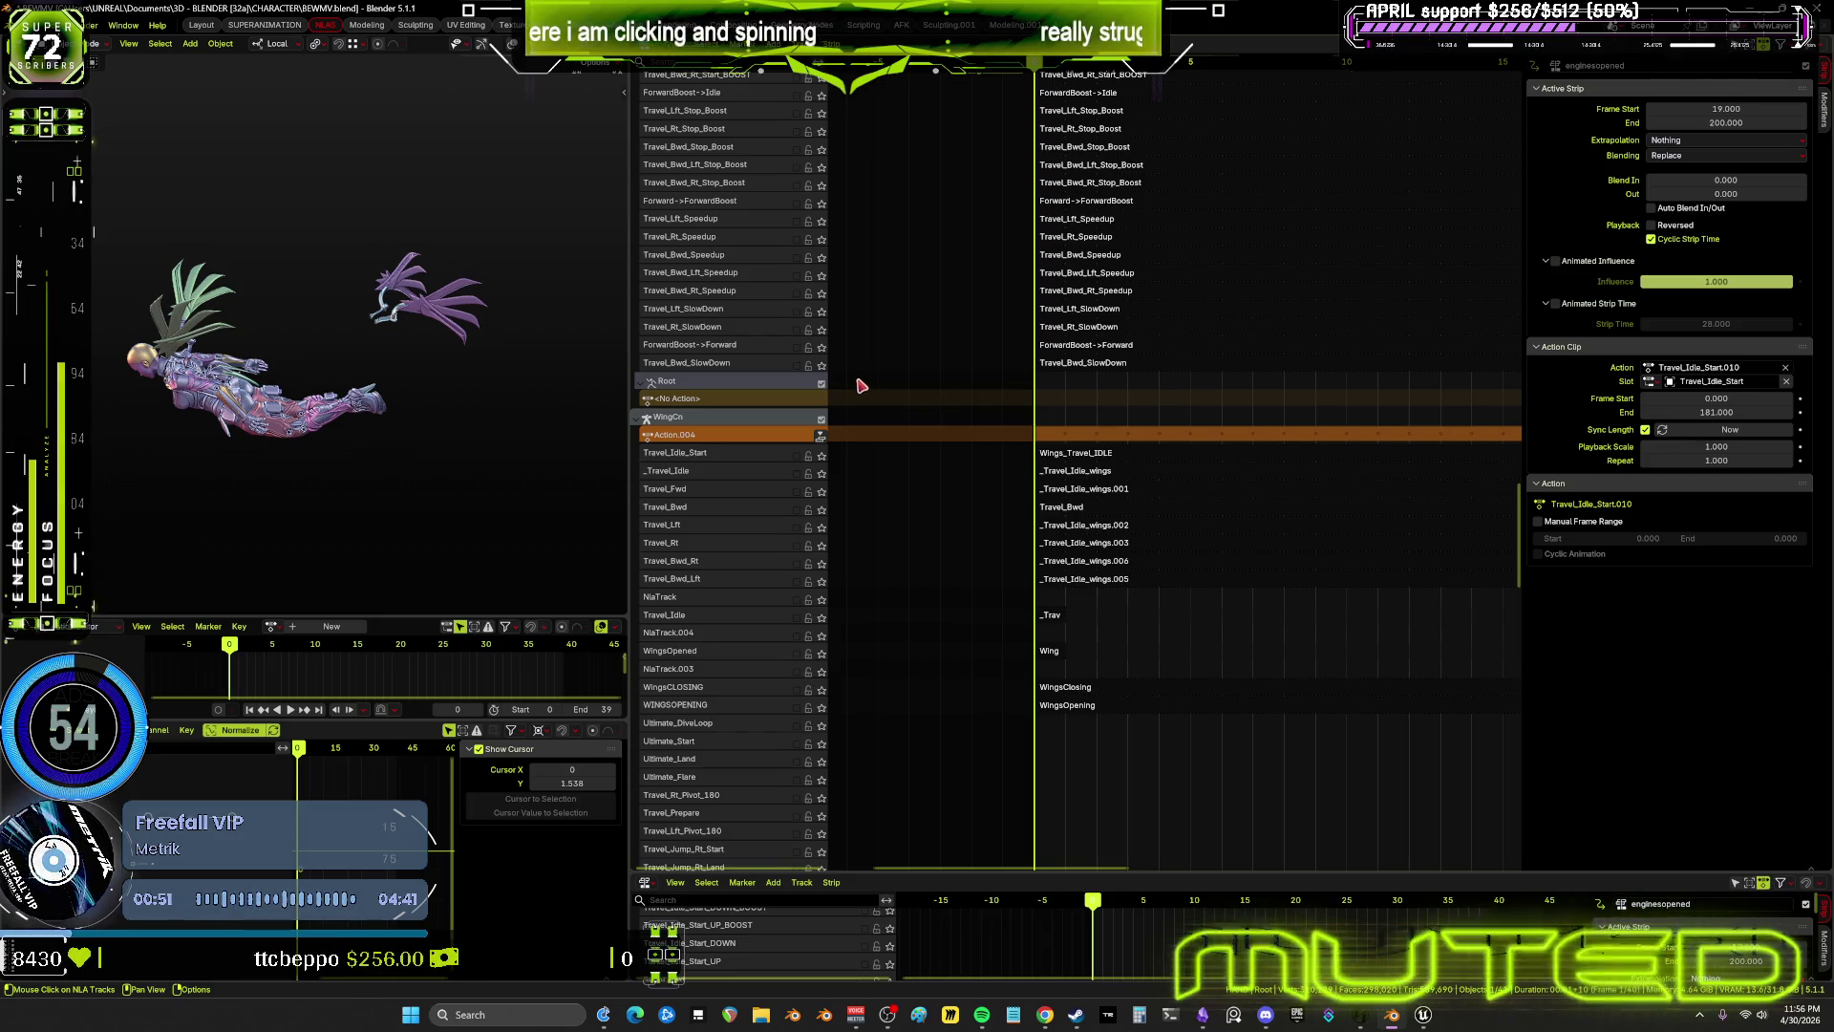
left_click(797, 347)
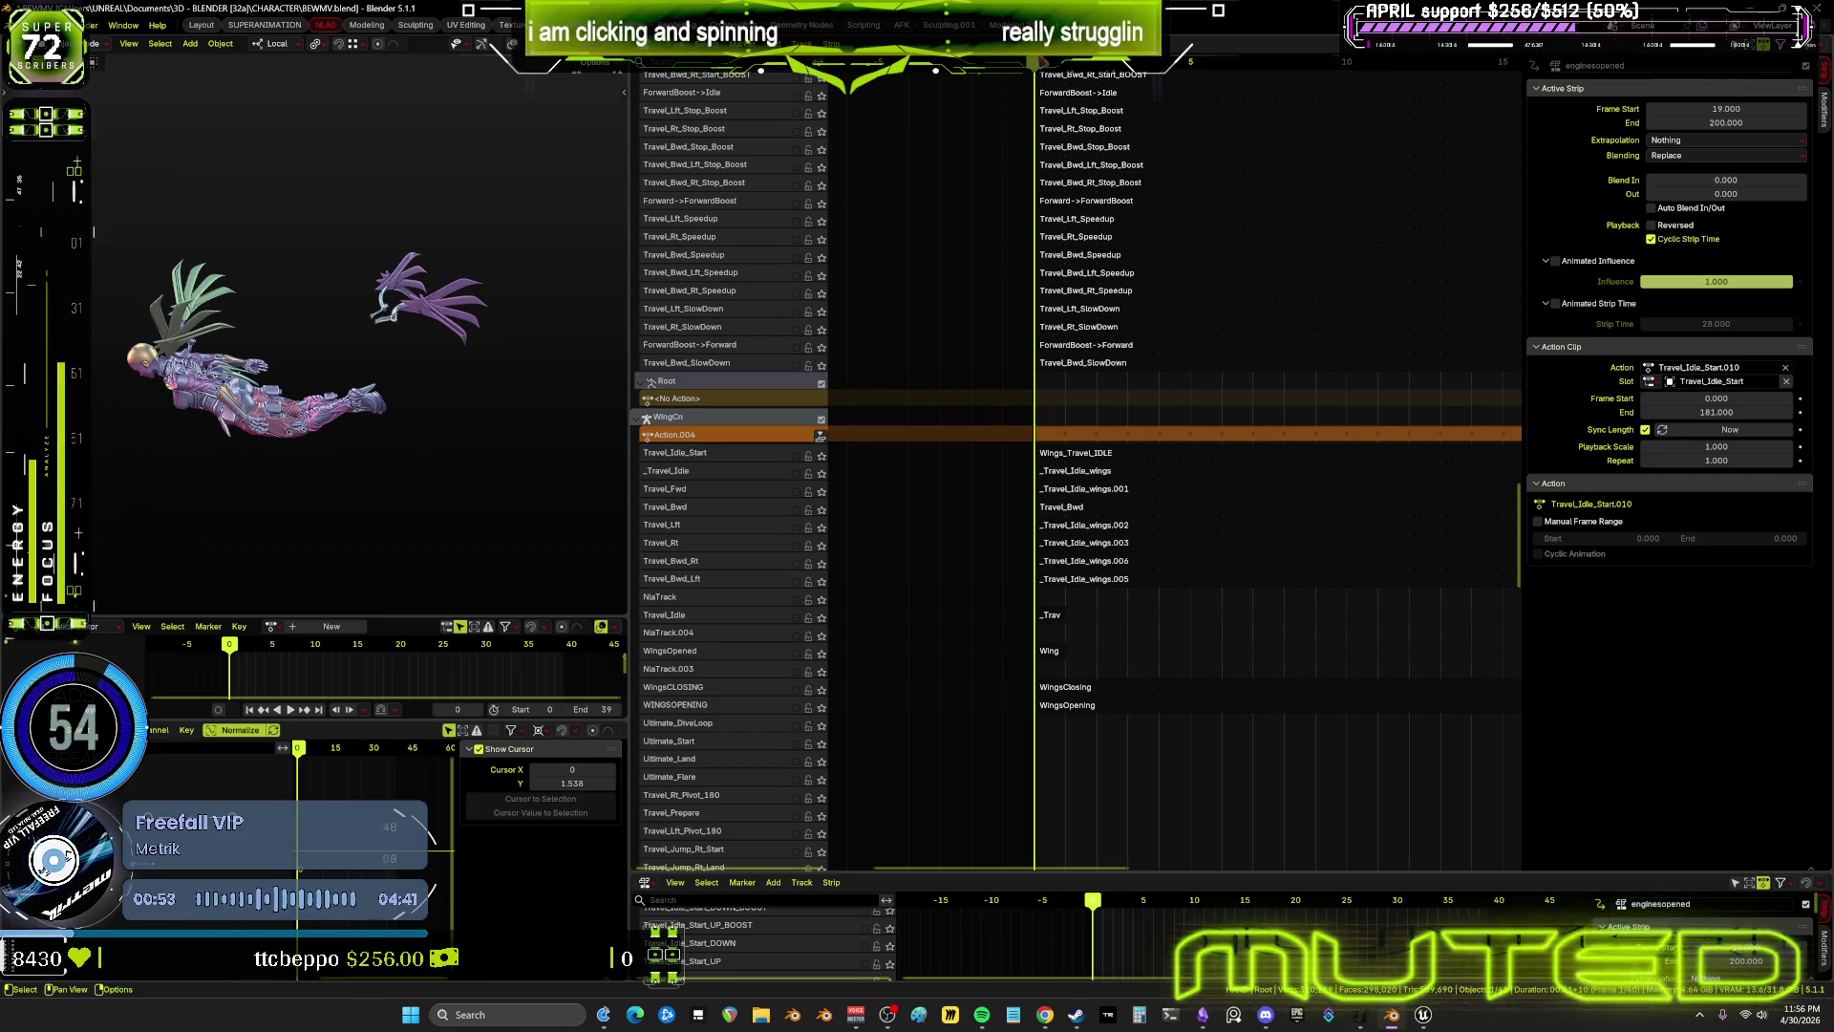
key("space")
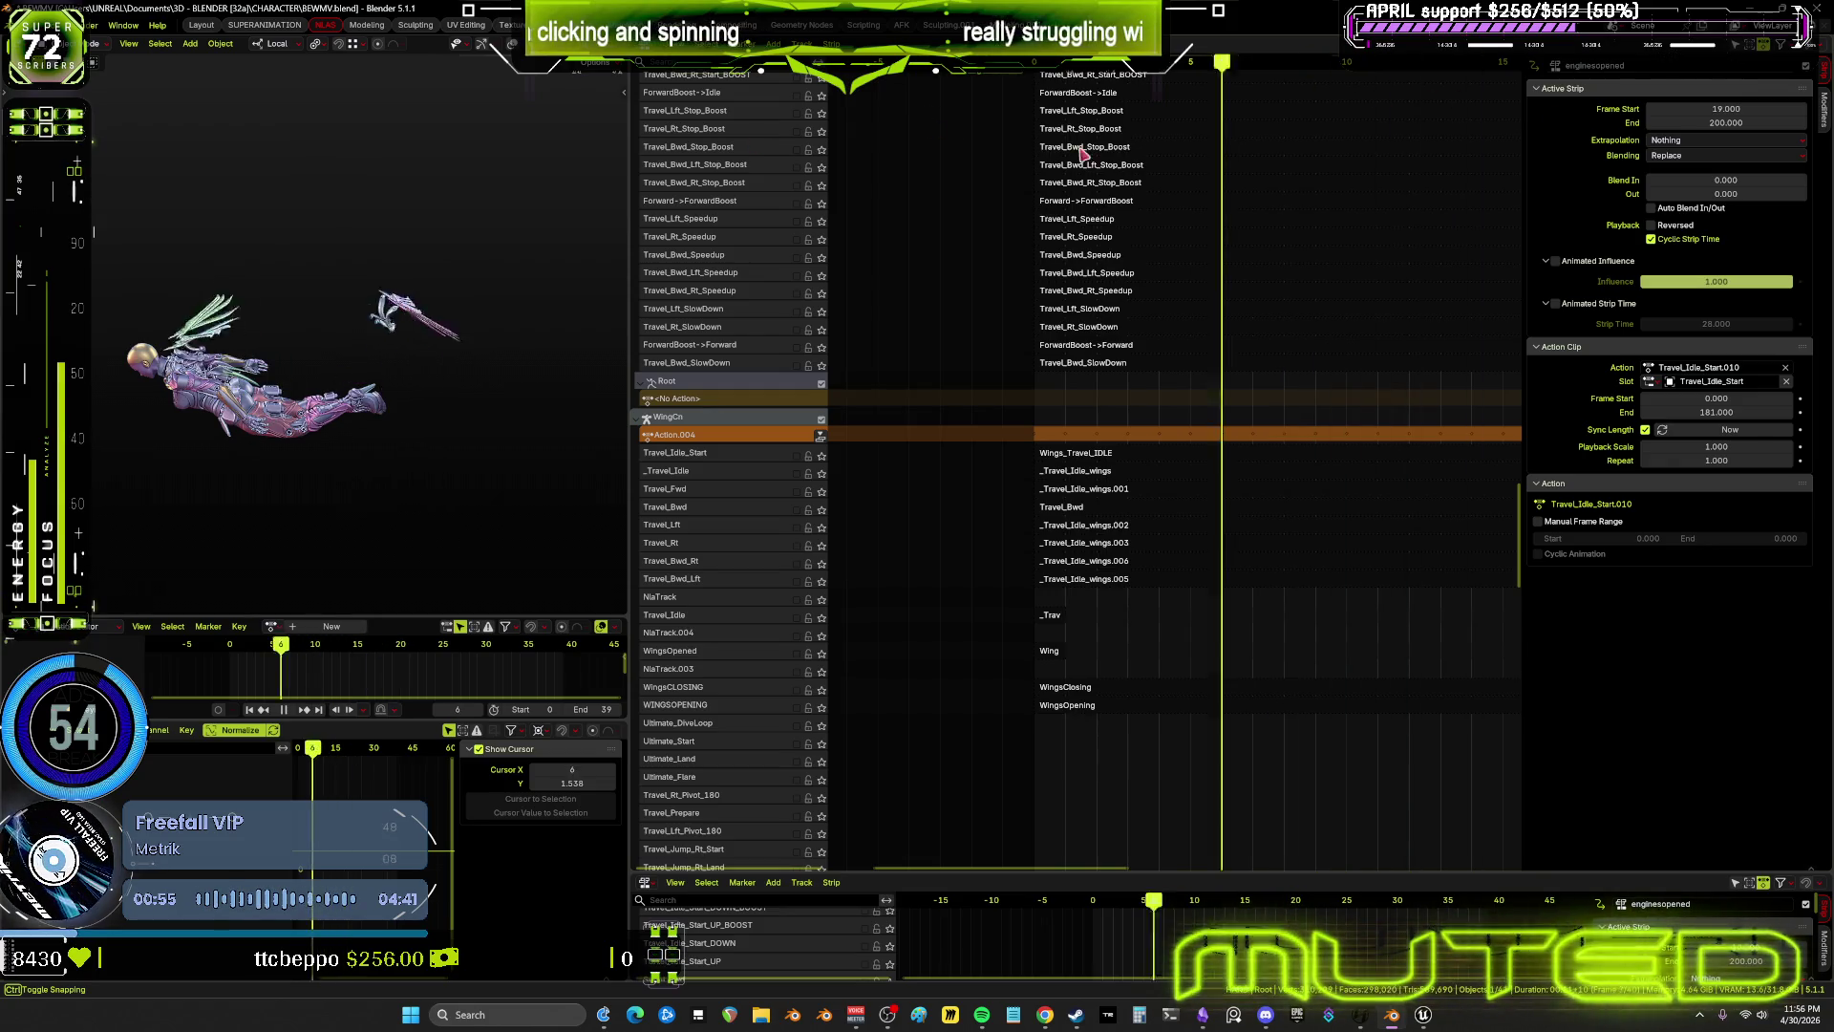
key("Escape")
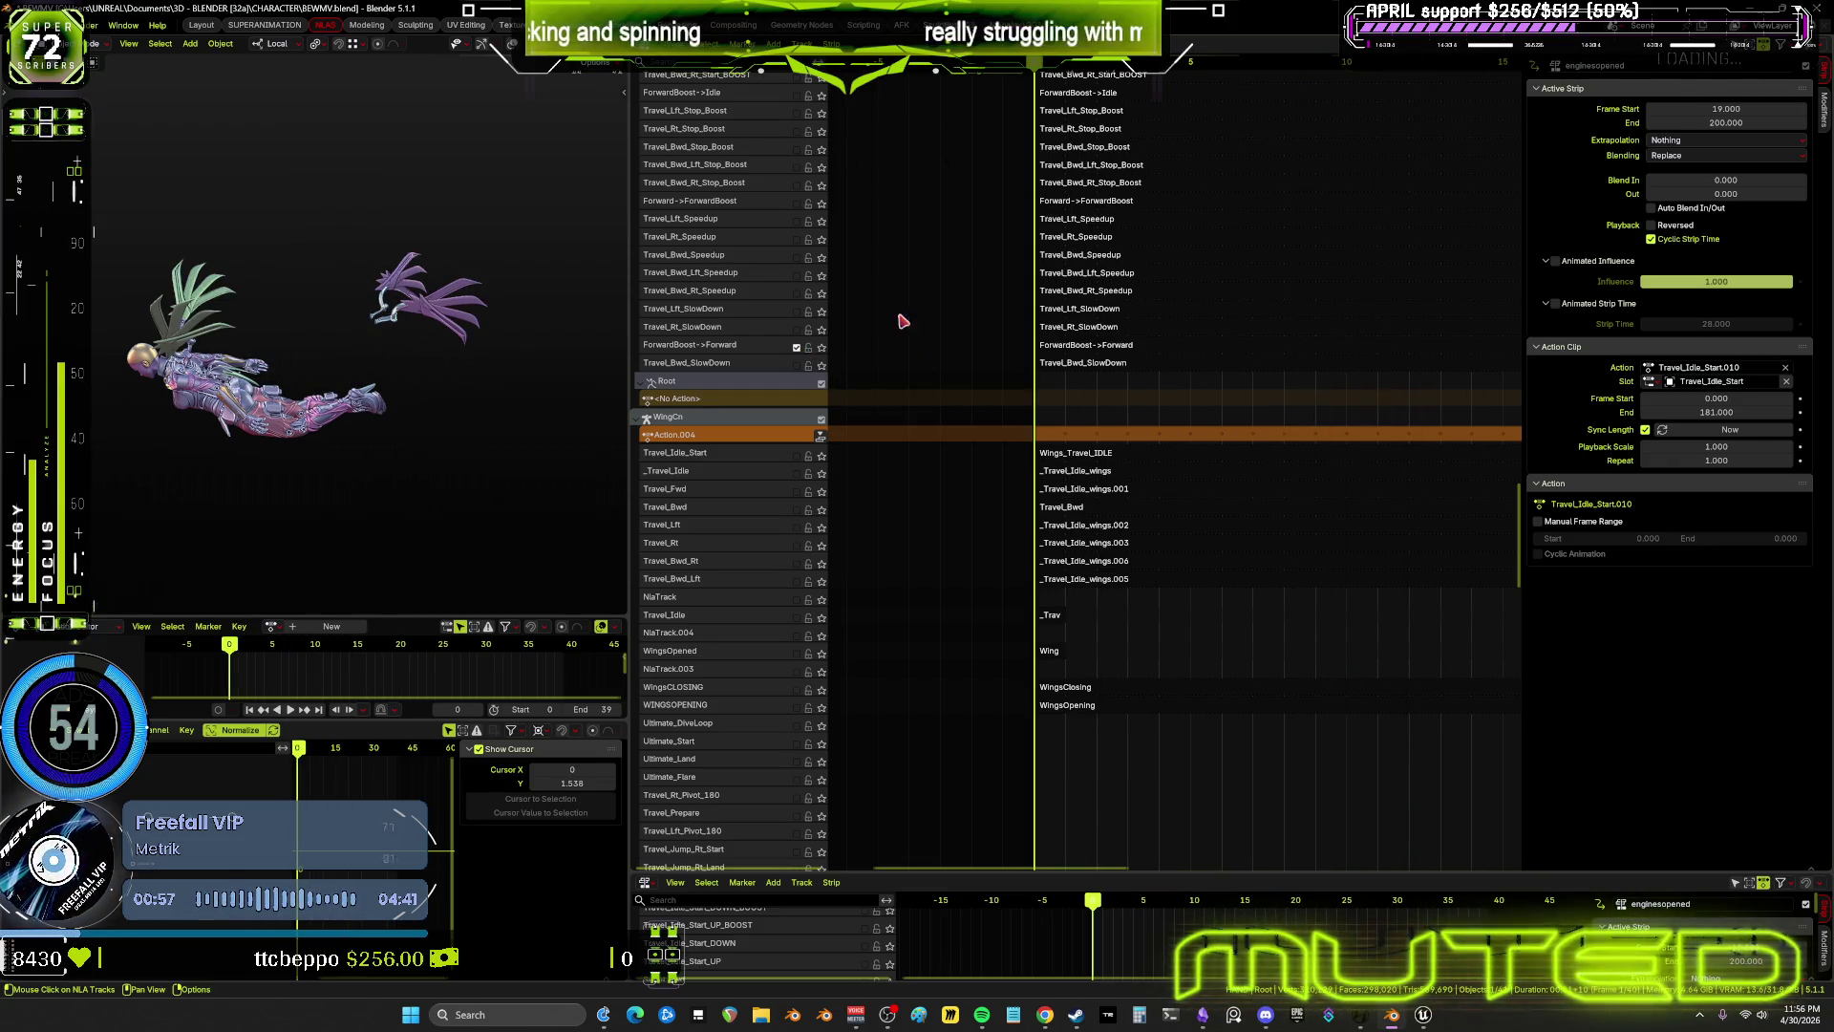
key("space")
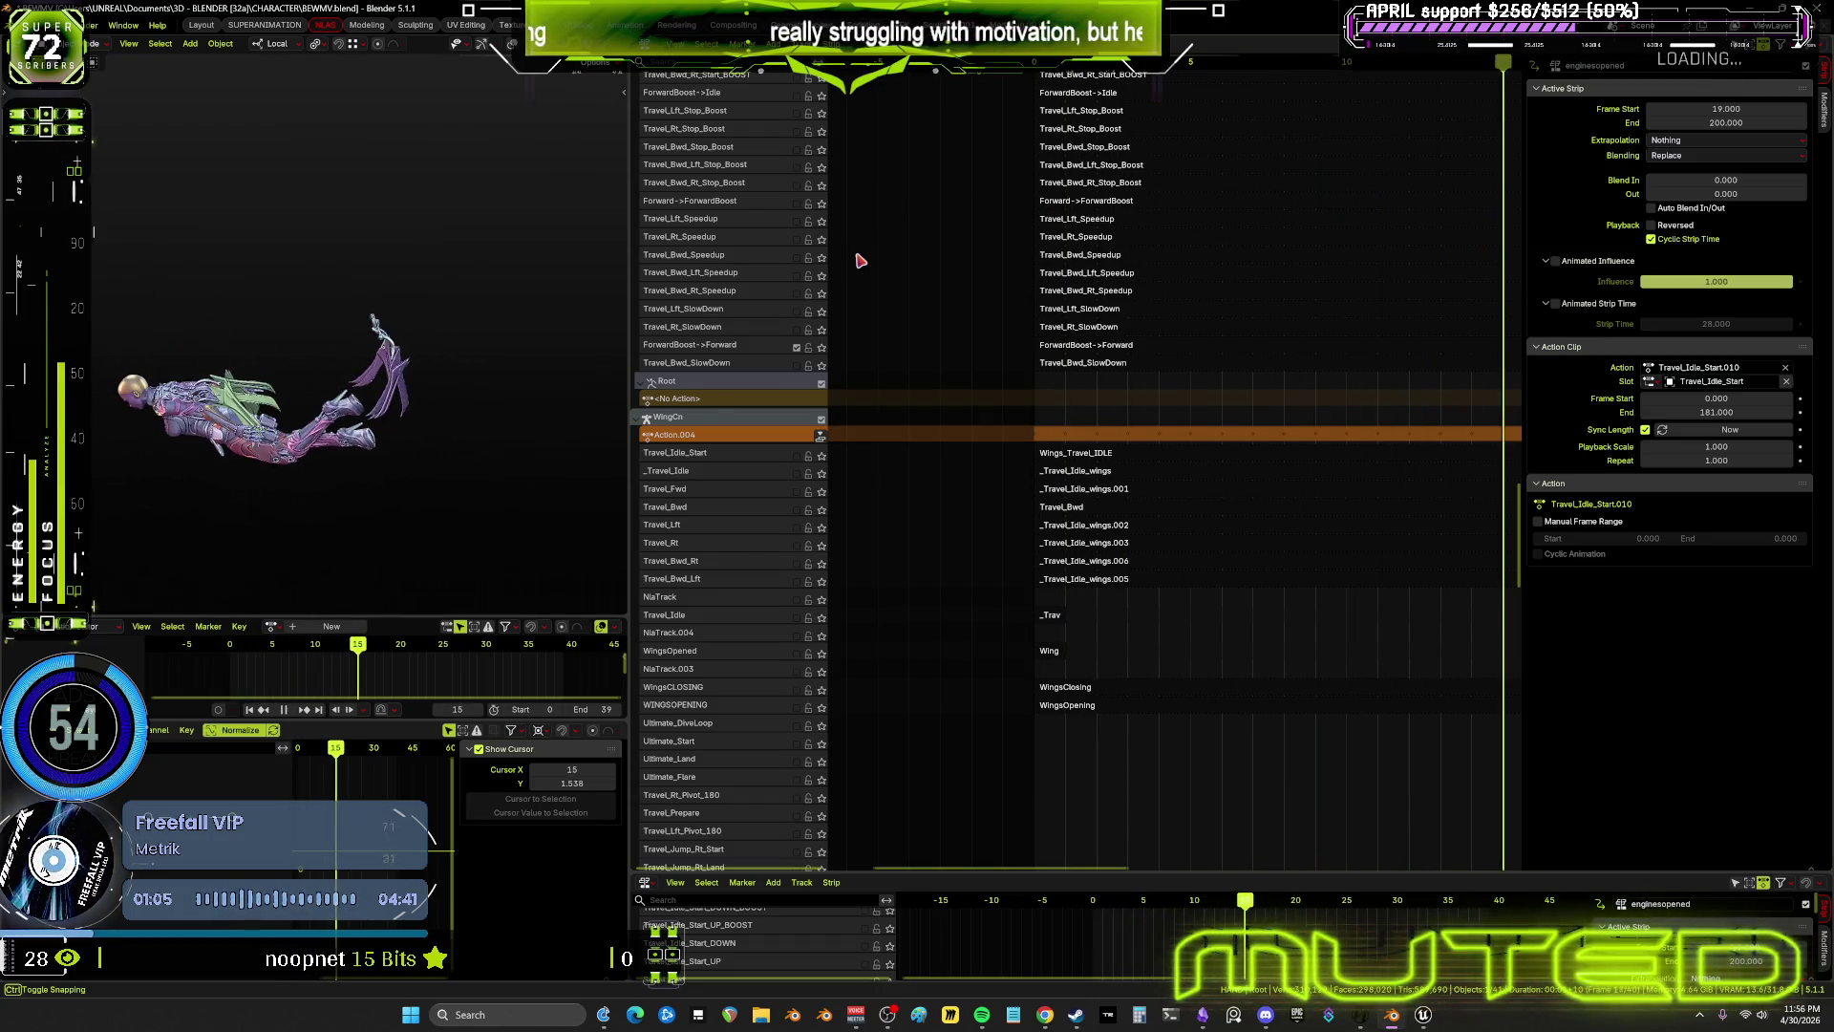
key("space")
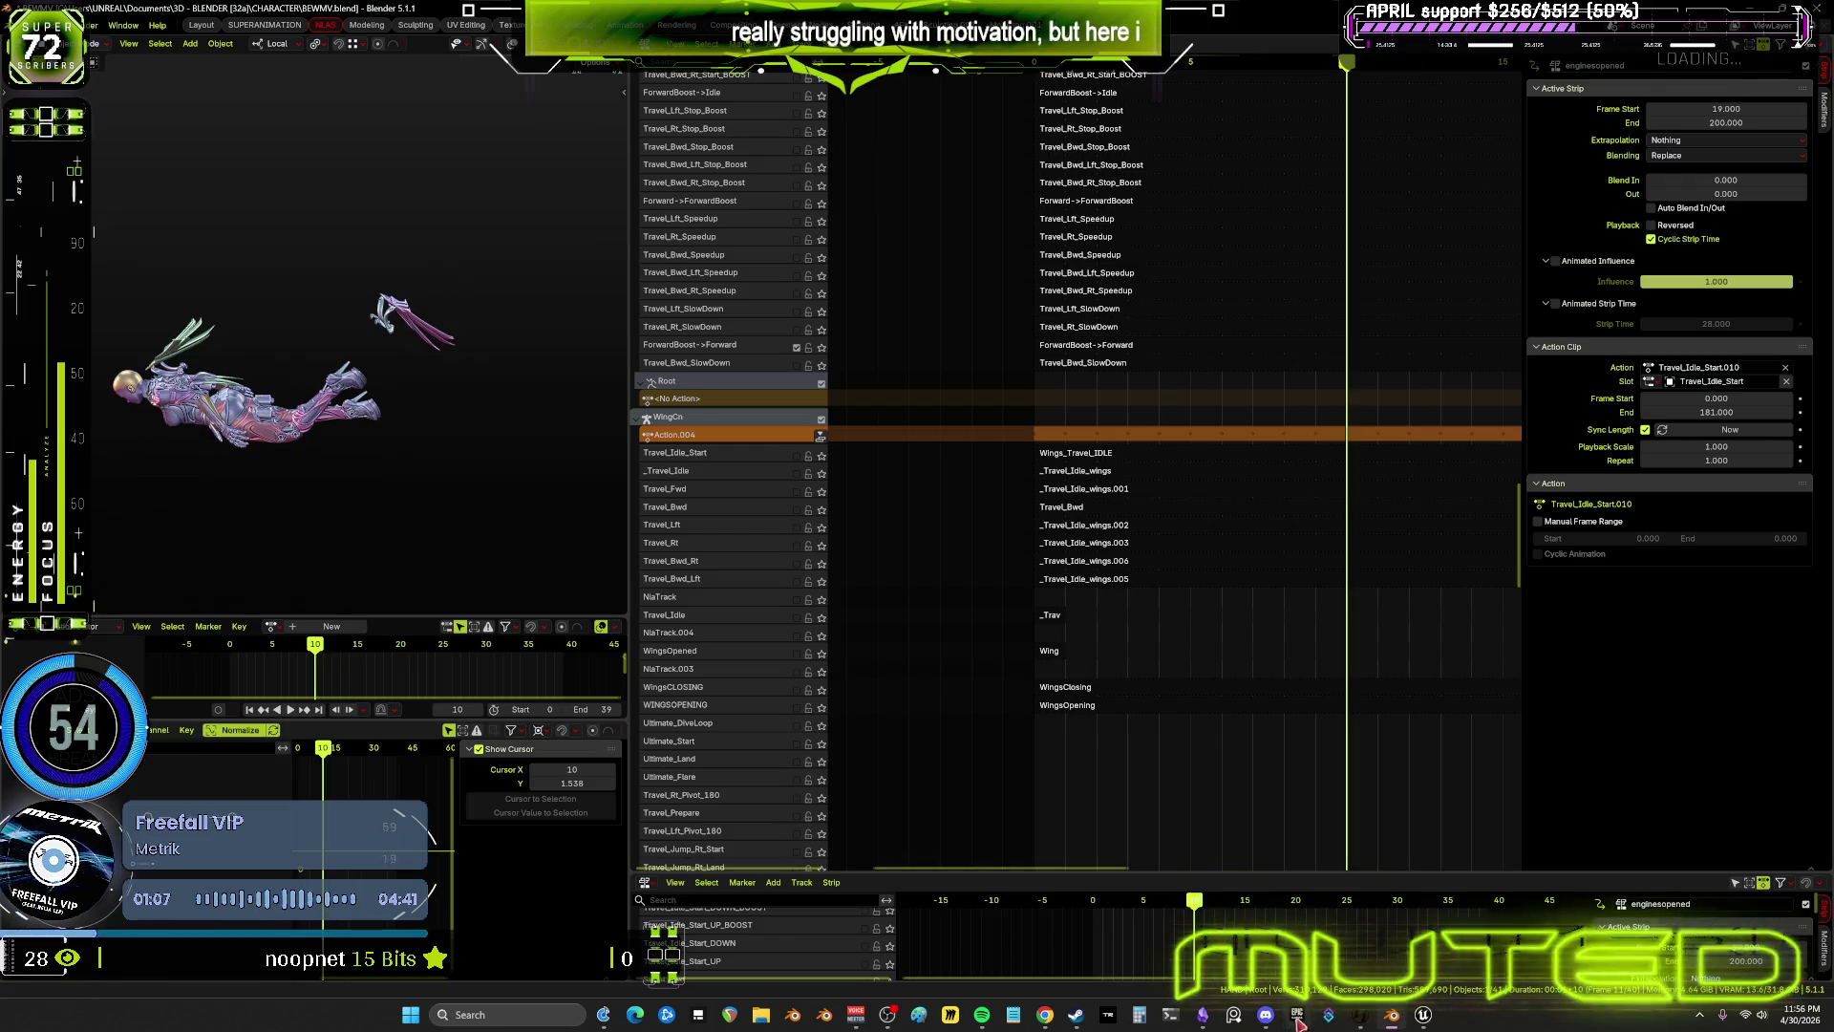
left_click(1202, 1015)
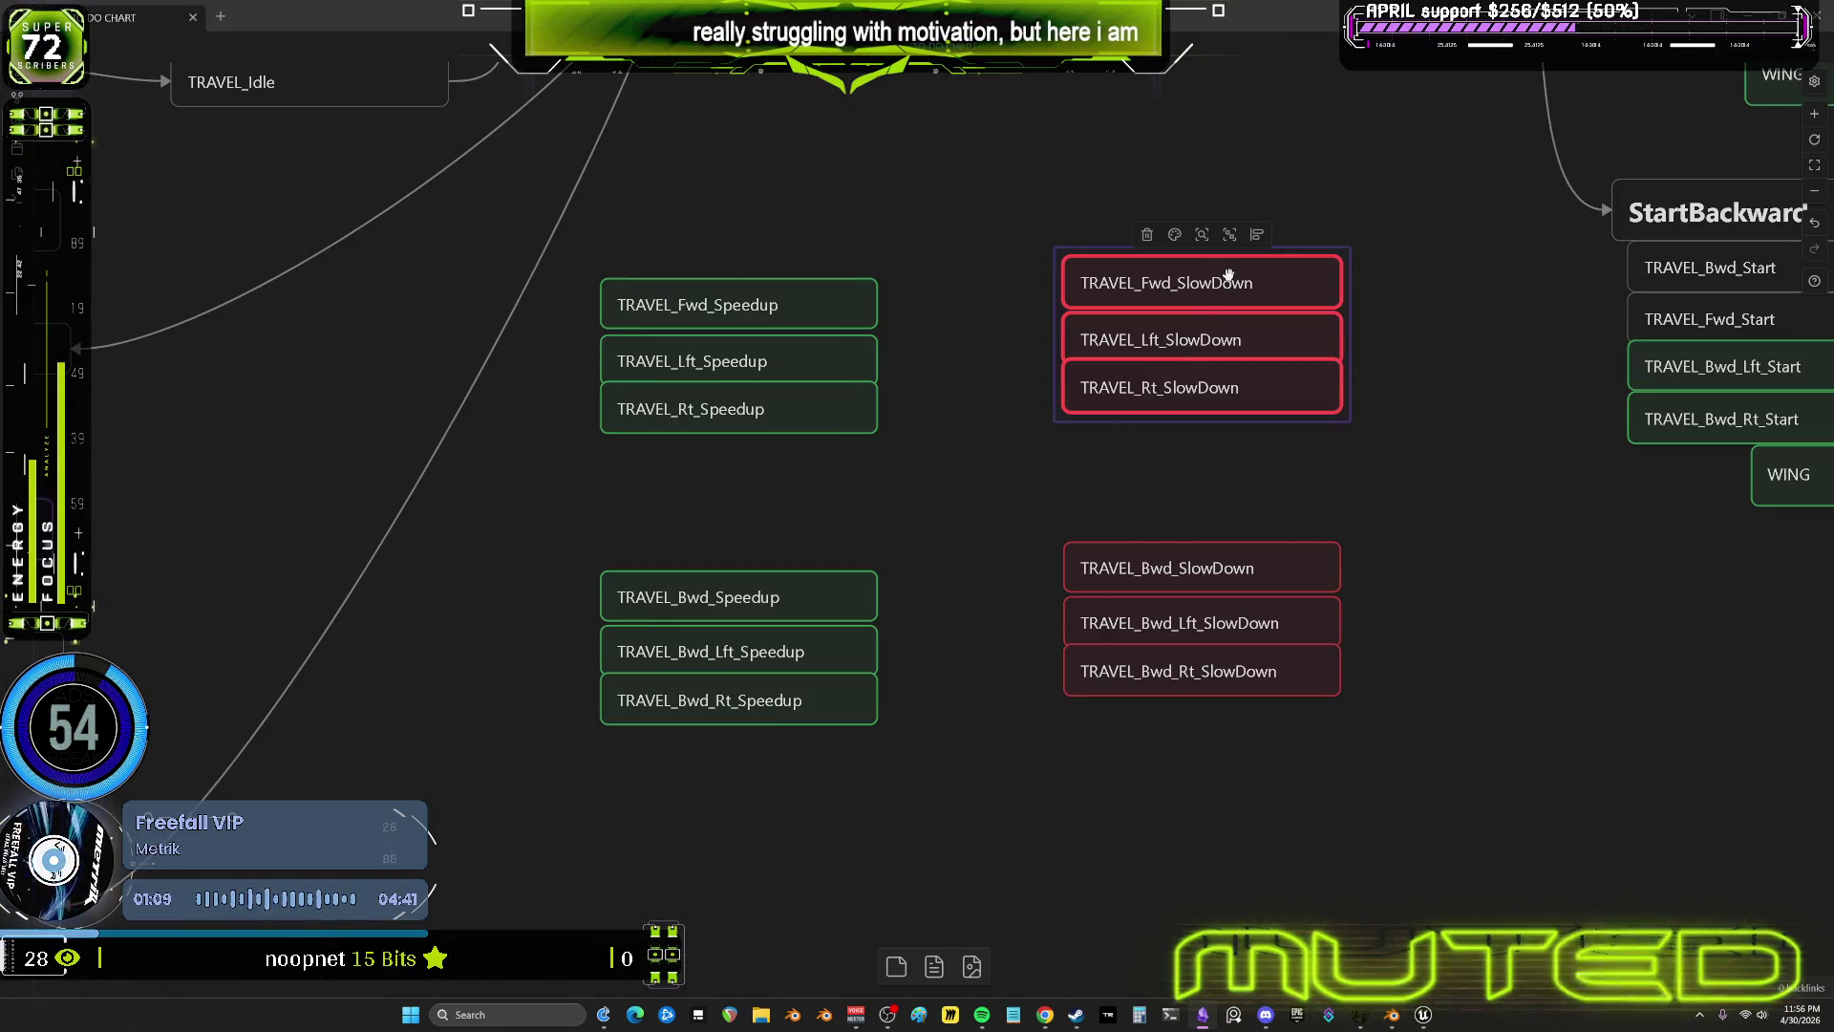
left_click(1151, 258)
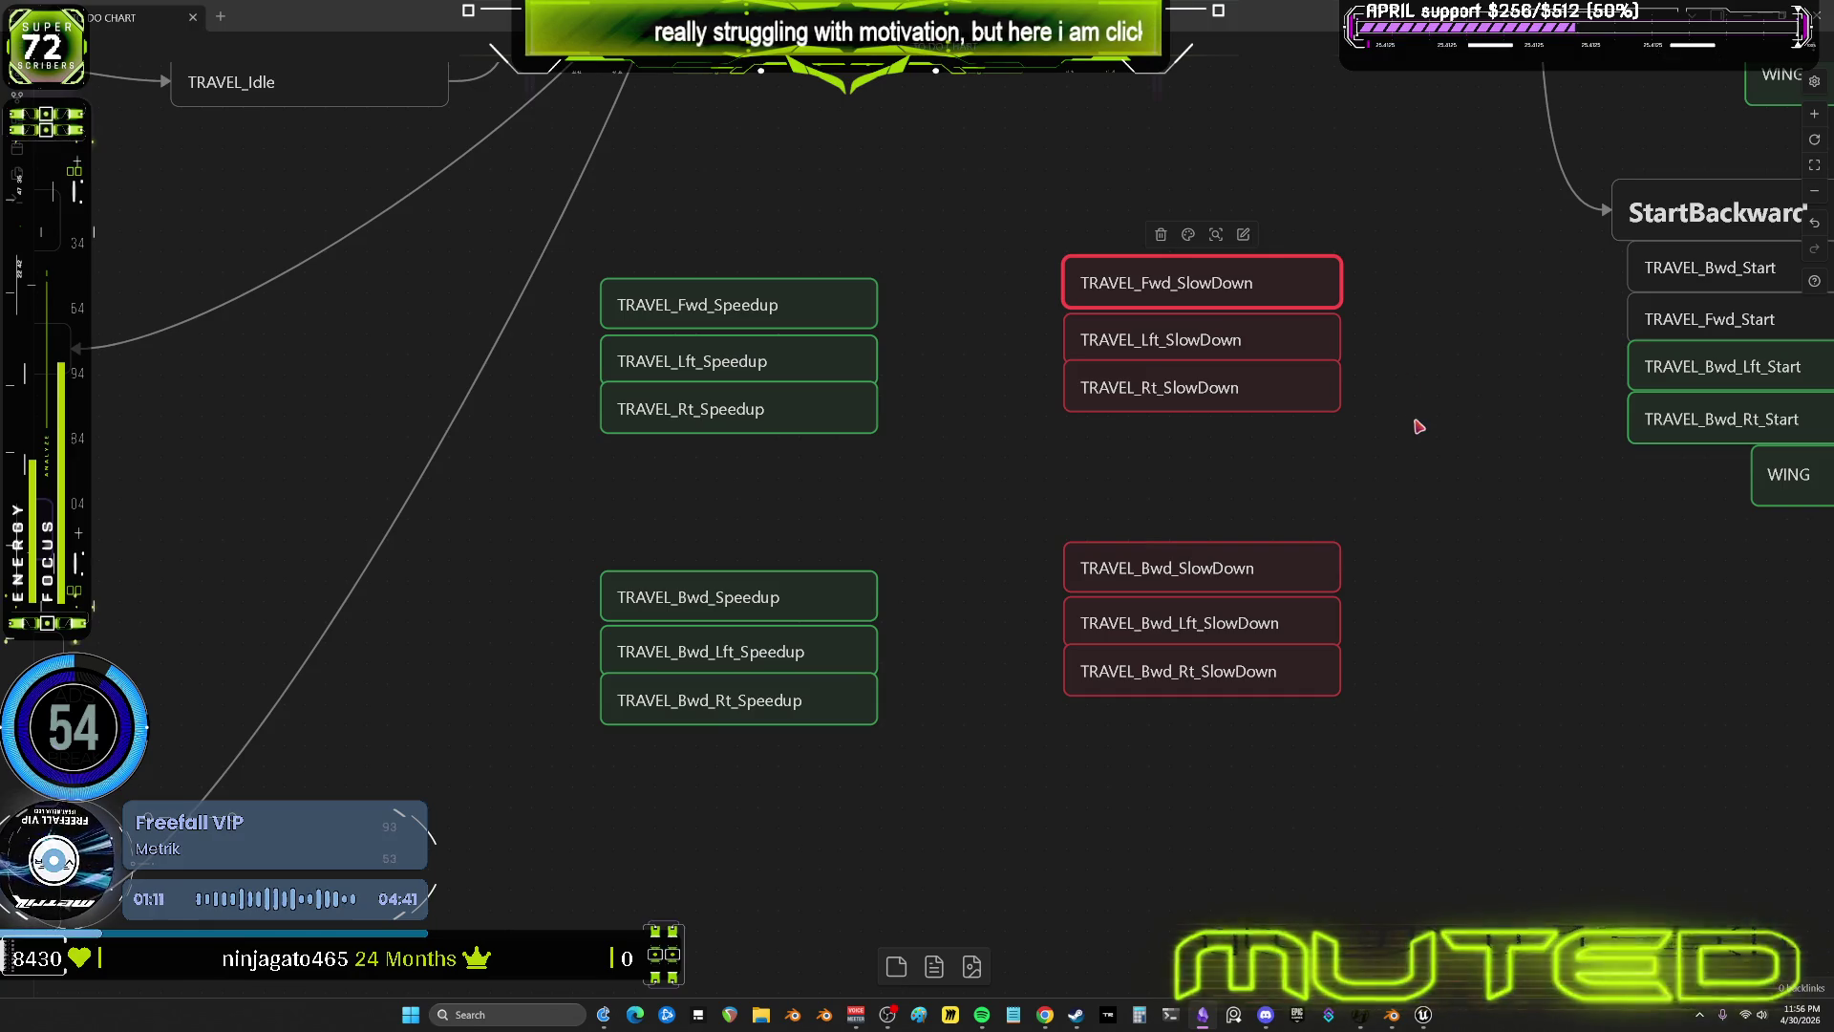
left_click(1392, 1020)
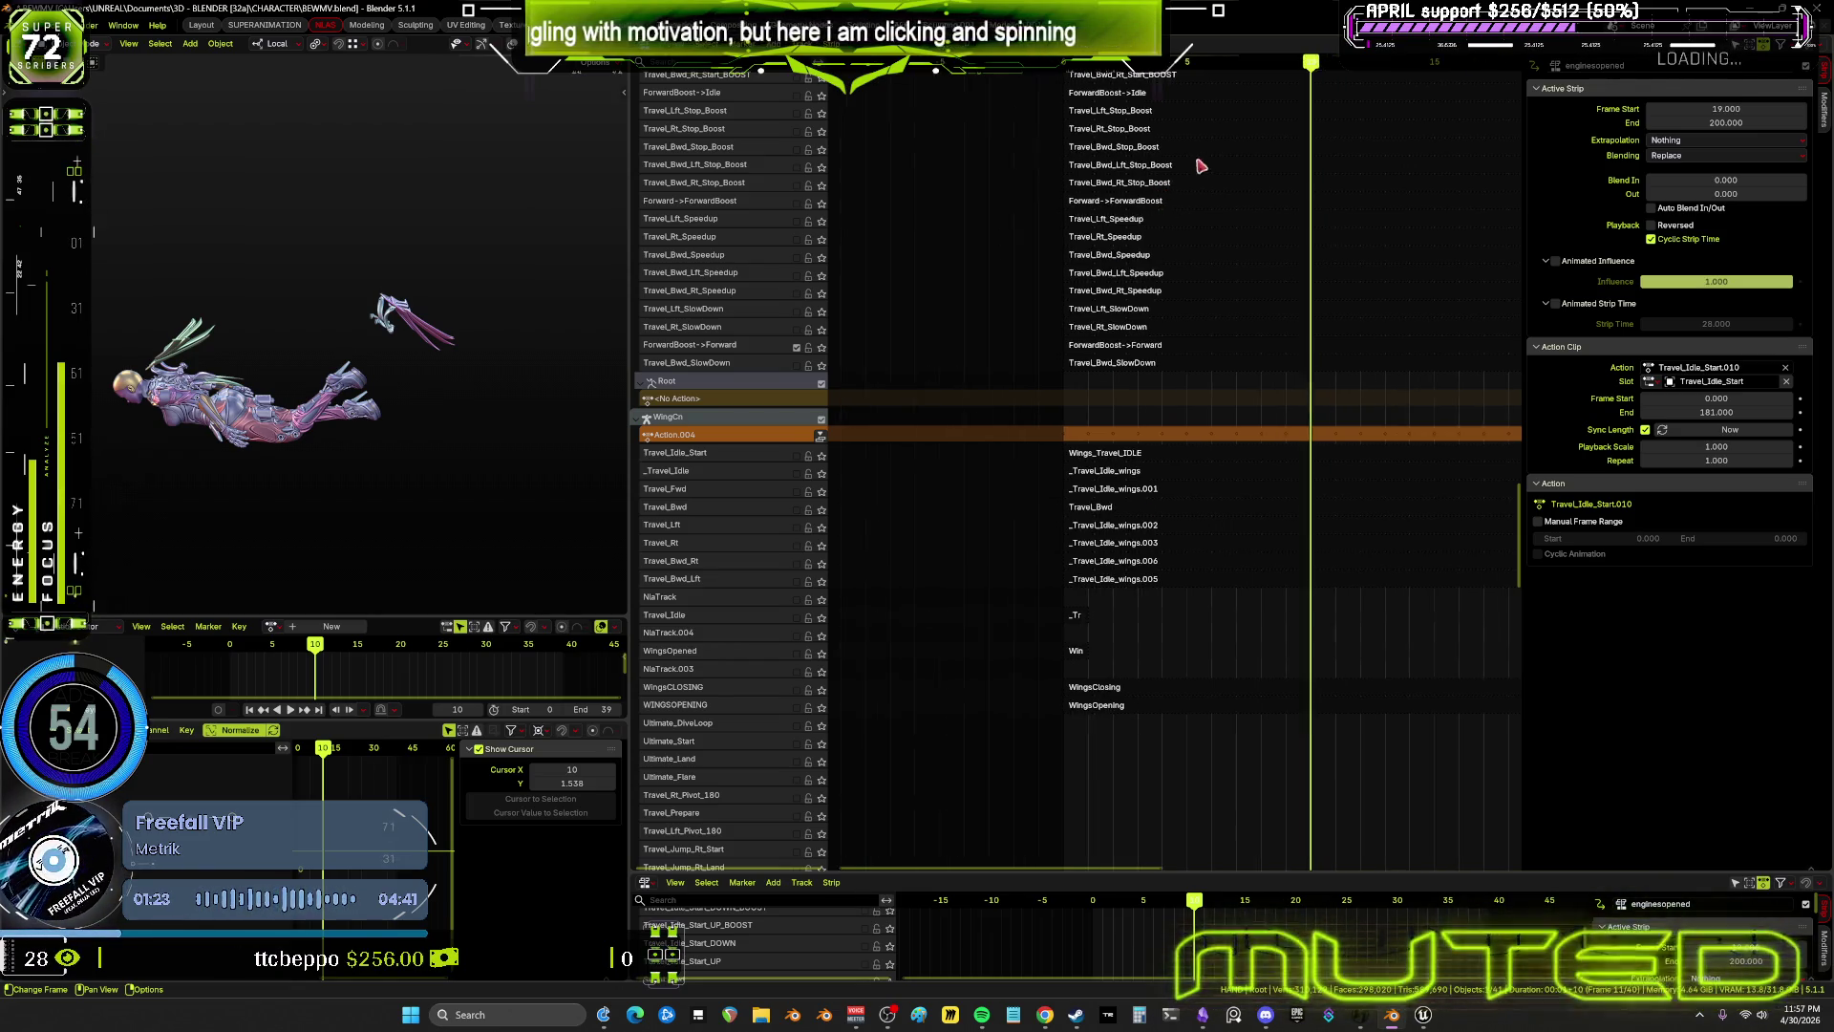
Scroll to the ForwardBoost->Forward track, select its strip and frame it in the view
scroll(1154, 495, "down", 10)
middle_click_drag(1362, 123, 1037, 172)
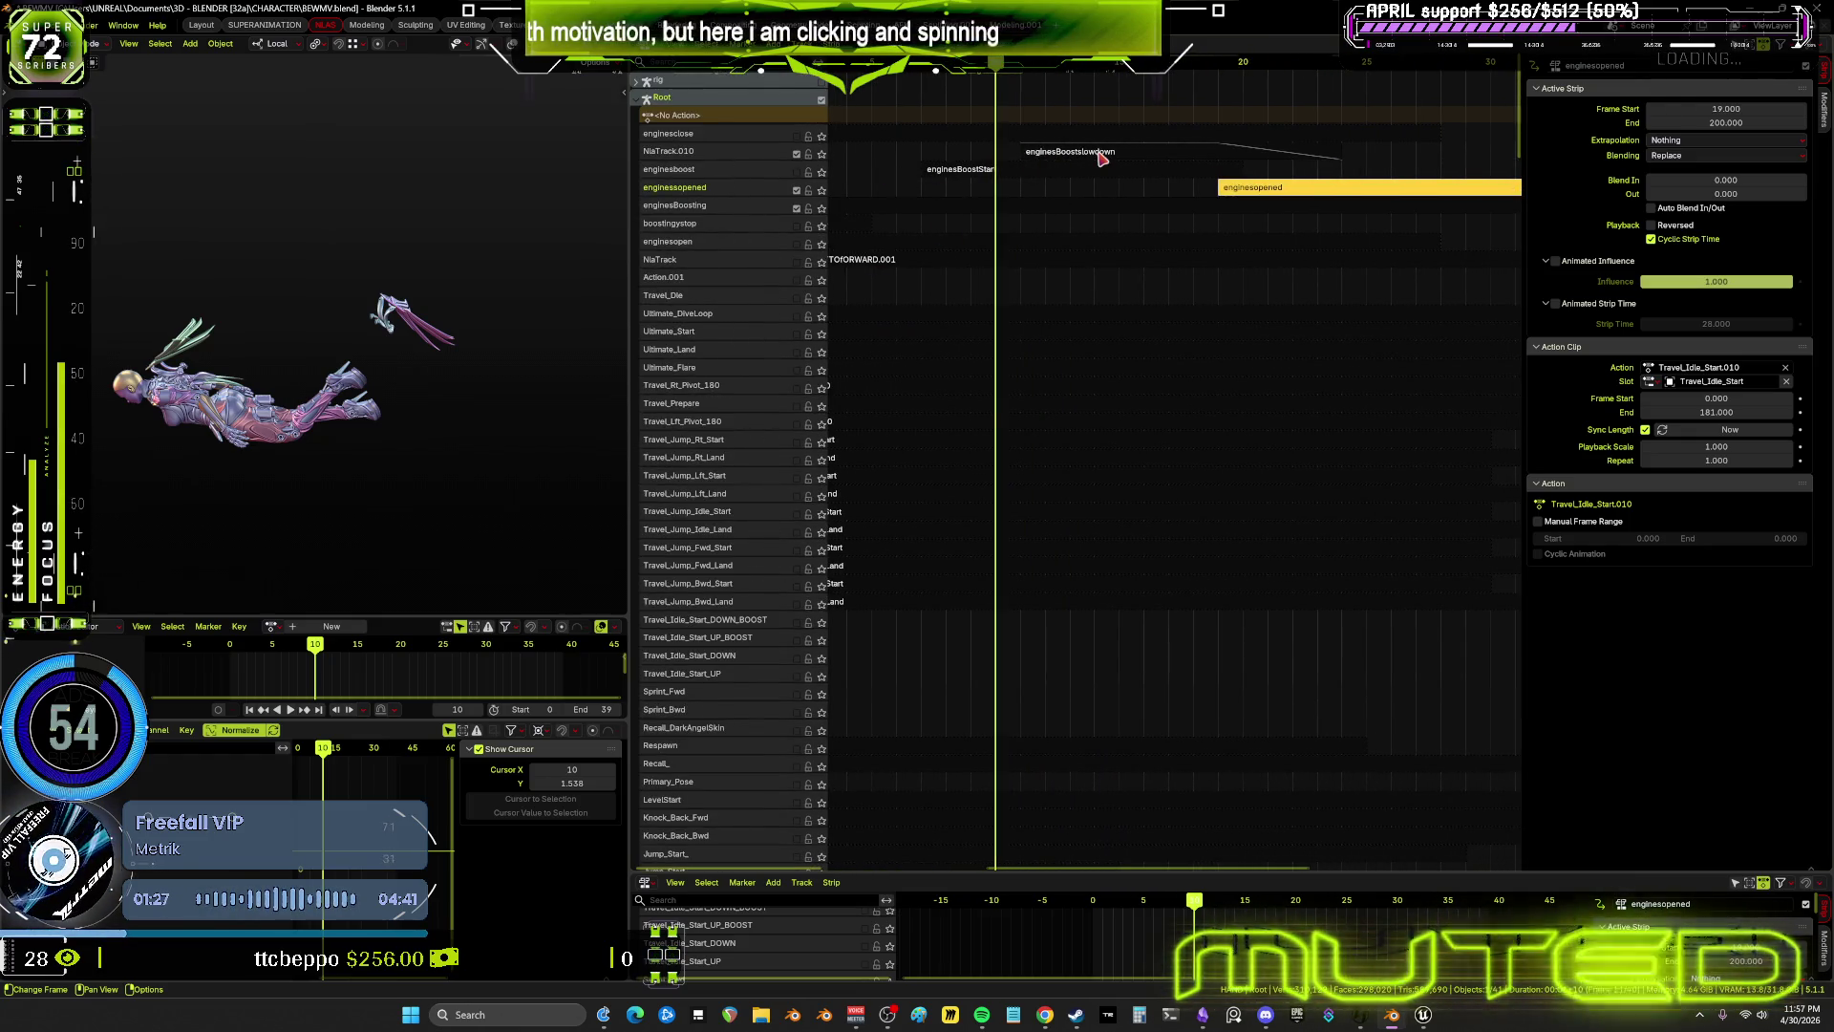
scroll(1106, 729, "down", 10)
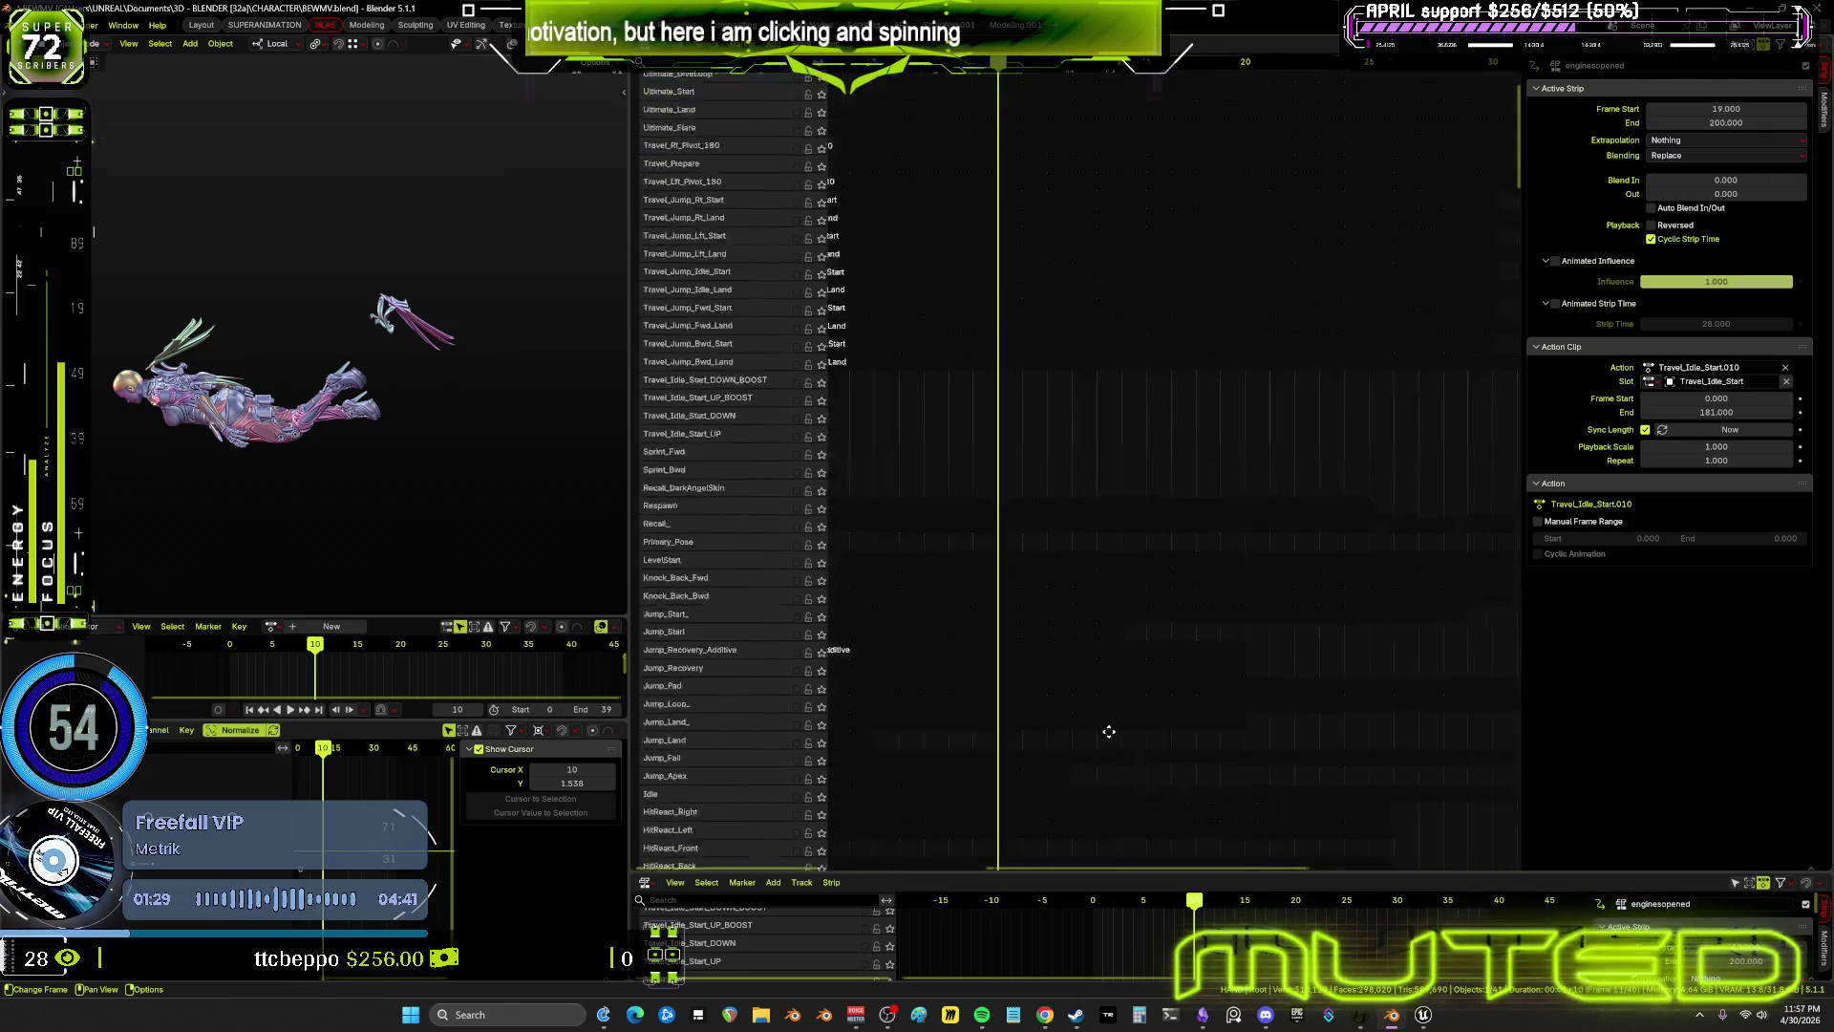
scroll(1367, 736, "left", 5)
scroll(1134, 741, "down", 15)
scroll(1134, 742, "left", 2)
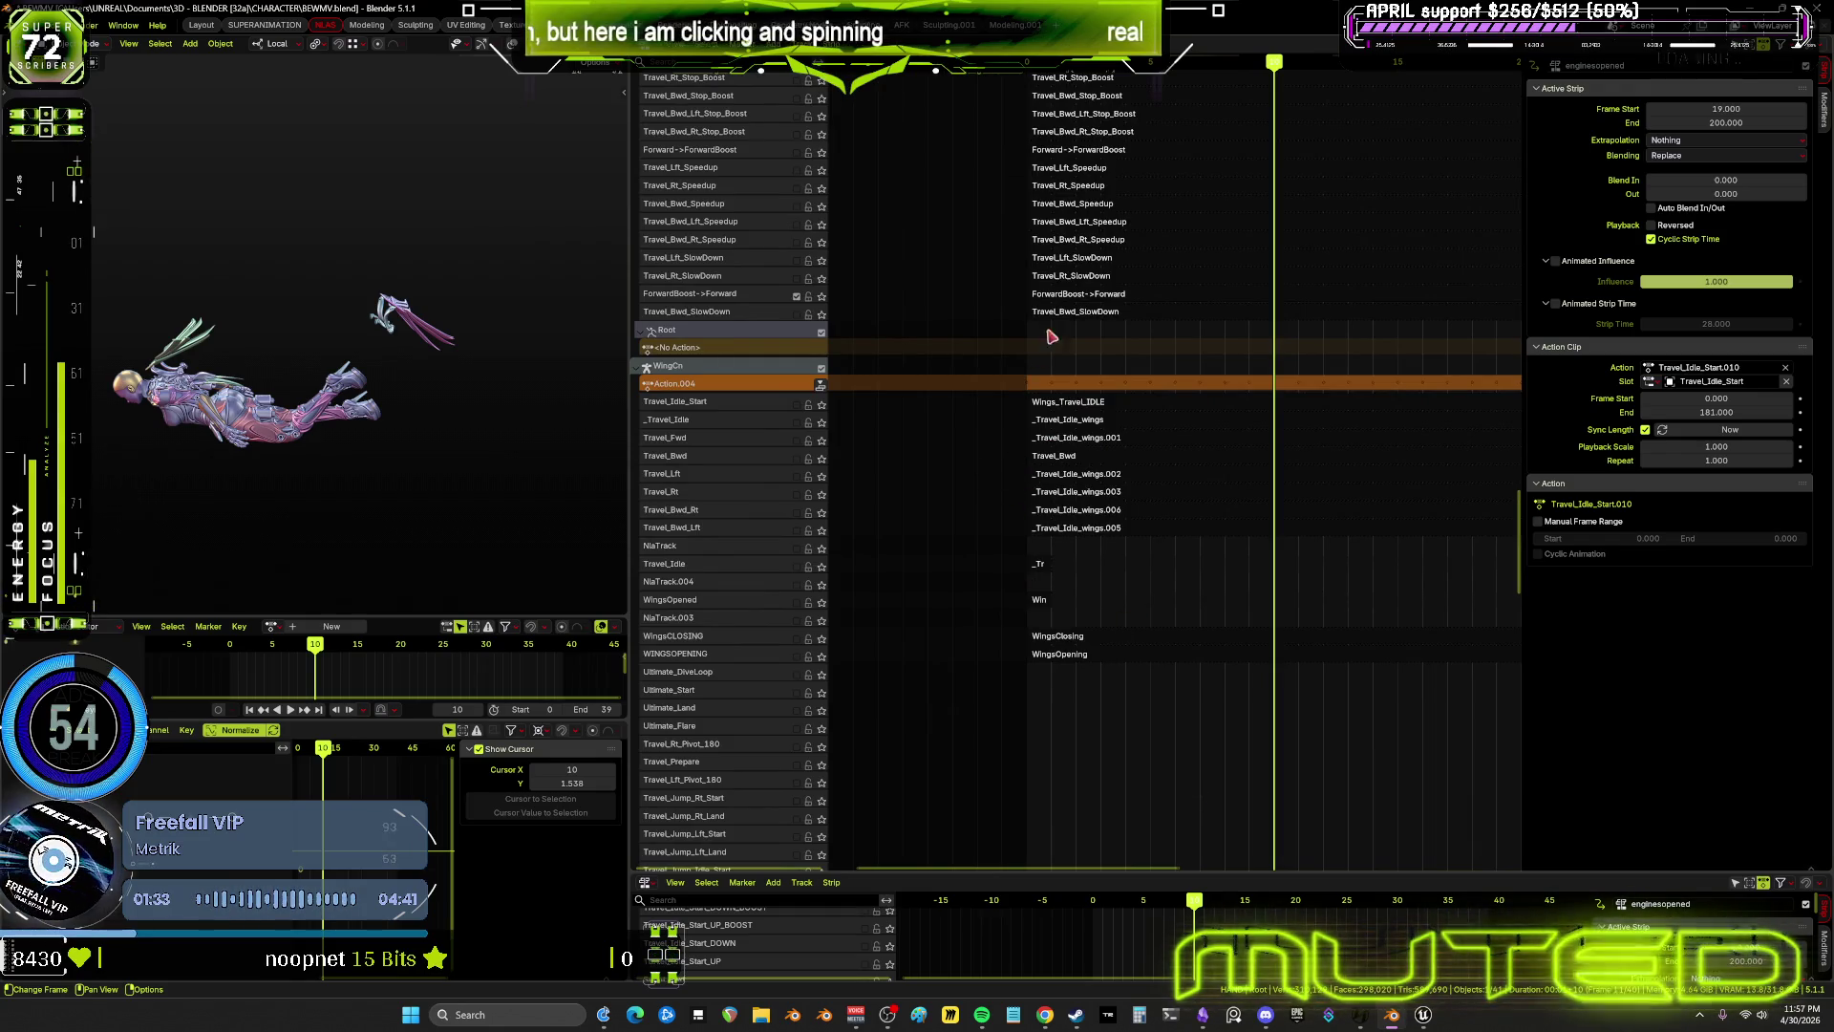
scroll(1050, 337, "up", 4)
scroll(839, 475, "up", 3)
scroll(734, 470, "up", 1)
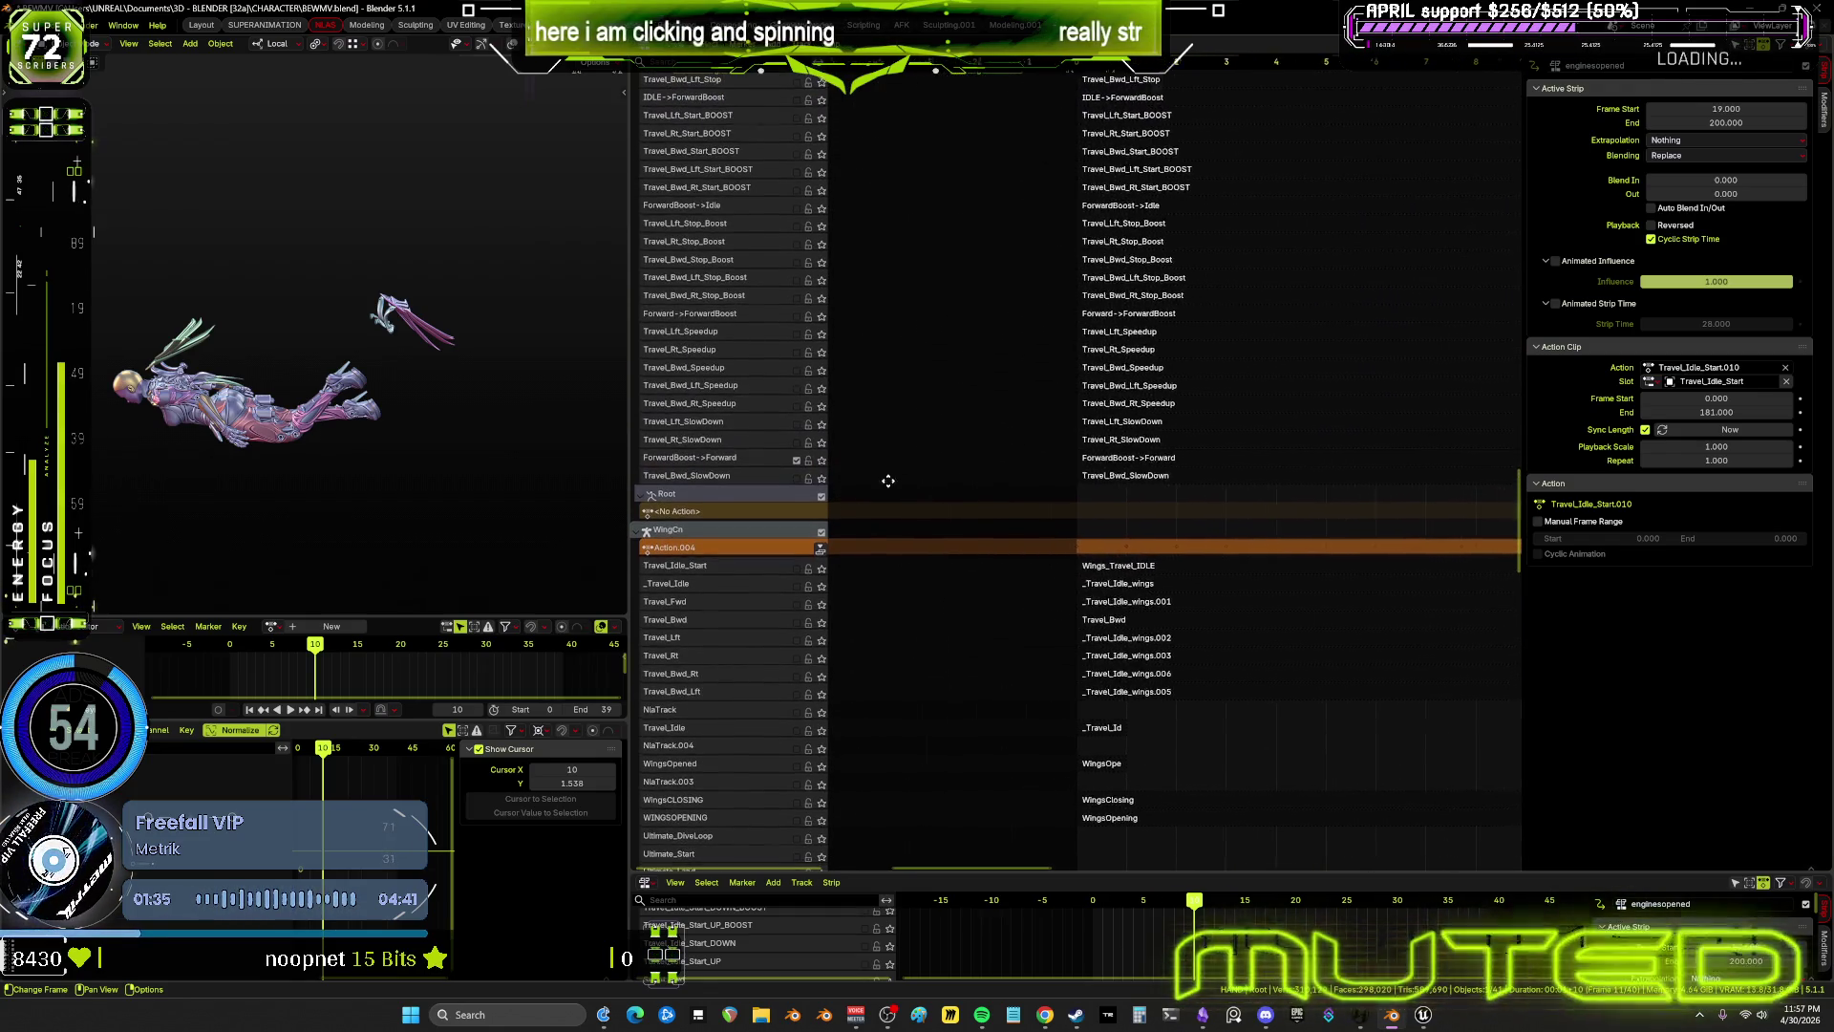
left_click(753, 458)
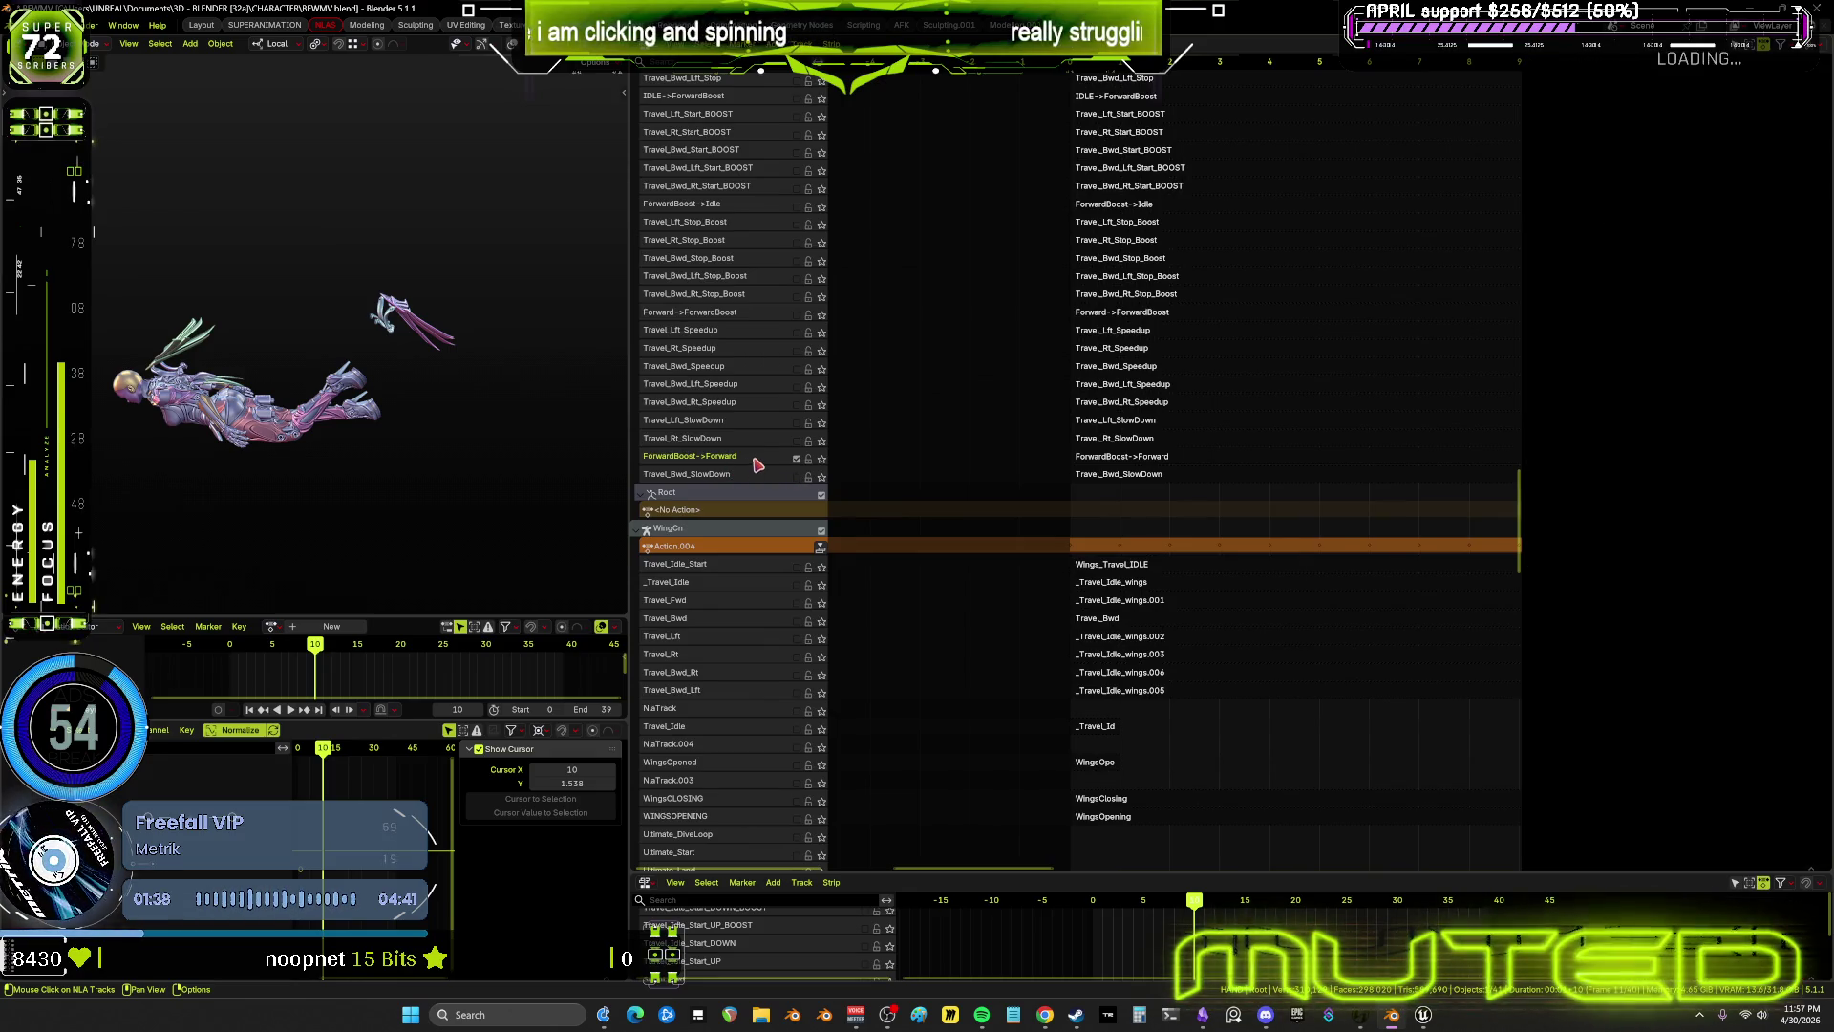
left_click(1098, 457)
key("KP_Decimal")
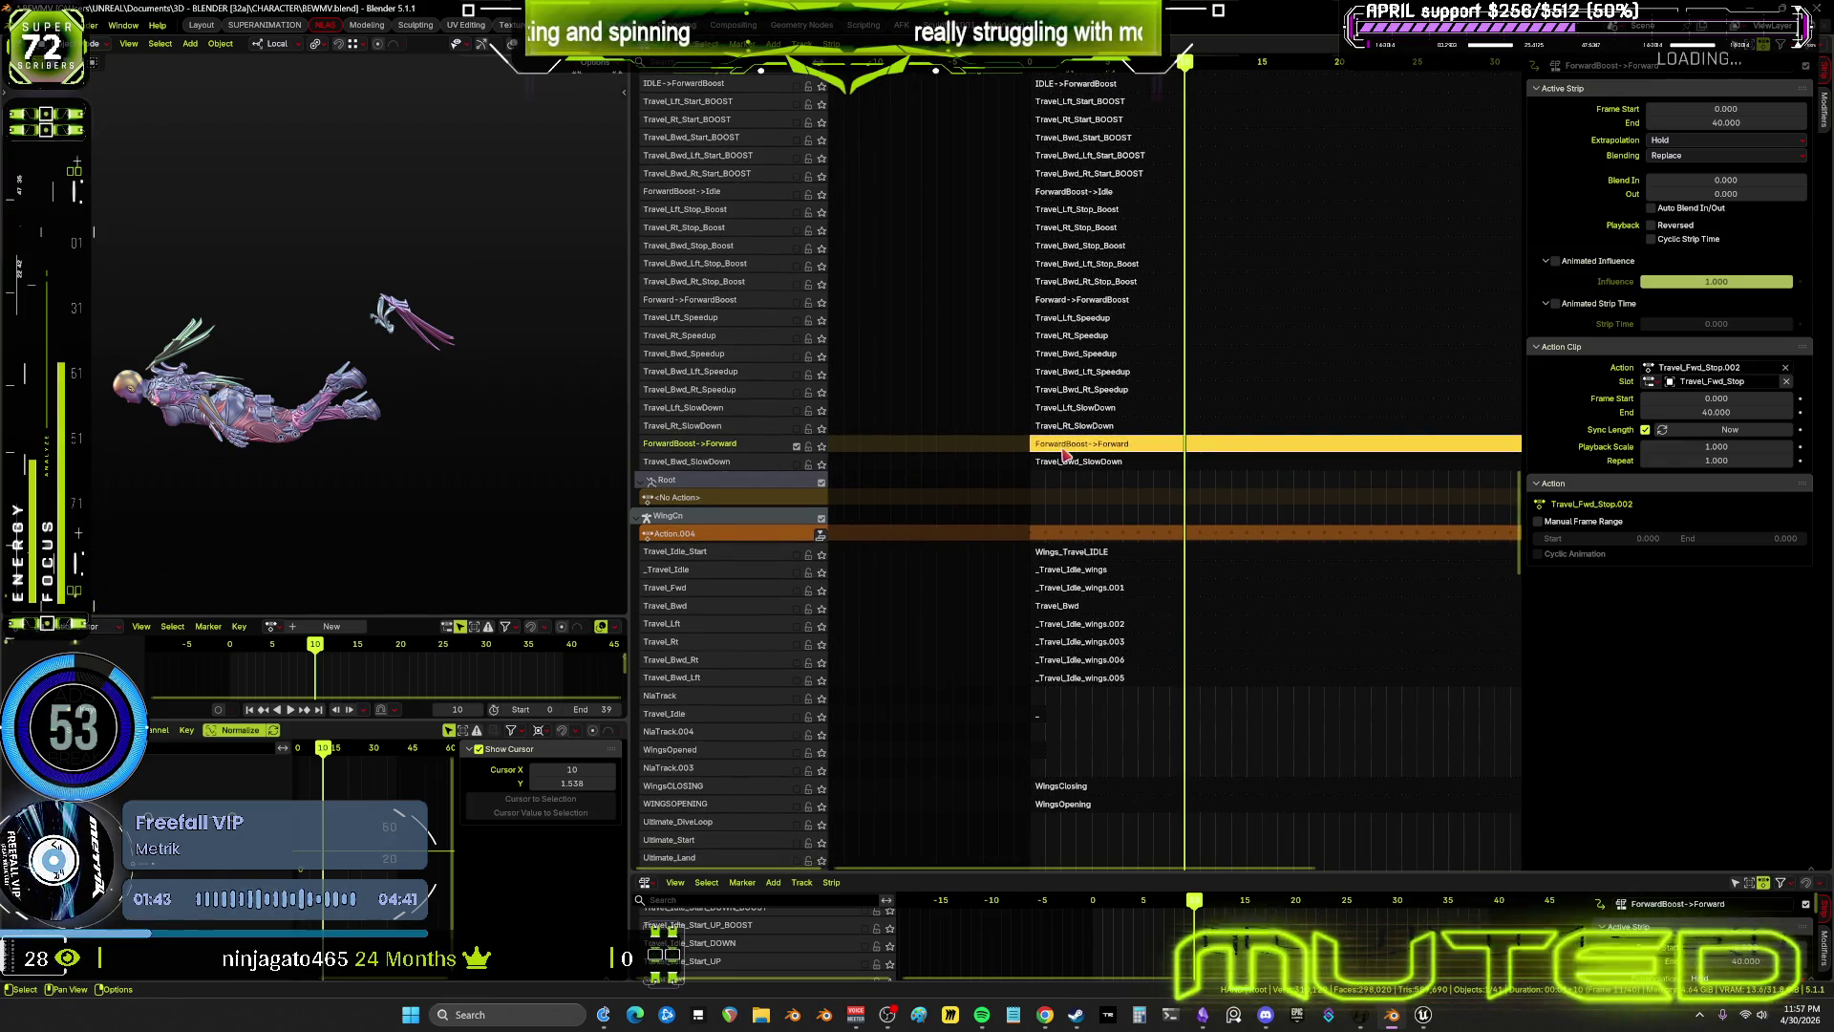
Enter tweak mode on ForwardBoost->Forward and view its F-curves maximized at frame 40
key("Tab")
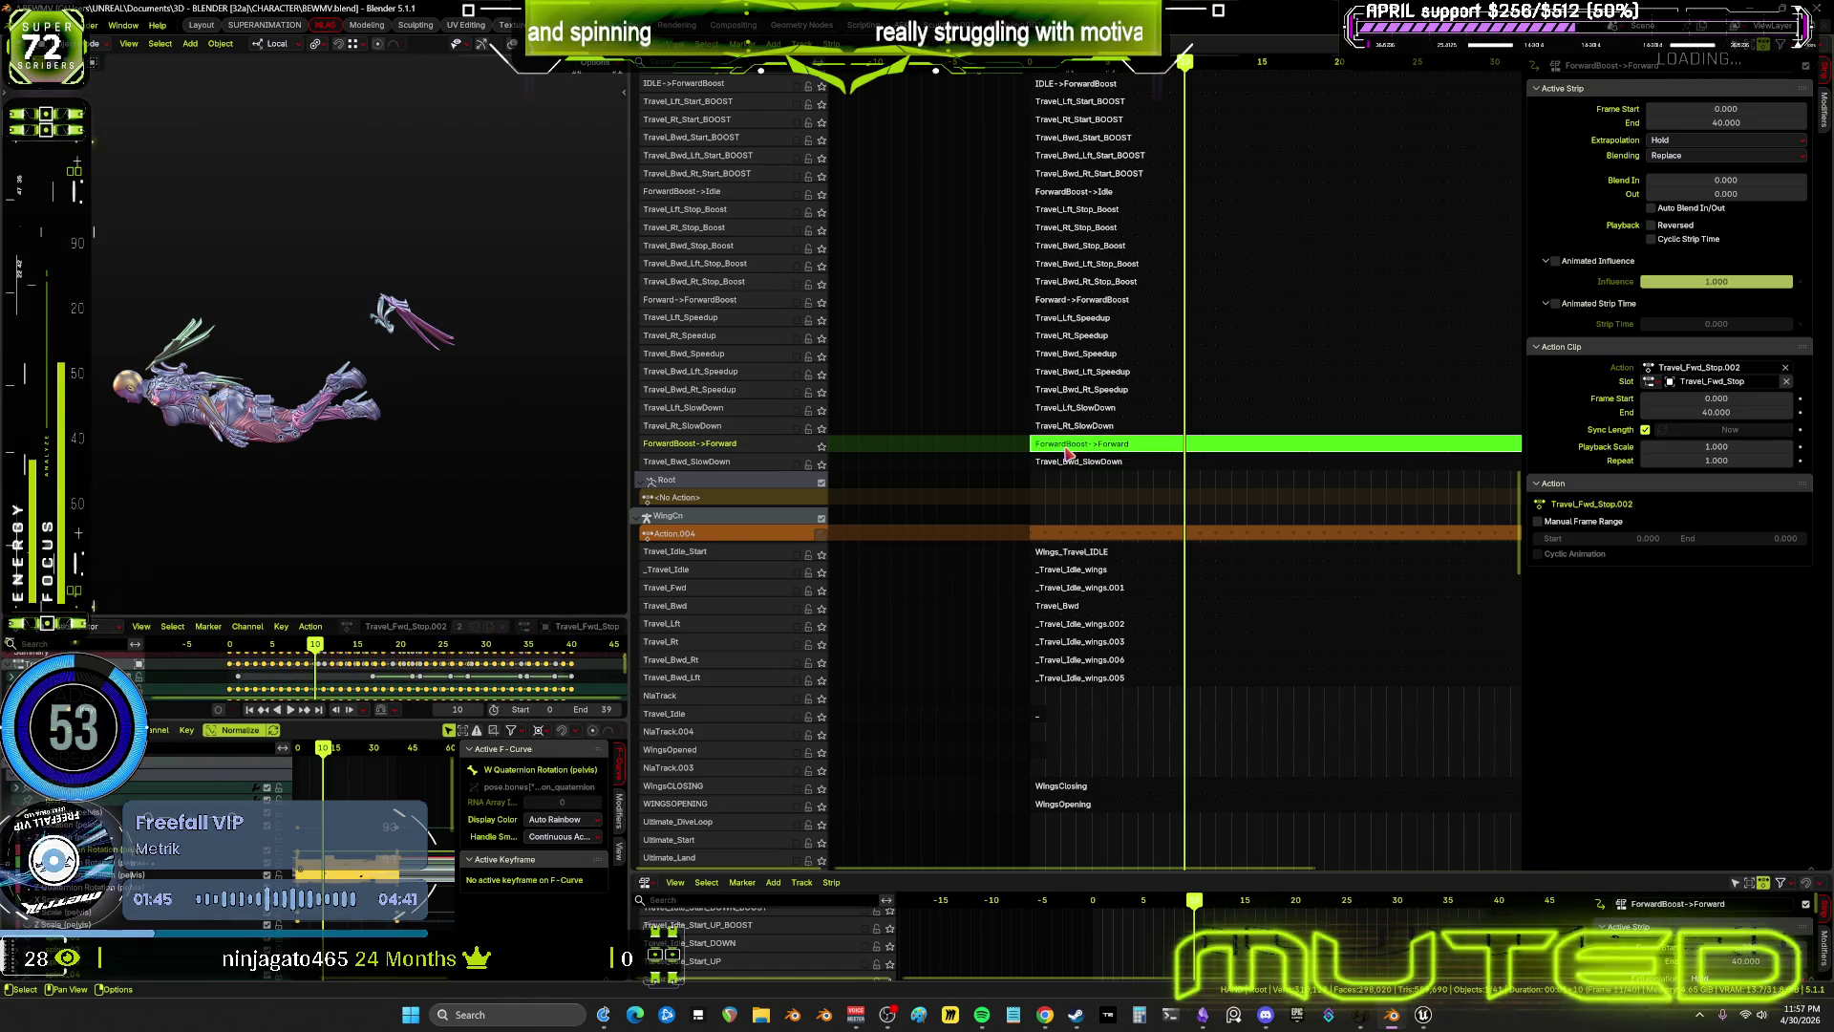
key("ctrl+space")
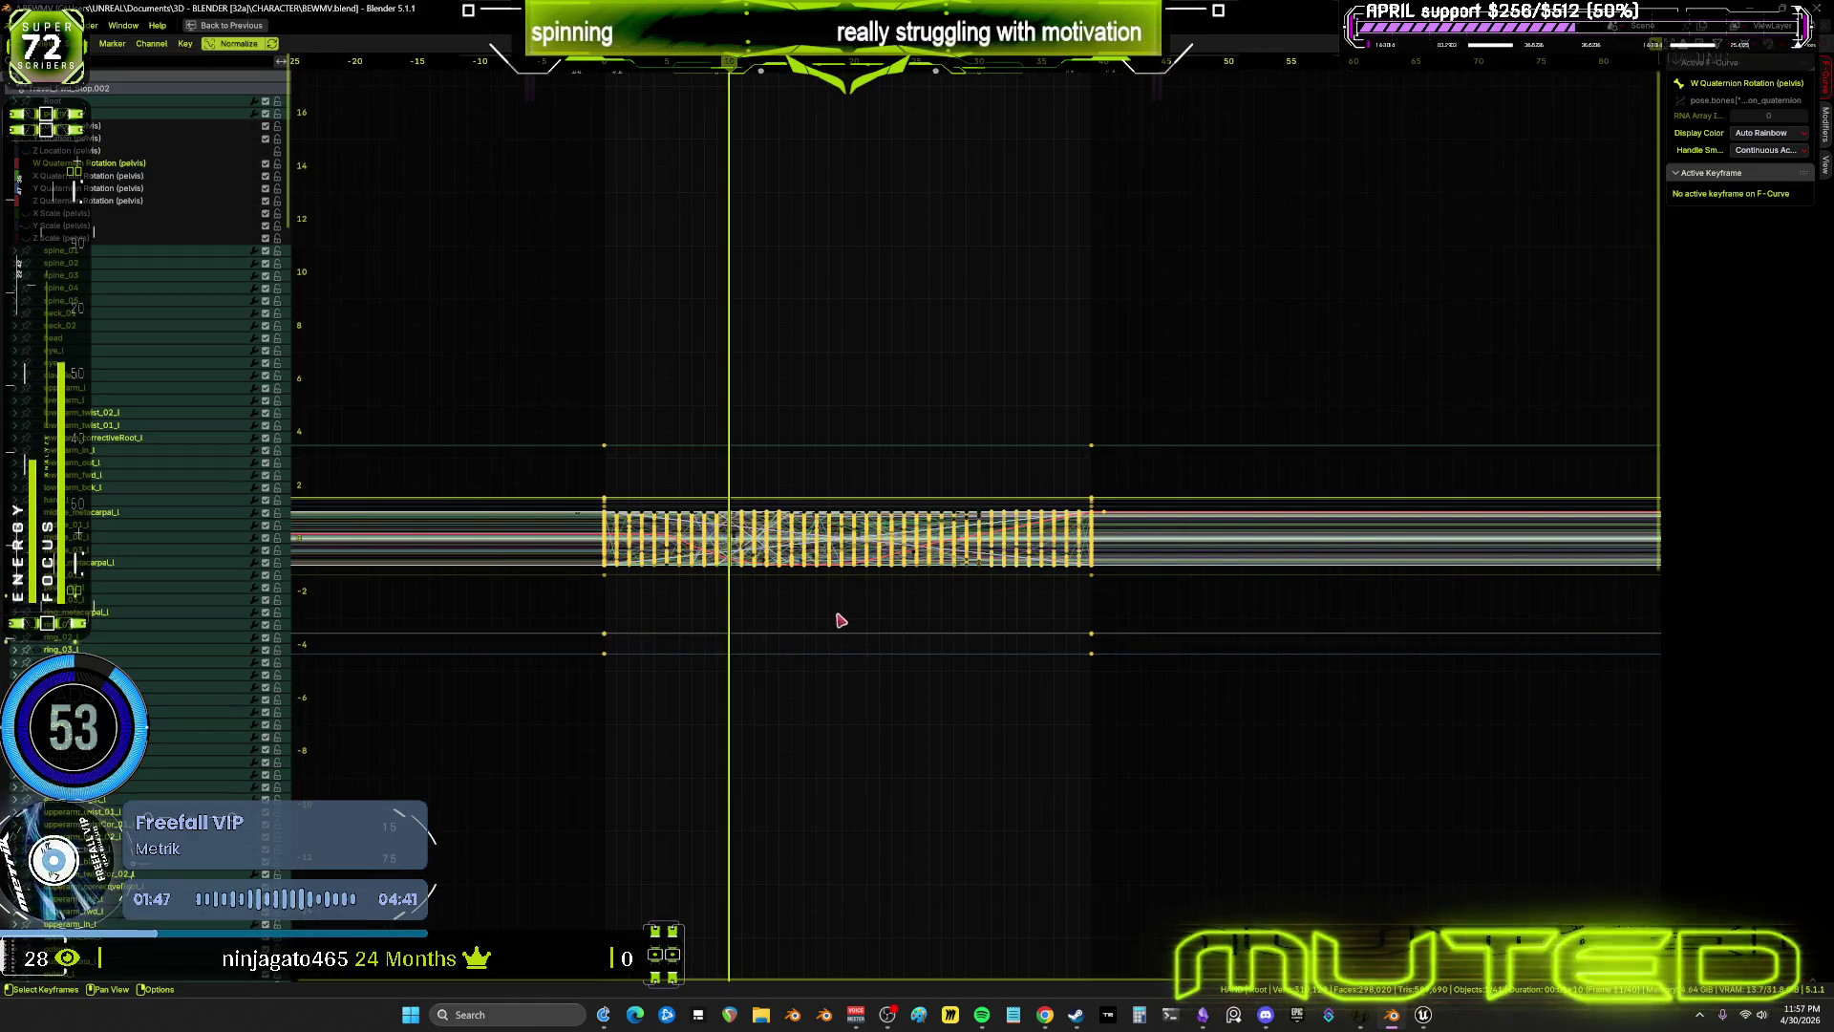
left_click(1096, 66)
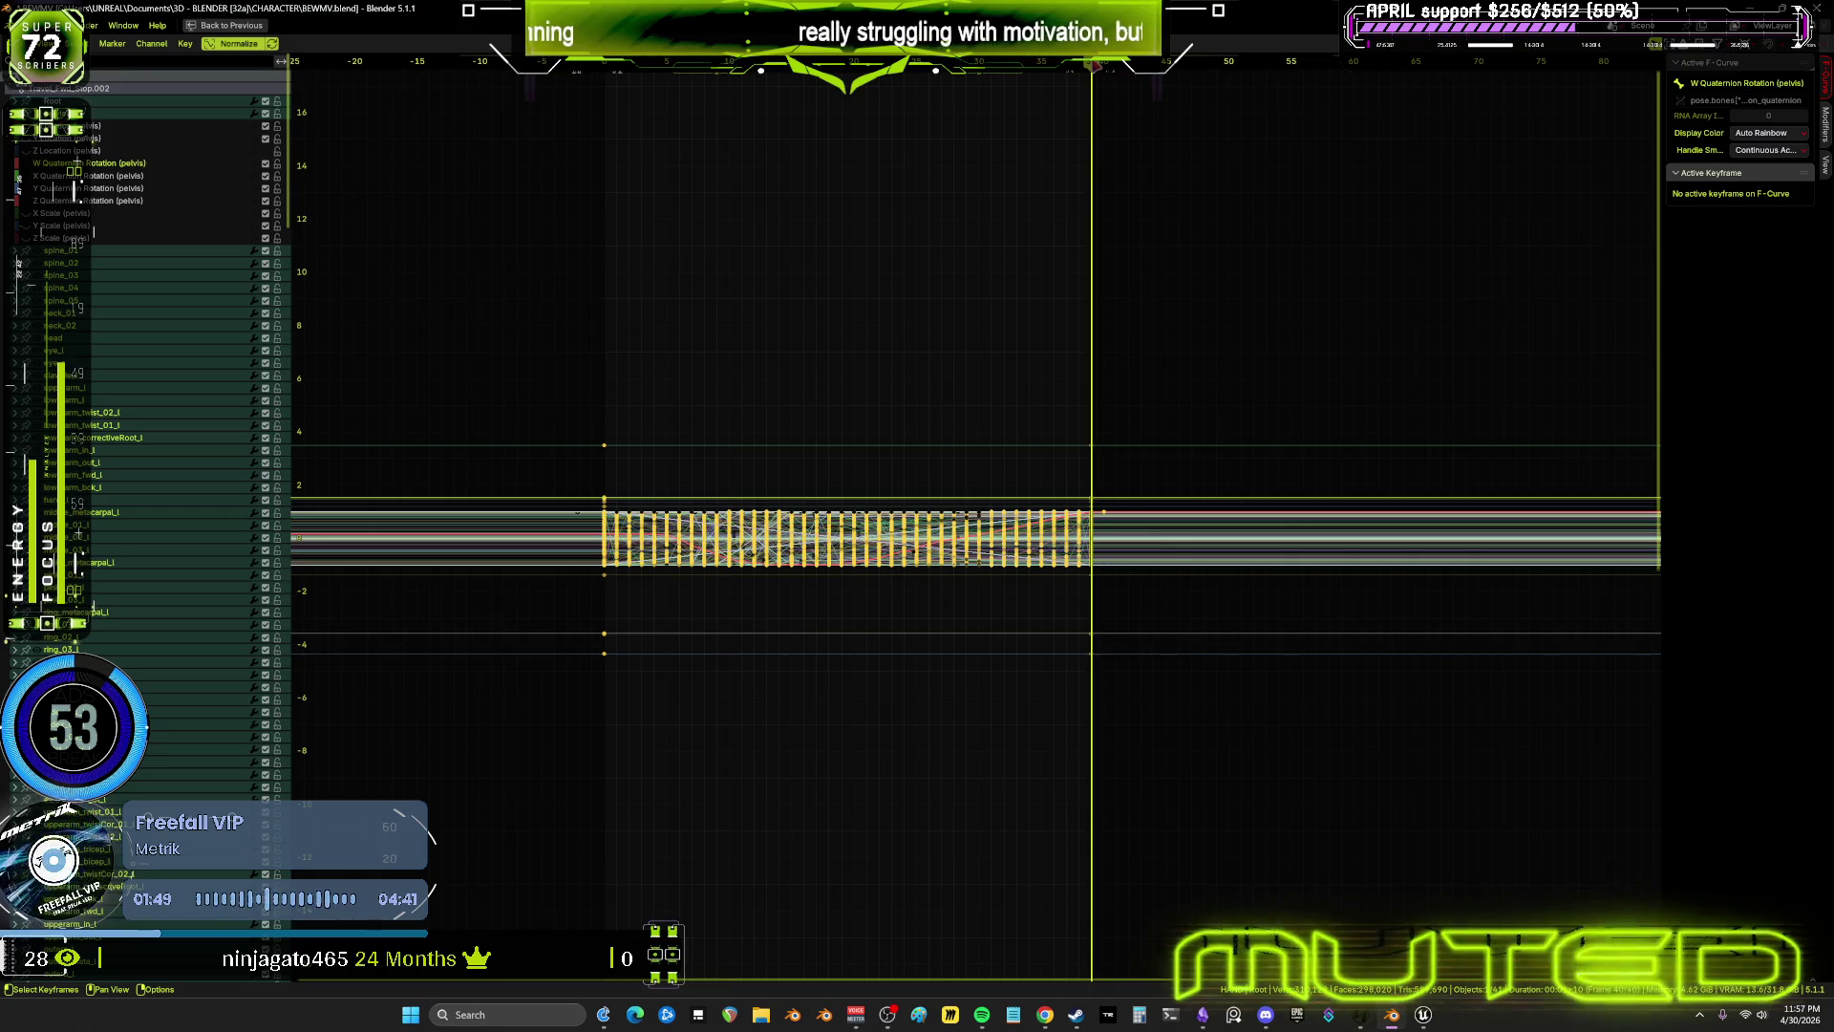
key("ctrl+space")
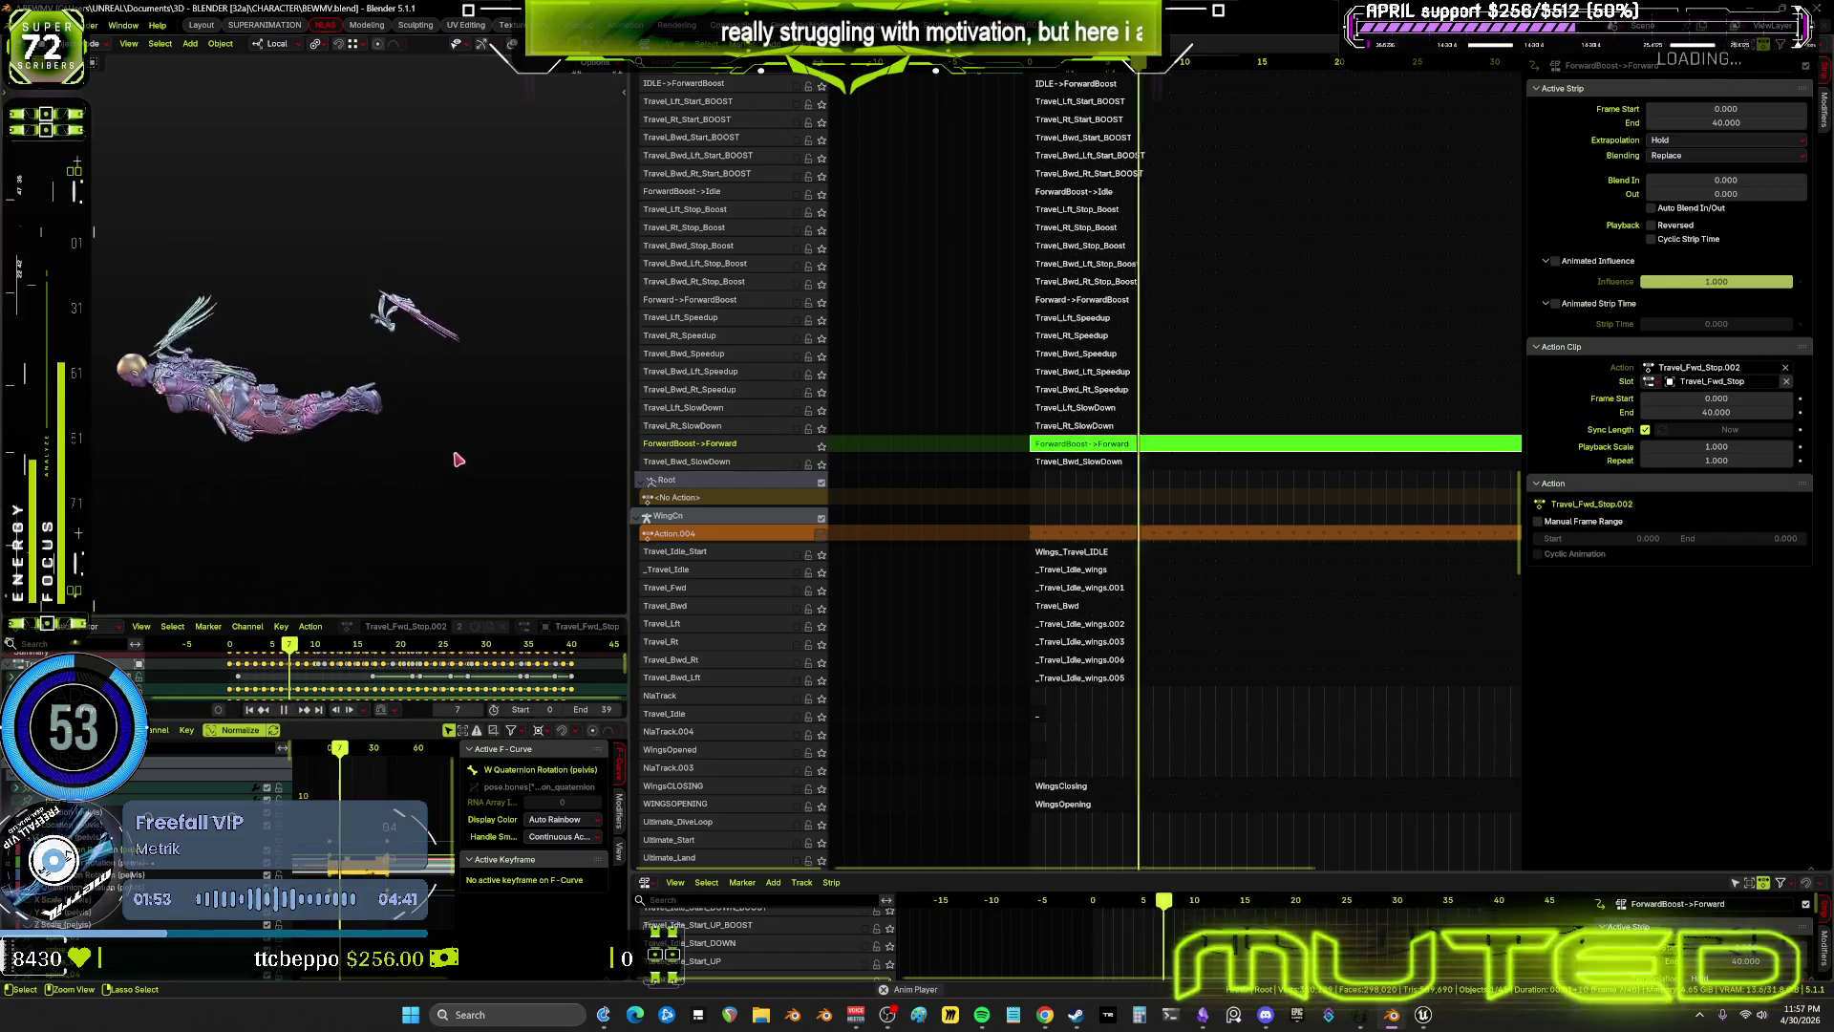
Watch the animation in a maximized 3D view while orbiting, then stop and rewind to frame 0
key("ctrl+space")
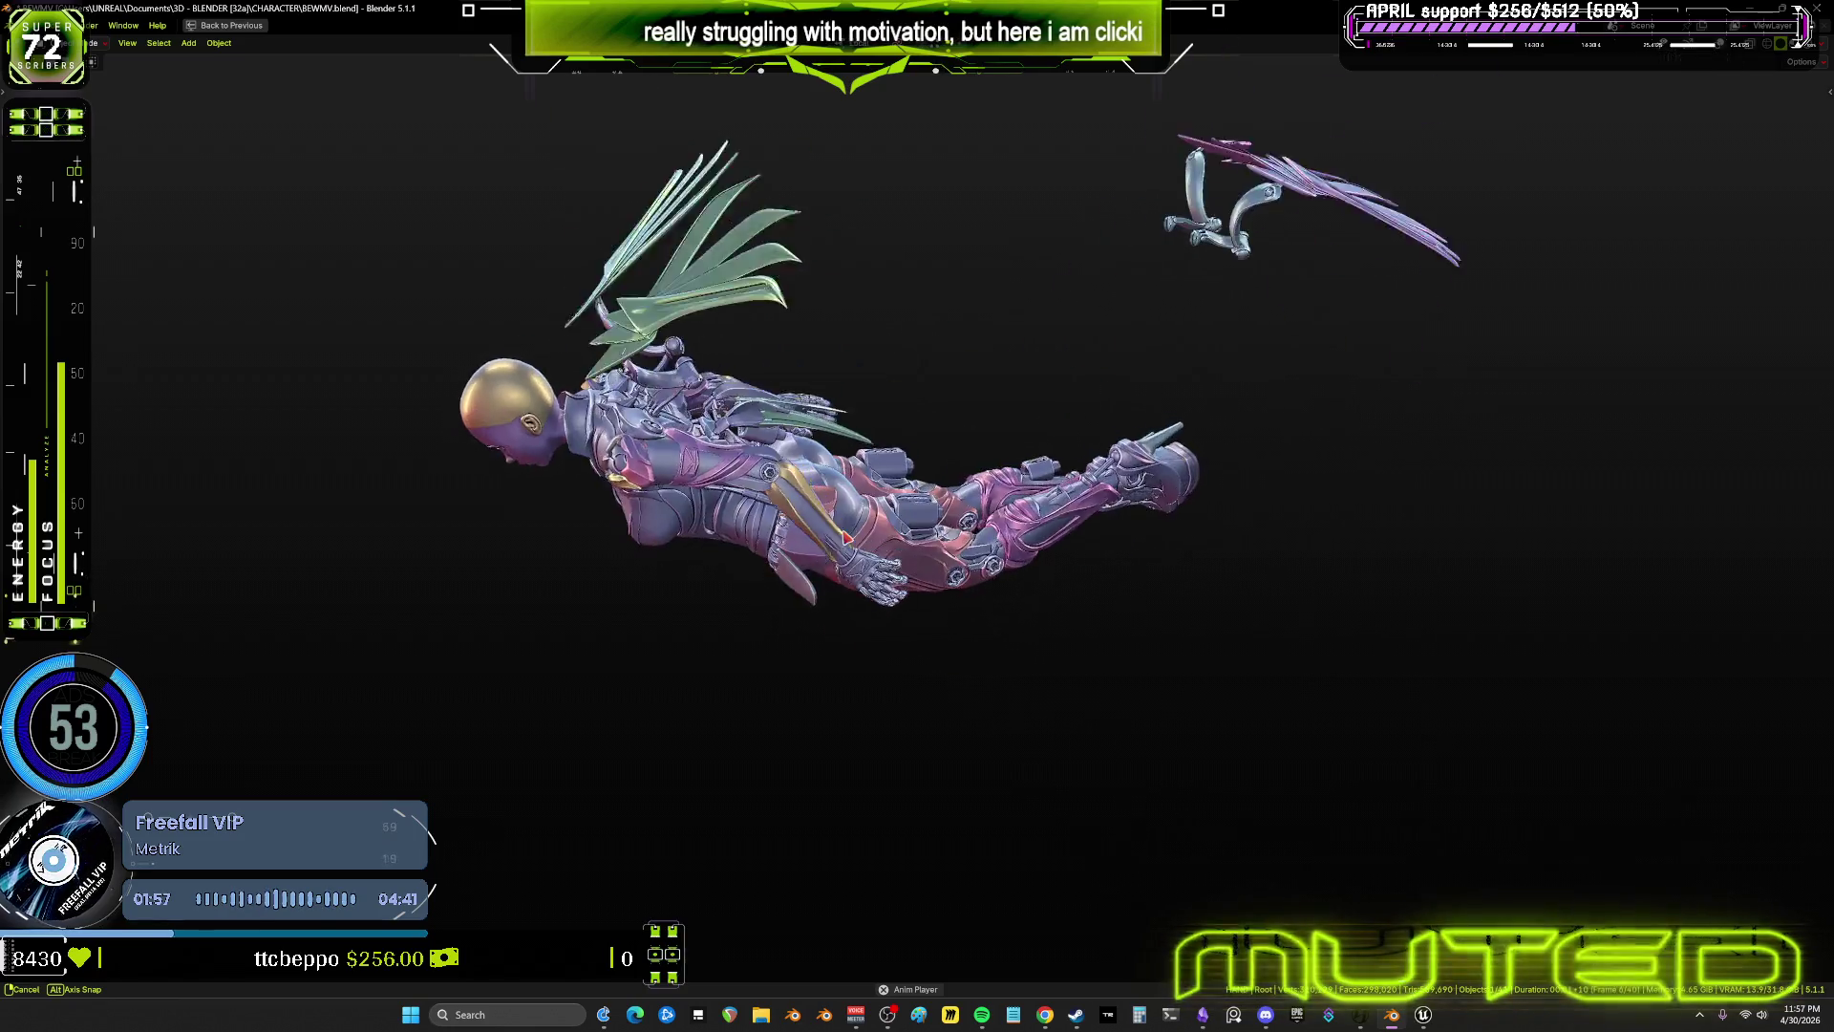
middle_click_drag(845, 533, 799, 531)
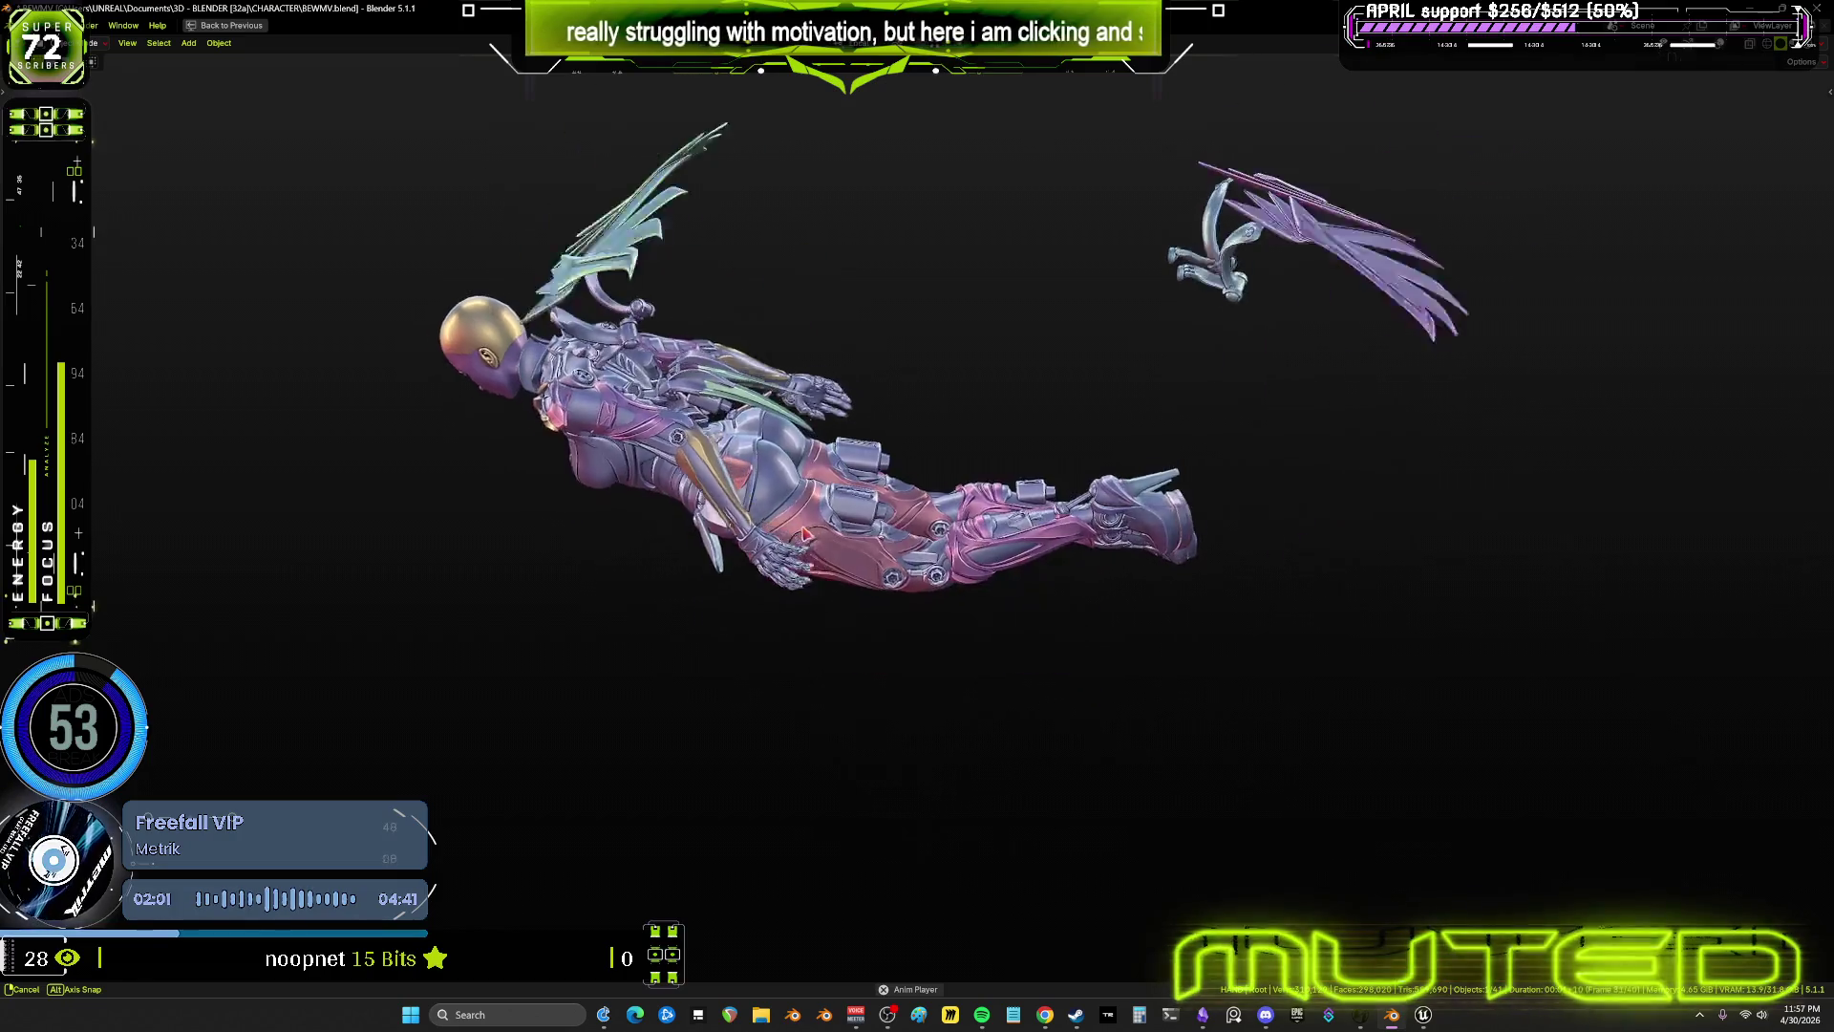
key("ctrl+space")
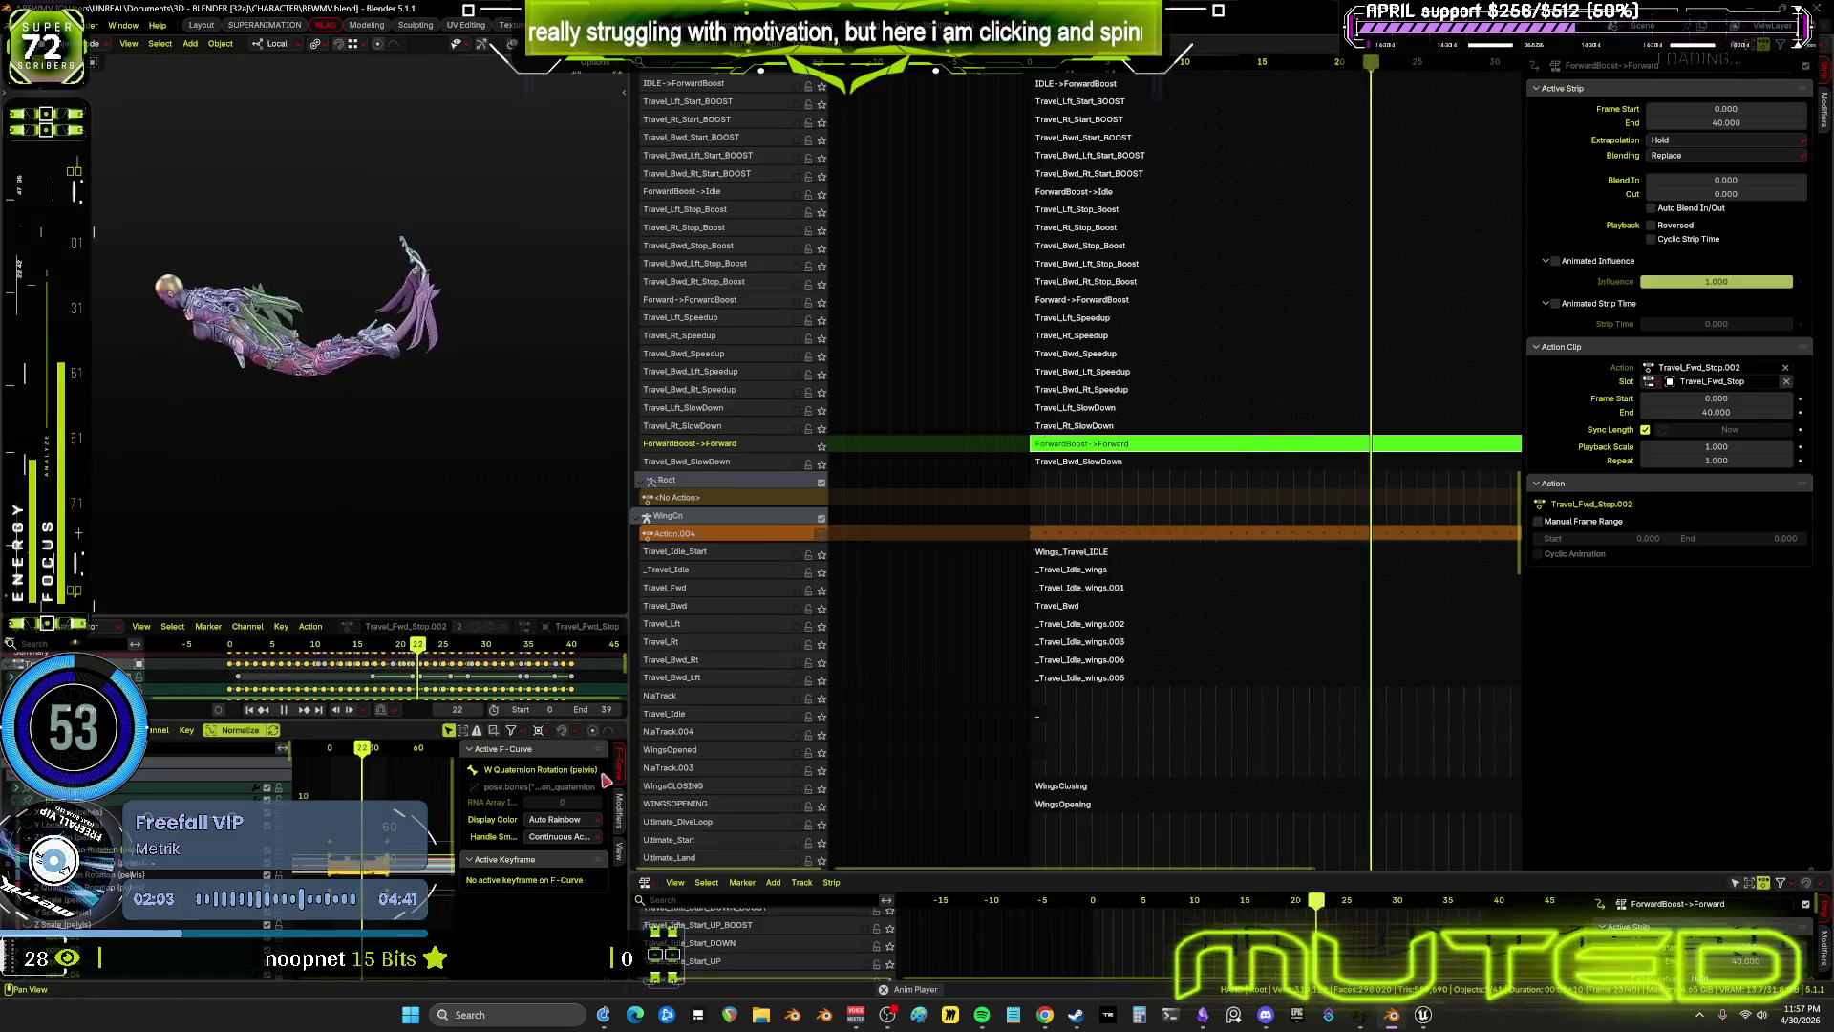
key("space")
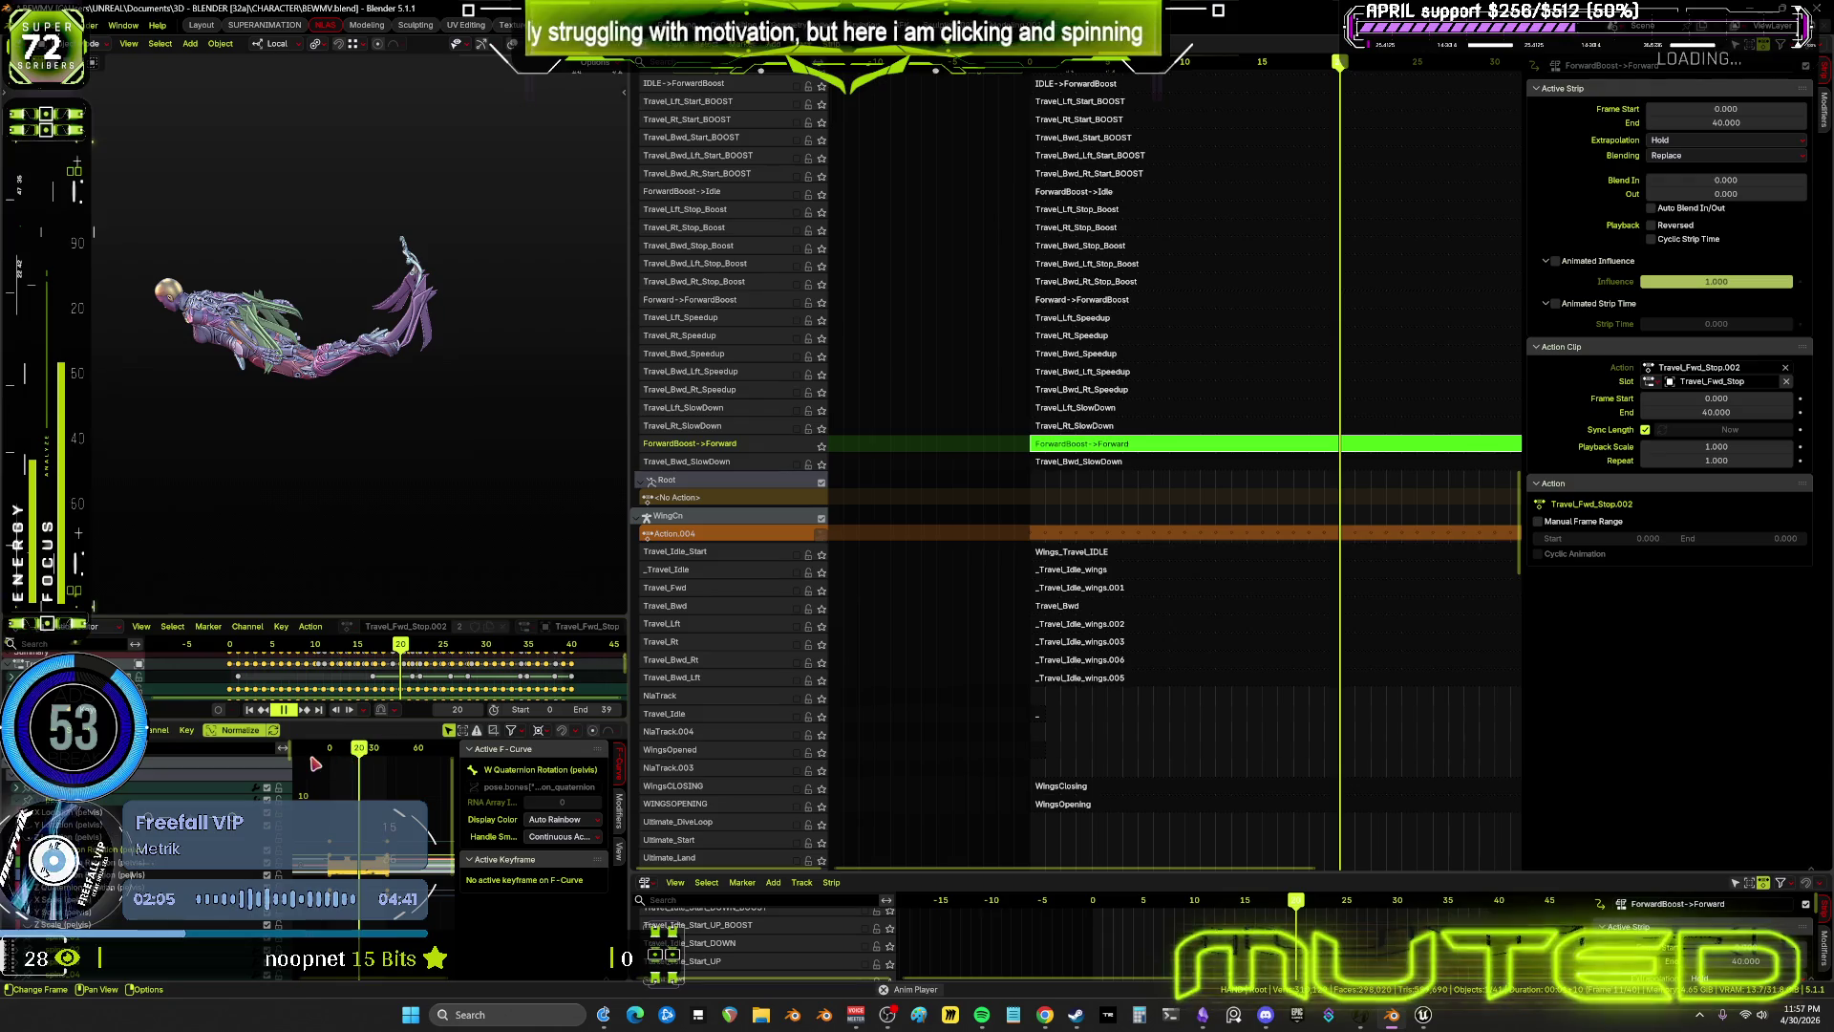
left_click_drag(330, 748, 342, 750)
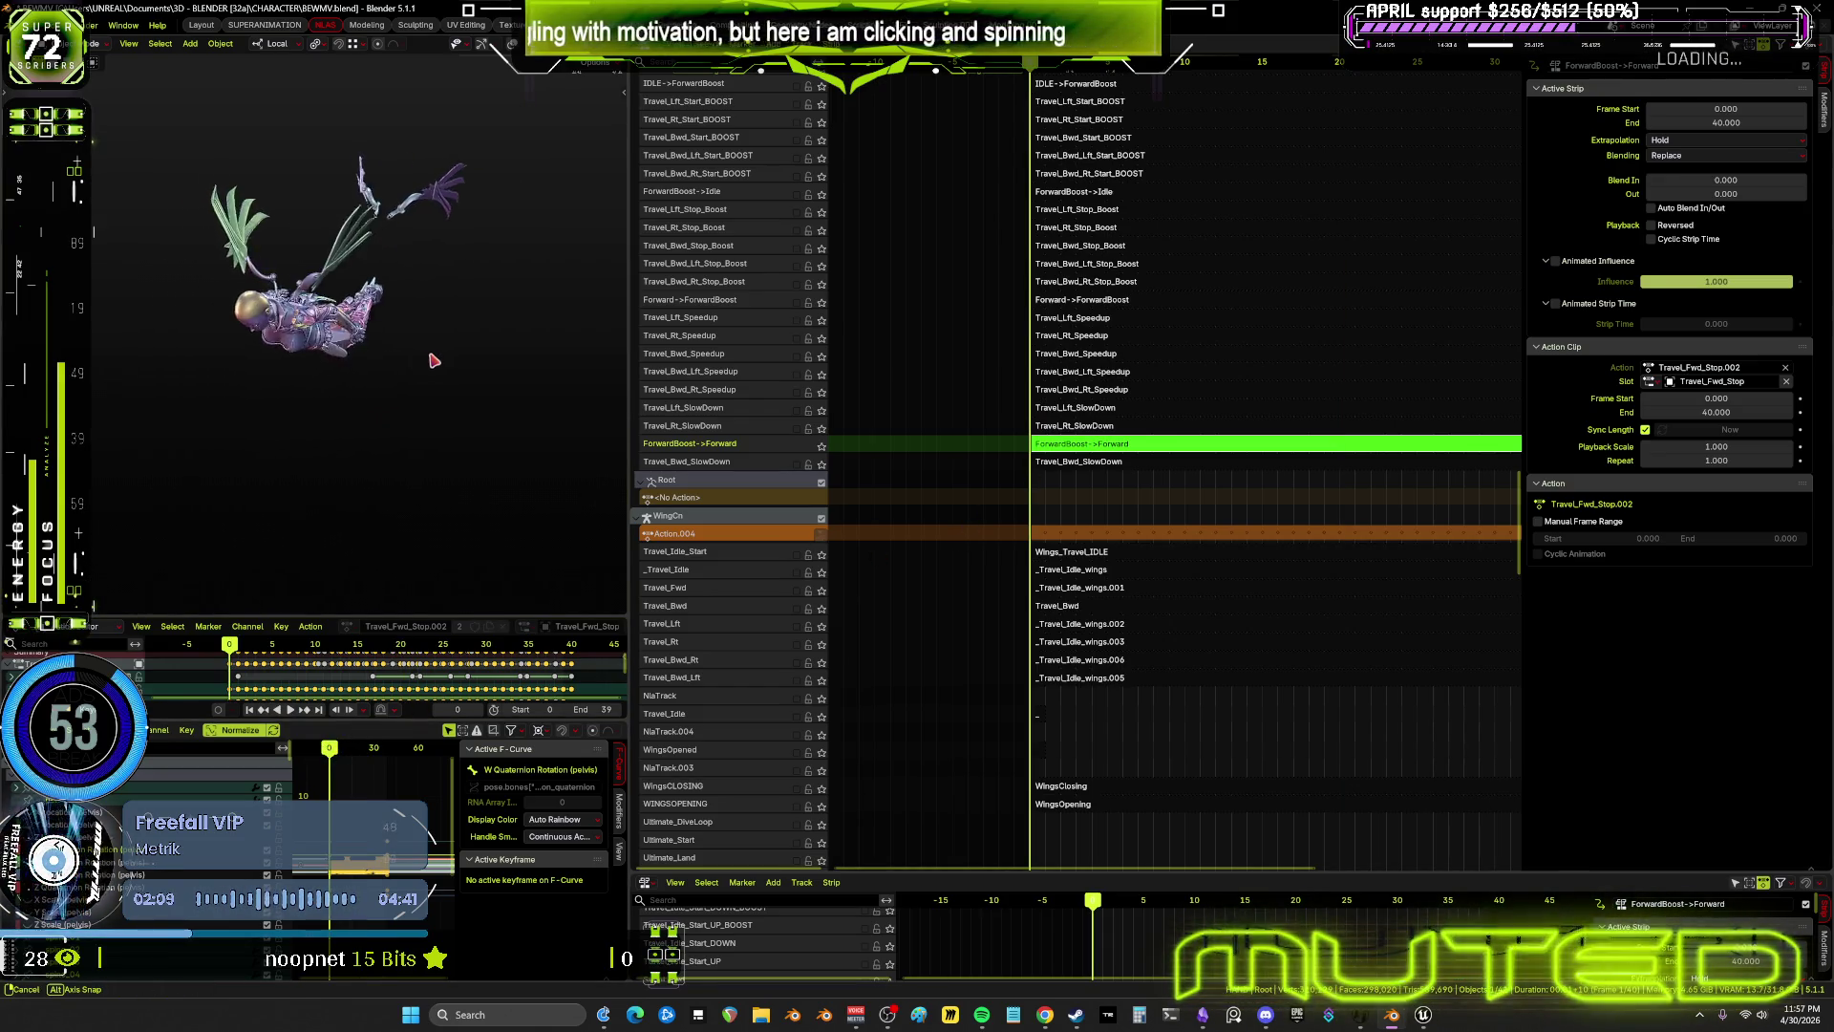
key("space")
scroll(955, 573, "down", 10)
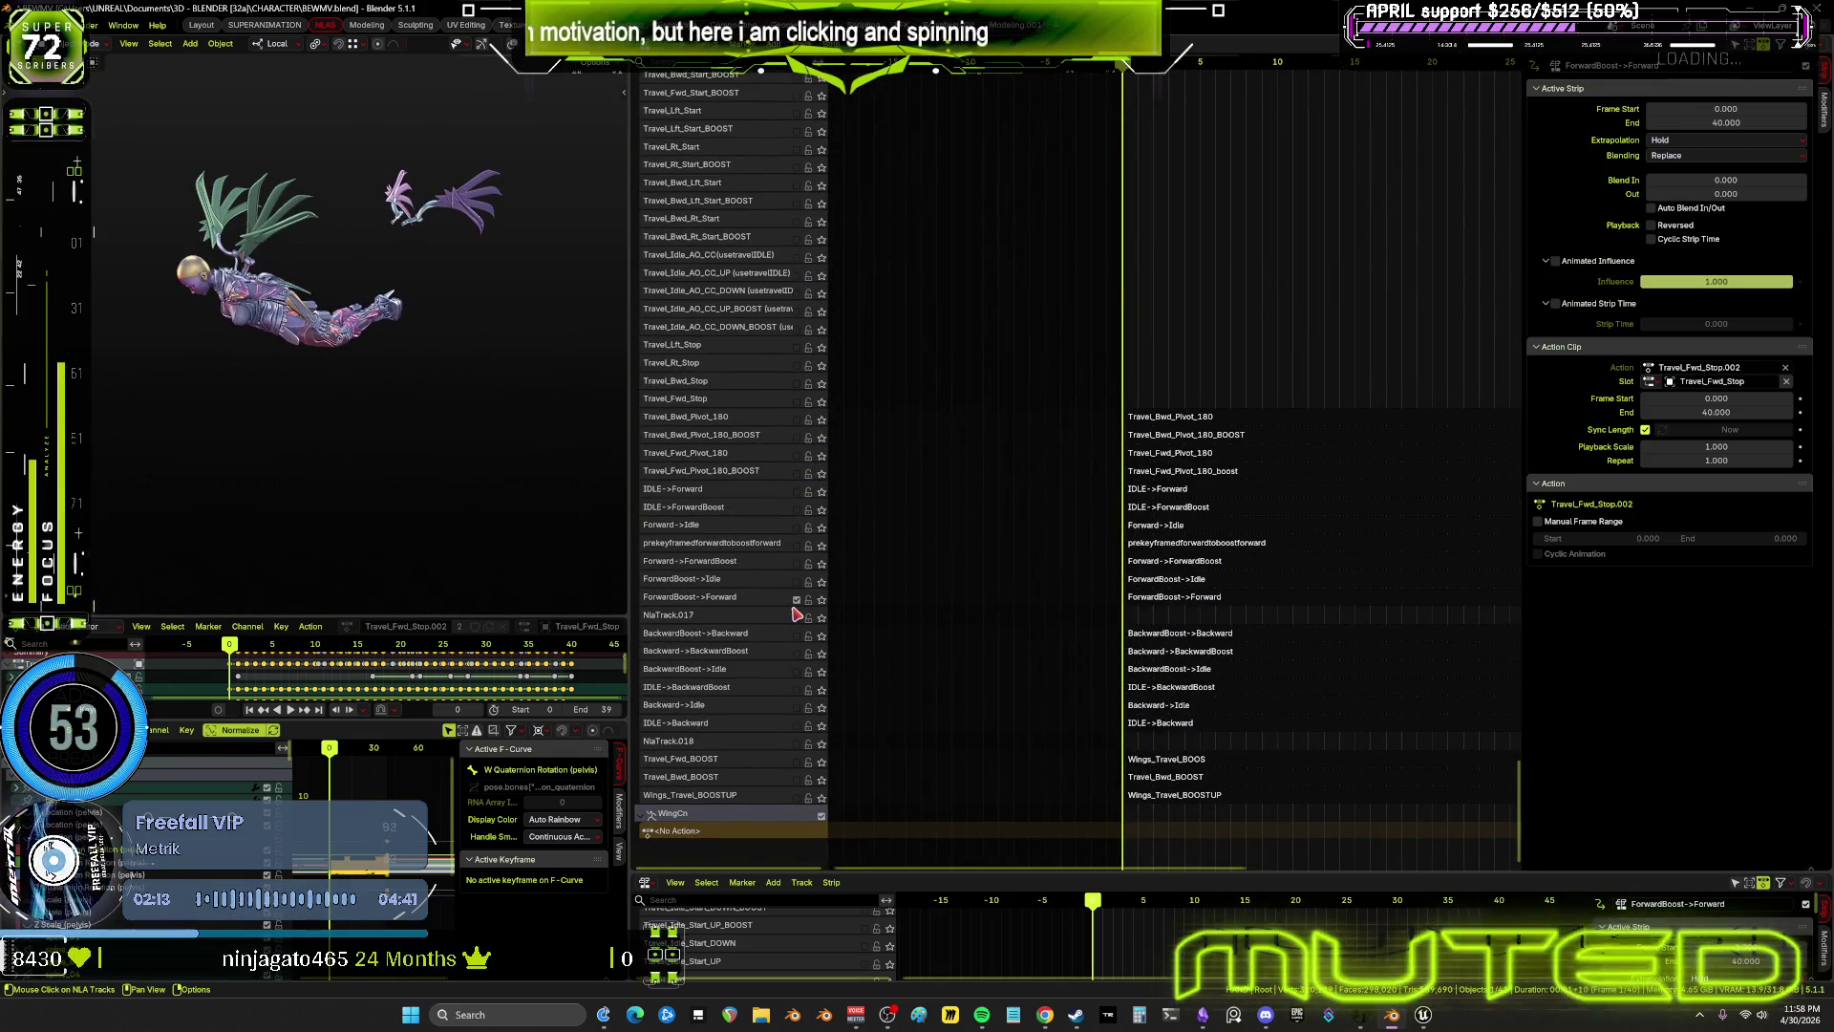
Select the wings' ForwardBoost->Forward strip, bring the WingCn NLA tracks into view, and show the bones
left_click(1166, 600)
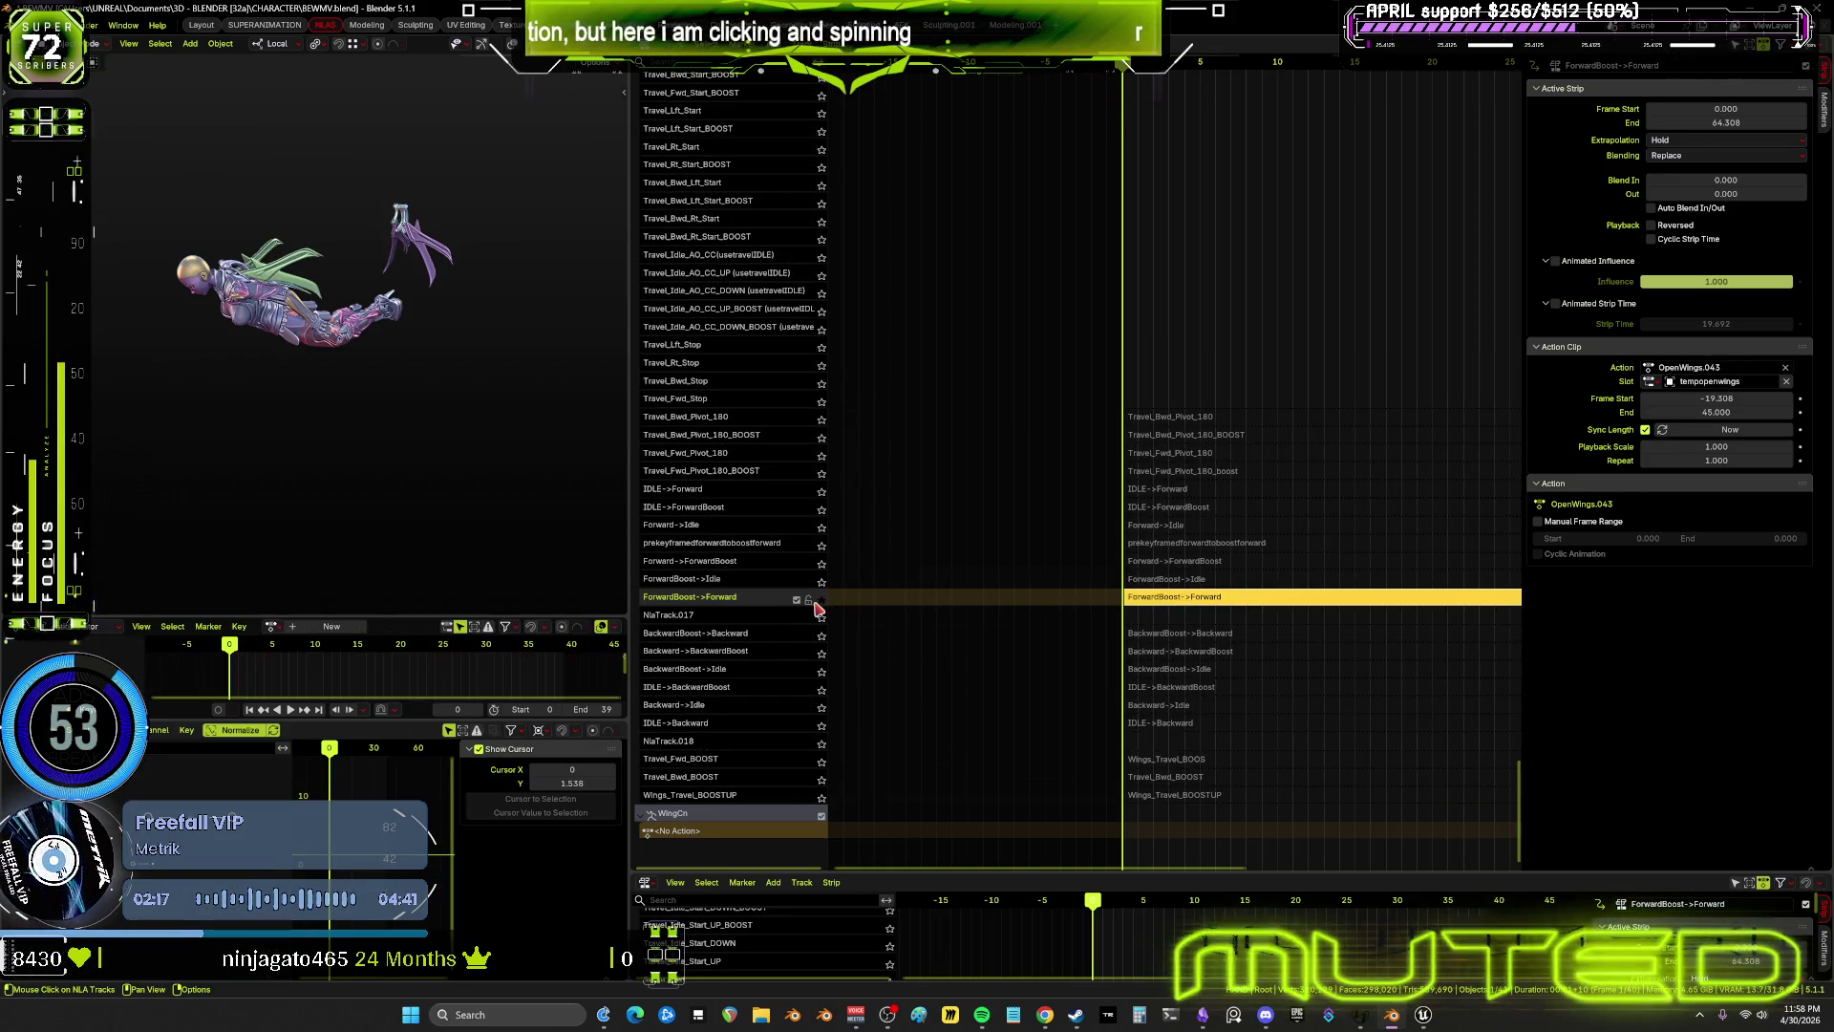
mouse_move(1028, 327)
middle_mouse_down()
mouse_move(1084, 557)
mouse_move(1122, 220)
mouse_move(1143, 765)
mouse_move(1166, 439)
mouse_move(1182, 692)
middle_mouse_up()
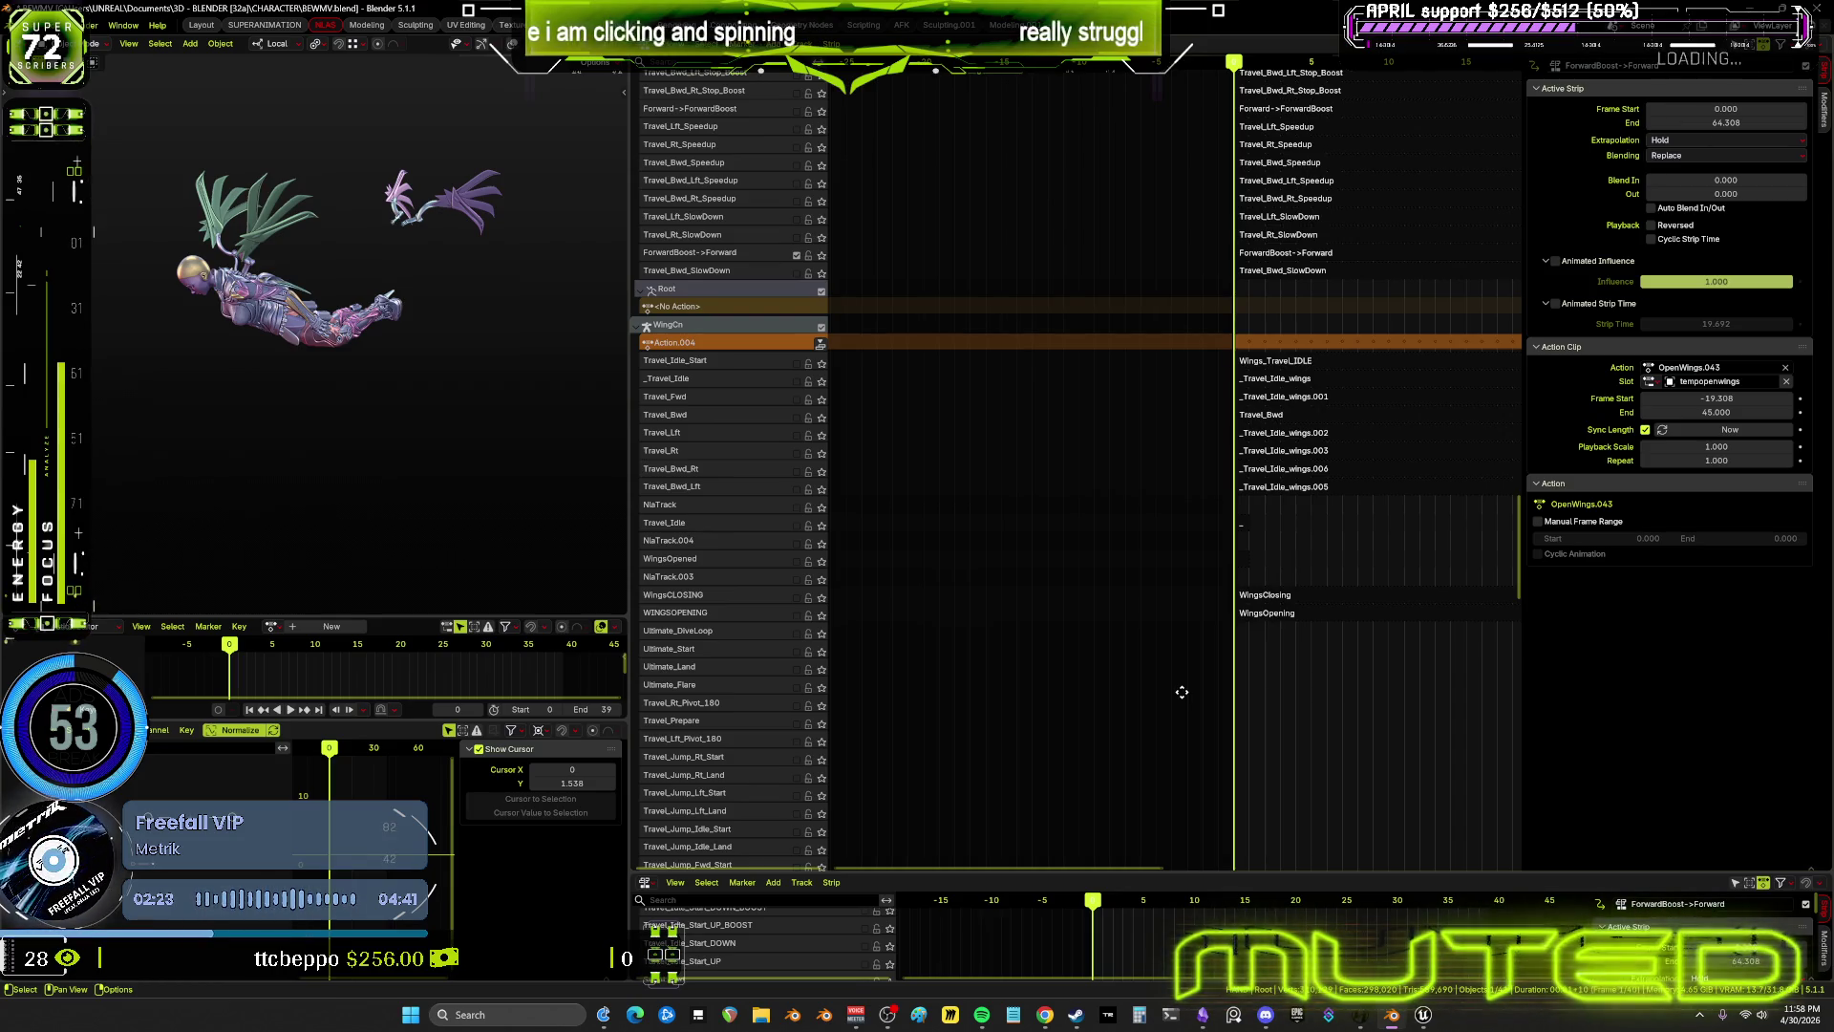
mouse_move(1182, 692)
middle_mouse_down()
mouse_move(1203, 283)
mouse_move(1206, 873)
middle_mouse_up()
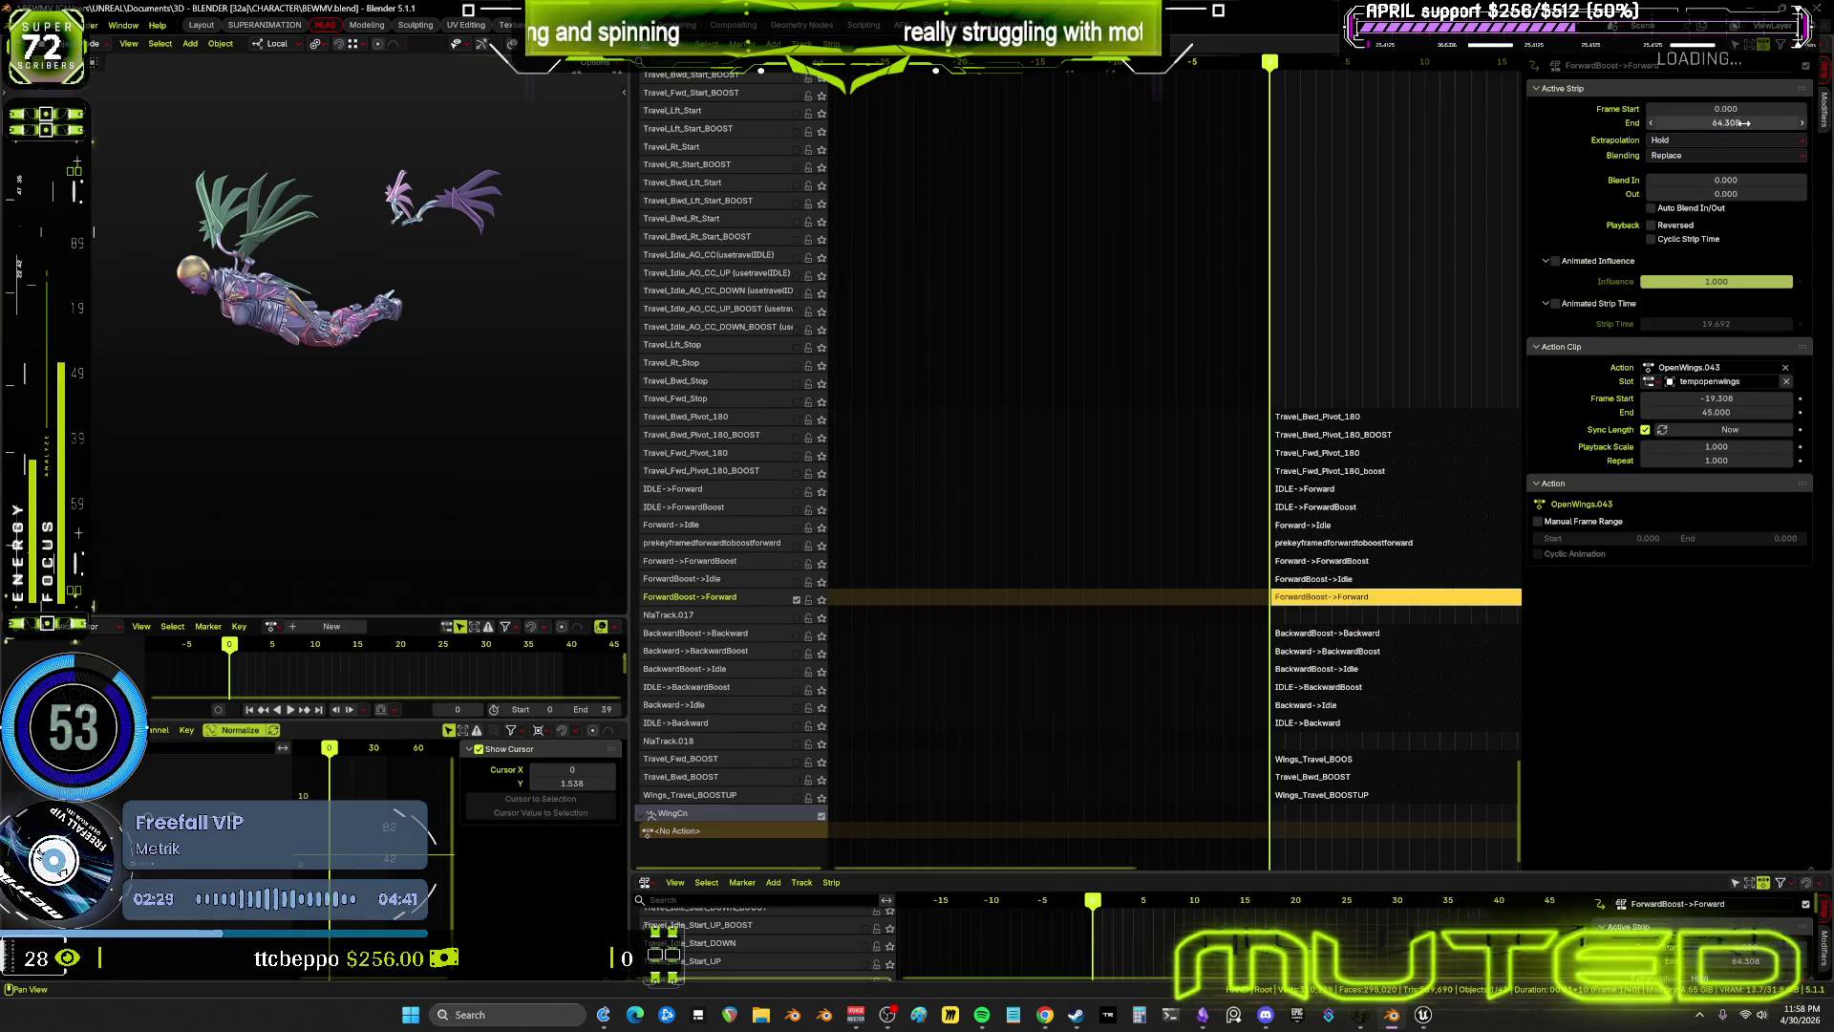
middle_click_drag(1116, 533, 995, 500)
mouse_move(520, 381)
middle_mouse_down()
mouse_move(484, 392)
mouse_move(527, 326)
middle_mouse_up()
key("shift+alt+z")
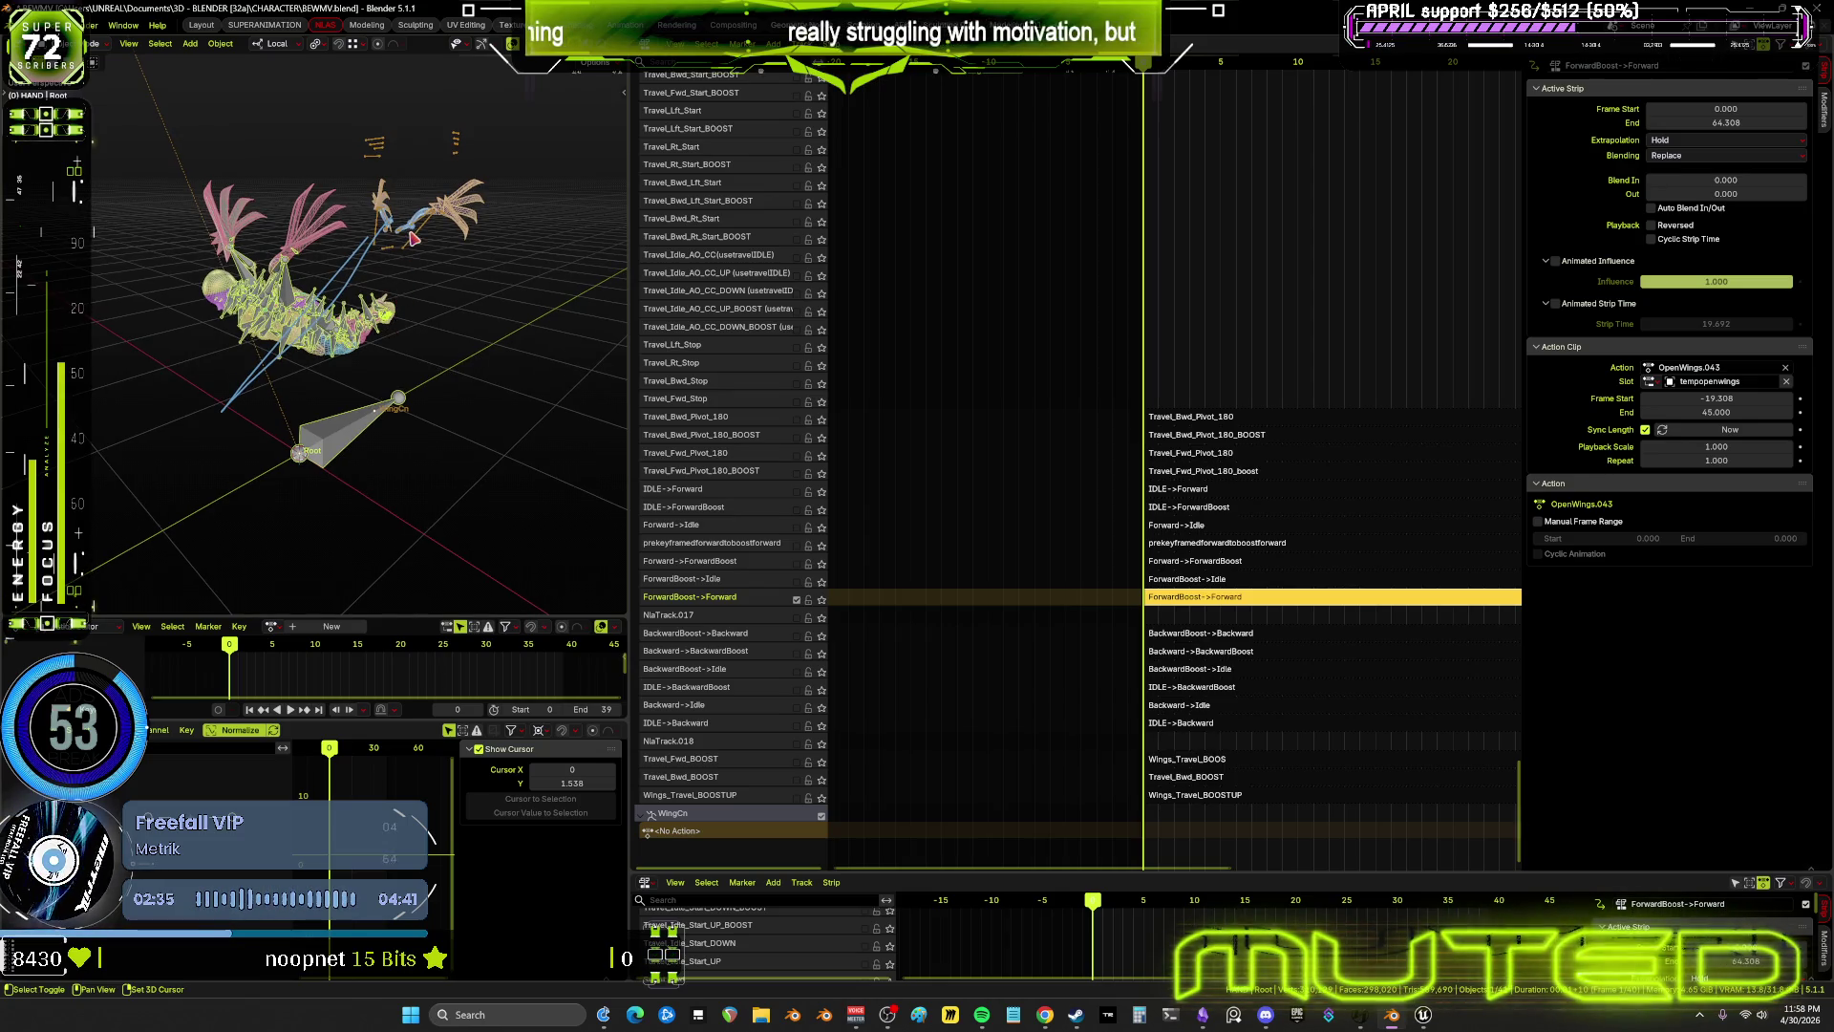
Unlink Action.004 from the WingCn wing rig and hide the overlays again
left_click(415, 239)
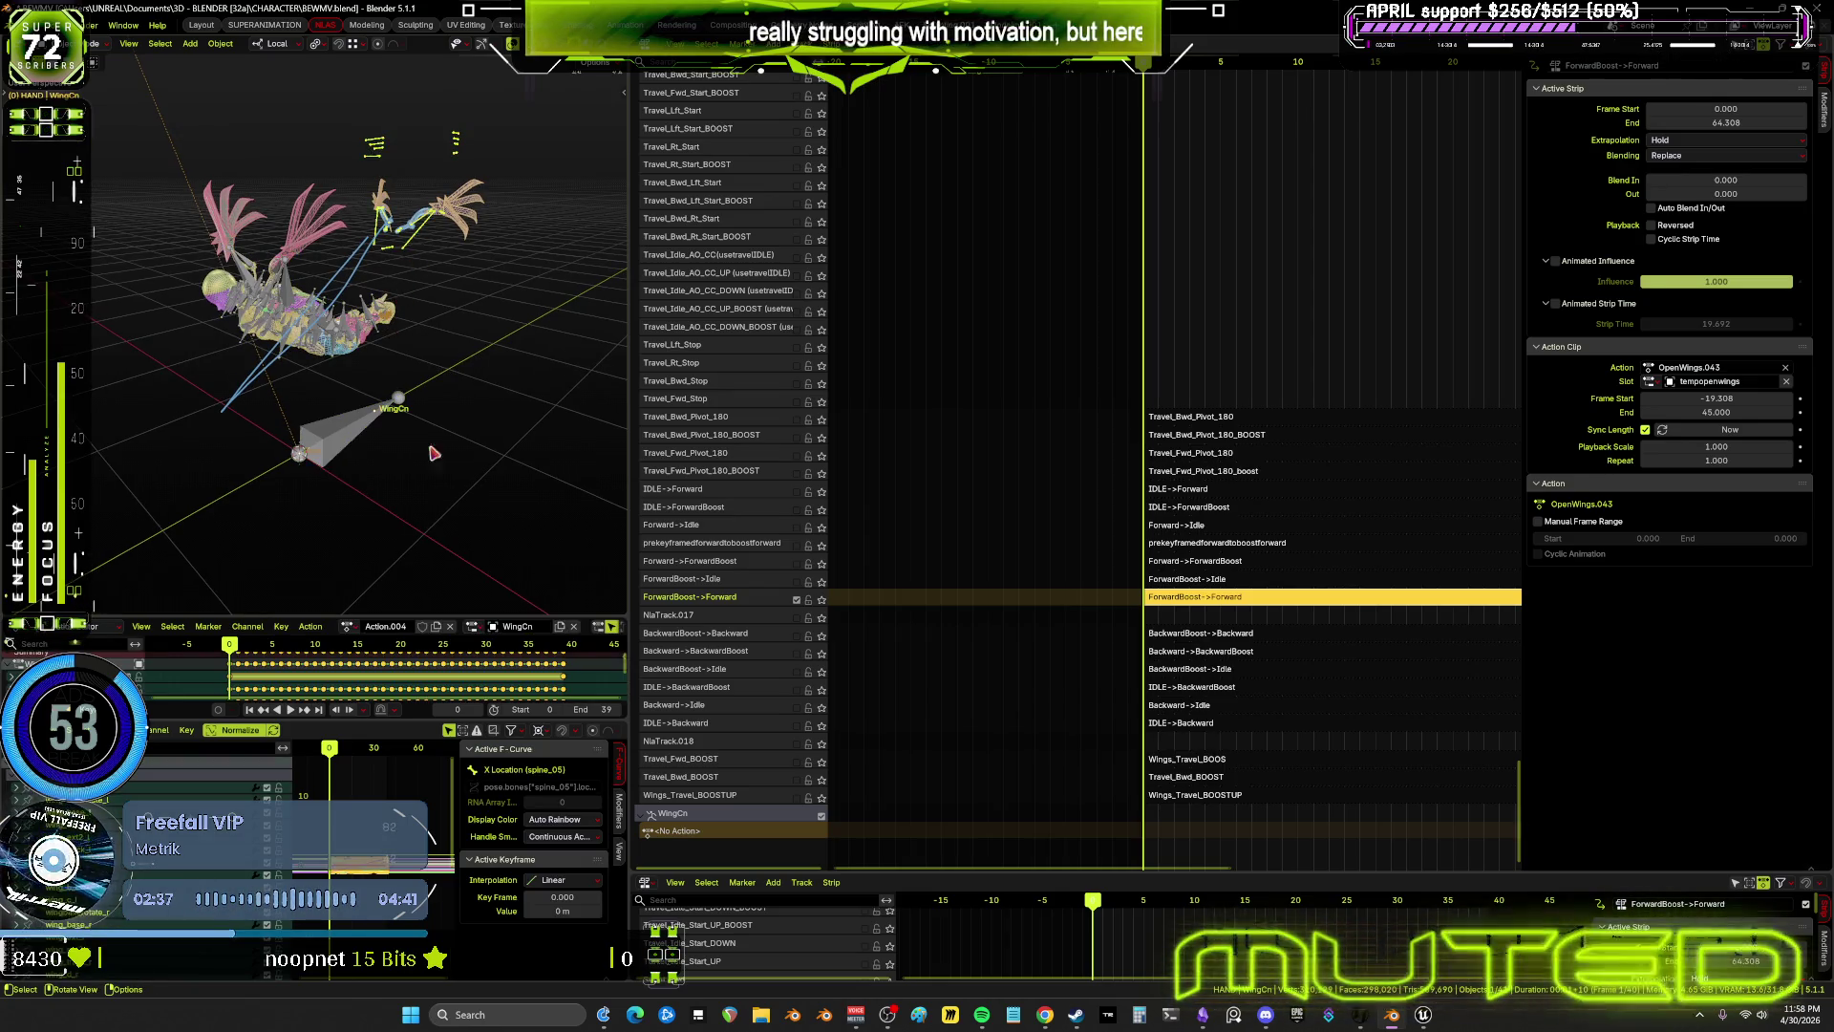
left_click(451, 628)
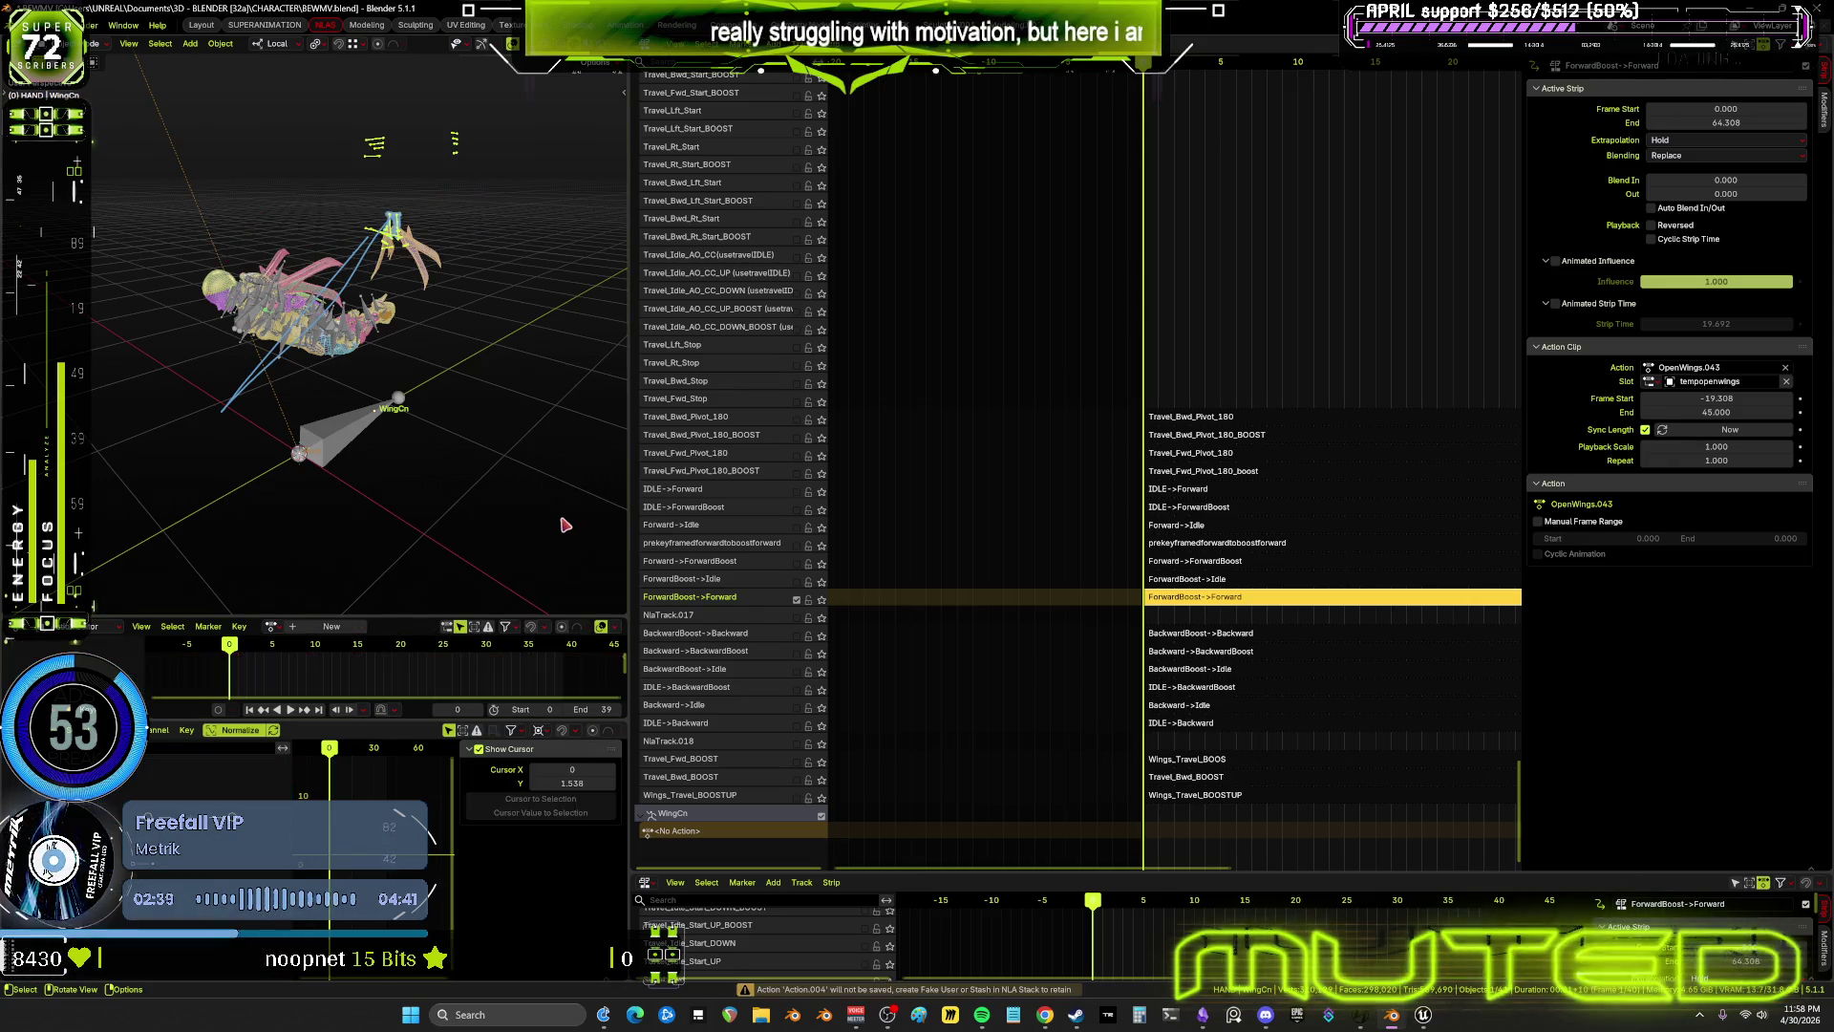
key("shift+alt+z")
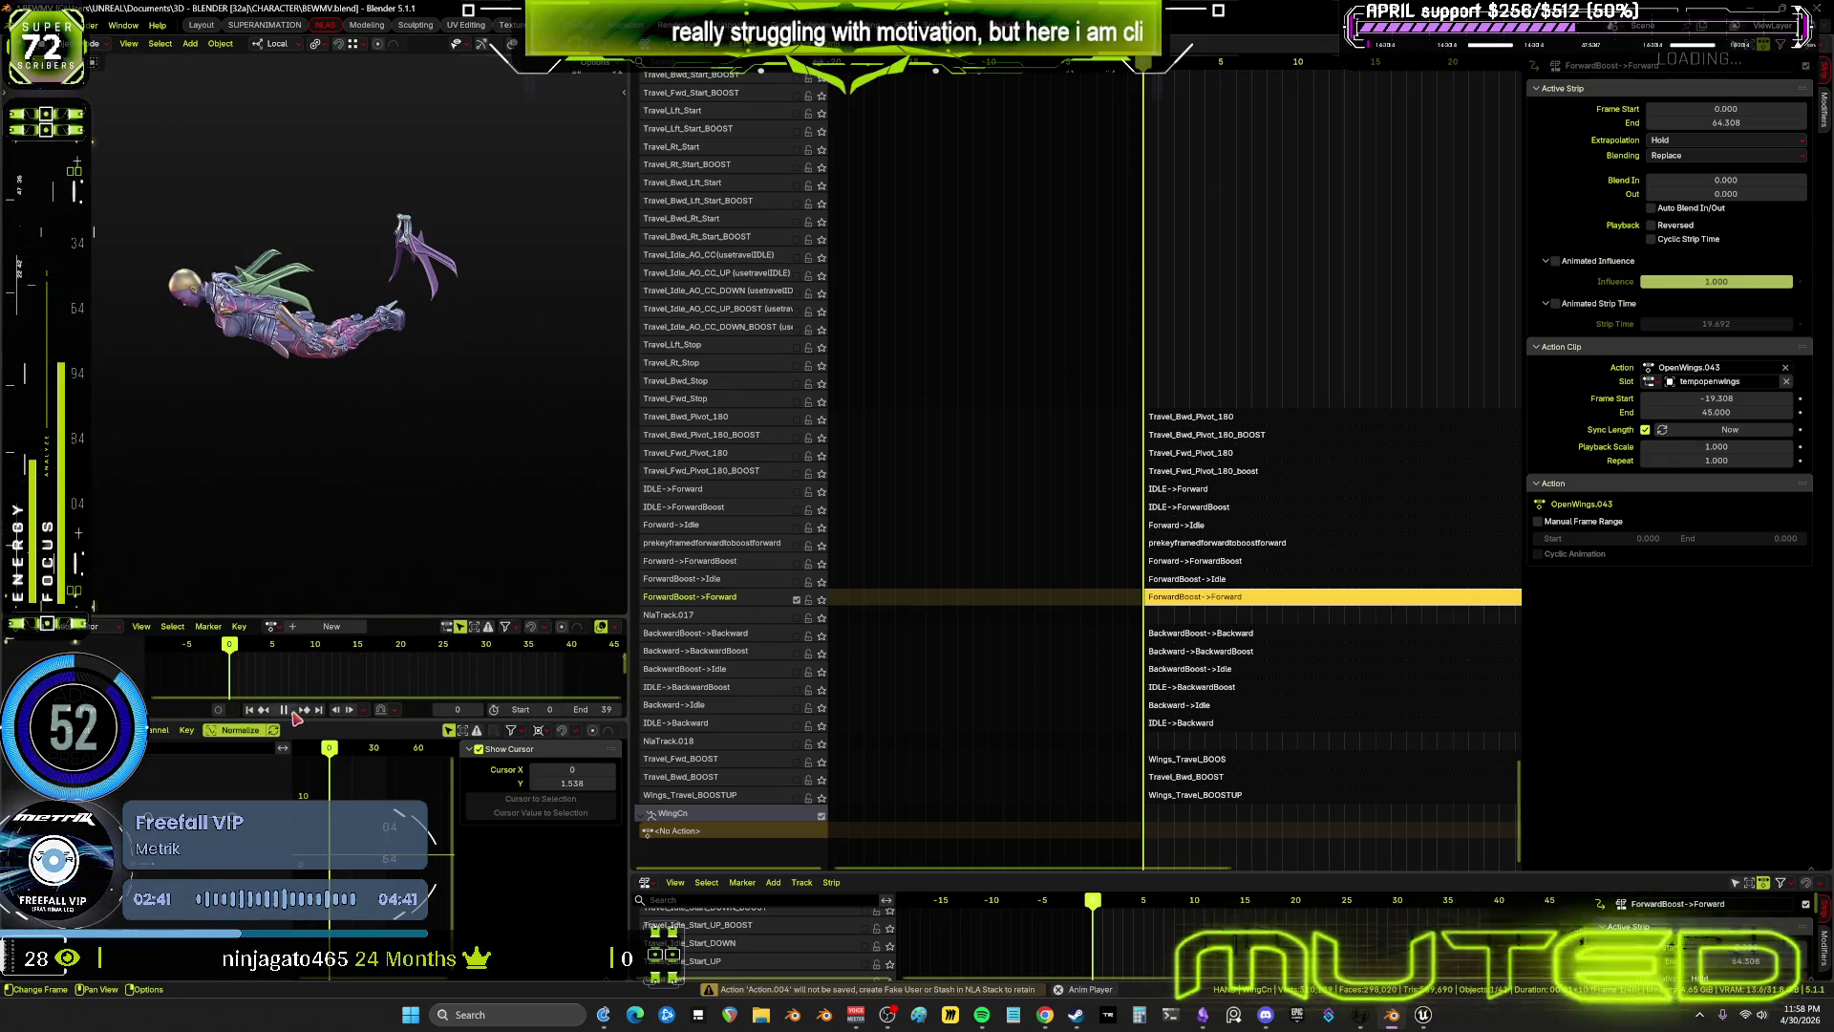
Maximize the 3D view and play the animation, viewing the character from above
key("space")
key("ctrl+space")
mouse_move(785, 484)
middle_mouse_down()
mouse_move(748, 521)
mouse_move(870, 424)
middle_mouse_up()
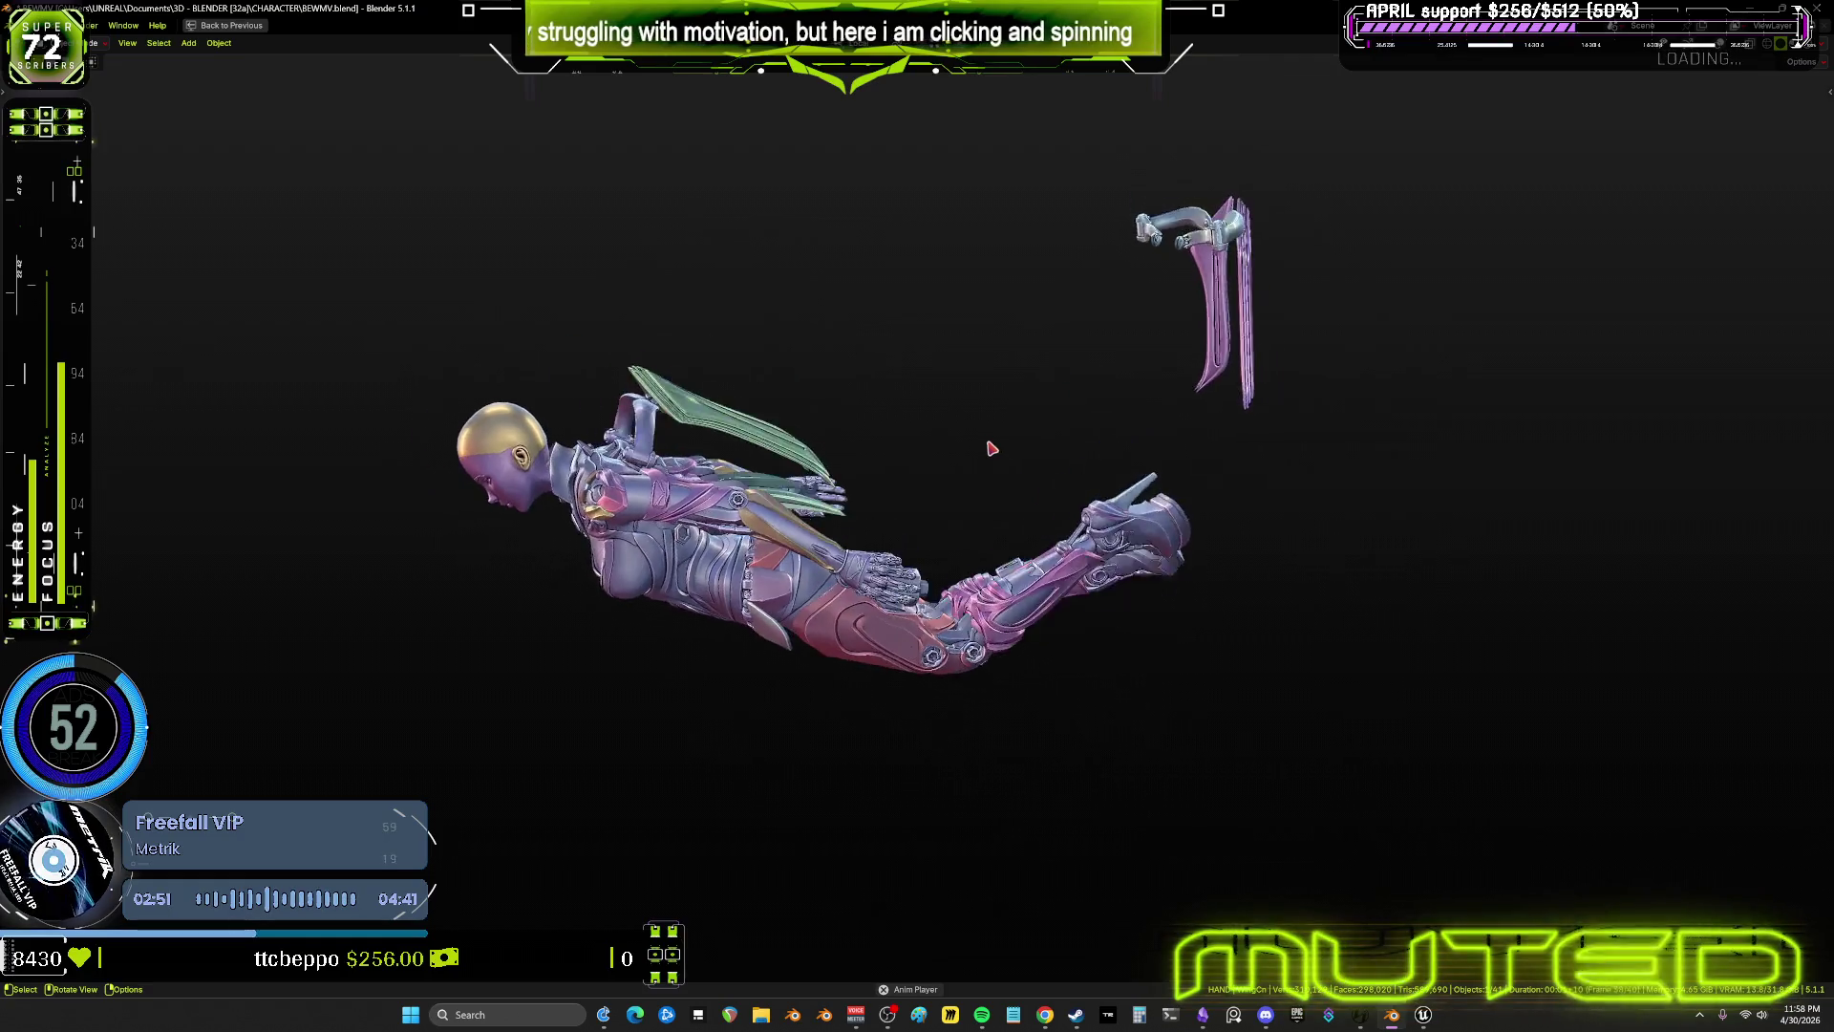
Restore the editor layout, select the Root track's ForwardBoost->Forward strip, and save BEWMV.blend
key("ctrl+space")
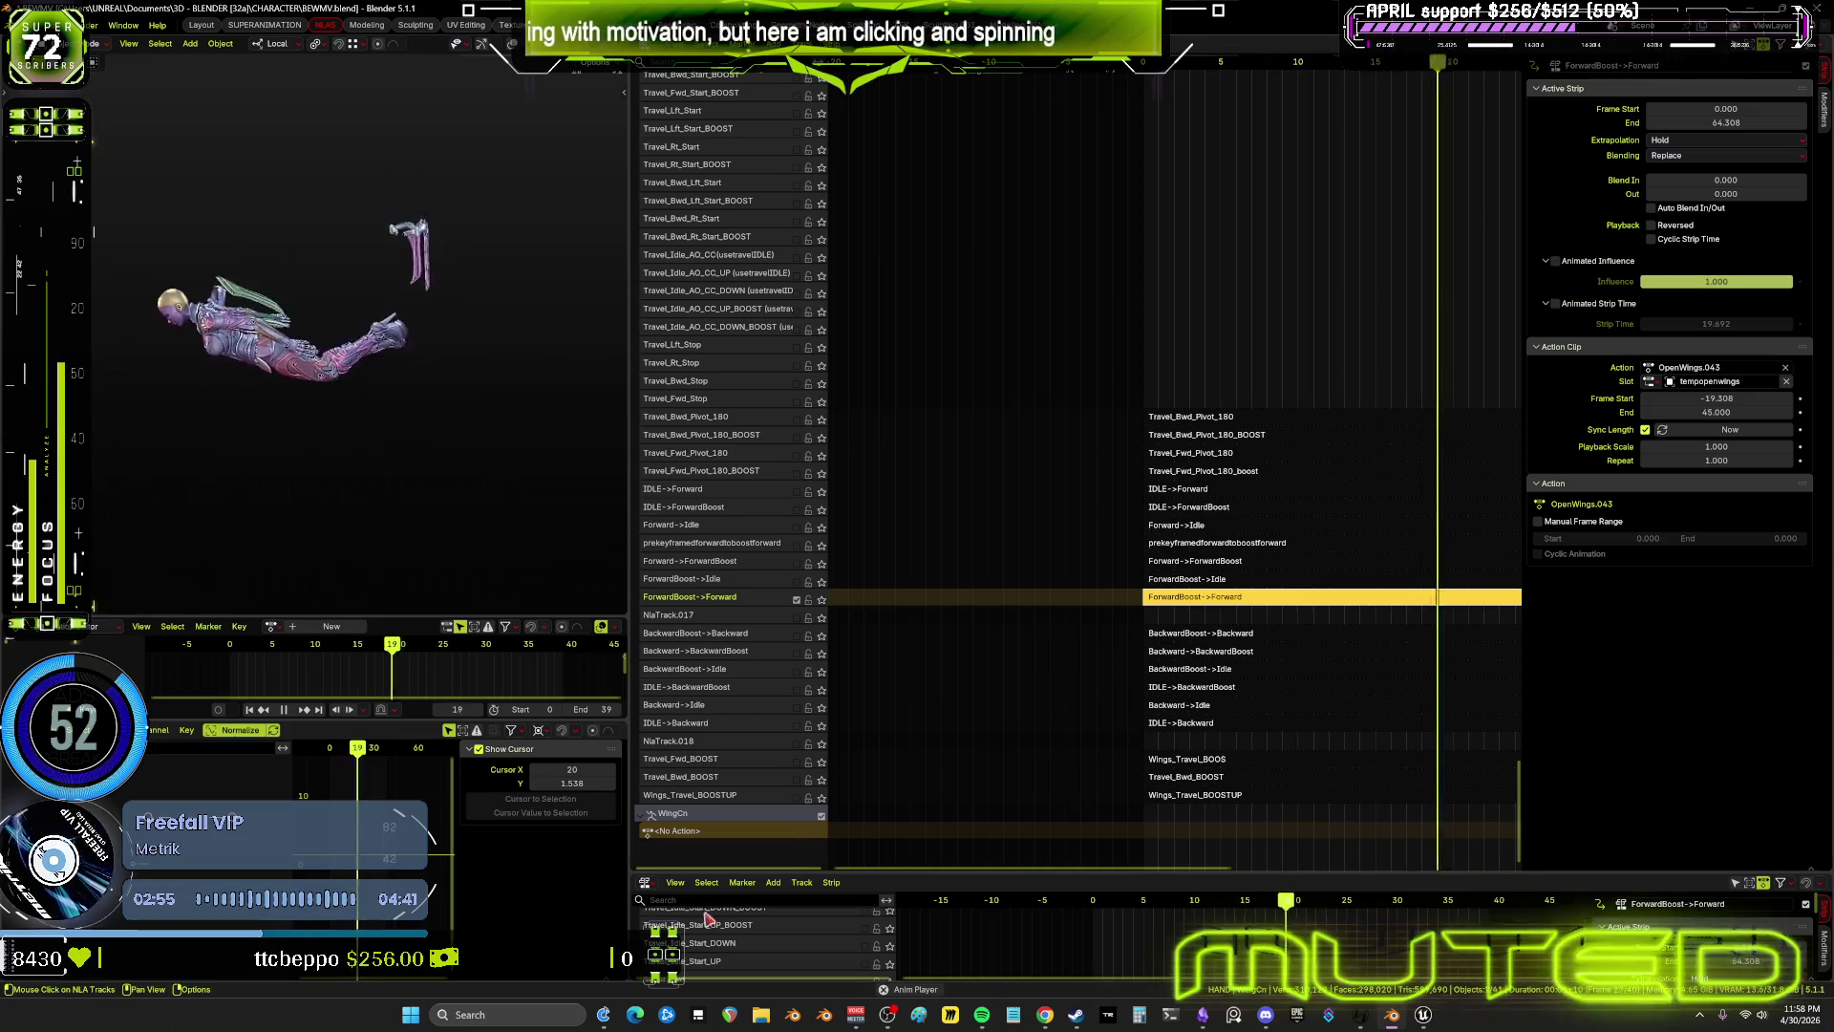
mouse_move(286, 652)
left_mouse_down()
mouse_move(270, 652)
mouse_move(568, 650)
mouse_move(490, 659)
mouse_move(564, 683)
left_mouse_up()
mouse_move(1229, 238)
middle_mouse_down()
mouse_move(1304, 859)
mouse_move(1333, 105)
middle_mouse_up()
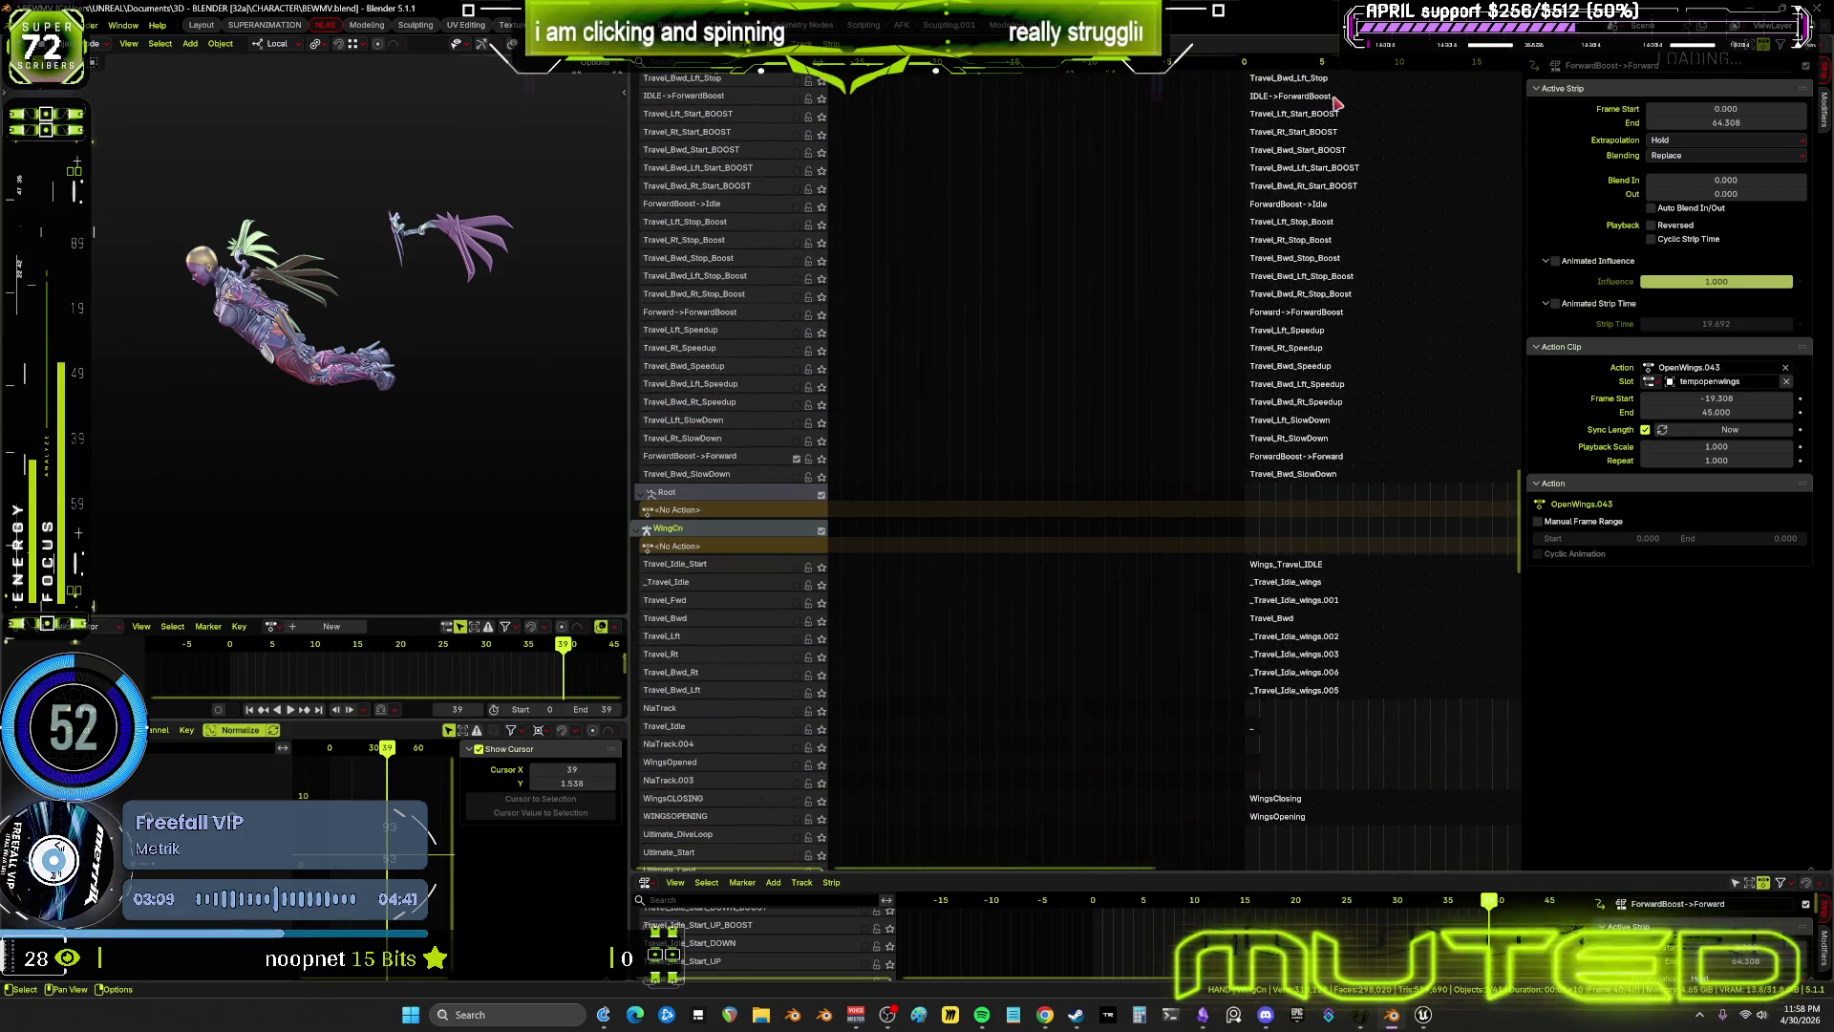
left_click(1296, 460)
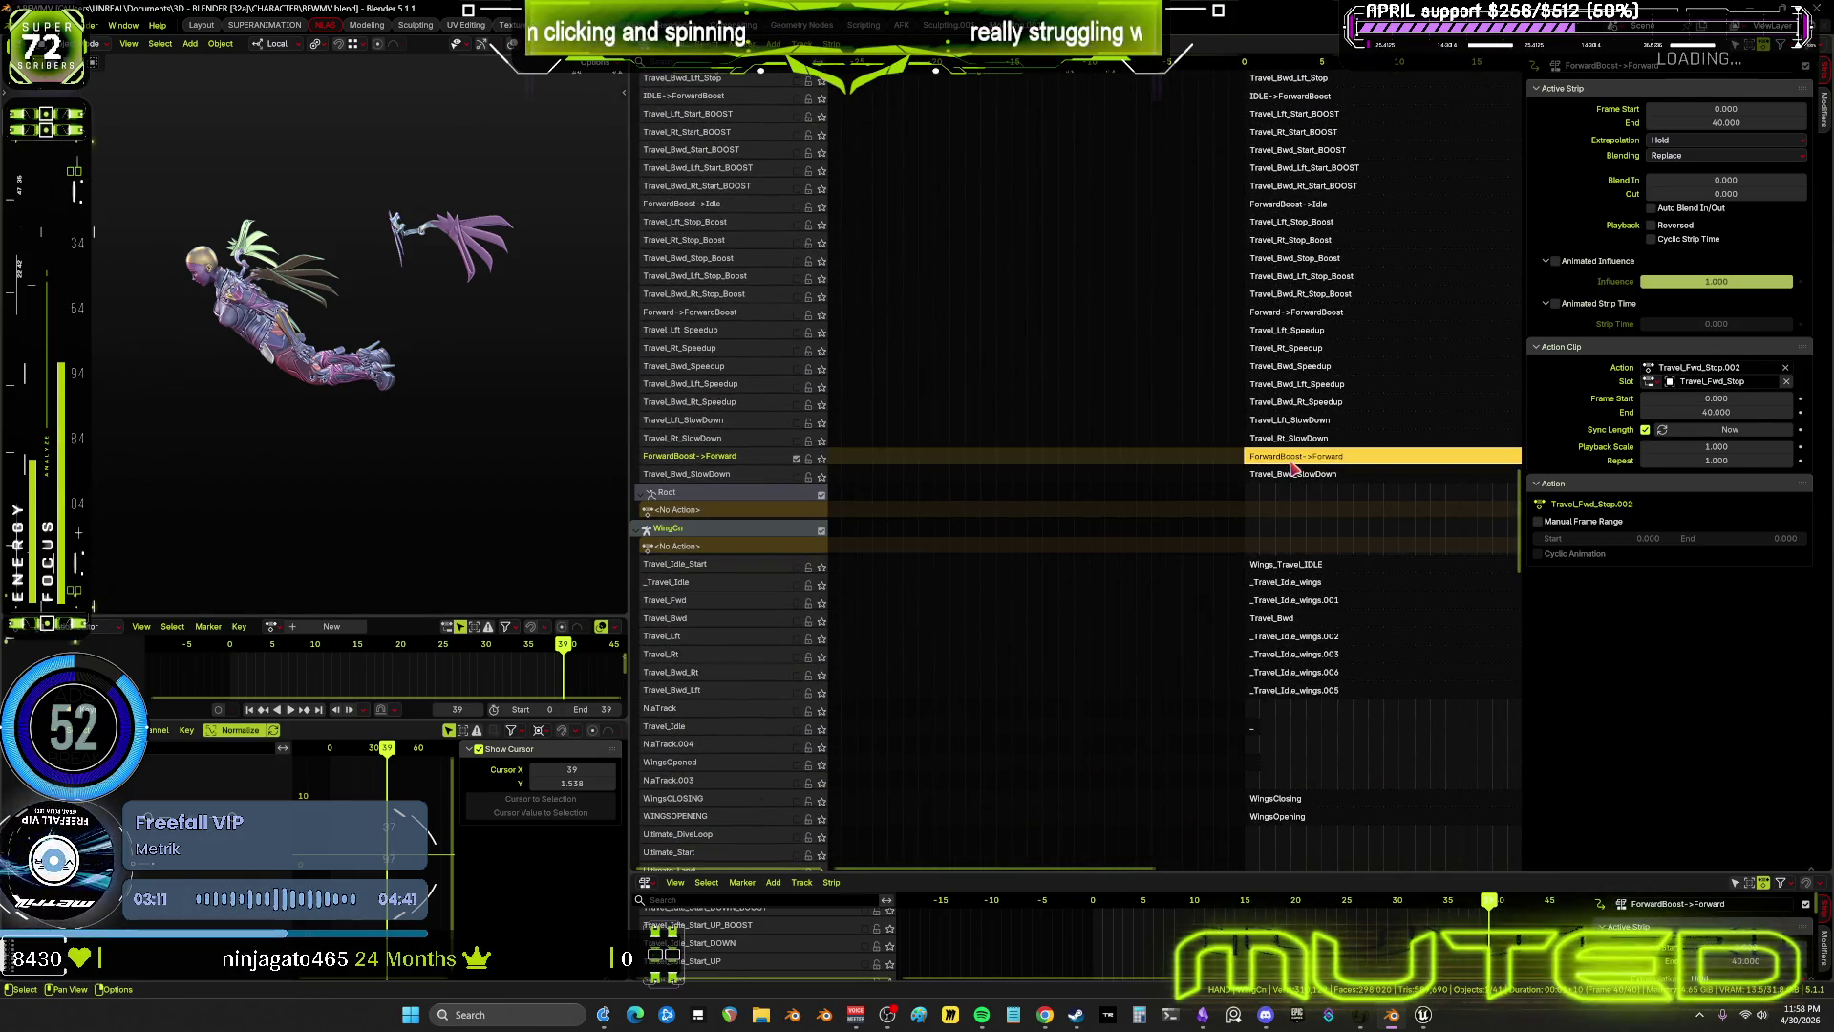
middle_click_drag(1299, 466, 1071, 503)
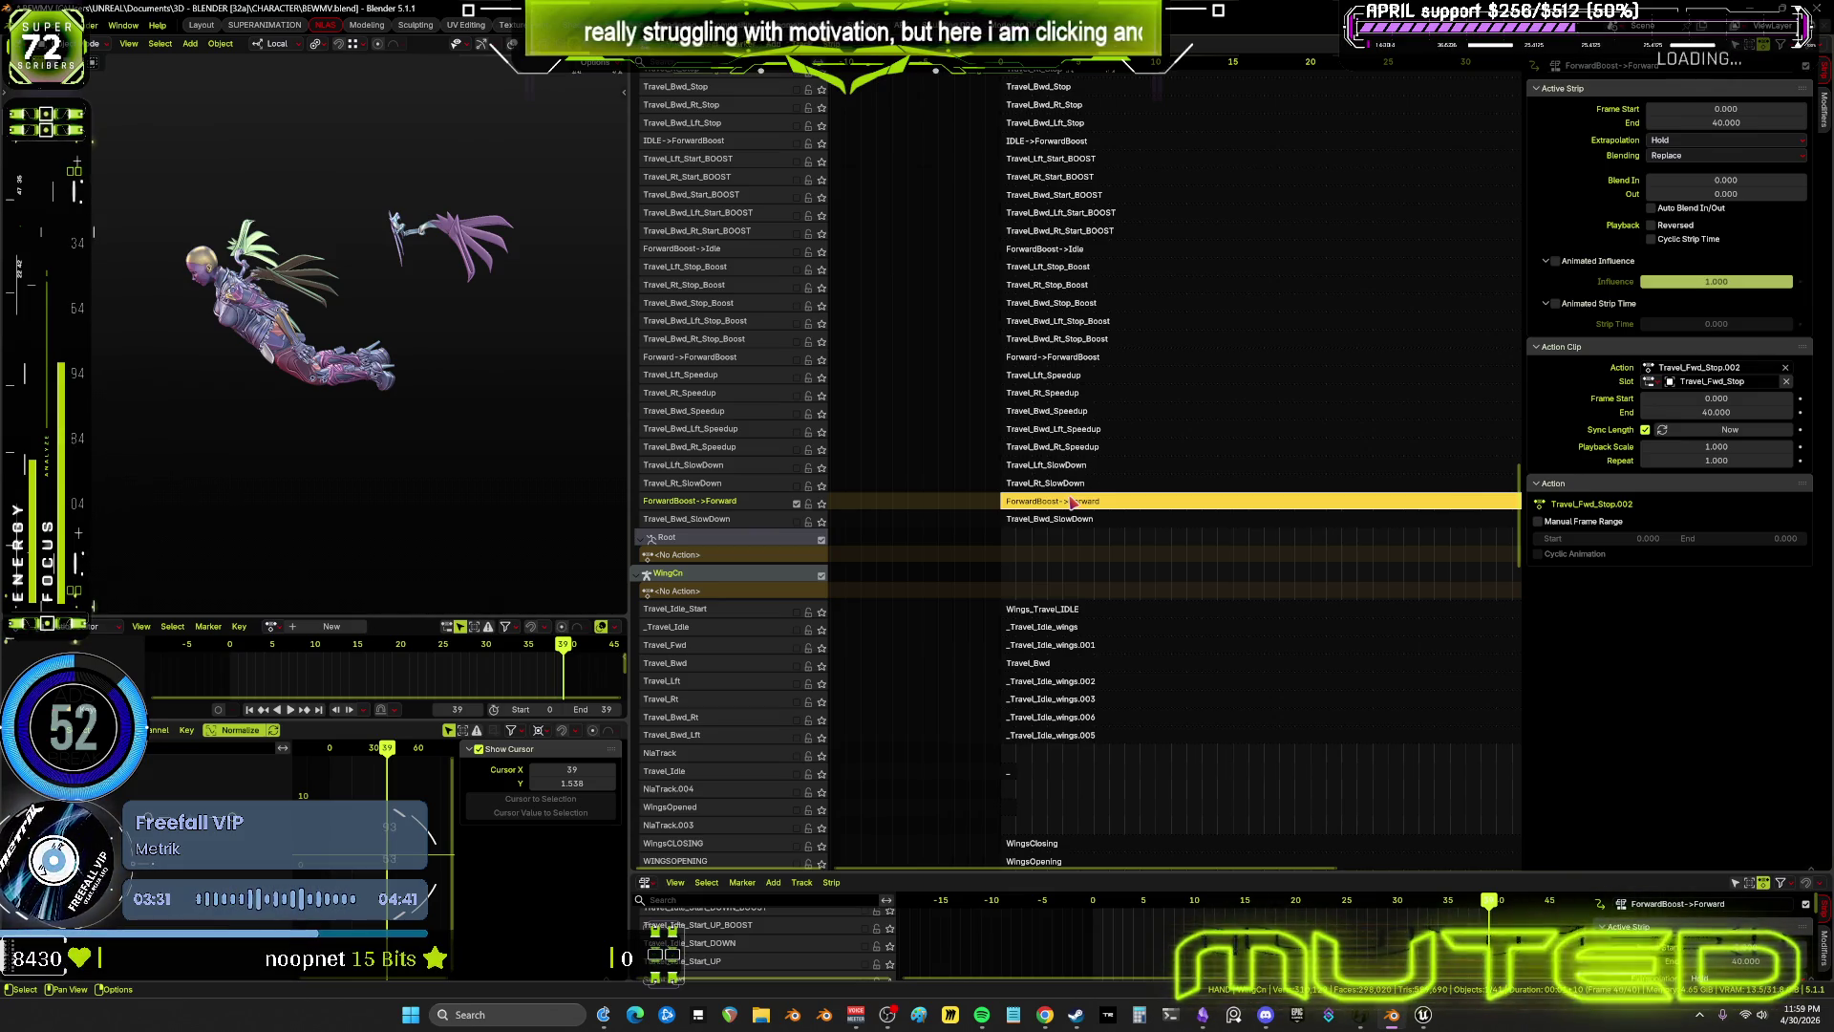
left_click(1070, 498, "ctrl")
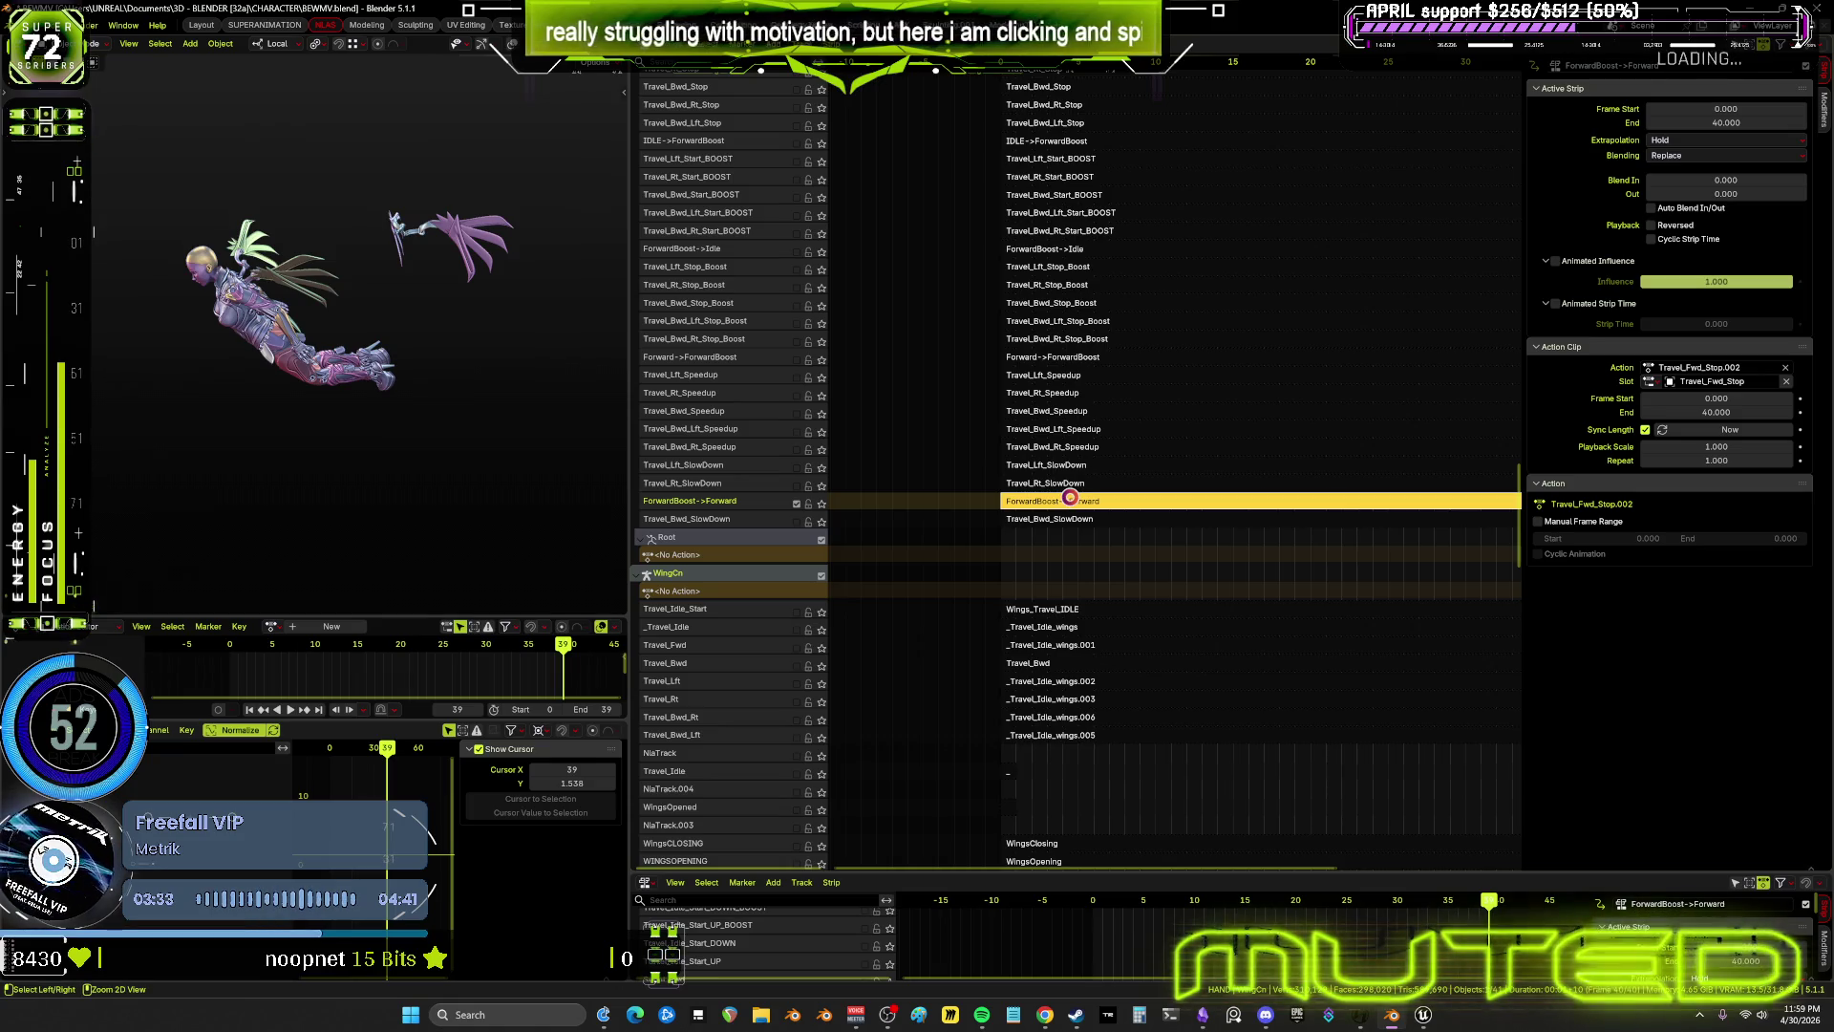
key("ctrl+s")
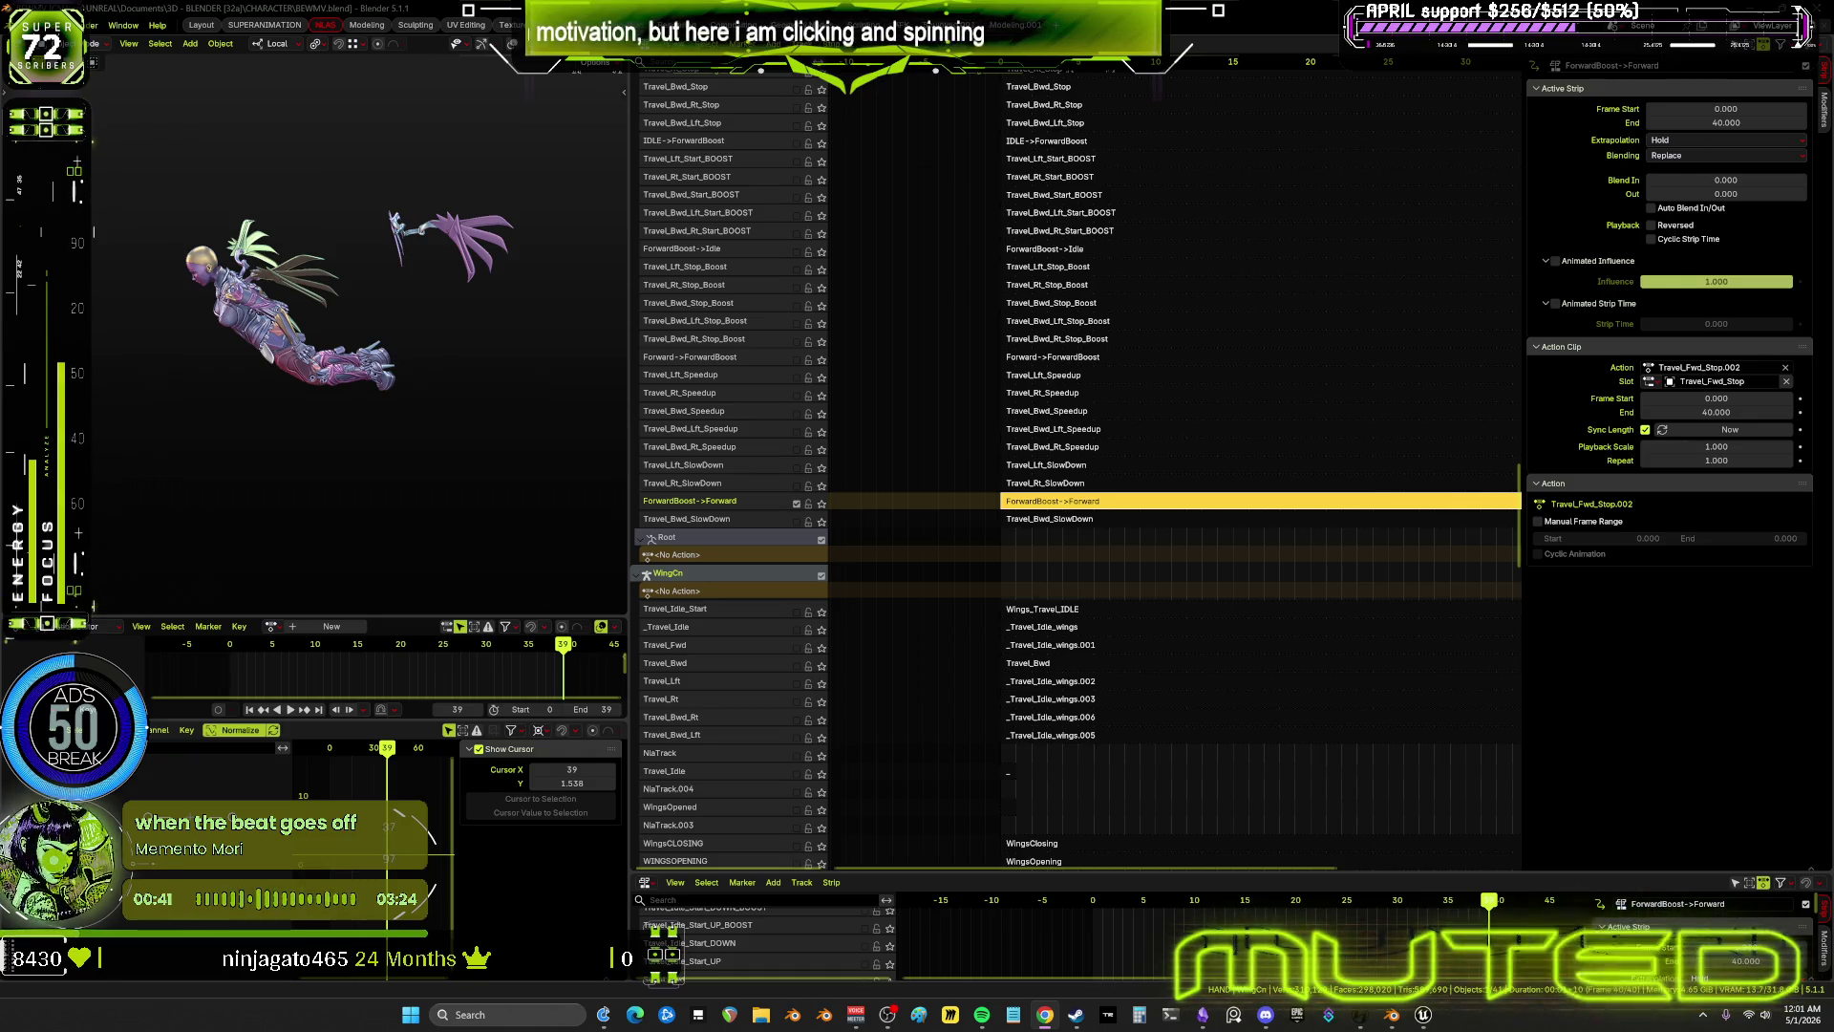
Switch from Blender to the Chrome window showing the Twitch stream
key("alt+Tab")
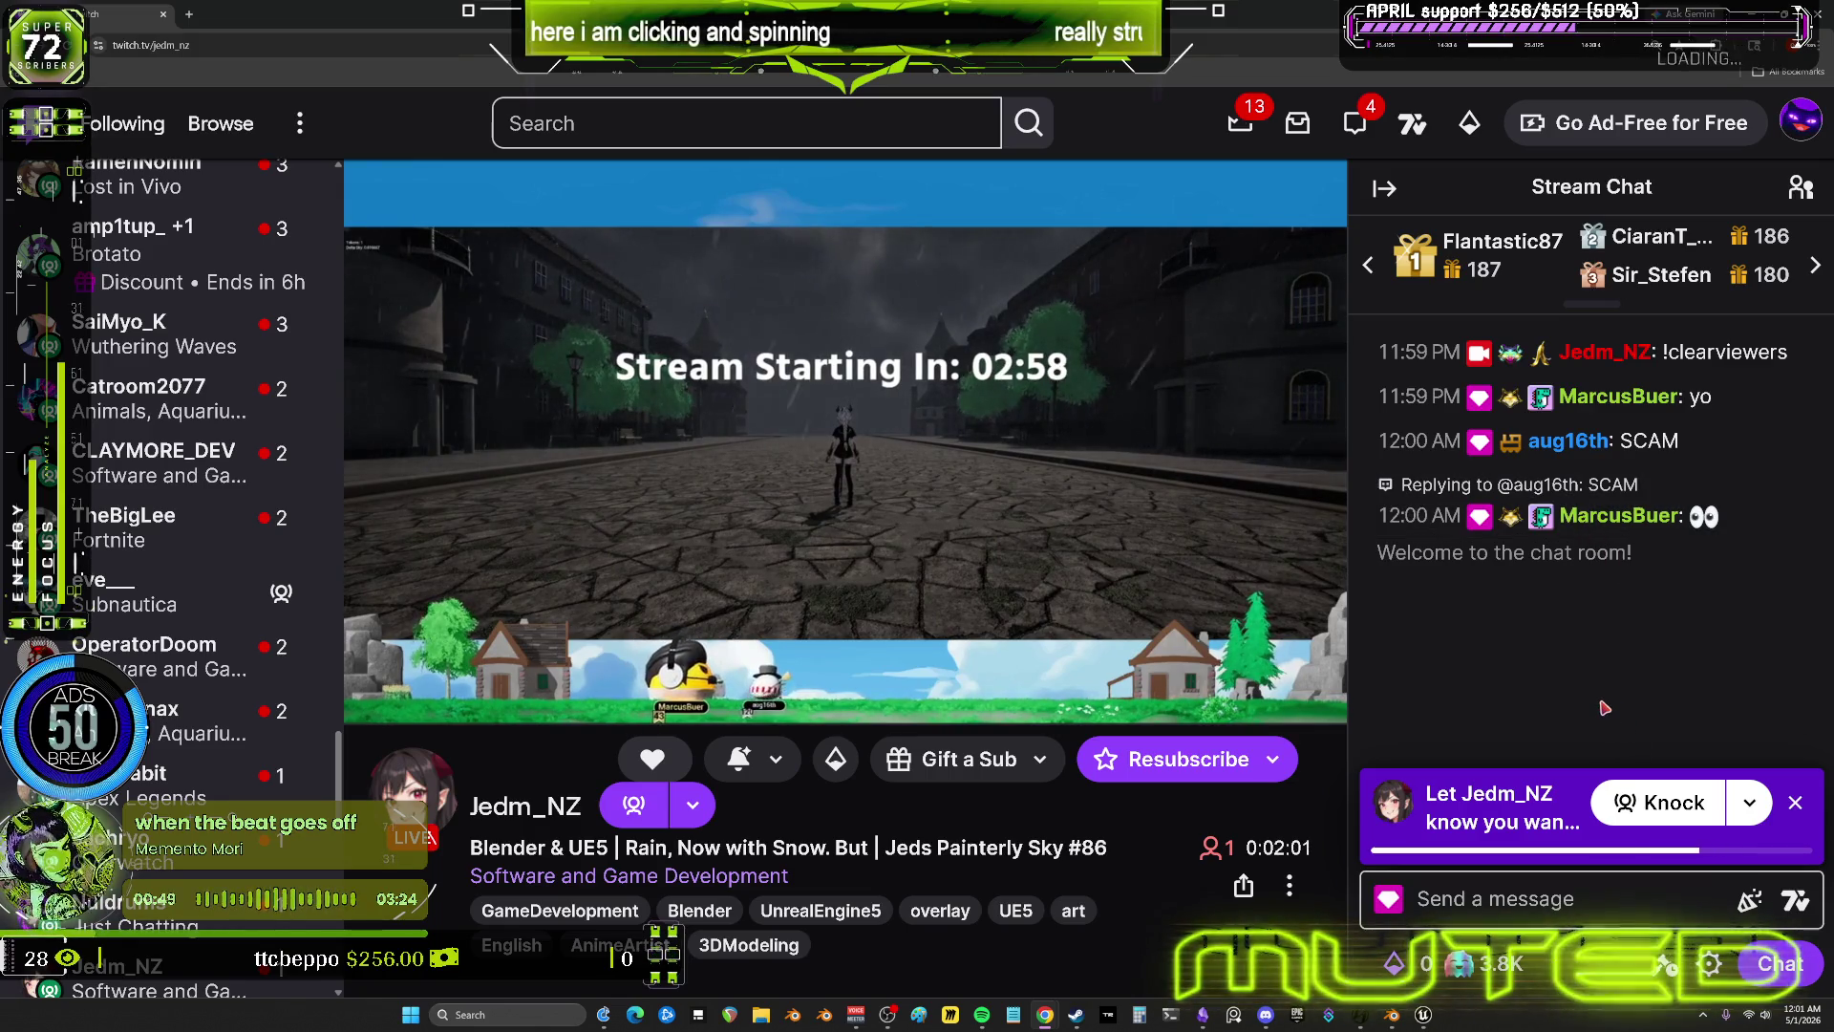
Send the red-eyed cat emote from the Twitch emote tab as a chat message
left_click(1796, 900)
left_click(1721, 306)
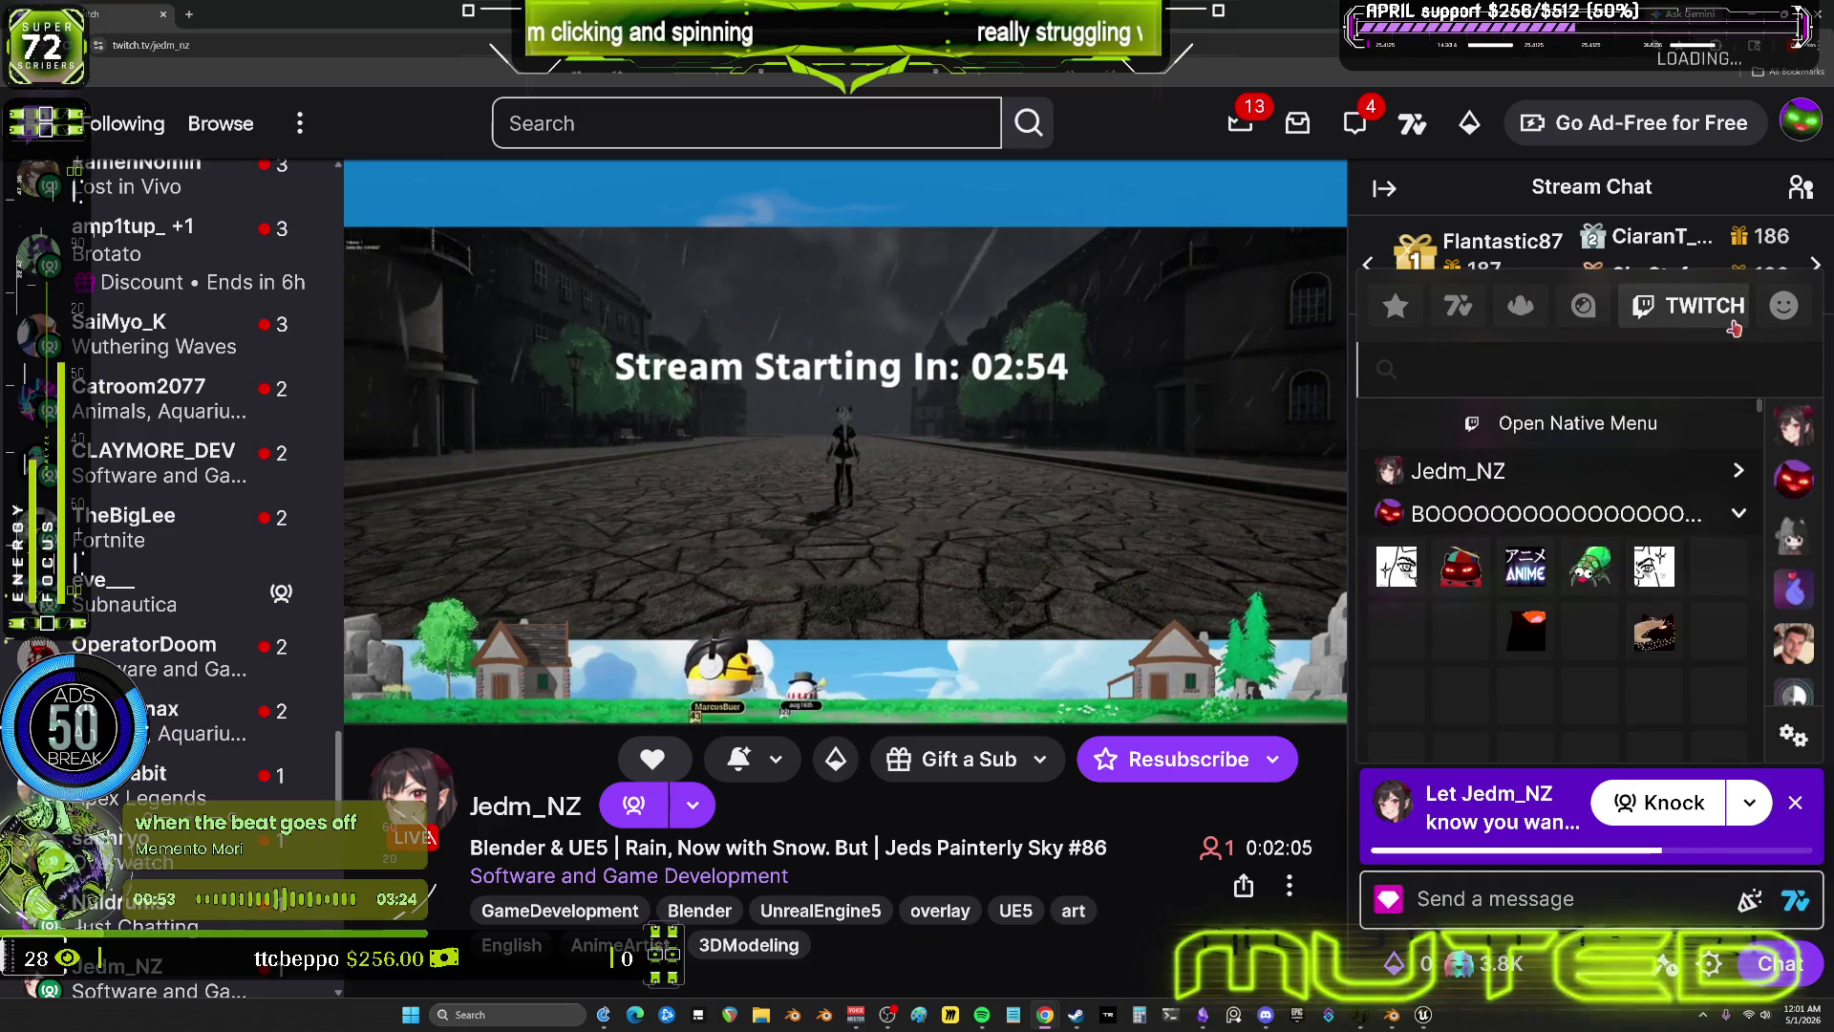
left_click(1459, 487)
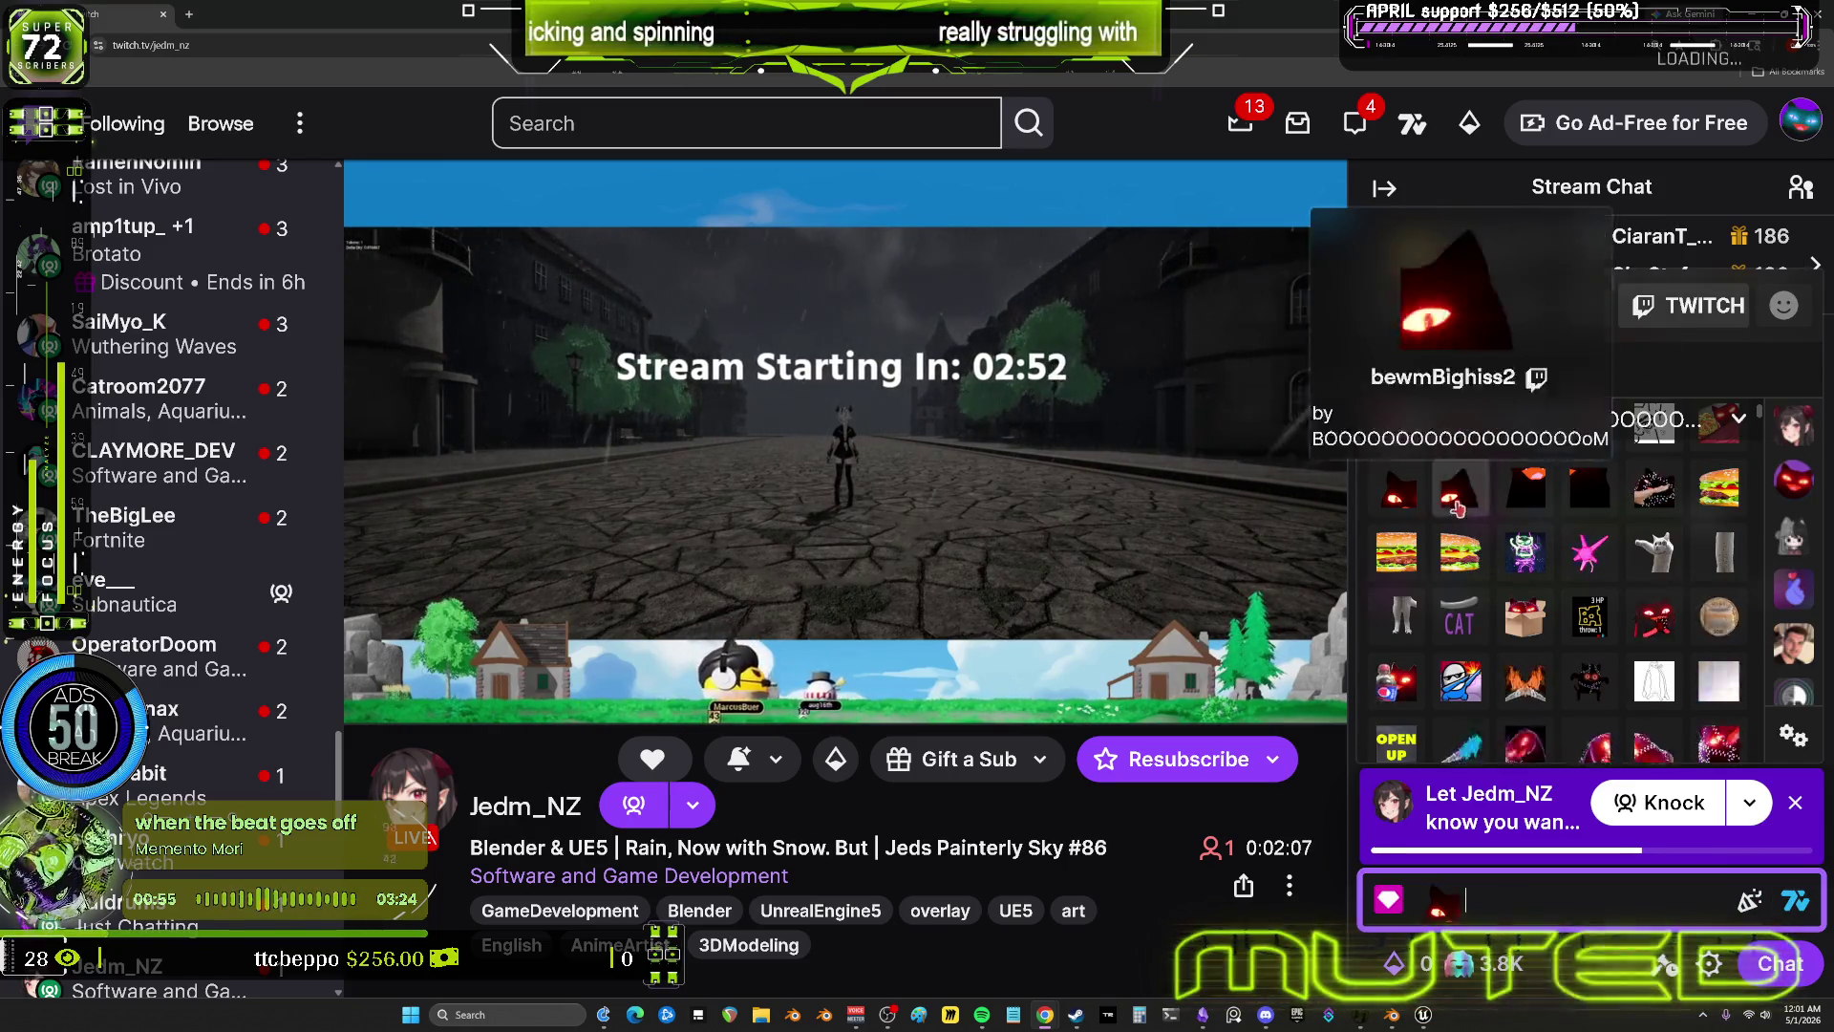
key("Return")
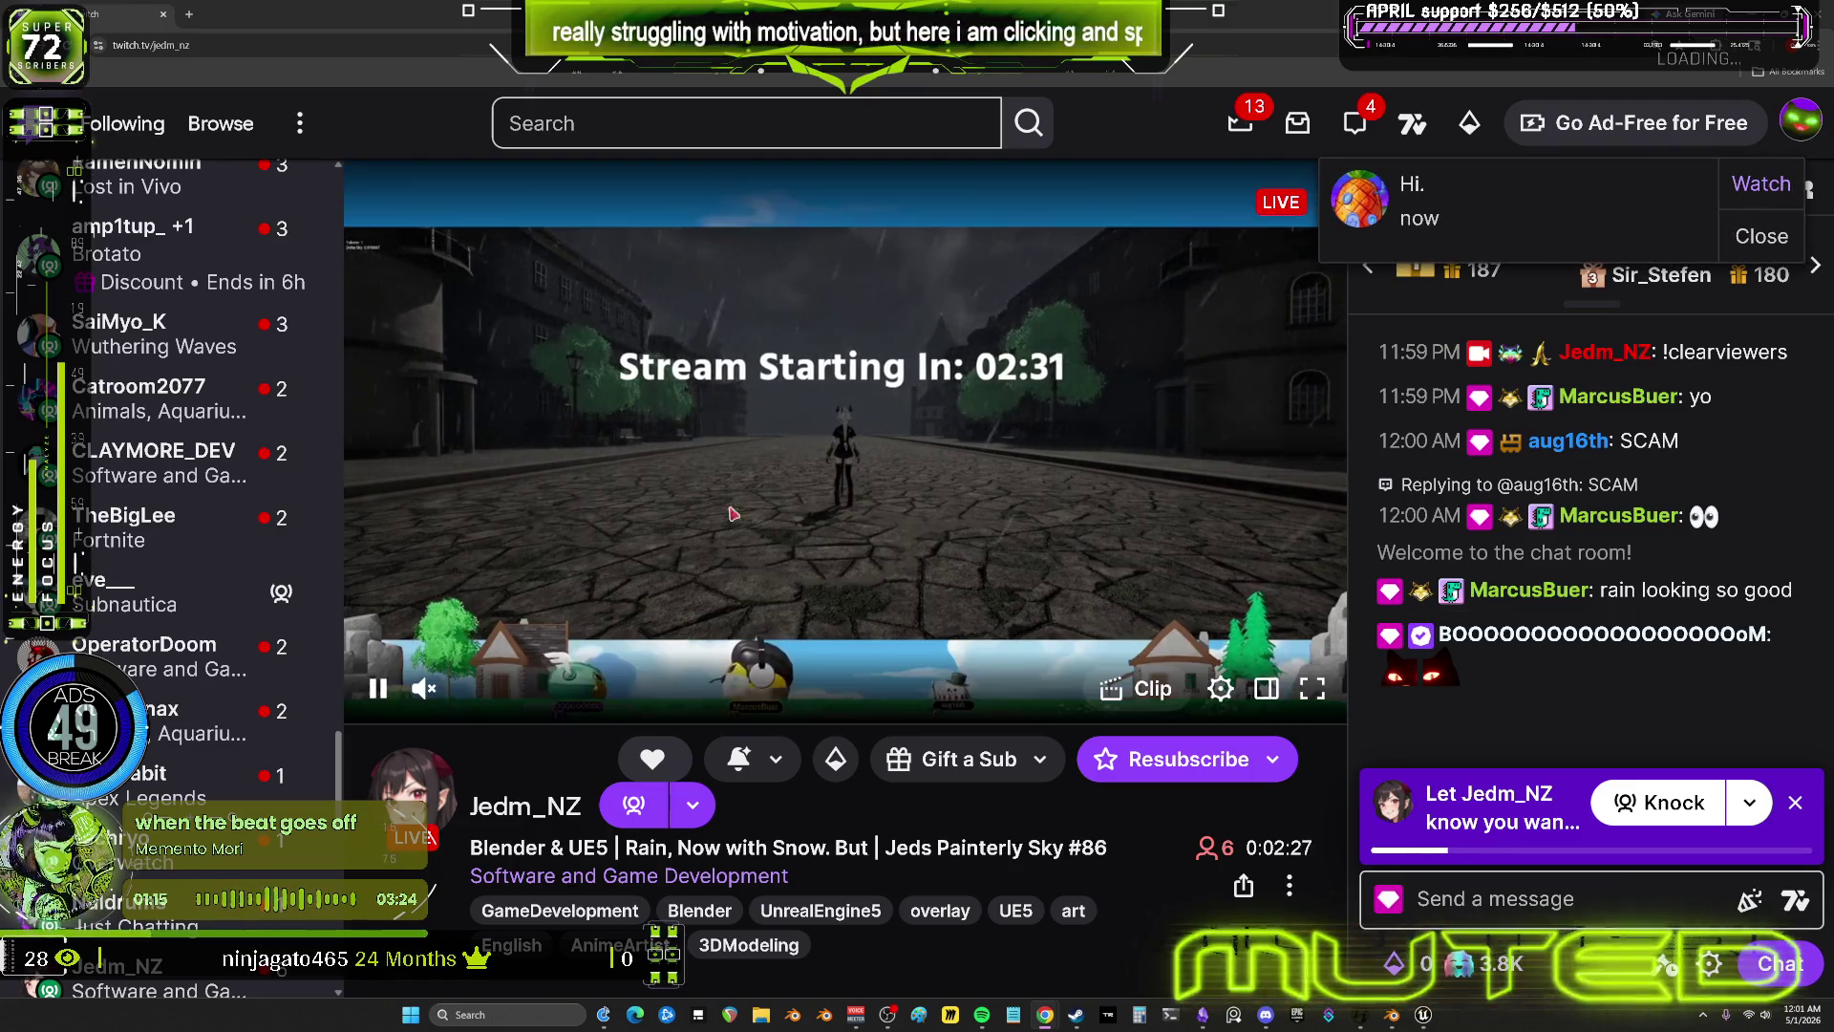
mouse_move(287, 657)
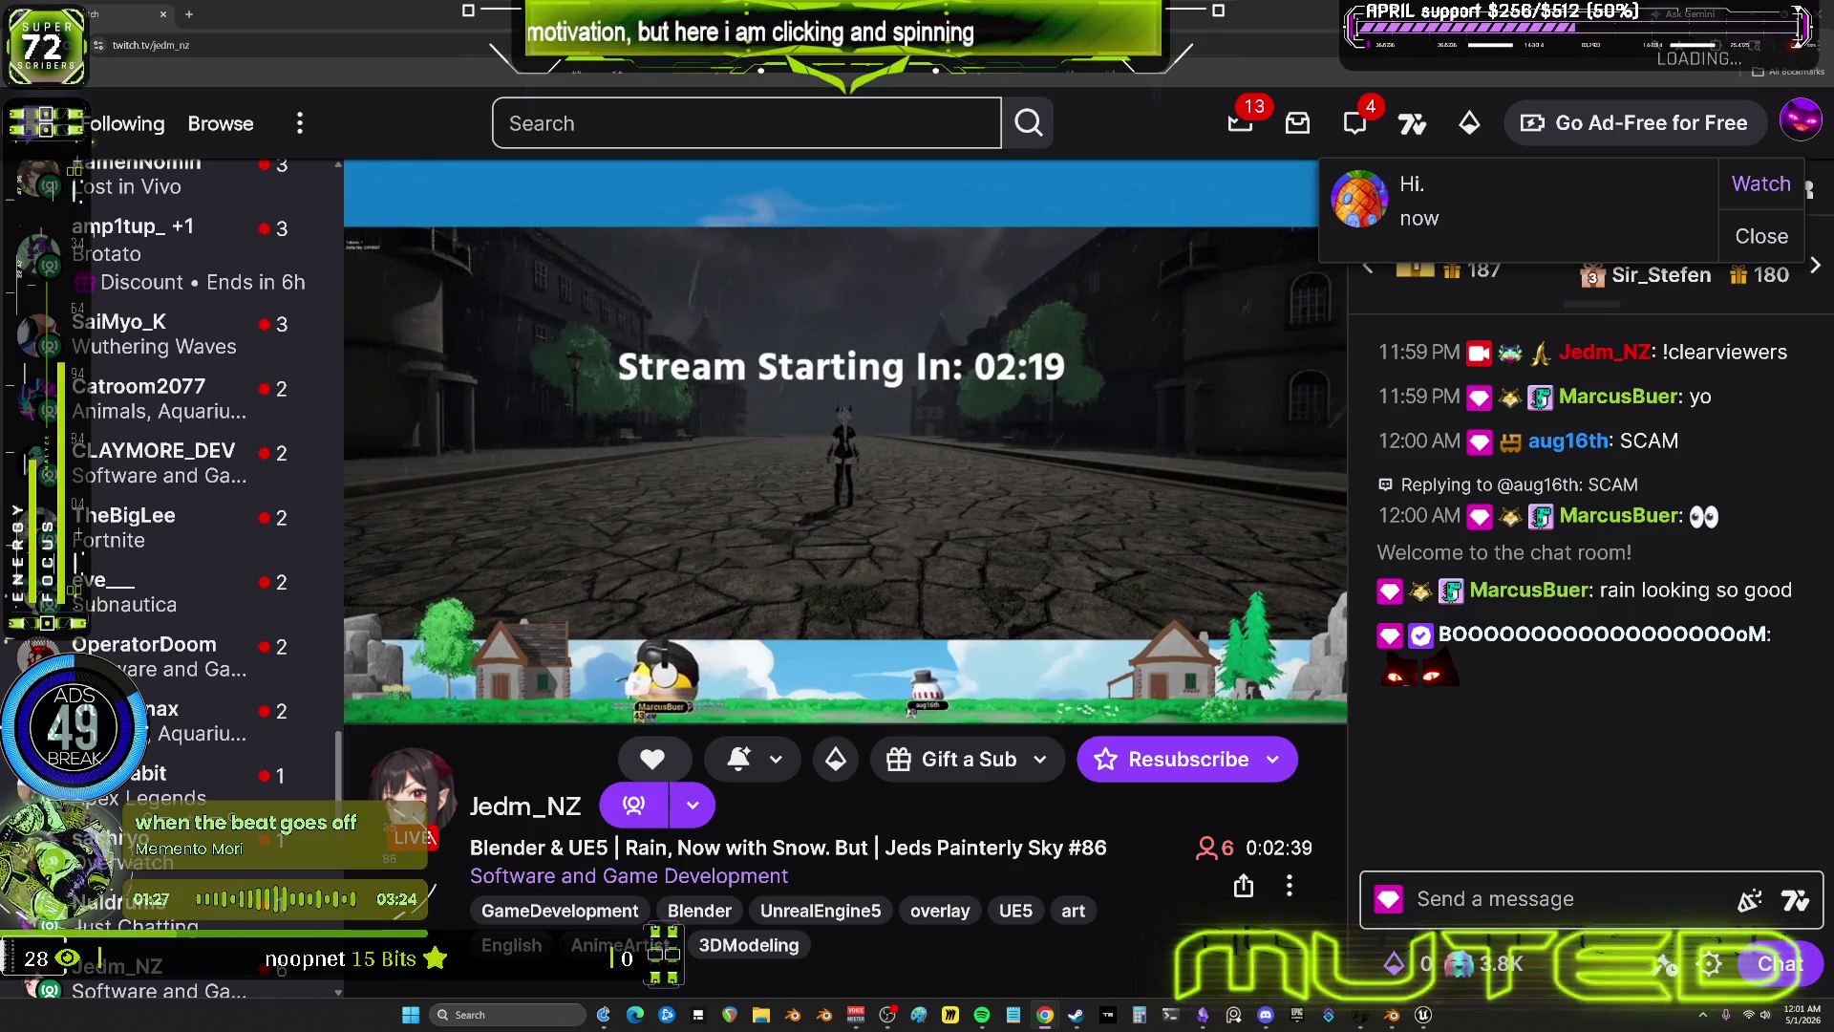
mouse_move(253, 798)
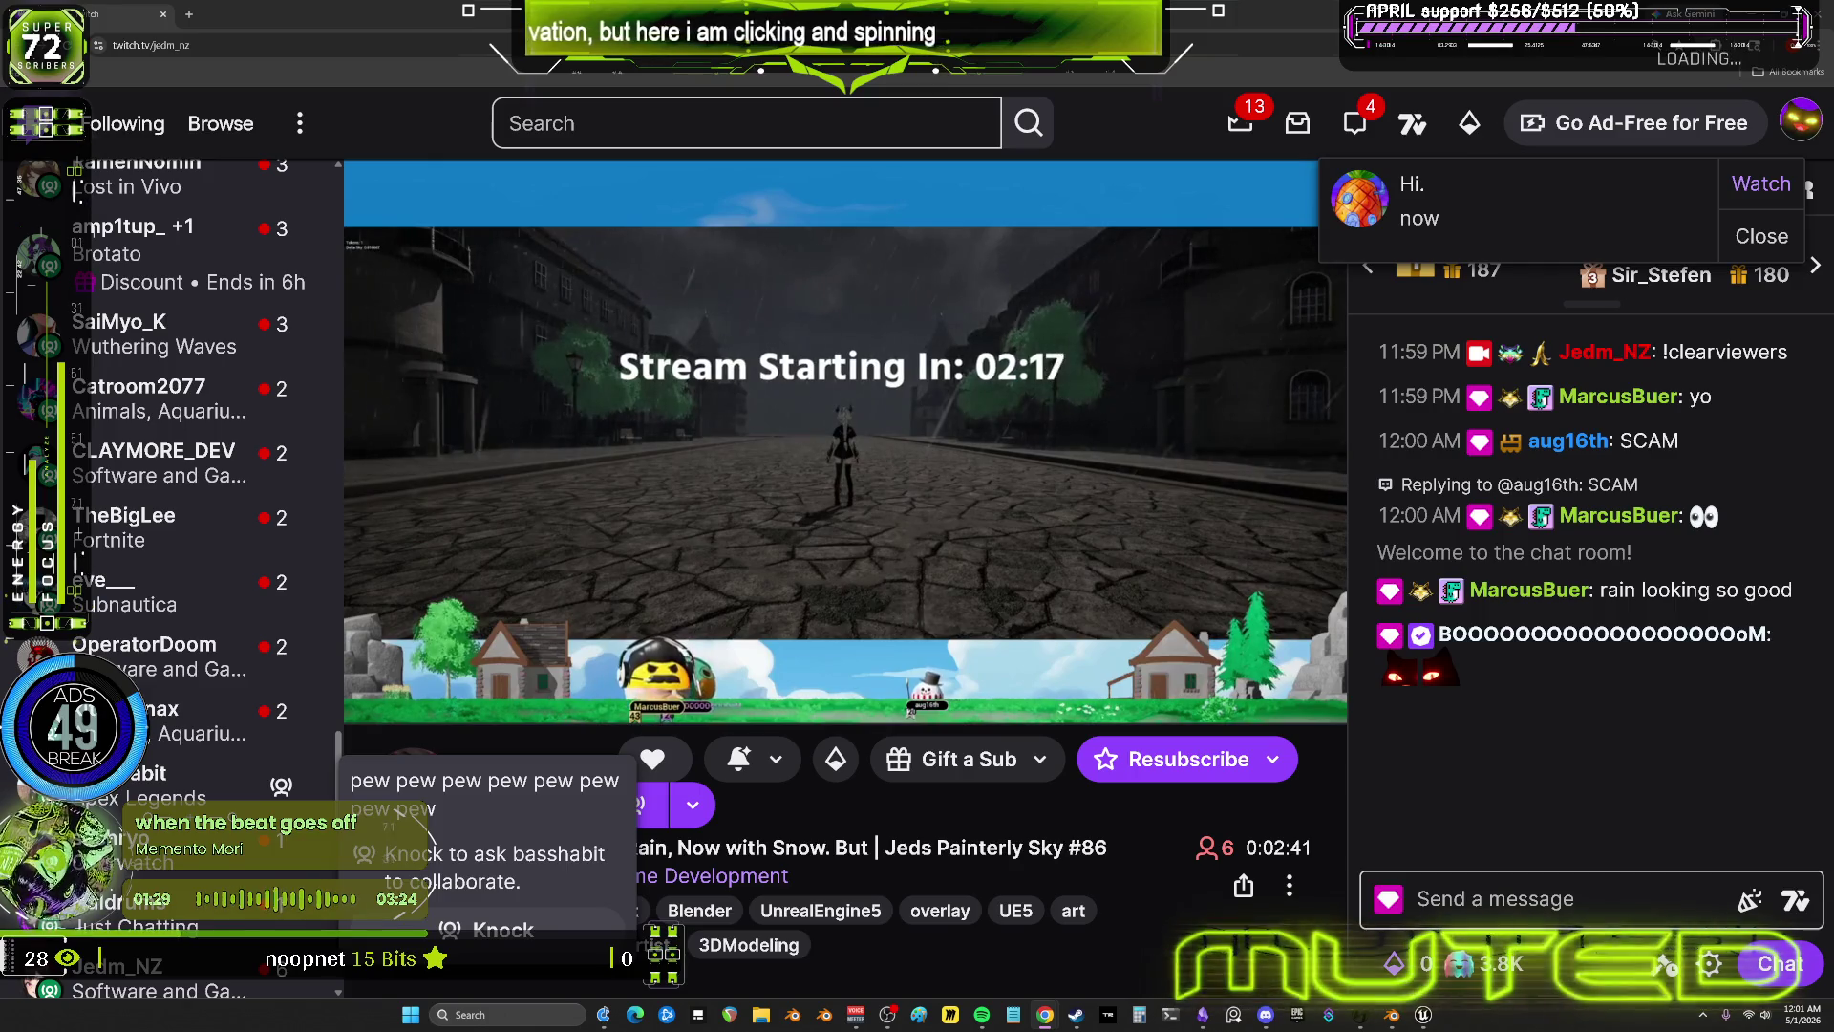